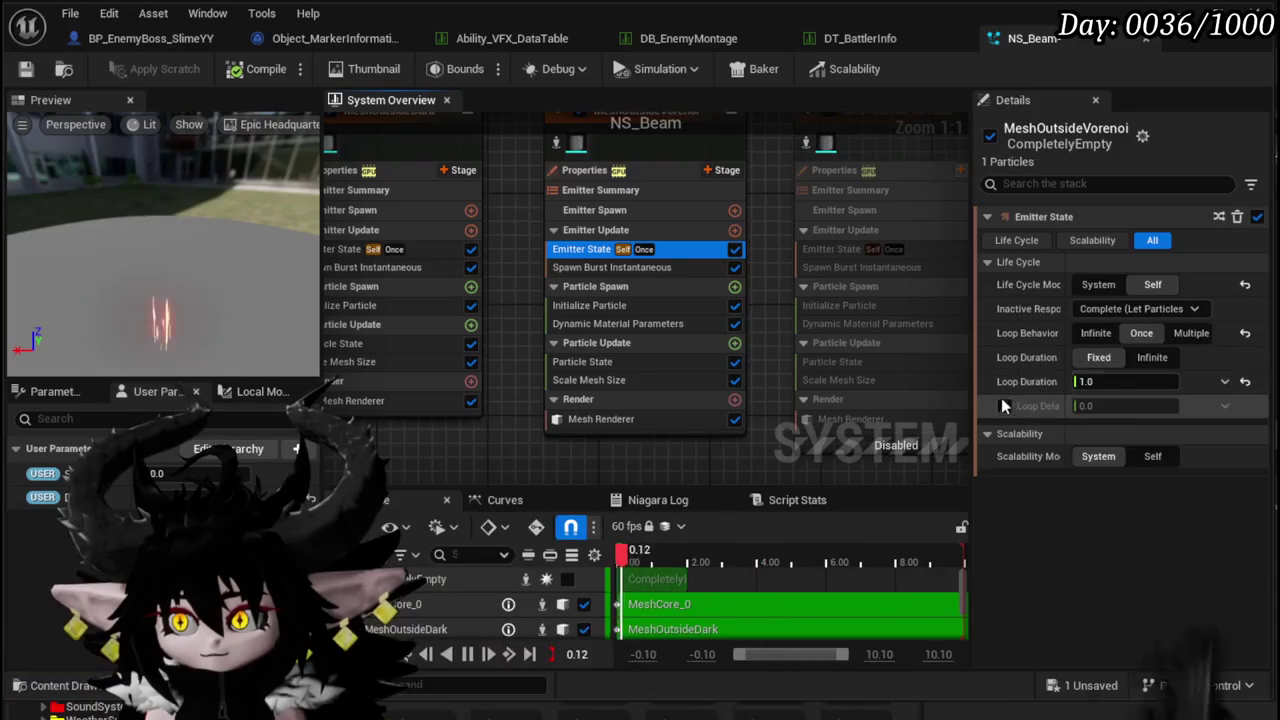
- Bind Loop Delay to User Delay on both MeshOutsideVorenoi emitters, enabling the second emitter
{"action": "mouse_move", "coordinate": [60, 497]}
{"action": "left_mouse_down"}
{"action": "mouse_move", "coordinate": [1036, 457]}
{"action": "mouse_move", "coordinate": [1093, 407]}
{"action": "left_mouse_up"}
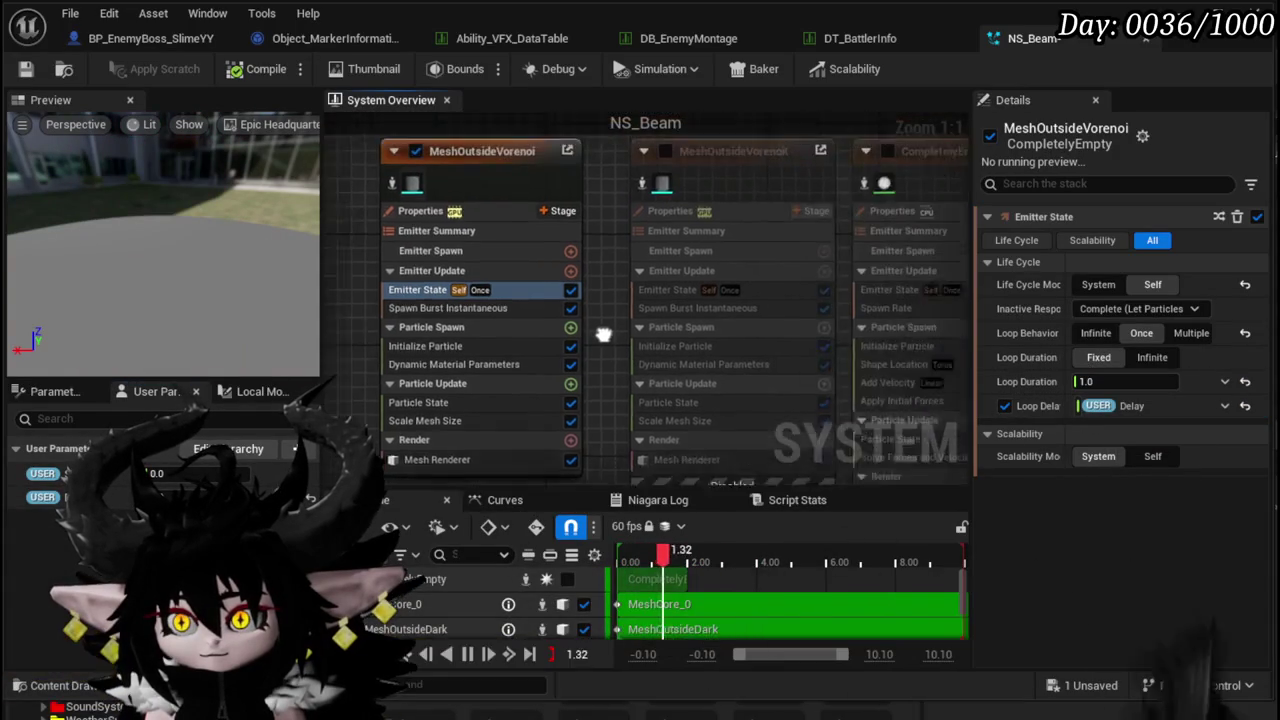
{"action": "left_click", "coordinate": [613, 176]}
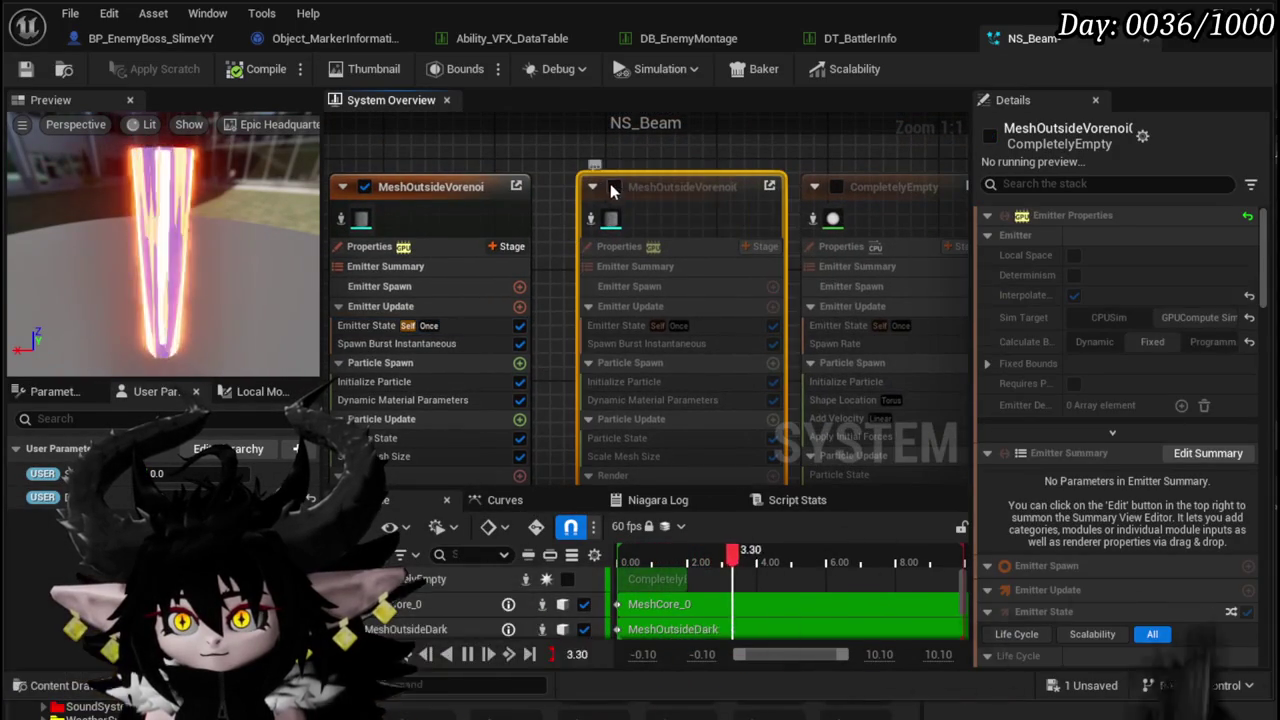
{"action": "mouse_move", "coordinate": [554, 288]}
{"action": "left_mouse_down"}
{"action": "mouse_move", "coordinate": [521, 234]}
{"action": "mouse_move", "coordinate": [453, 235]}
{"action": "left_mouse_up"}
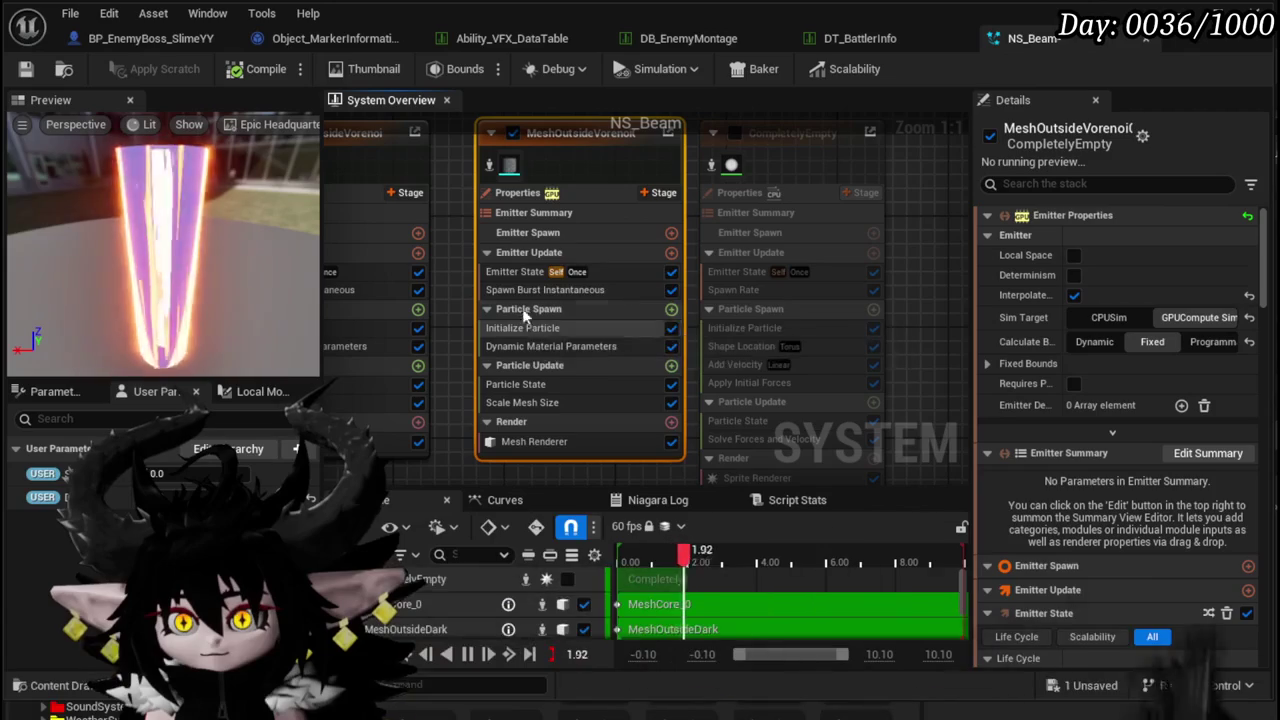
{"action": "left_click", "coordinate": [512, 290]}
{"action": "left_click", "coordinate": [515, 272]}
{"action": "left_click", "coordinate": [1006, 406]}
{"action": "left_click_drag", "start_coordinate": [45, 473], "coordinate": [1093, 408]}
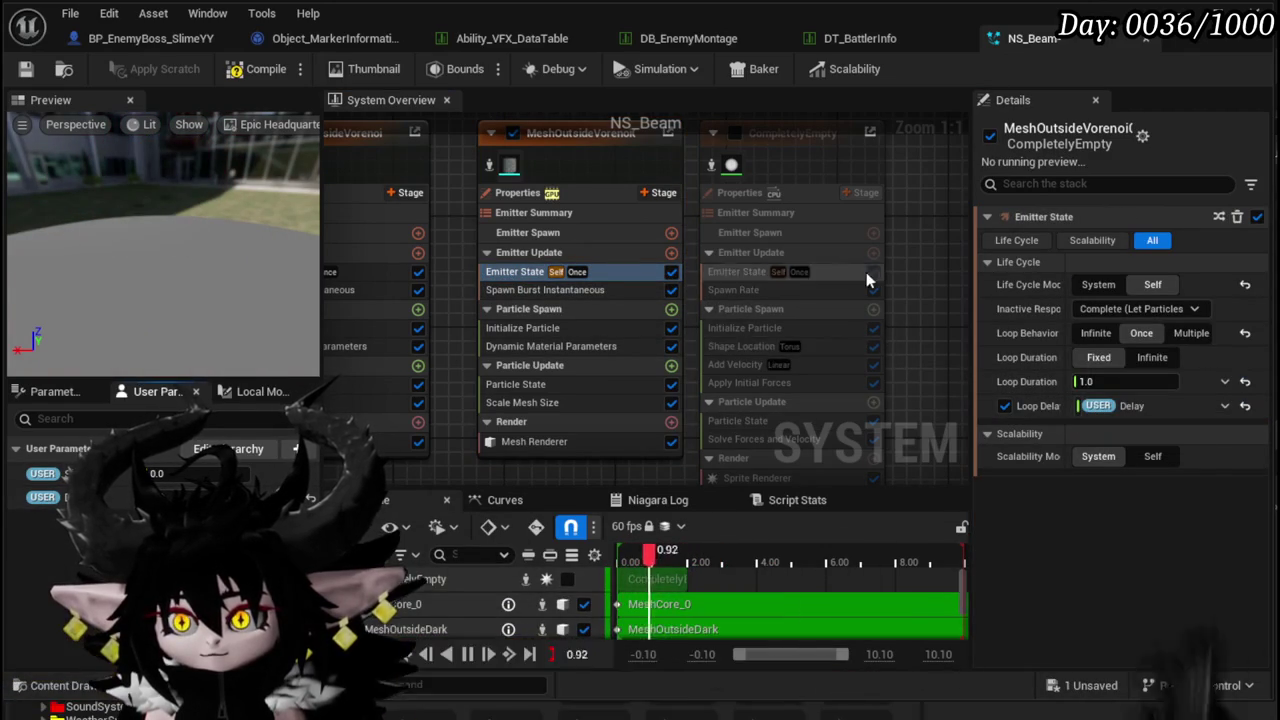
- Enable the CompletelyEmpty emitter and bring it into view in the graph
{"action": "left_click", "coordinate": [695, 185]}
{"action": "mouse_move", "coordinate": [892, 262]}
{"action": "left_mouse_down"}
{"action": "mouse_move", "coordinate": [866, 214]}
{"action": "mouse_move", "coordinate": [861, 236]}
{"action": "left_mouse_up"}
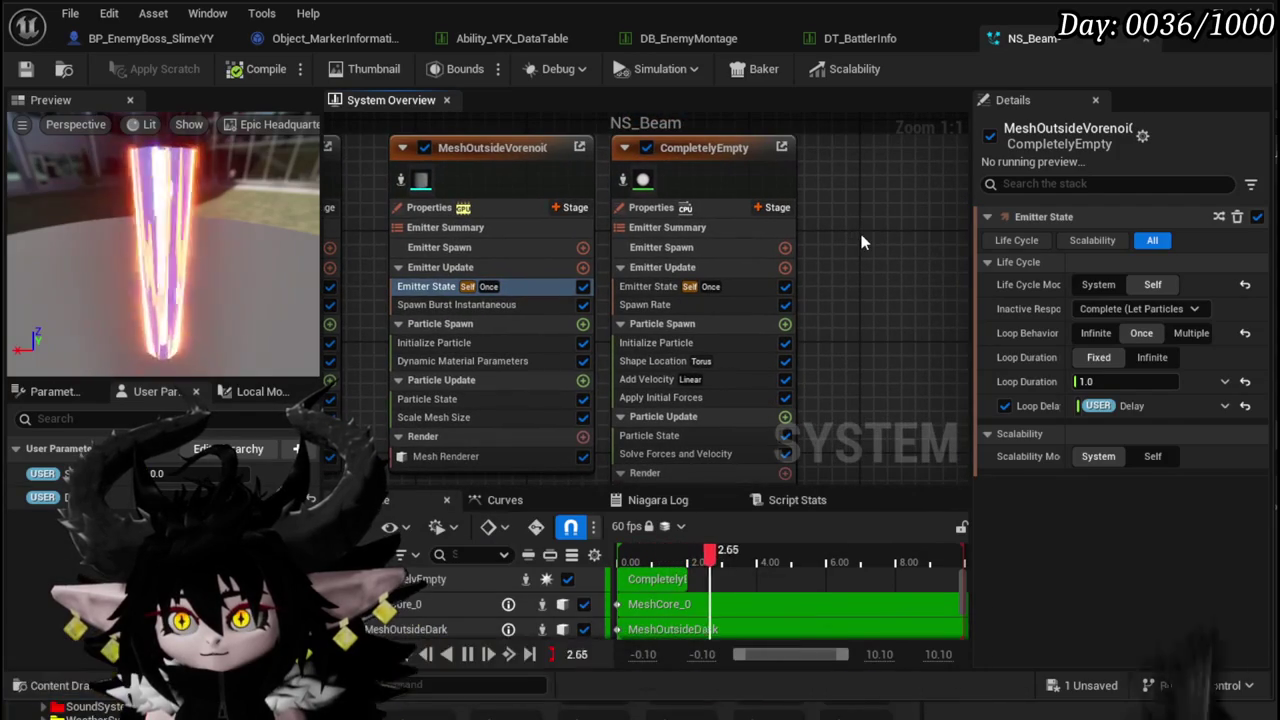
{"action": "left_click_drag", "start_coordinate": [862, 238], "coordinate": [855, 191]}
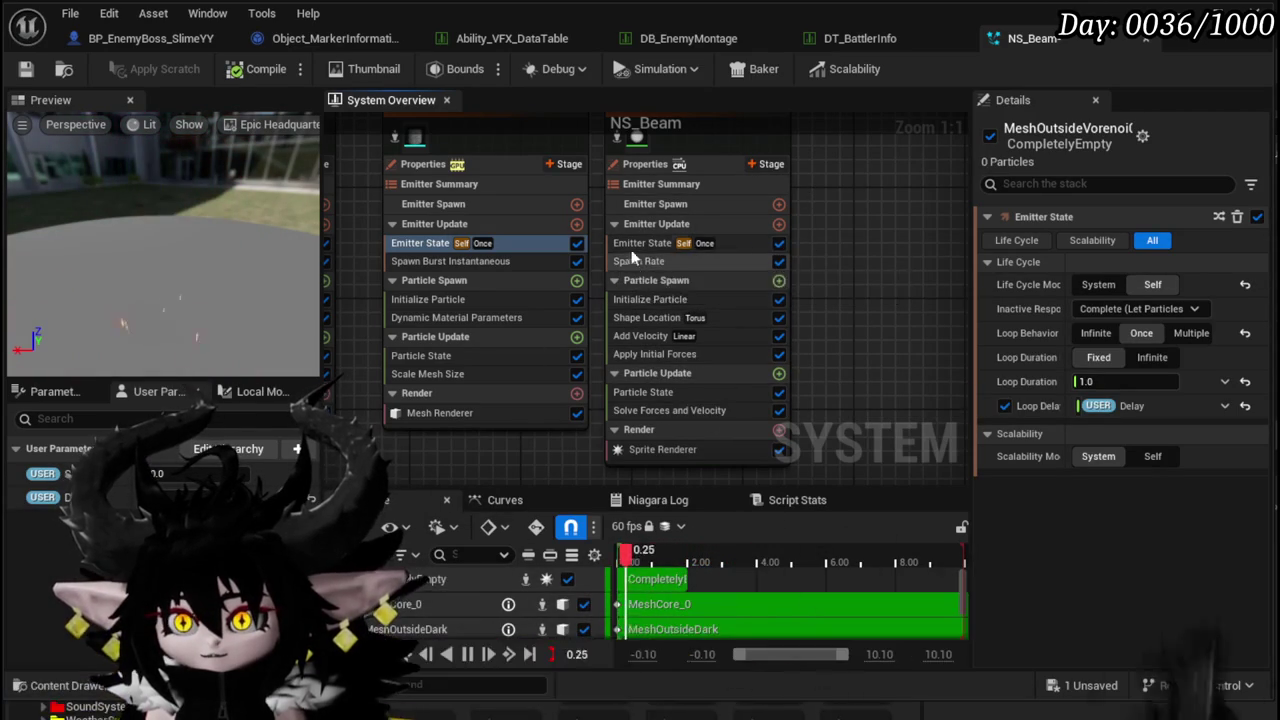
- Turn on CompletelyEmpty's Loop Delay and bind it to User Delay
{"action": "left_click", "coordinate": [700, 243]}
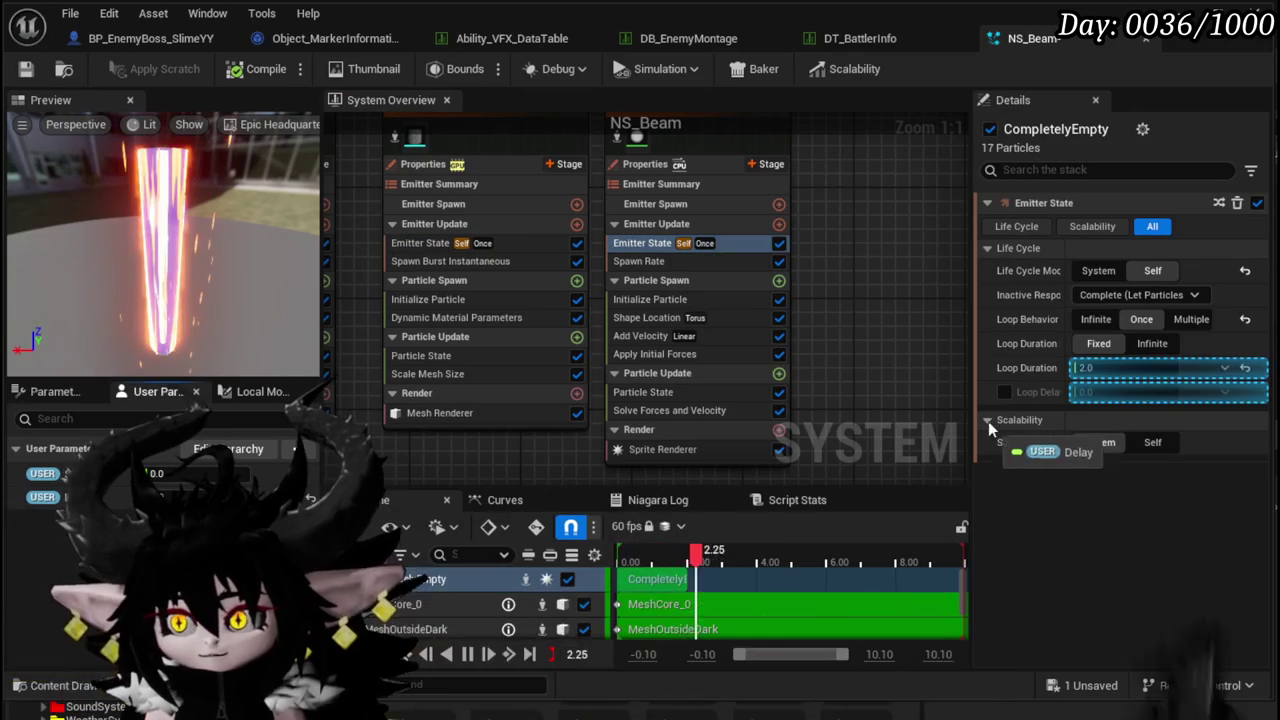
{"action": "left_click", "coordinate": [1005, 392]}
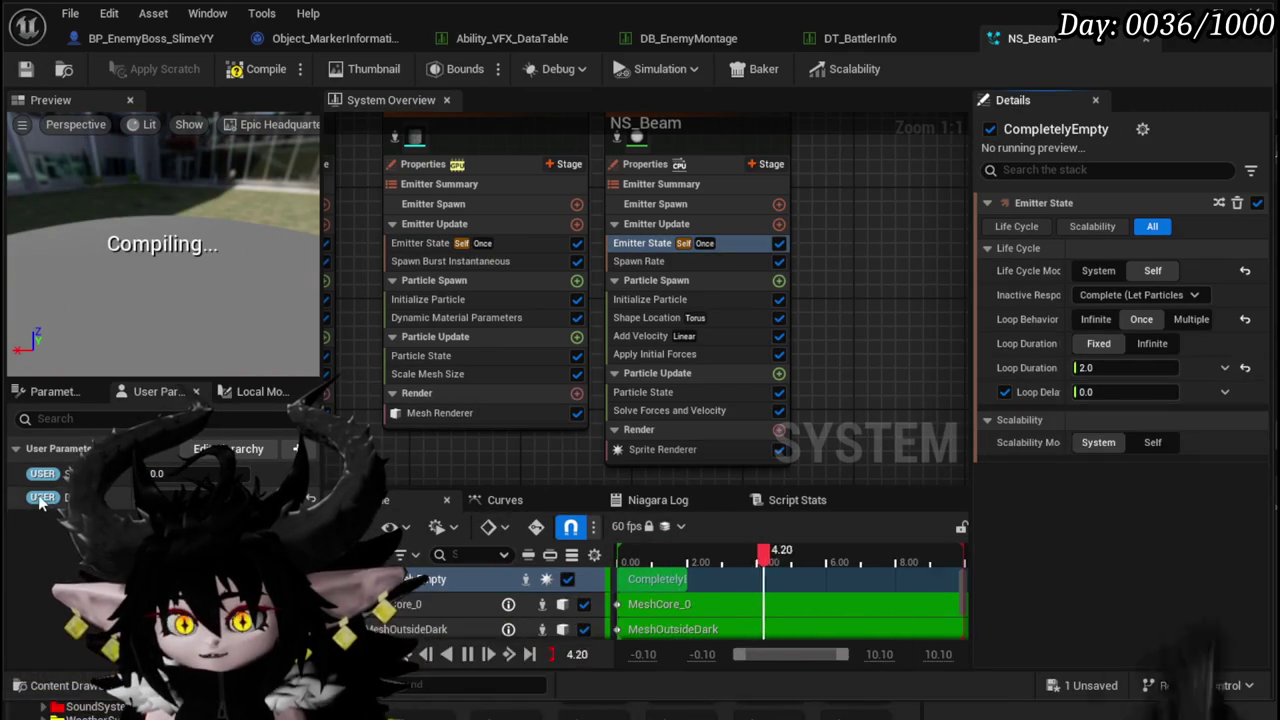
{"action": "left_click_drag", "start_coordinate": [1053, 405], "coordinate": [1100, 392]}
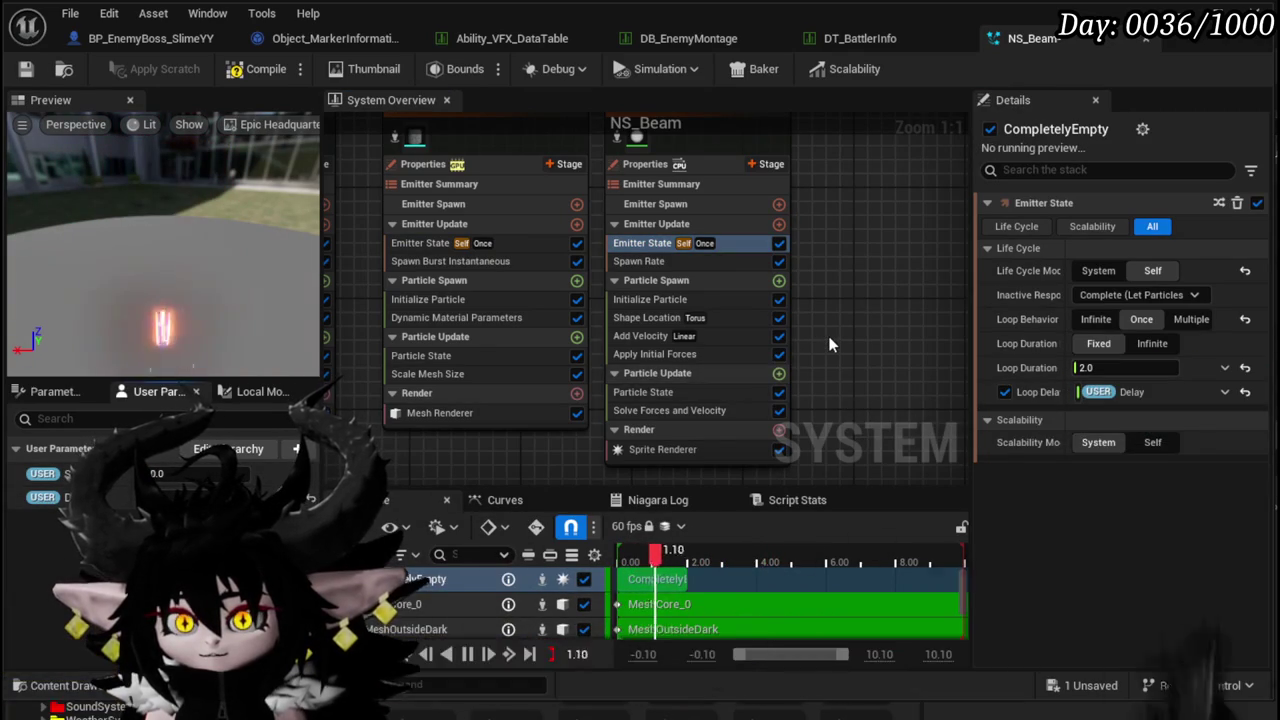
- Scrub the preview timeline back to check the delay, then save NS_Beam
{"action": "left_click_drag", "start_coordinate": [729, 552], "coordinate": [646, 562]}
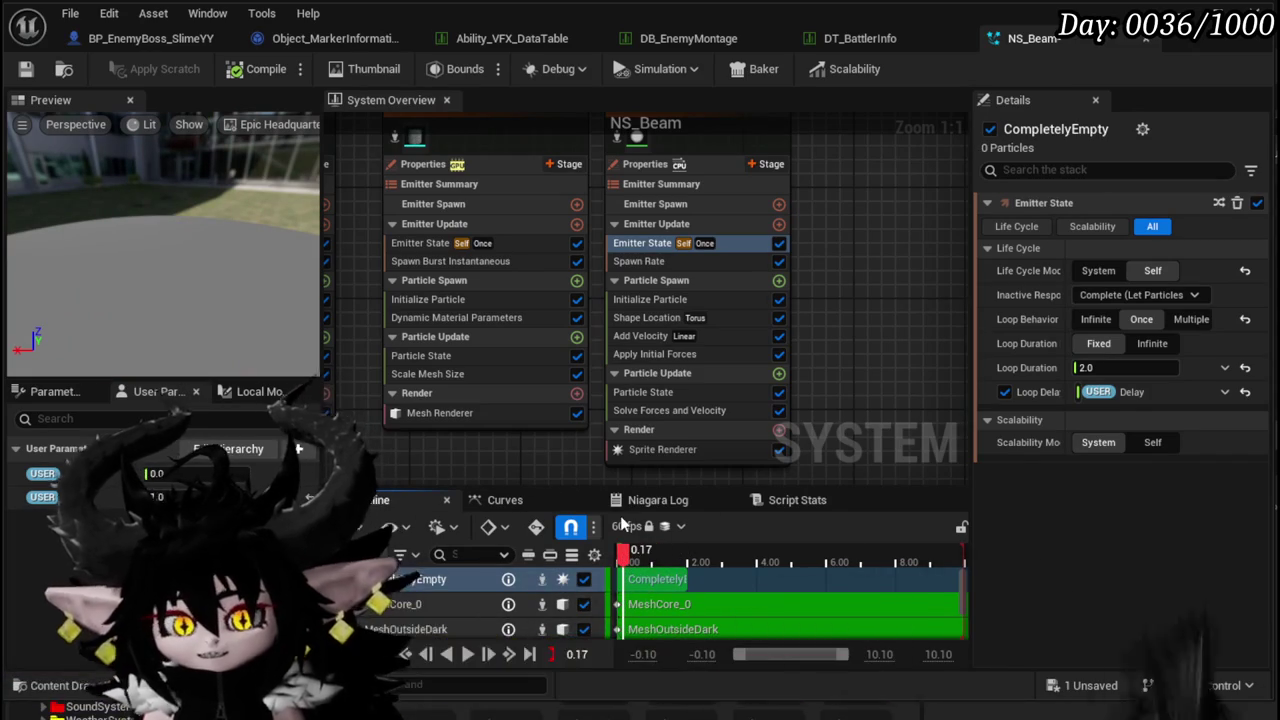
{"action": "left_click", "coordinate": [28, 68]}
{"action": "scroll", "coordinate": [843, 275], "scroll_direction": "down", "scroll_amount": 3}
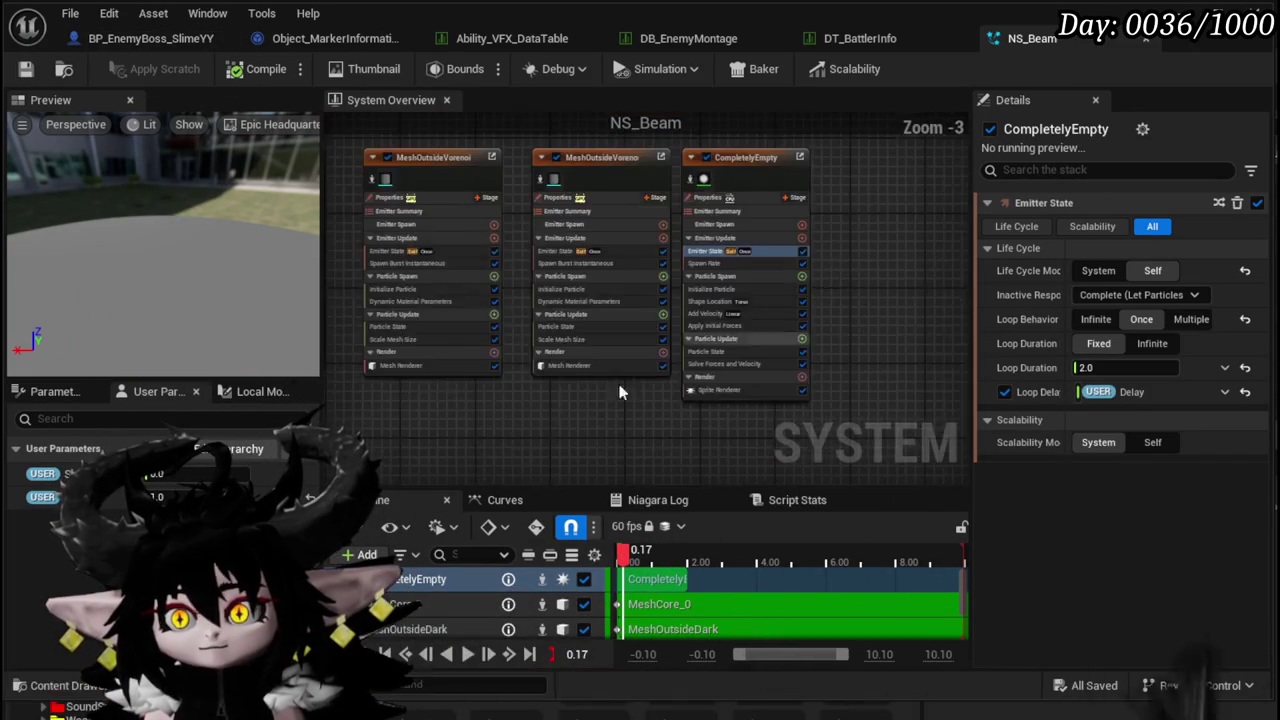
- Add the SimpleSpriteBurst emitter from the Add Emitter browser by searching 'sprite bur'
{"action": "right_click", "coordinate": [557, 381]}
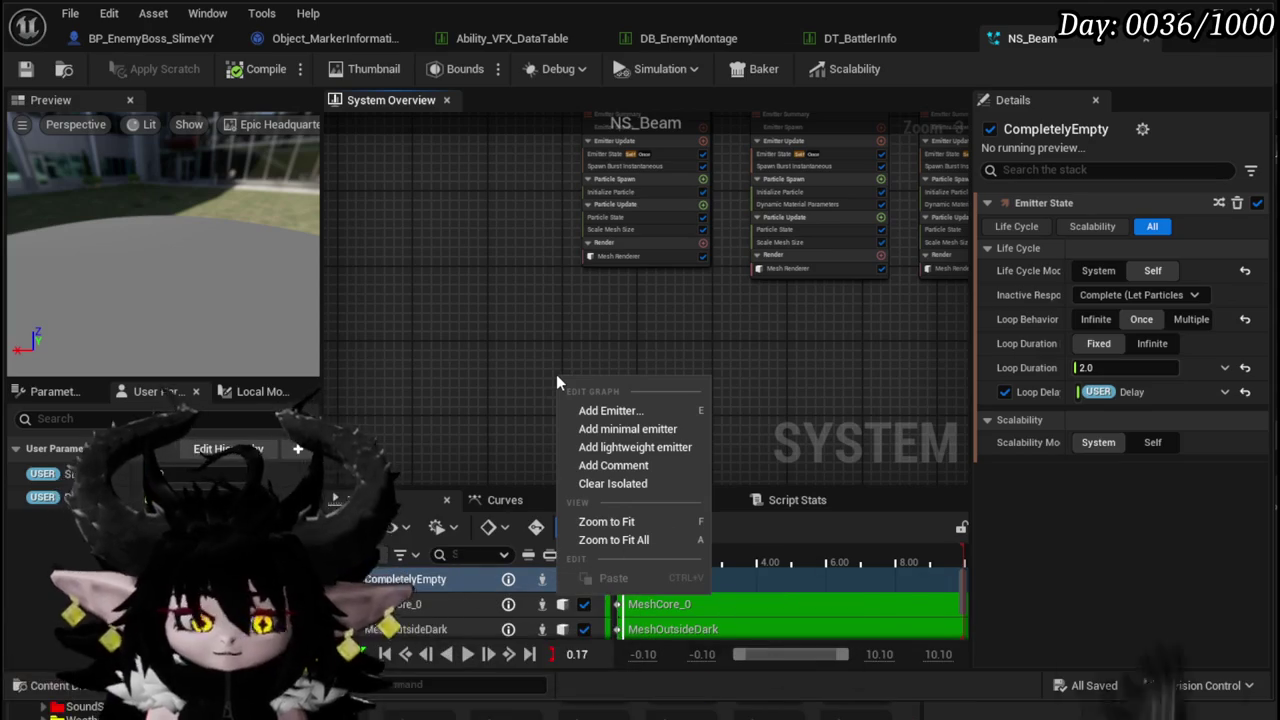
{"action": "left_click", "coordinate": [610, 410]}
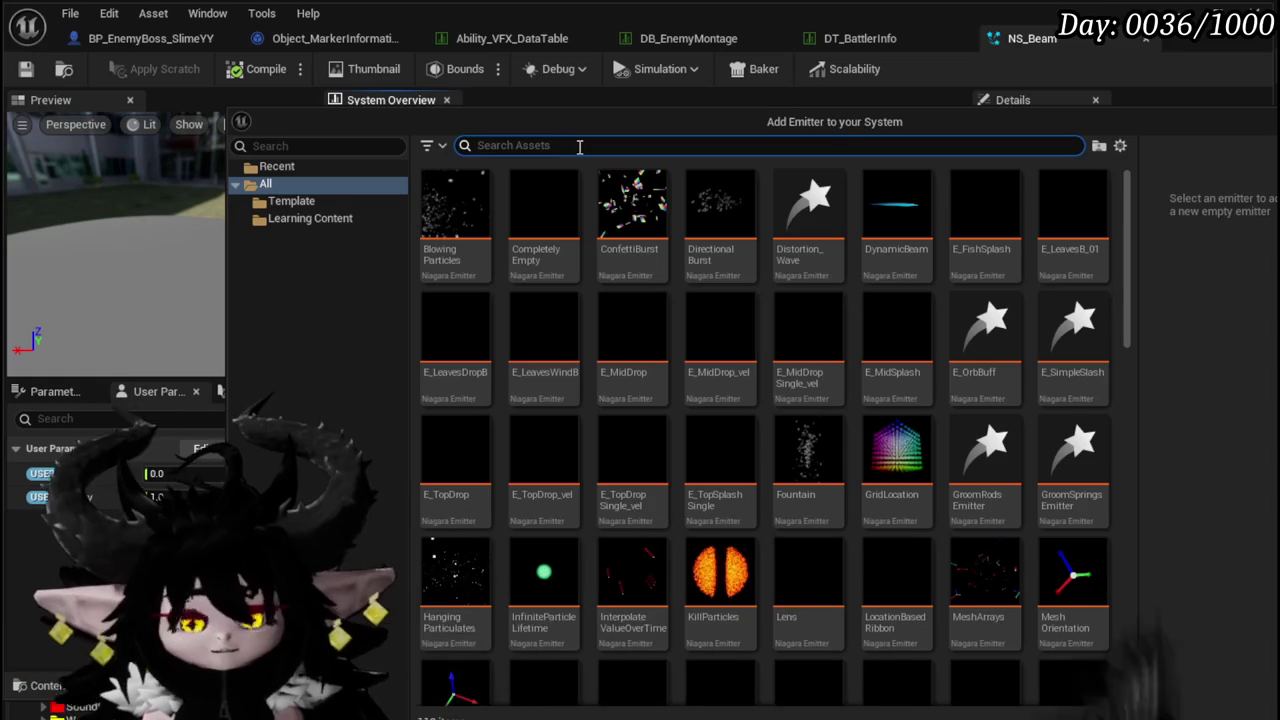
{"action": "type", "text": "sprite bur"}
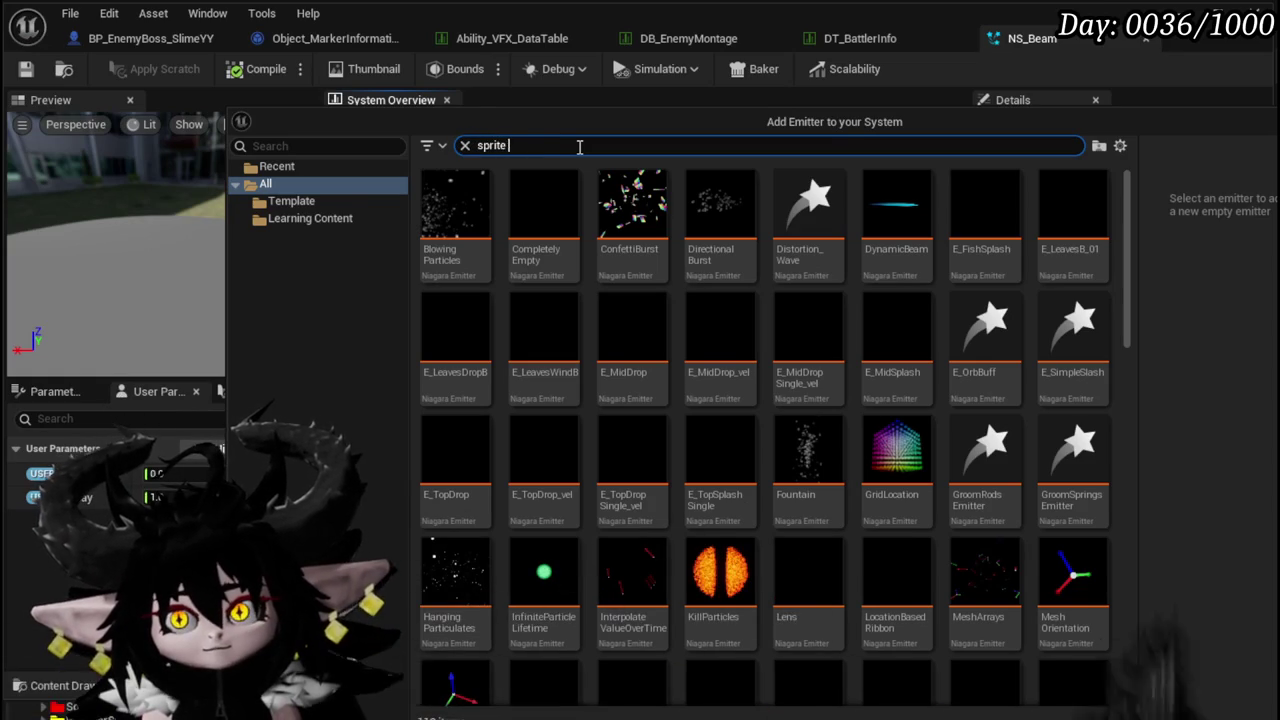
{"action": "key", "text": "Down"}
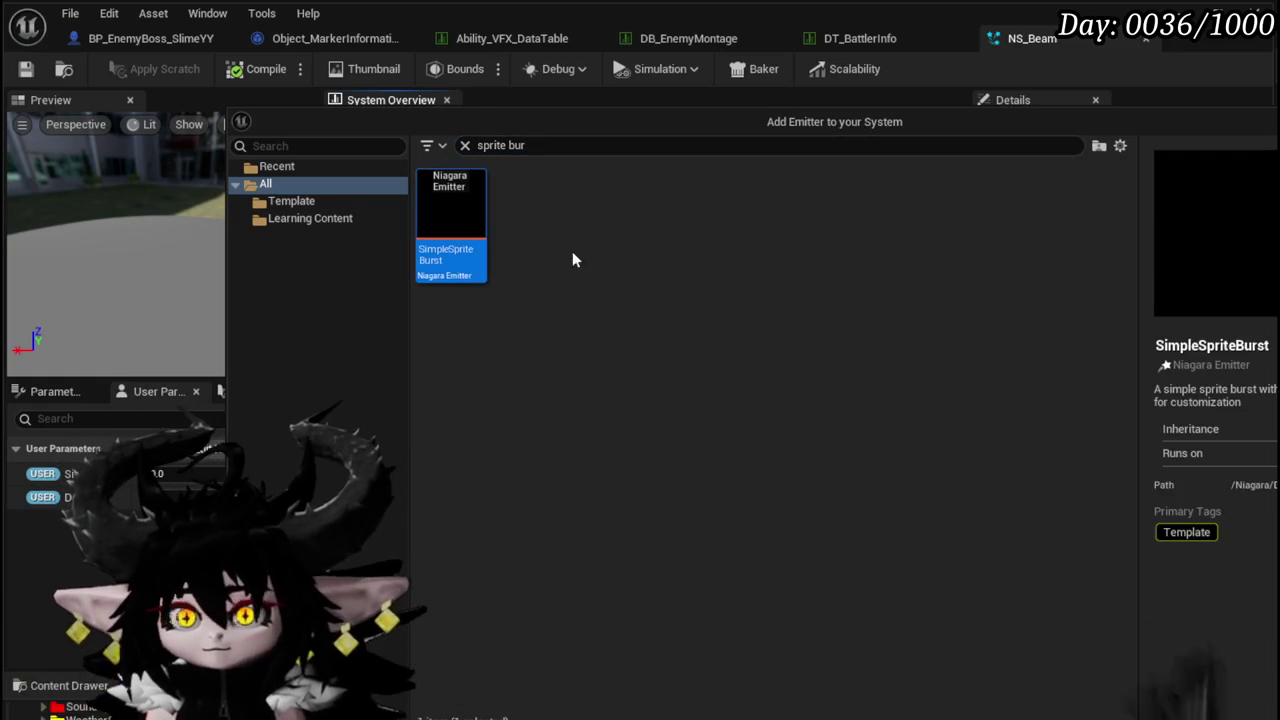
{"action": "key", "text": "Return"}
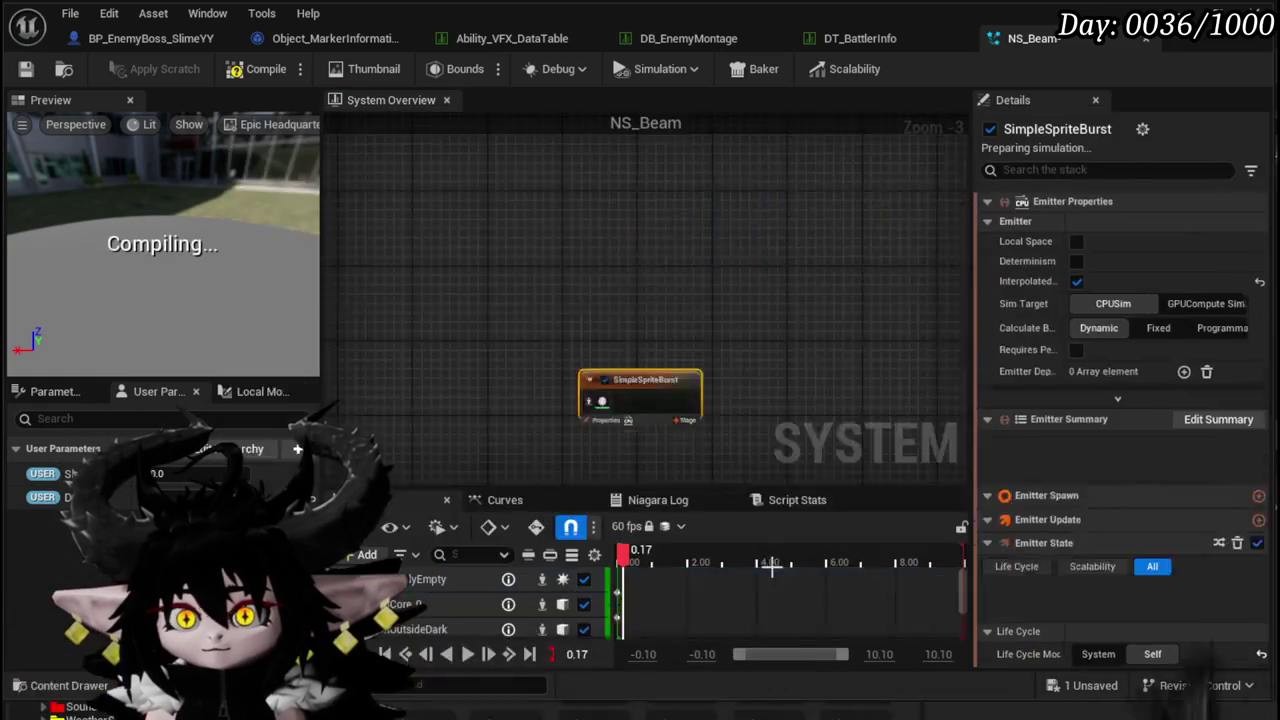
- Place SimpleSpriteBurst beside the other emitters, set Local Space and GPUCompute Sim, and save
{"action": "scroll", "coordinate": [455, 440], "scroll_direction": "down", "scroll_amount": 5}
{"action": "mouse_move", "coordinate": [757, 348]}
{"action": "left_mouse_down"}
{"action": "mouse_move", "coordinate": [529, 320]}
{"action": "mouse_move", "coordinate": [440, 243]}
{"action": "left_mouse_up"}
{"action": "scroll", "coordinate": [440, 243], "scroll_direction": "up", "scroll_amount": 4}
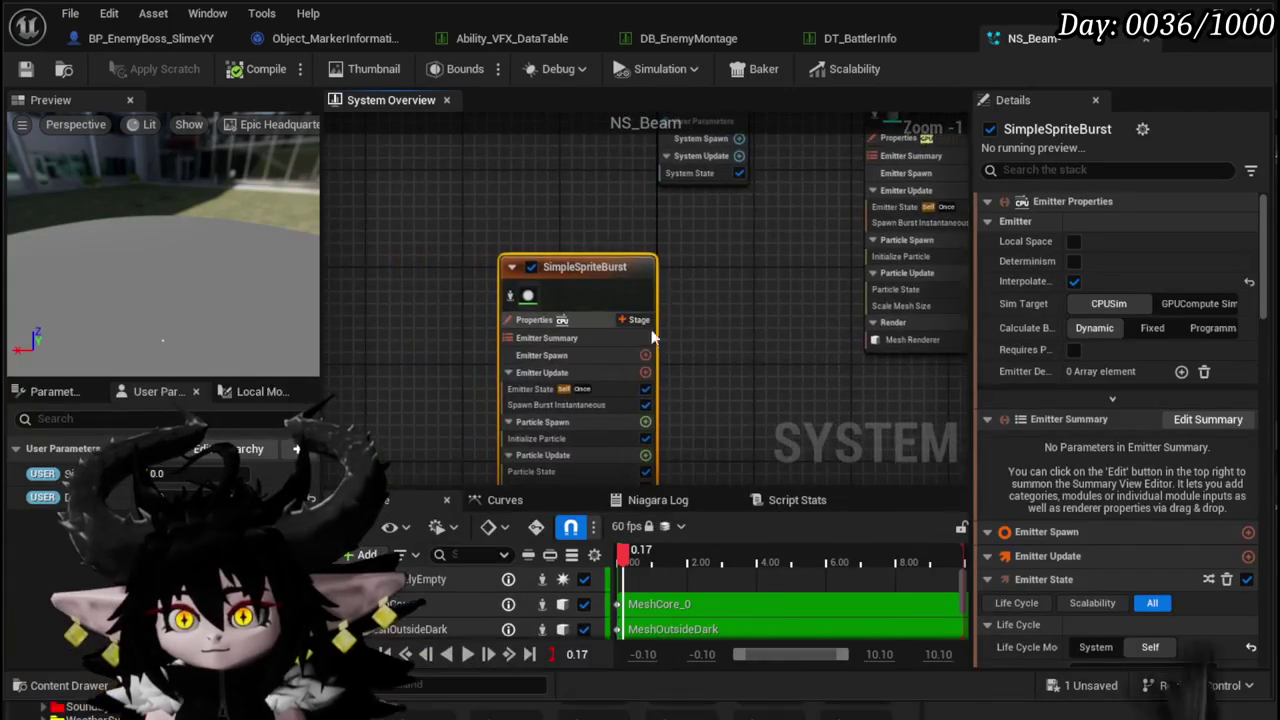
{"action": "left_click", "coordinate": [1074, 241]}
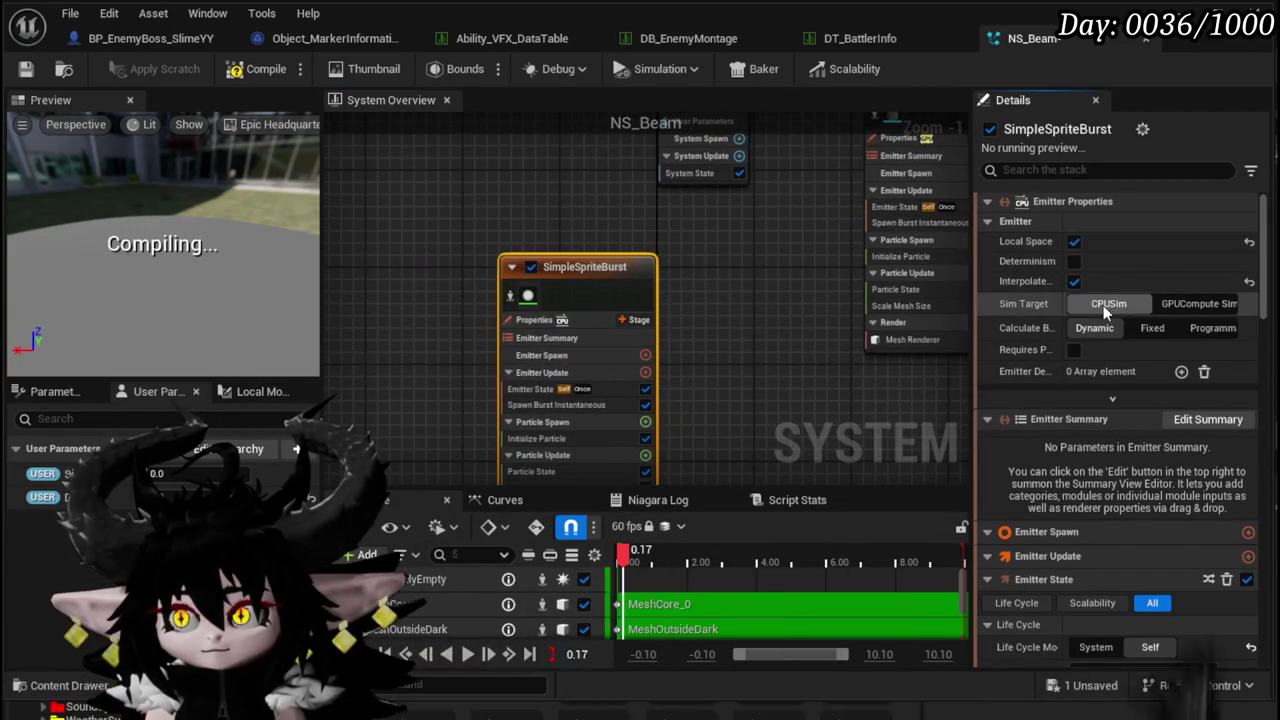
{"action": "left_click", "coordinate": [1198, 303]}
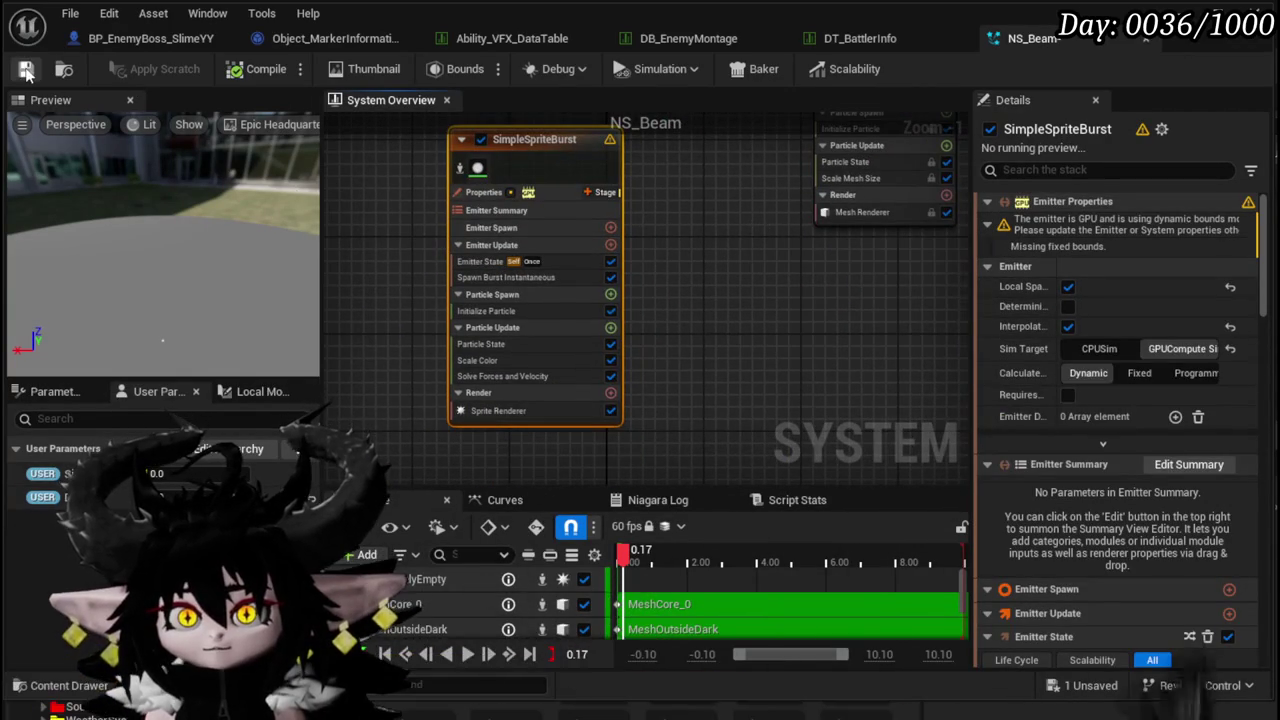
{"action": "left_click", "coordinate": [478, 291]}
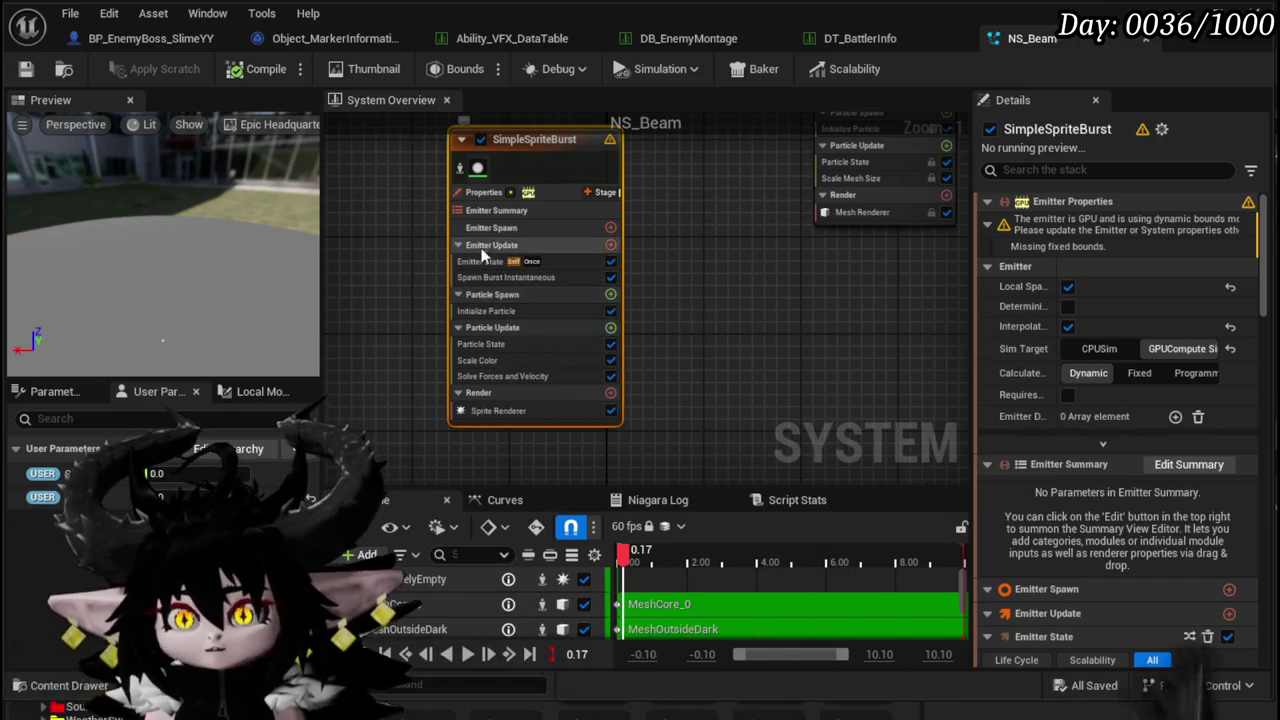
- Begin adding a Particle Spawn module, searching for 'Shape'
{"action": "left_click", "coordinate": [505, 277]}
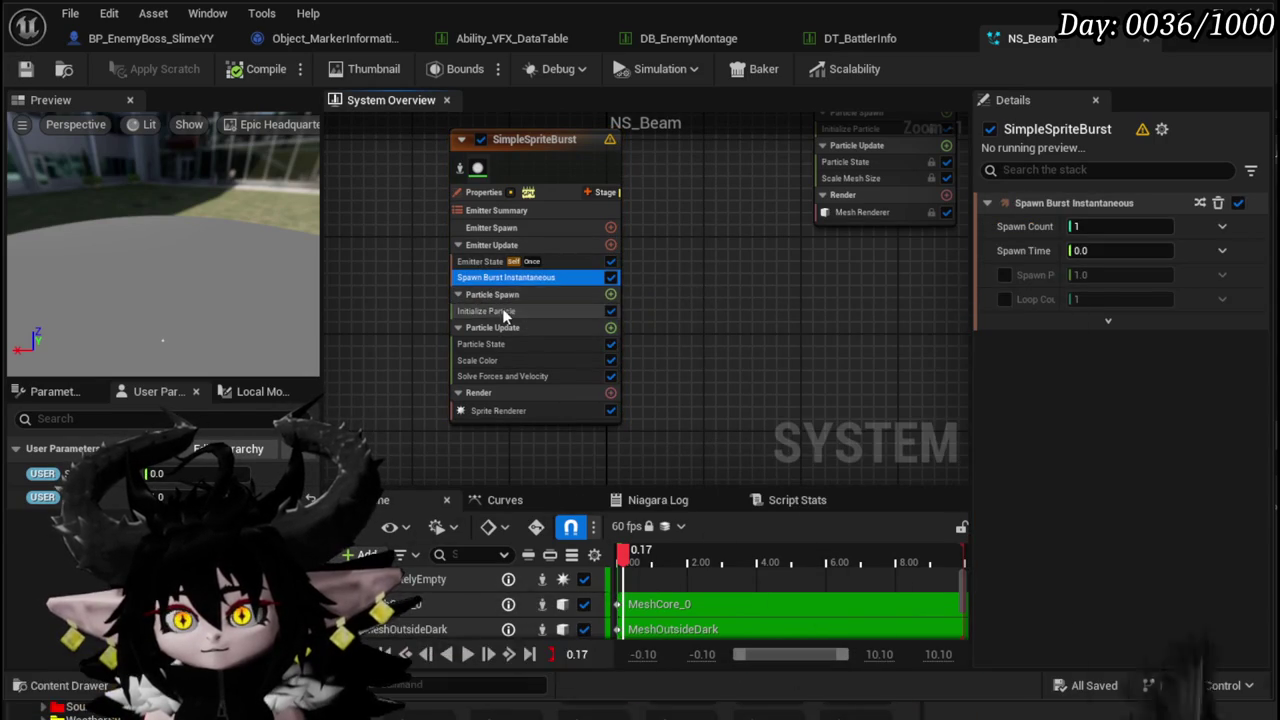
{"action": "left_click", "coordinate": [502, 310]}
{"action": "left_click", "coordinate": [610, 294]}
{"action": "type", "text": "Shape"}
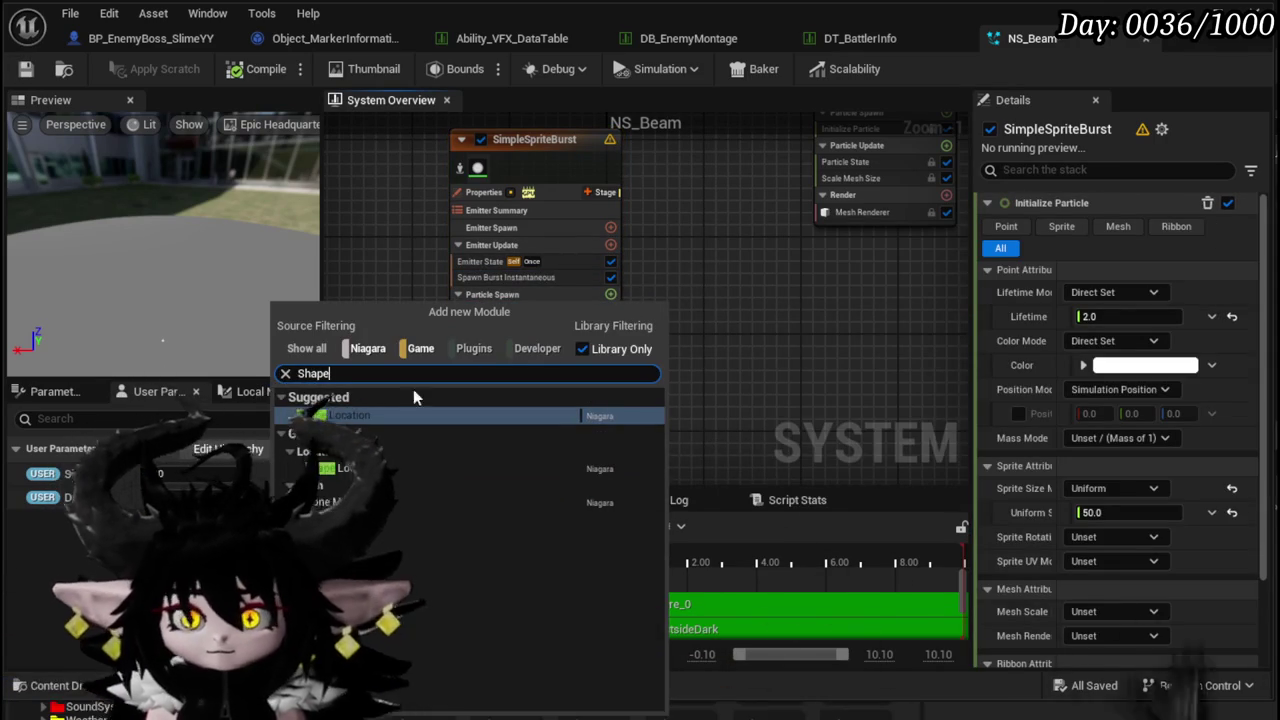
- Add Shape Location to Particle Spawn, keeping the Sphere shape primitive
{"action": "left_click", "coordinate": [410, 415]}
{"action": "scroll", "coordinate": [689, 371], "scroll_direction": "up", "scroll_amount": 1}
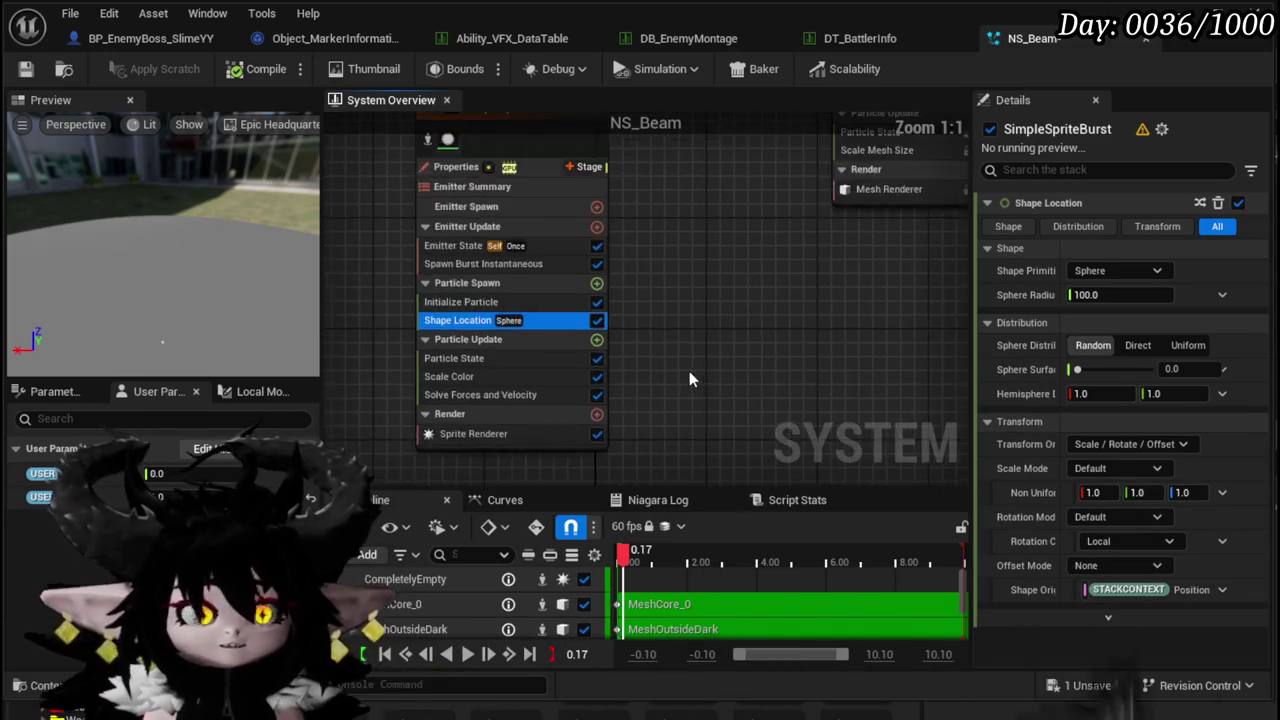
{"action": "left_click", "coordinate": [1112, 272]}
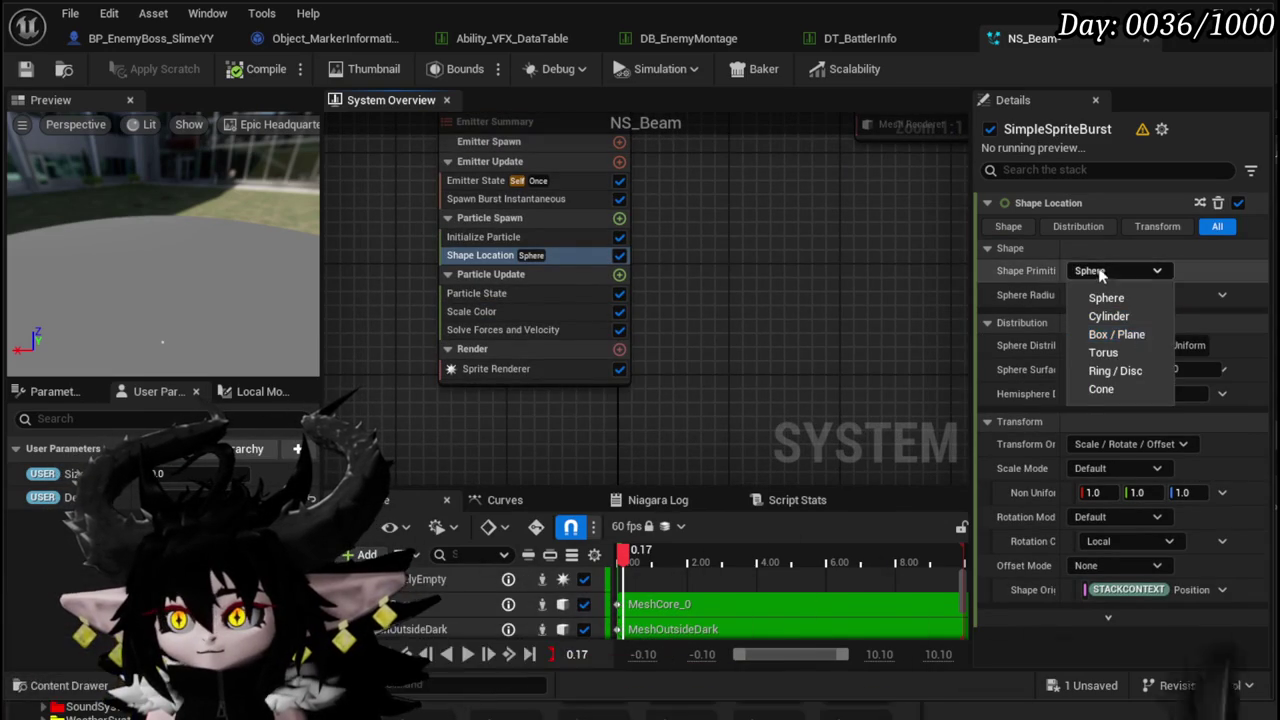
{"action": "left_click", "coordinate": [1100, 298]}
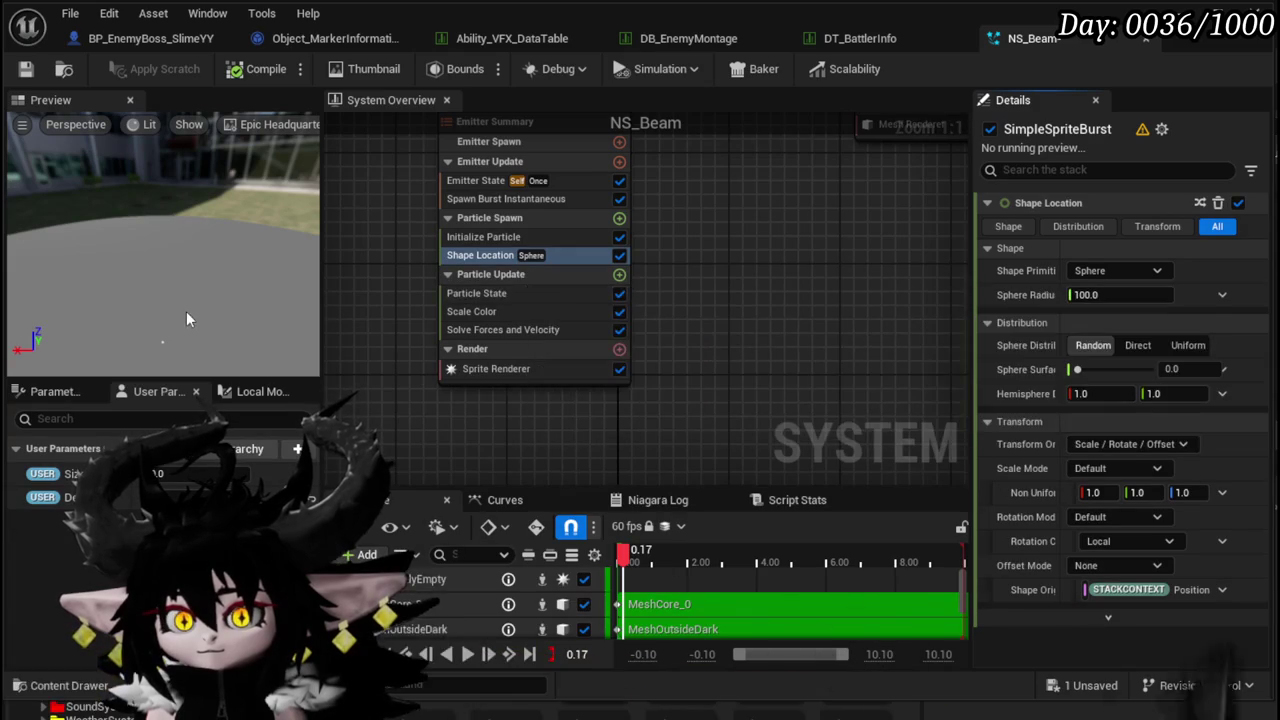
{"action": "left_click", "coordinate": [531, 200]}
{"action": "left_click", "coordinate": [1110, 226]}
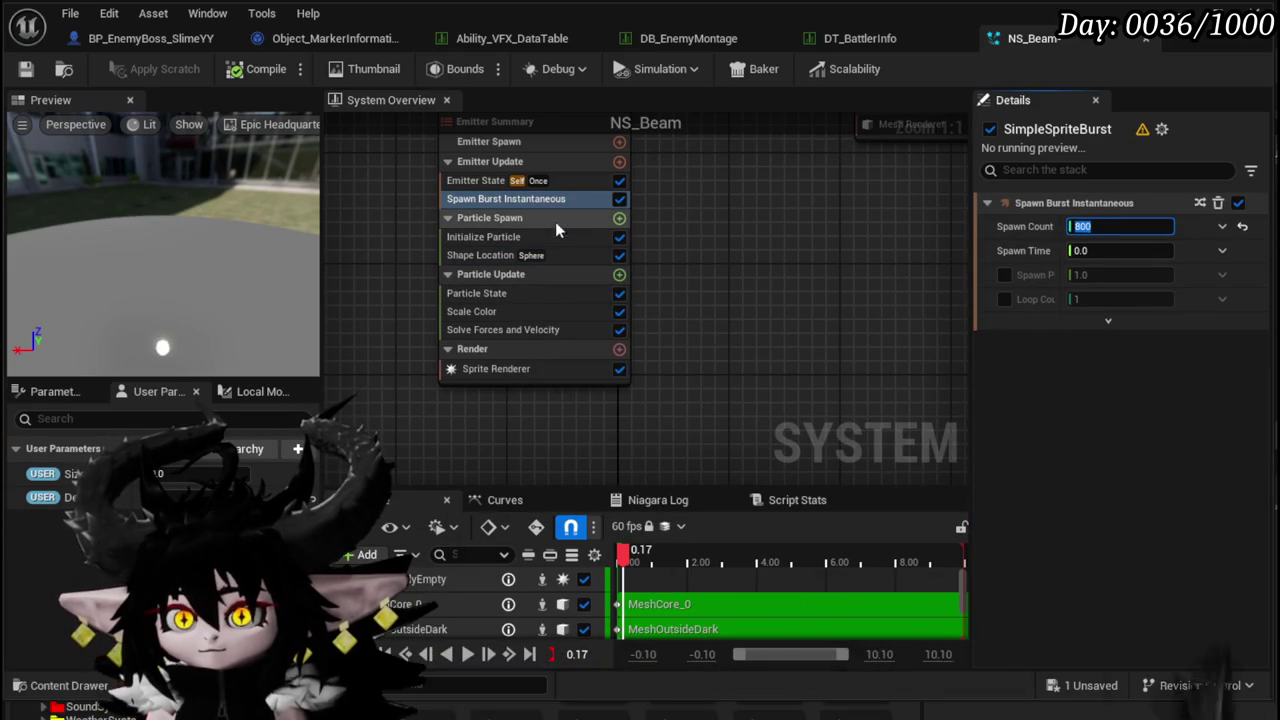
{"action": "left_click", "coordinate": [500, 237]}
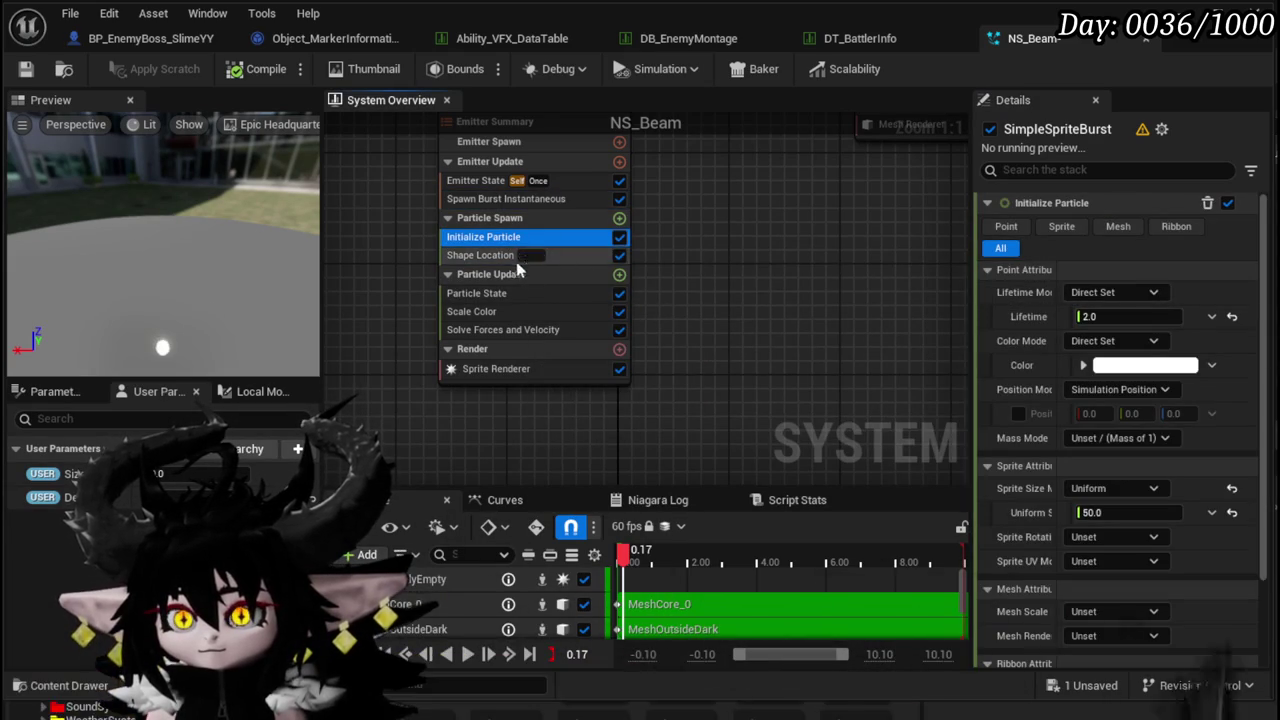
- Set the Shape Location sphere radius to 2300
{"action": "left_click", "coordinate": [489, 258]}
{"action": "type", "text": "1"}
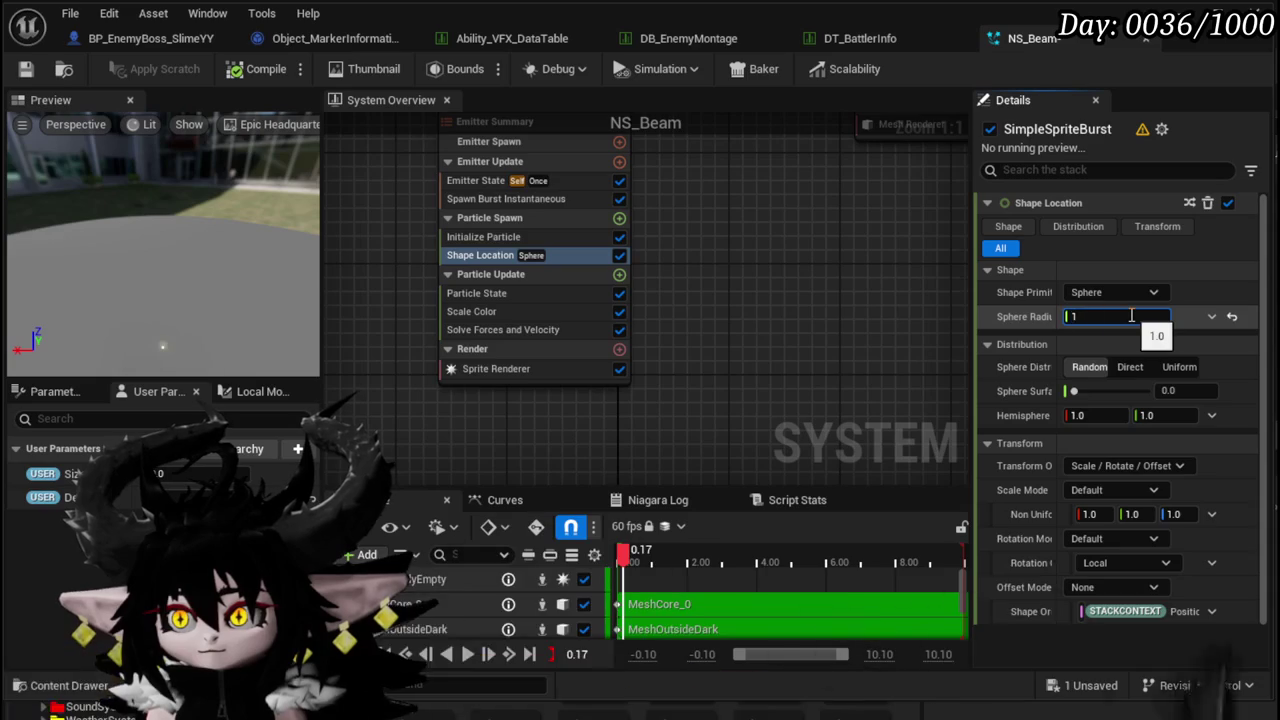
{"action": "key", "text": "BackSpace"}
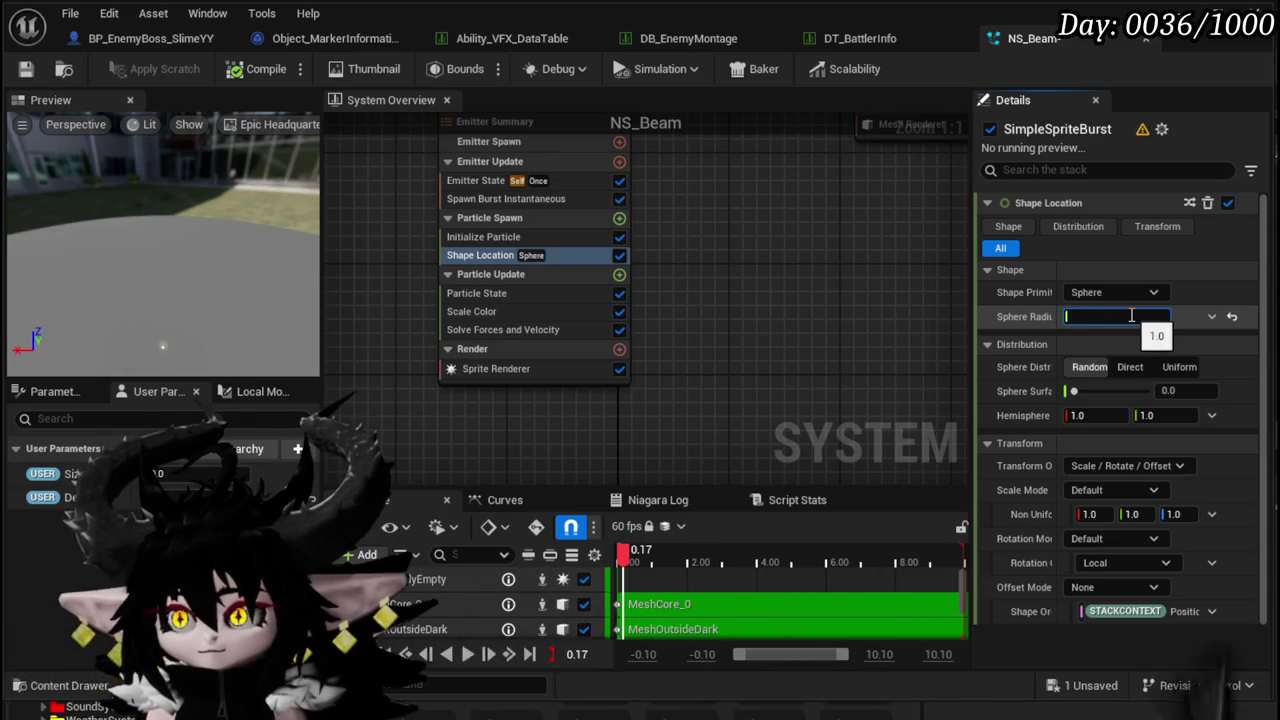
{"action": "type", "text": "230"}
{"action": "key", "text": "Return"}
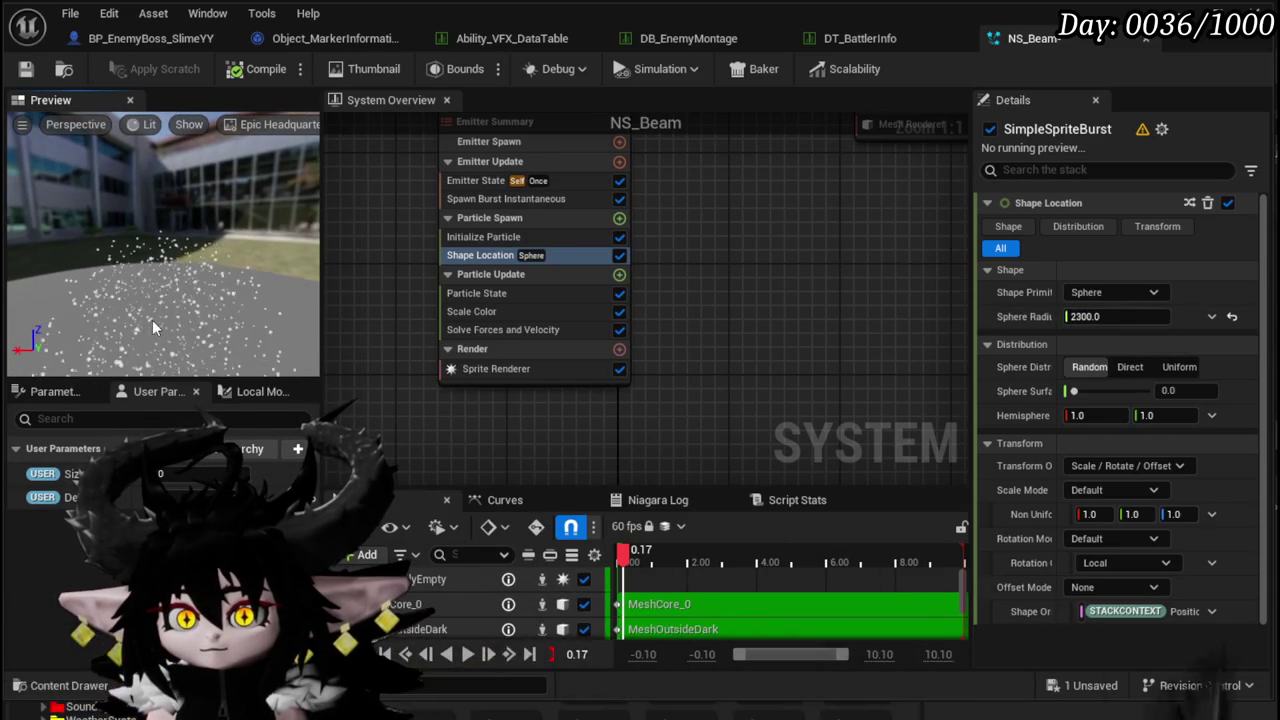
{"action": "left_click_drag", "start_coordinate": [157, 320], "coordinate": [197, 343]}
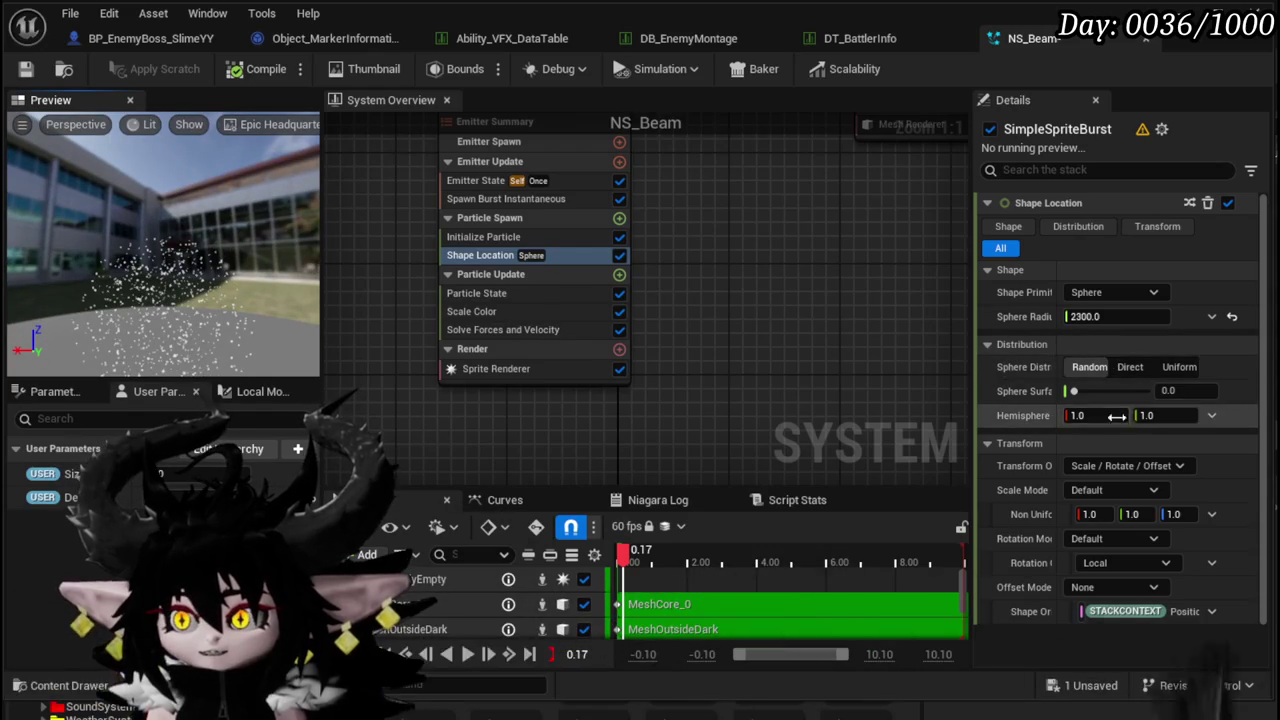
- Reset Sphere Surface Distribution to its default 0.0 and widen the Details panel
{"action": "left_click_drag", "start_coordinate": [1182, 415], "coordinate": [1177, 416]}
{"action": "left_click", "coordinate": [1177, 416]}
{"action": "type", "text": "1"}
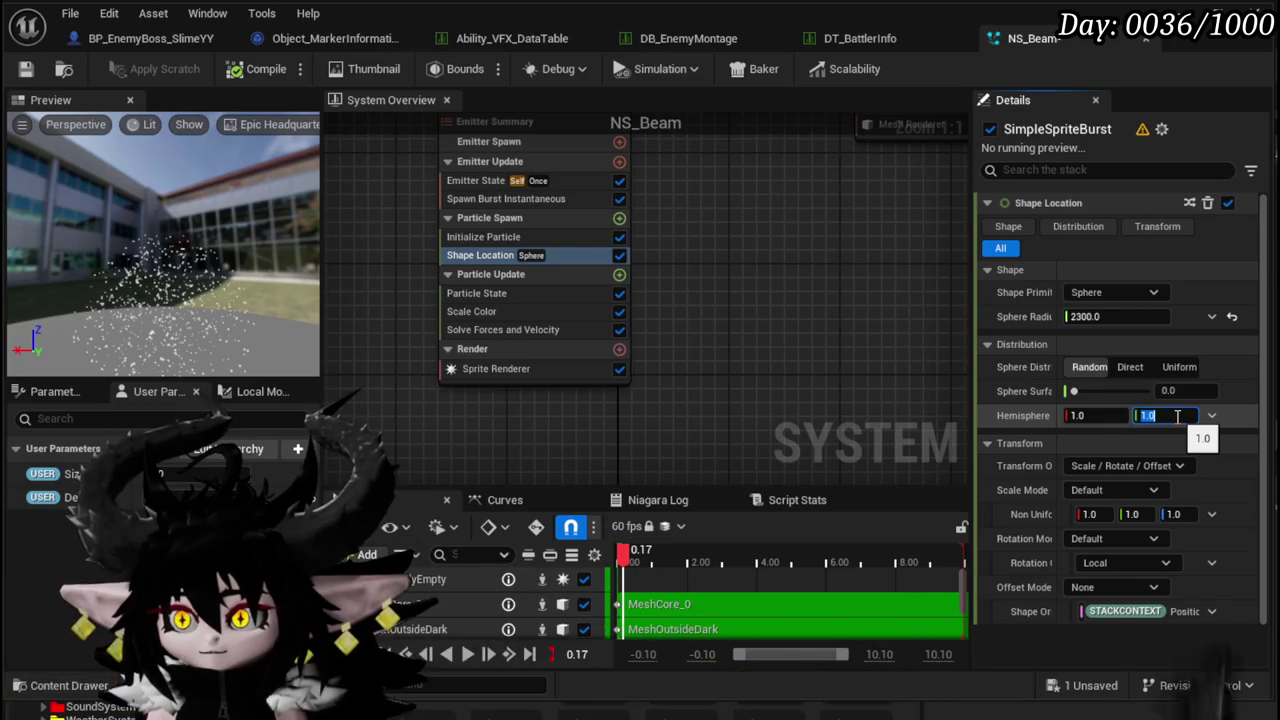
{"action": "left_click_drag", "start_coordinate": [1078, 393], "coordinate": [1112, 391]}
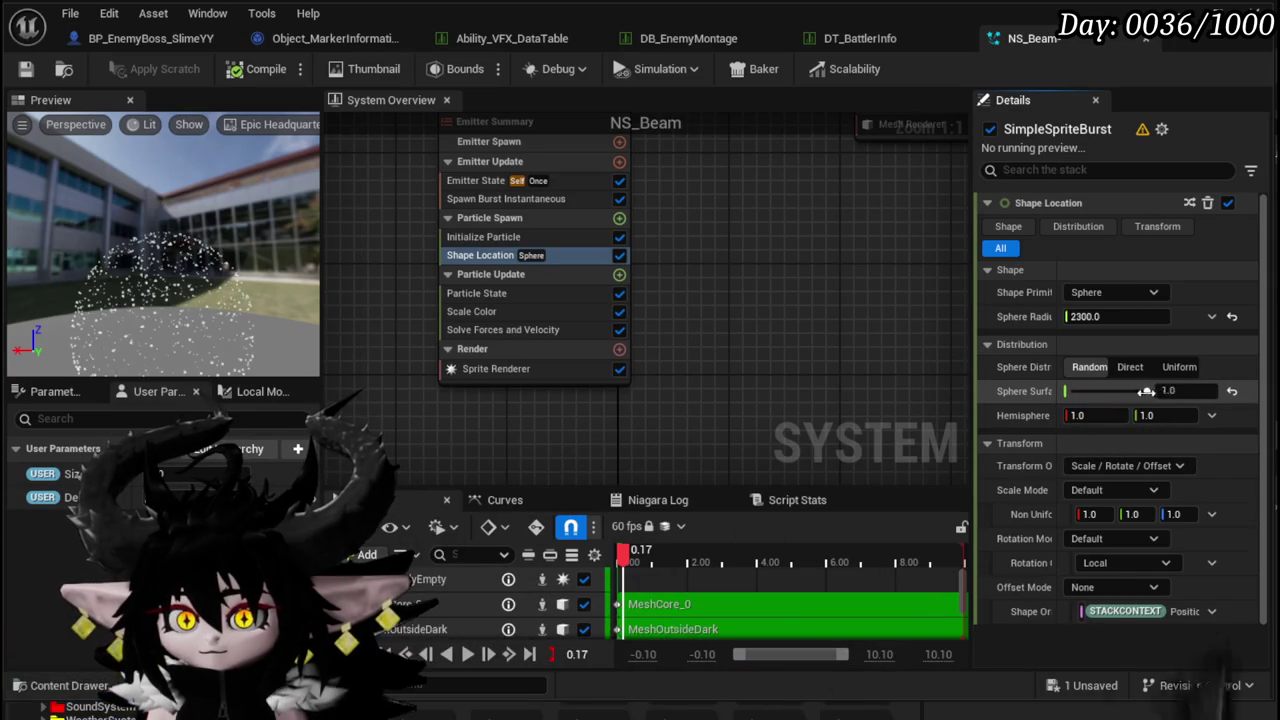
{"action": "left_click", "coordinate": [1232, 391]}
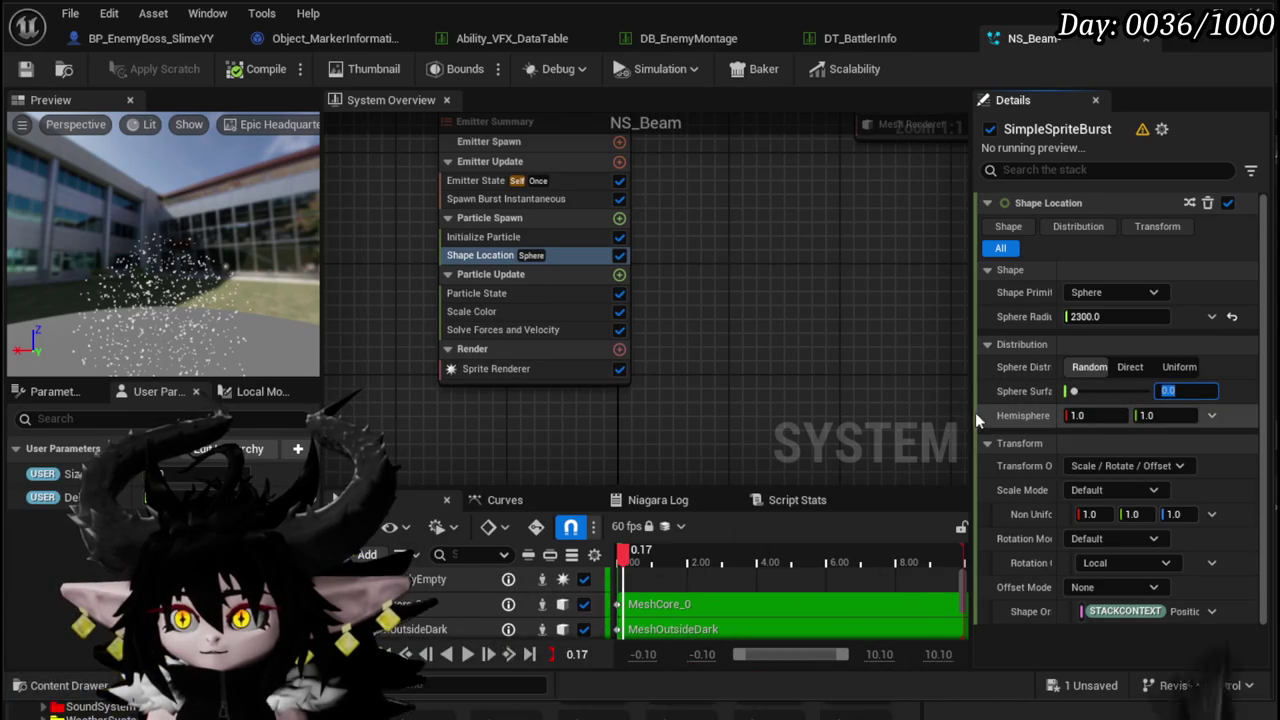
{"action": "left_click_drag", "start_coordinate": [973, 408], "coordinate": [790, 405]}
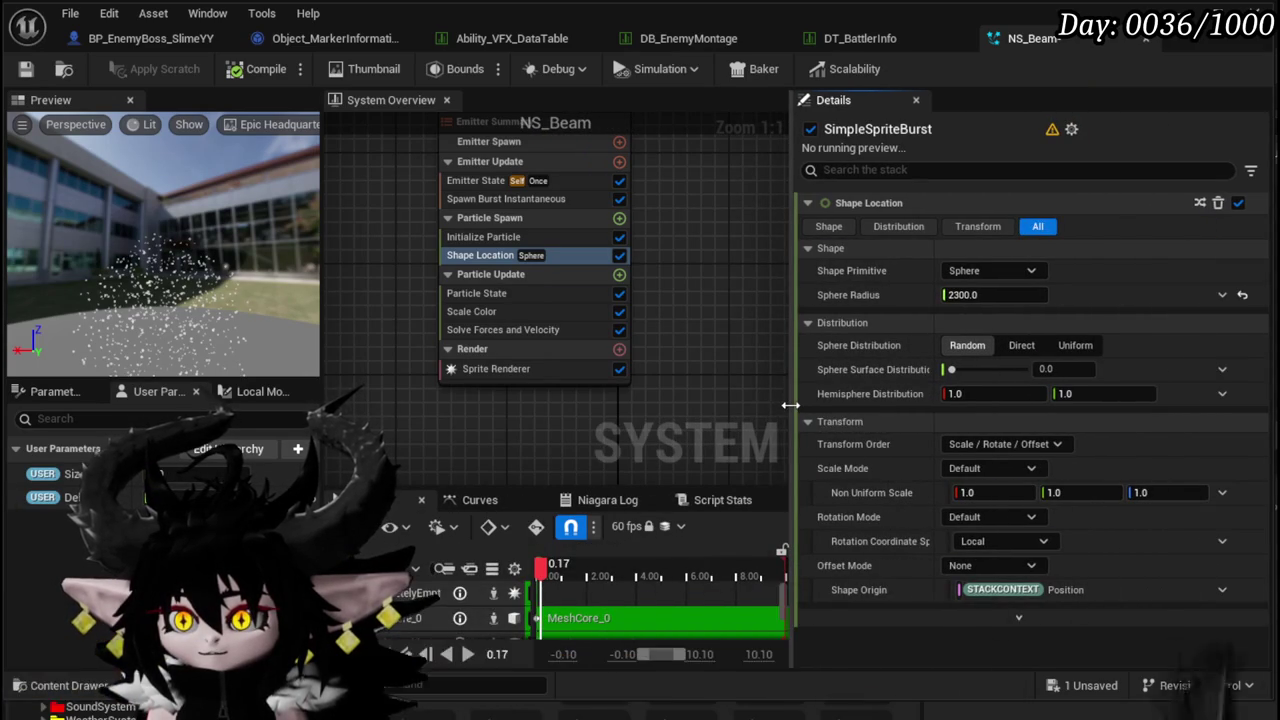
- Experiment with the hemisphere distribution values, ending with both at 1.0
{"action": "left_click", "coordinate": [994, 394]}
{"action": "type", "text": "0"}
{"action": "key", "text": "Return"}
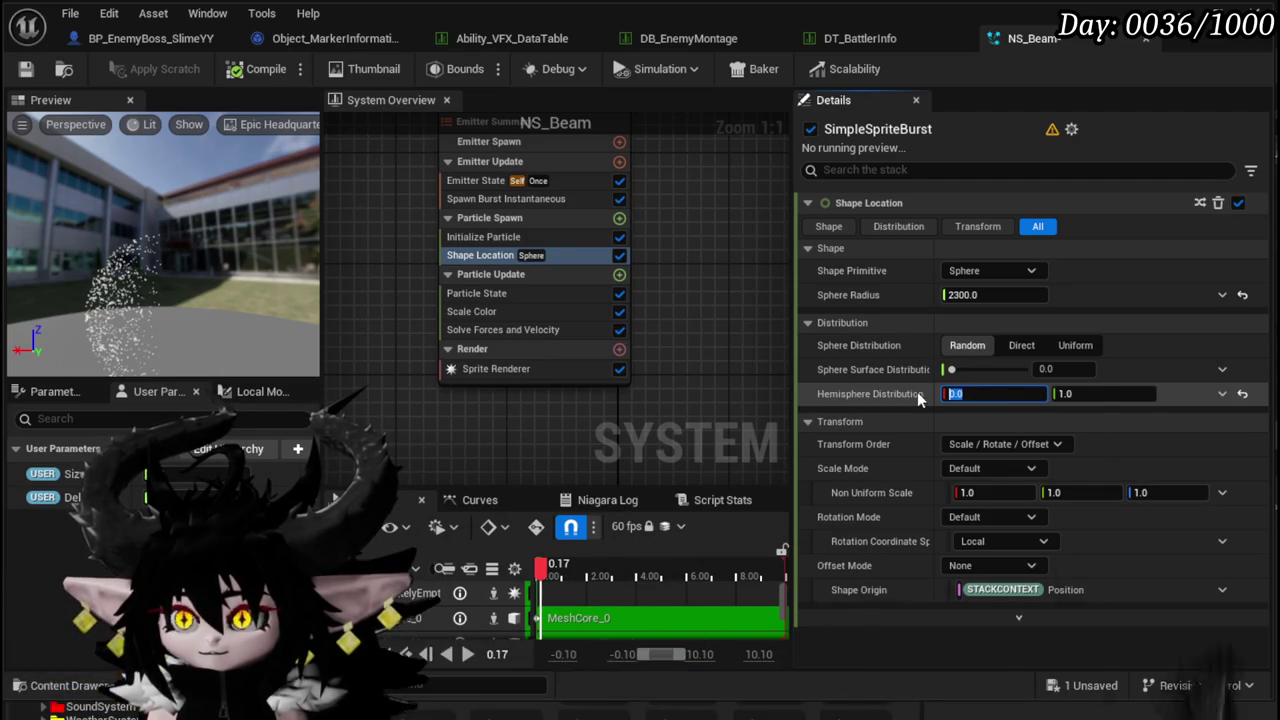
{"action": "type", "text": "-1"}
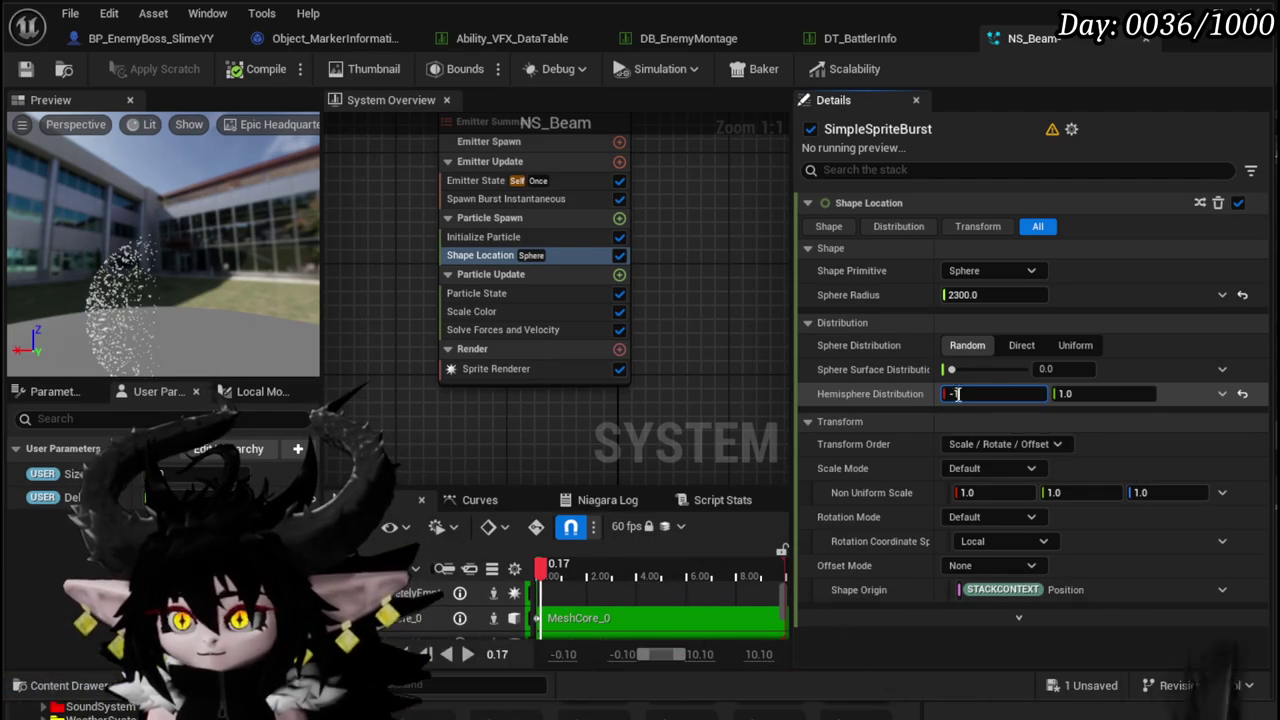
{"action": "key", "text": "Return"}
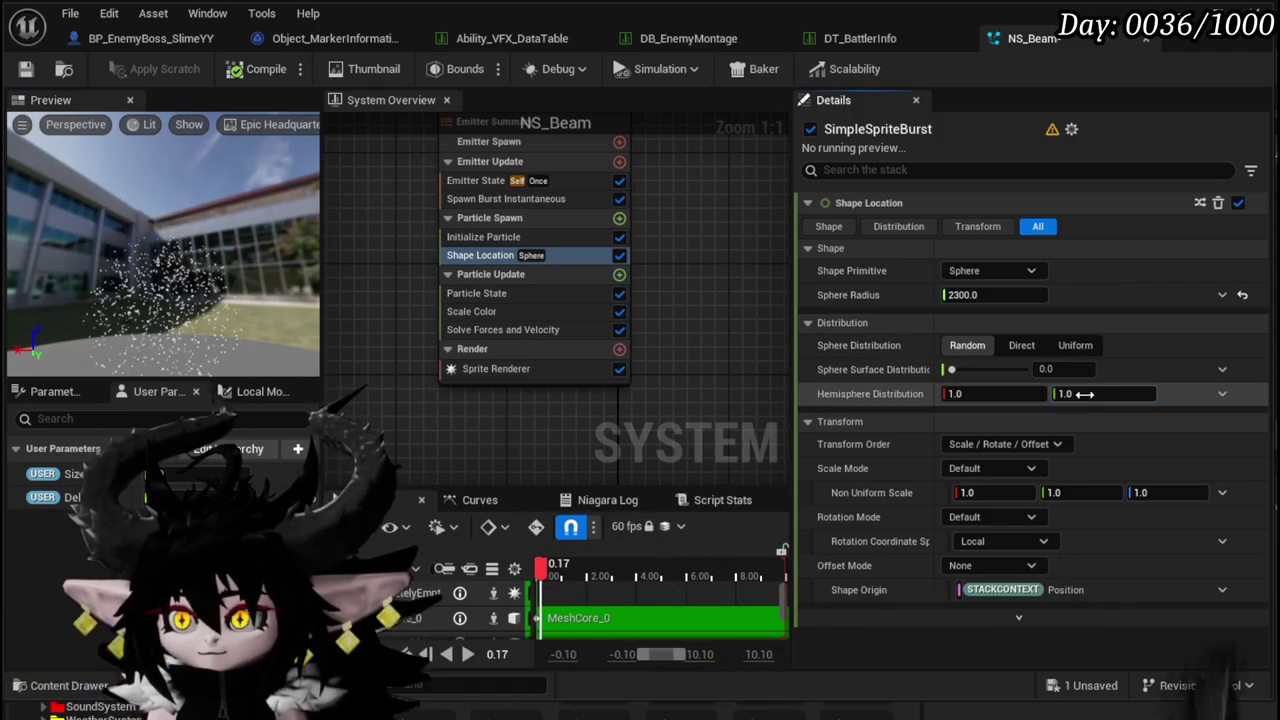
{"action": "type", "text": "-1"}
{"action": "key", "text": "BackSpace"}
{"action": "key", "text": "BackSpace"}
{"action": "type", "text": "1"}
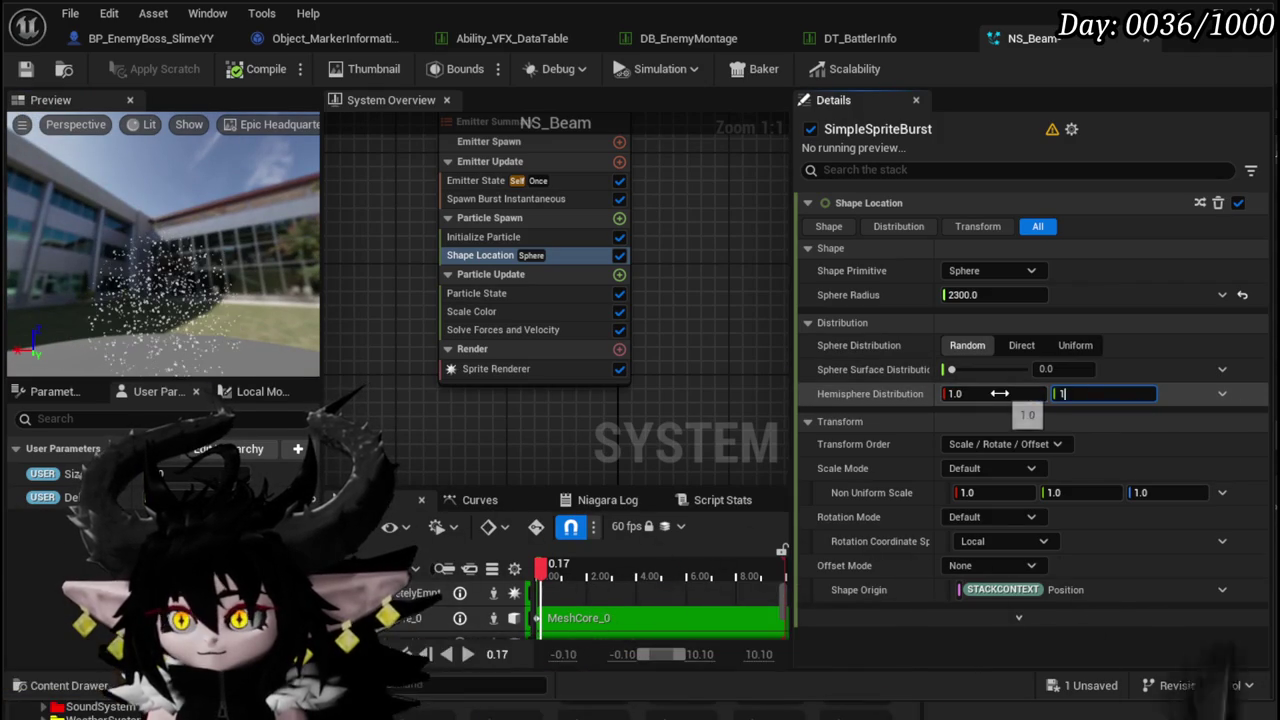
{"action": "key", "text": "Return"}
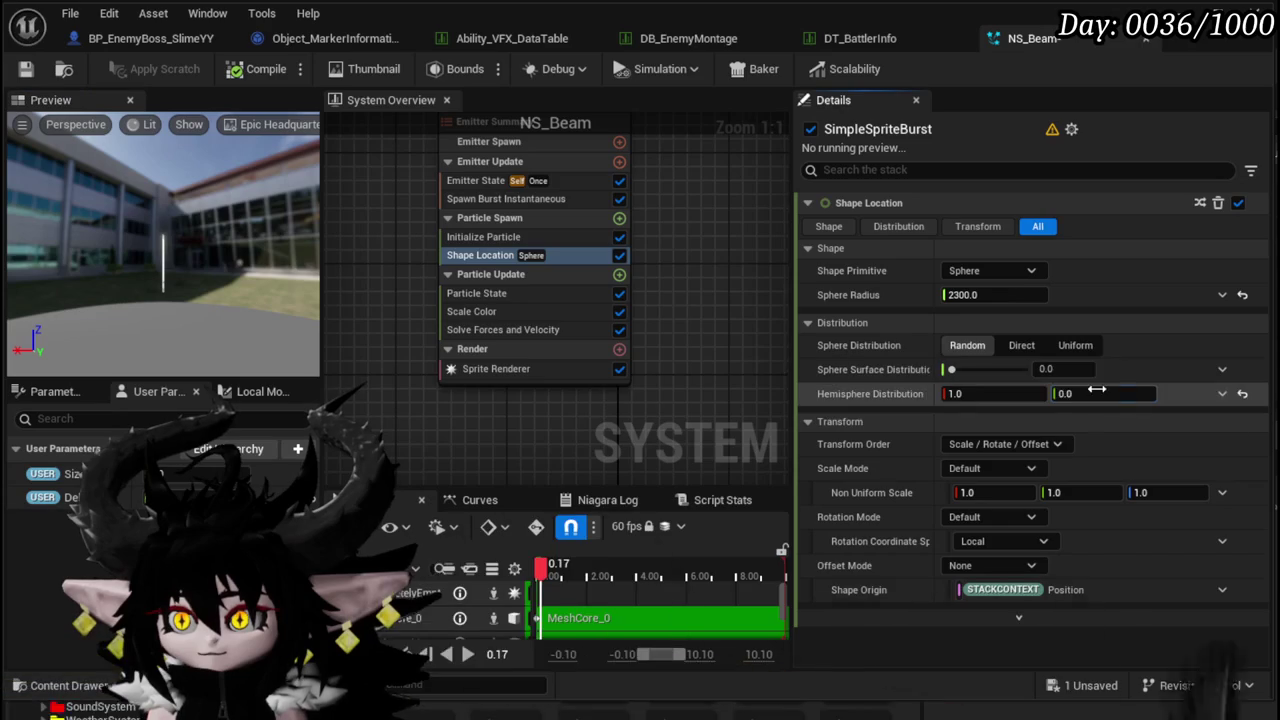
{"action": "type", "text": "180"}
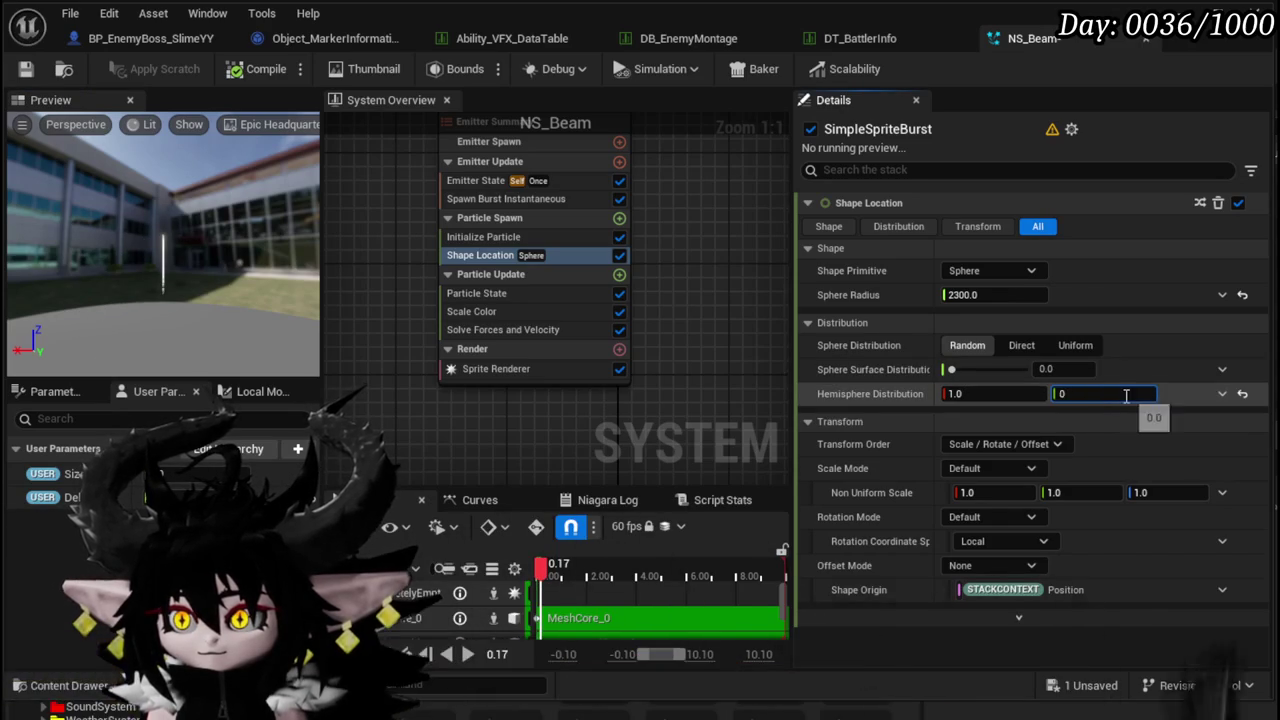
- Try Direct sphere distribution, revert to Random, and open Particle Update's module list
{"action": "left_click", "coordinate": [1013, 350]}
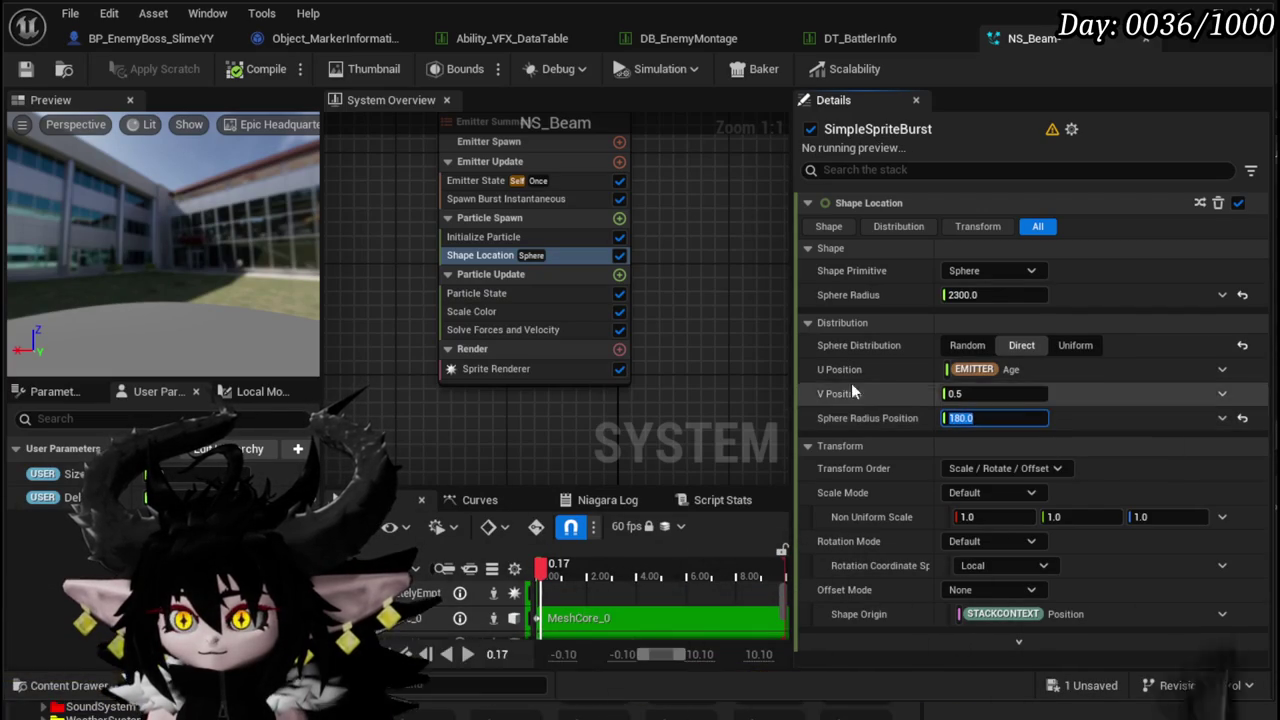
{"action": "left_click", "coordinate": [978, 345]}
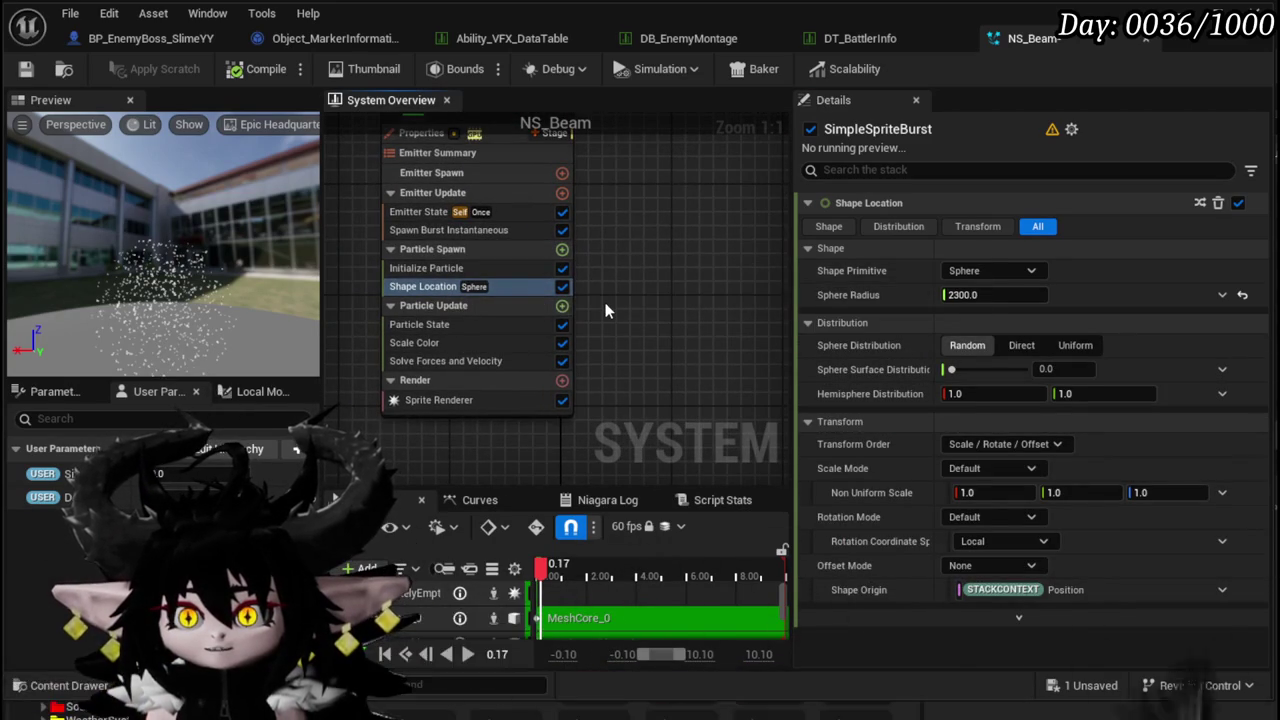
{"action": "left_click", "coordinate": [562, 305]}
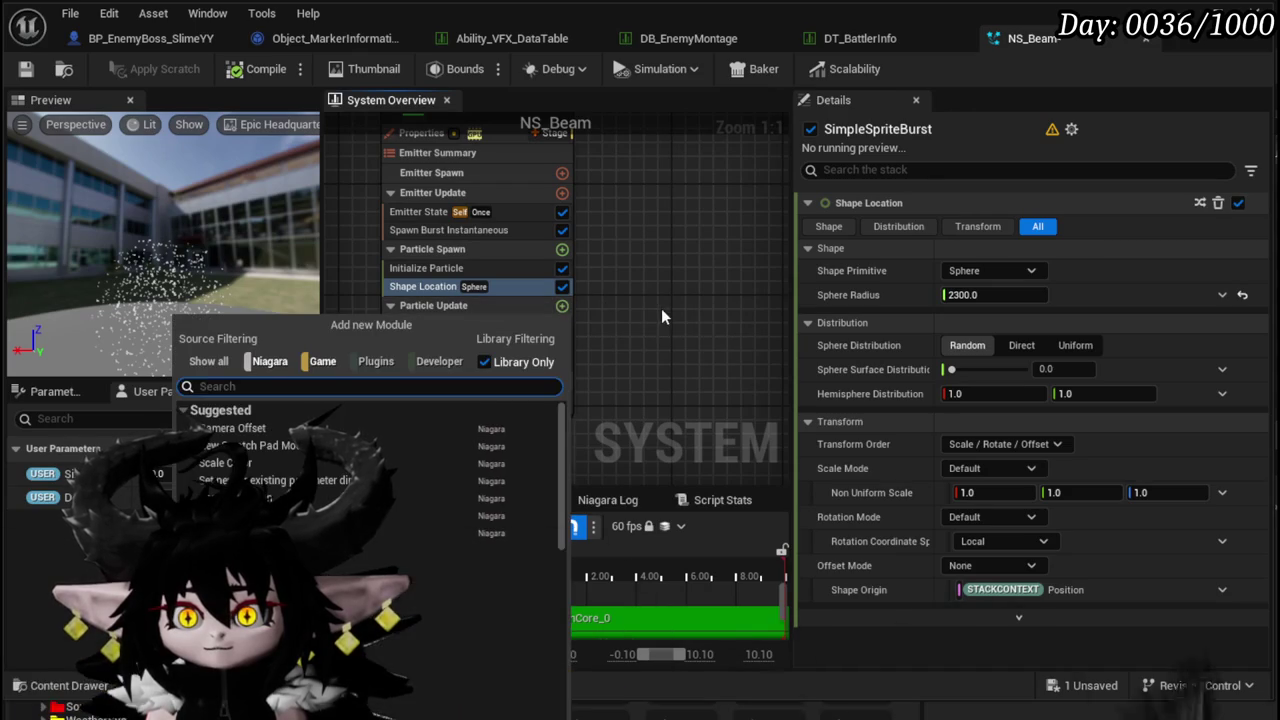
- Search 'kill' and add Kill Particles in Volume with a 200 sphere radius
{"action": "left_click", "coordinate": [668, 316]}
{"action": "left_click", "coordinate": [562, 305]}
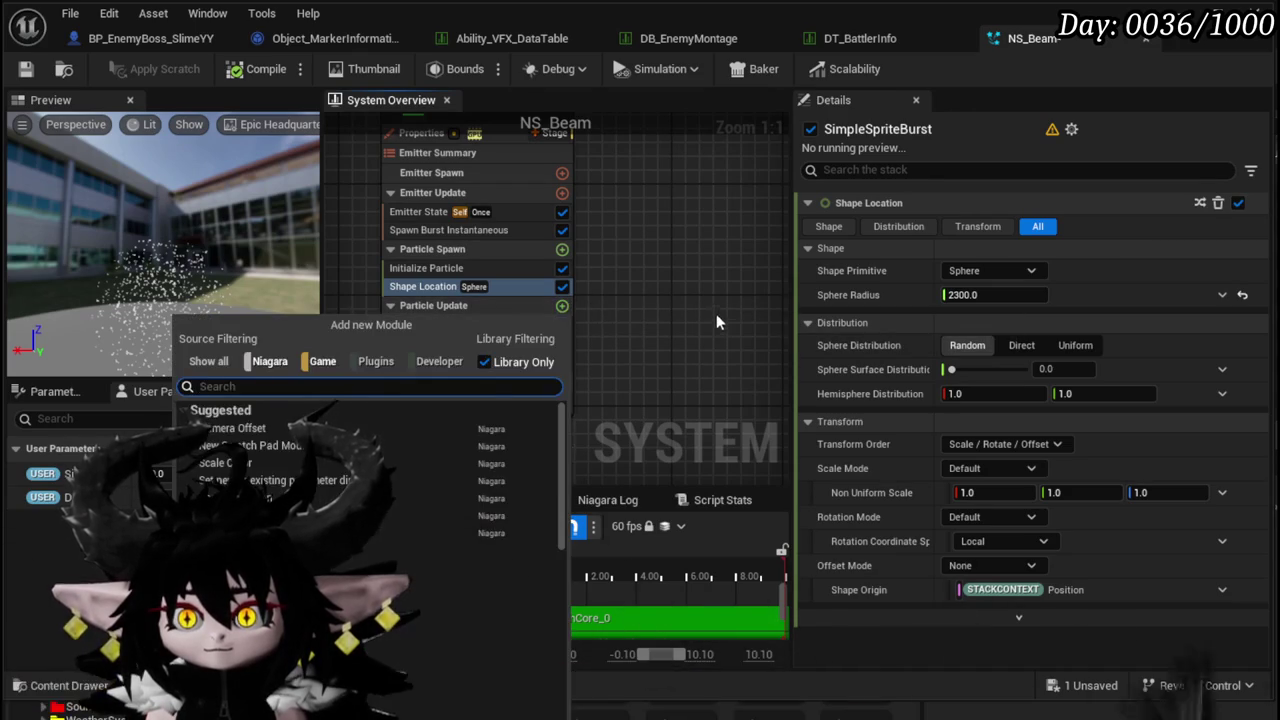
{"action": "type", "text": "kill"}
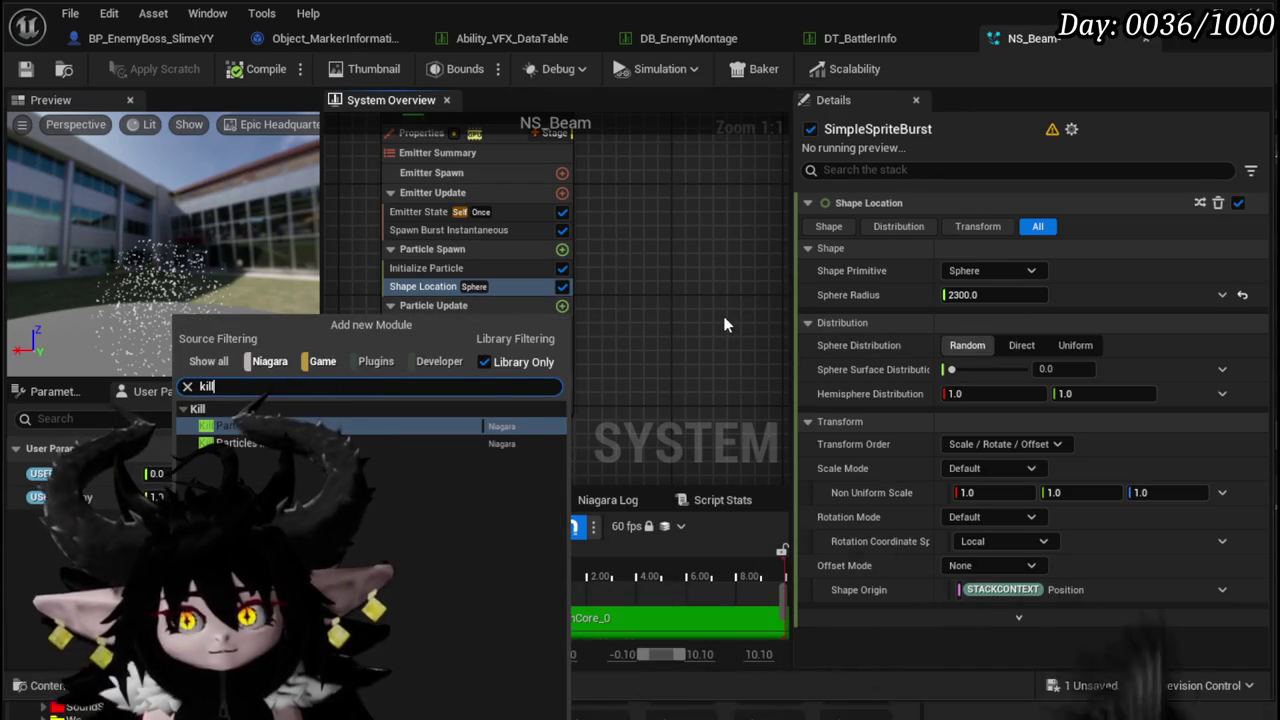
{"action": "left_click", "coordinate": [340, 443]}
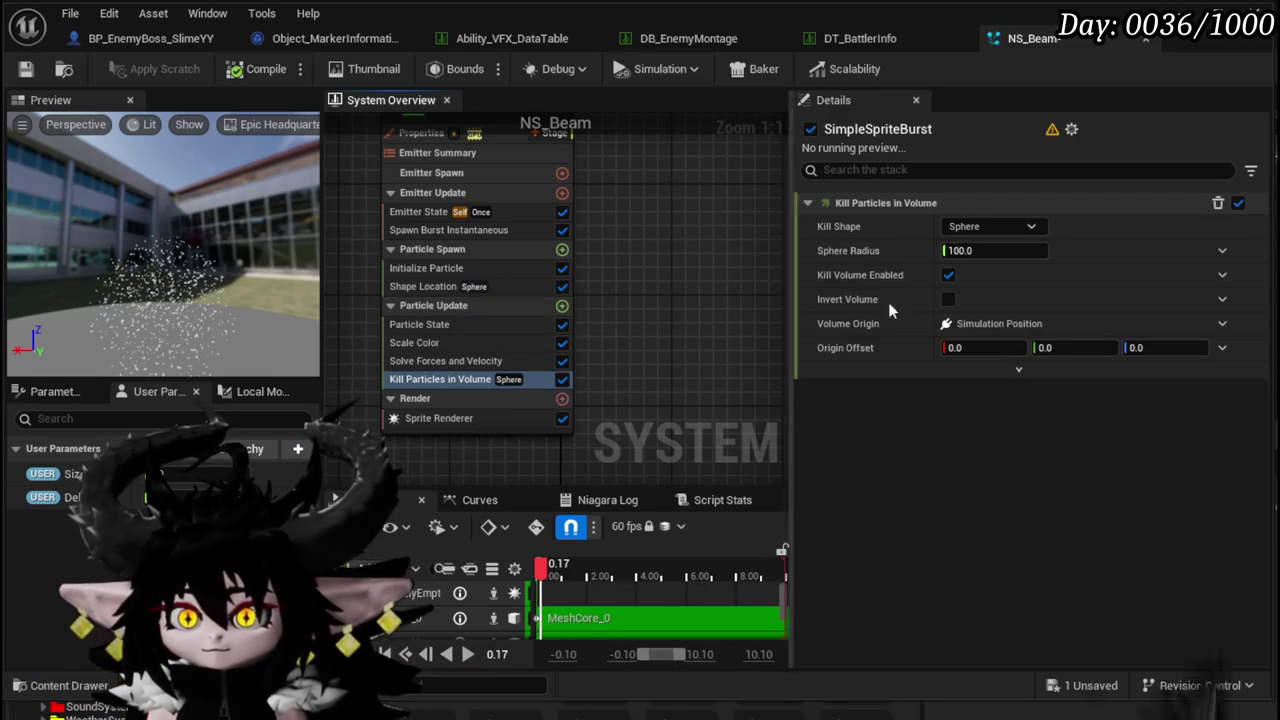
{"action": "type", "text": "200"}
{"action": "key", "text": "Return"}
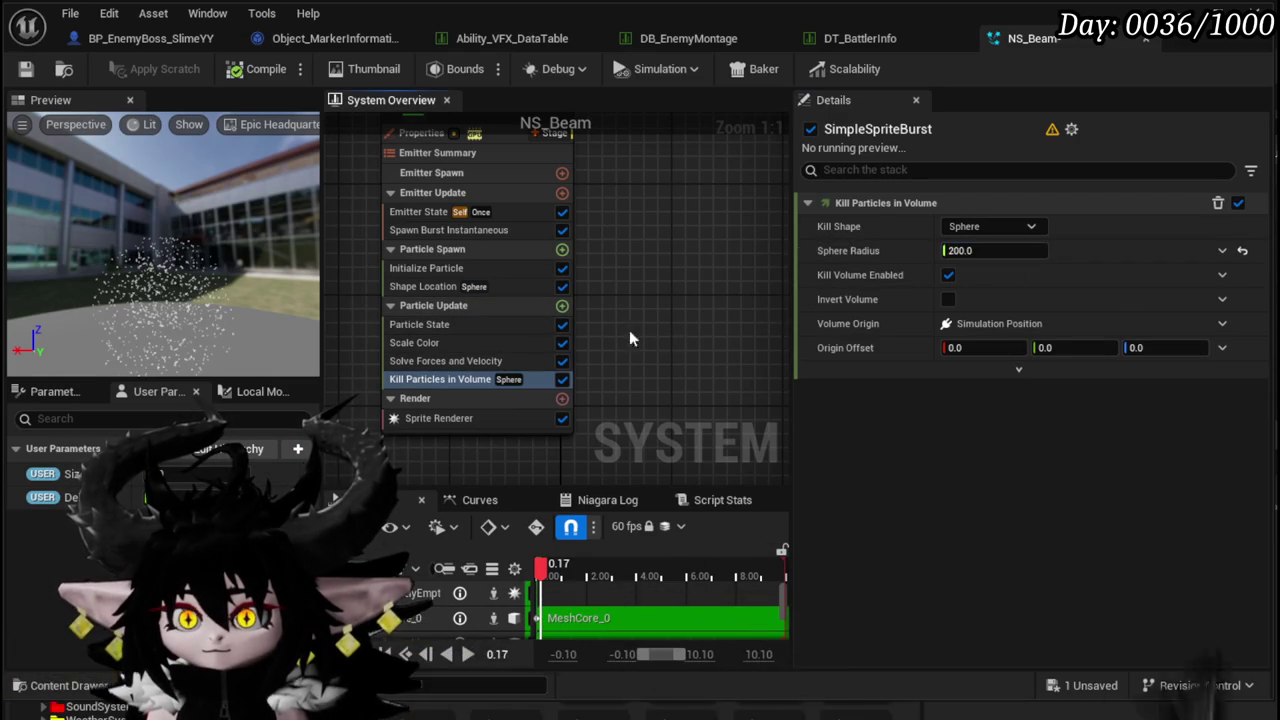
{"action": "left_click", "coordinate": [562, 307]}
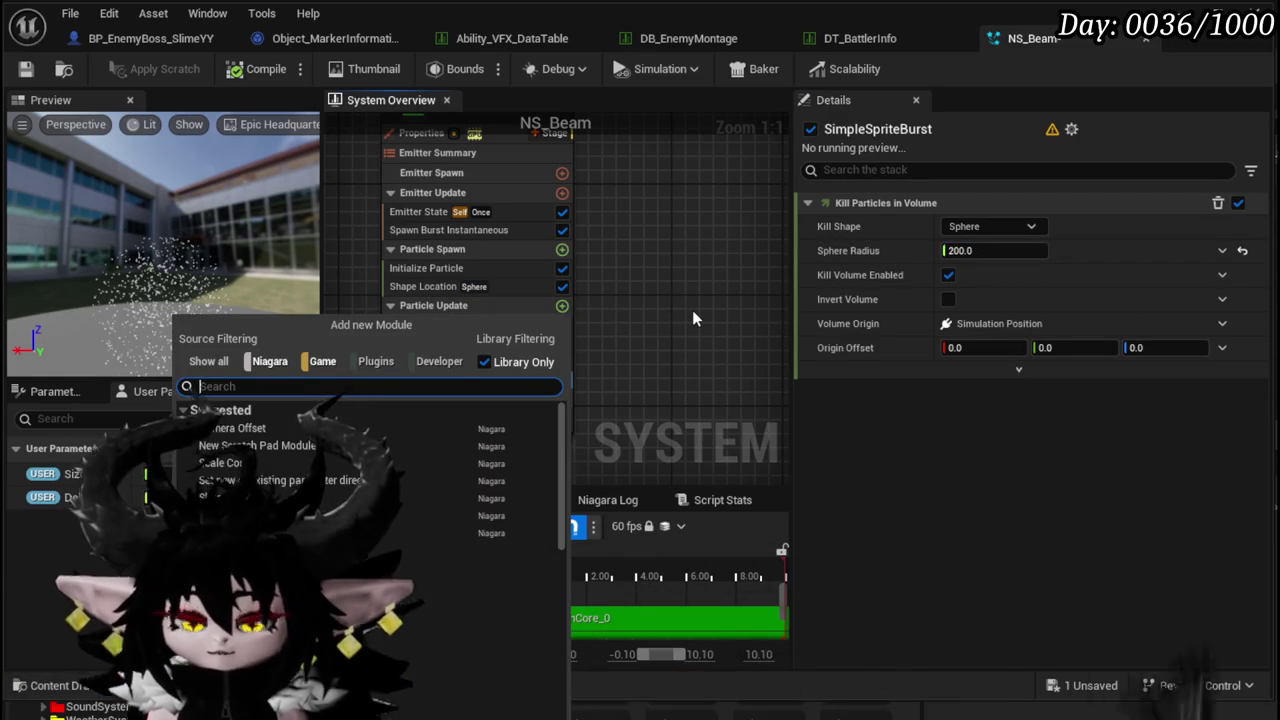
- Add a Point Force module with strength 1000, including its Apply Initial Forces dependency
{"action": "type", "text": "for"}
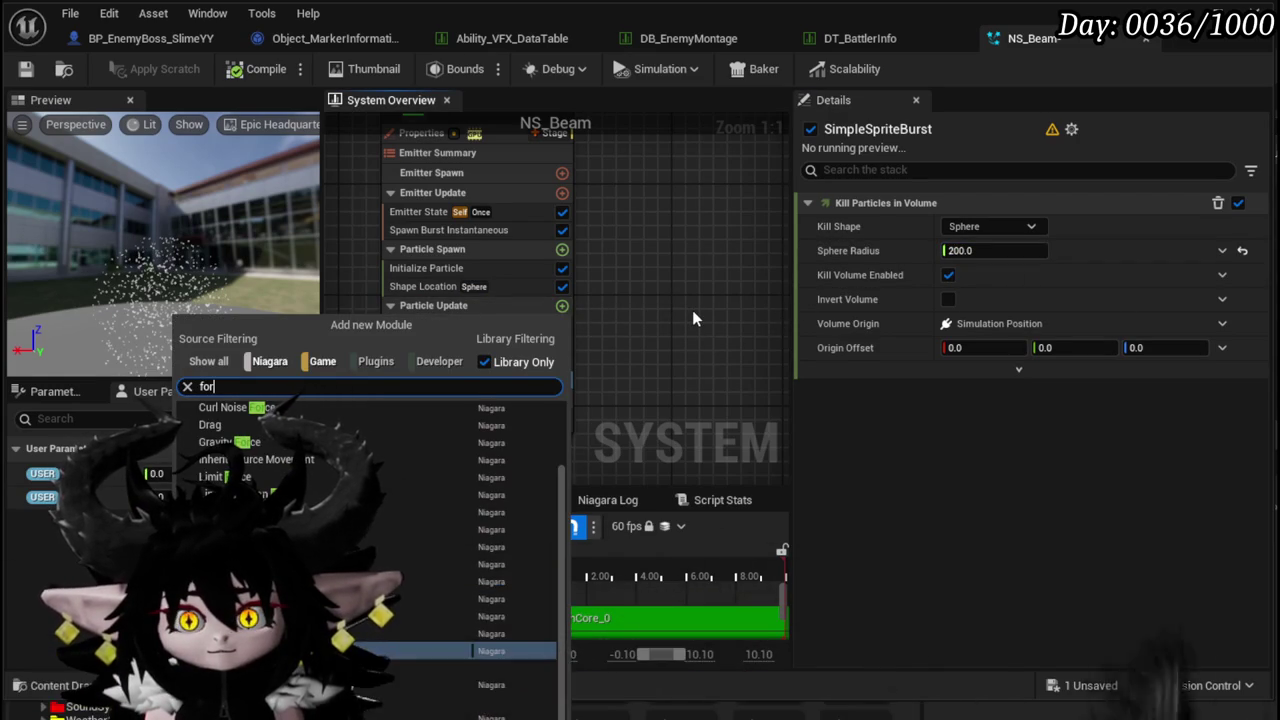
{"action": "key", "text": "BackSpace"}
{"action": "key", "text": "BackSpace"}
{"action": "key", "text": "BackSpace"}
{"action": "type", "text": "poin"}
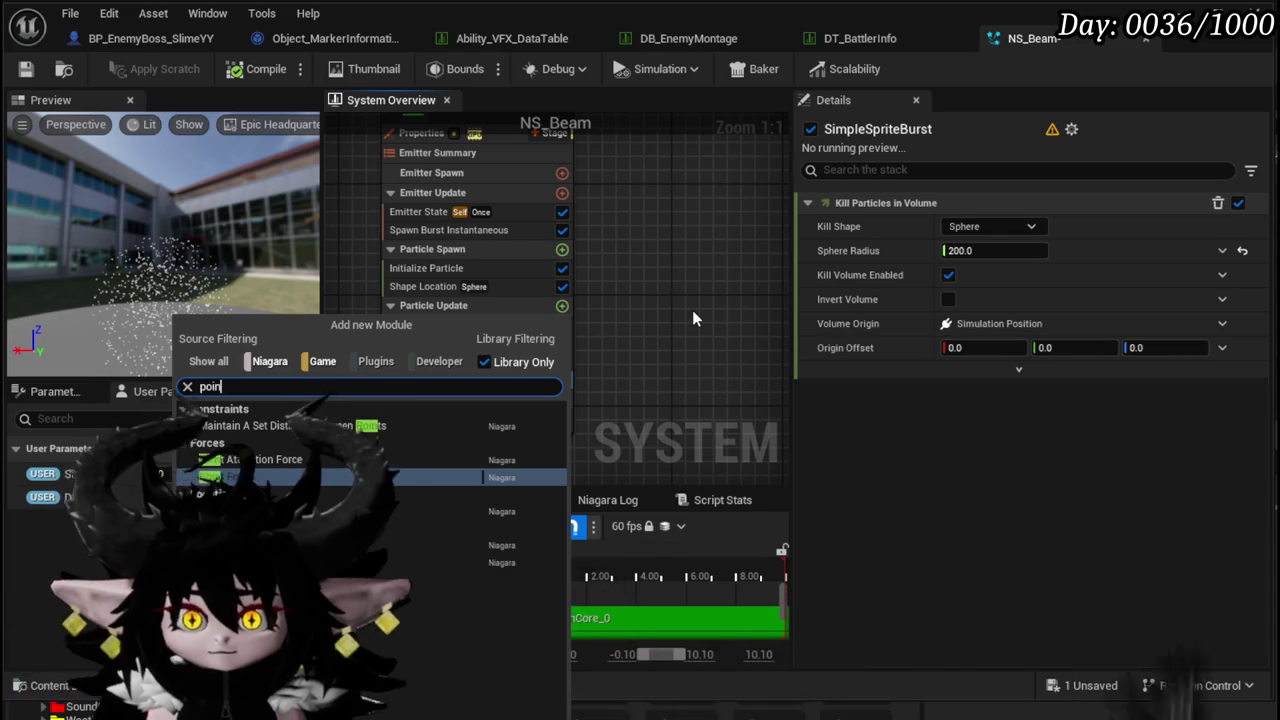
{"action": "left_click", "coordinate": [330, 476]}
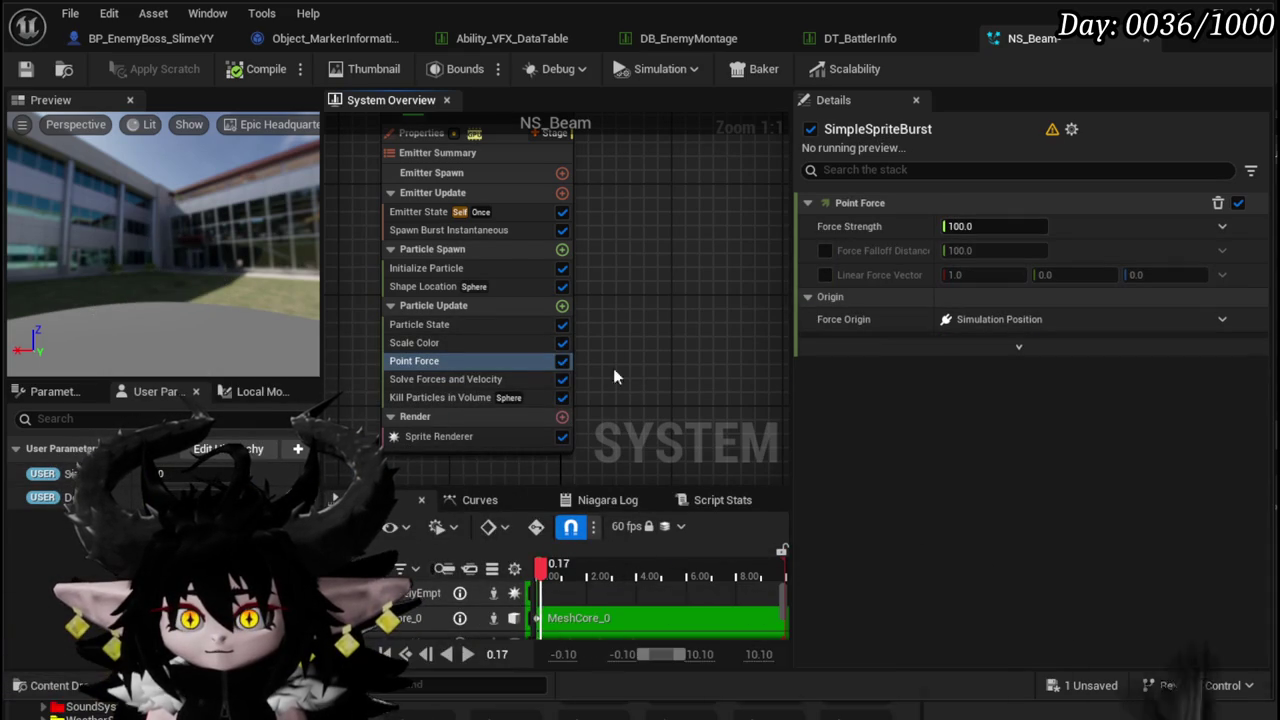
{"action": "left_click_drag", "start_coordinate": [435, 256], "coordinate": [428, 281]}
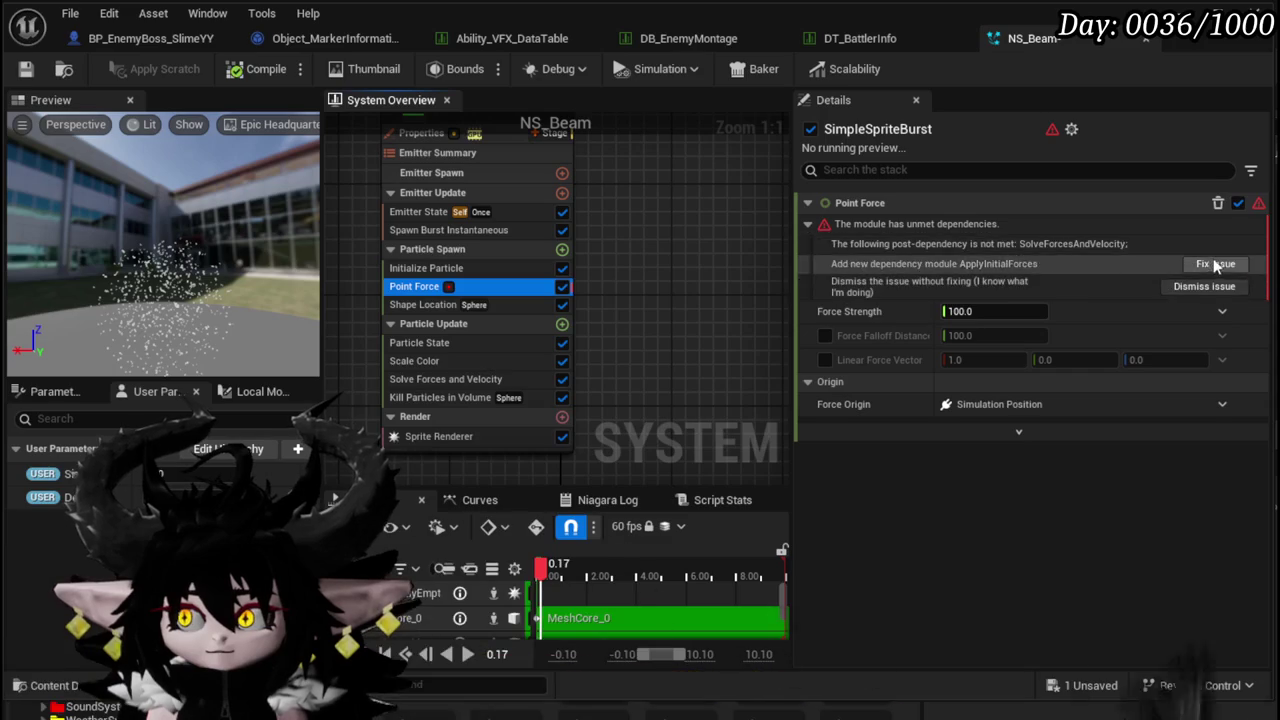
{"action": "left_click", "coordinate": [1213, 263]}
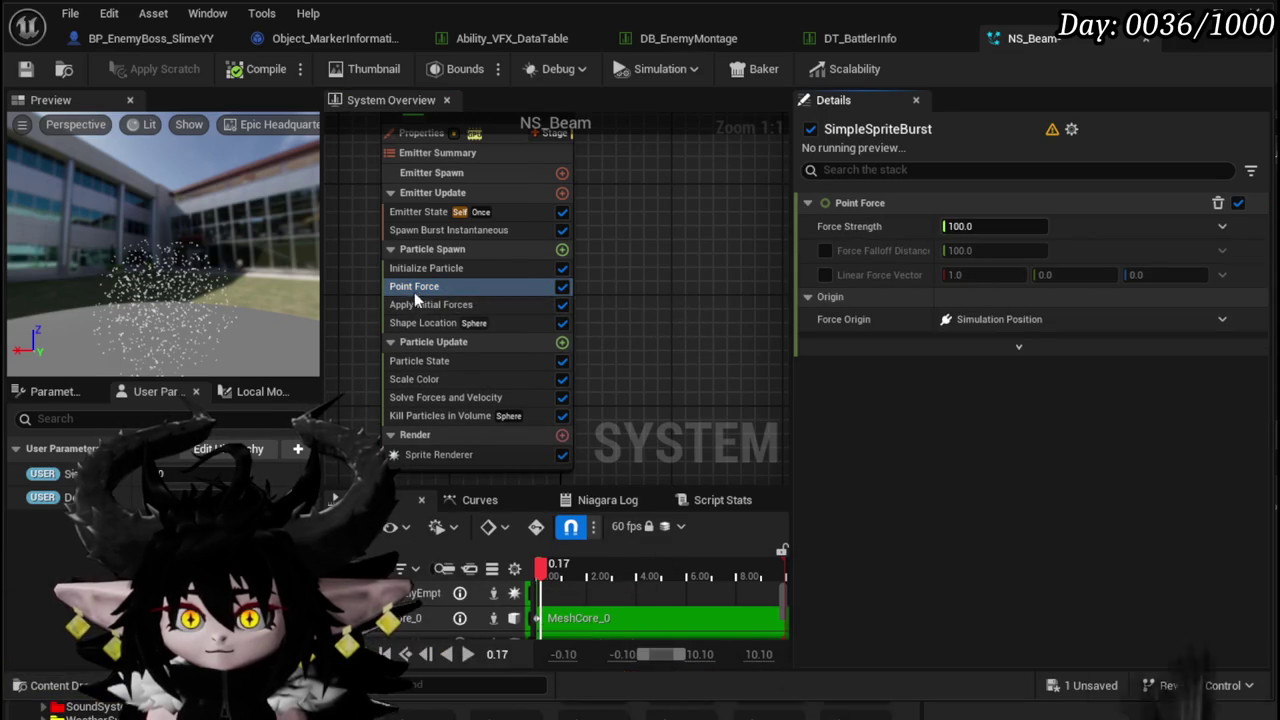
{"action": "left_click", "coordinate": [986, 228]}
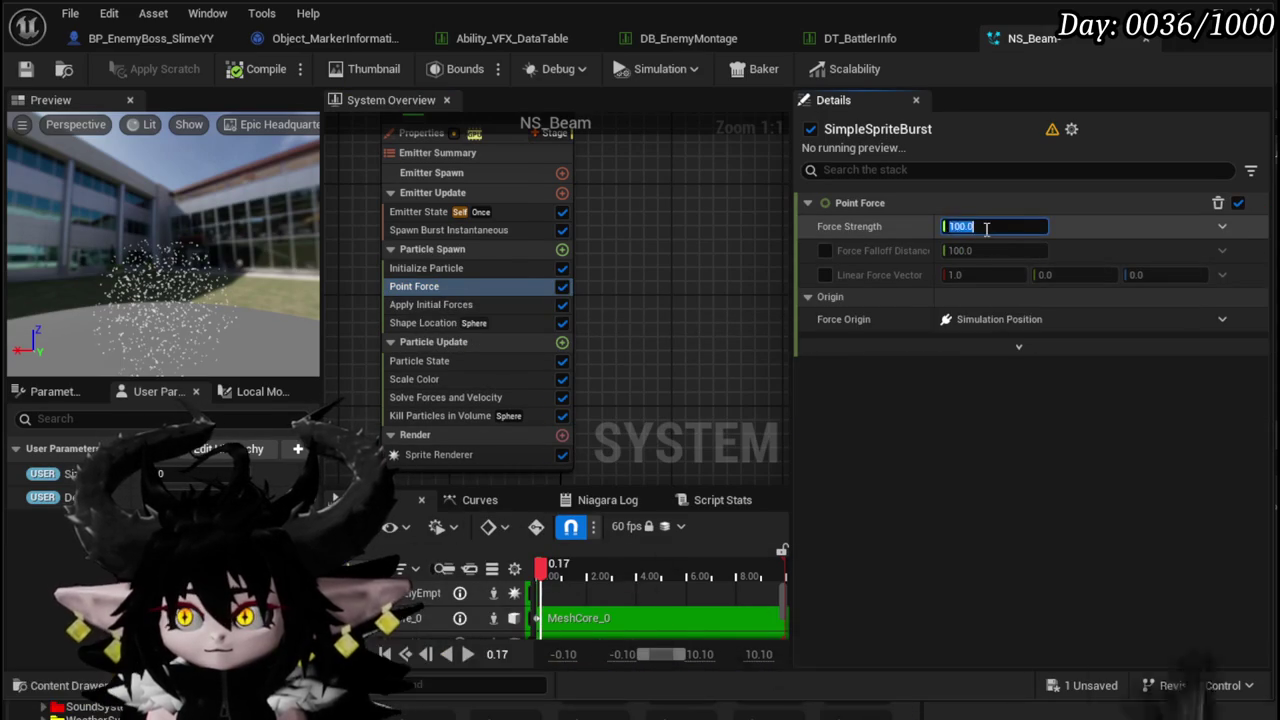
{"action": "type", "text": "100"}
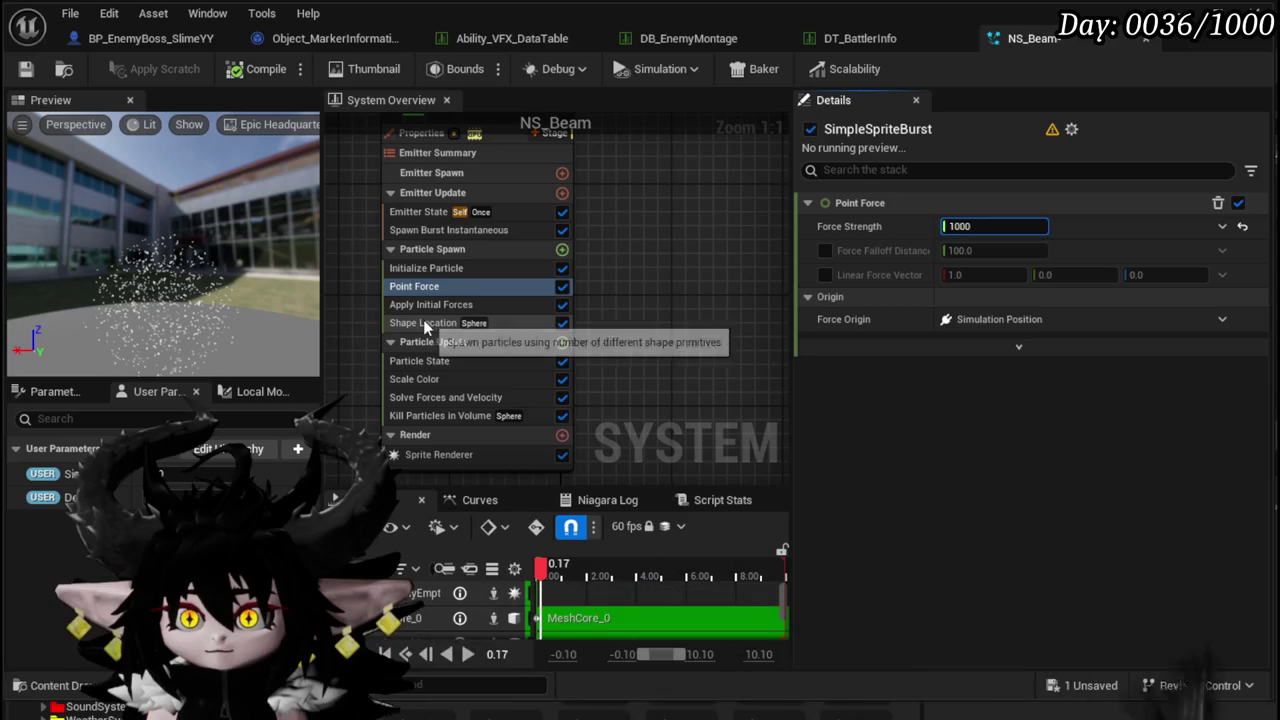
- Move Shape Location above Point Force, then move Point Force under Particle State in Particle Update
{"action": "left_click_drag", "start_coordinate": [423, 320], "coordinate": [421, 287]}
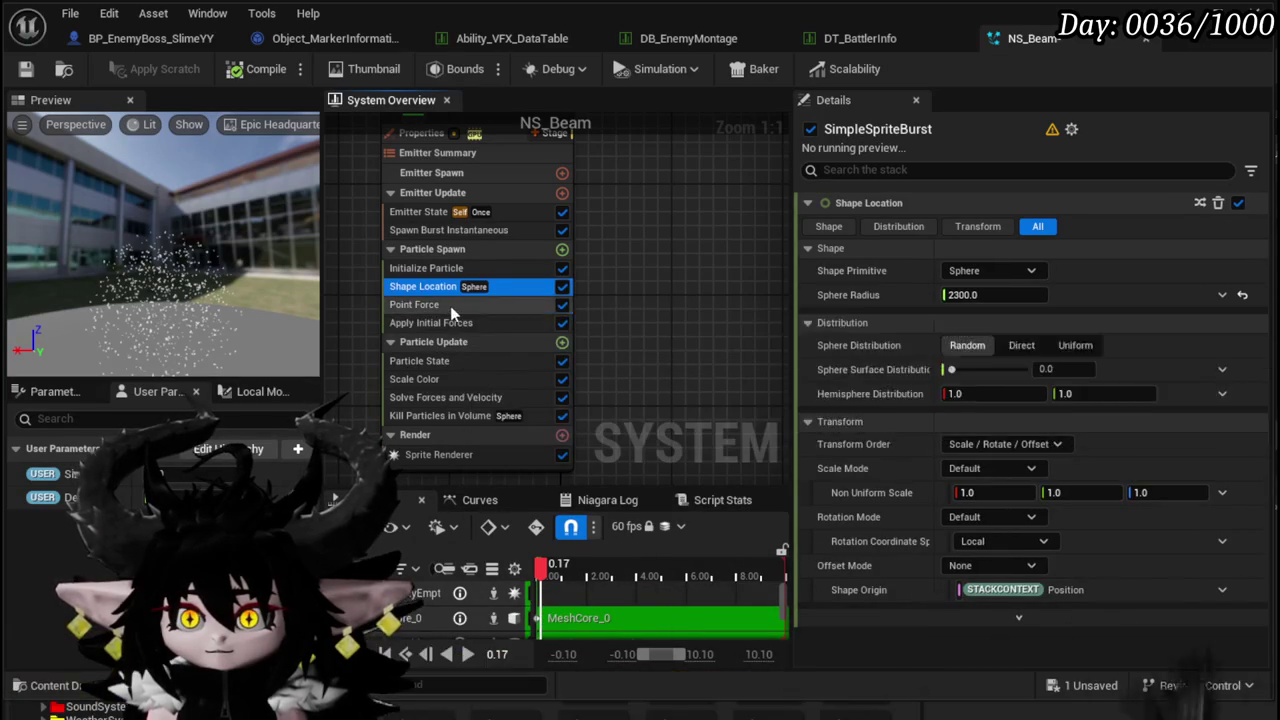
{"action": "left_click", "coordinate": [450, 305]}
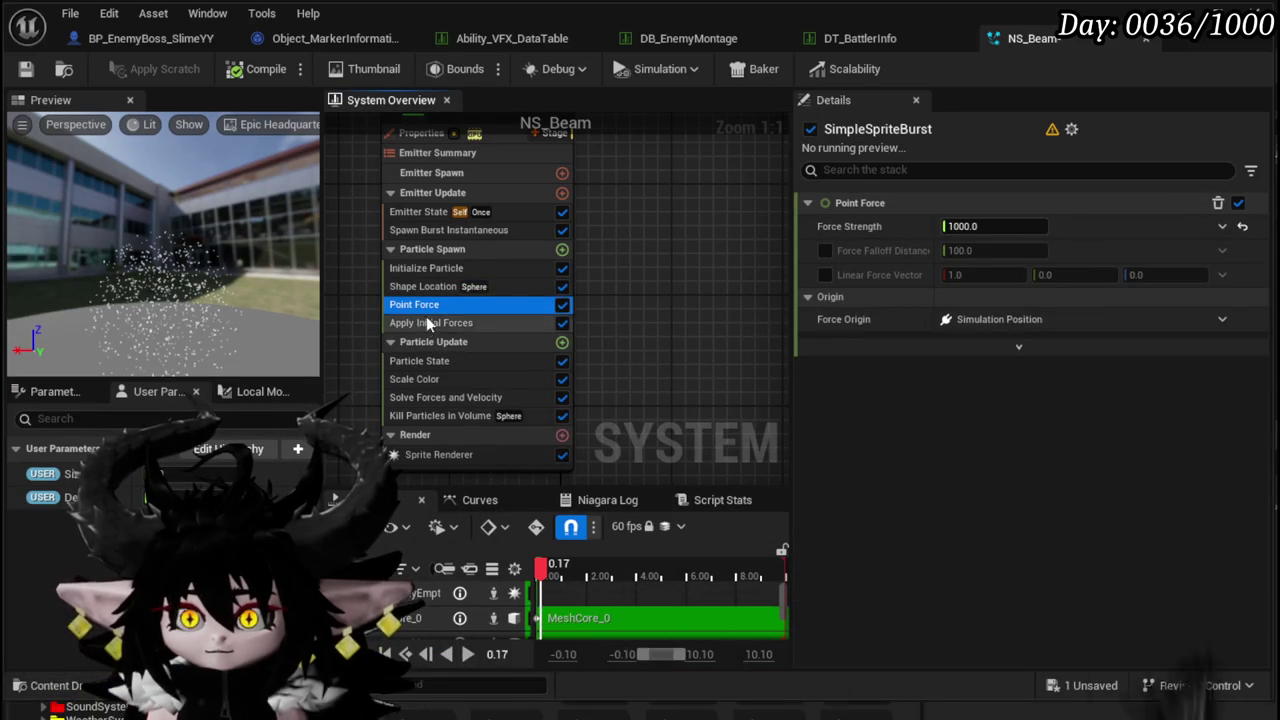
{"action": "mouse_move", "coordinate": [213, 344]}
{"action": "left_mouse_down"}
{"action": "mouse_move", "coordinate": [260, 330]}
{"action": "mouse_move", "coordinate": [213, 344]}
{"action": "left_mouse_up"}
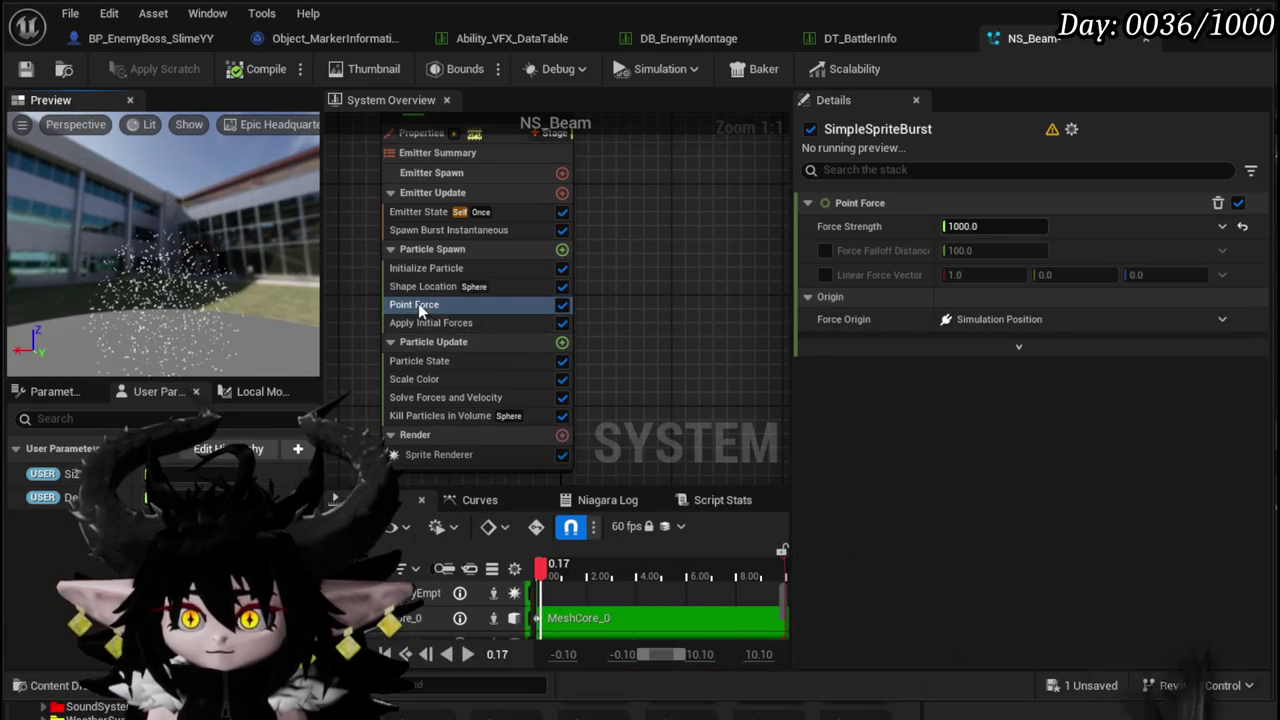
{"action": "left_click_drag", "start_coordinate": [432, 360], "coordinate": [432, 378]}
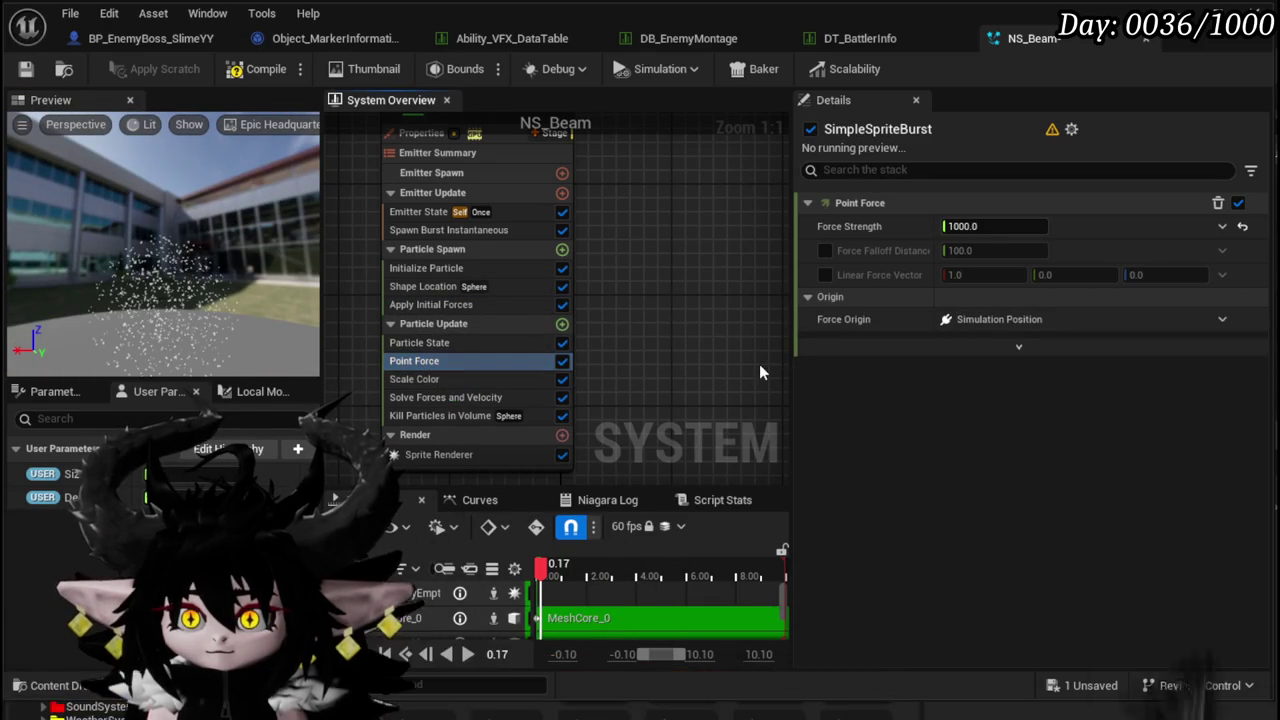
{"action": "left_click", "coordinate": [562, 249]}
- Add an Add Velocity module to Particle Spawn with velocity (0, 0, 700)
{"action": "type", "text": "add"}
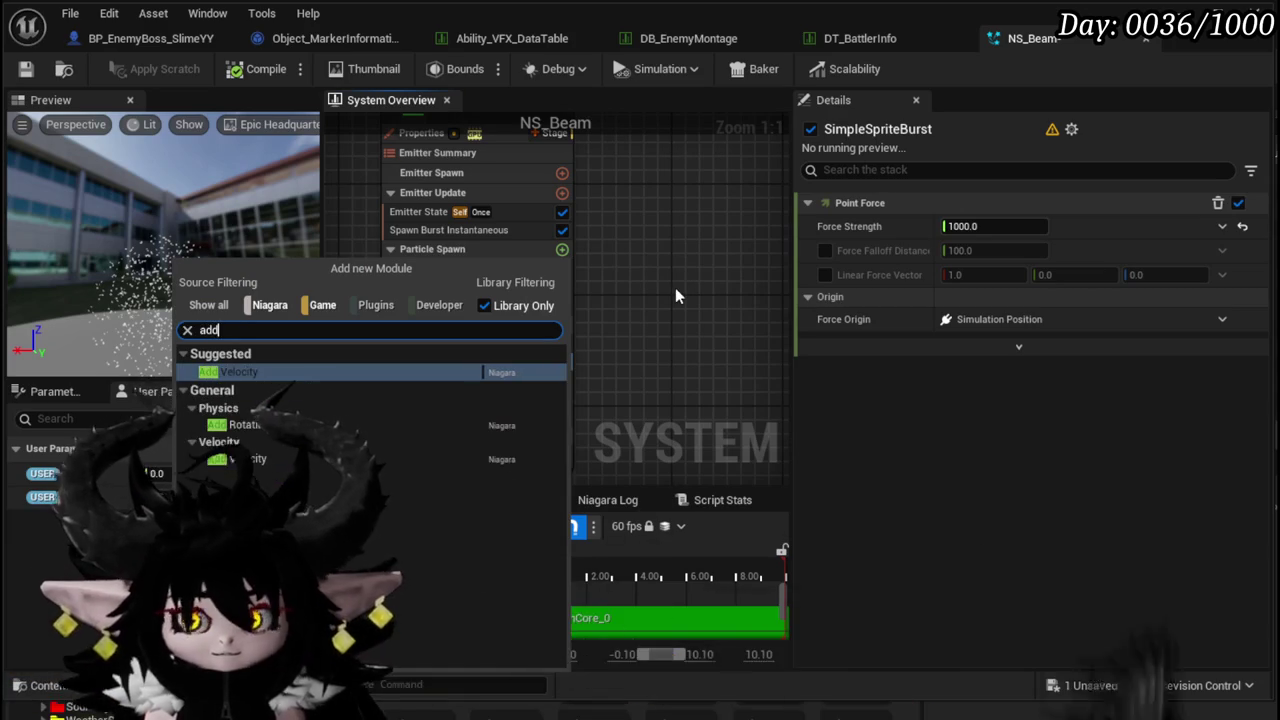
{"action": "key", "text": "Return"}
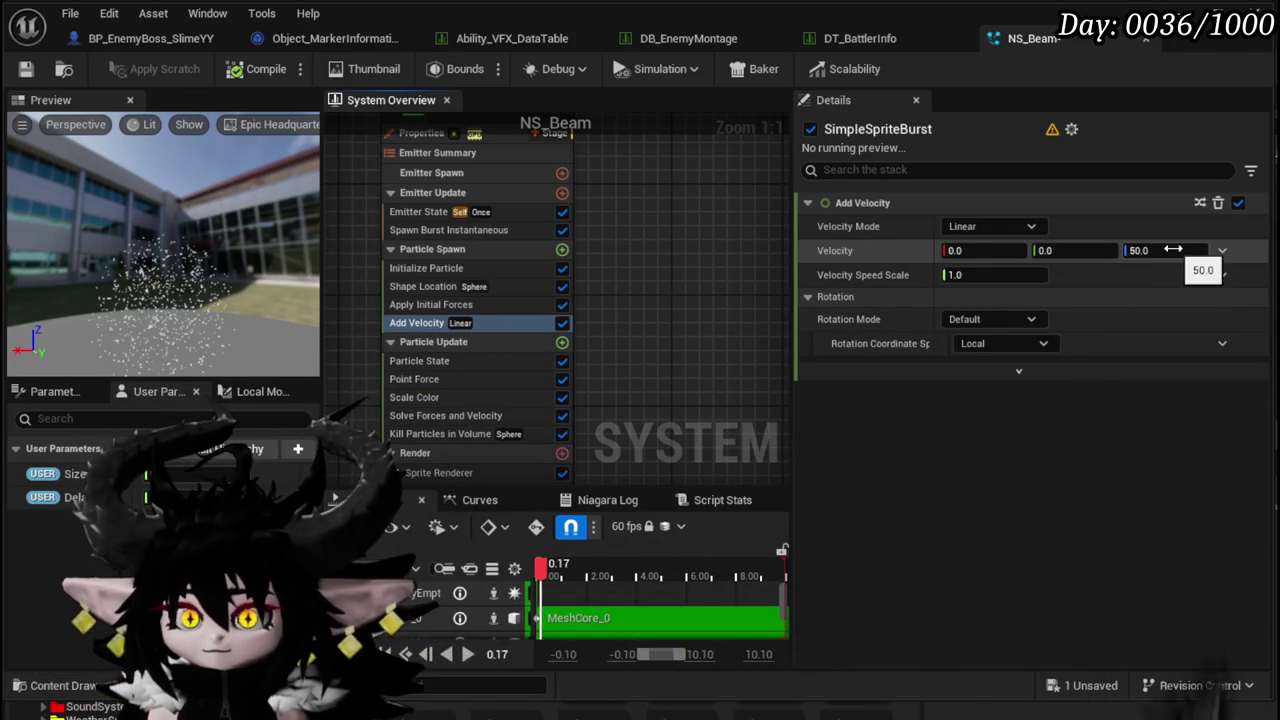
{"action": "type", "text": "700"}
{"action": "key", "text": "Return"}
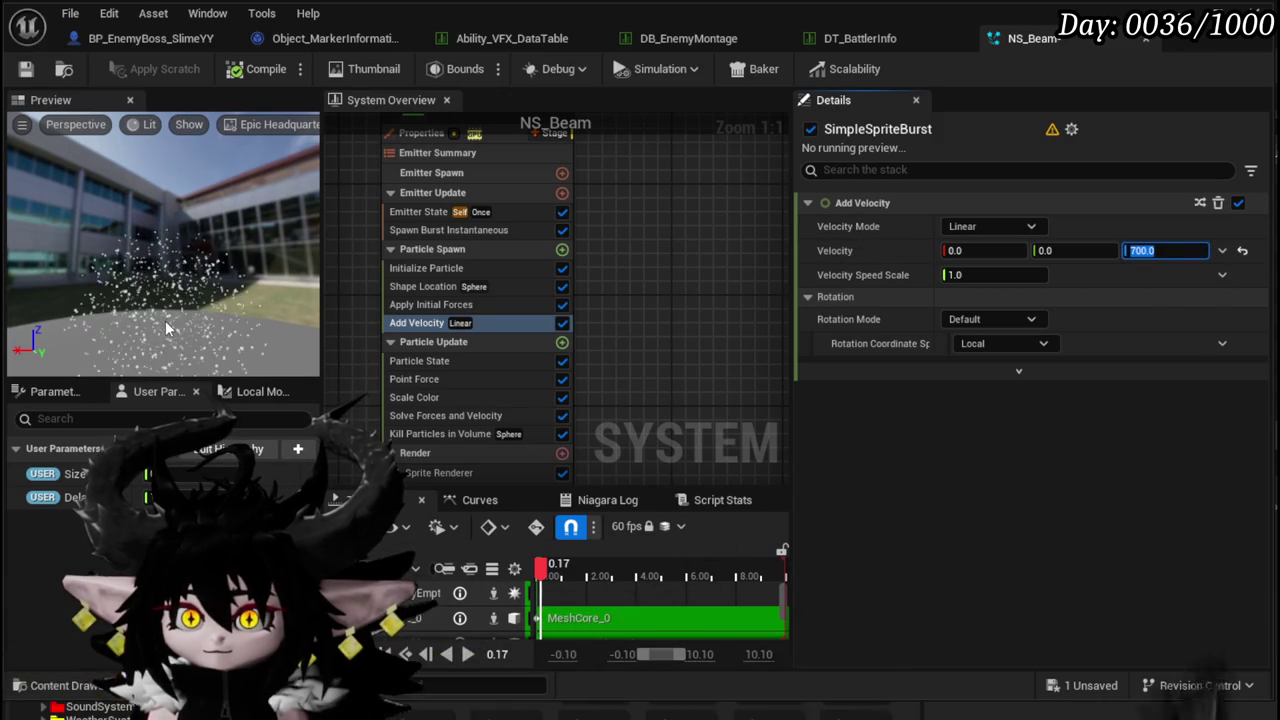
{"action": "left_click_drag", "start_coordinate": [165, 327], "coordinate": [275, 331]}
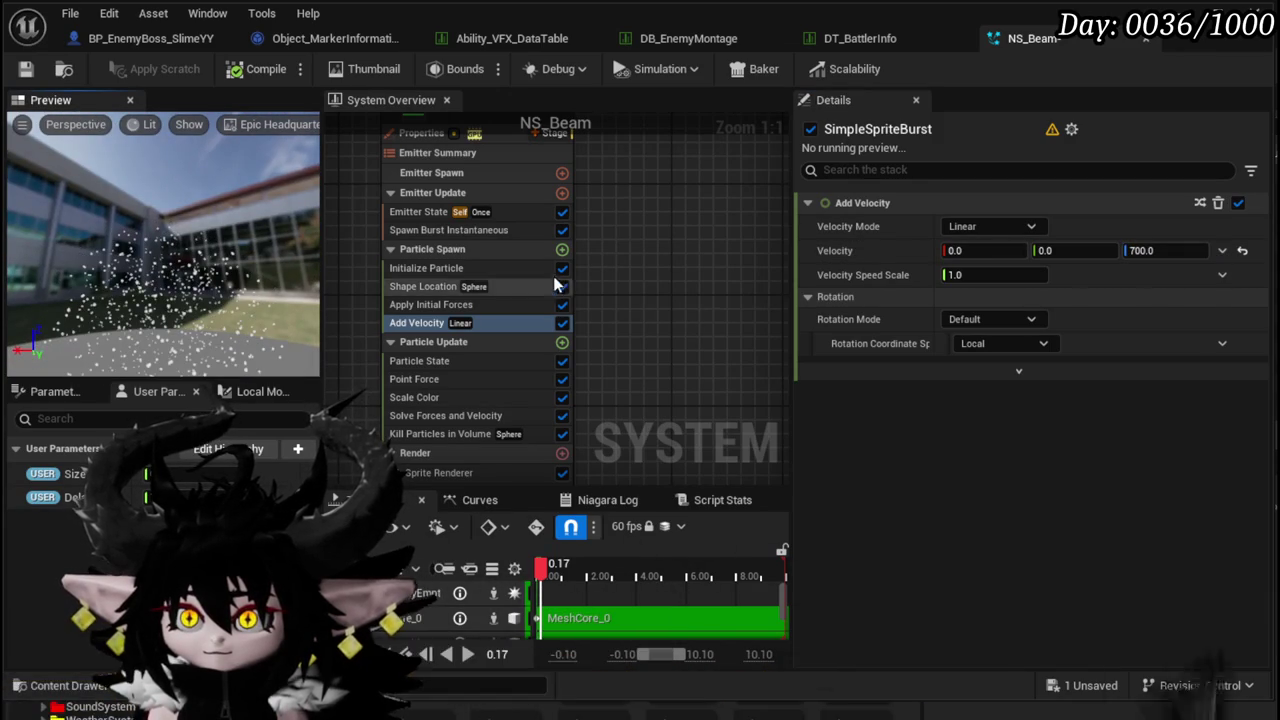
{"action": "scroll", "coordinate": [480, 290], "scroll_direction": "up", "scroll_amount": 3}
{"action": "left_click", "coordinate": [480, 140]}
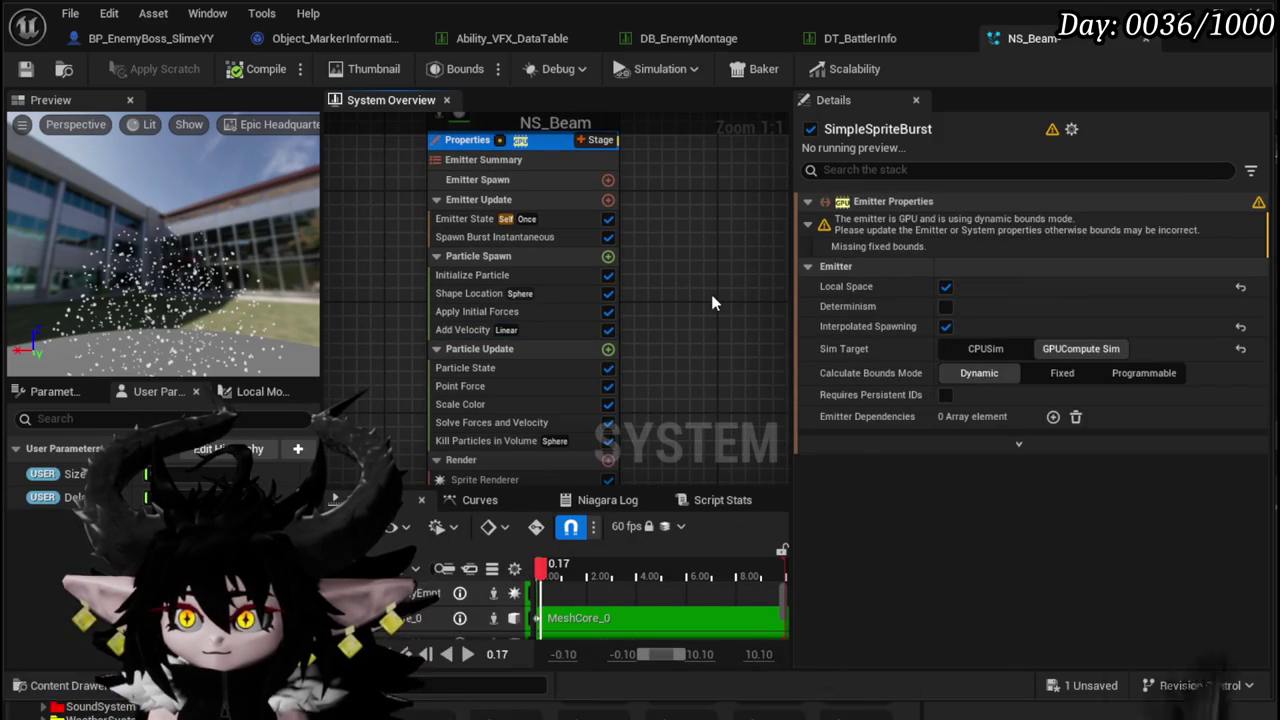
- Switch Calculate Bounds Mode to Fixed with Min -1000 and Max 1000 on every axis
{"action": "left_click", "coordinate": [1062, 372]}
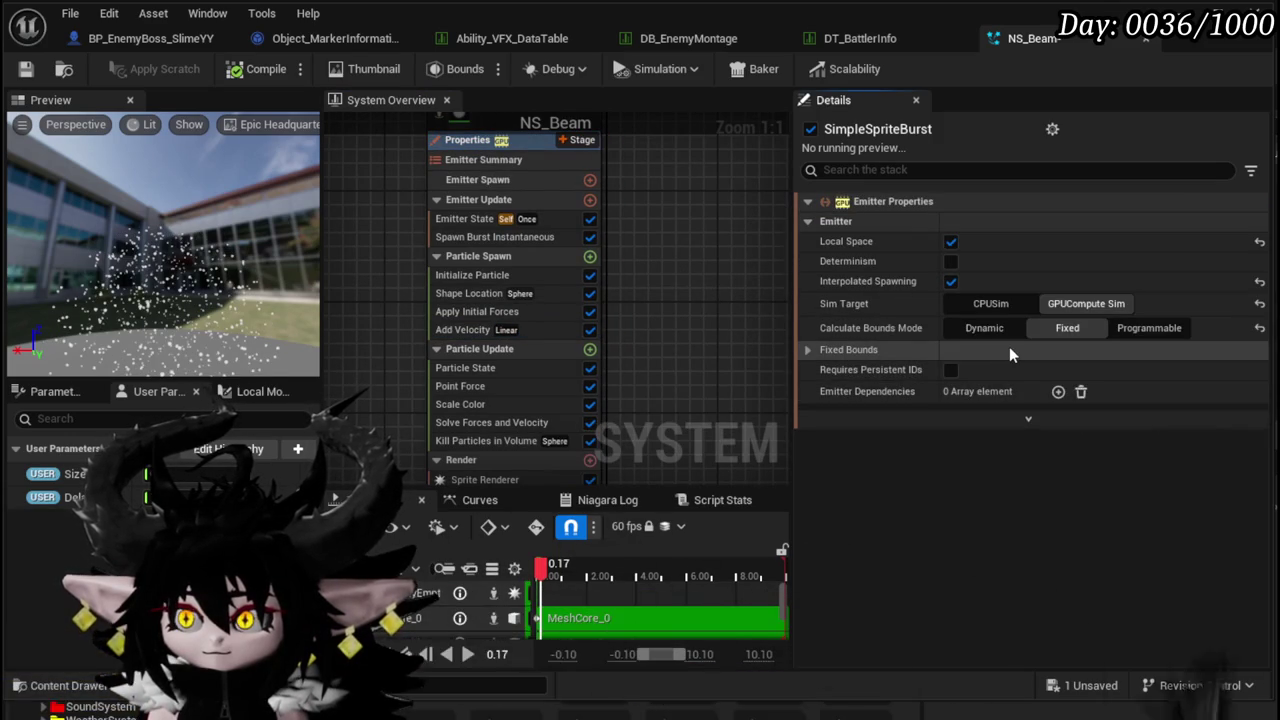
{"action": "left_click", "coordinate": [807, 349]}
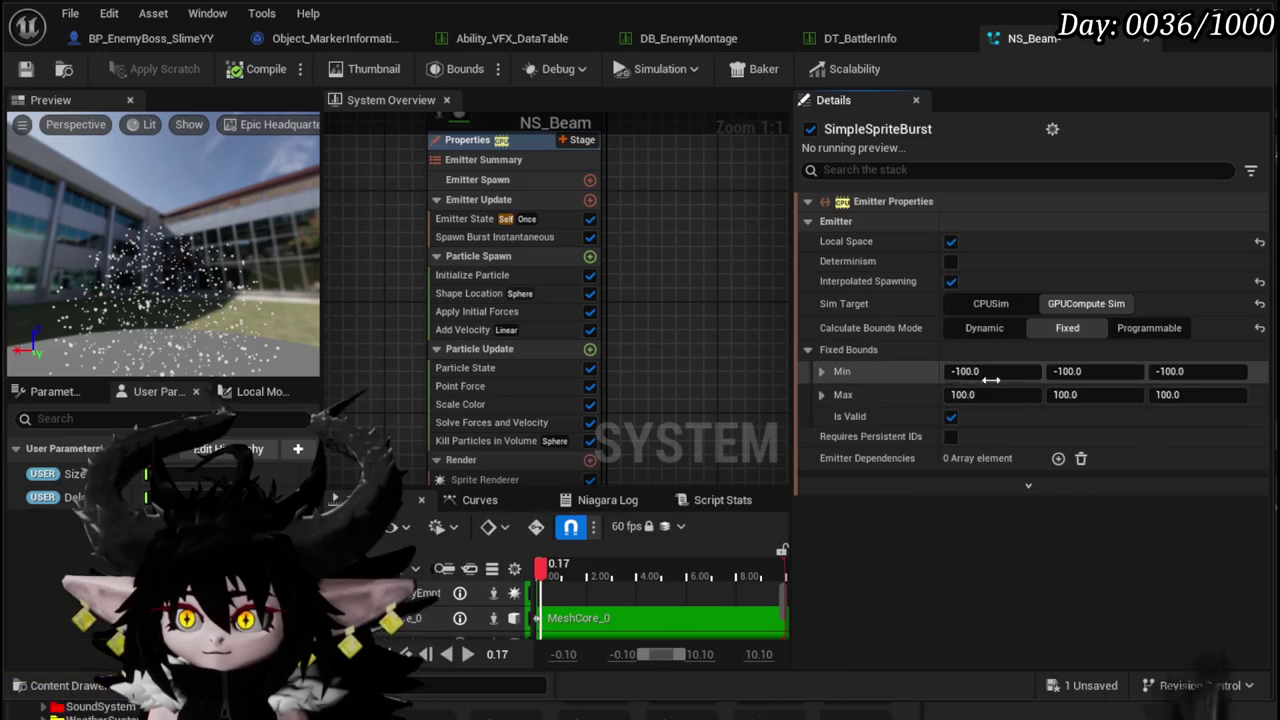
{"action": "type", "text": "0"}
{"action": "key", "text": "Return"}
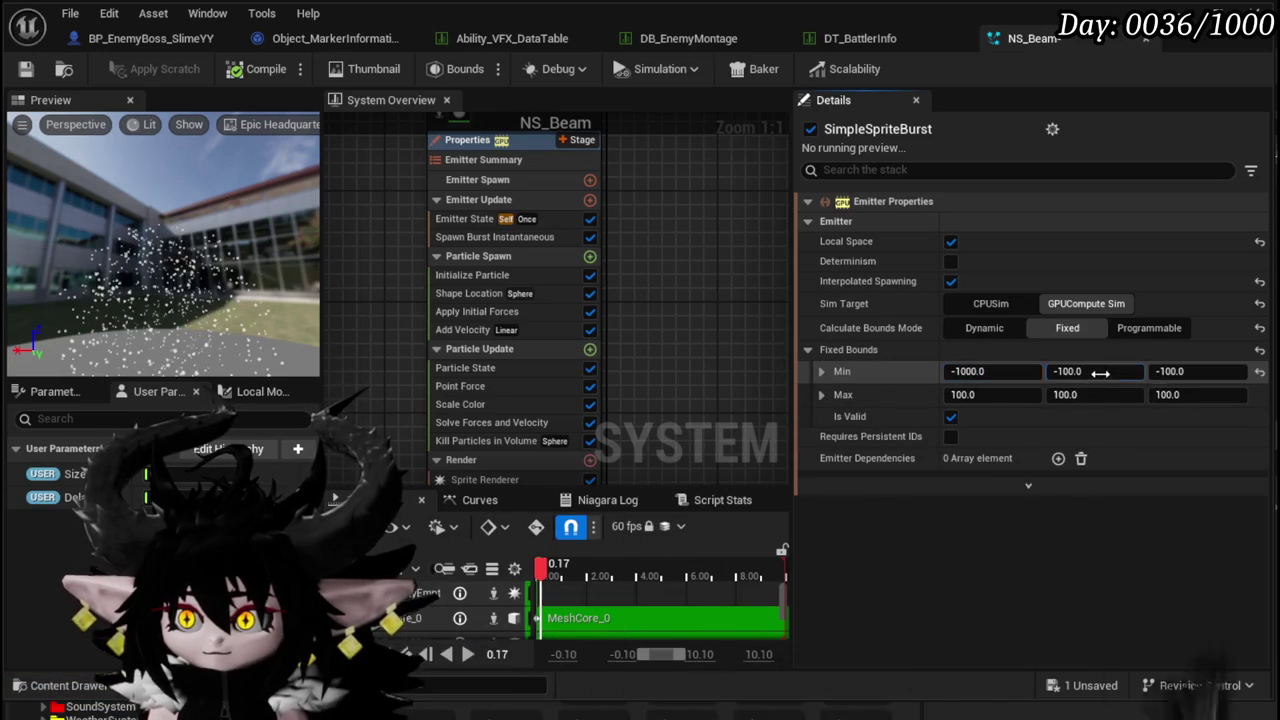
{"action": "left_click", "coordinate": [1168, 371]}
{"action": "type", "text": "0"}
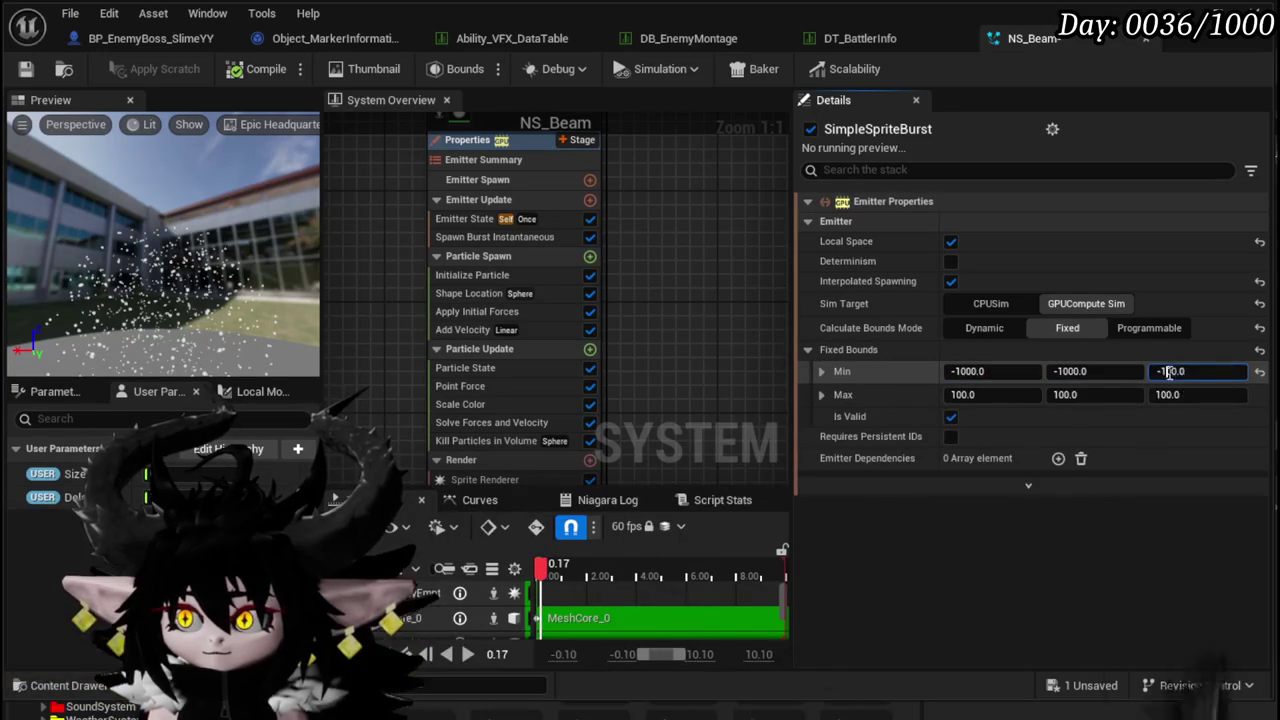
{"action": "key", "text": "Return"}
{"action": "left_click", "coordinate": [1168, 395]}
{"action": "type", "text": "0"}
{"action": "key", "text": "Return"}
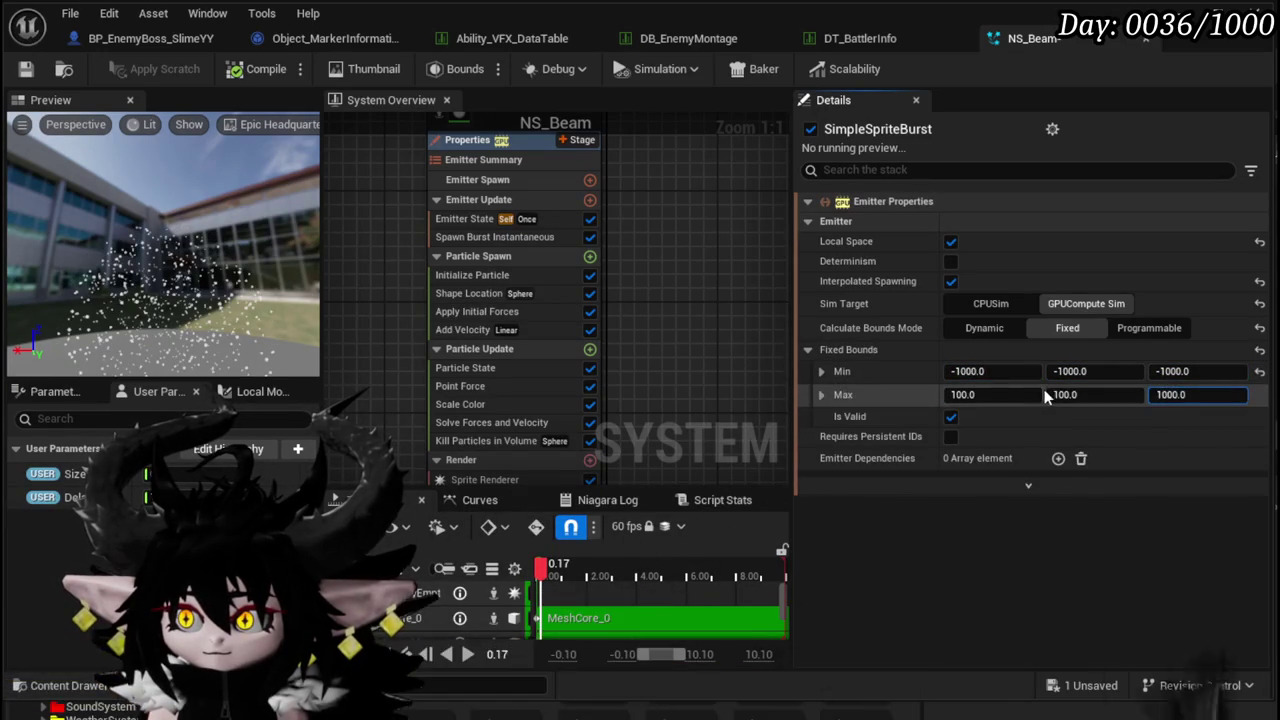
{"action": "left_click", "coordinate": [958, 395]}
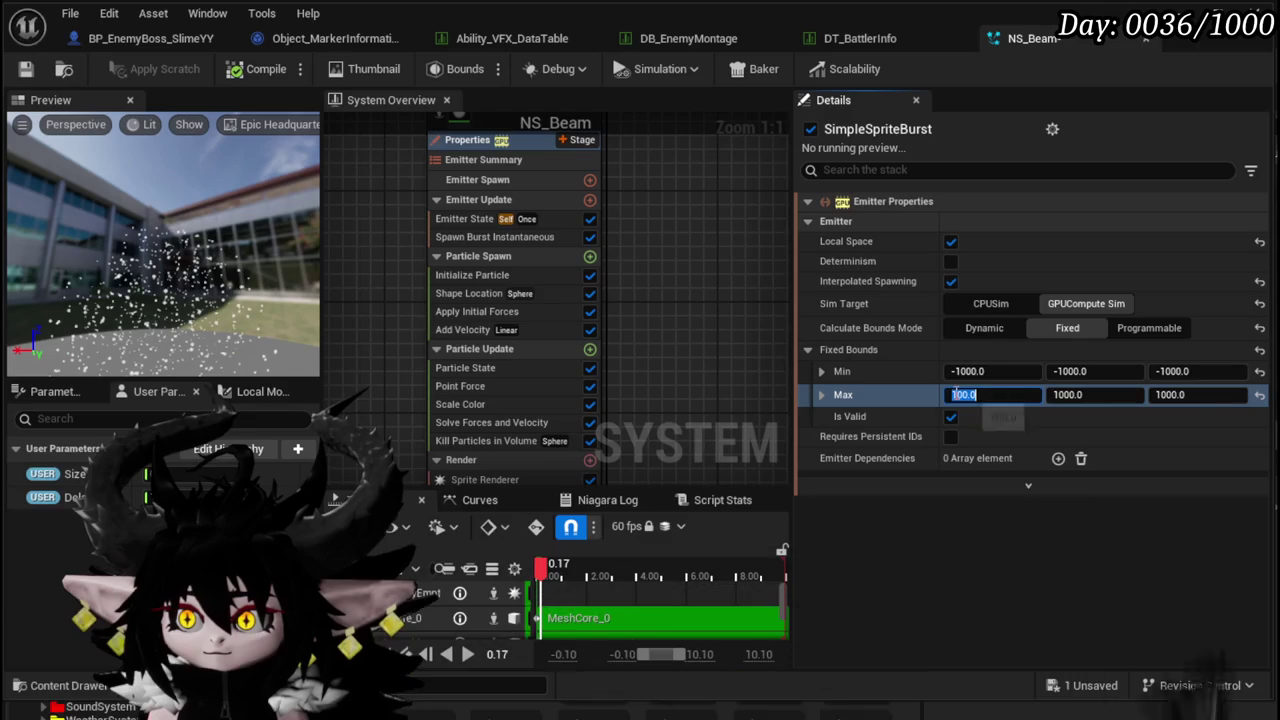
{"action": "type", "text": "1000"}
{"action": "mouse_move", "coordinate": [719, 334]}
{"action": "left_mouse_down"}
{"action": "mouse_move", "coordinate": [712, 200]}
{"action": "mouse_move", "coordinate": [692, 336]}
{"action": "left_mouse_up"}
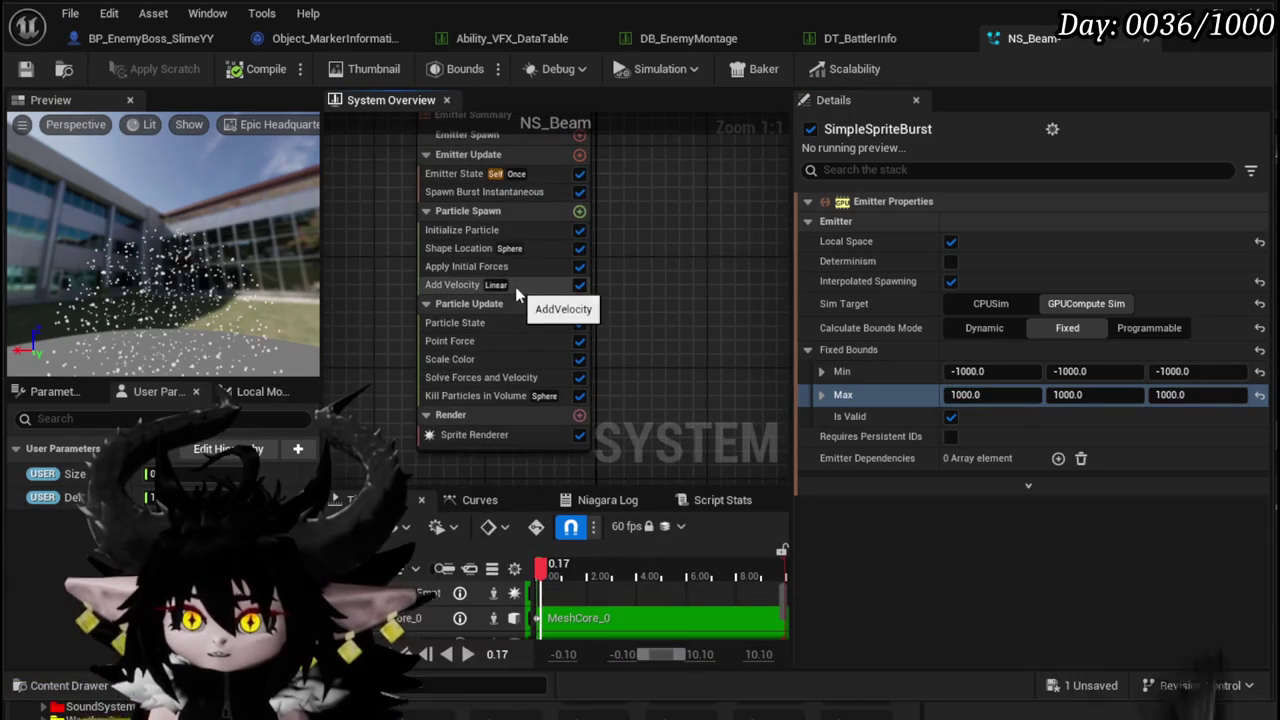
- Delete the Apply Initial Forces, Add Velocity and Point Force modules
{"action": "left_click", "coordinate": [482, 267]}
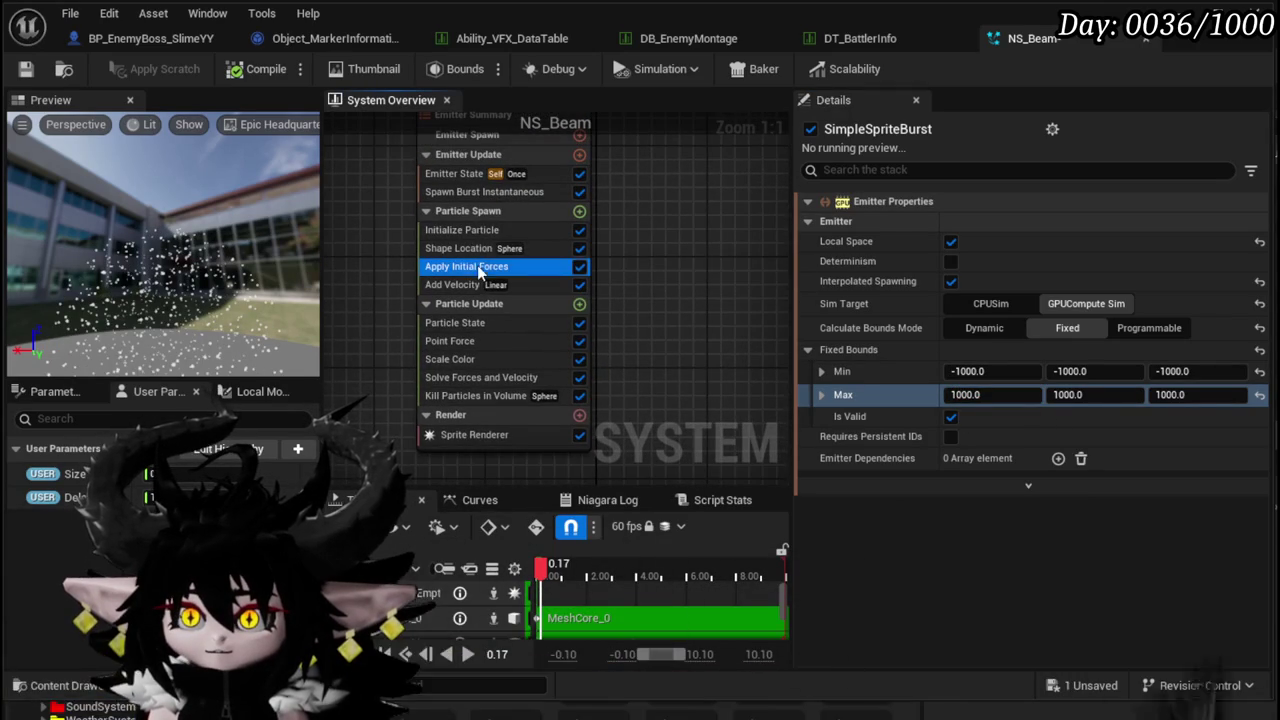
{"action": "key", "text": "Delete"}
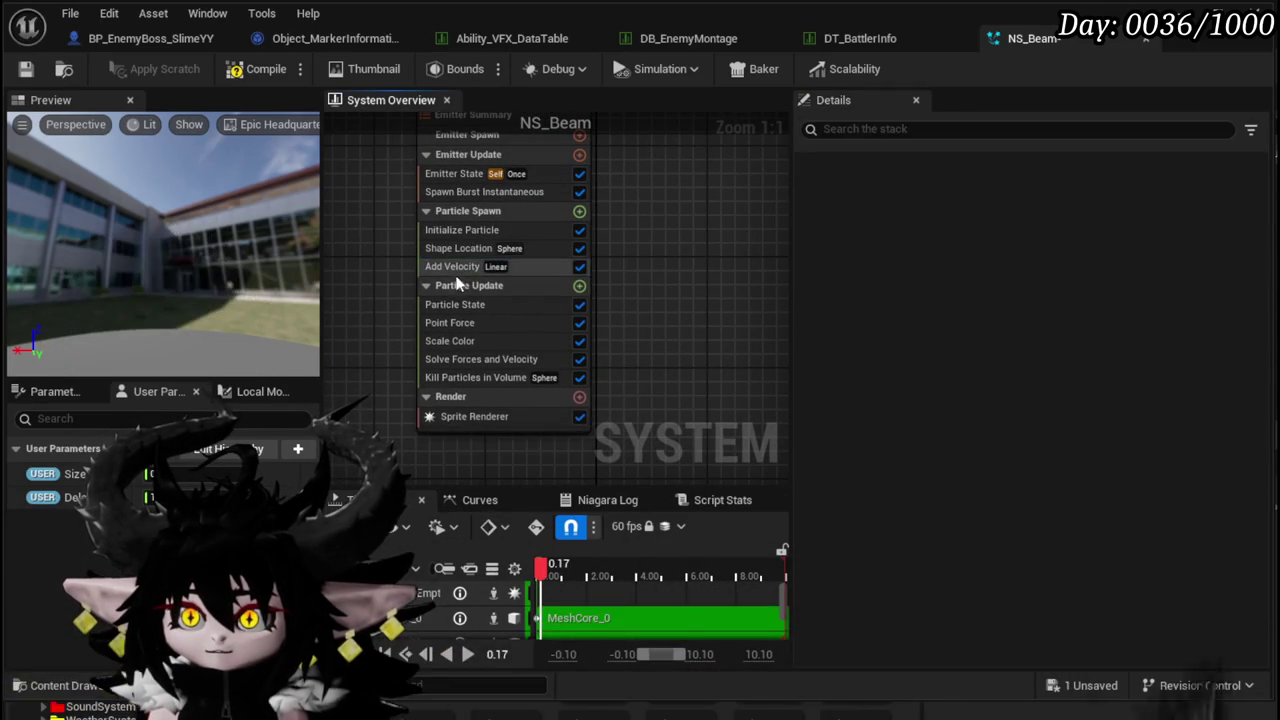
{"action": "key", "text": "Delete"}
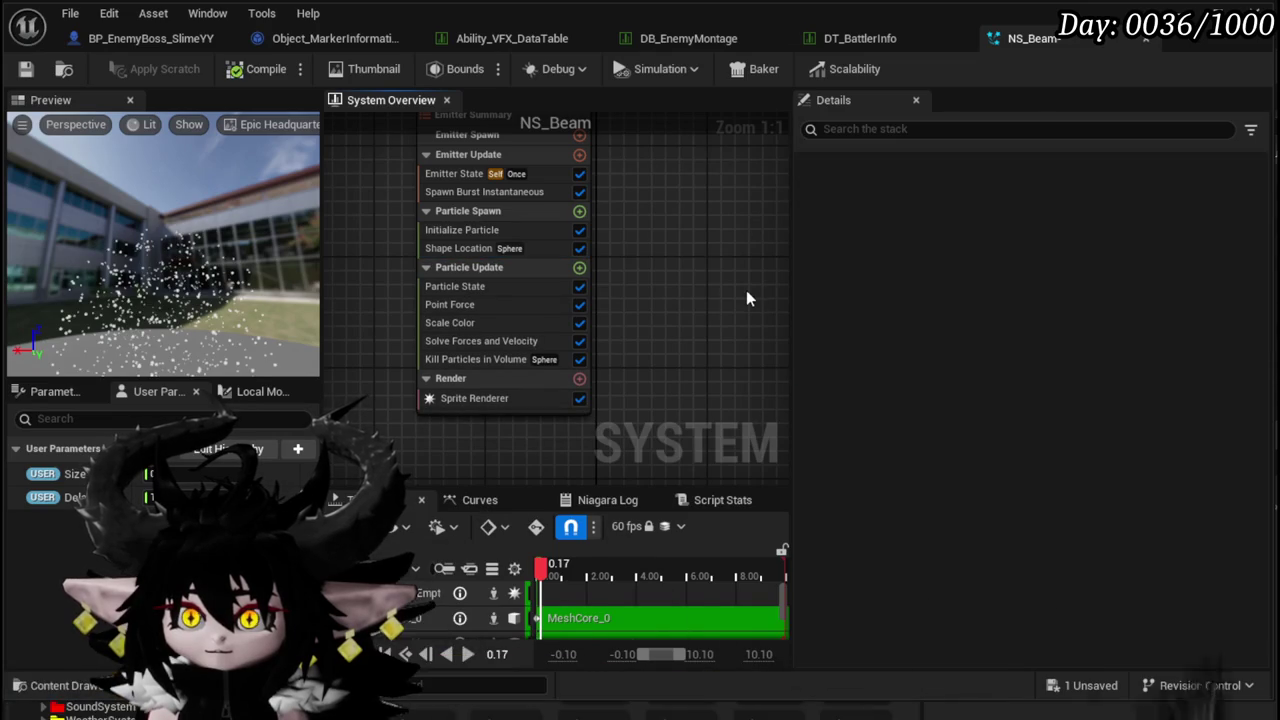
{"action": "left_click", "coordinate": [484, 309]}
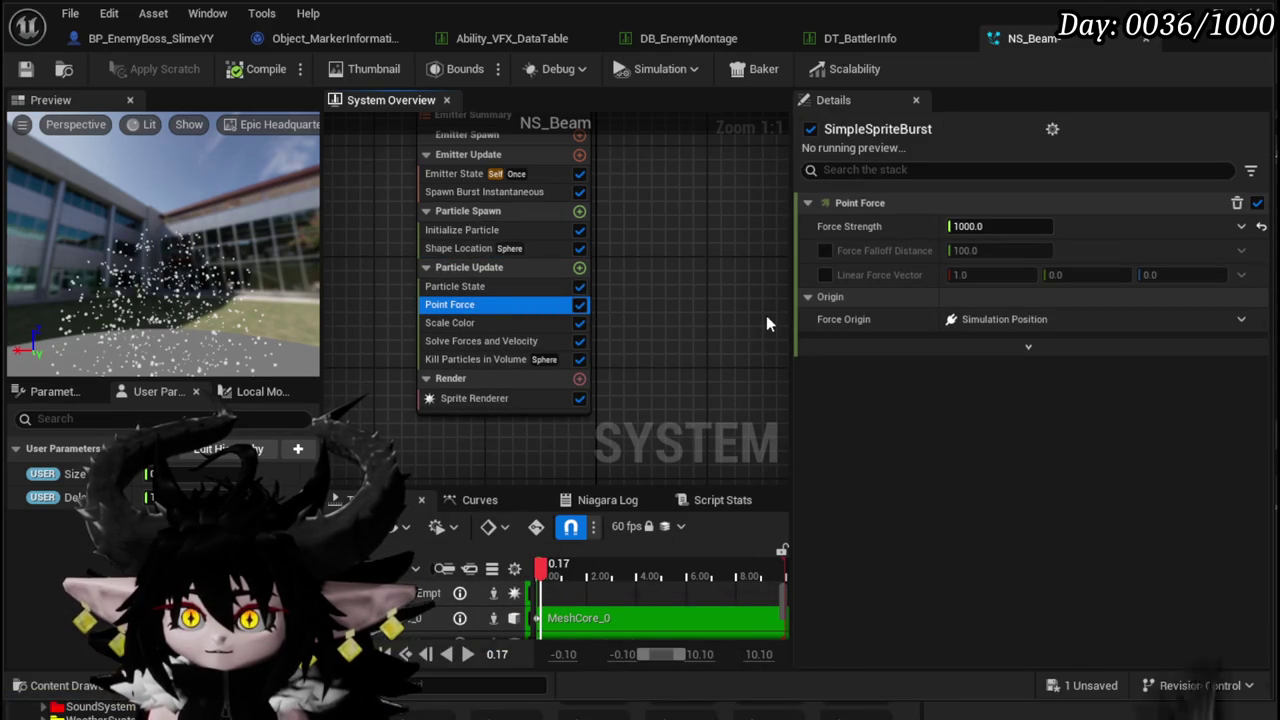
{"action": "key", "text": "Delete"}
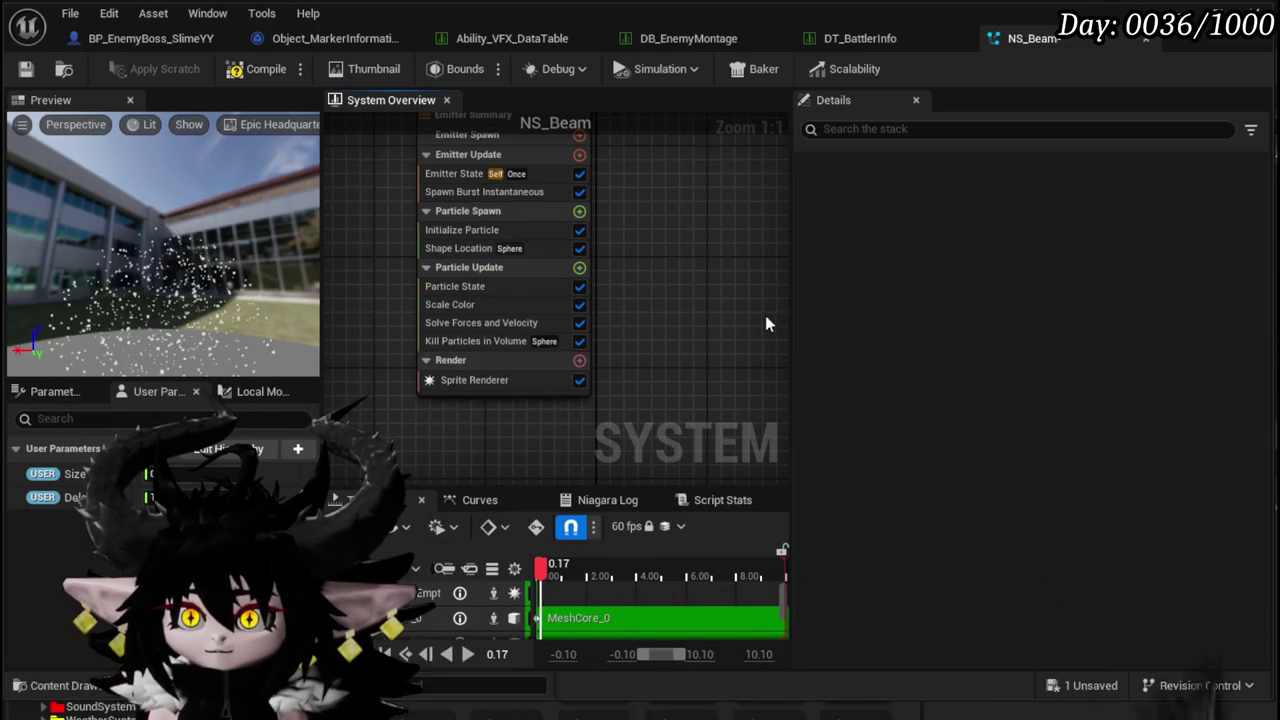
- Delete the Solve Forces and Velocity module and save NS_Beam
{"action": "left_click", "coordinate": [470, 322]}
{"action": "key", "text": "Delete"}
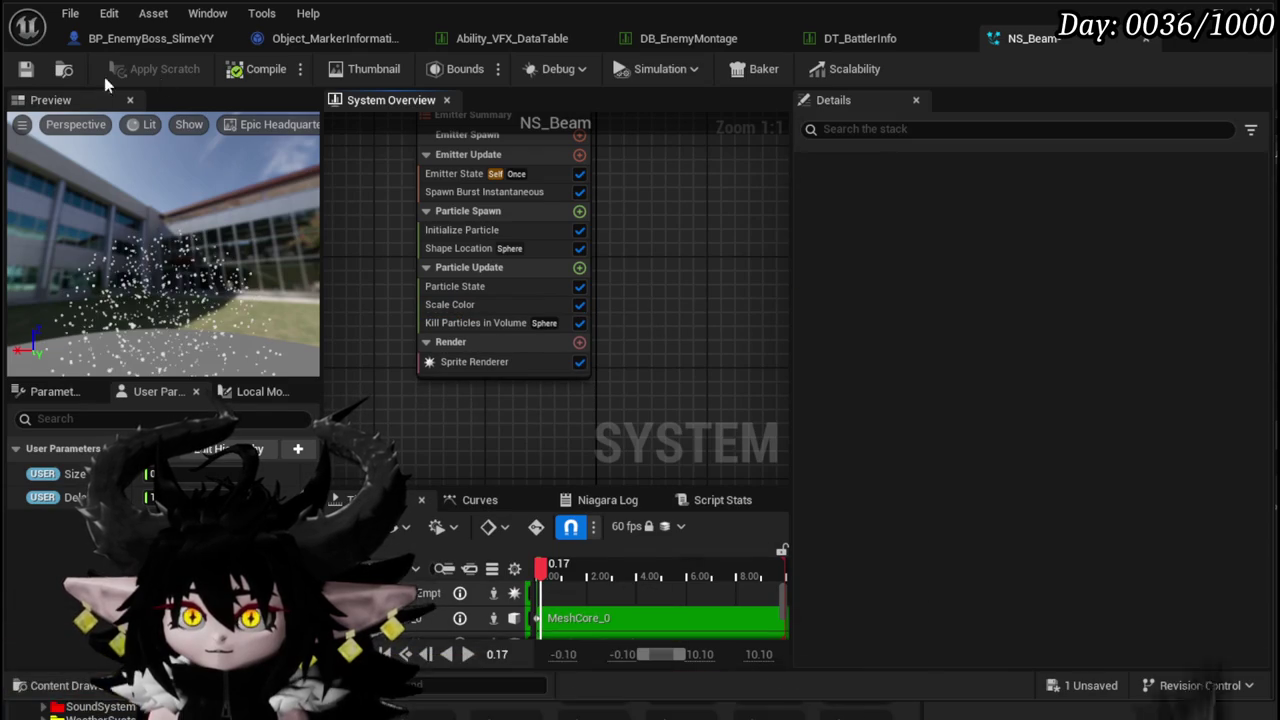
{"action": "left_click", "coordinate": [25, 68]}
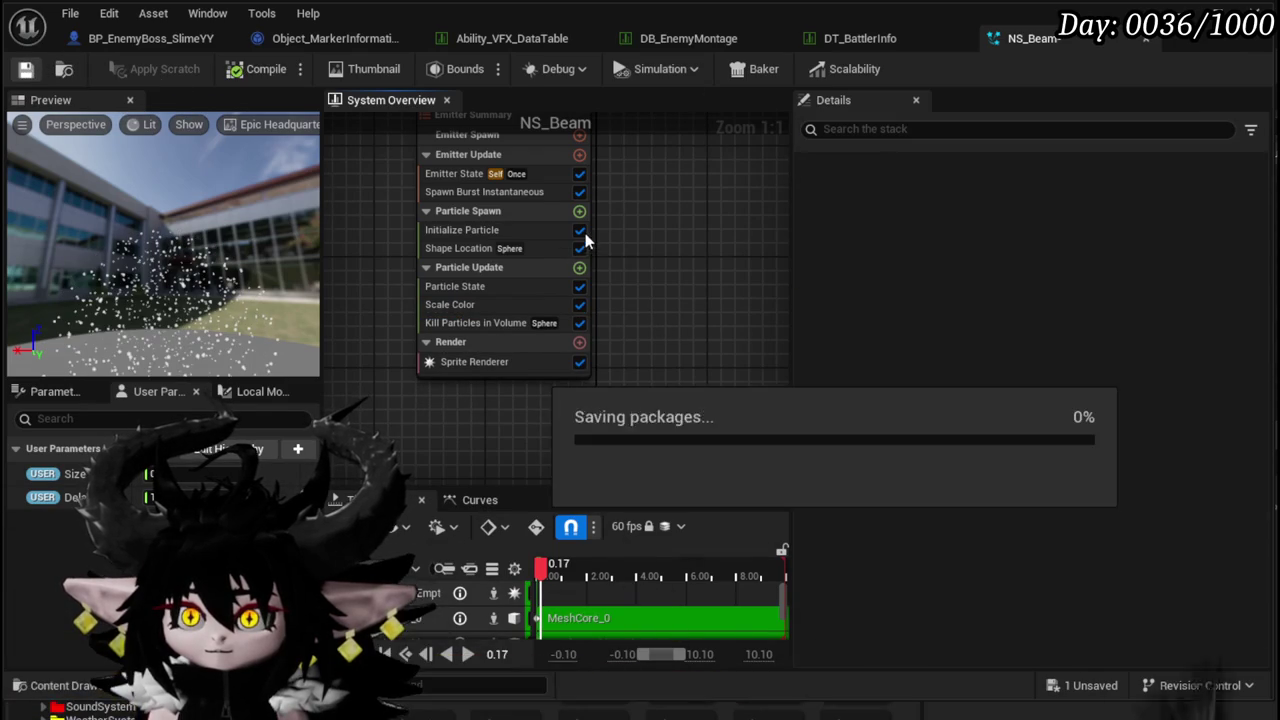
{"action": "left_click", "coordinate": [579, 212]}
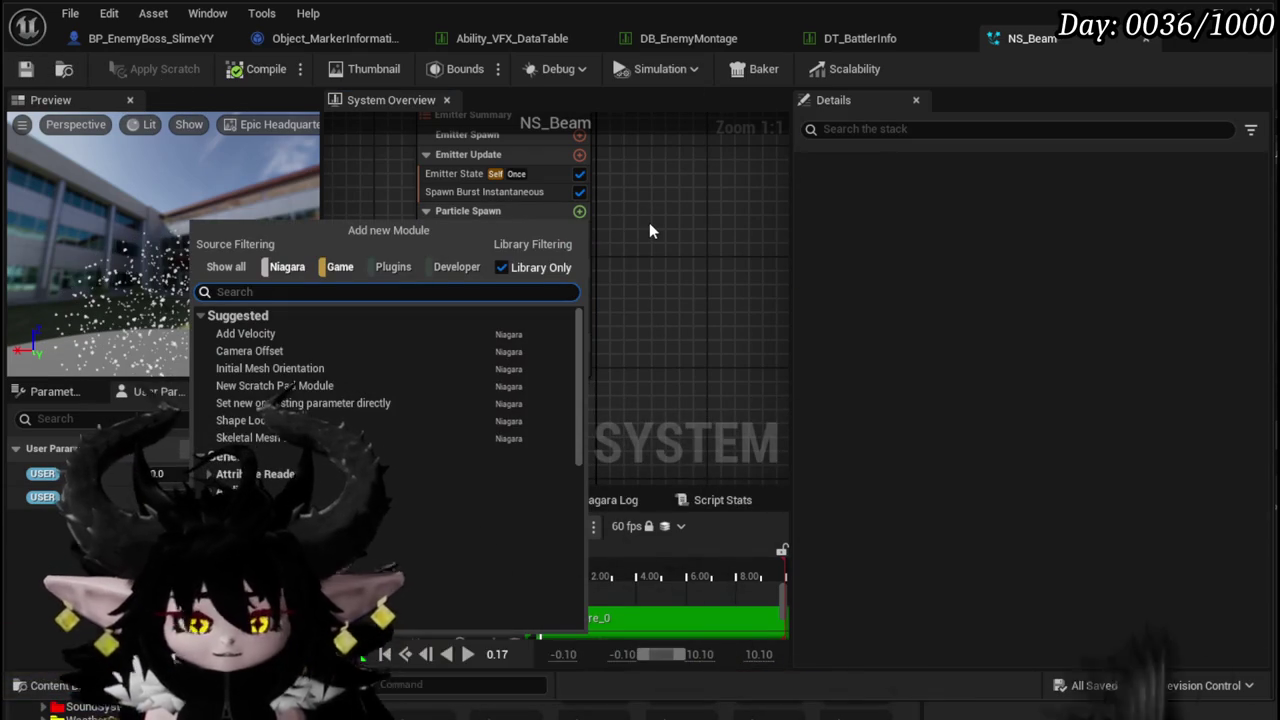
- Add Vortex Force to Particle Spawn and fix its missing Apply Initial Forces dependency
{"action": "type", "text": "vor"}
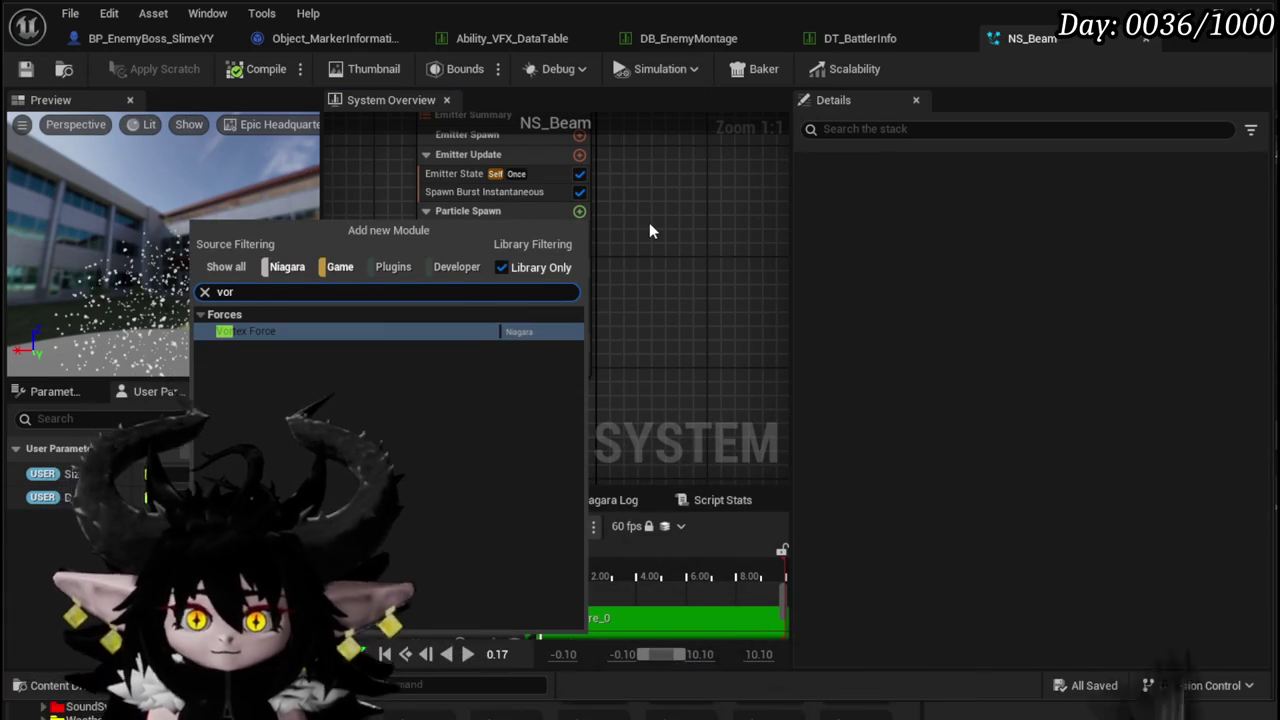
{"action": "key", "text": "Return"}
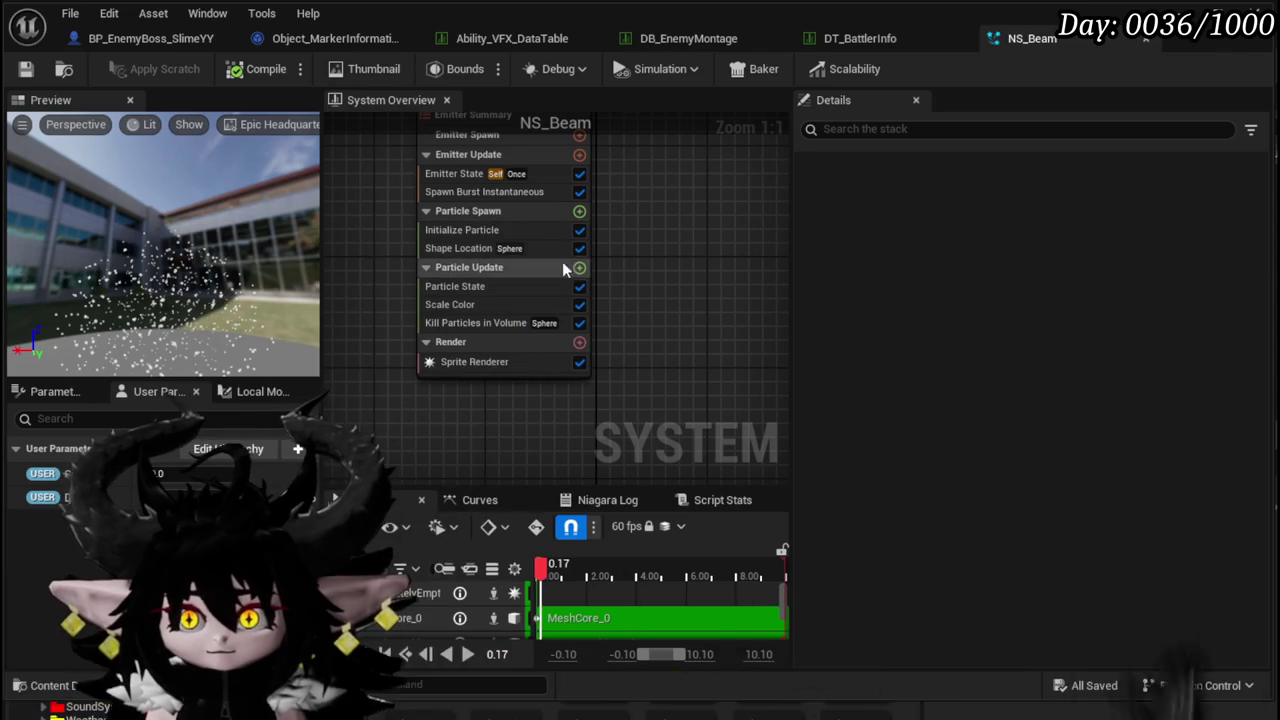
{"action": "left_click", "coordinate": [579, 212]}
{"action": "type", "text": "vor"}
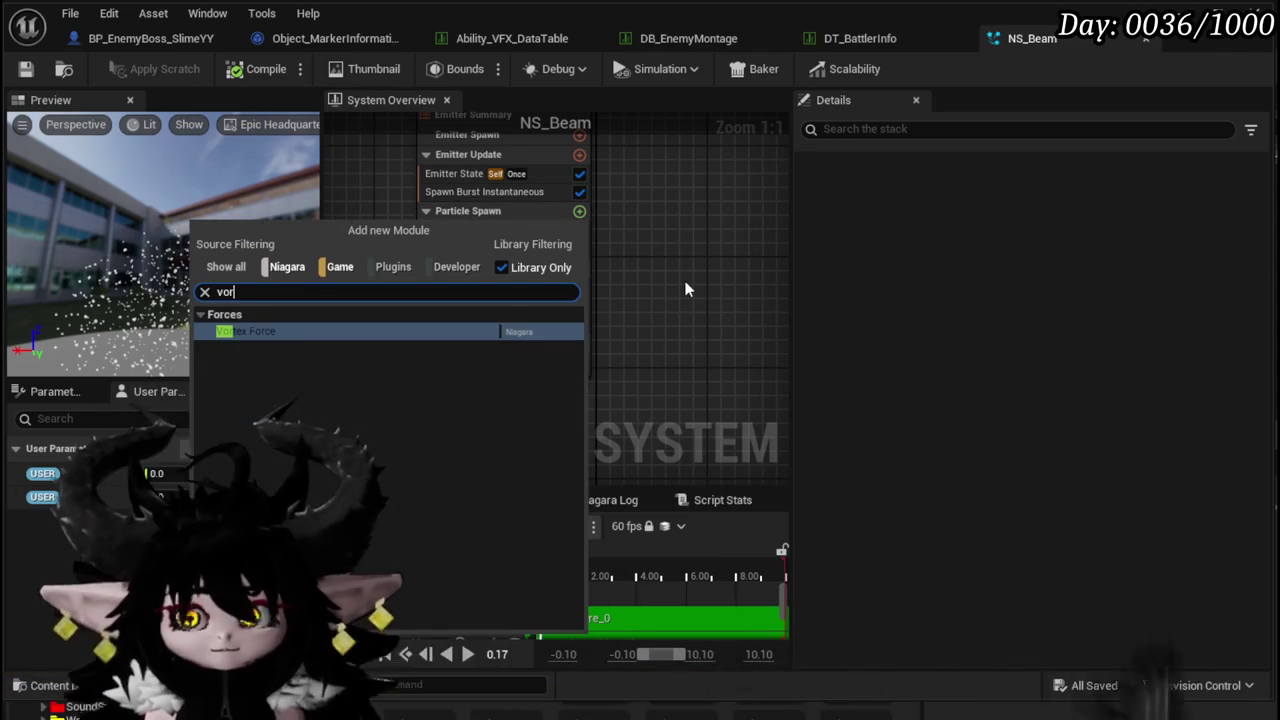
{"action": "key", "text": "Return"}
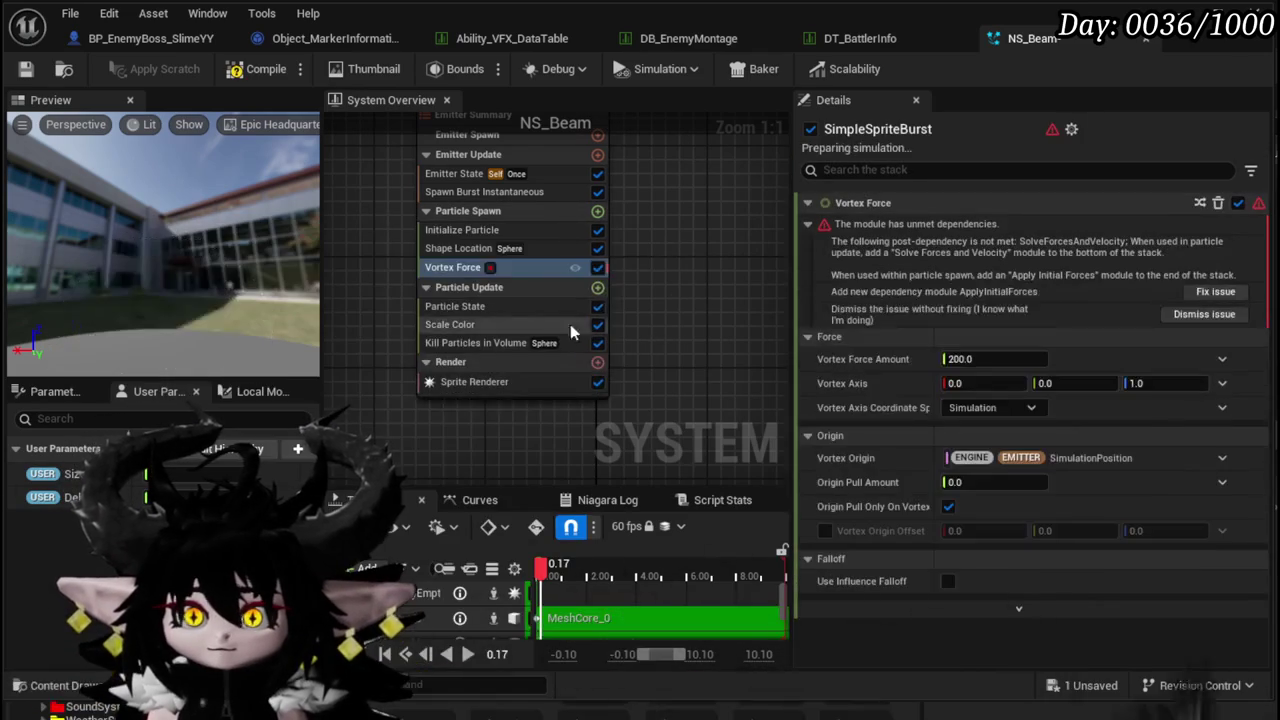
{"action": "left_click", "coordinate": [1200, 290]}
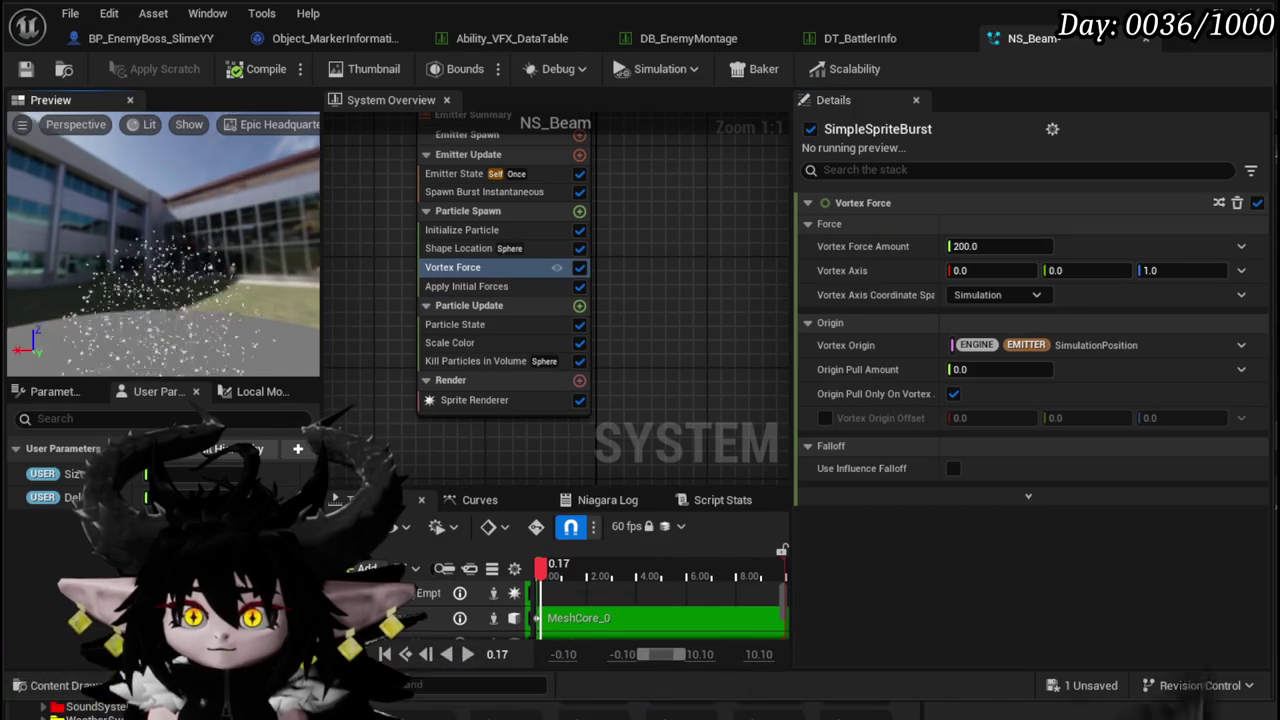
{"action": "left_click_drag", "start_coordinate": [233, 270], "coordinate": [233, 295]}
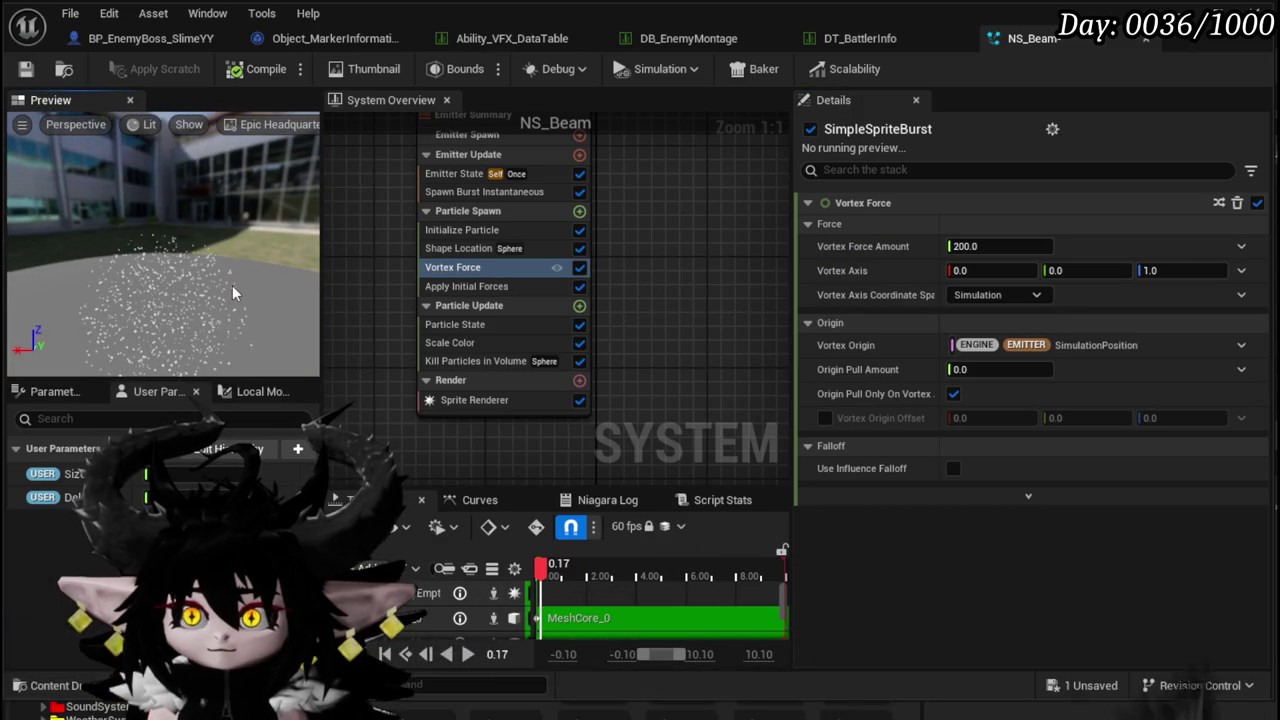
{"action": "left_click", "coordinate": [500, 229]}
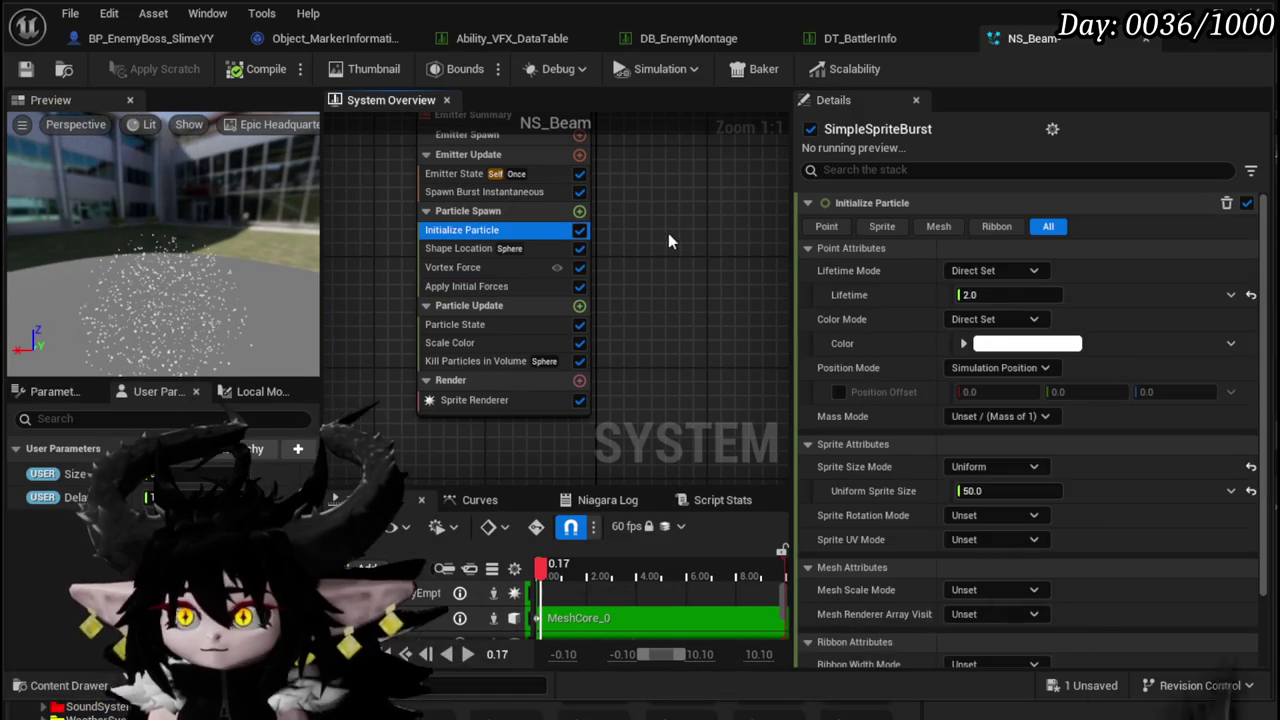
- Add a Spawn Rate module to Emitter Update for continuous spawning at 500 per second
{"action": "scroll", "coordinate": [1050, 316], "scroll_direction": "down", "scroll_amount": 2}
{"action": "scroll", "coordinate": [1050, 316], "scroll_direction": "up", "scroll_amount": 2}
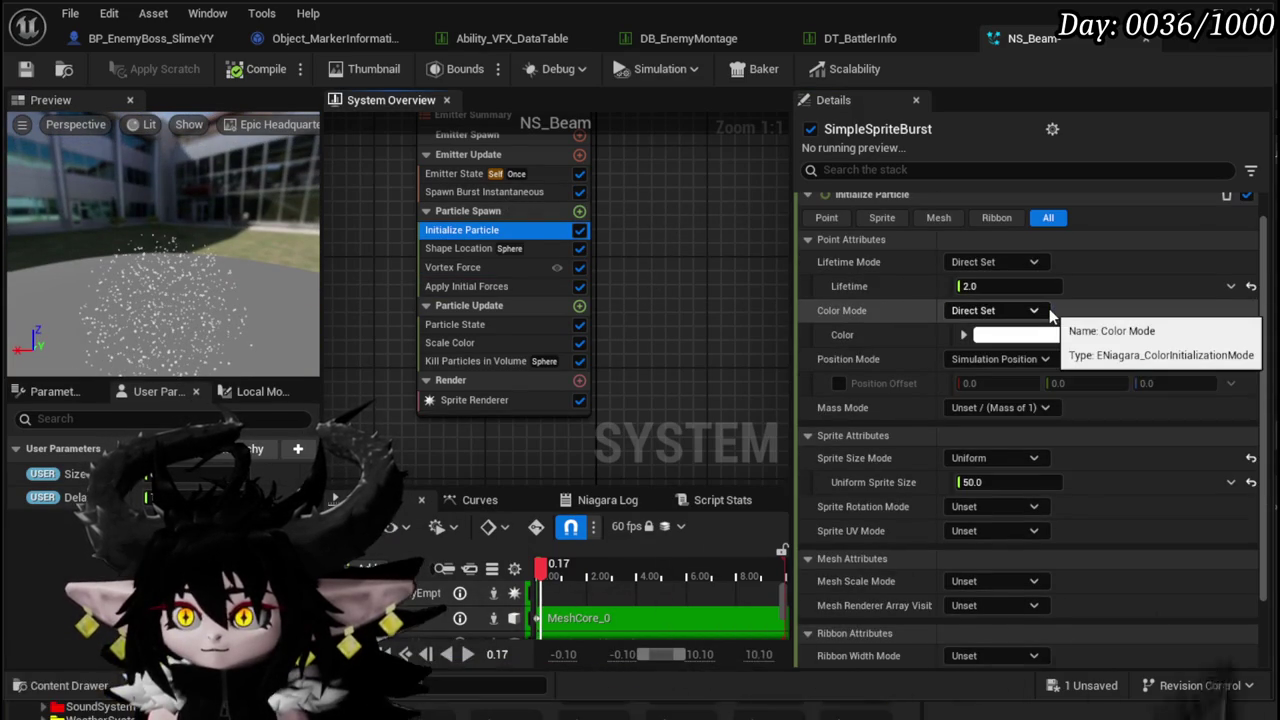
{"action": "left_click", "coordinate": [497, 191]}
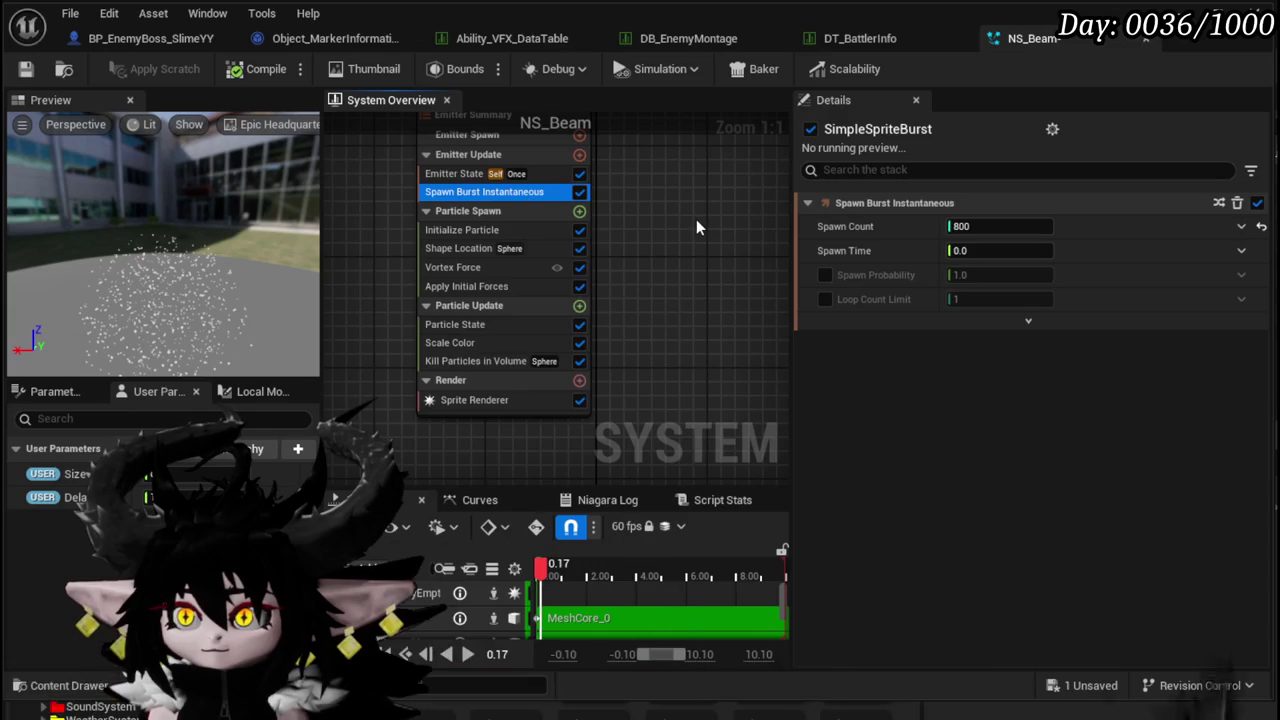
{"action": "left_click", "coordinate": [455, 174]}
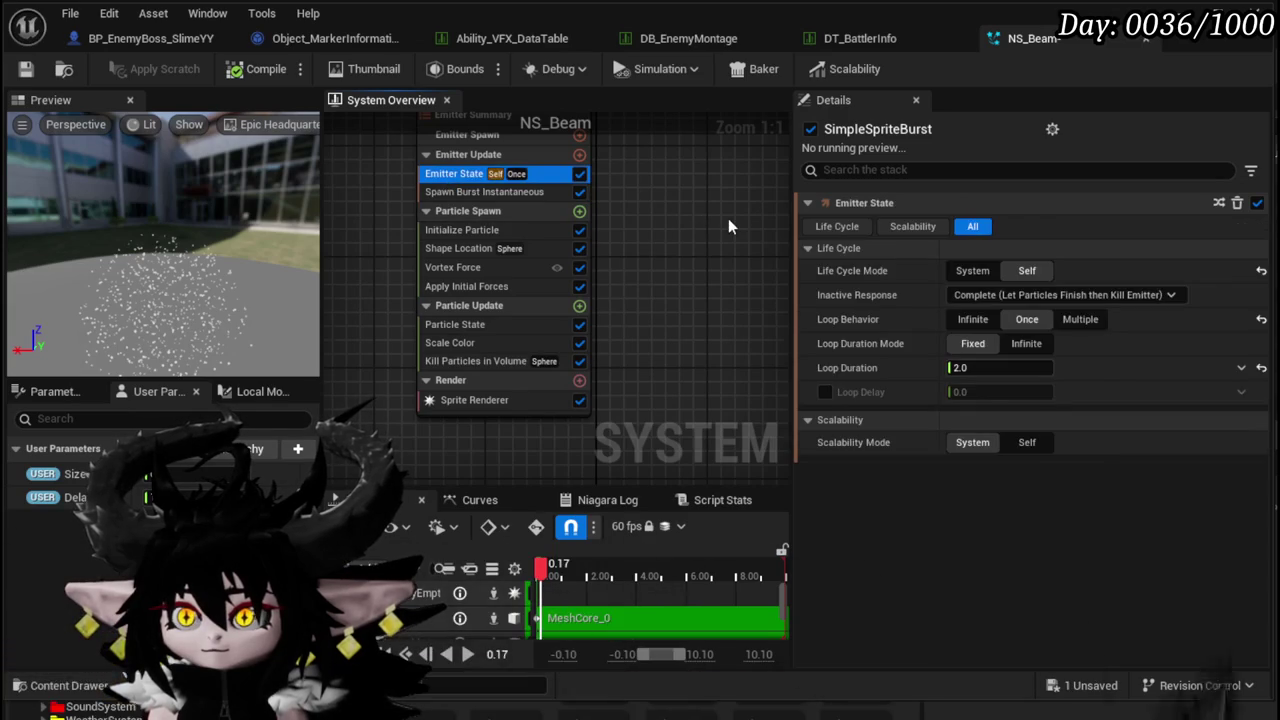
{"action": "left_click", "coordinate": [579, 155]}
{"action": "type", "text": "Spawn rate"}
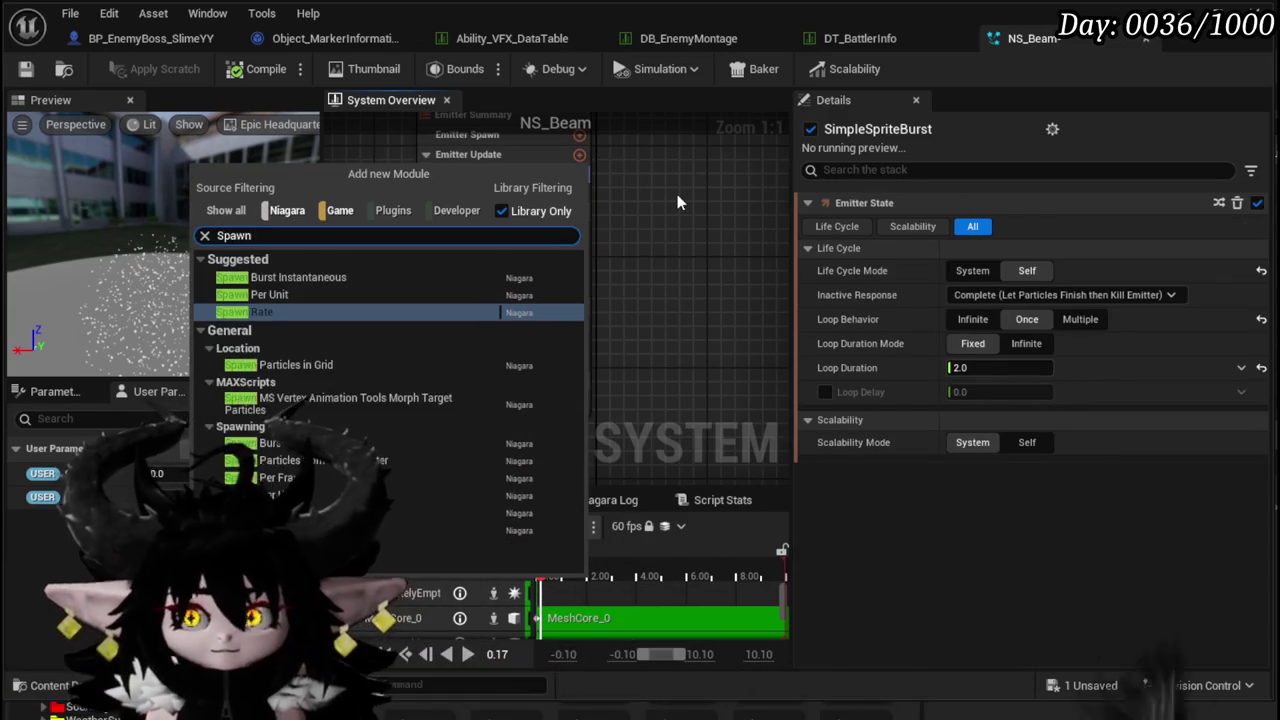
{"action": "key", "text": "Return"}
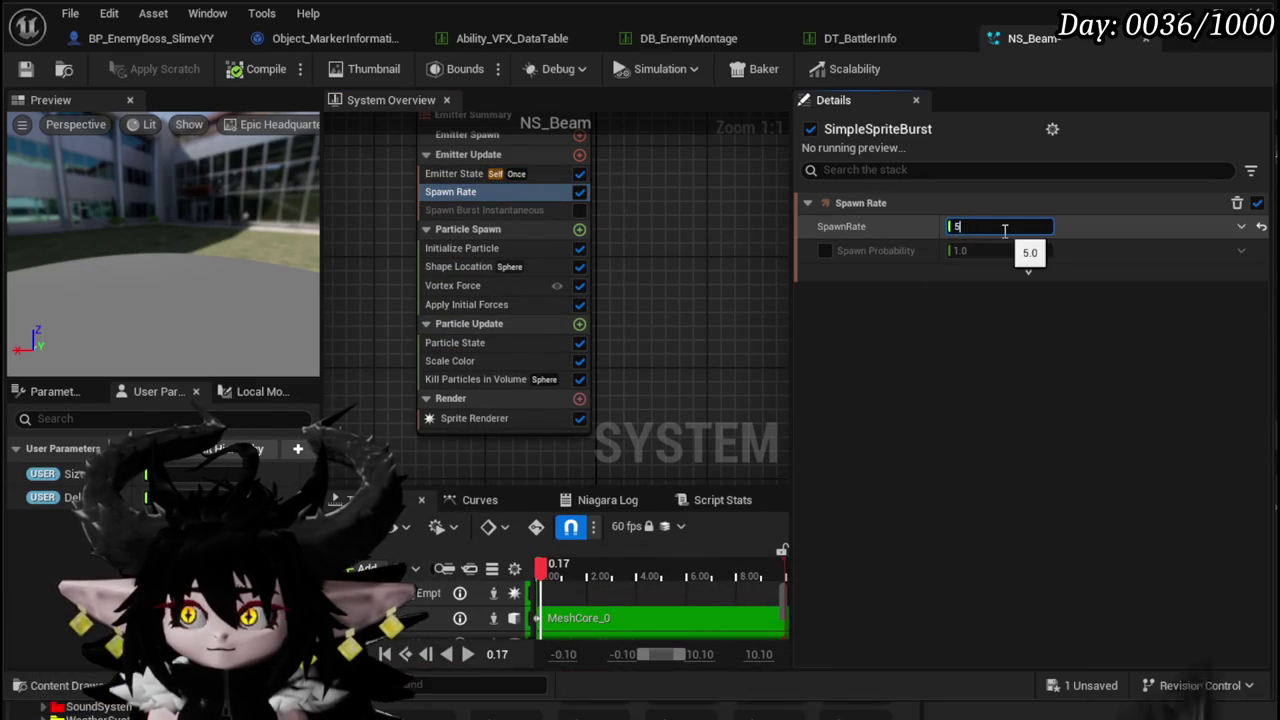
{"action": "mouse_move", "coordinate": [234, 314]}
{"action": "left_mouse_down"}
{"action": "mouse_move", "coordinate": [270, 314]}
{"action": "mouse_move", "coordinate": [234, 314]}
{"action": "left_mouse_up"}
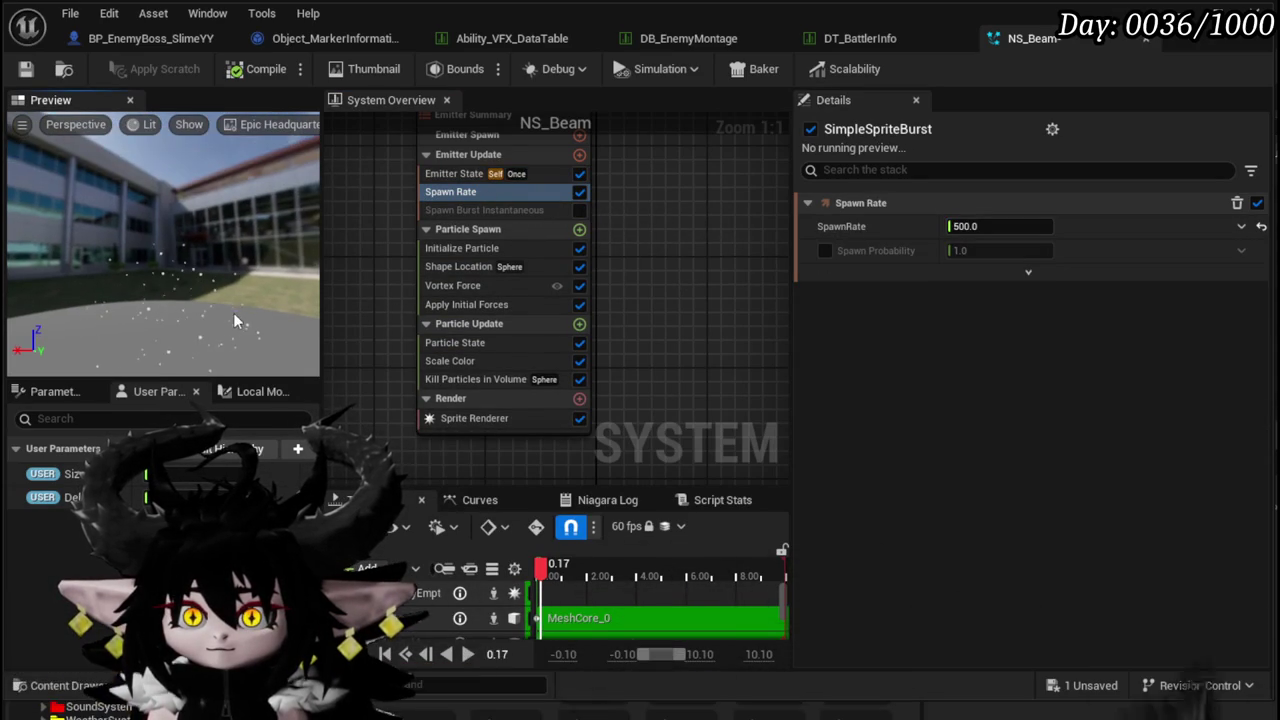
- Remove the Vortex Force module from Particle Spawn
{"action": "left_click", "coordinate": [490, 250]}
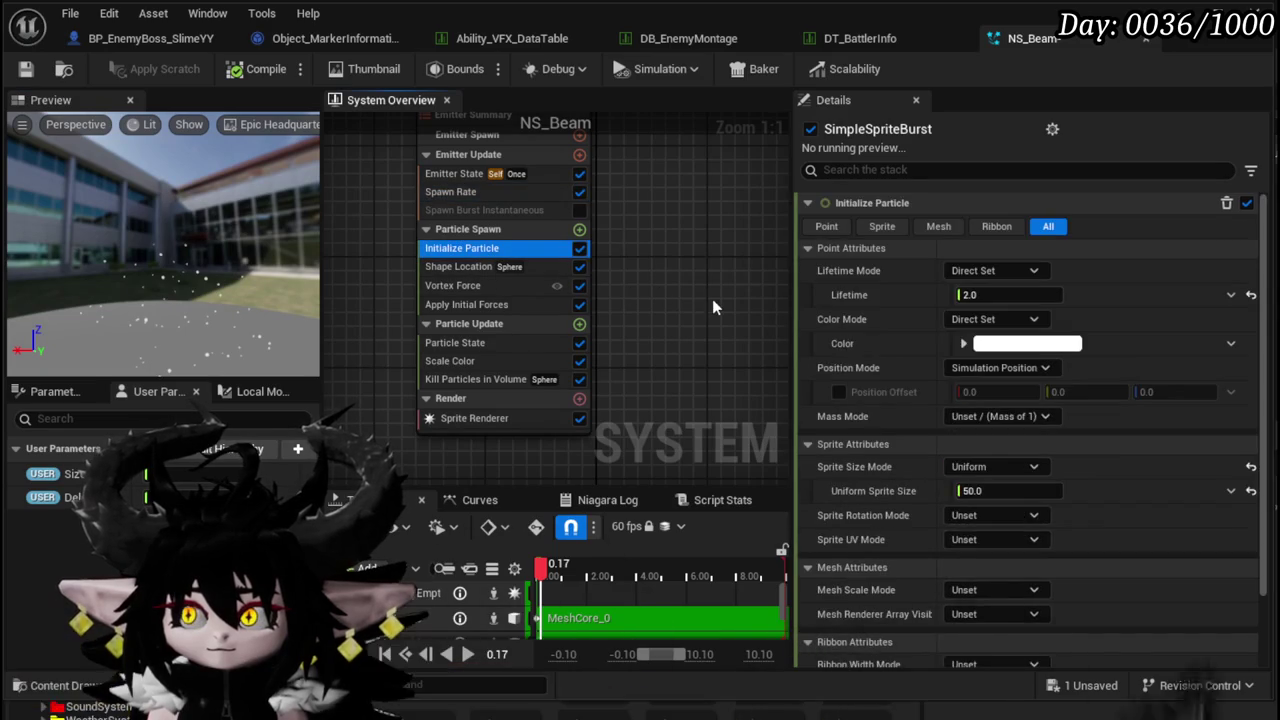
{"action": "scroll", "coordinate": [1034, 422], "scroll_direction": "down", "scroll_amount": 2}
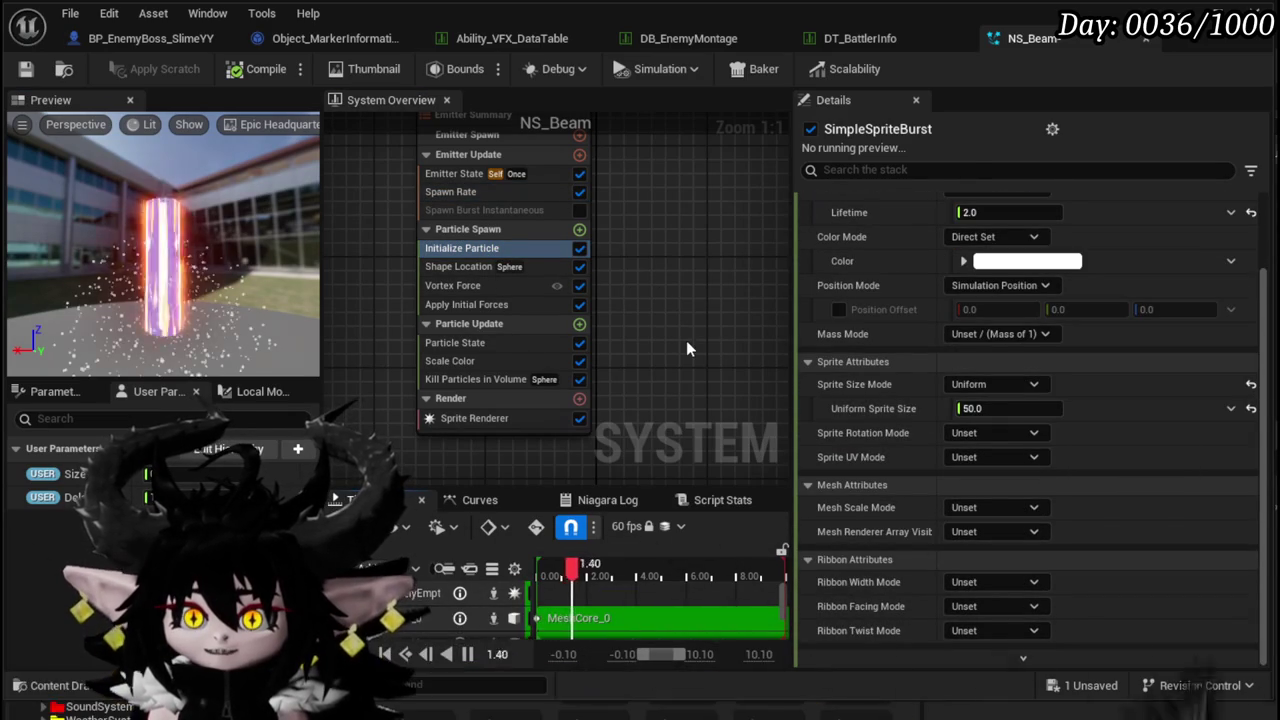
{"action": "left_click_drag", "start_coordinate": [151, 292], "coordinate": [151, 292]}
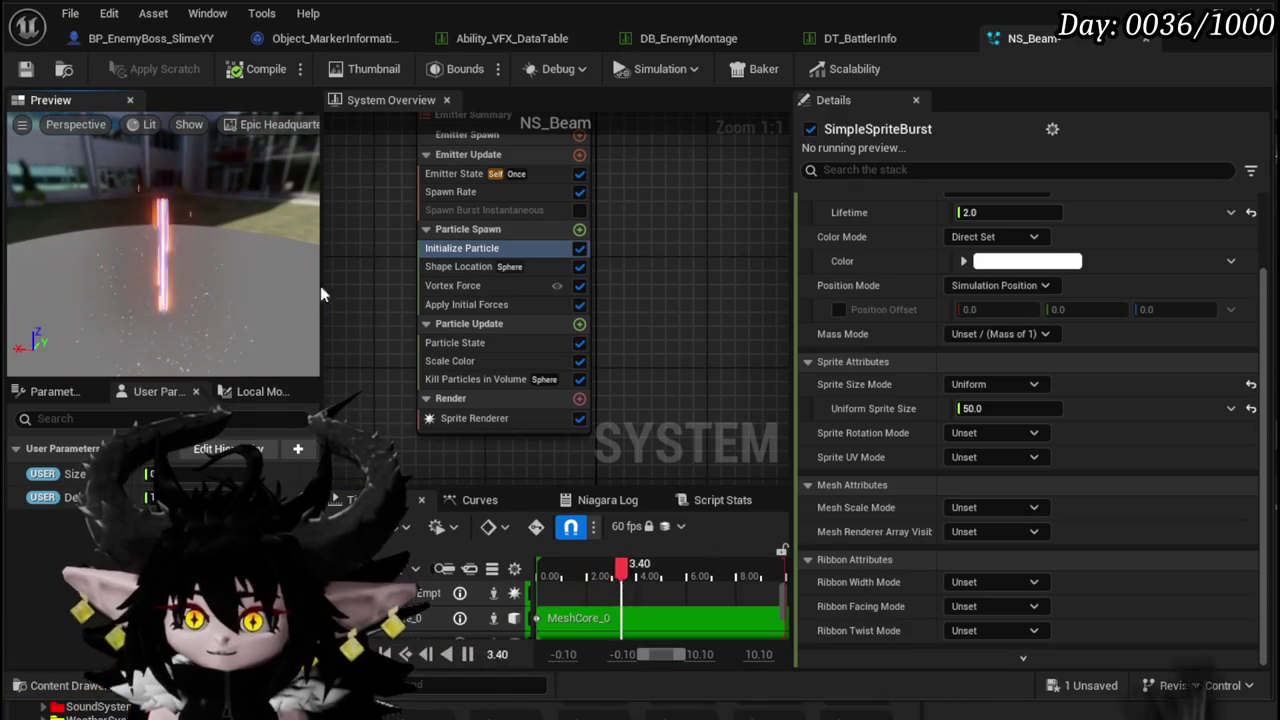
{"action": "left_click", "coordinate": [465, 267]}
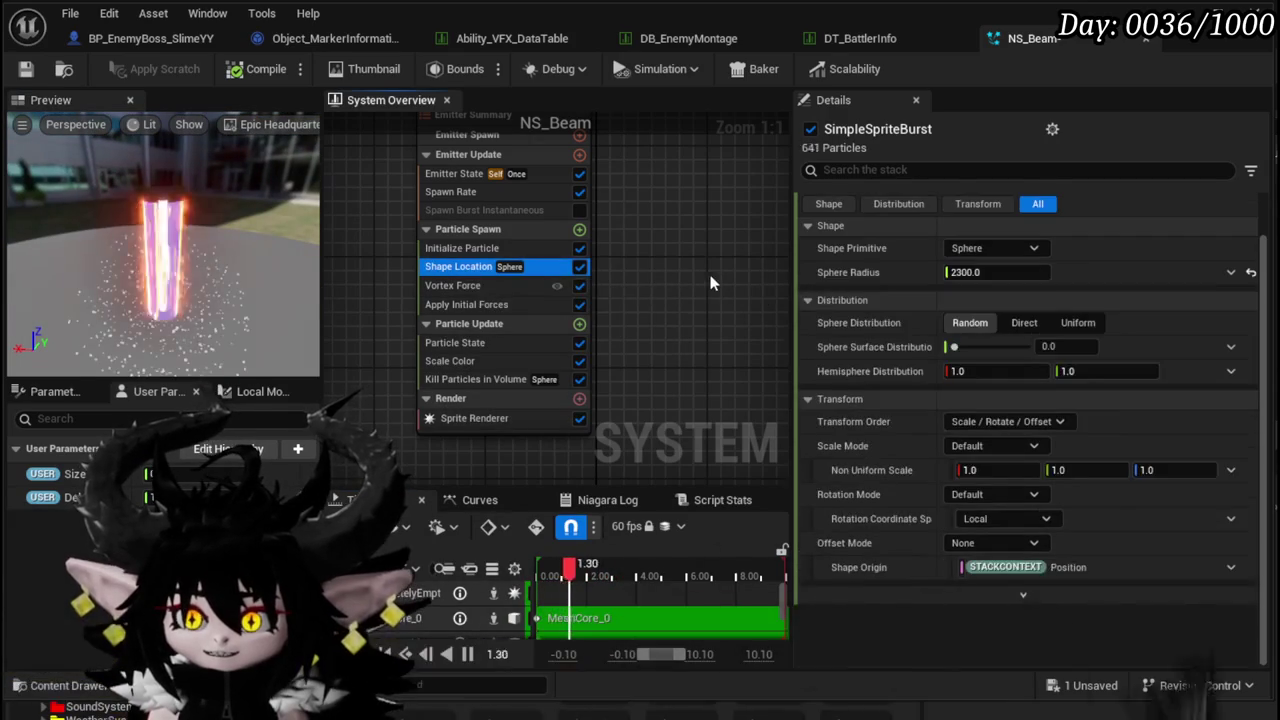
{"action": "left_click", "coordinate": [452, 286]}
{"action": "key", "text": "Delete"}
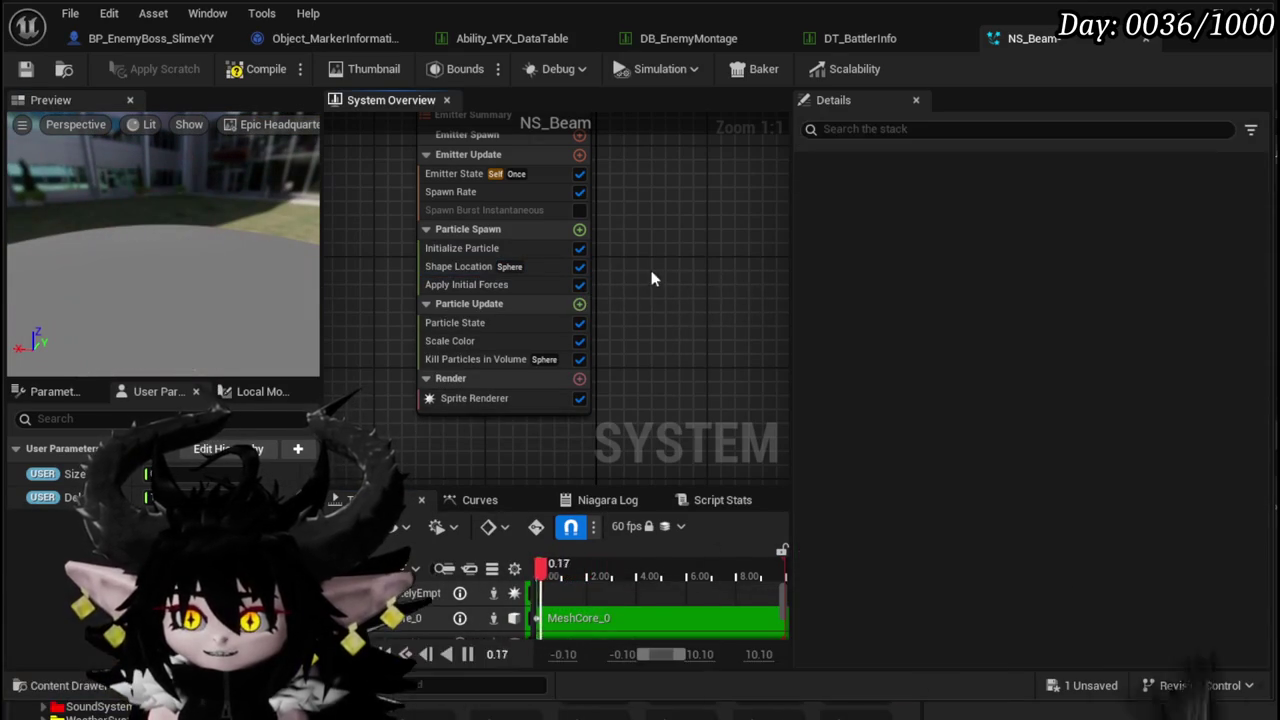
- Add Point Attraction Force to Particle Update, plus its Solve Forces and Velocity dependency
{"action": "left_click", "coordinate": [579, 305]}
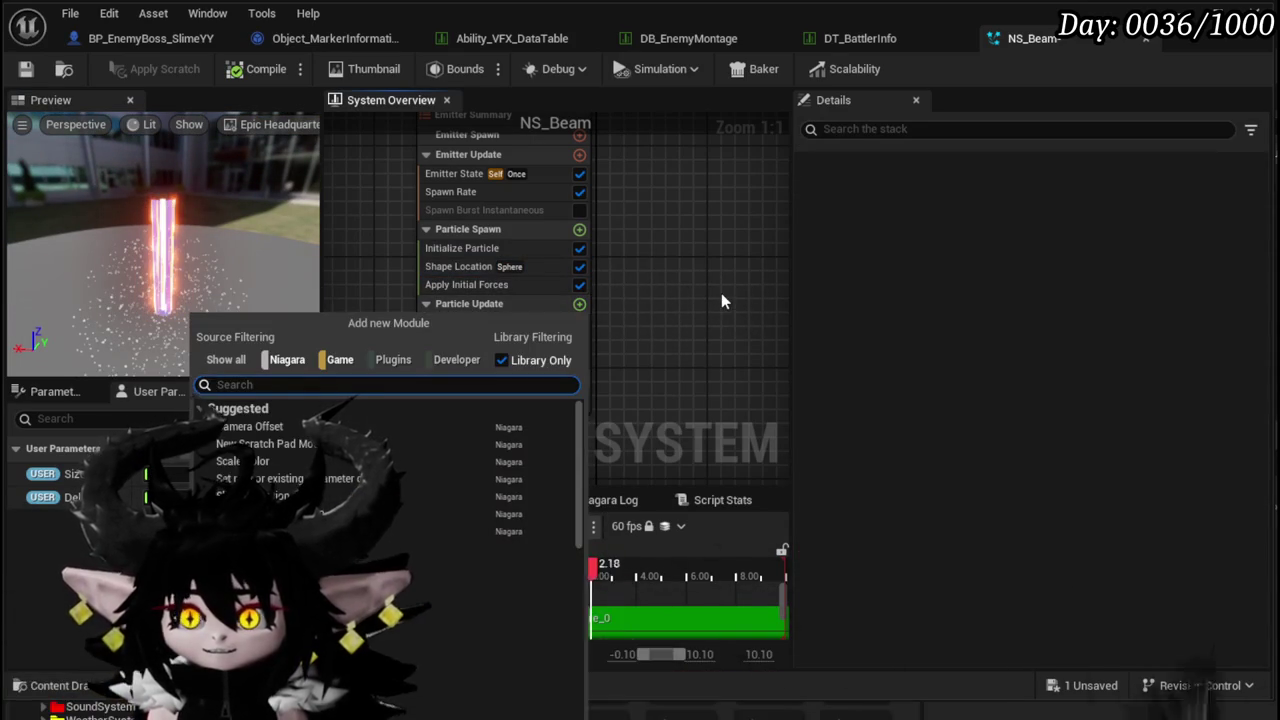
{"action": "type", "text": "poi"}
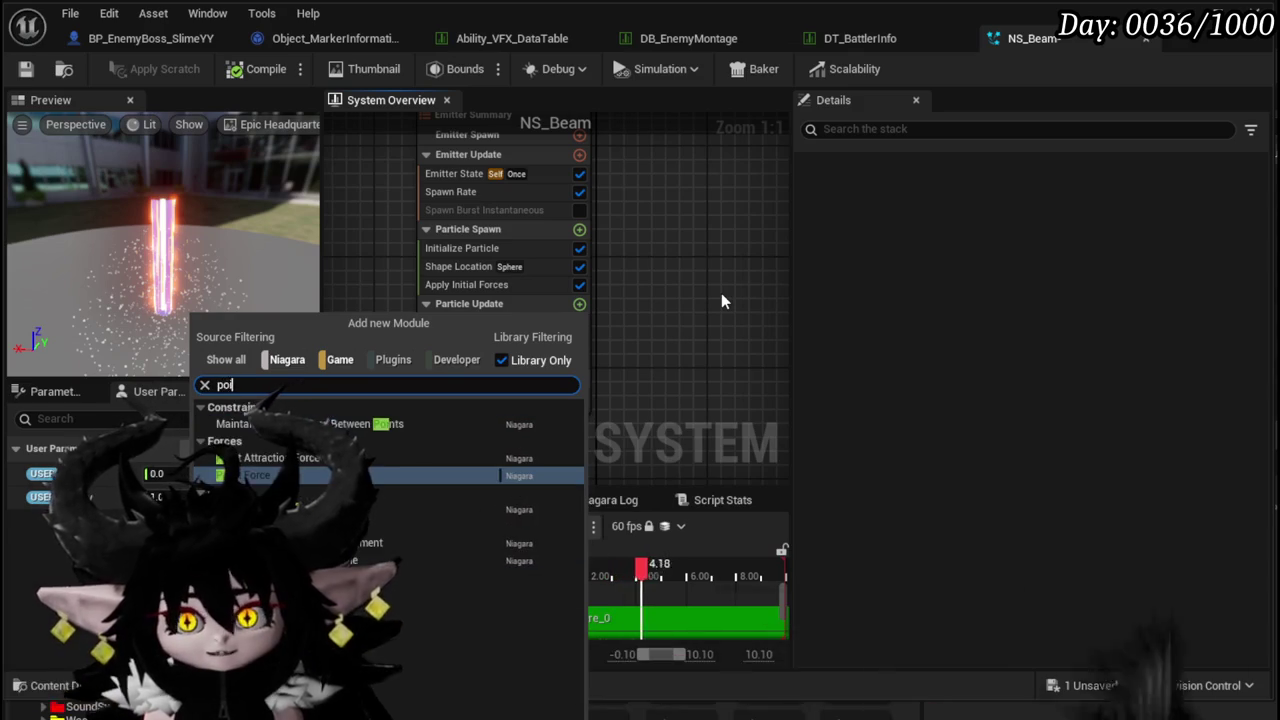
{"action": "type", "text": "nt"}
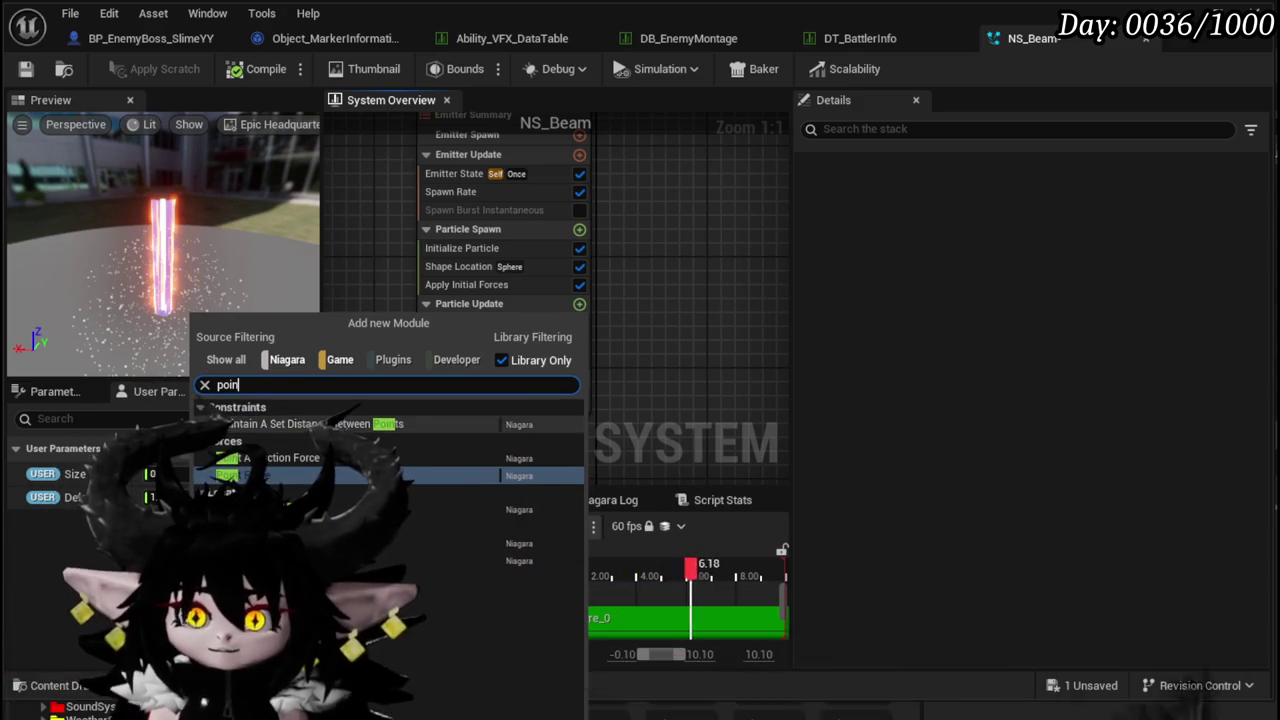
{"action": "key", "text": "Return"}
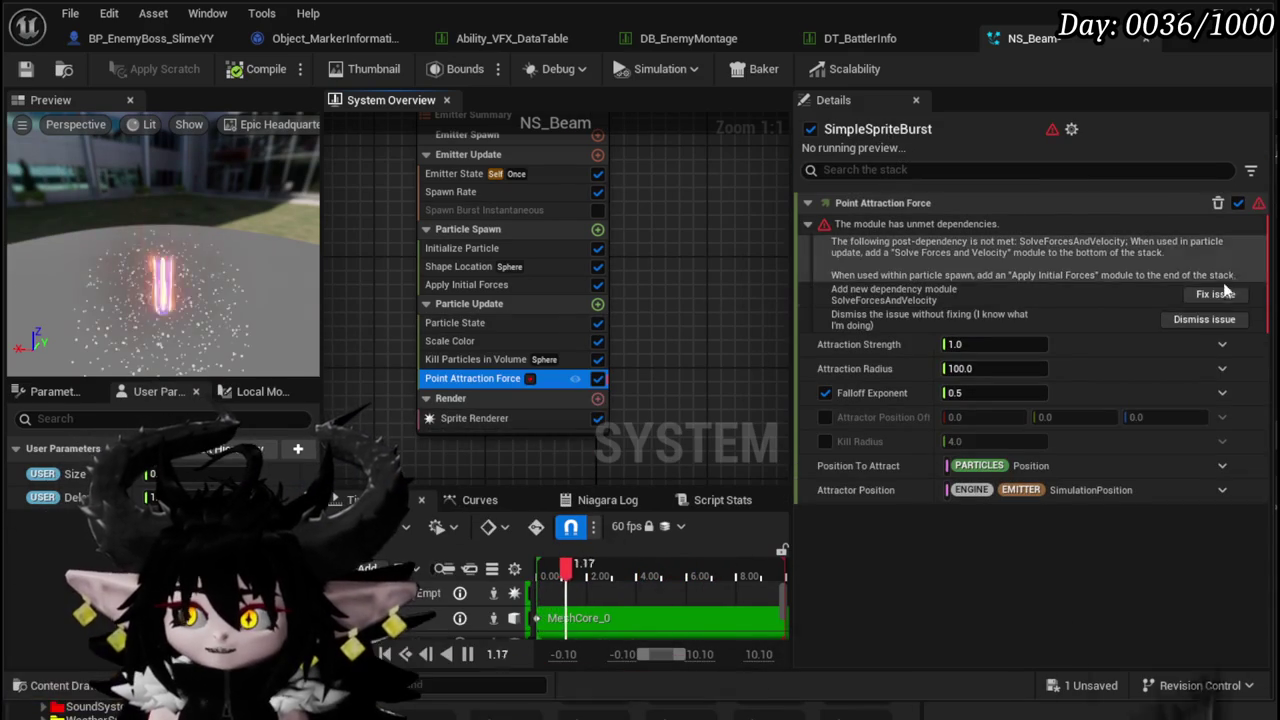
{"action": "left_click", "coordinate": [1211, 297]}
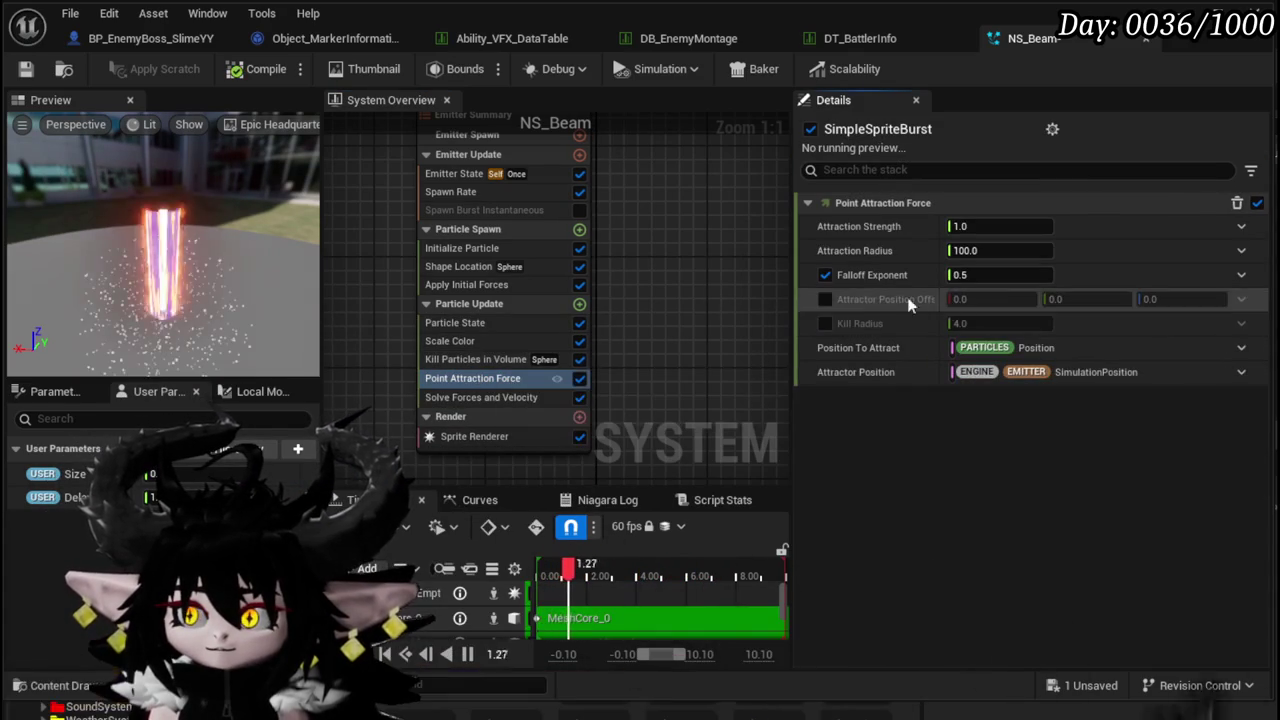
- Set the attraction radius to 2000 and the attraction strength to 1000
{"action": "left_click", "coordinate": [1010, 250]}
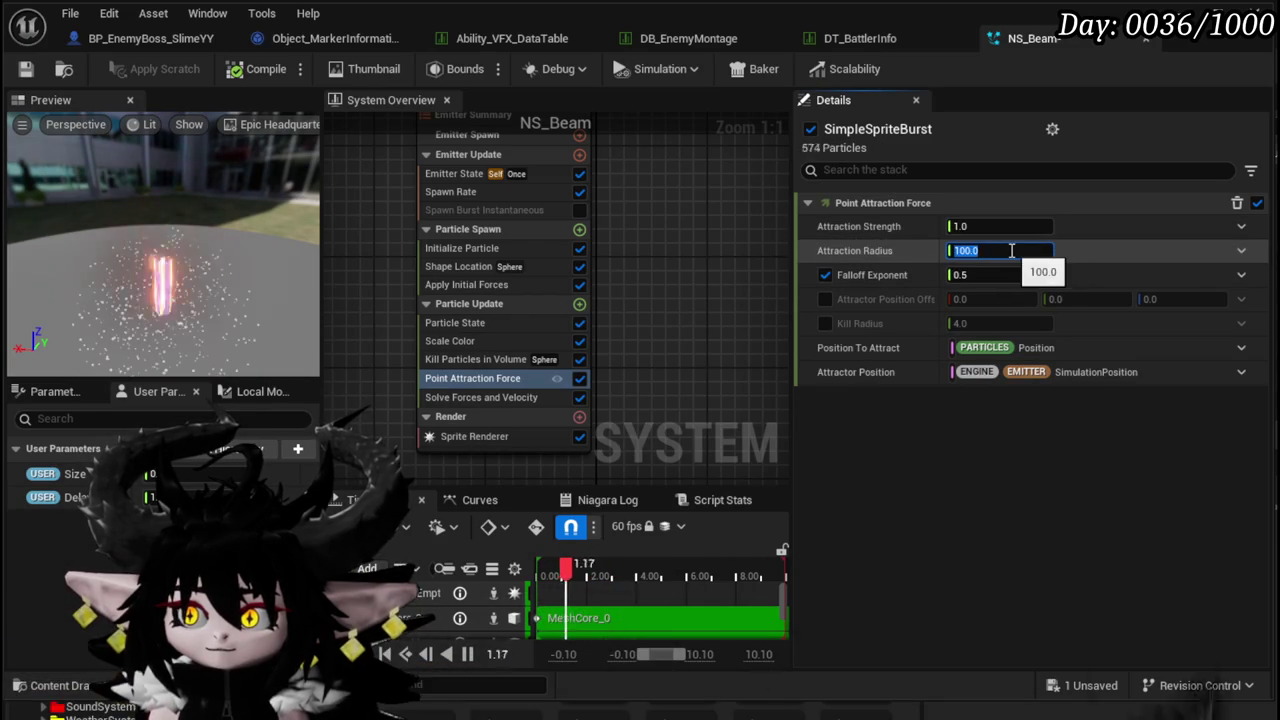
{"action": "type", "text": "2000"}
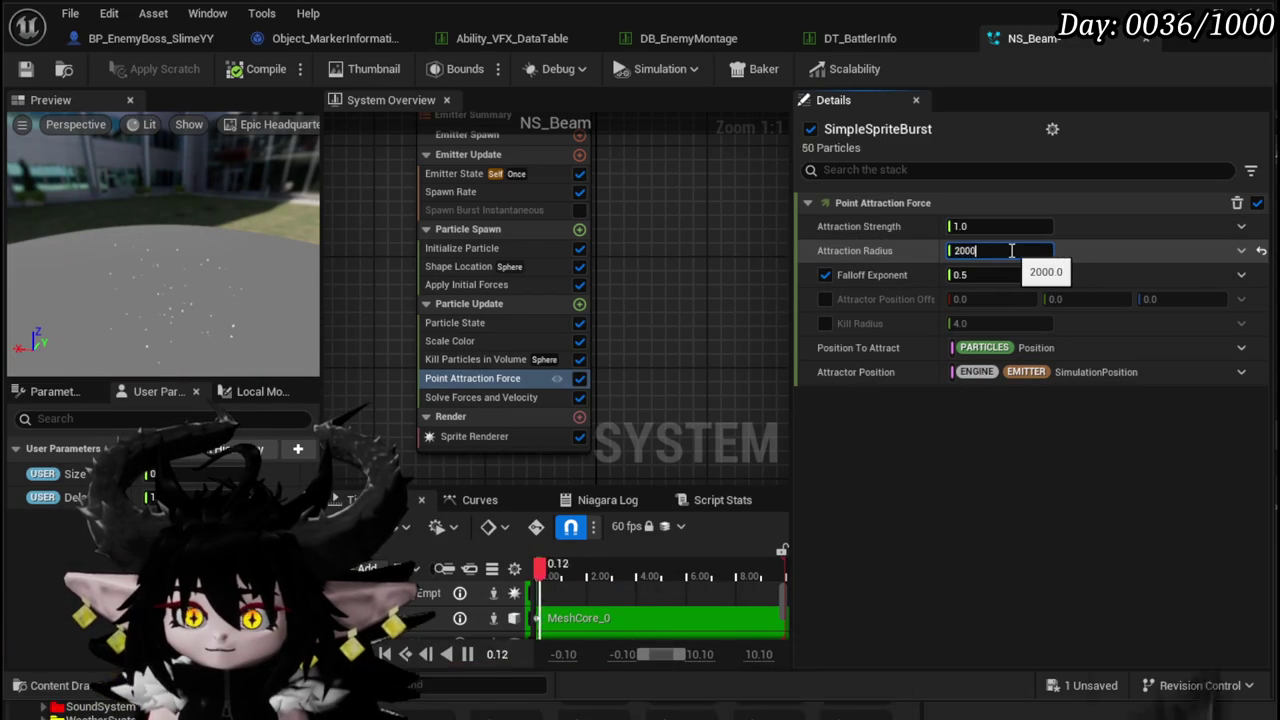
{"action": "left_click", "coordinate": [1015, 226]}
{"action": "type", "text": "1000"}
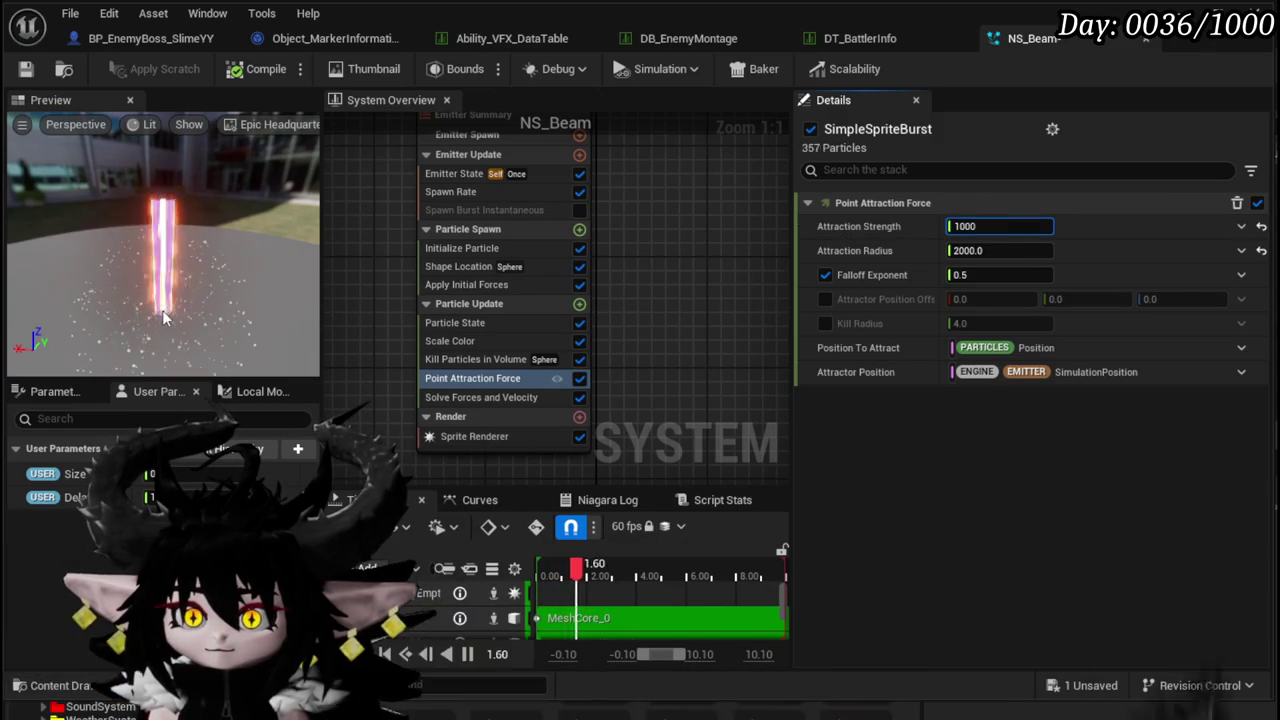
{"action": "left_click_drag", "start_coordinate": [189, 329], "coordinate": [219, 343]}
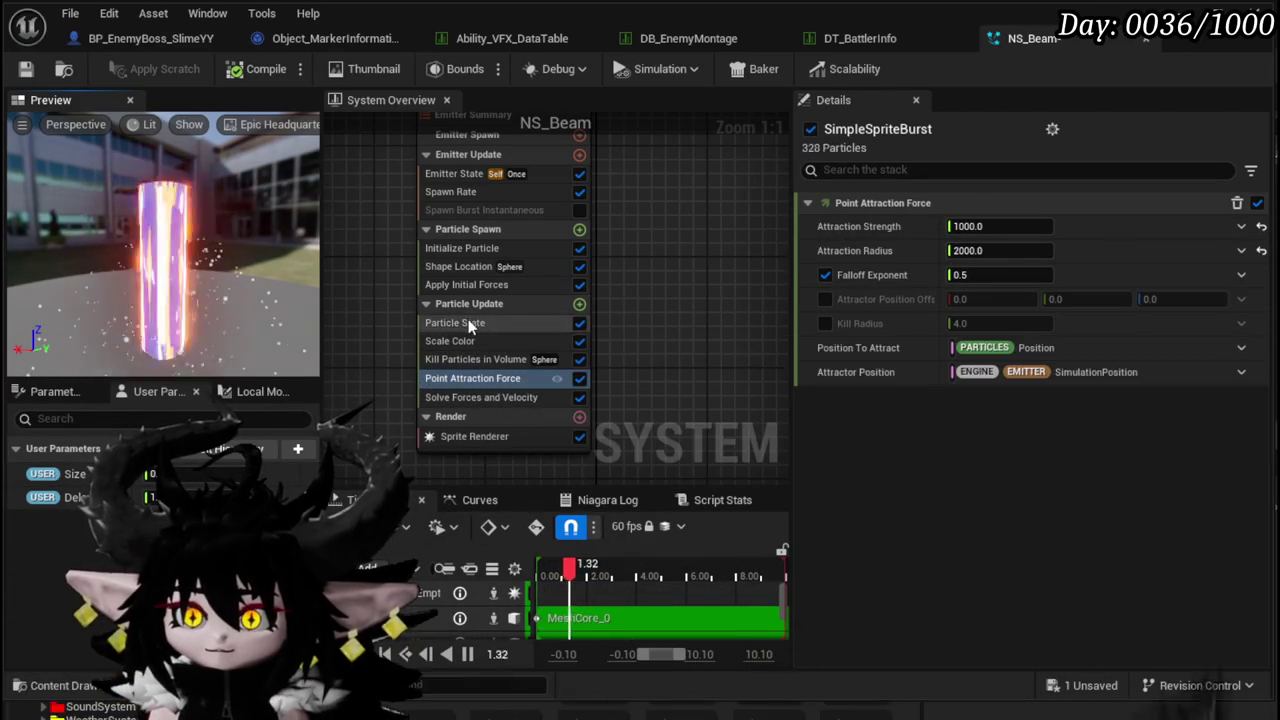
- Make Initialize Particle's lifetime random between 0.4 and 0.8
{"action": "left_click", "coordinate": [468, 320]}
{"action": "left_click", "coordinate": [472, 341]}
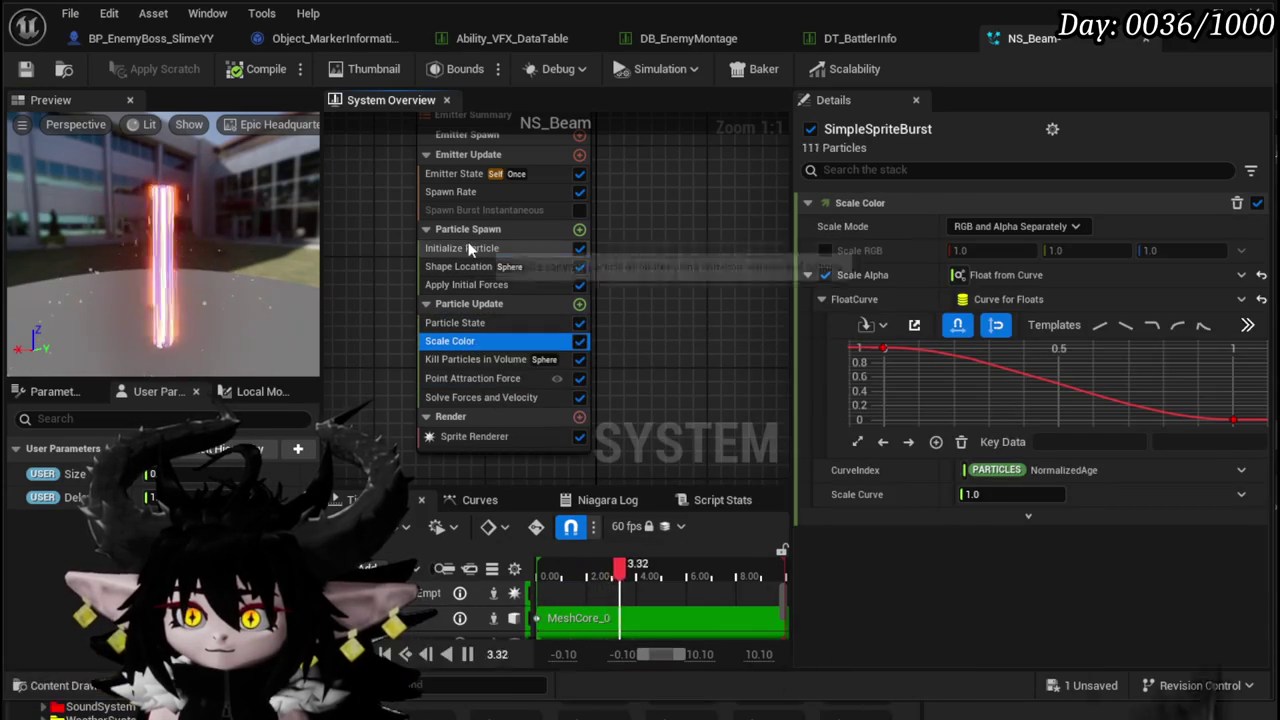
{"action": "left_click", "coordinate": [462, 248]}
{"action": "left_click", "coordinate": [1010, 295]}
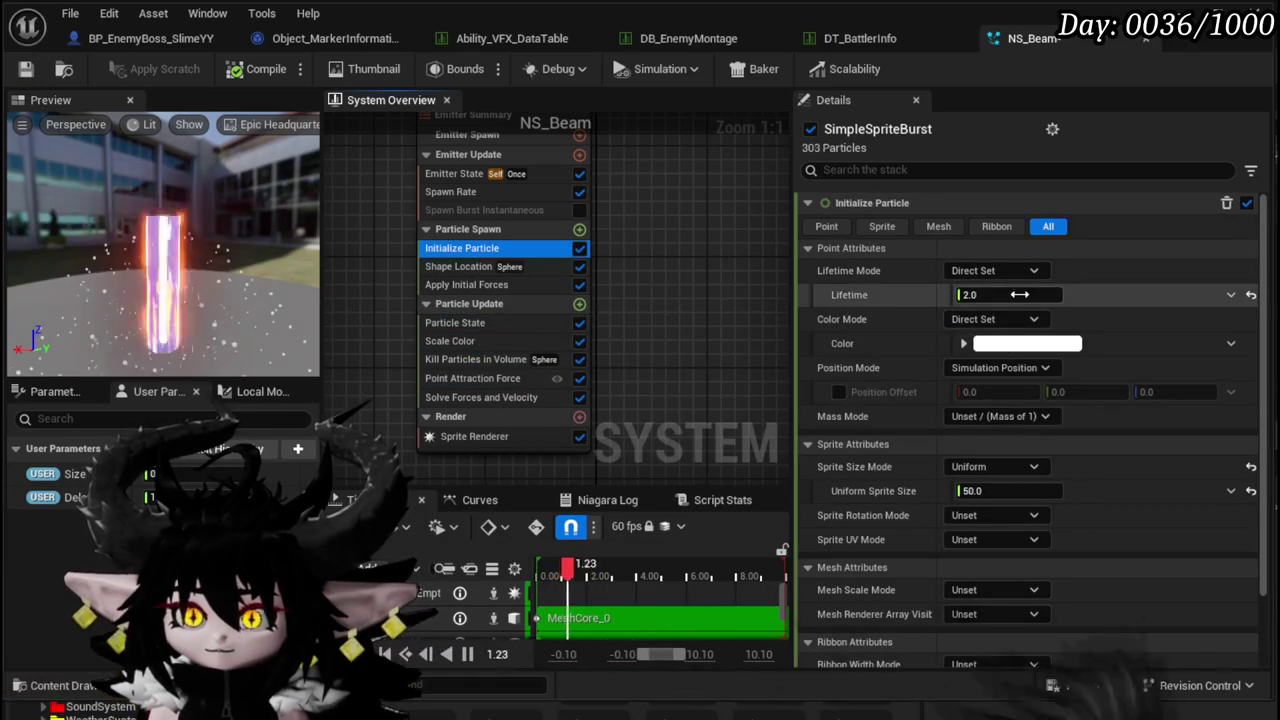
{"action": "type", "text": "0.8"}
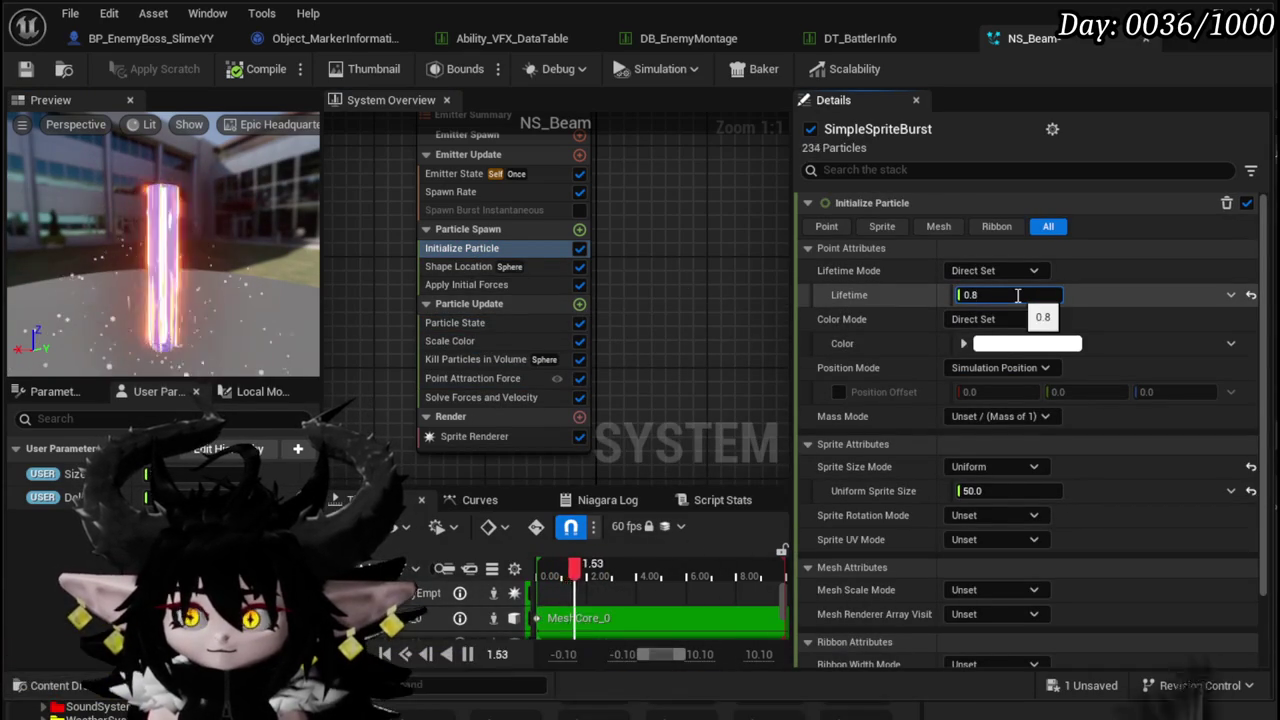
{"action": "left_click", "coordinate": [1035, 271]}
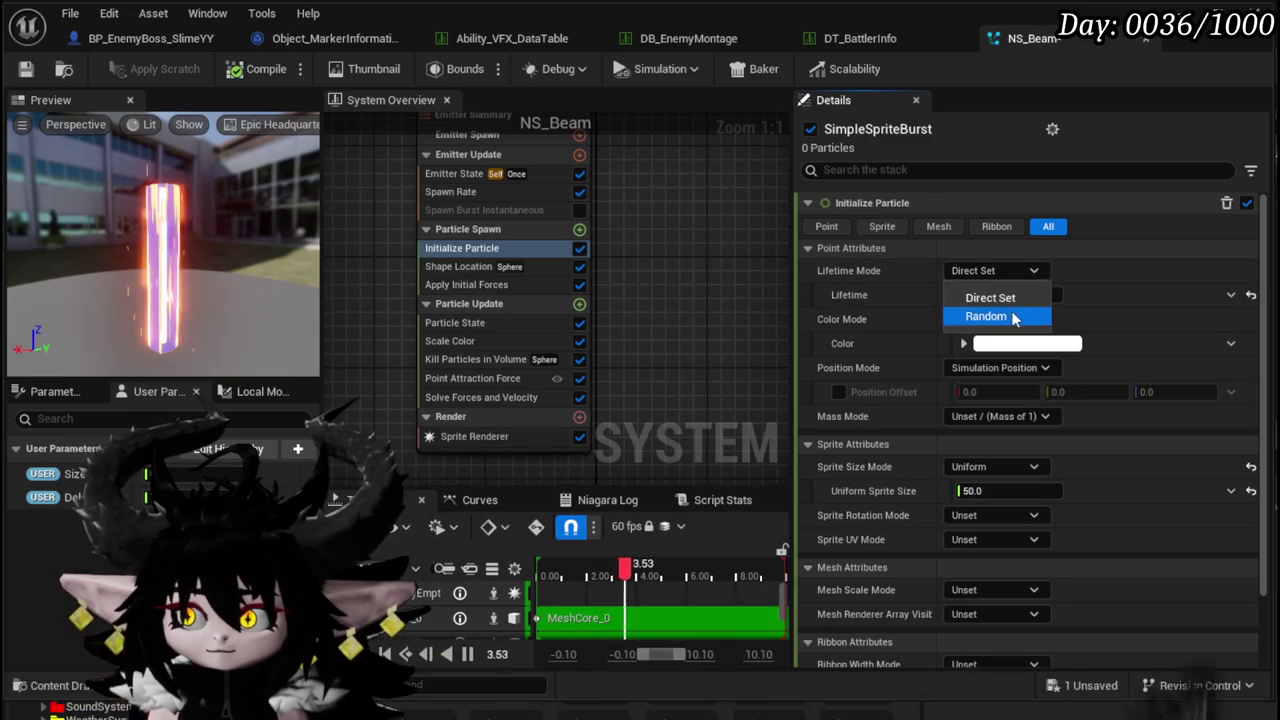
{"action": "left_click", "coordinate": [975, 314]}
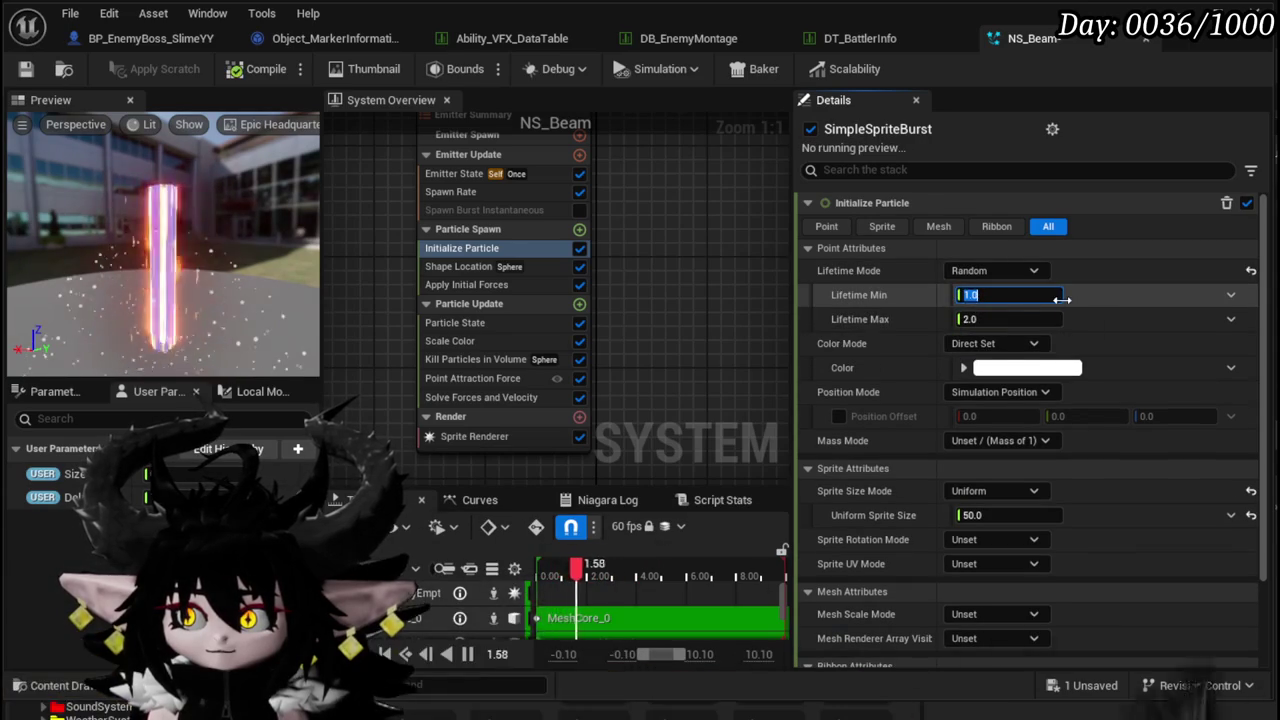
{"action": "type", "text": "0.4"}
{"action": "key", "text": "Return"}
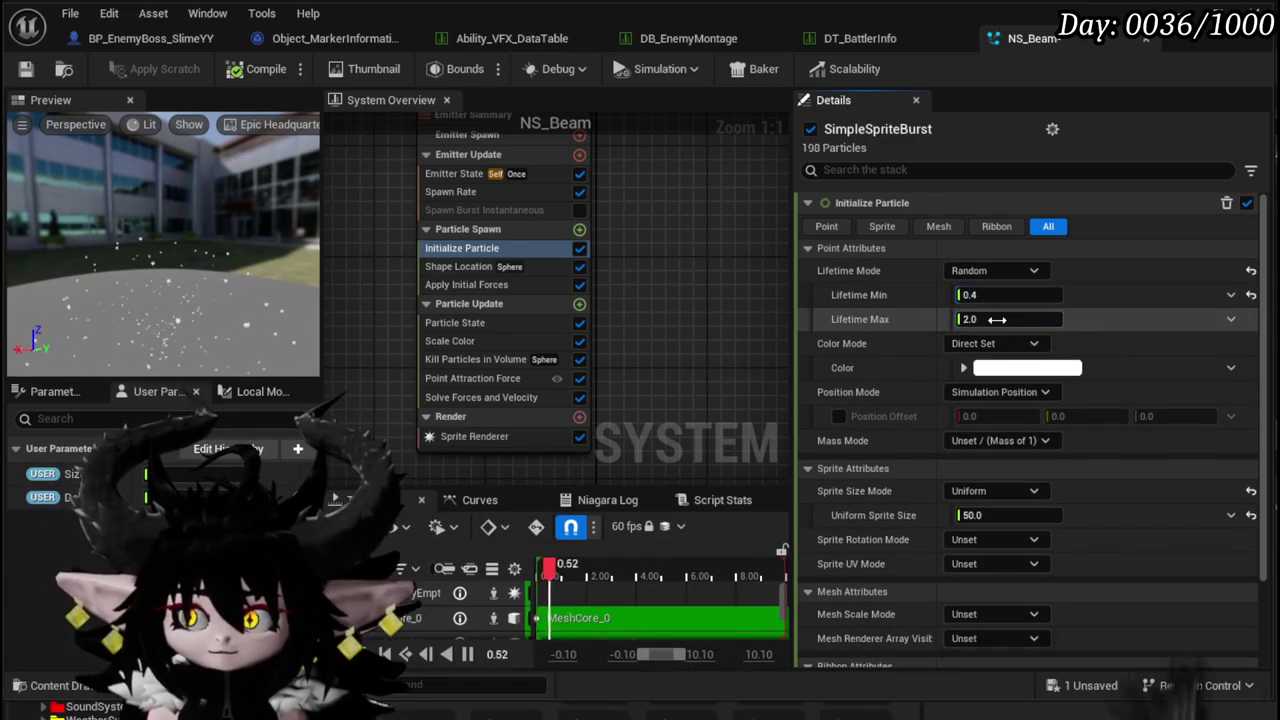
{"action": "type", "text": ".8"}
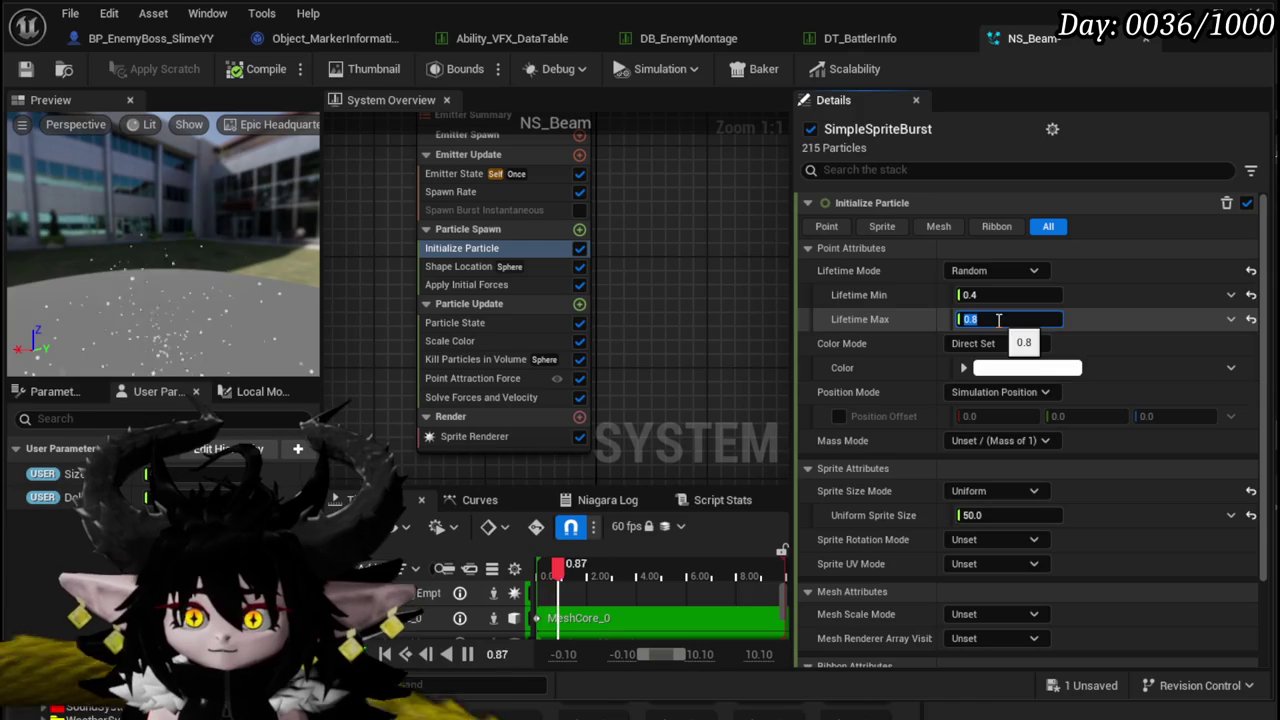
{"action": "key", "text": "Return"}
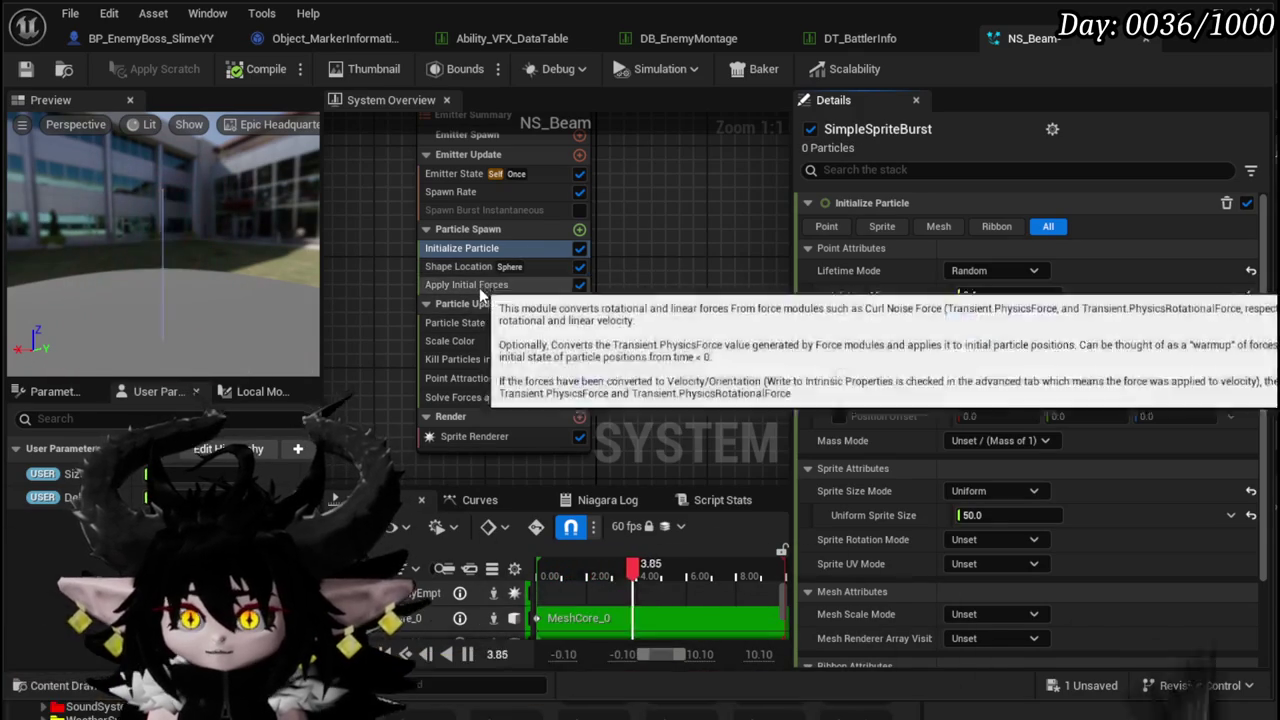
- Set Initialize Particle's Uniform Sprite Size to 100
{"action": "left_click", "coordinate": [479, 322]}
{"action": "left_click", "coordinate": [460, 248]}
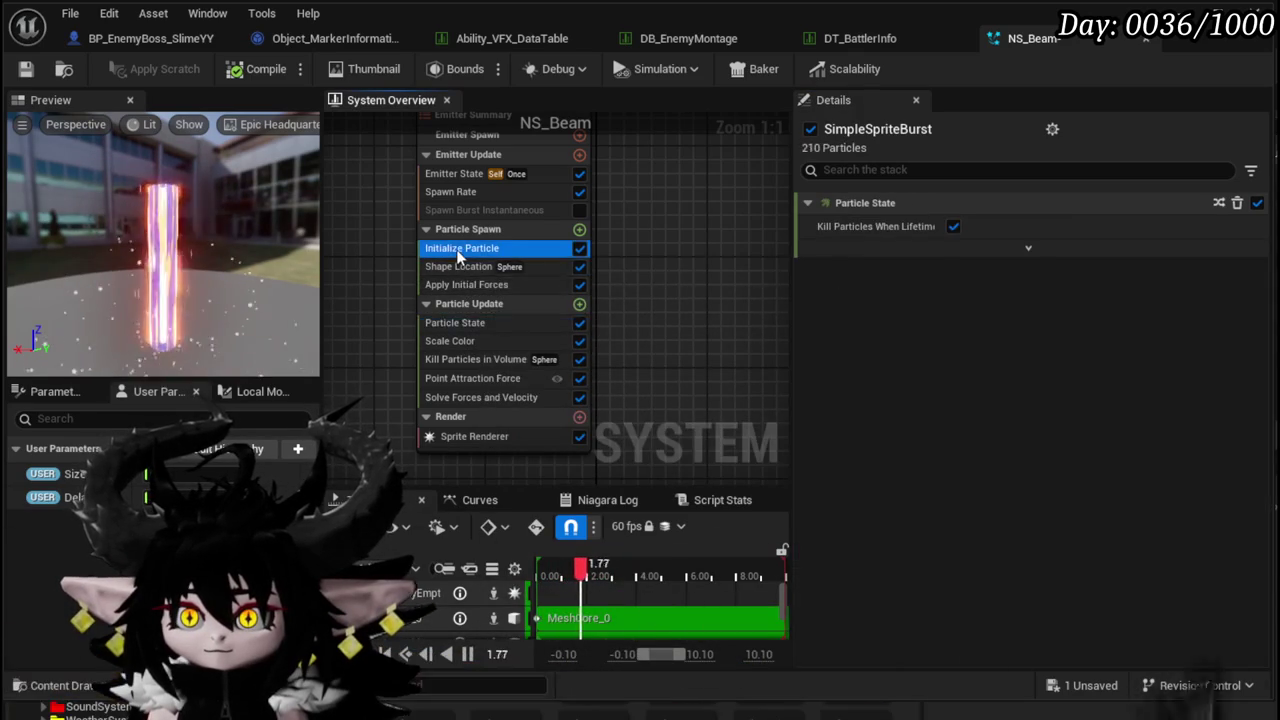
{"action": "left_click", "coordinate": [459, 176]}
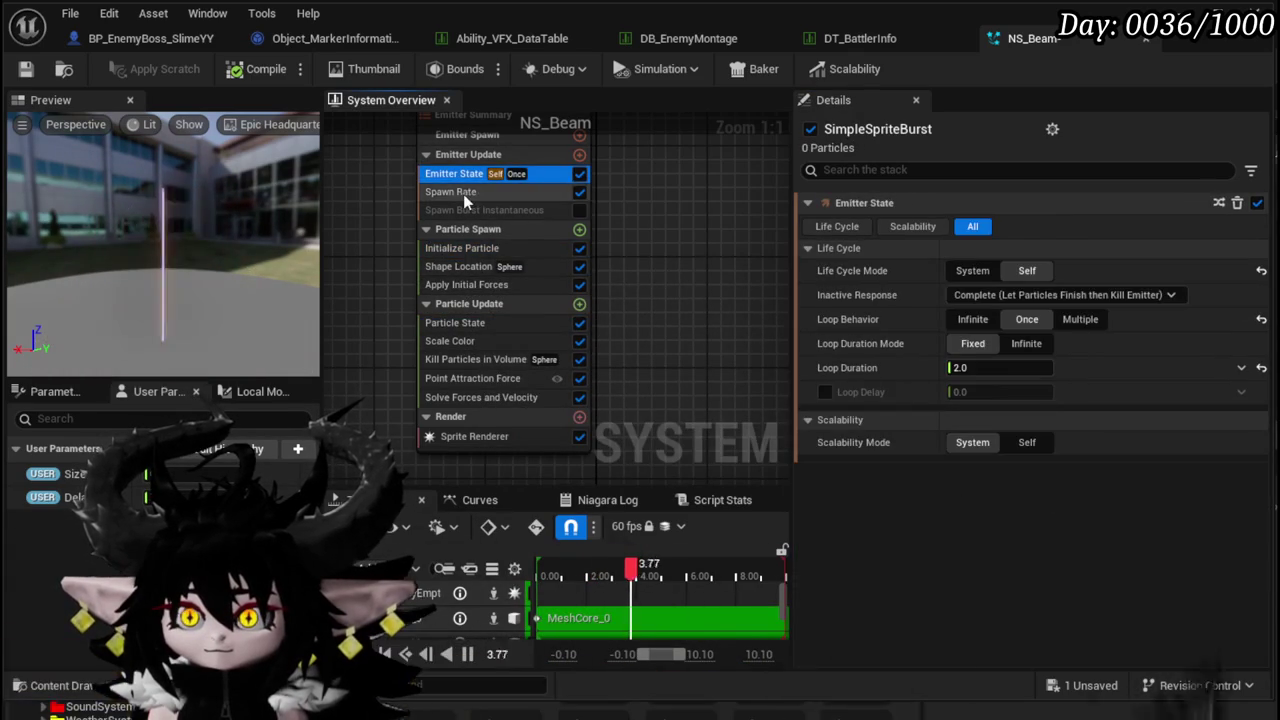
{"action": "left_click", "coordinate": [463, 192]}
{"action": "left_click", "coordinate": [465, 248]}
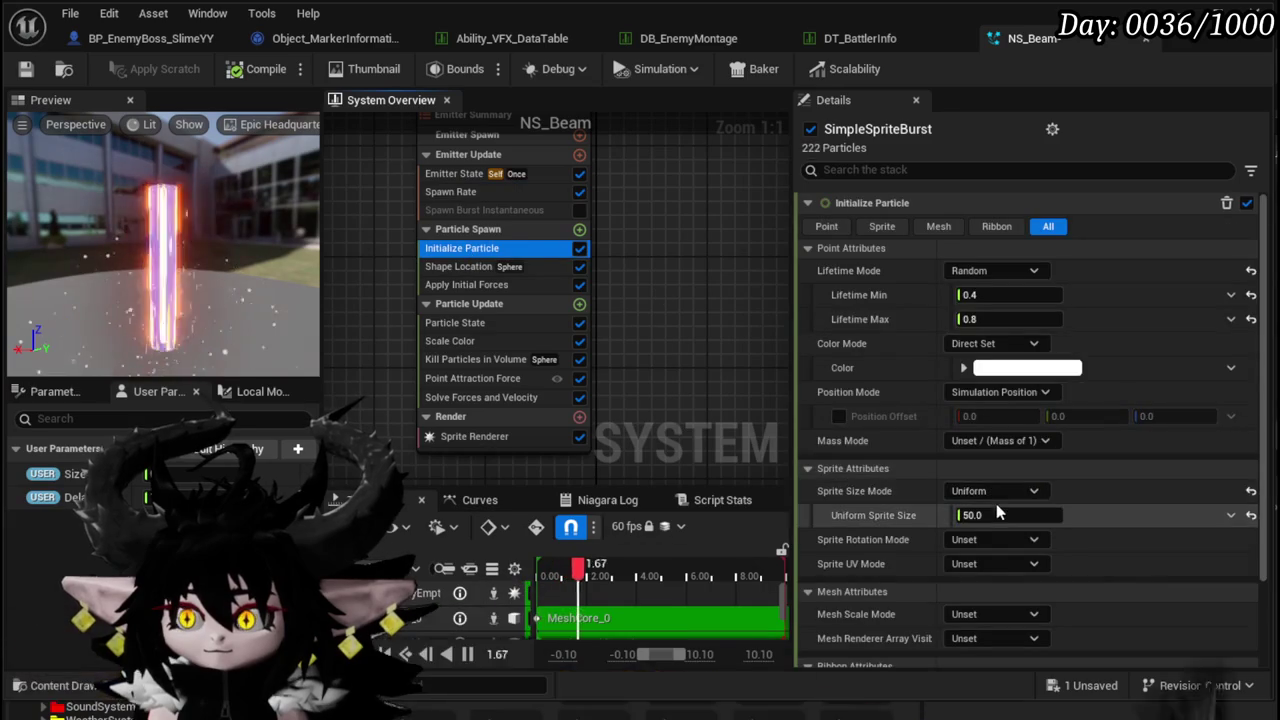
{"action": "type", "text": "0"}
{"action": "key", "text": "Return"}
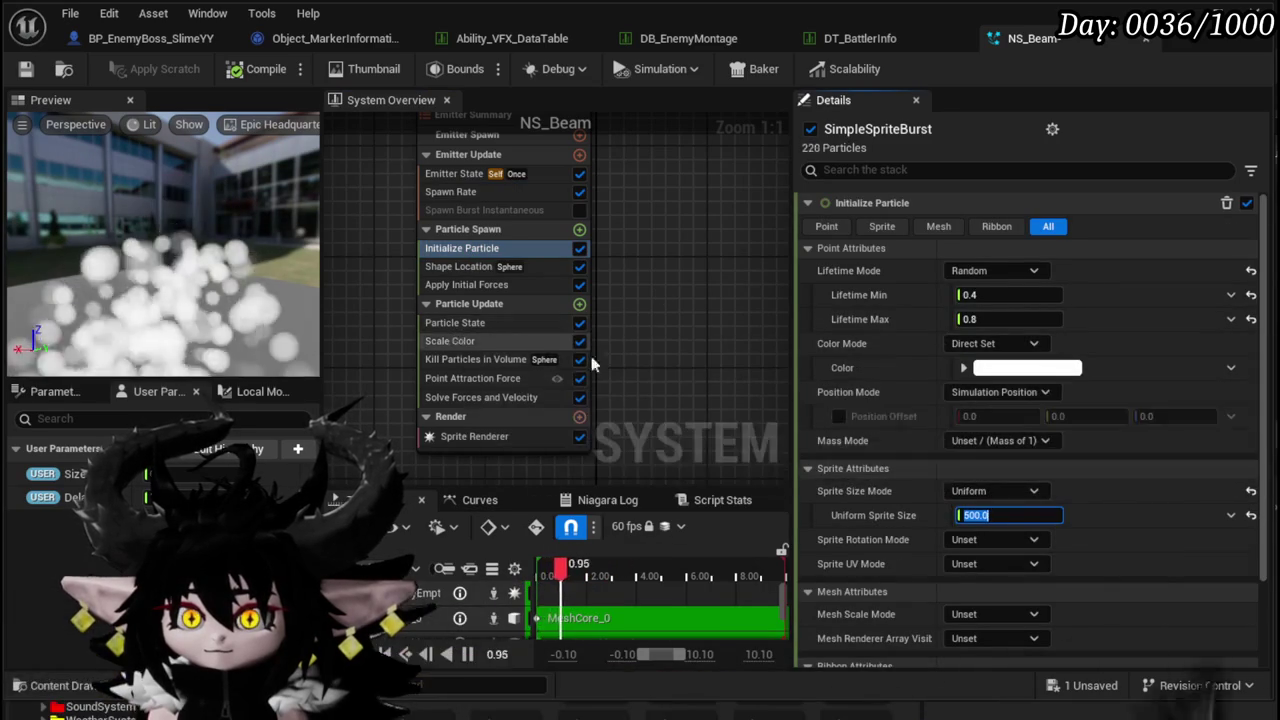
{"action": "type", "text": "100"}
{"action": "key", "text": "Return"}
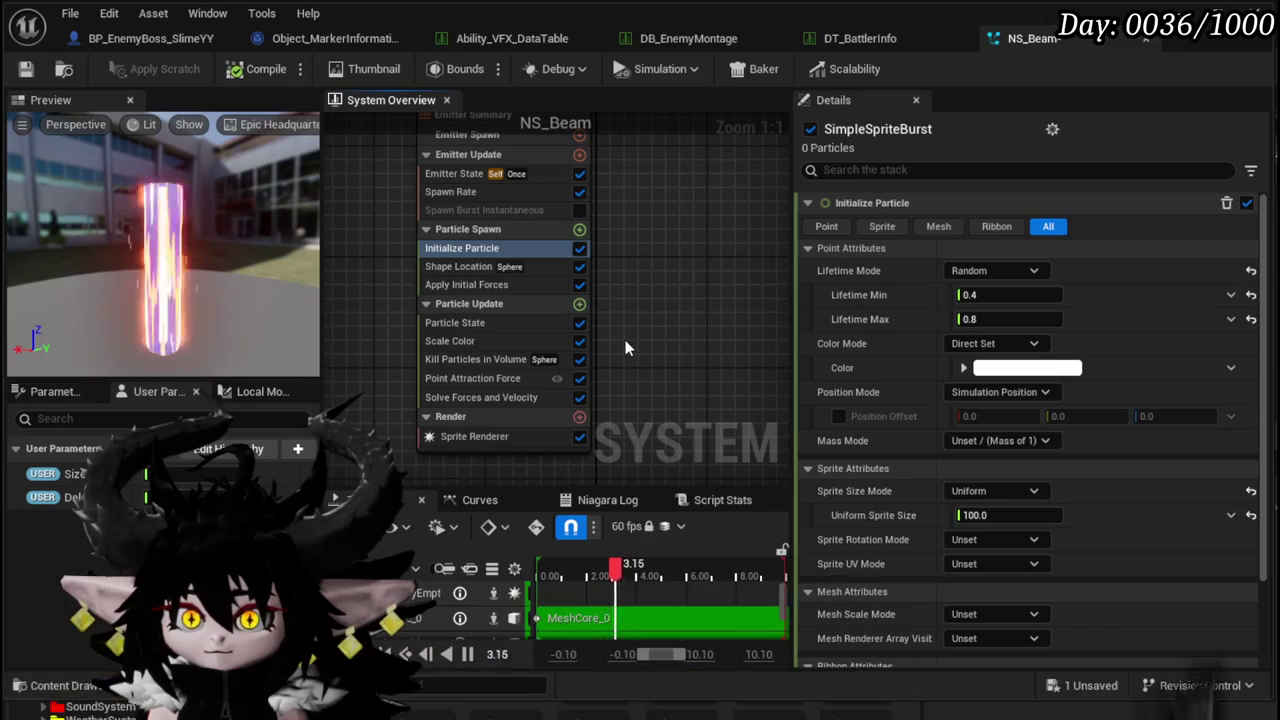
- Add a Scale Sprite Size module to Particle Update
{"action": "left_click", "coordinate": [579, 303]}
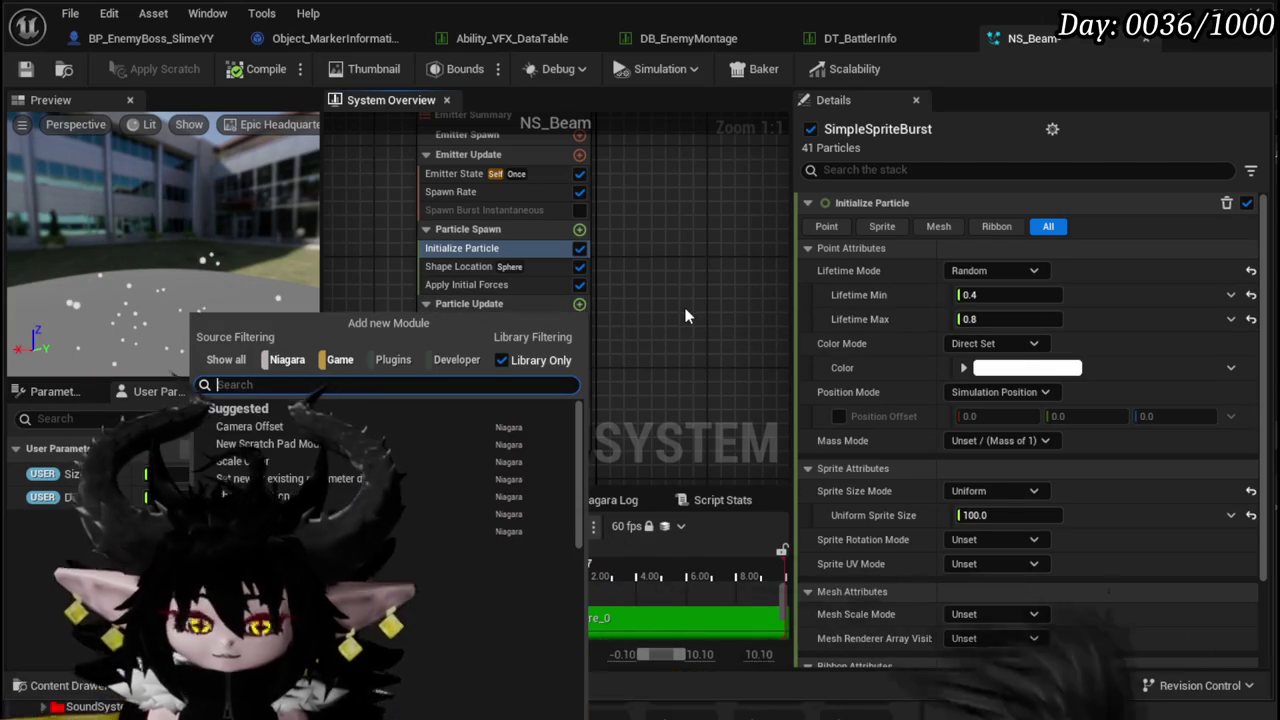
{"action": "type", "text": "scale size"}
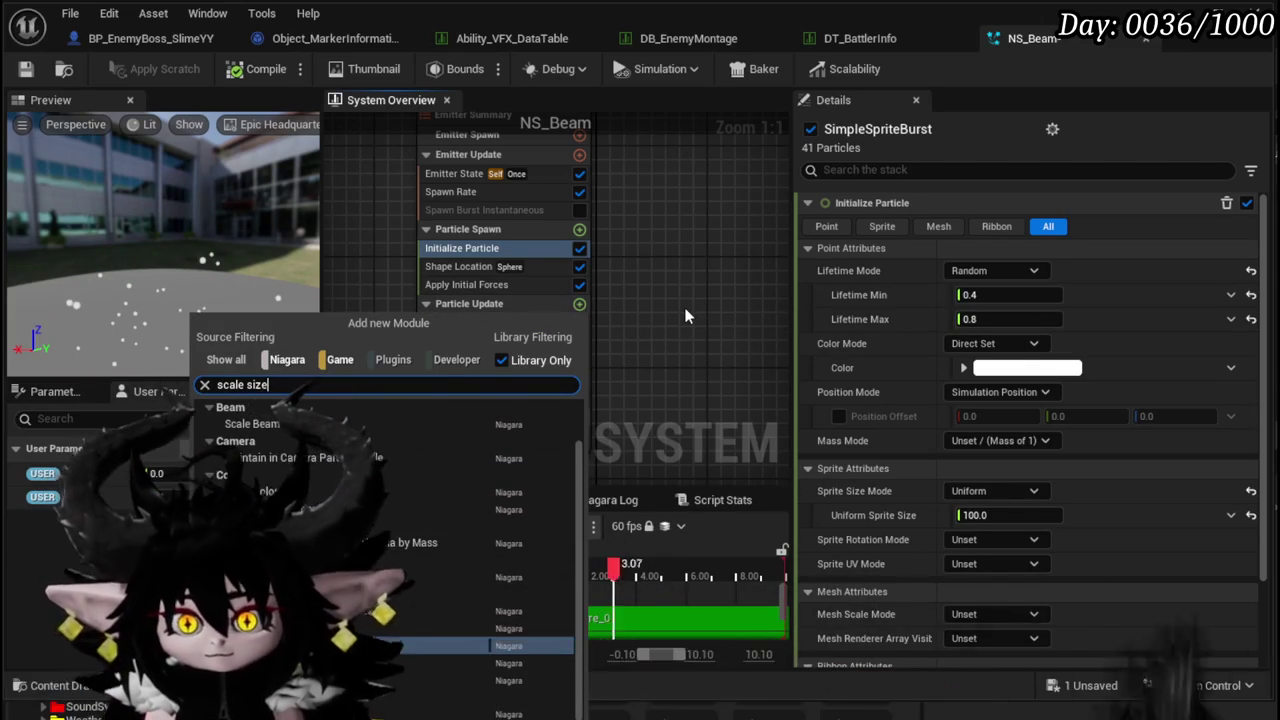
{"action": "left_click", "coordinate": [540, 645]}
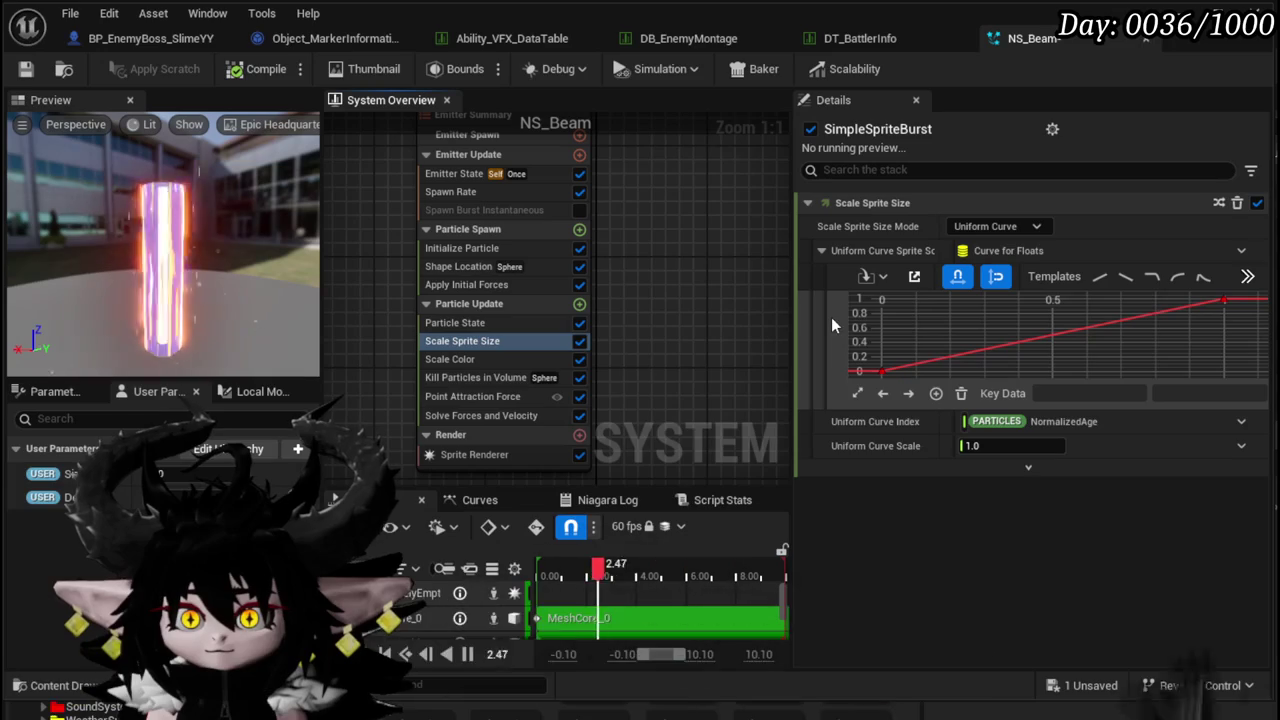
- Set the sprite size curve's first key to 1 and its end key to 0
{"action": "left_click", "coordinate": [881, 371]}
{"action": "left_click", "coordinate": [1165, 393]}
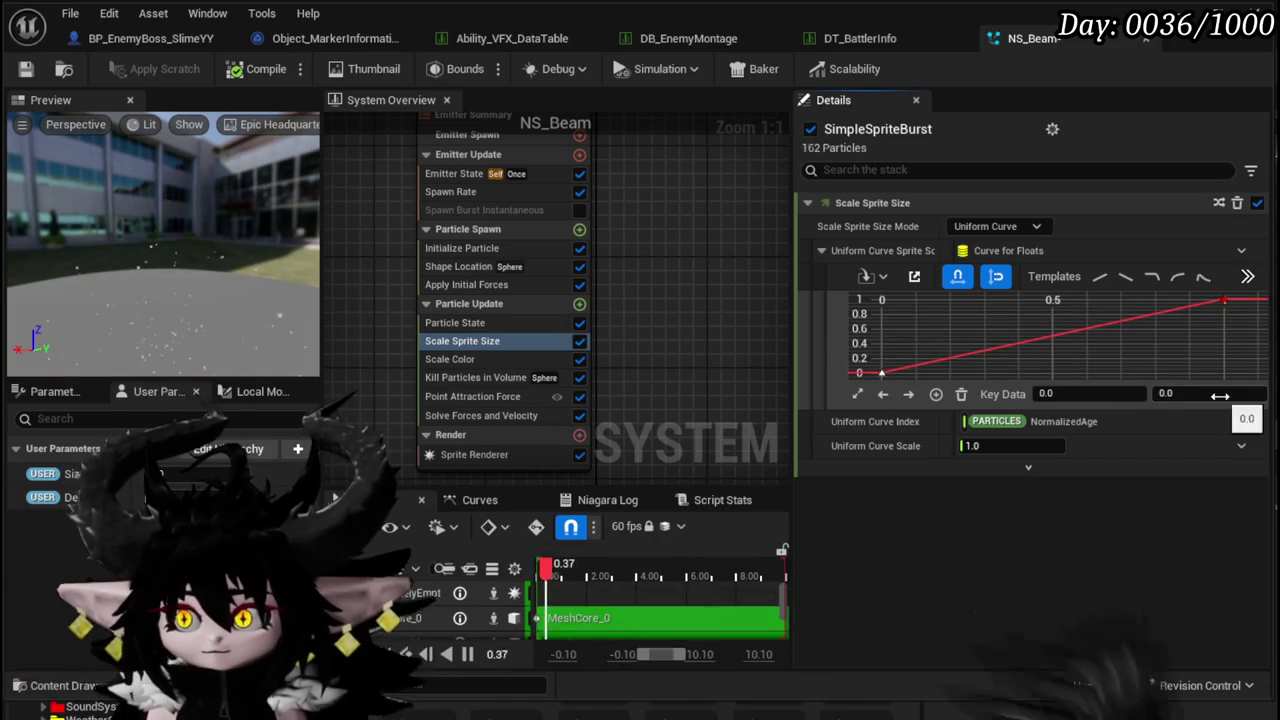
{"action": "type", "text": "1"}
{"action": "key", "text": "Return"}
{"action": "left_click_drag", "start_coordinate": [1240, 297], "coordinate": [1242, 294]}
{"action": "left_click", "coordinate": [1195, 393]}
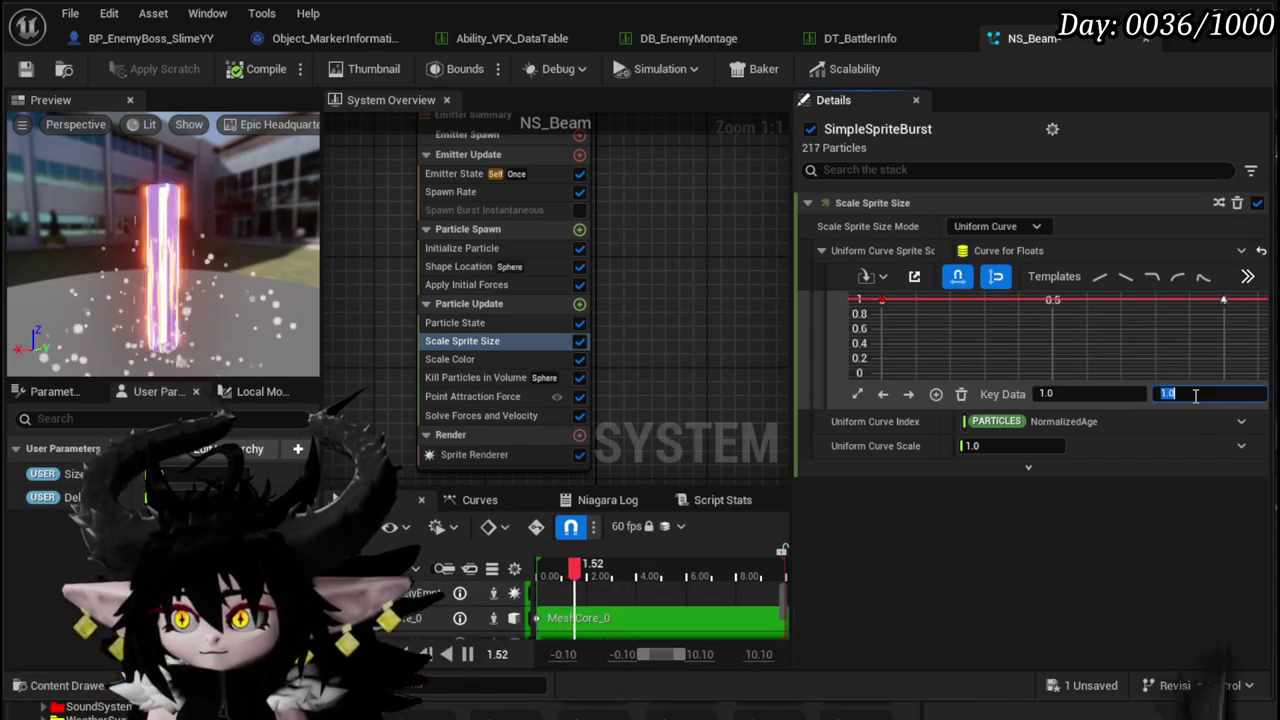
{"action": "type", "text": "0"}
{"action": "key", "text": "Return"}
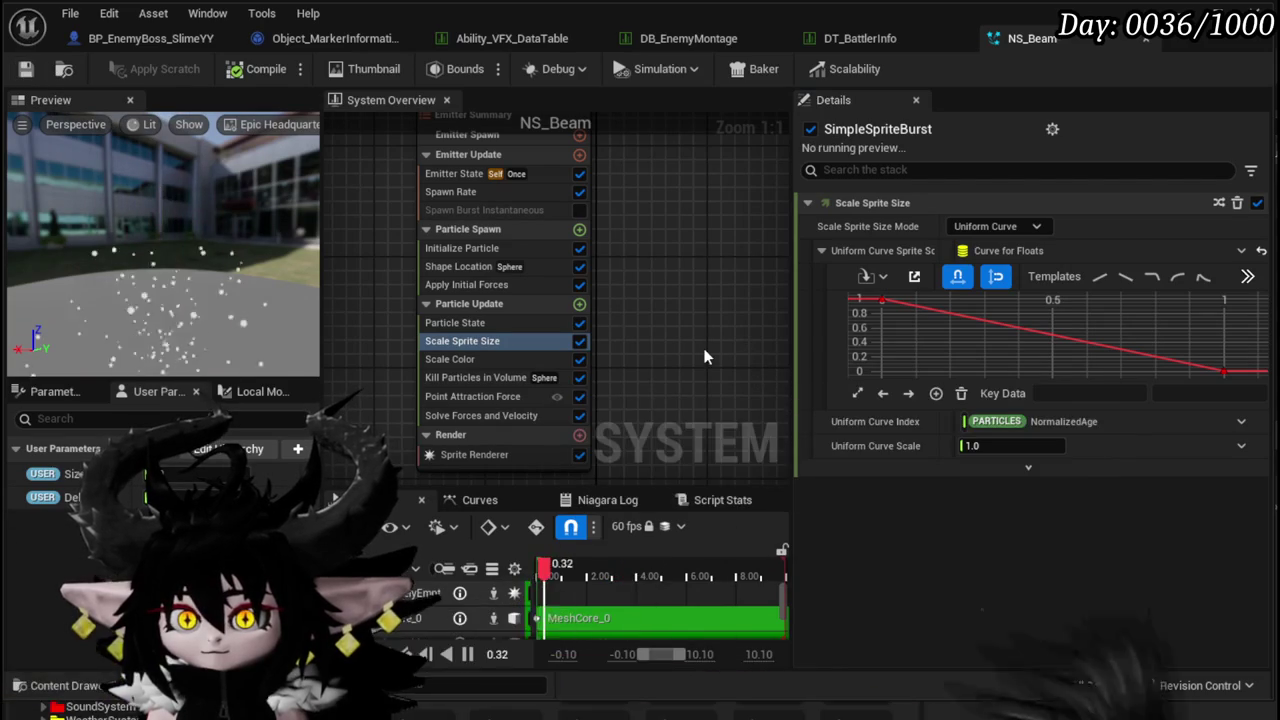
- Review the Scale Color, Point Attraction Force and Kill Particles in Volume settings
{"action": "left_click_drag", "start_coordinate": [693, 330], "coordinate": [686, 277]}
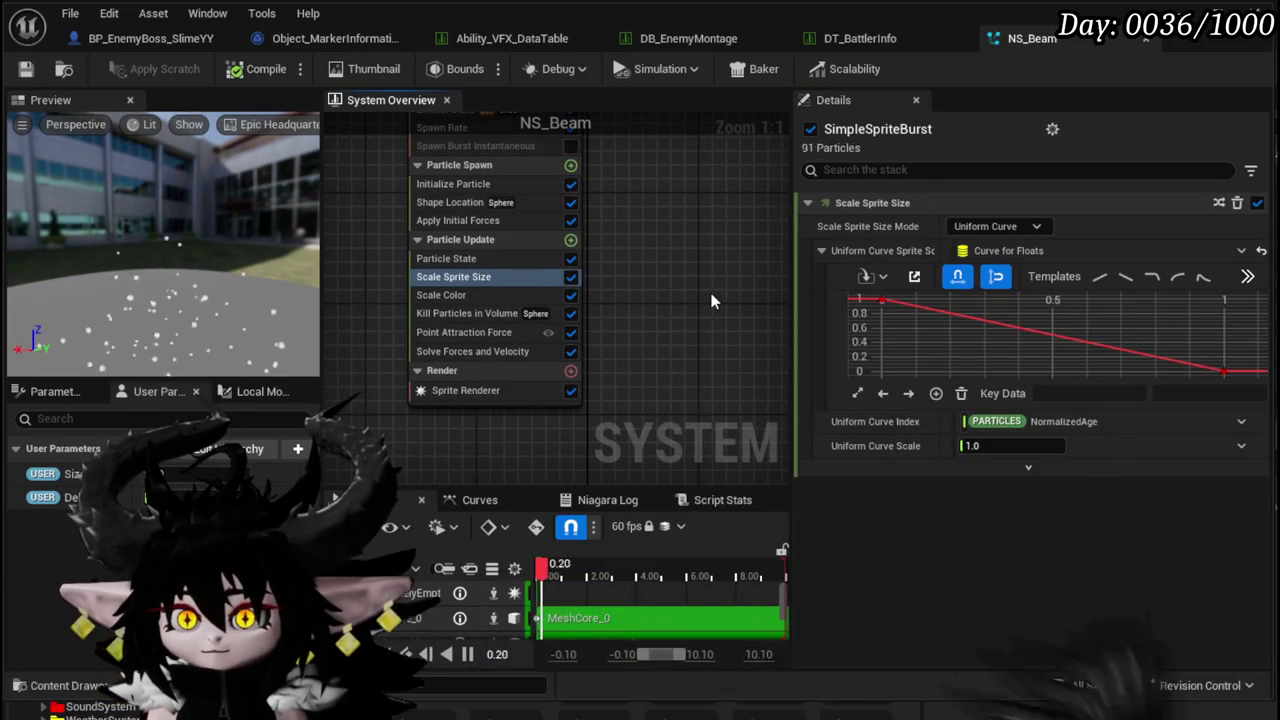
{"action": "mouse_move", "coordinate": [210, 289]}
{"action": "left_mouse_down"}
{"action": "mouse_move", "coordinate": [214, 300]}
{"action": "mouse_move", "coordinate": [221, 285]}
{"action": "left_mouse_up"}
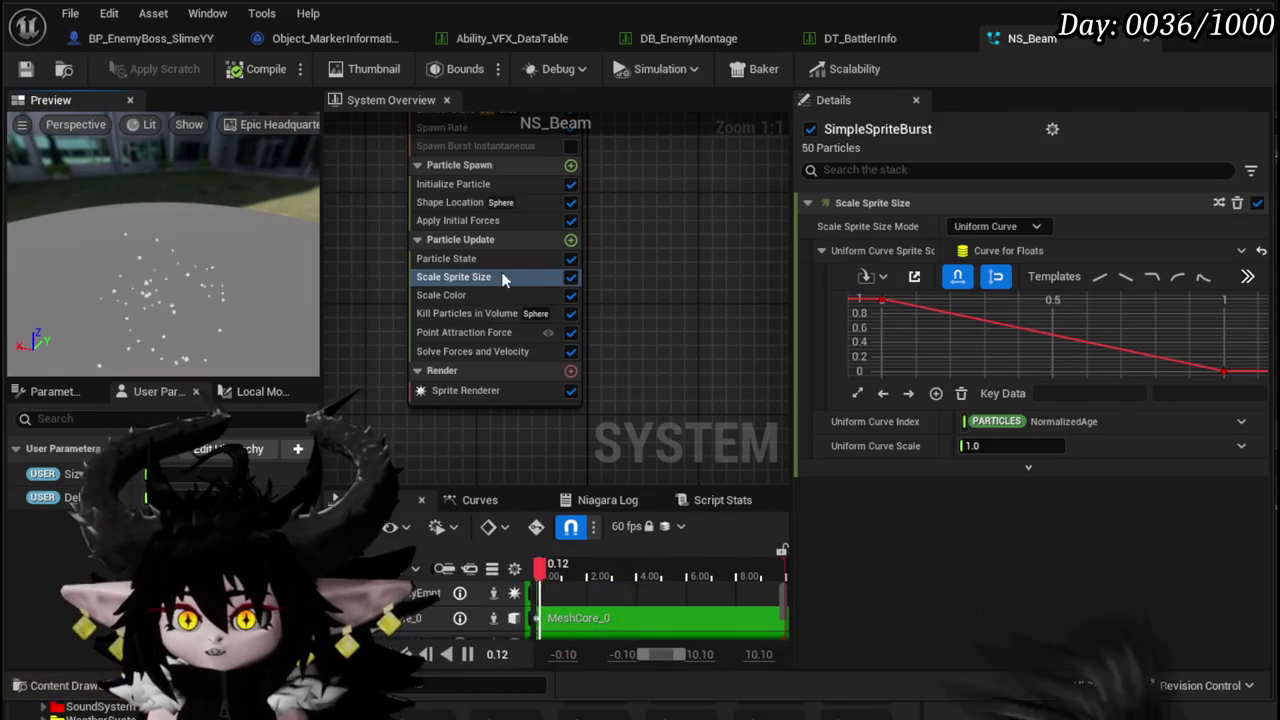
{"action": "left_click", "coordinate": [458, 295]}
{"action": "left_click", "coordinate": [462, 332]}
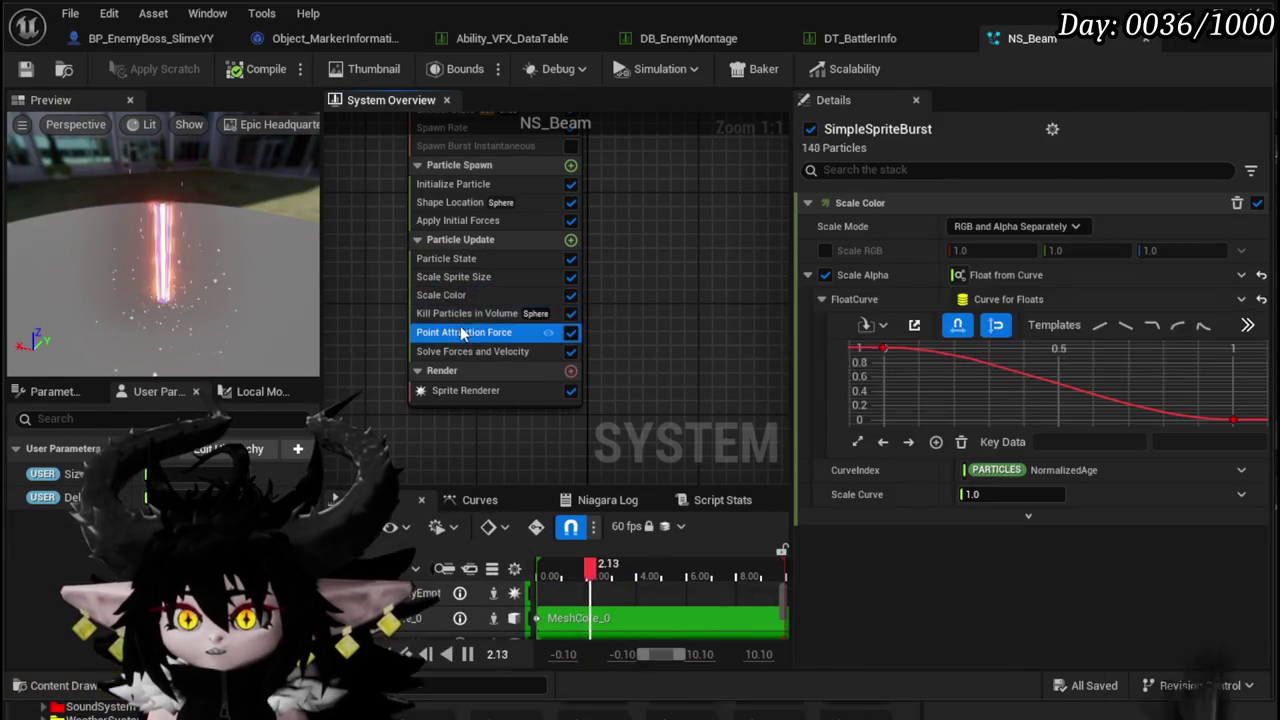
{"action": "left_click", "coordinate": [457, 314]}
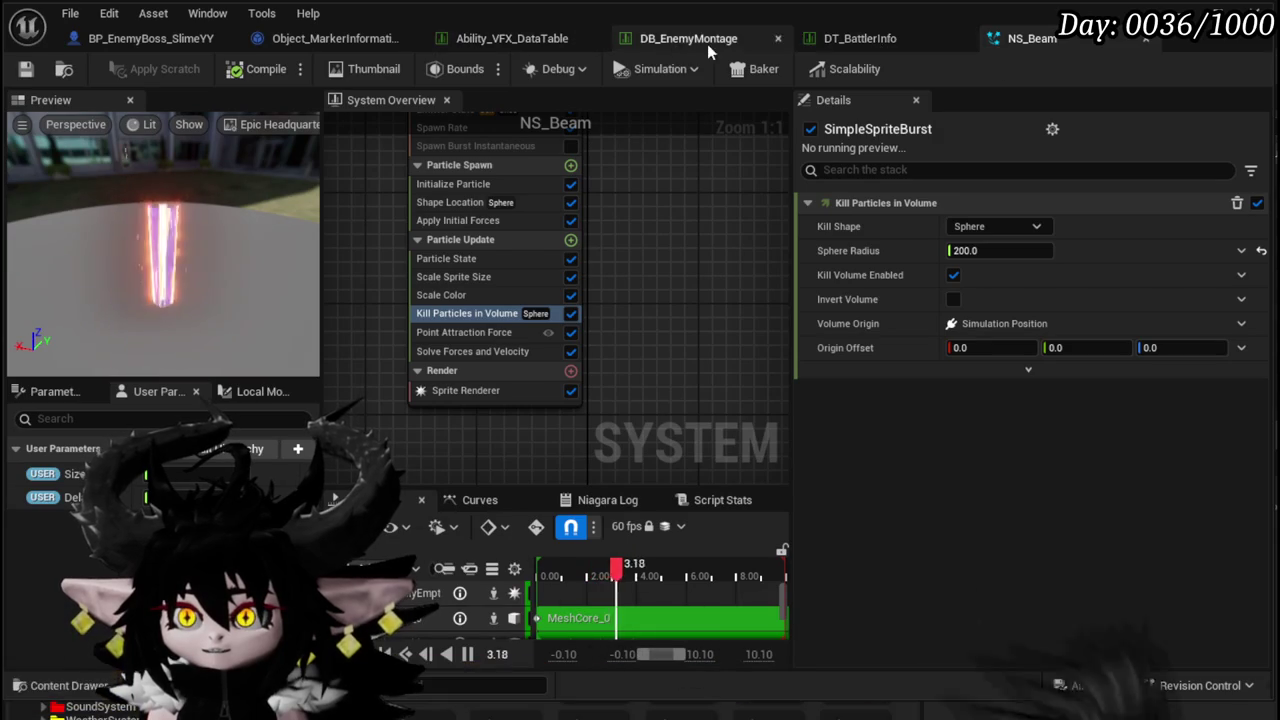
{"action": "left_click", "coordinate": [91, 39]}
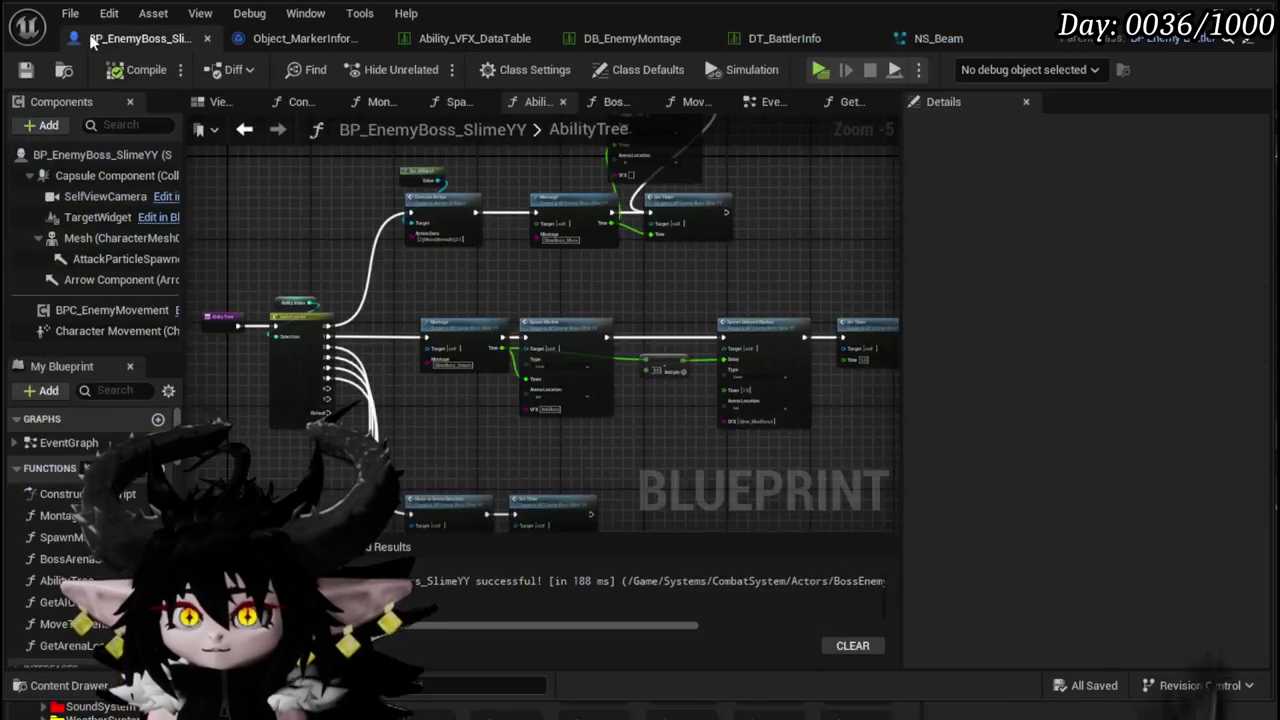
- Open the SpawnMarker function and bring the Enemy Spawn Circle AOE node (Size 1700) into view
{"action": "scroll", "coordinate": [505, 289], "scroll_direction": "up", "scroll_amount": 5}
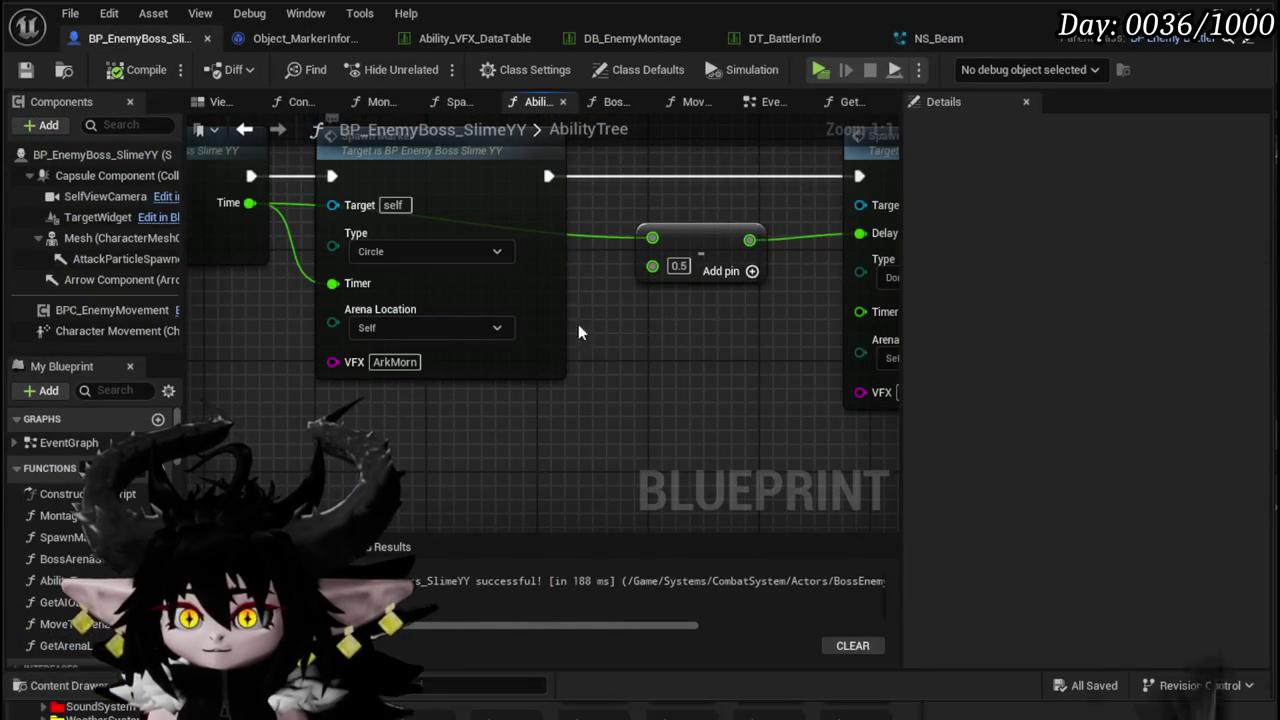
{"action": "left_click_drag", "start_coordinate": [643, 327], "coordinate": [617, 370]}
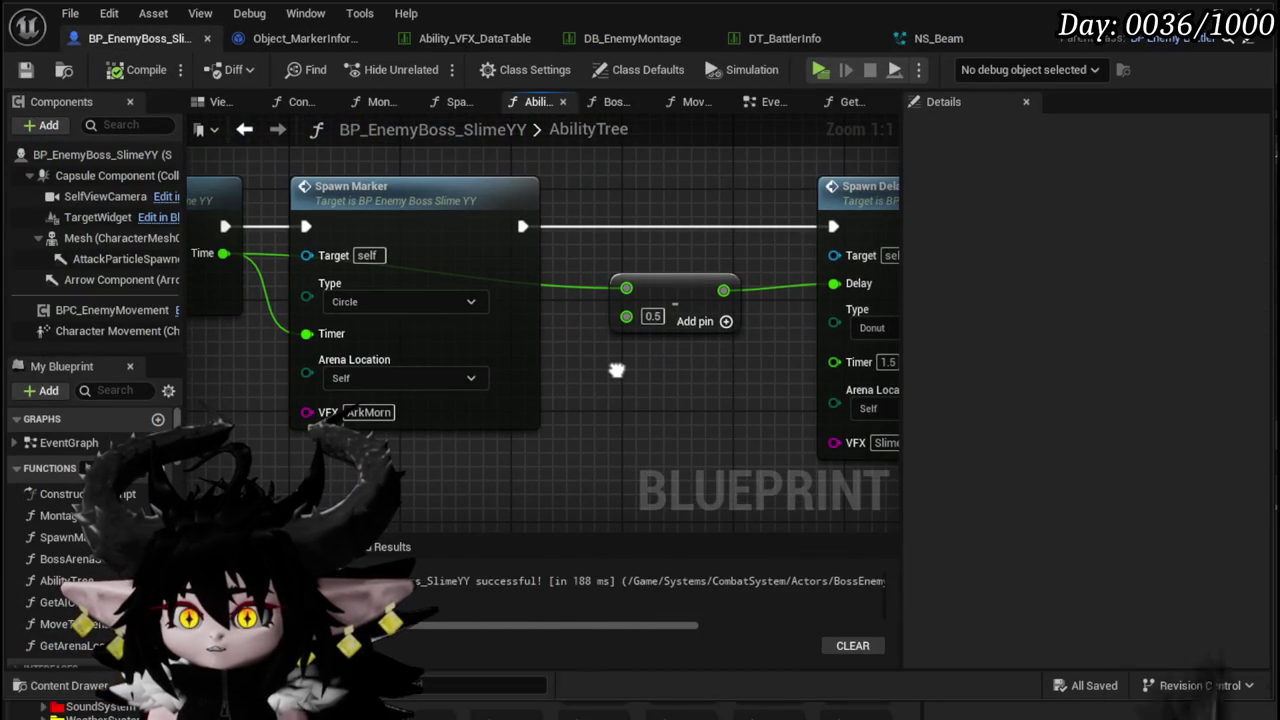
{"action": "double_click", "coordinate": [516, 250]}
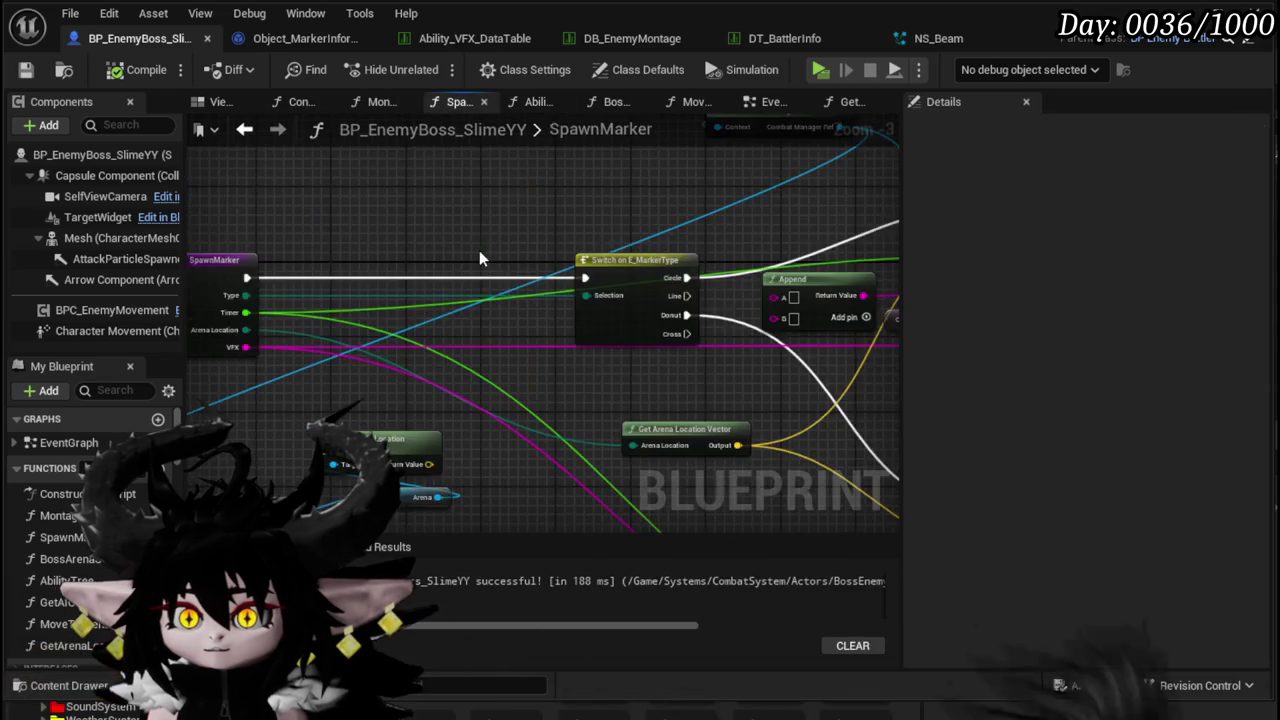
{"action": "scroll", "coordinate": [714, 349], "scroll_direction": "up", "scroll_amount": 2}
{"action": "mouse_move", "coordinate": [531, 297]}
{"action": "left_mouse_down"}
{"action": "mouse_move", "coordinate": [654, 355]}
{"action": "mouse_move", "coordinate": [696, 287]}
{"action": "mouse_move", "coordinate": [698, 299]}
{"action": "left_mouse_up"}
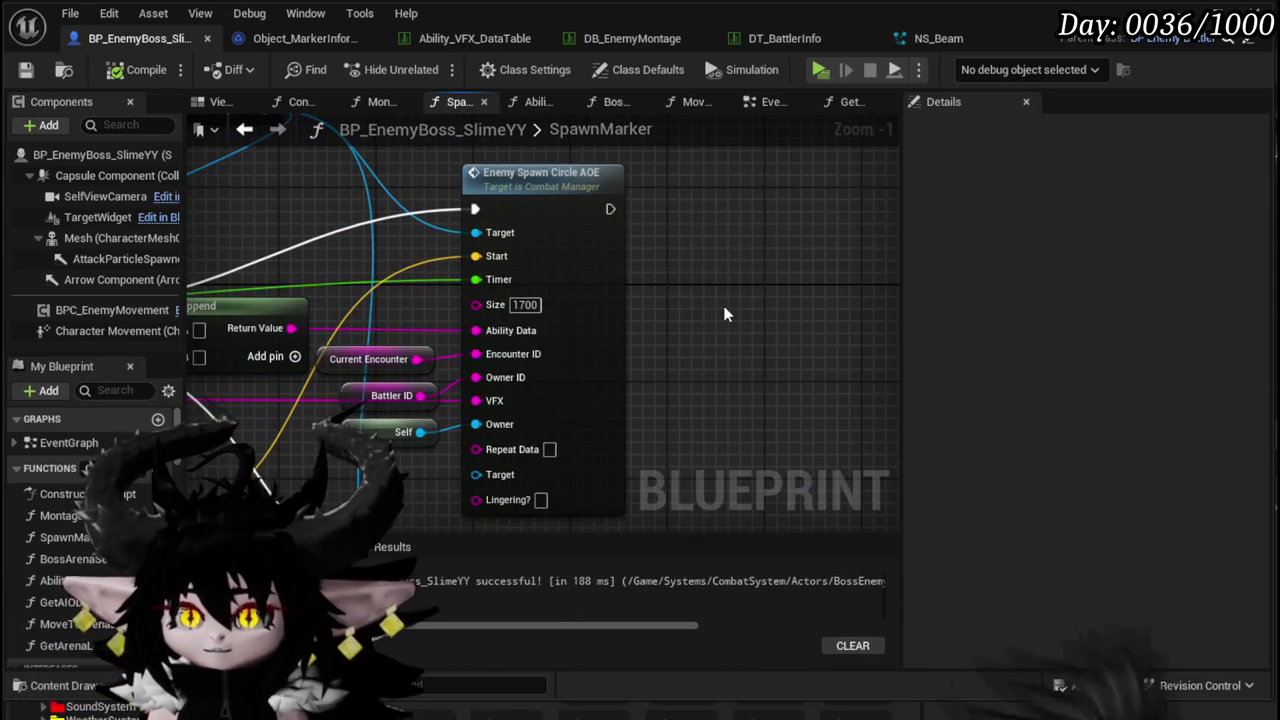
- Return to NS_Beam and select SimpleSpriteBurst's Point Attraction Force module
{"action": "left_click", "coordinate": [938, 42]}
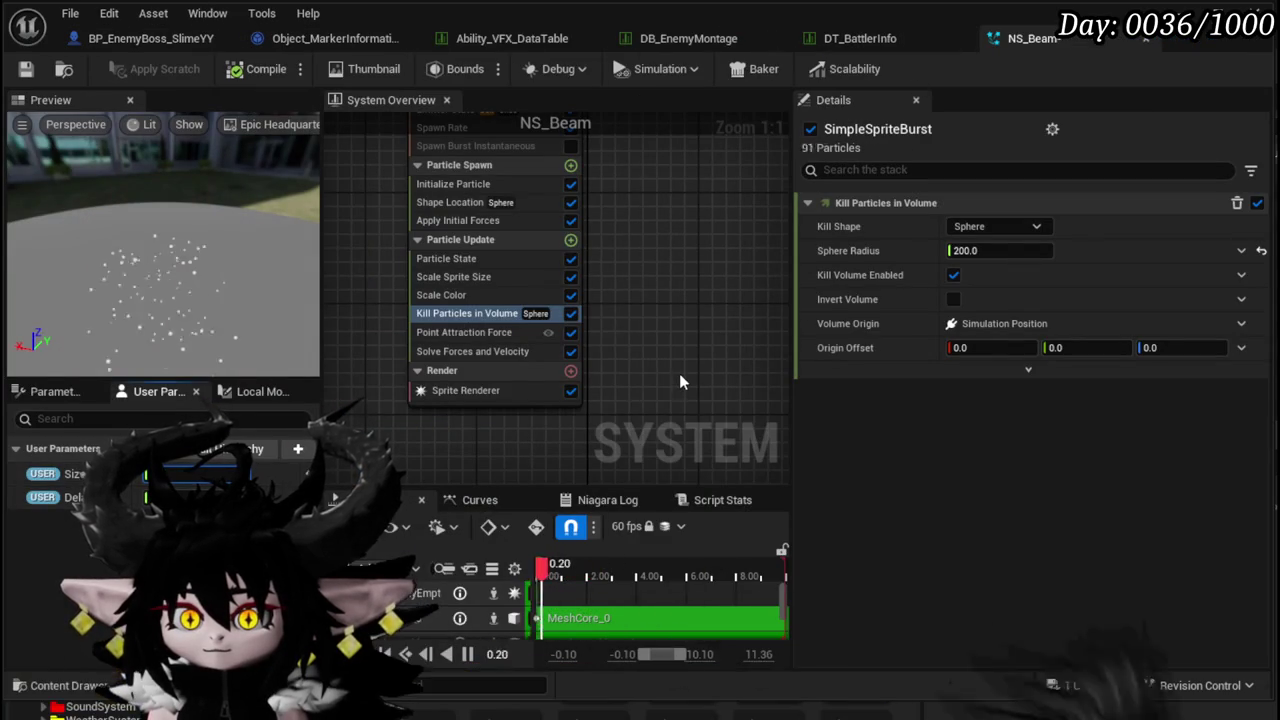
{"action": "left_click", "coordinate": [458, 259]}
{"action": "left_click", "coordinate": [460, 295]}
{"action": "left_click", "coordinate": [462, 313]}
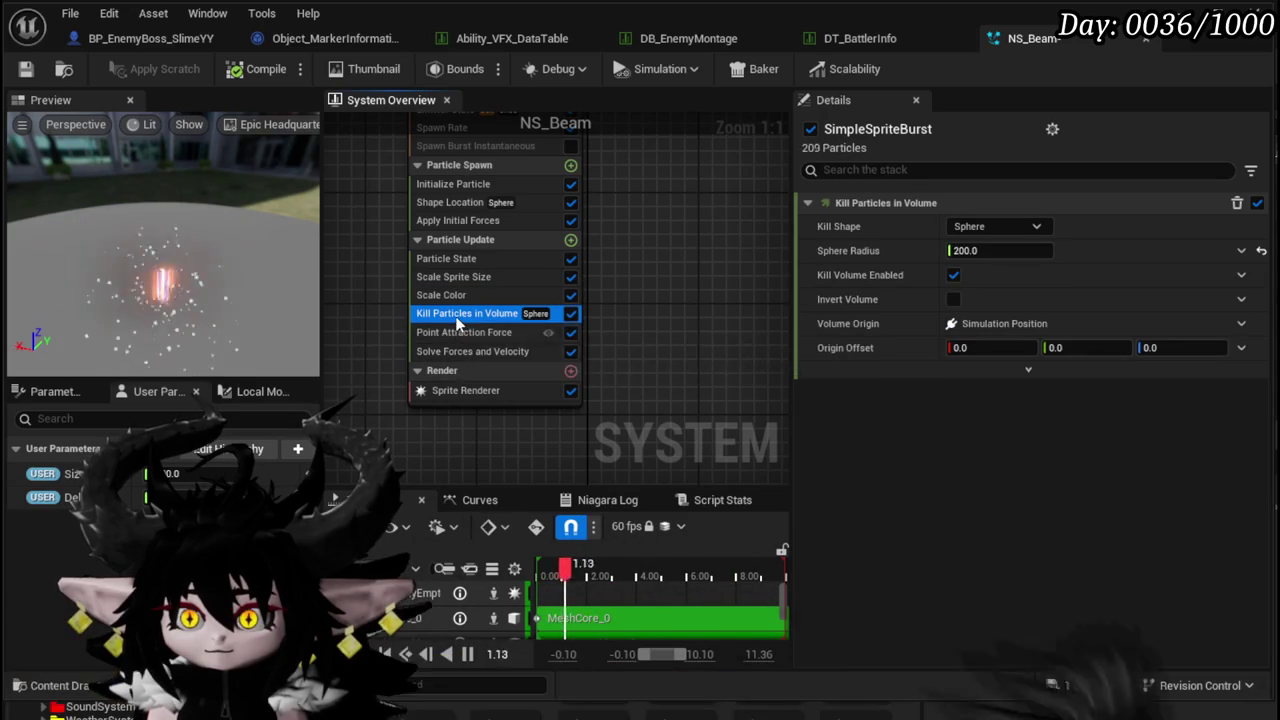
{"action": "left_click", "coordinate": [455, 332]}
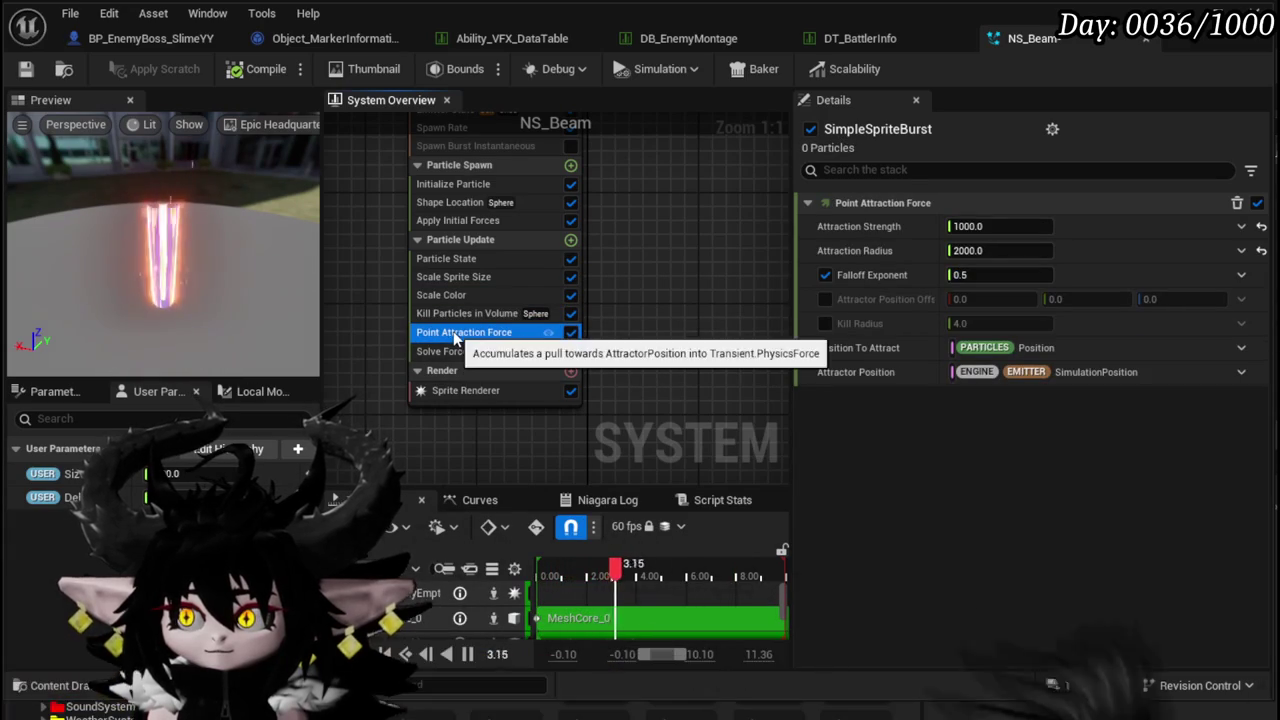
- Bind Attraction Radius and Shape Location's Sphere Radius to User Size, then save NS_Beam
{"action": "mouse_move", "coordinate": [42, 482]}
{"action": "left_mouse_down"}
{"action": "mouse_move", "coordinate": [931, 294]}
{"action": "mouse_move", "coordinate": [955, 250]}
{"action": "left_mouse_up"}
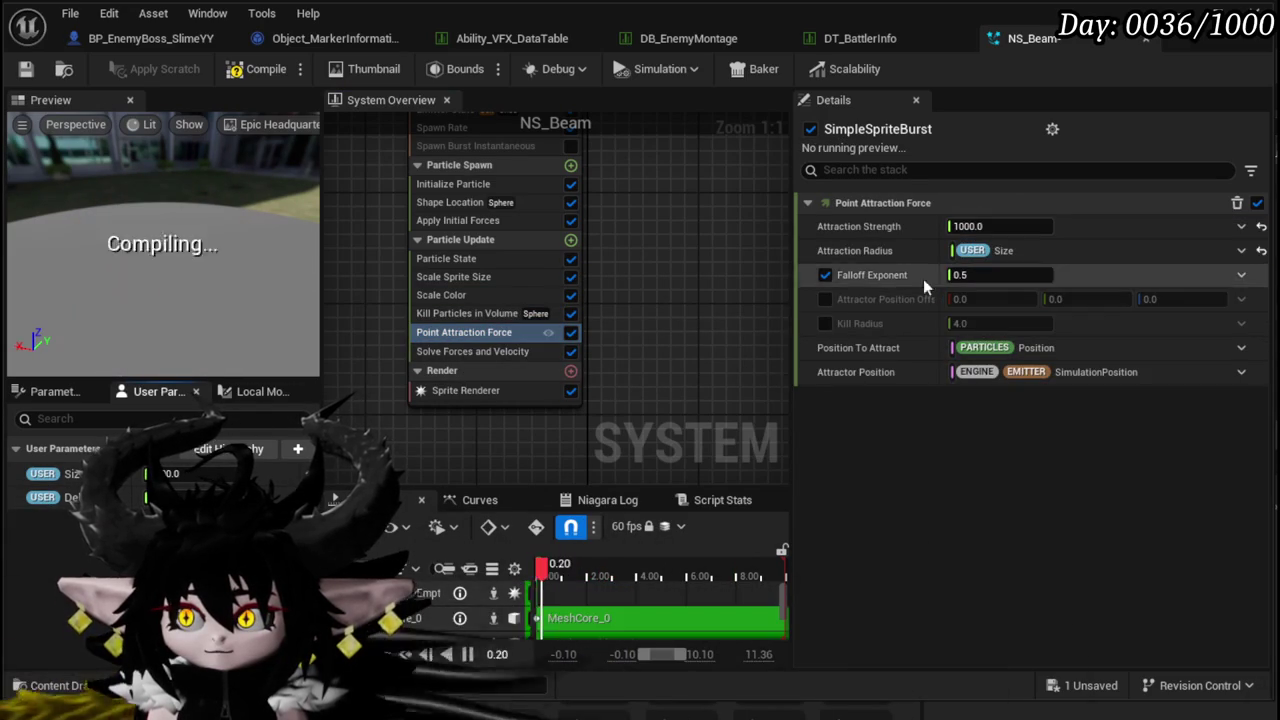
{"action": "left_click", "coordinate": [451, 202]}
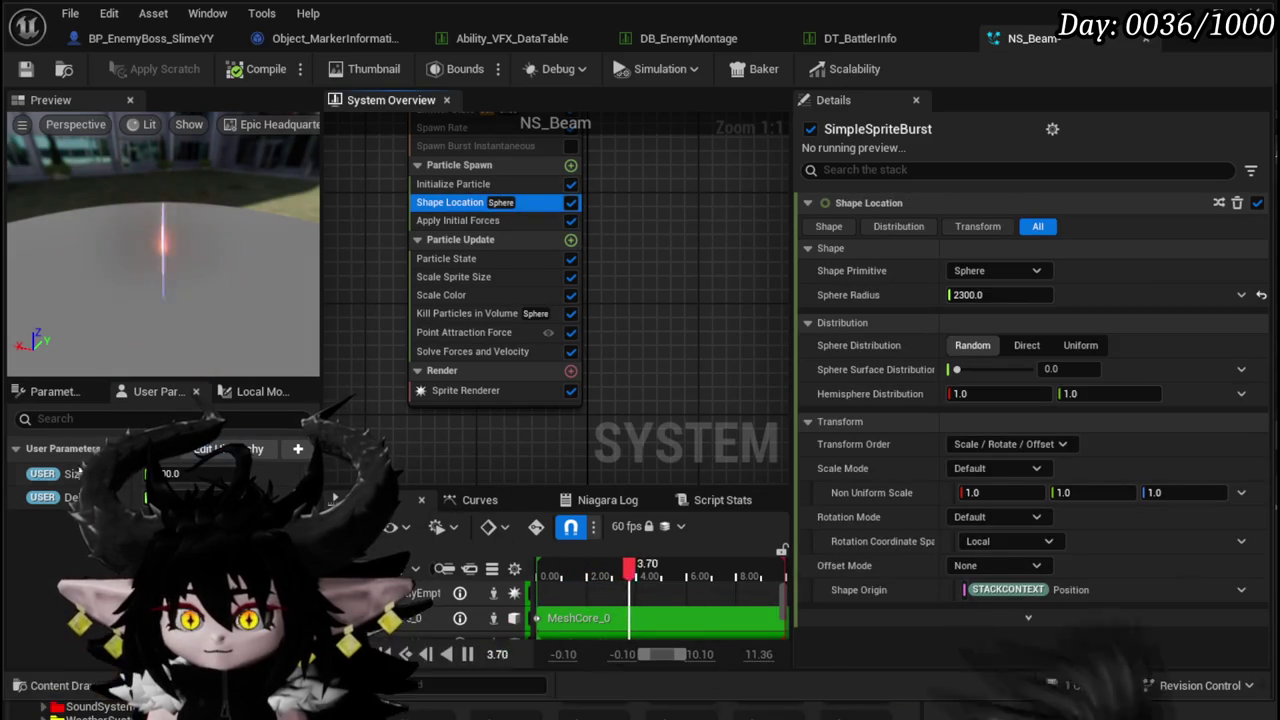
{"action": "left_click_drag", "start_coordinate": [33, 480], "coordinate": [950, 348]}
{"action": "left_click_drag", "start_coordinate": [987, 297], "coordinate": [968, 297]}
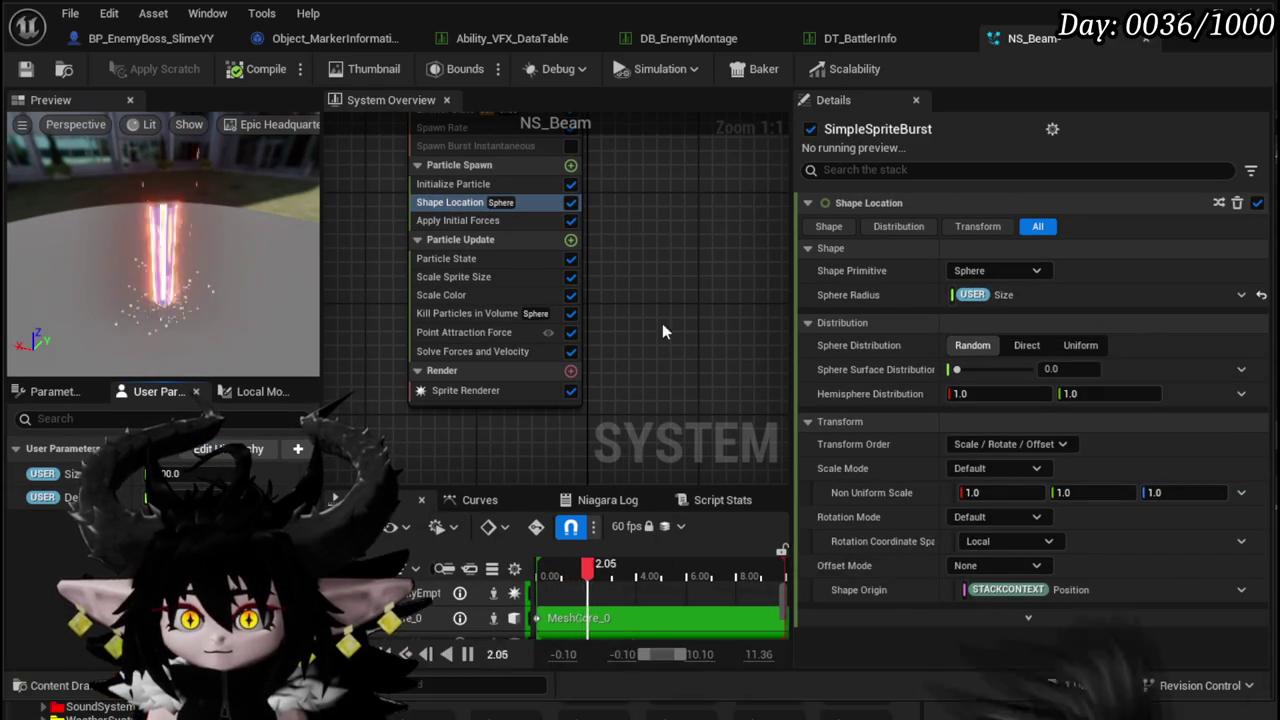
{"action": "left_click", "coordinate": [26, 69]}
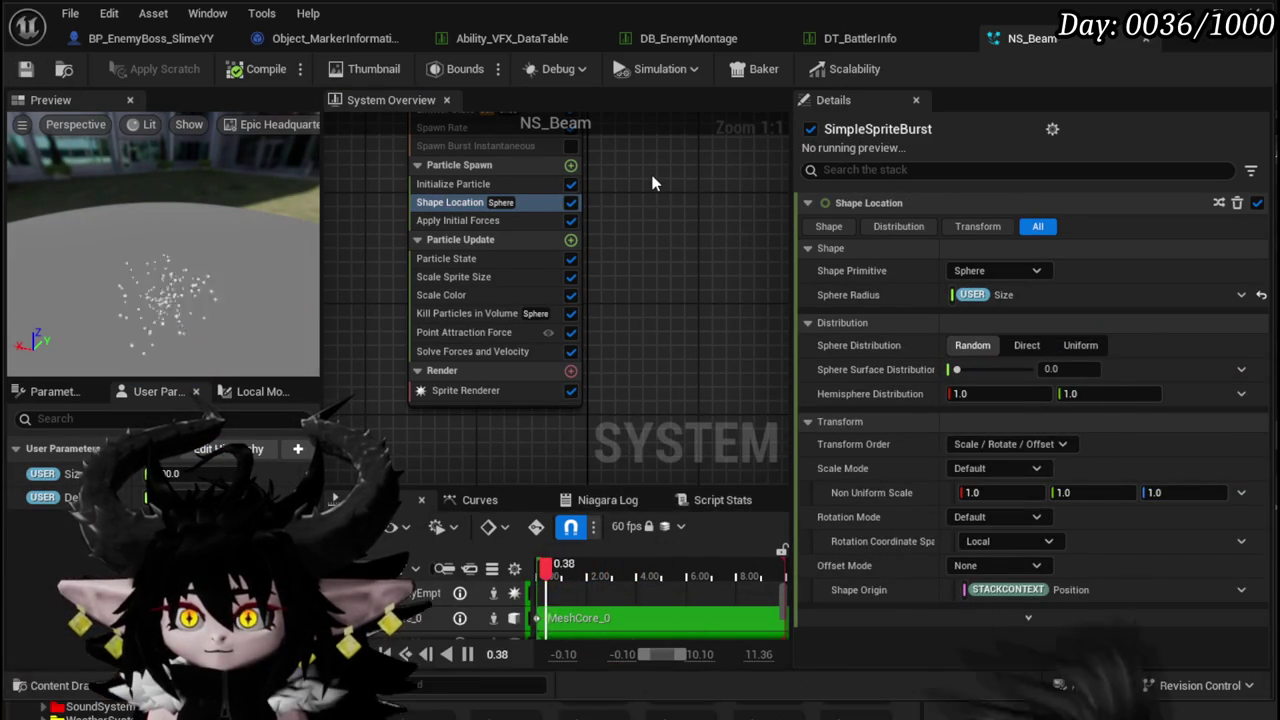
{"action": "scroll", "coordinate": [652, 183], "scroll_direction": "down", "scroll_amount": 2}
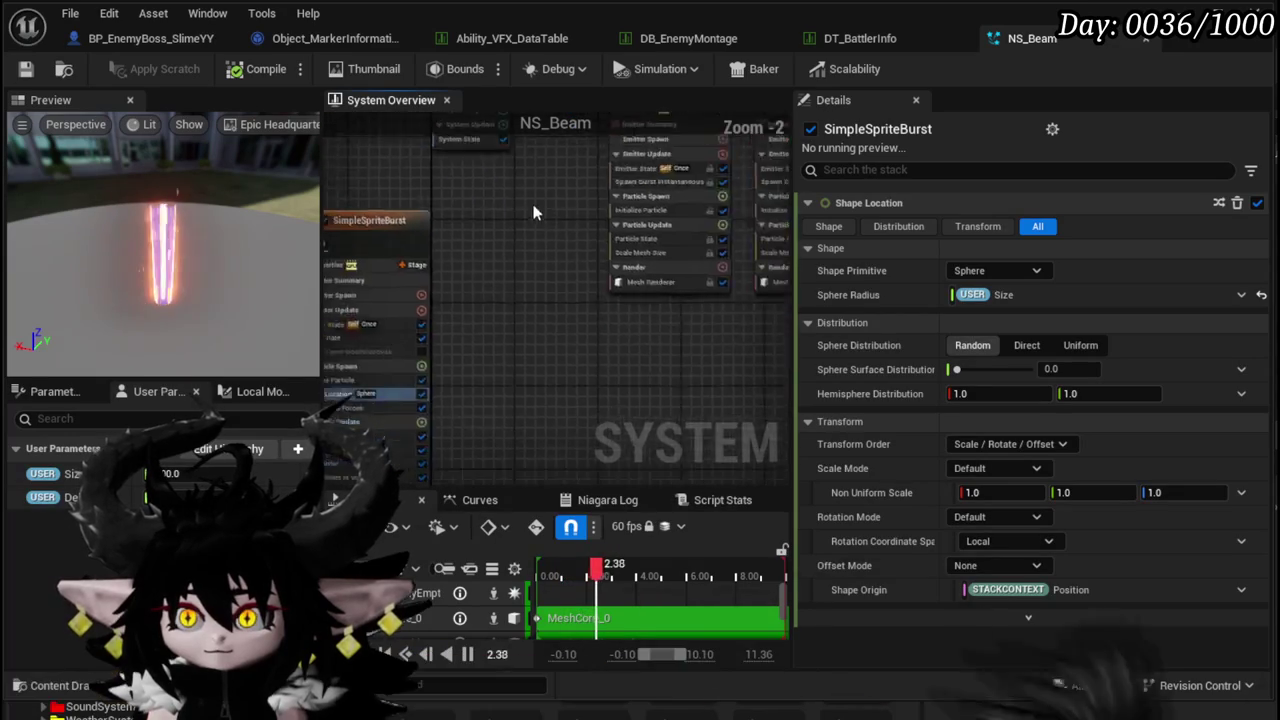
- Check MeshCore_0's Initialize Particle, Particle State and Scale Mesh Size settings
{"action": "scroll", "coordinate": [358, 226], "scroll_direction": "up", "scroll_amount": 2}
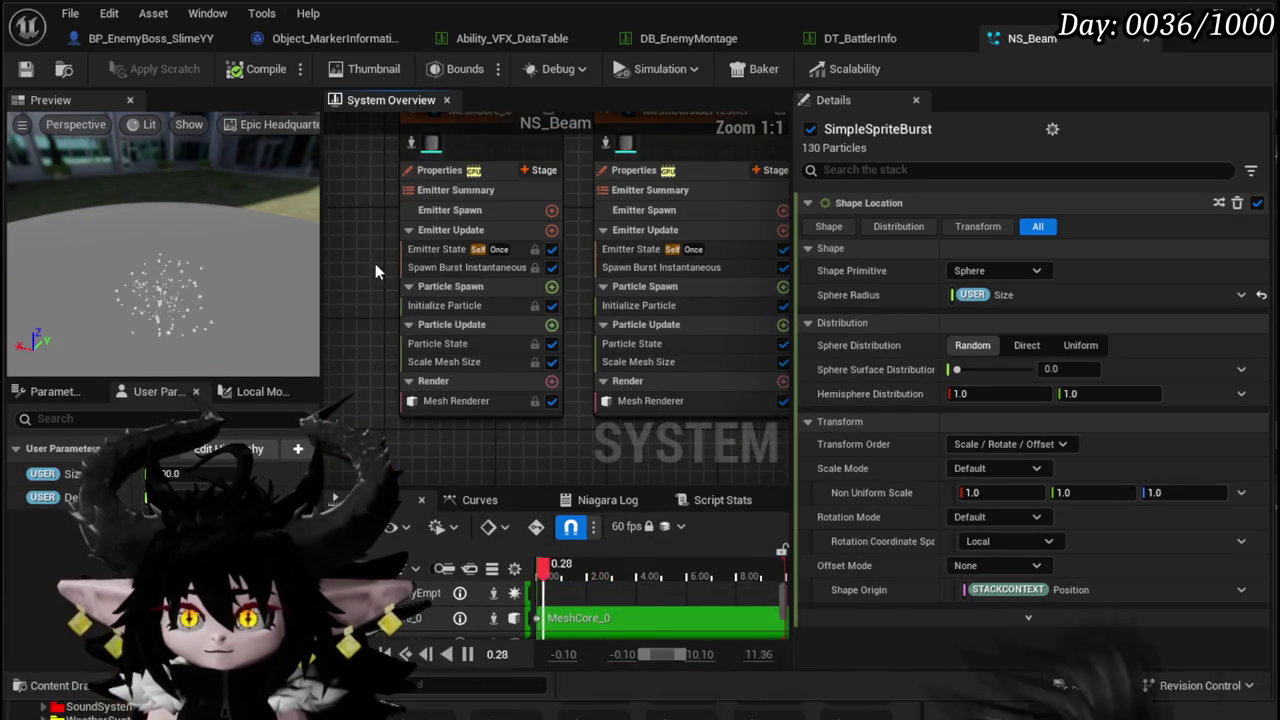
{"action": "left_click", "coordinate": [437, 316]}
{"action": "left_click_drag", "start_coordinate": [437, 316], "coordinate": [368, 272]}
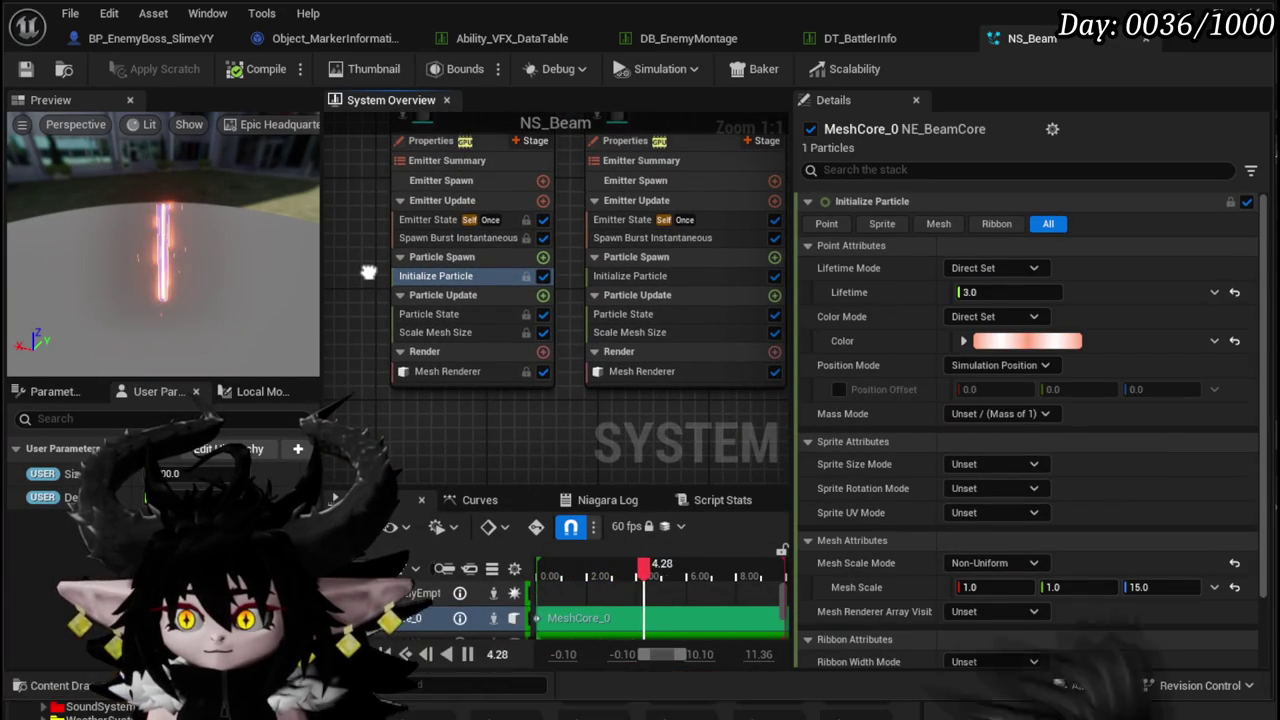
{"action": "left_click", "coordinate": [440, 316]}
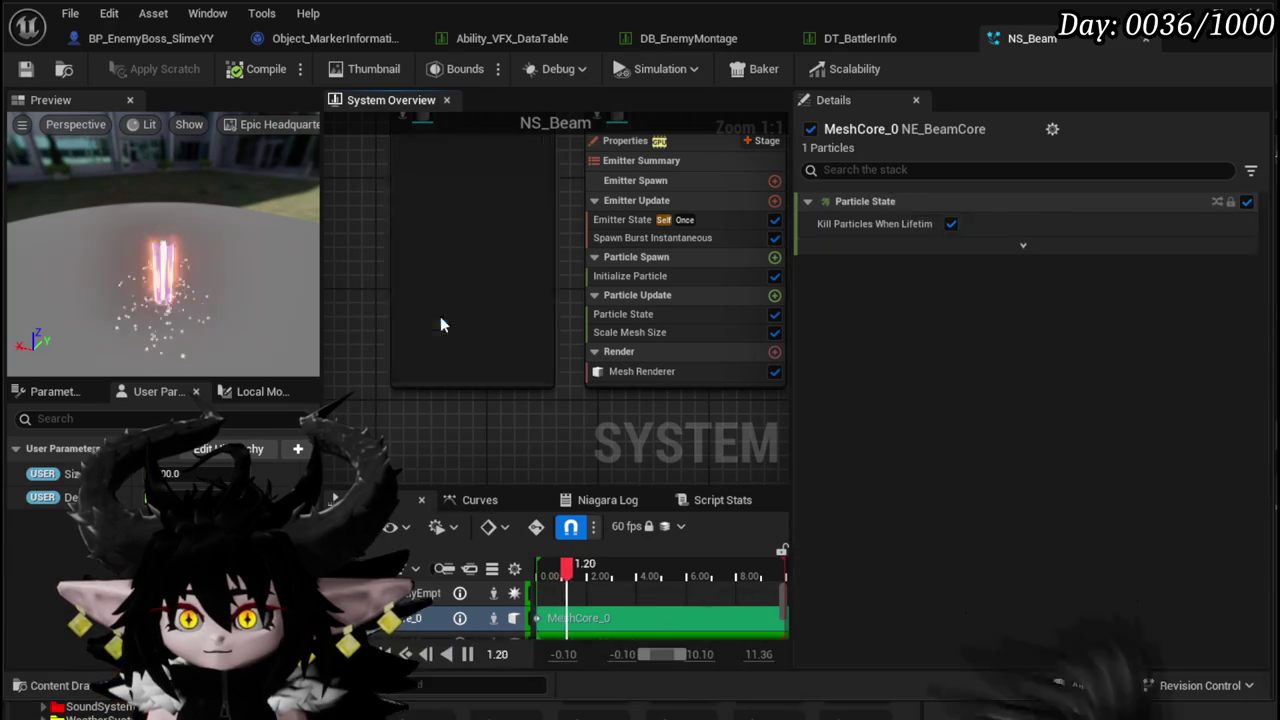
{"action": "left_click", "coordinate": [440, 332]}
{"action": "mouse_move", "coordinate": [612, 381]}
{"action": "left_mouse_down"}
{"action": "mouse_move", "coordinate": [477, 368]}
{"action": "mouse_move", "coordinate": [497, 427]}
{"action": "left_mouse_up"}
{"action": "left_click_drag", "start_coordinate": [717, 222], "coordinate": [676, 285]}
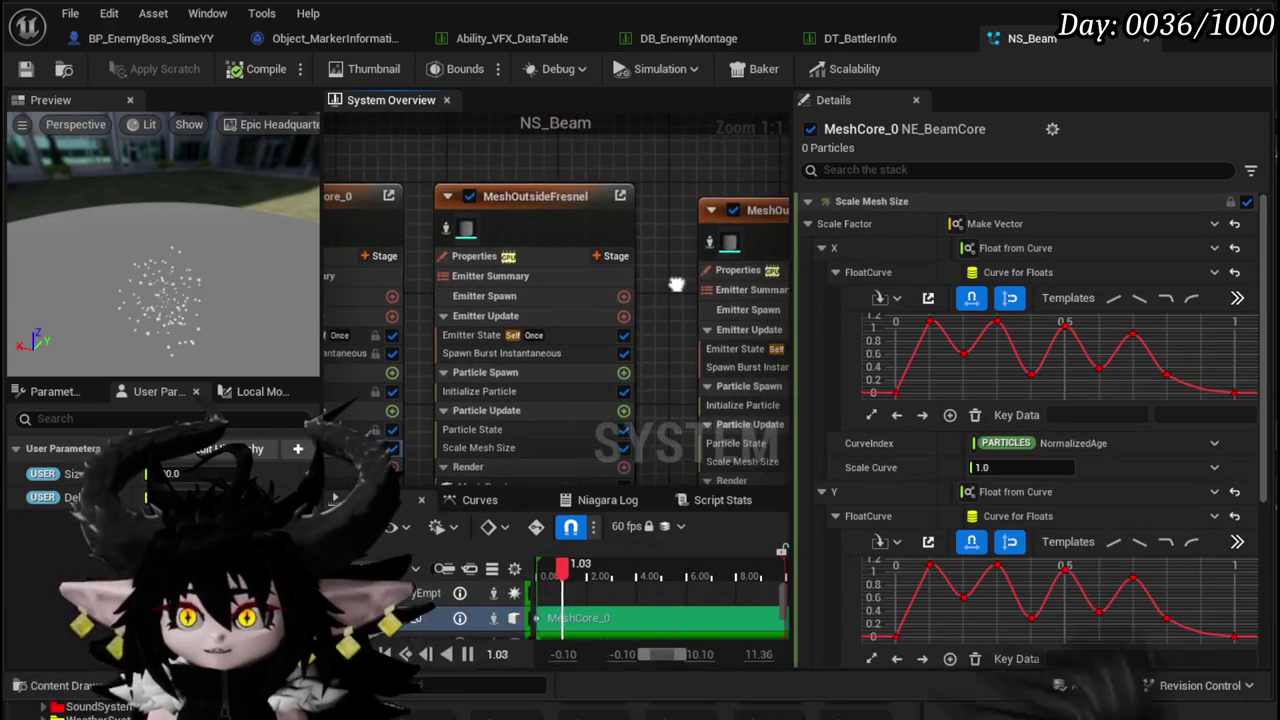
- Toggle MeshOutsideFresnel off and on, then view its Initialize Particle mesh scale 4.0, 4.0, 15.0
{"action": "left_click", "coordinate": [596, 208]}
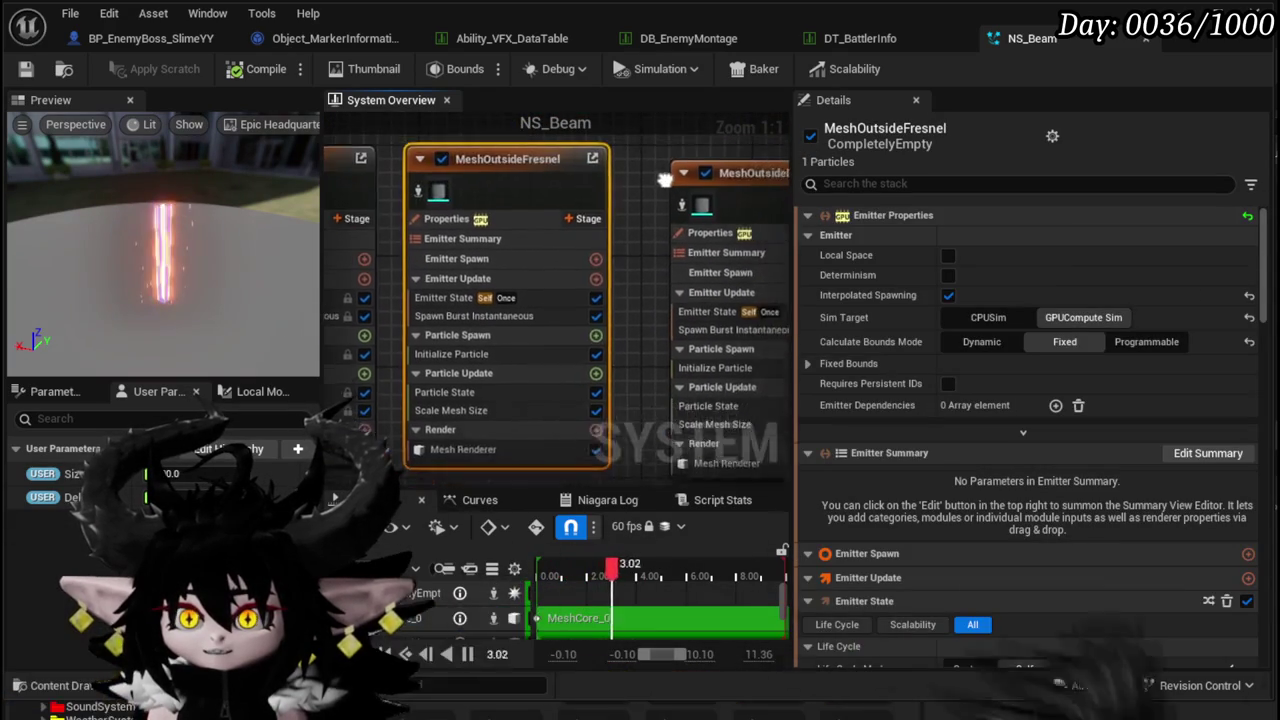
{"action": "left_click_drag", "start_coordinate": [468, 196], "coordinate": [533, 190]}
{"action": "left_click", "coordinate": [534, 191]}
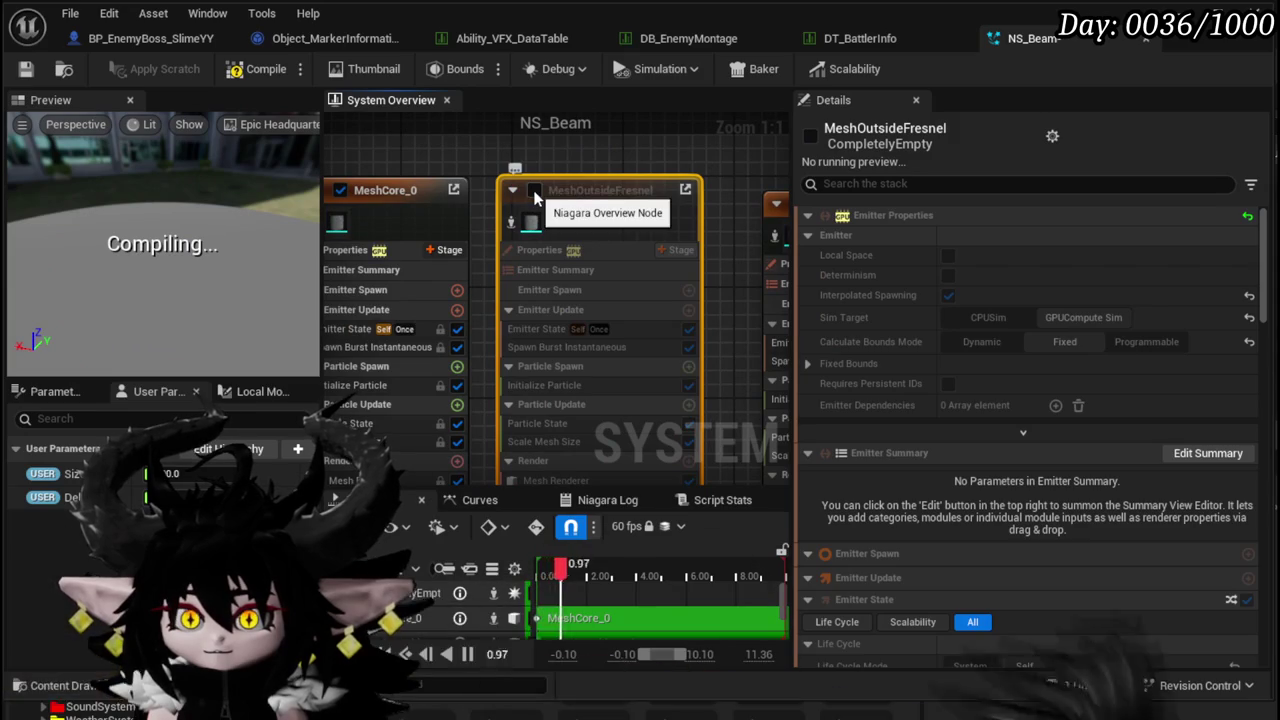
{"action": "left_click", "coordinate": [534, 191]}
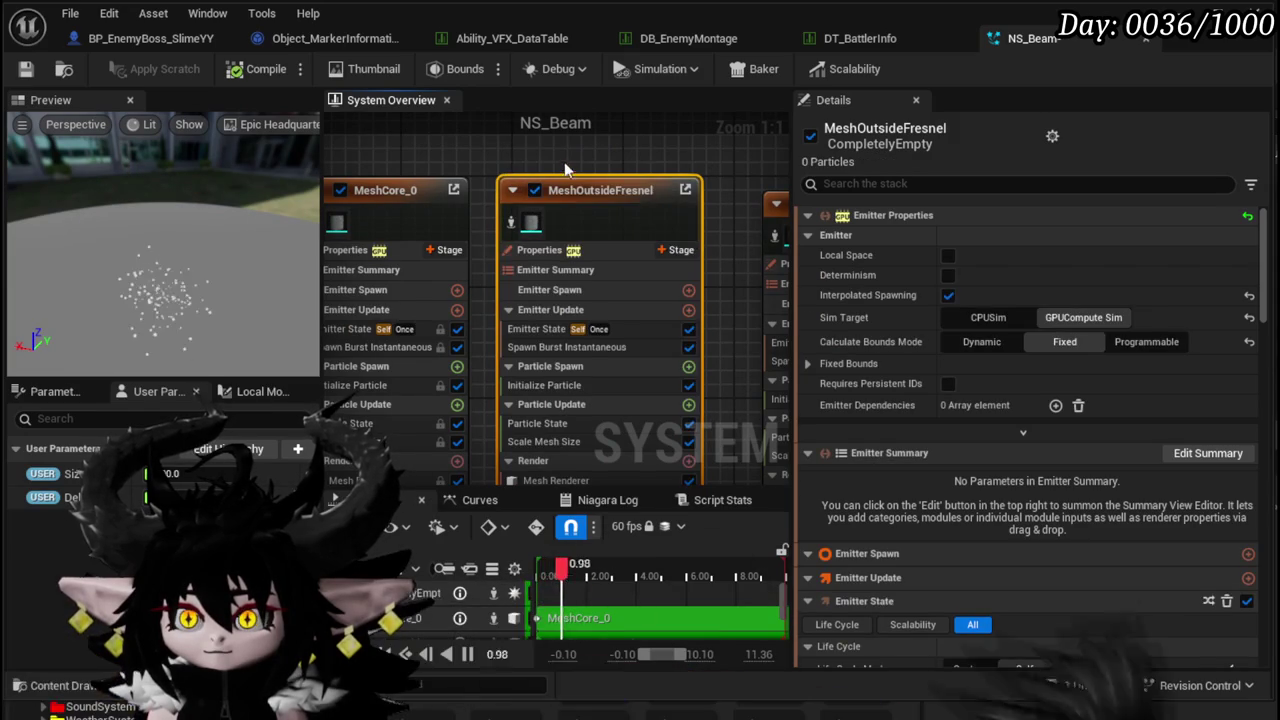
{"action": "left_click_drag", "start_coordinate": [722, 363], "coordinate": [693, 315]}
{"action": "left_click", "coordinate": [540, 432]}
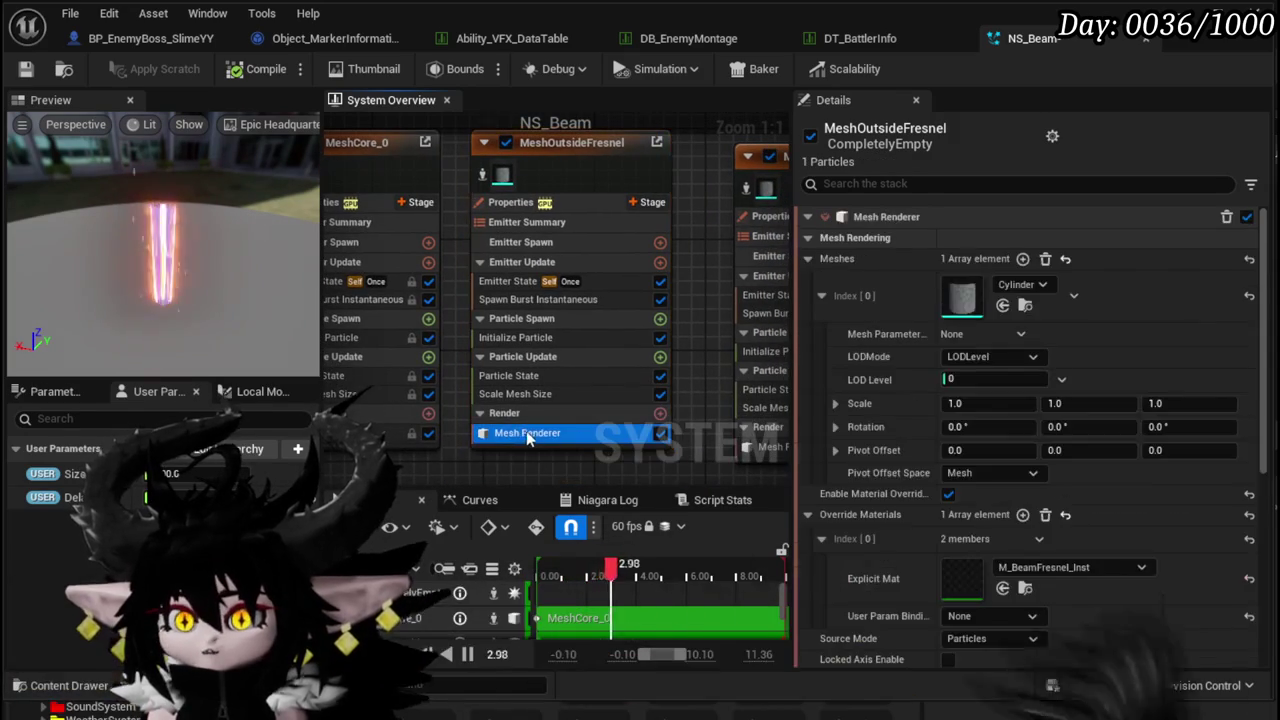
{"action": "scroll", "coordinate": [984, 378], "scroll_direction": "down", "scroll_amount": 3}
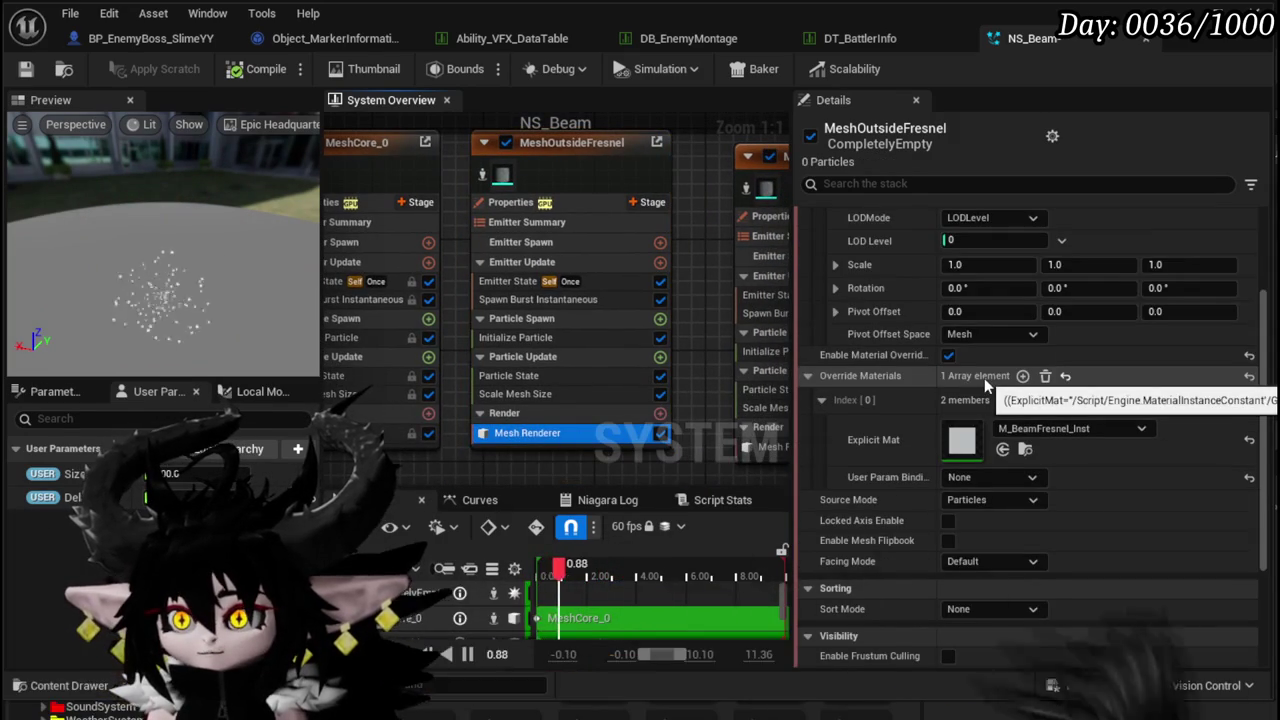
{"action": "left_click", "coordinate": [520, 337]}
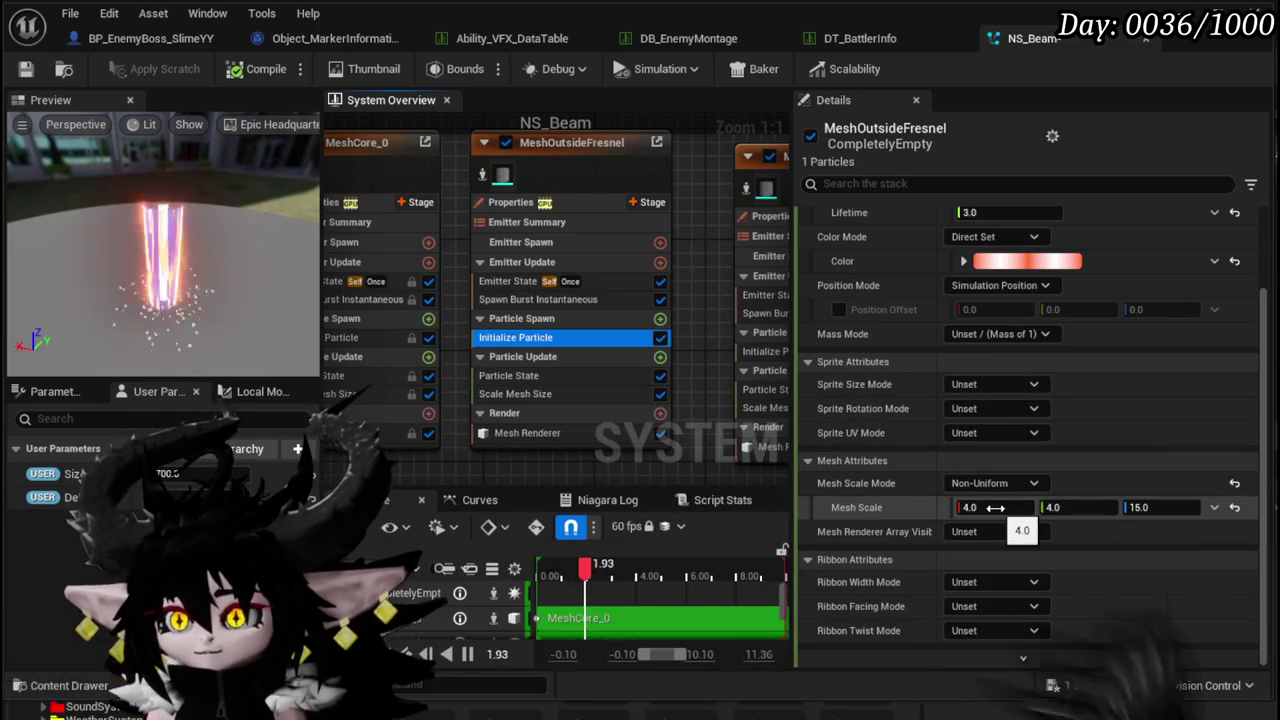
- Finish entering and confirm the 1700 mesh scale values
{"action": "type", "text": "700"}
{"action": "left_click", "coordinate": [1080, 510]}
{"action": "key", "text": "Return"}
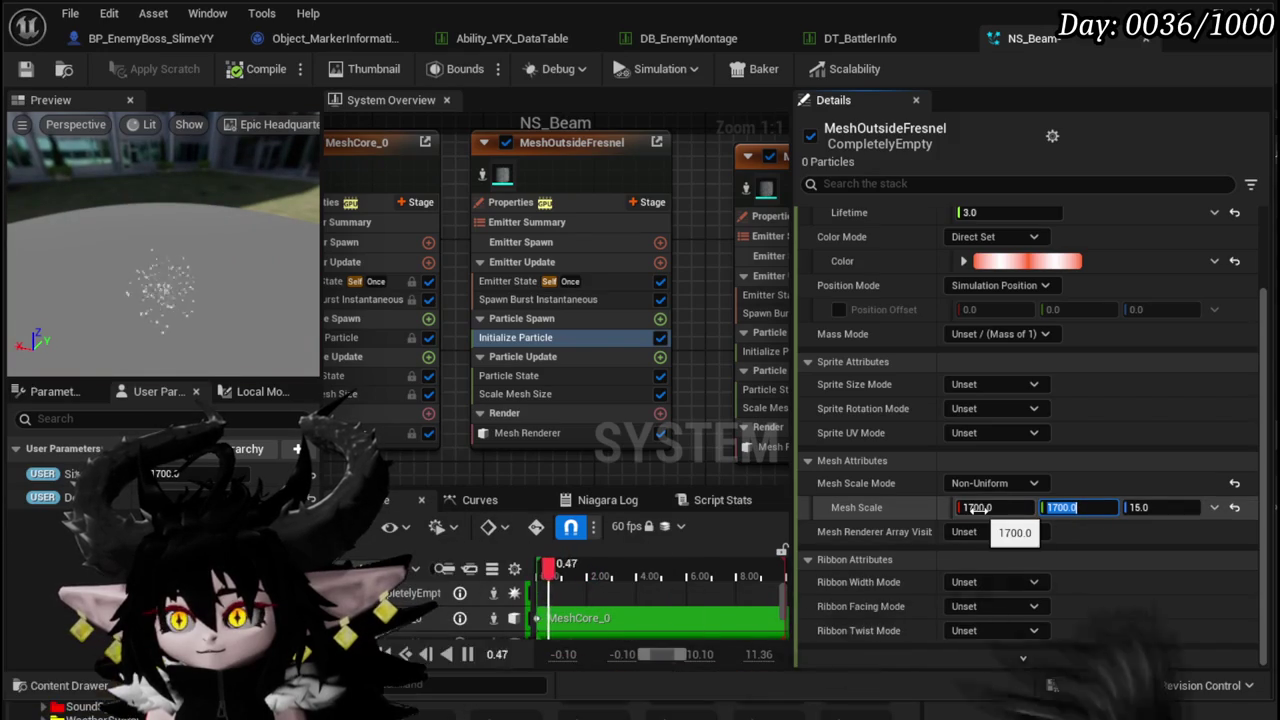
- Try Multiply Vector on Mesh Scale, reset it, then switch it to Multiply Vector by Float
{"action": "left_click", "coordinate": [1213, 508]}
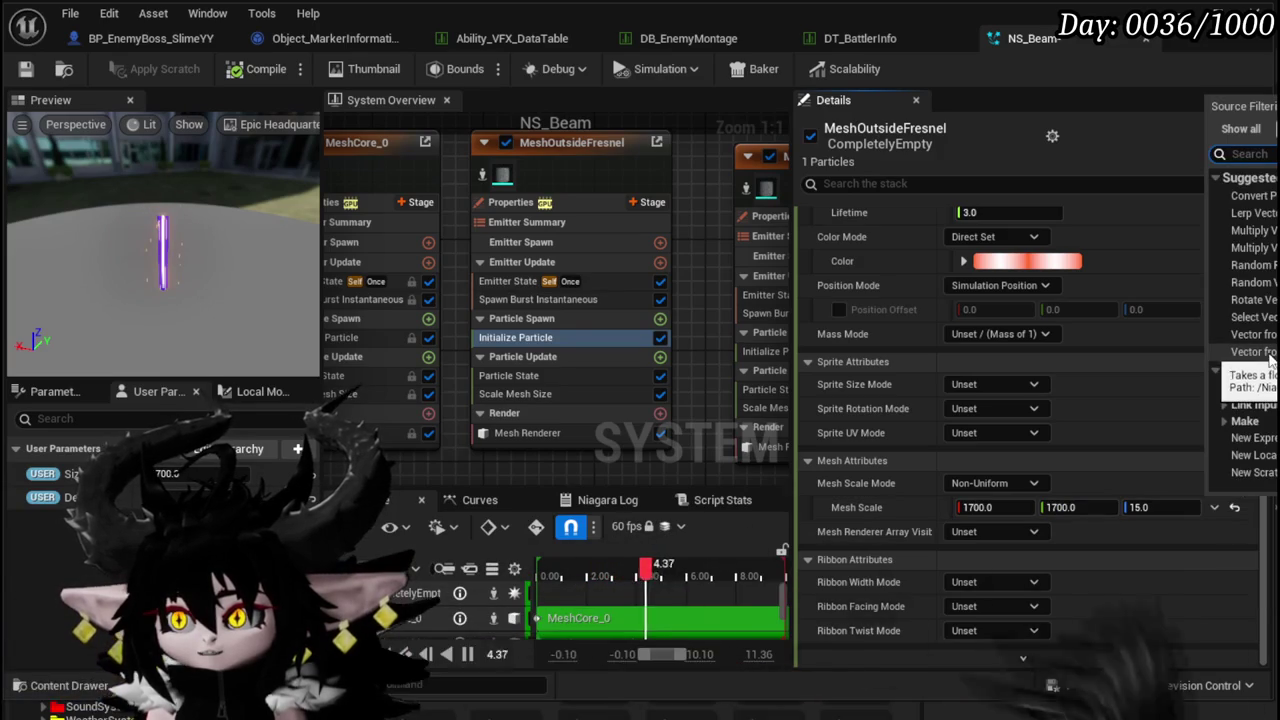
{"action": "left_click", "coordinate": [1250, 230]}
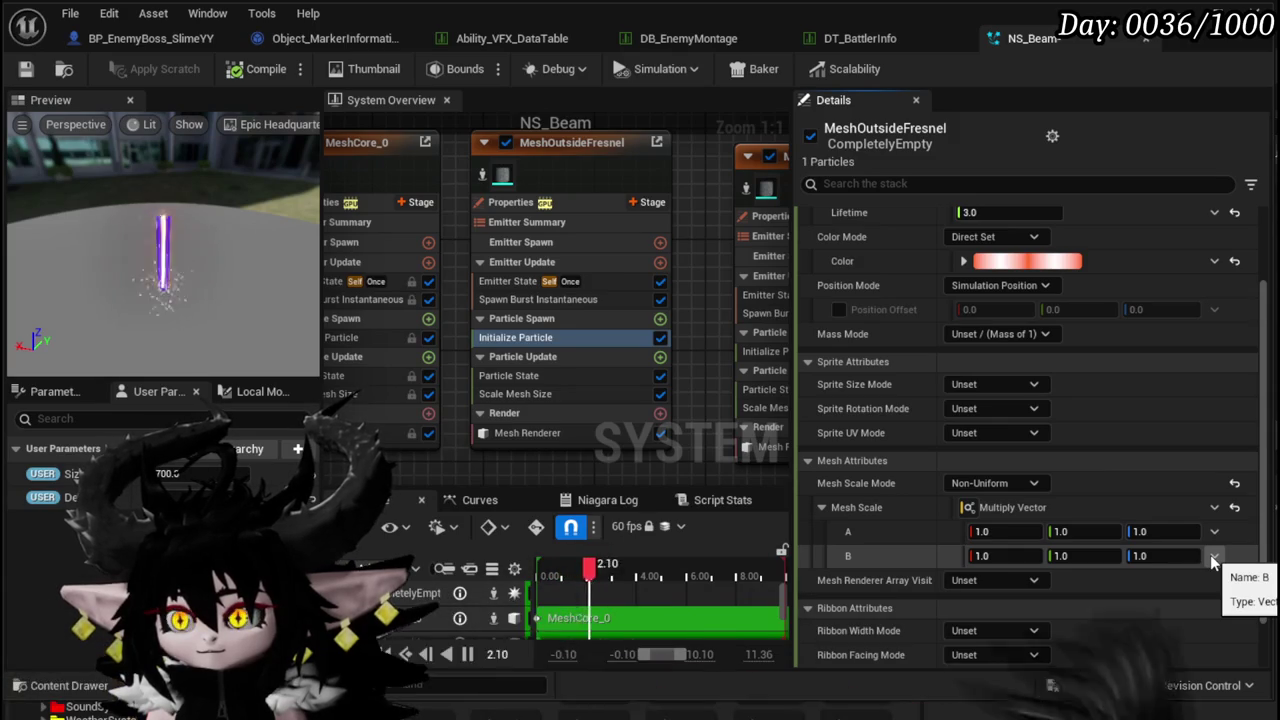
{"action": "left_click", "coordinate": [1213, 558]}
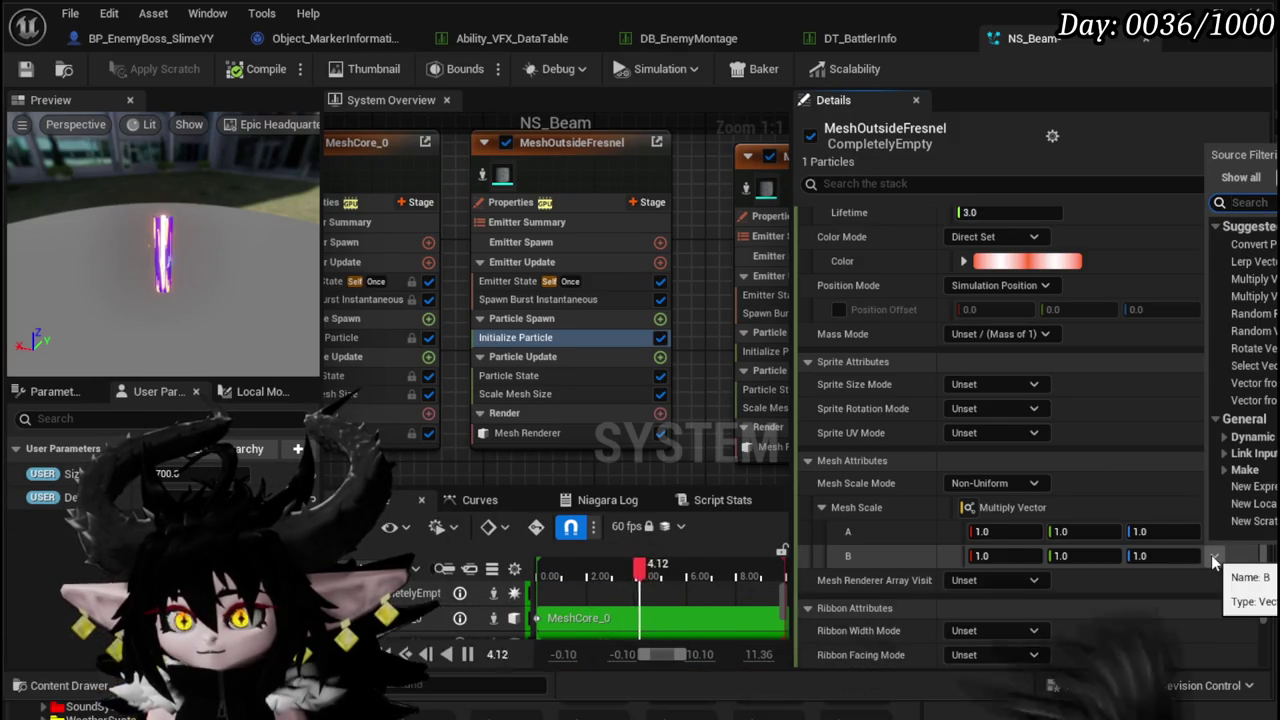
{"action": "left_click", "coordinate": [925, 557]}
{"action": "left_click", "coordinate": [1213, 556]}
{"action": "left_click", "coordinate": [880, 548]}
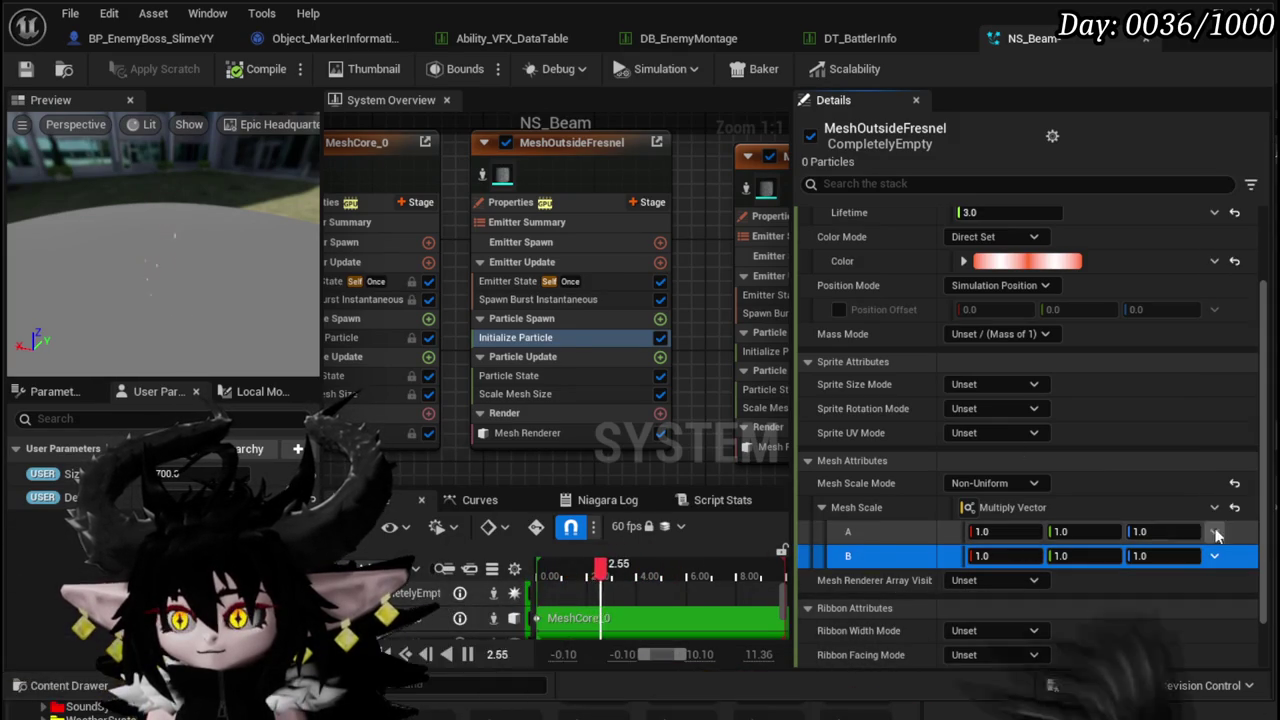
{"action": "left_click", "coordinate": [1234, 508]}
{"action": "left_click", "coordinate": [1214, 507]}
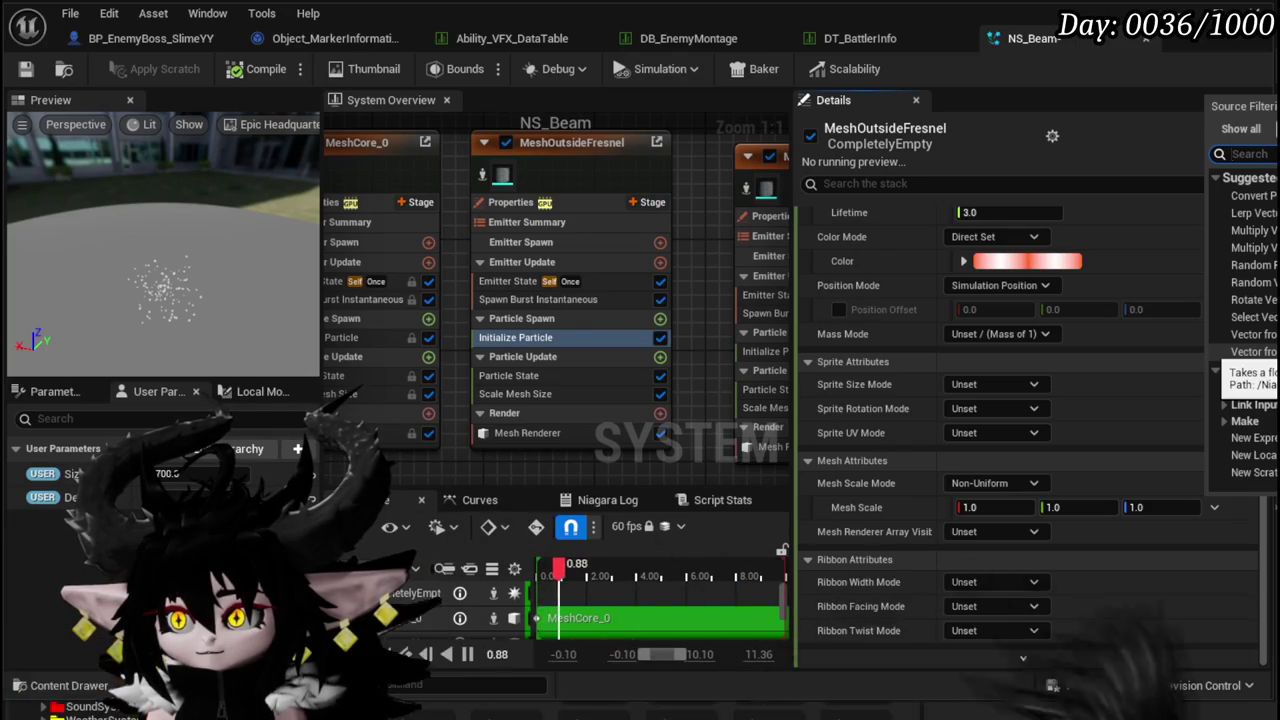
{"action": "left_click", "coordinate": [1250, 247]}
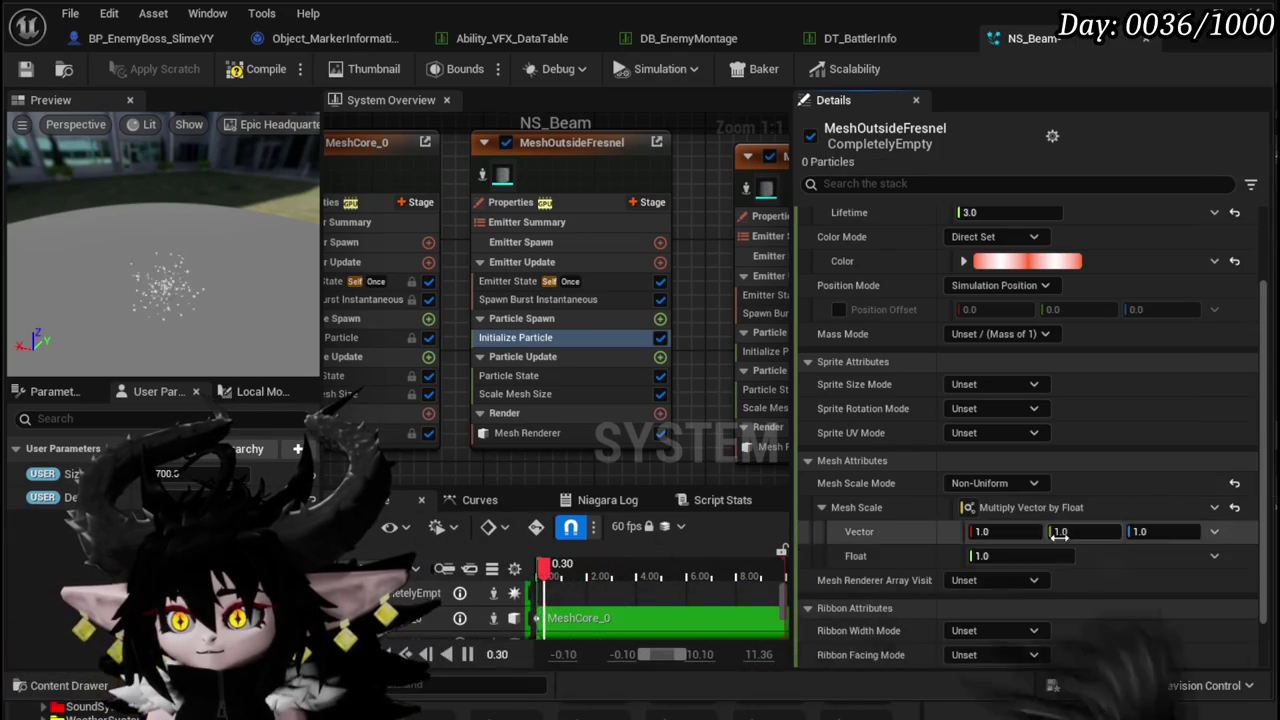
- Make the Float a Divide Float input with User Size linked into A
{"action": "left_click", "coordinate": [1212, 556]}
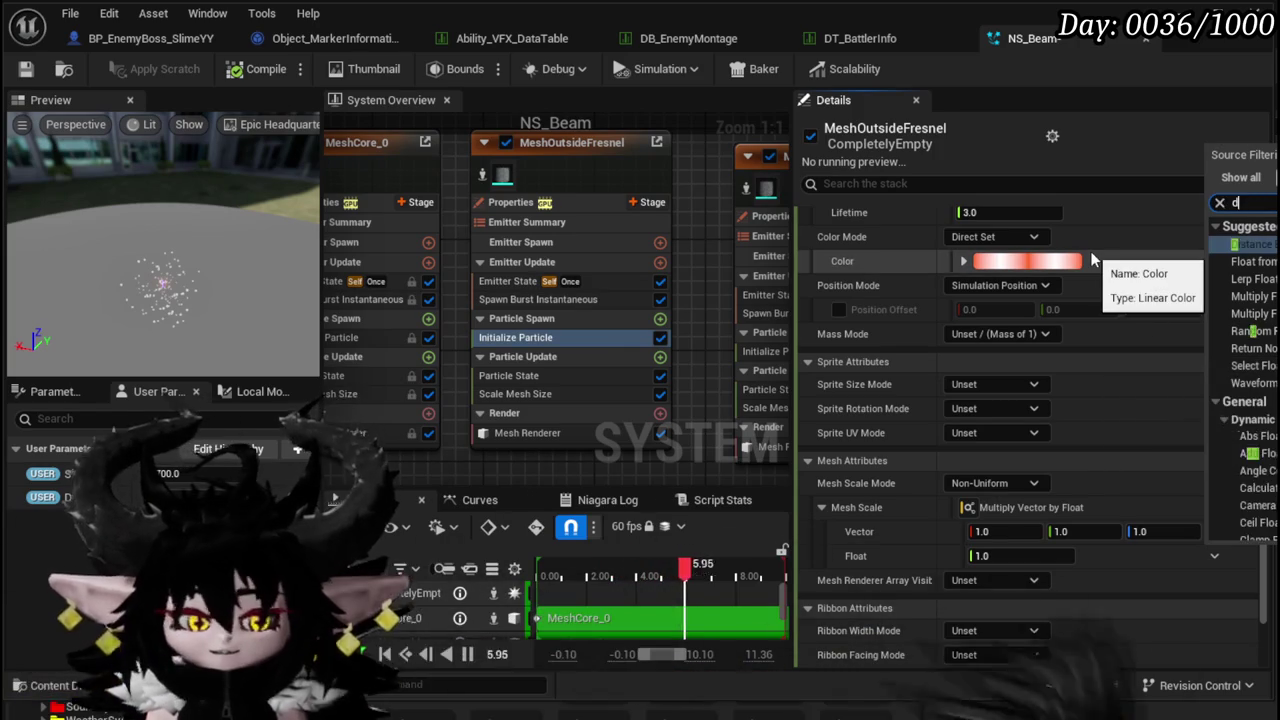
{"action": "type", "text": "divi"}
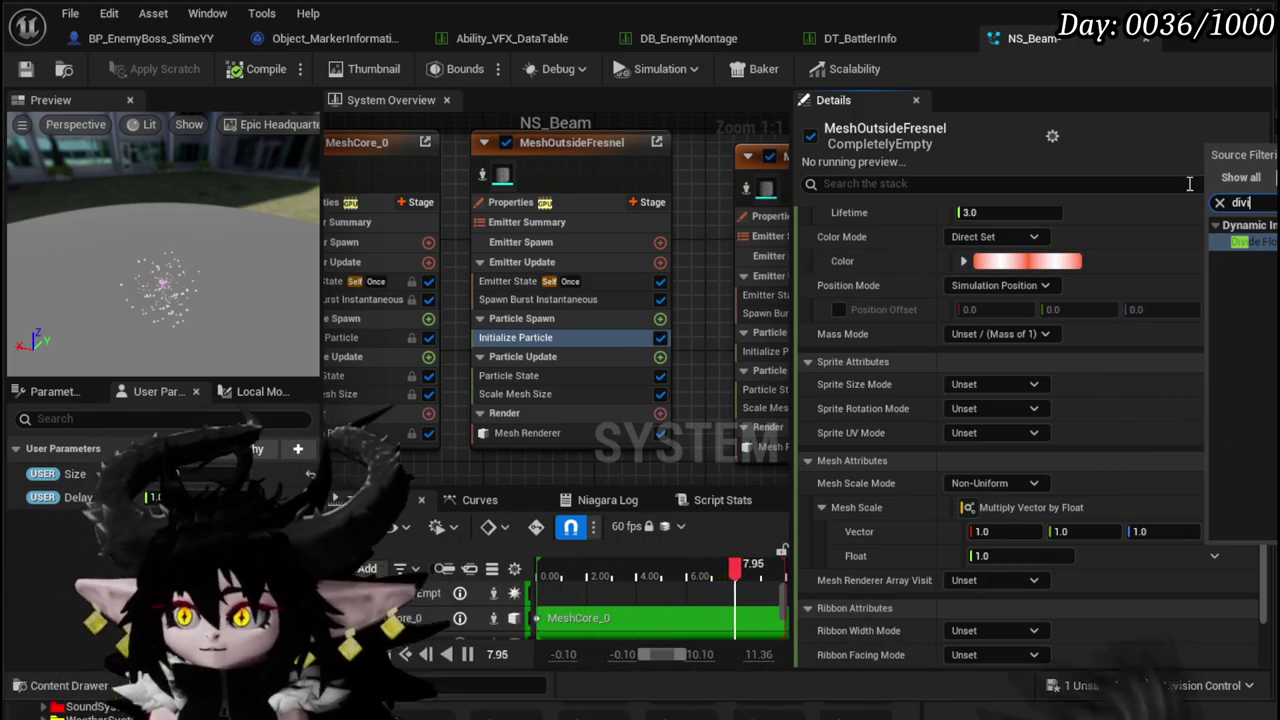
{"action": "left_click", "coordinate": [1246, 240]}
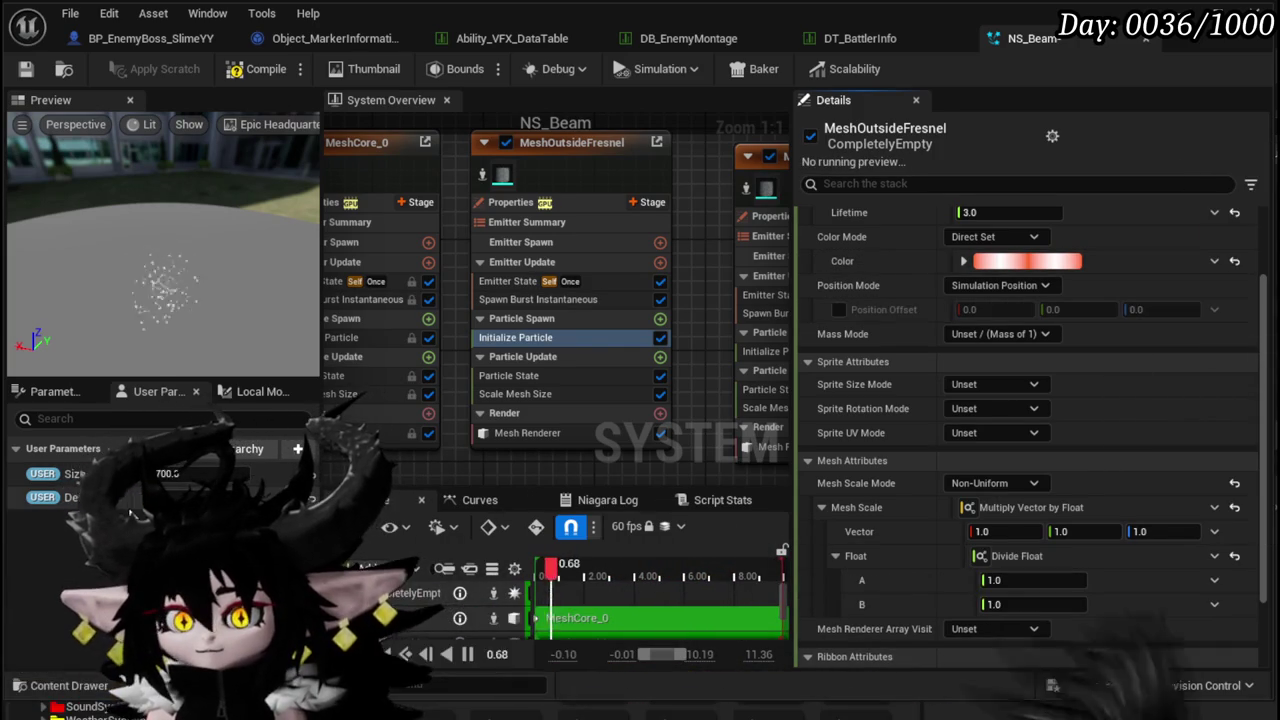
{"action": "left_click_drag", "start_coordinate": [55, 480], "coordinate": [1073, 613]}
{"action": "left_click_drag", "start_coordinate": [1020, 585], "coordinate": [1020, 582]}
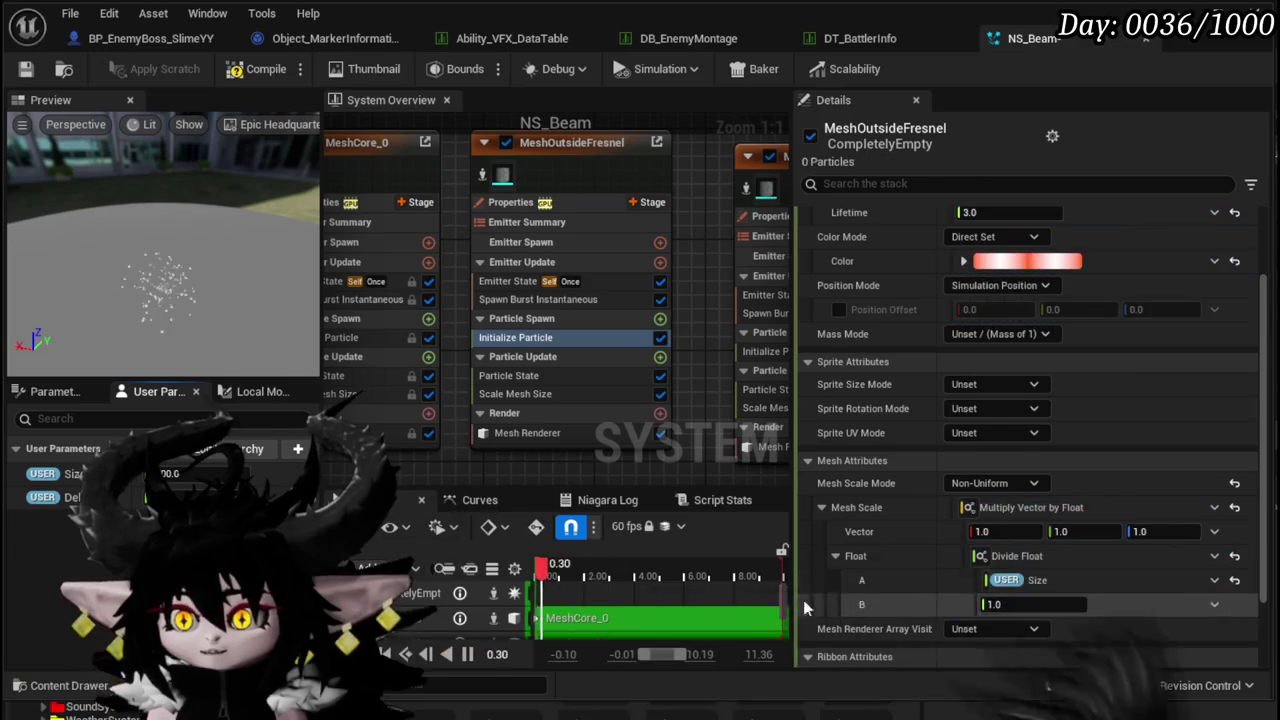
- Set the Vector to 4, 4, 15 and divisor B to 500, then save NS_Beam
{"action": "left_click", "coordinate": [1043, 610]}
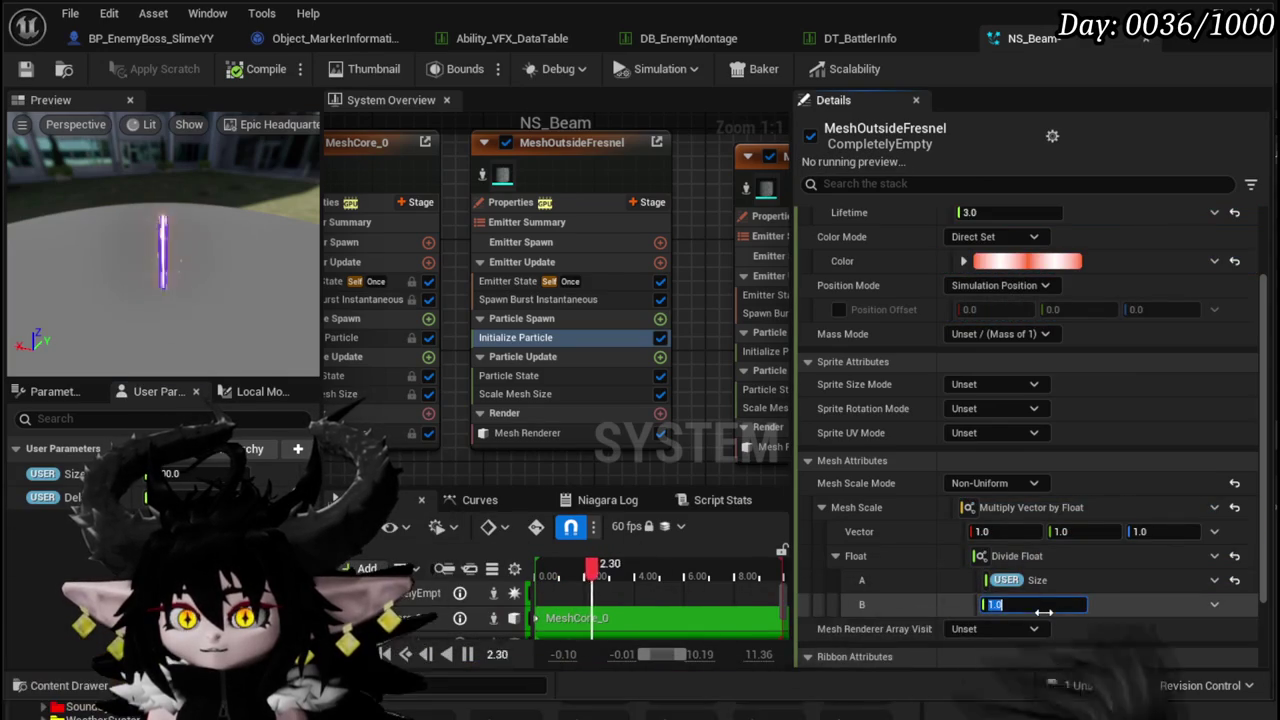
{"action": "type", "text": "100"}
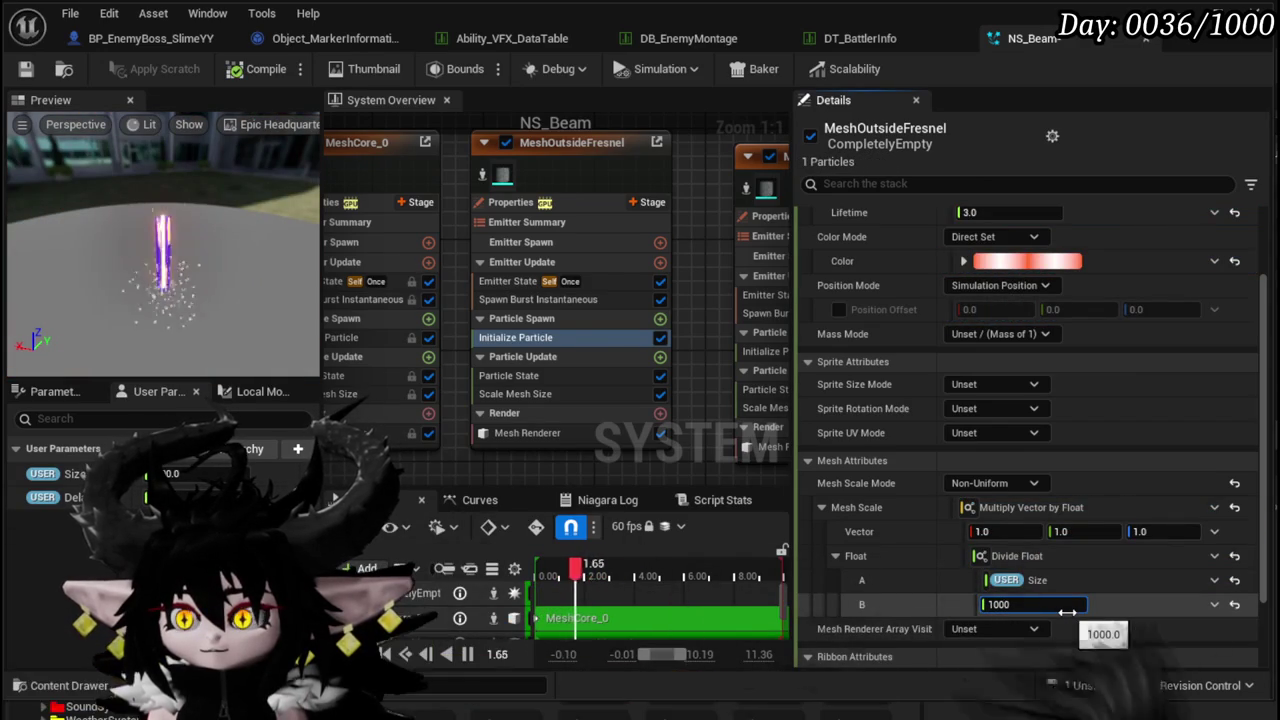
{"action": "key", "text": "Return"}
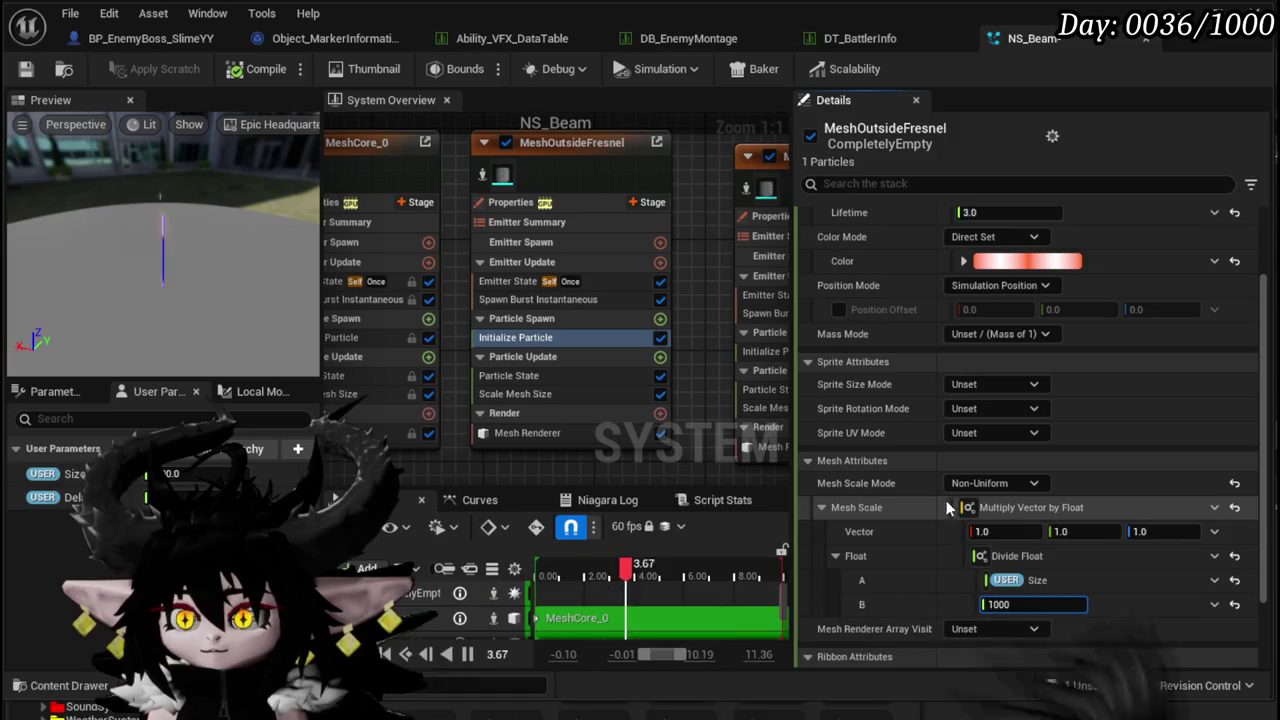
{"action": "left_click", "coordinate": [1088, 532]}
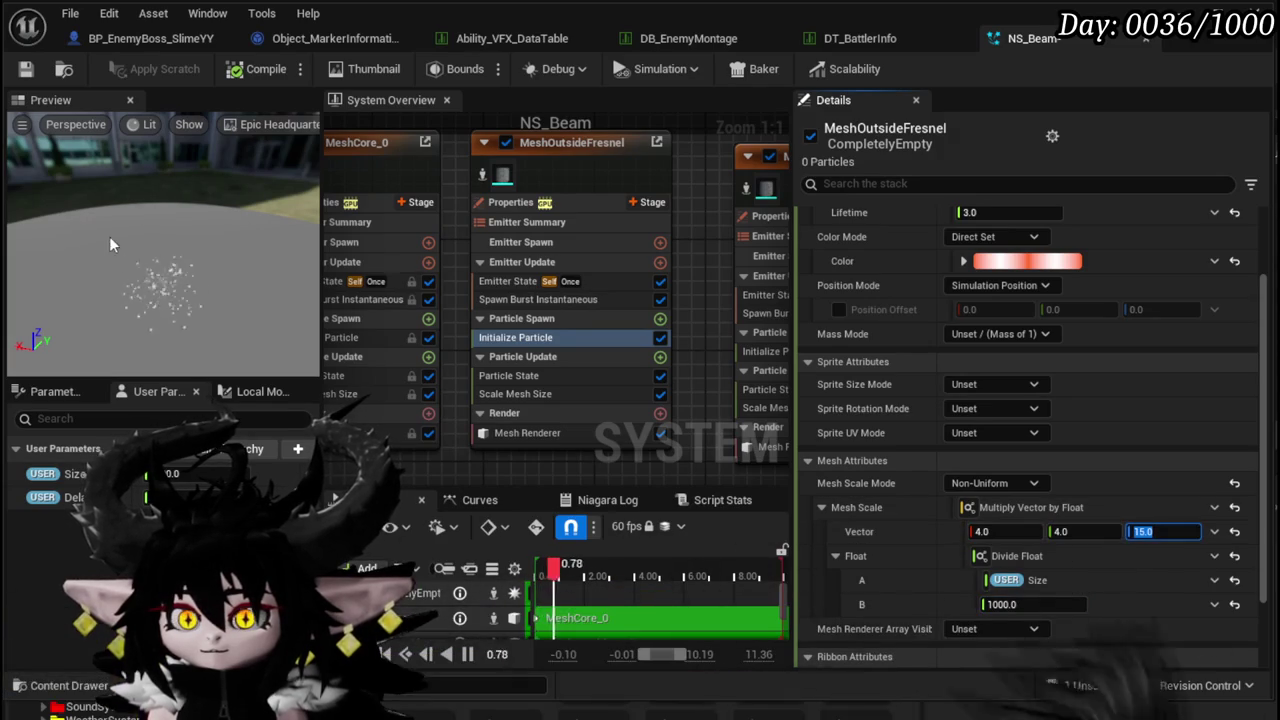
{"action": "left_click", "coordinate": [193, 286]}
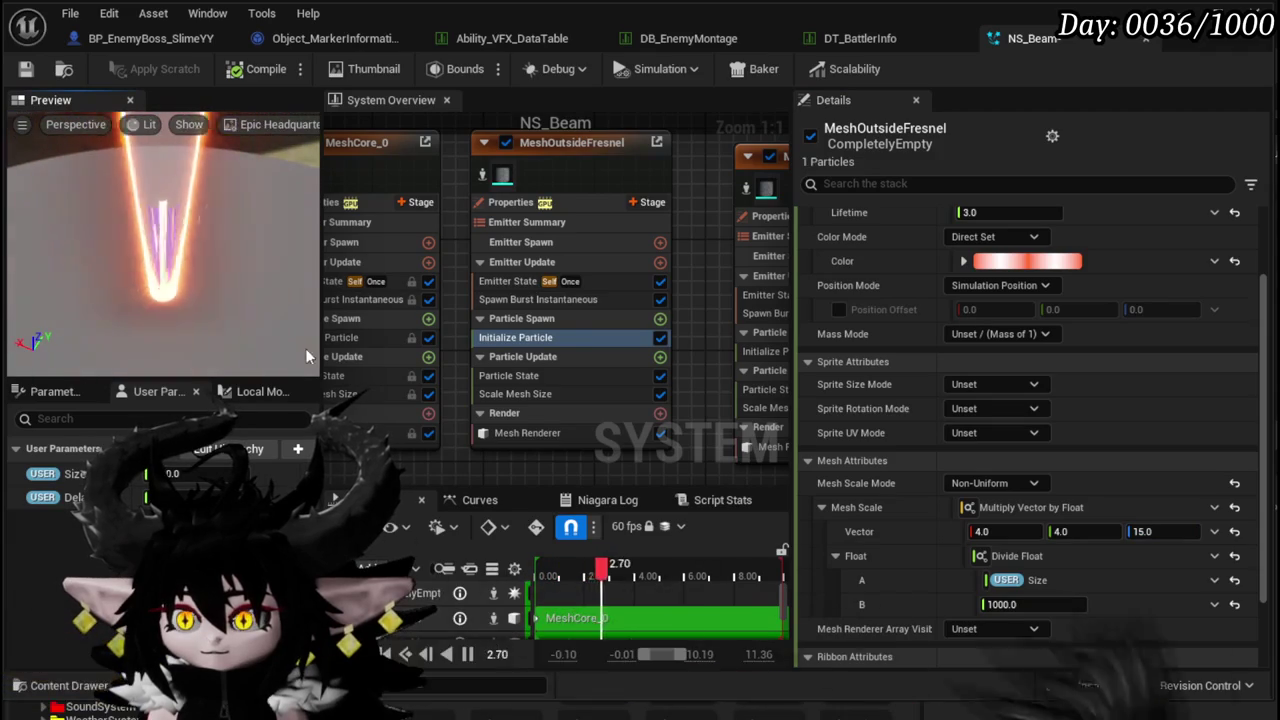
{"action": "left_click", "coordinate": [1054, 604]}
{"action": "type", "text": "500"}
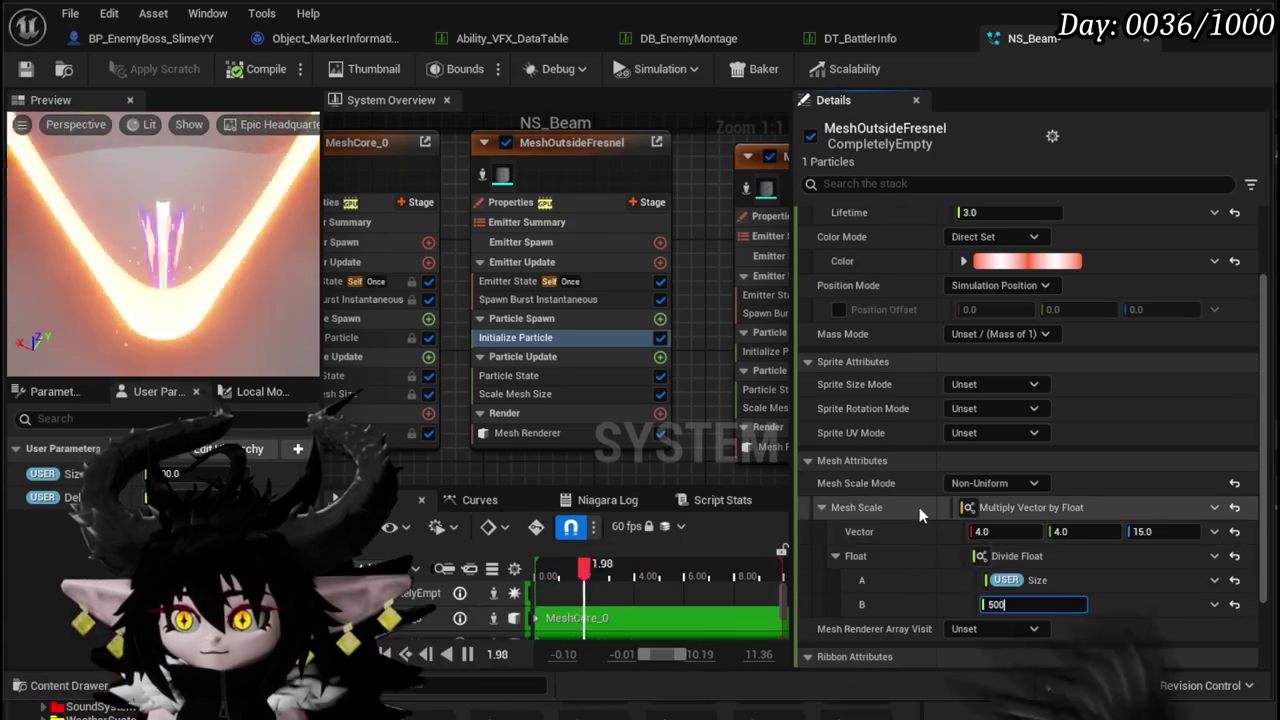
{"action": "key", "text": "Return"}
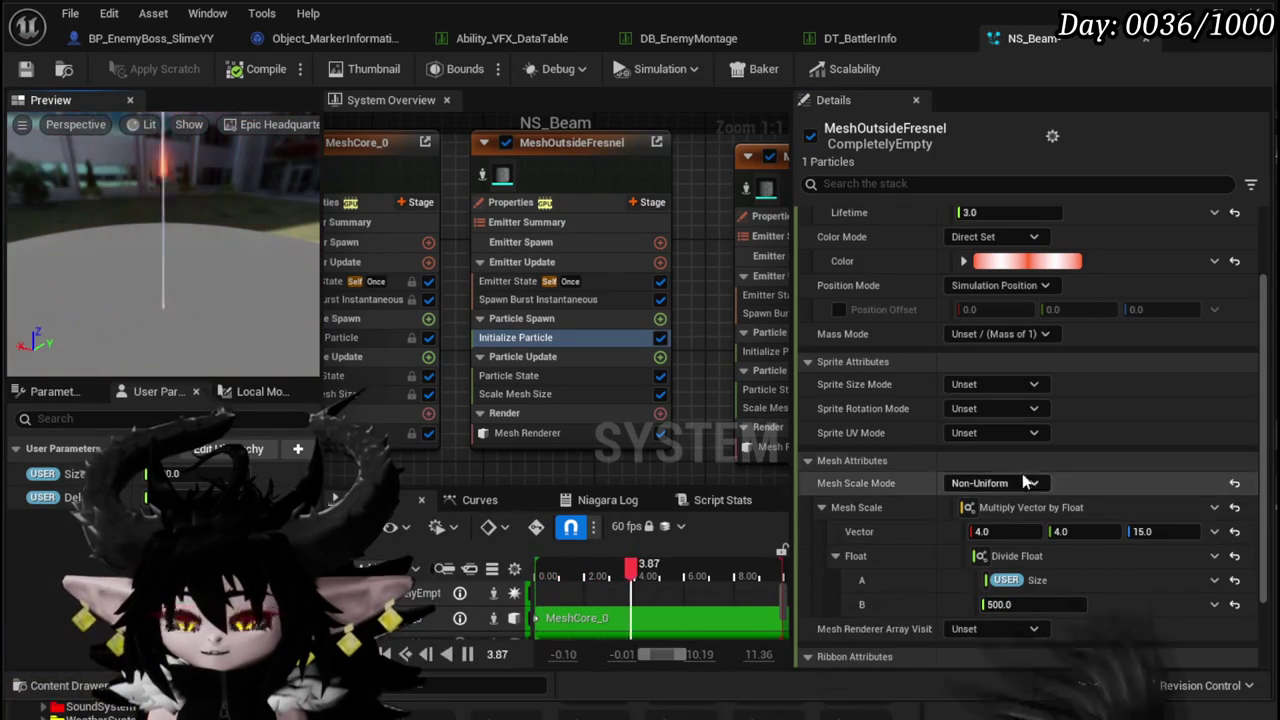
{"action": "left_click", "coordinate": [26, 69]}
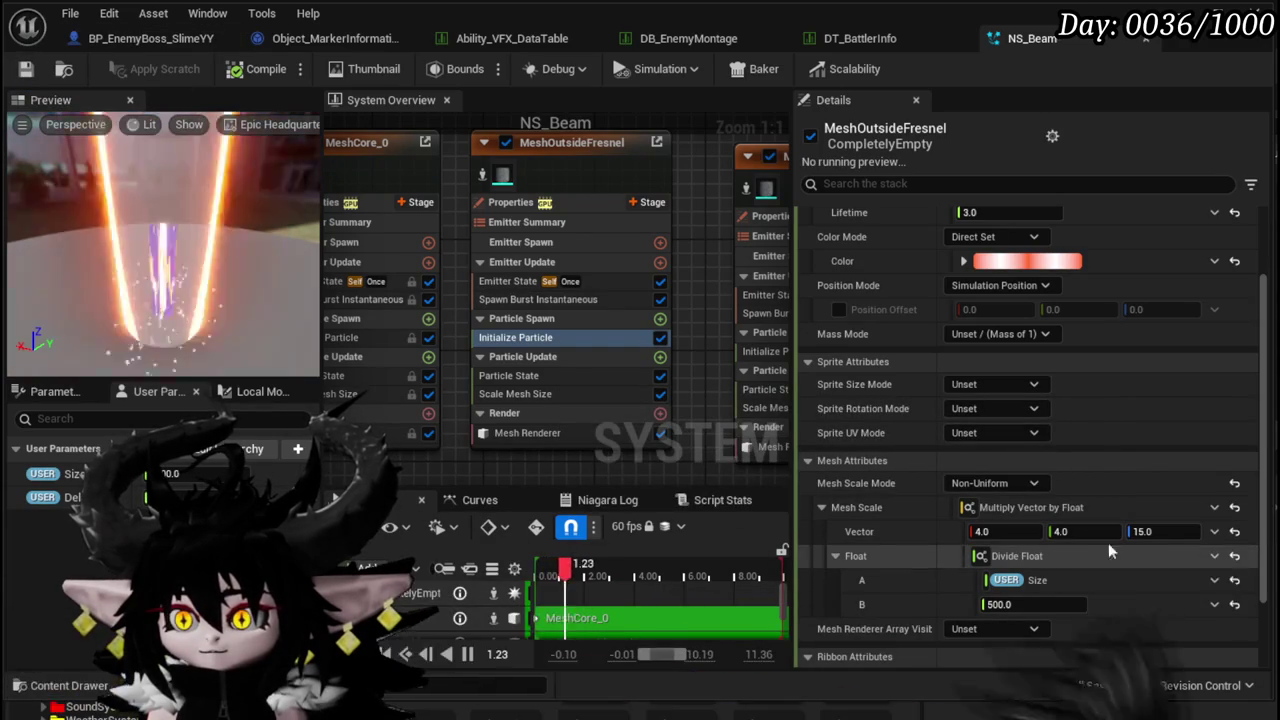
- Copy MeshOutsideFresnel's Multiply Vector by Float Mesh Scale input
{"action": "right_click", "coordinate": [1112, 508]}
{"action": "left_click", "coordinate": [1197, 583]}
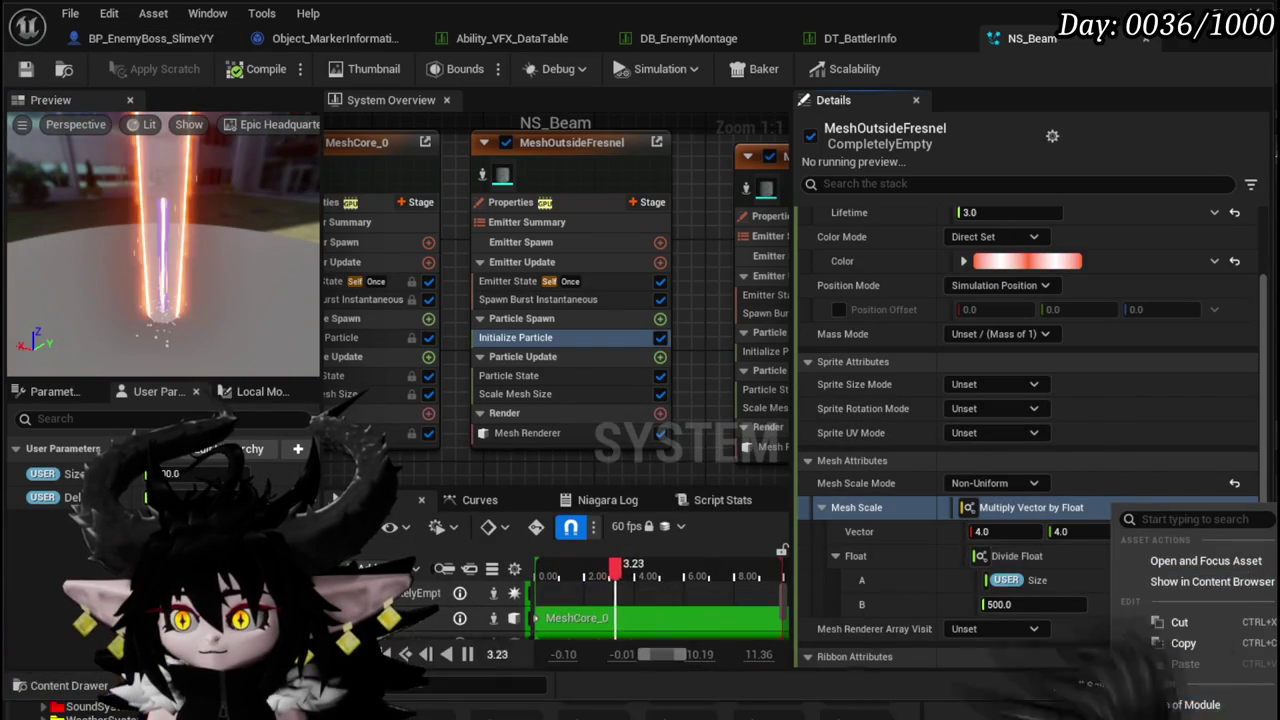
{"action": "left_click", "coordinate": [1180, 643]}
- Paste the size-scaled Mesh Scale into MeshCore_0 and retype its vector value
{"action": "left_click_drag", "start_coordinate": [422, 462], "coordinate": [551, 434]}
{"action": "left_click", "coordinate": [450, 309]}
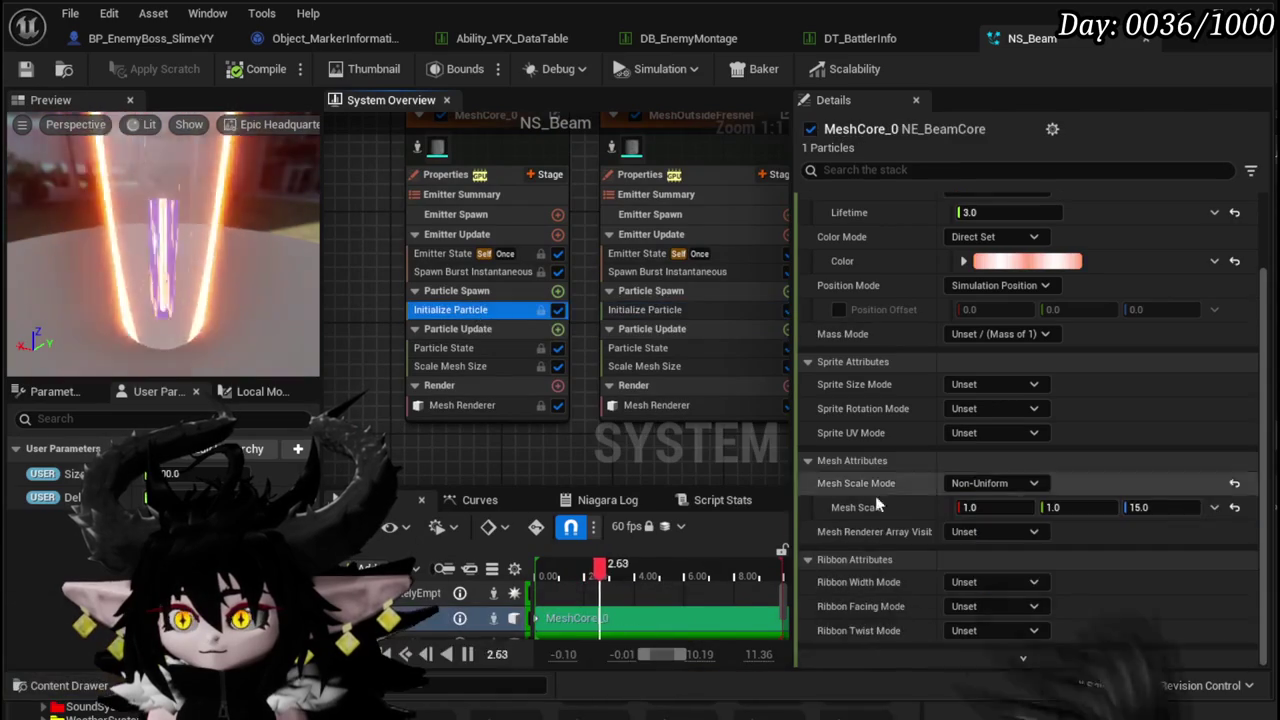
{"action": "right_click", "coordinate": [917, 504]}
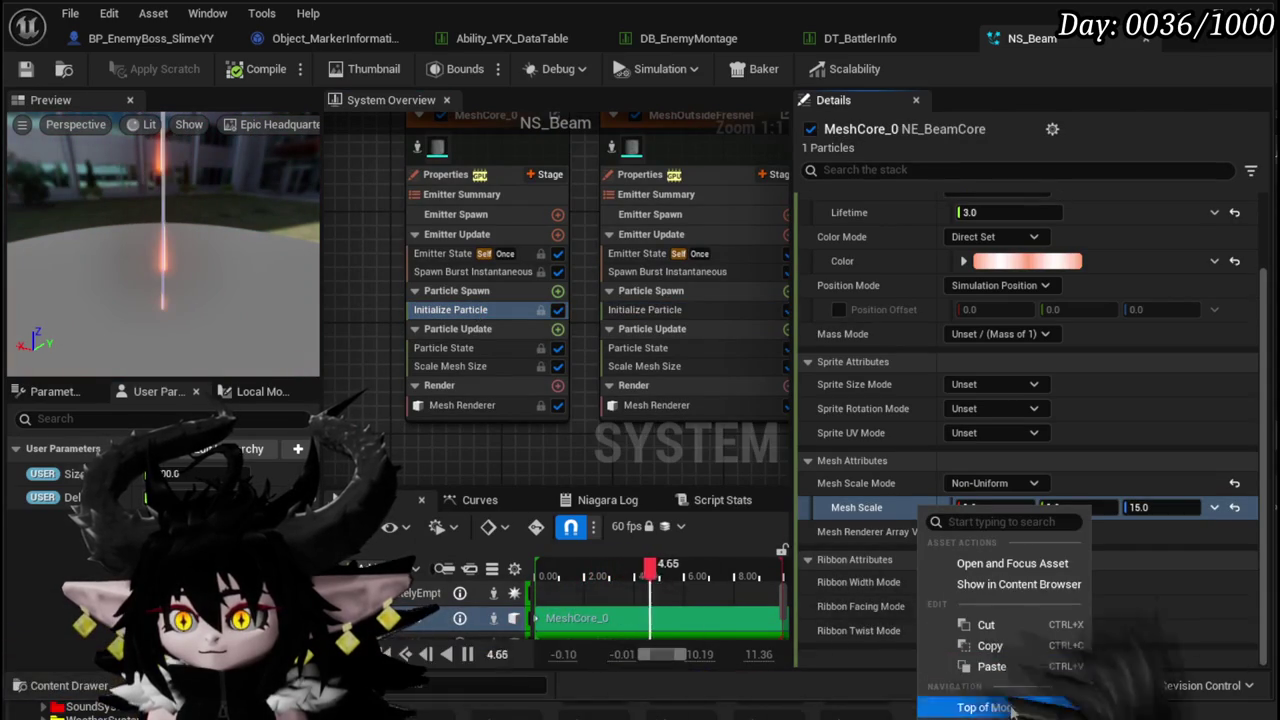
{"action": "left_click", "coordinate": [1015, 666]}
{"action": "left_click", "coordinate": [1005, 532]}
{"action": "type", "text": "1"}
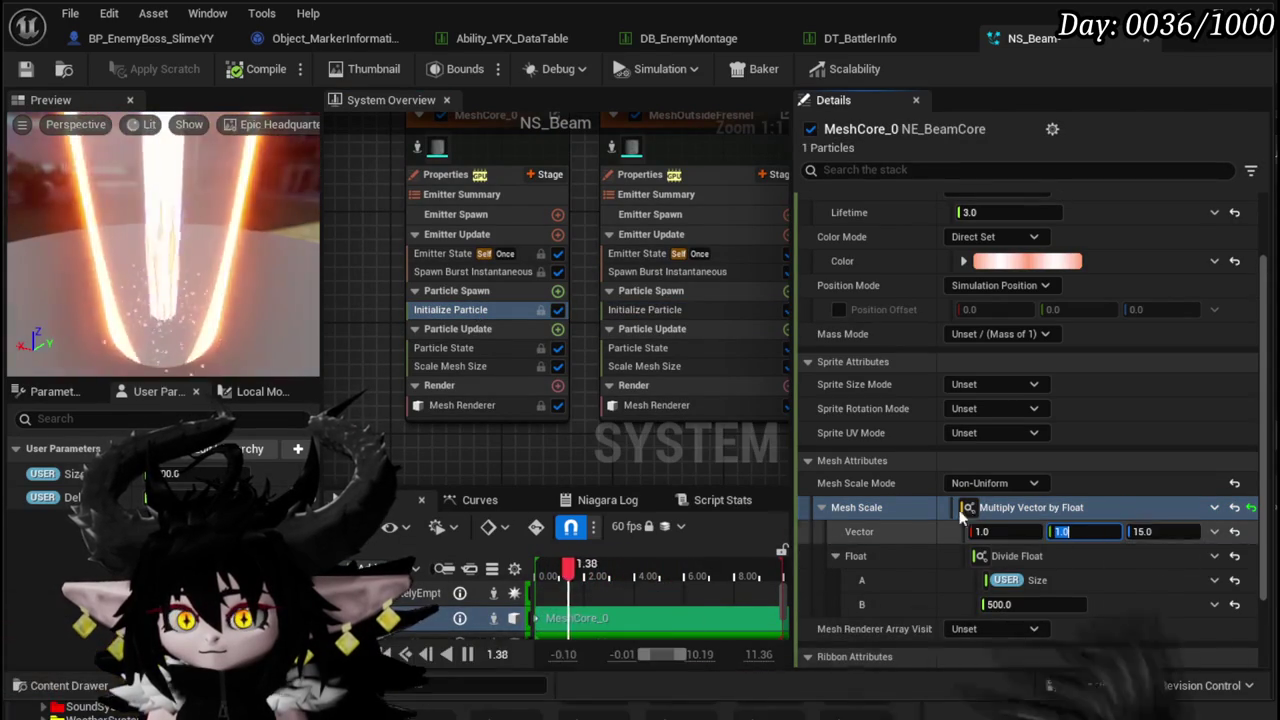
{"action": "scroll", "coordinate": [512, 409], "scroll_direction": "down", "scroll_amount": 5}
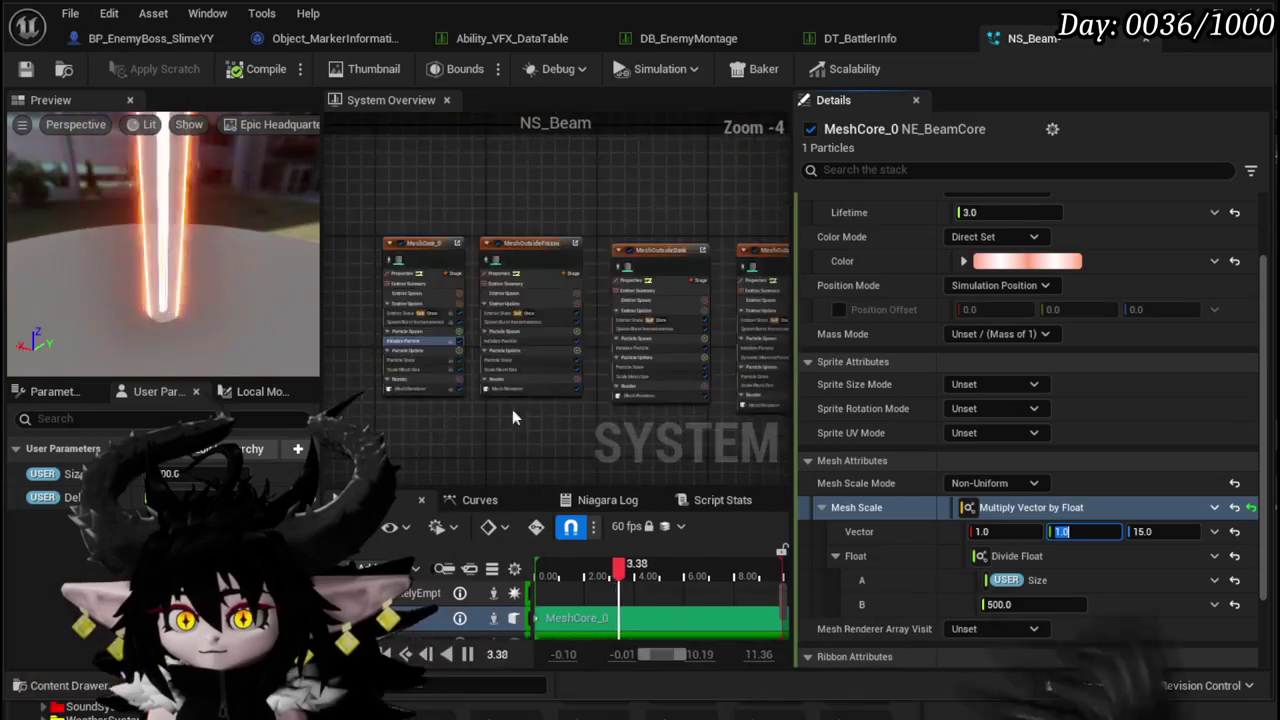
{"action": "scroll", "coordinate": [541, 411], "scroll_direction": "up", "scroll_amount": 4}
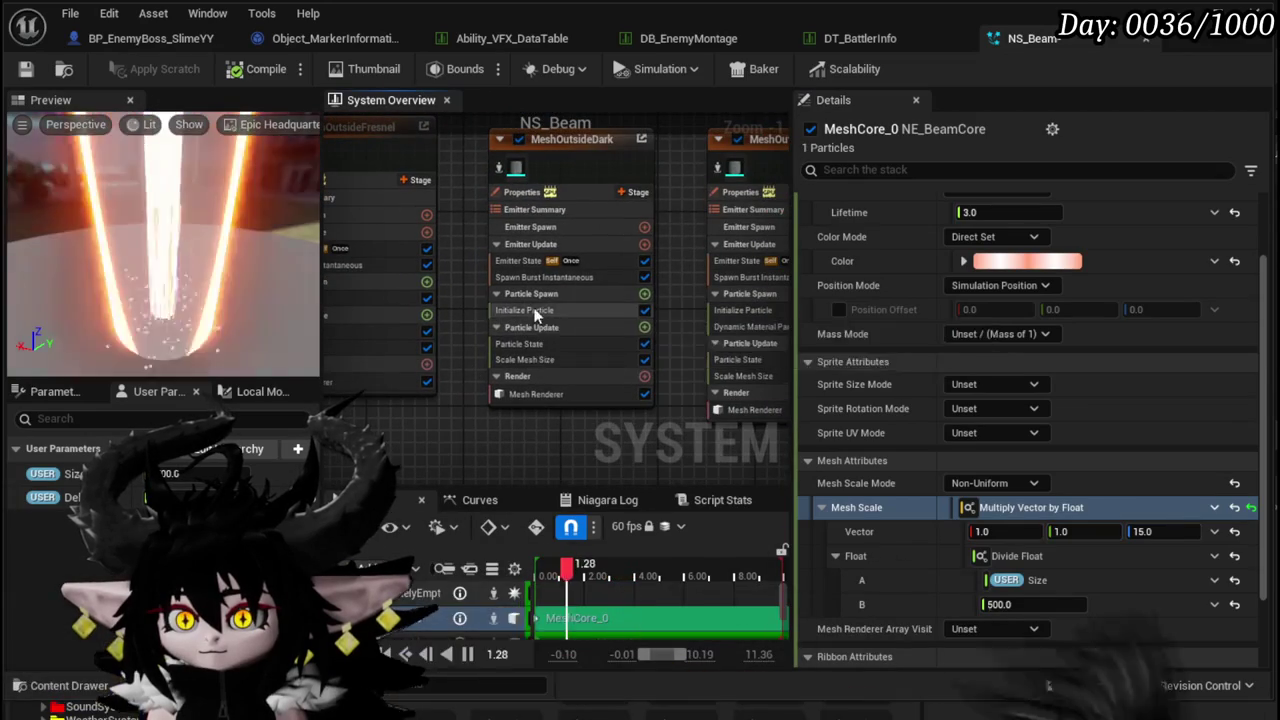
- Paste it into MeshOutsideDark's Mesh Scale with X and Y set to 3.8
{"action": "left_click", "coordinate": [528, 310]}
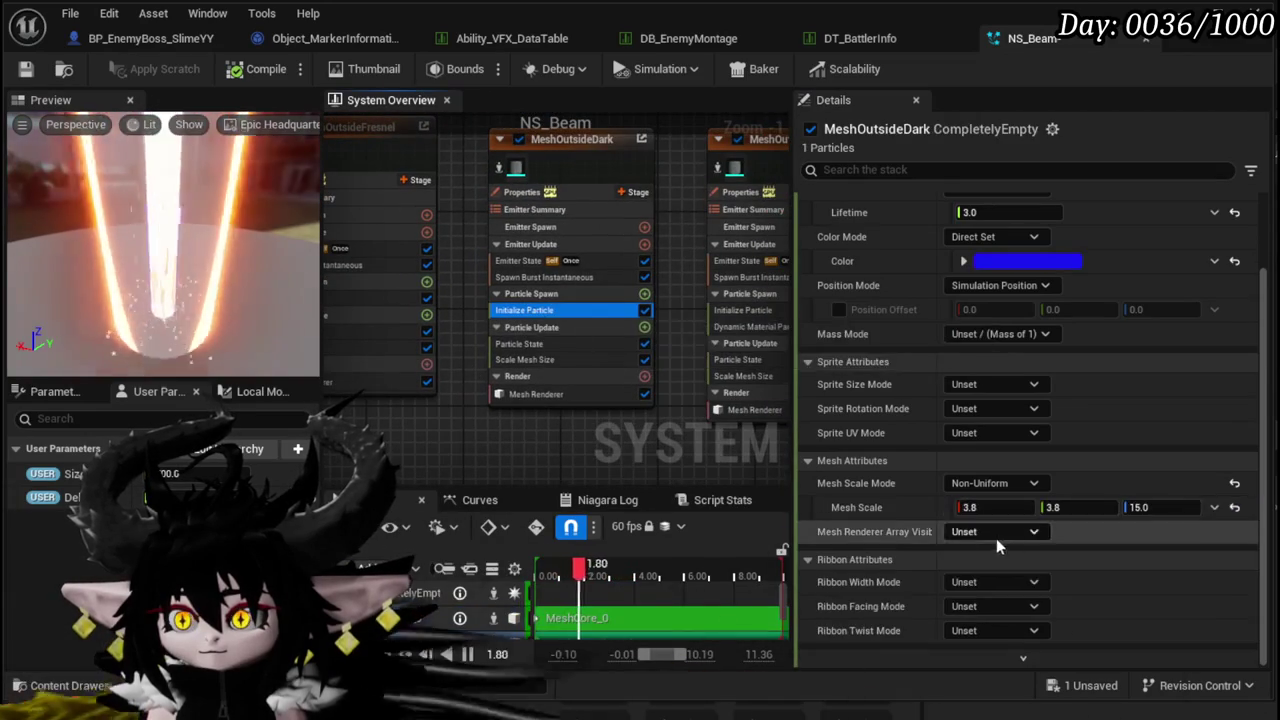
{"action": "right_click", "coordinate": [919, 506]}
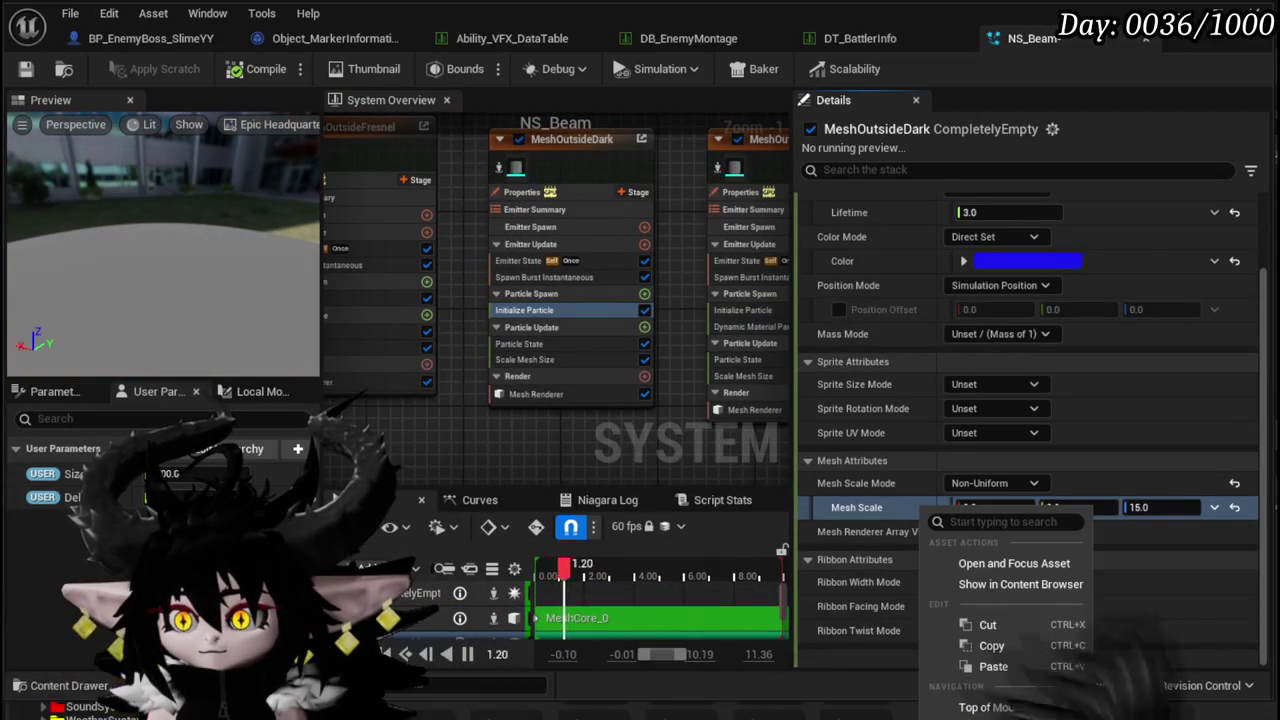
{"action": "left_click", "coordinate": [1000, 667]}
{"action": "type", "text": "3."}
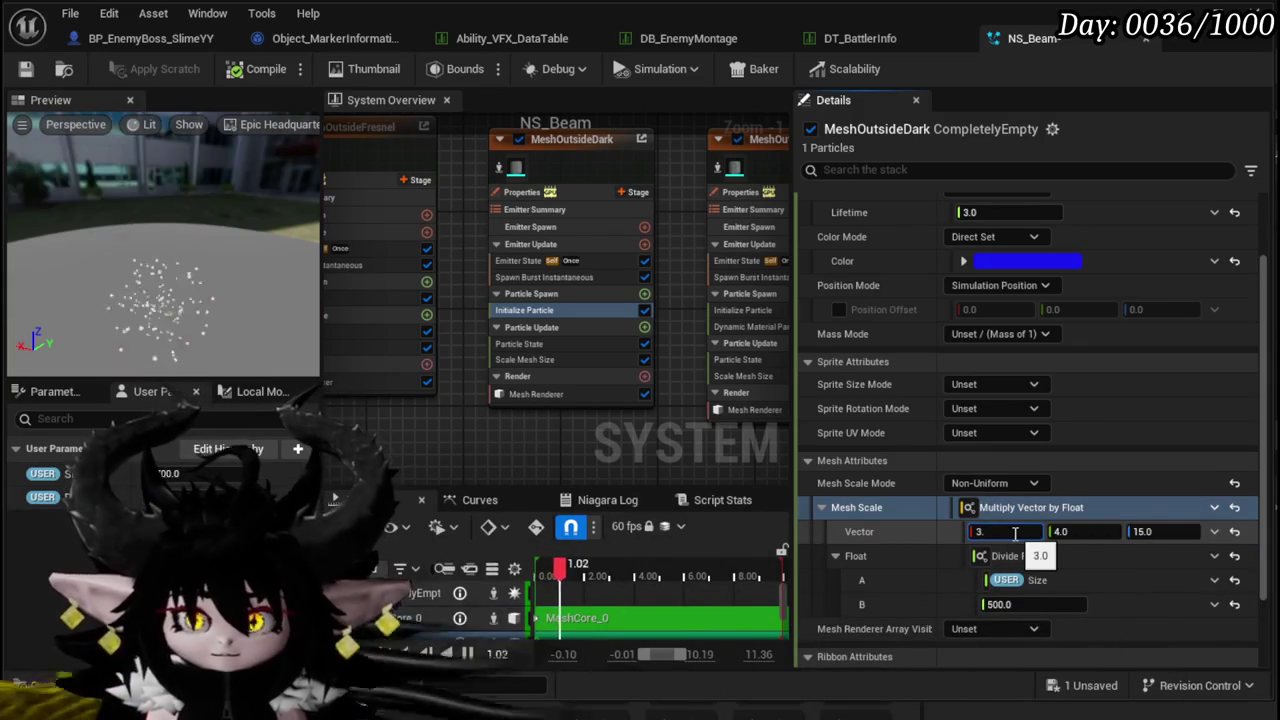
{"action": "type", "text": "8"}
{"action": "key", "text": "Tab"}
{"action": "type", "text": "3"}
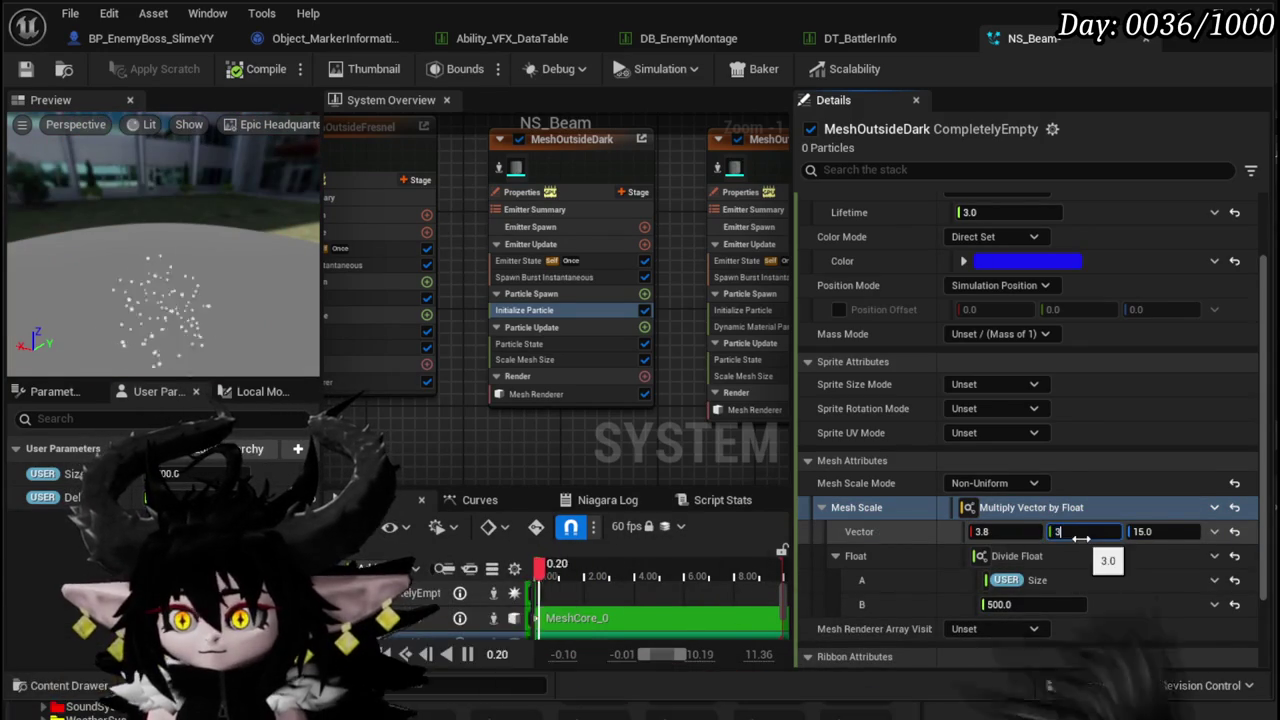
{"action": "type", "text": ".8"}
- Paste it into MeshOutsideVorenoi's Mesh Scale with X and Y set to 4.2
{"action": "left_click_drag", "start_coordinate": [678, 451], "coordinate": [469, 457]}
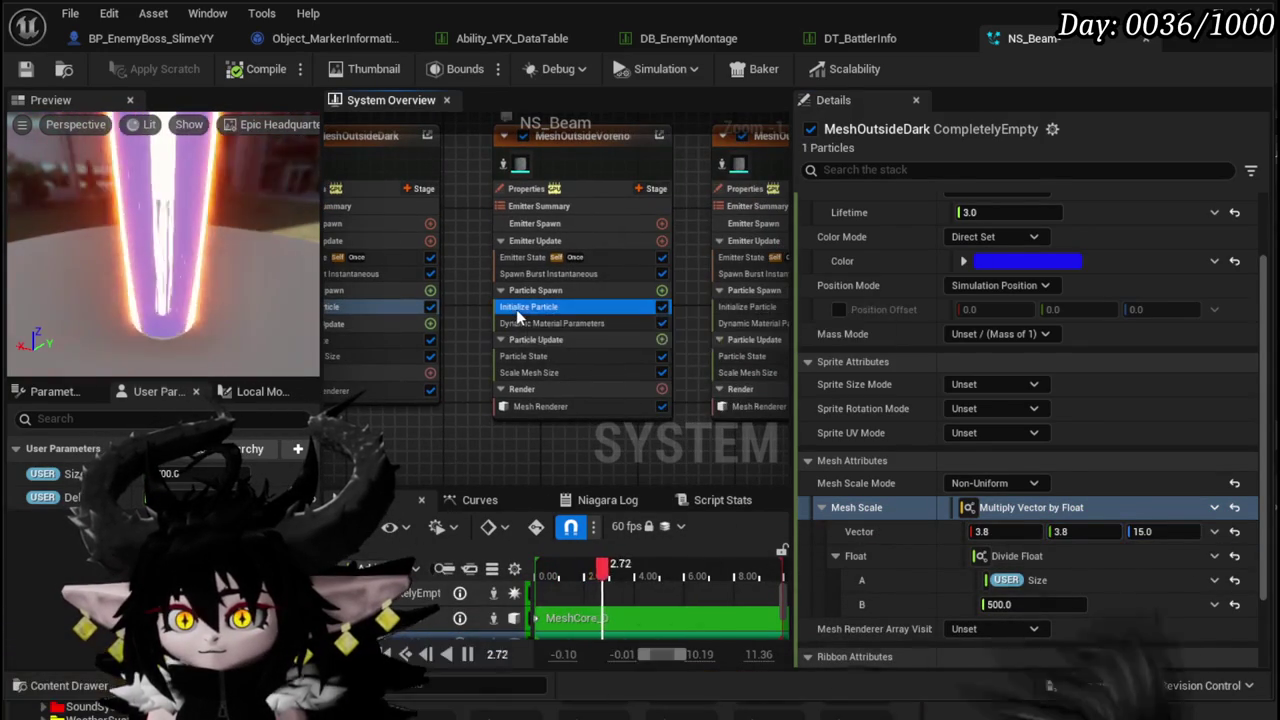
{"action": "left_click", "coordinate": [516, 309]}
{"action": "right_click", "coordinate": [901, 520]}
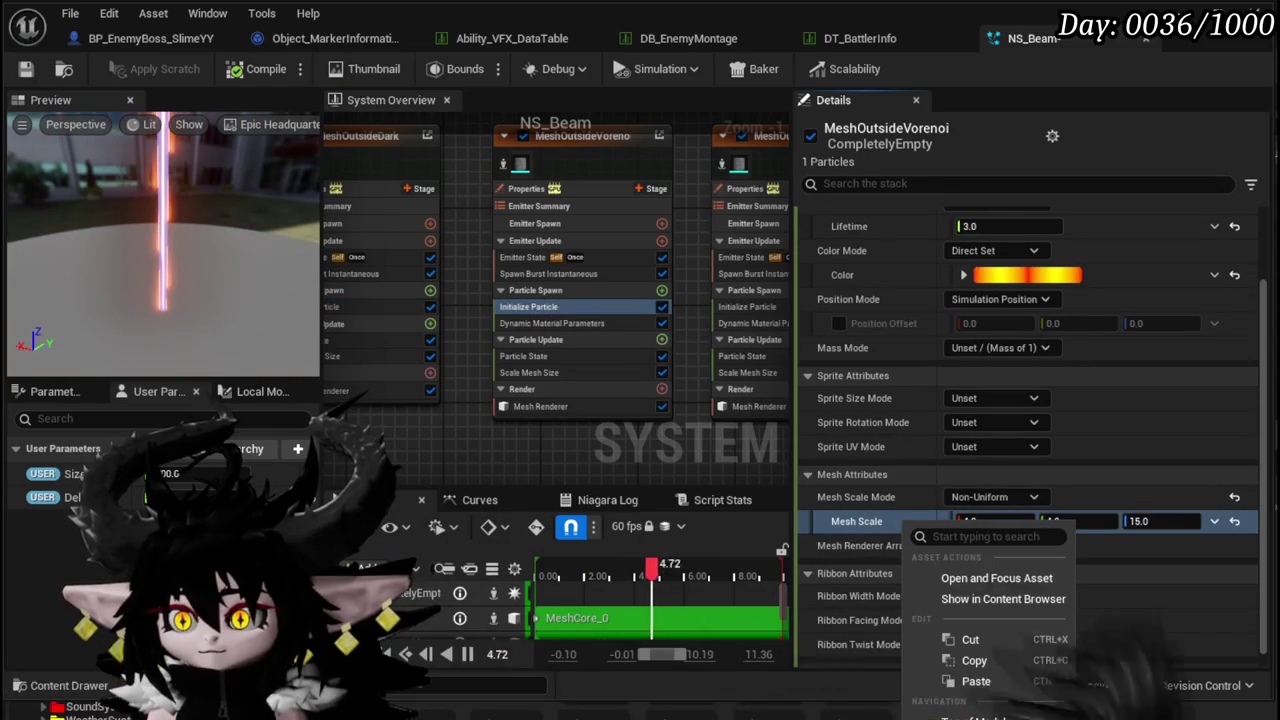
{"action": "left_click", "coordinate": [976, 681]}
{"action": "left_click_drag", "start_coordinate": [1001, 546], "coordinate": [1014, 546]}
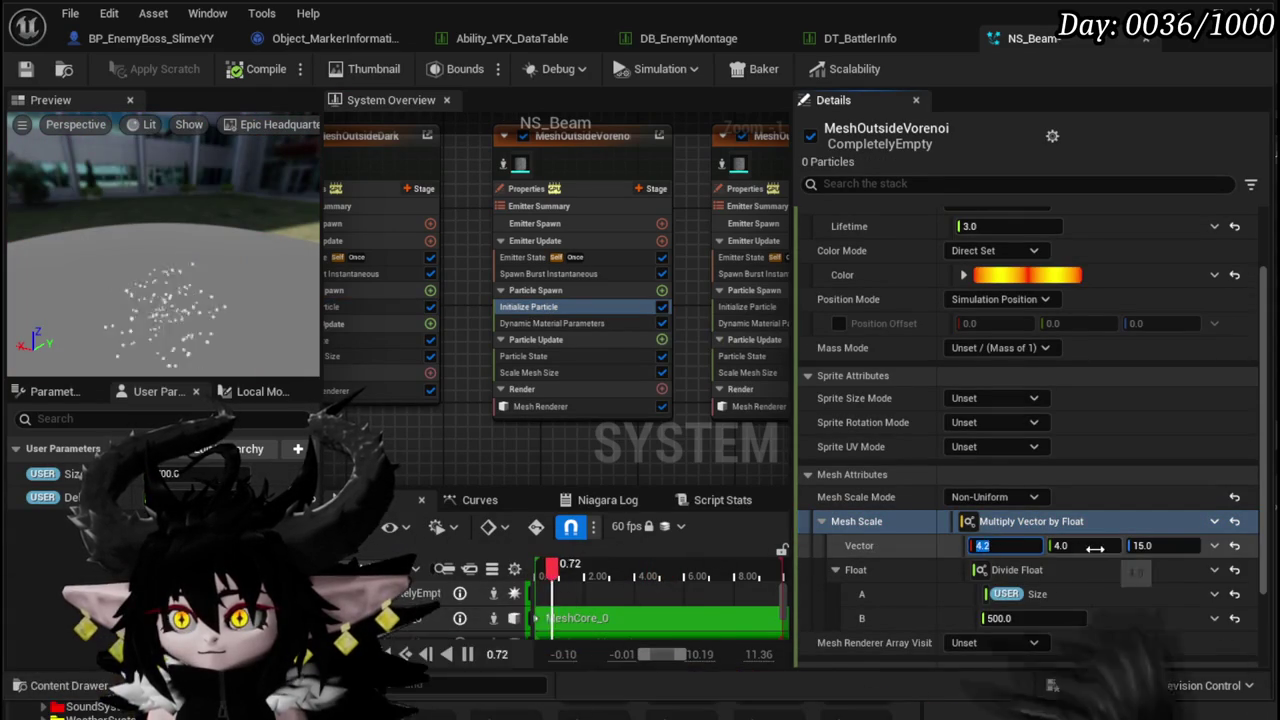
{"action": "left_click", "coordinate": [1062, 545]}
{"action": "type", "text": "4.2"}
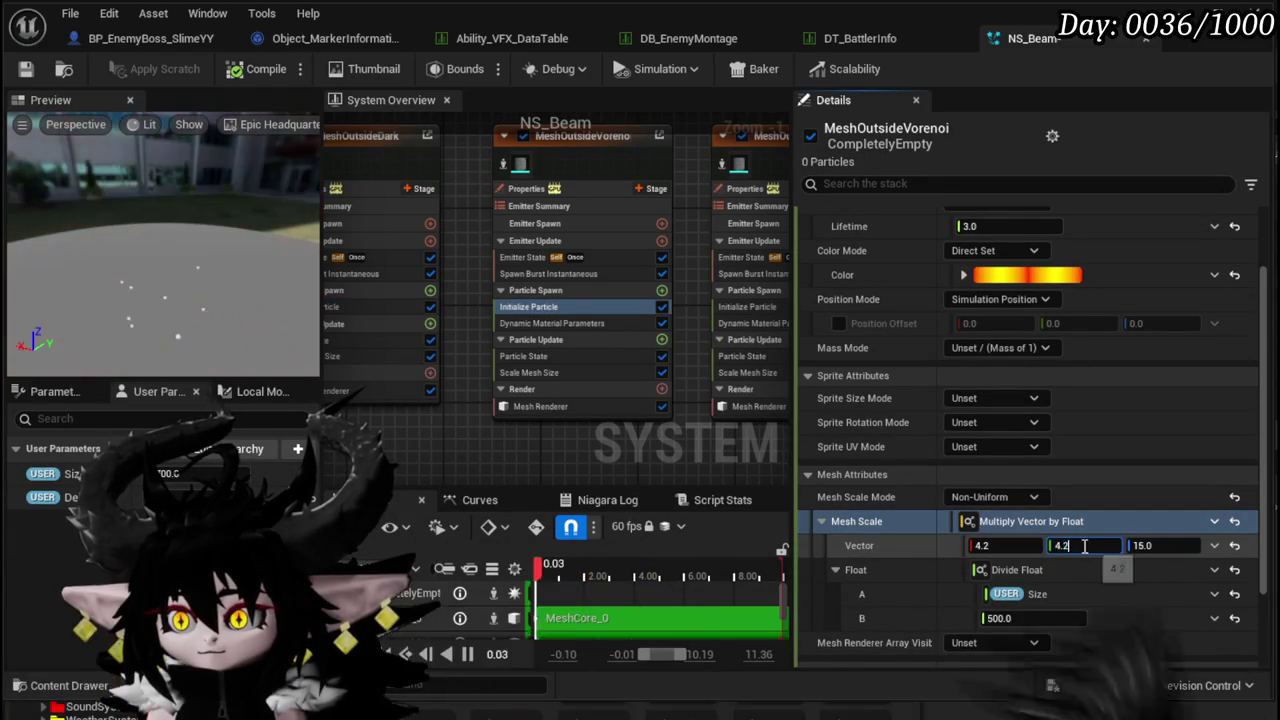
- Paste it into MeshOutsideVorenoi001's Mesh Scale with X and Y set to 4.25
{"action": "left_click_drag", "start_coordinate": [664, 428], "coordinate": [480, 435]}
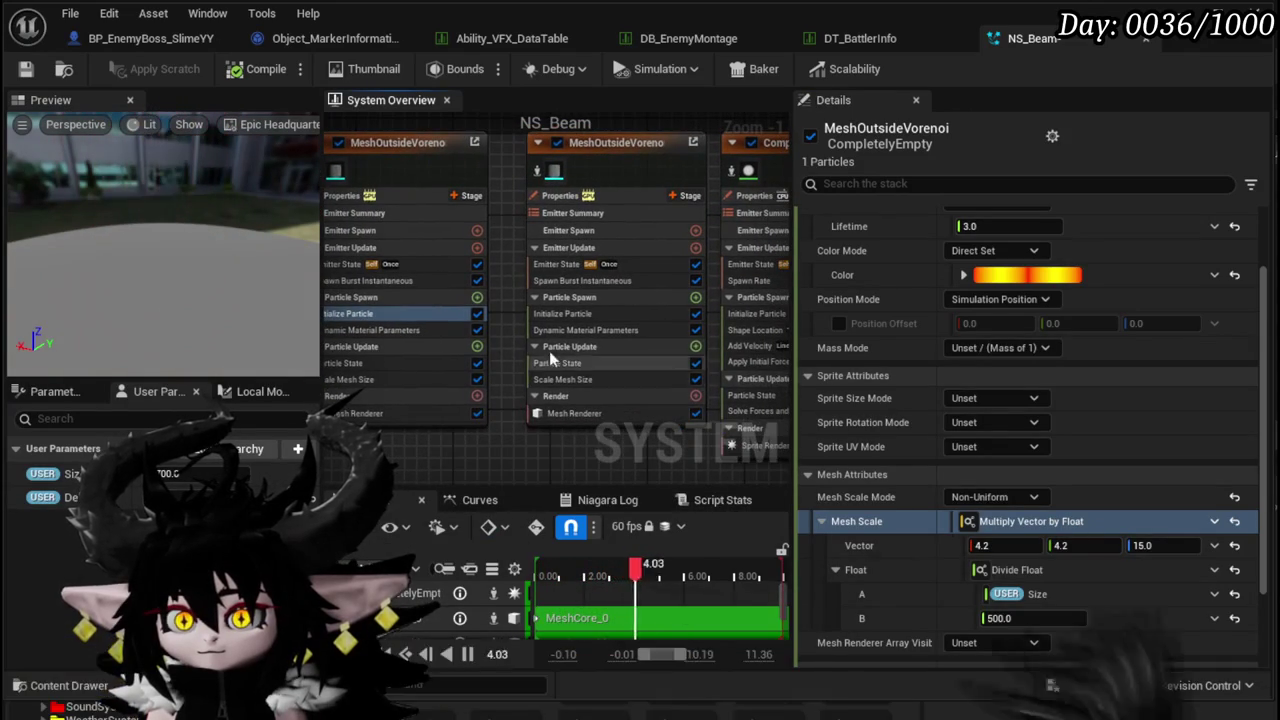
{"action": "left_click", "coordinate": [553, 318]}
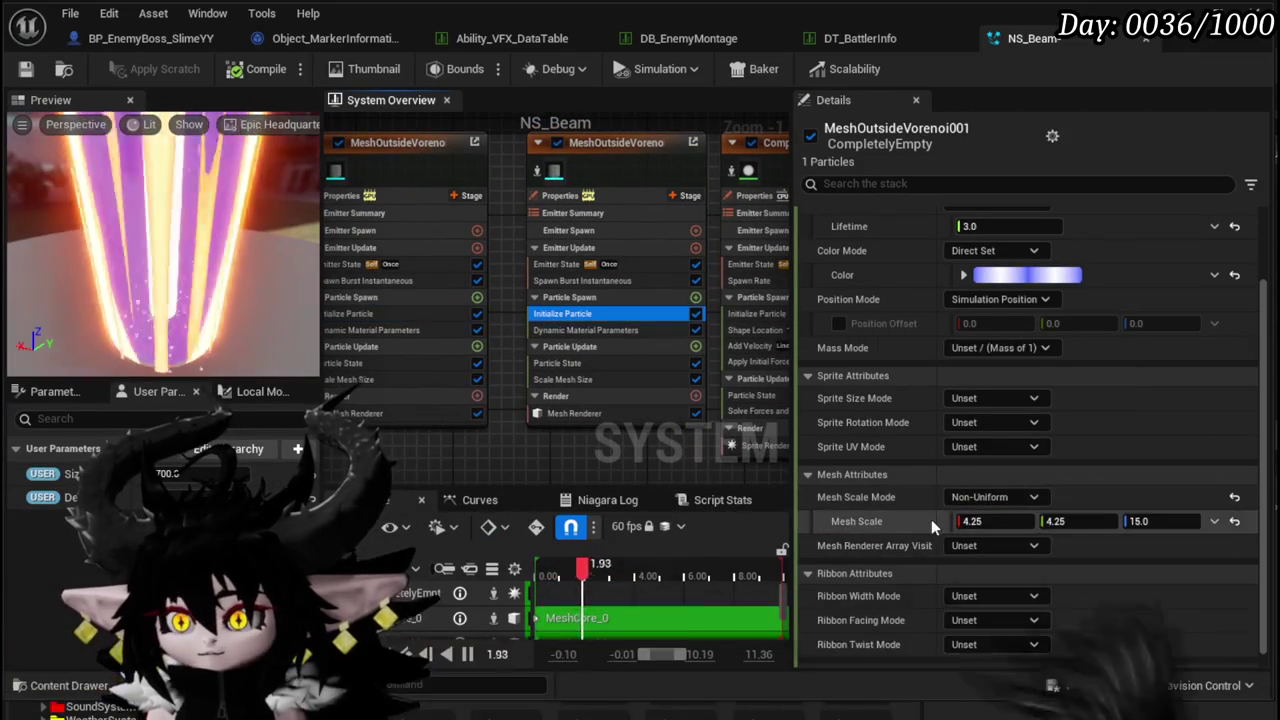
{"action": "right_click", "coordinate": [931, 521]}
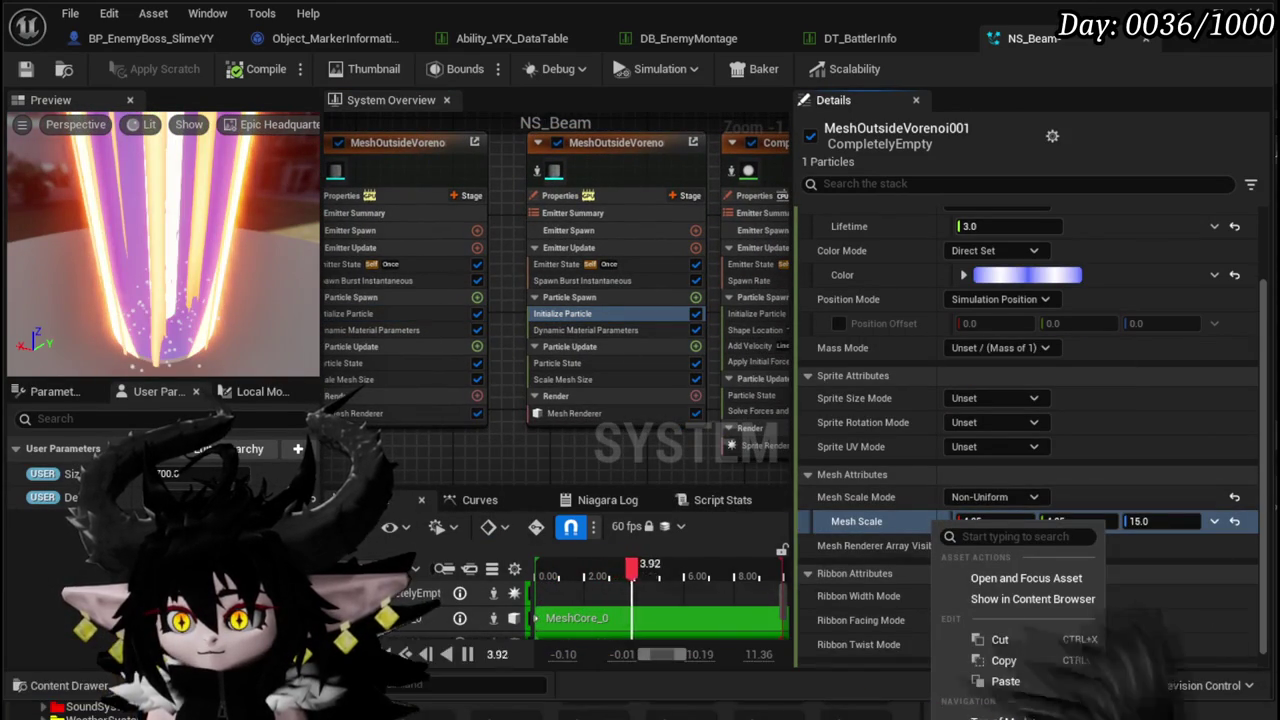
{"action": "left_click", "coordinate": [1006, 681]}
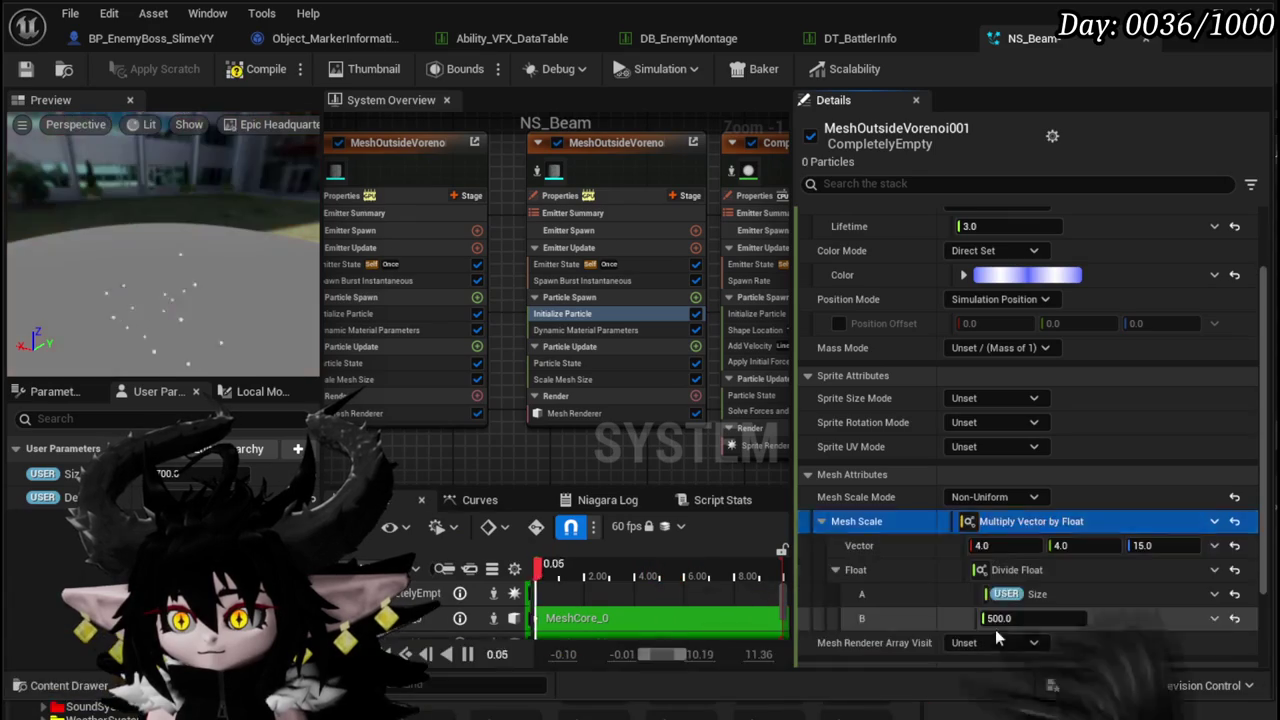
{"action": "left_click", "coordinate": [983, 545]}
{"action": "type", "text": "4.25"}
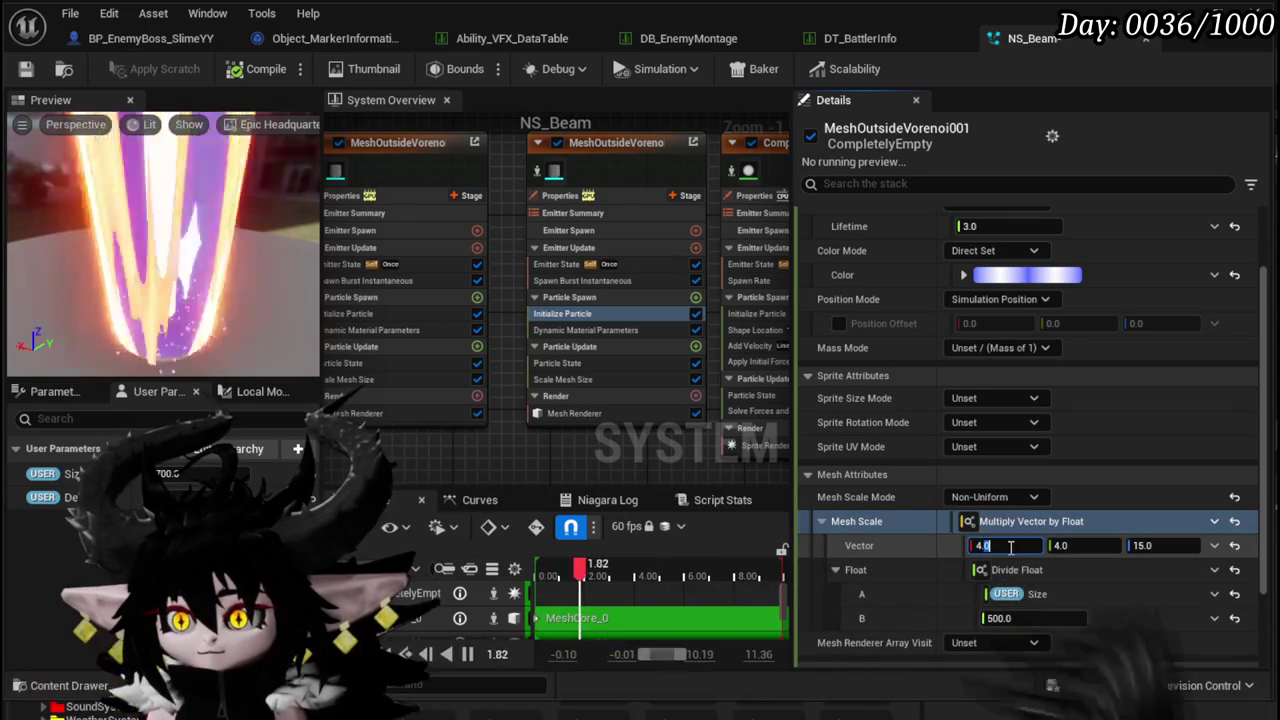
{"action": "key", "text": "Return"}
{"action": "type", "text": "4.25"}
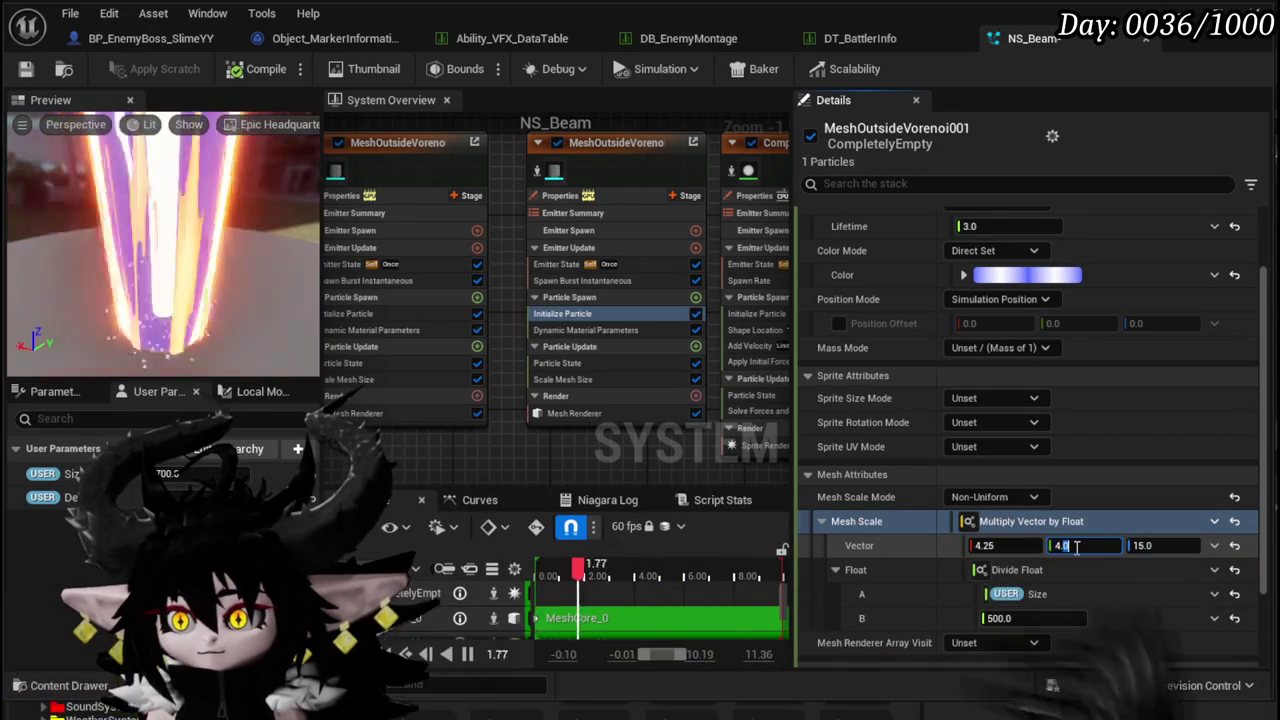
{"action": "key", "text": "Return"}
{"action": "left_click_drag", "start_coordinate": [740, 370], "coordinate": [550, 361]}
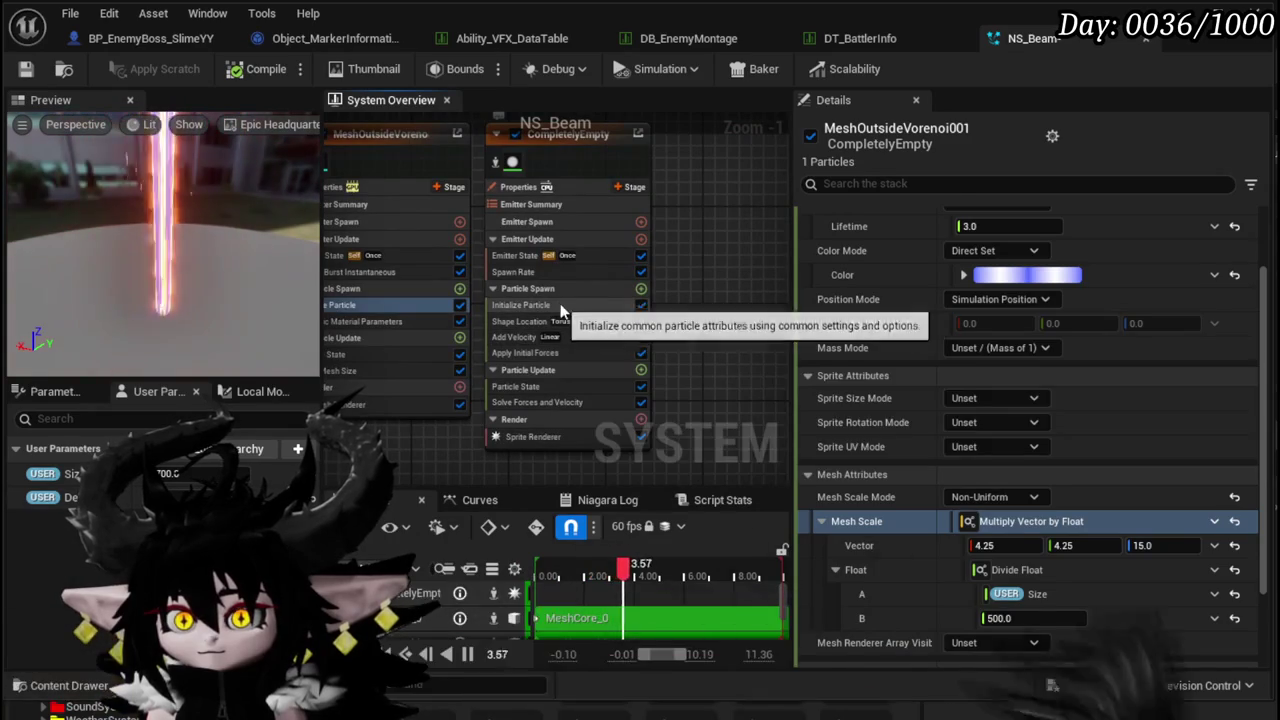
{"action": "left_click", "coordinate": [560, 304]}
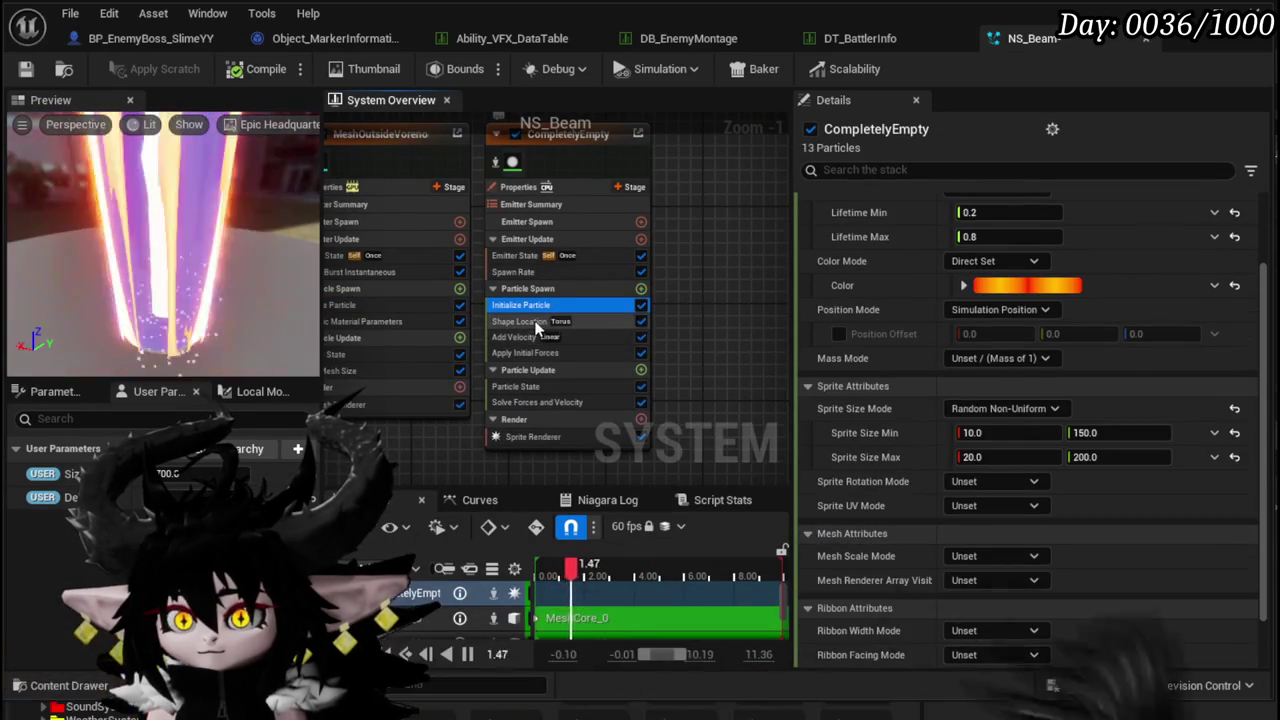
- Lower CompletelyEmpty's Sprite Size Max Y to 170 and list Sprite Size Min's dynamic inputs
{"action": "left_click", "coordinate": [540, 321]}
{"action": "left_click", "coordinate": [531, 338]}
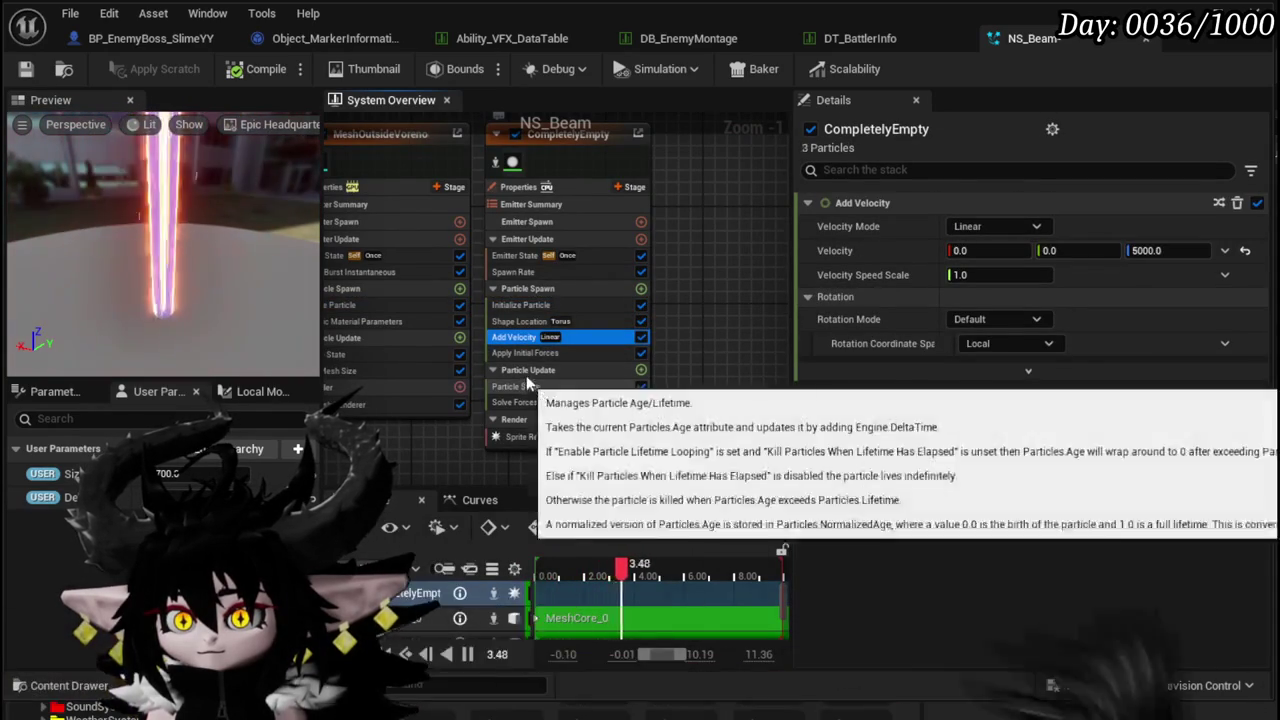
{"action": "left_click", "coordinate": [525, 308]}
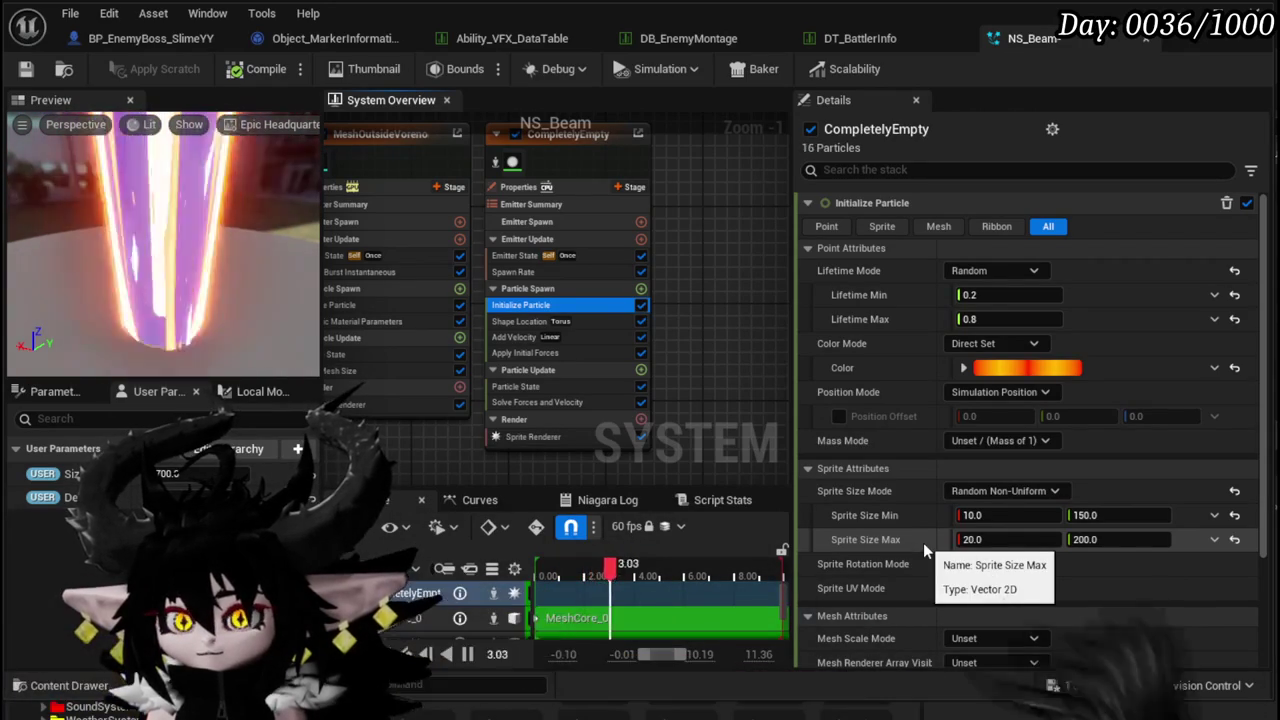
{"action": "left_click", "coordinate": [1118, 539]}
{"action": "type", "text": "700"}
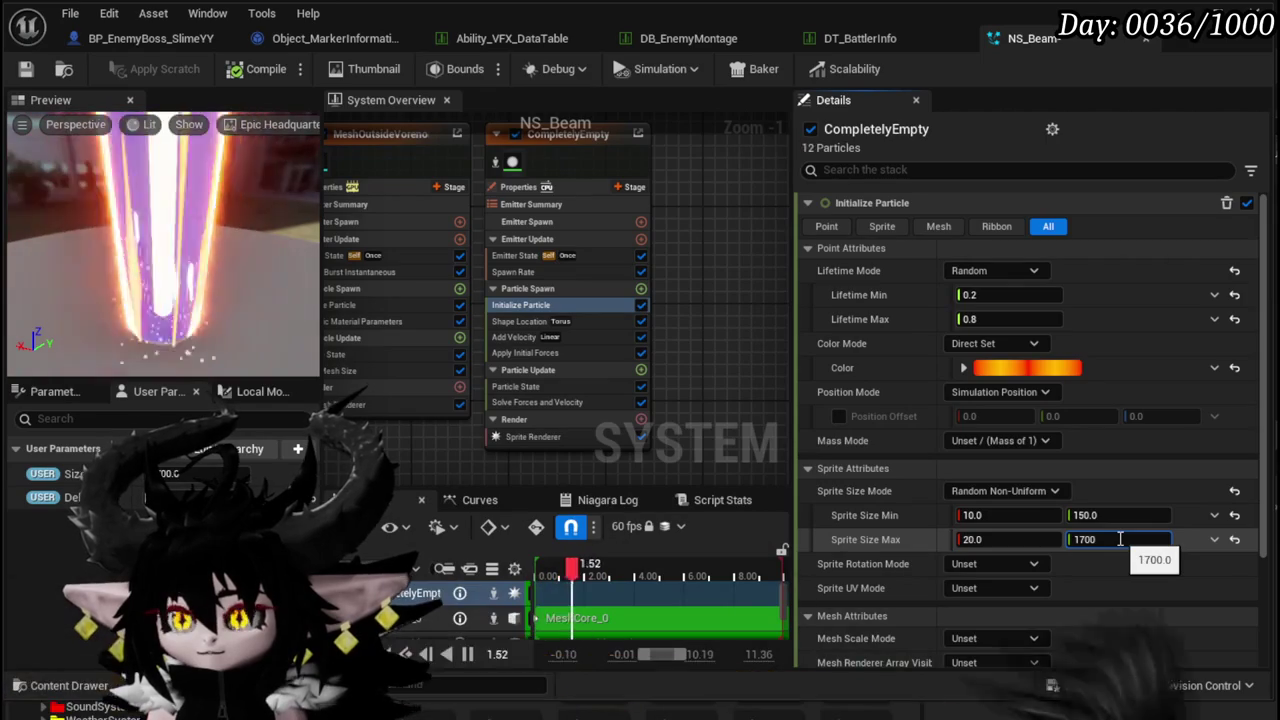
{"action": "key", "text": "Return"}
{"action": "key", "text": "ctrl+z"}
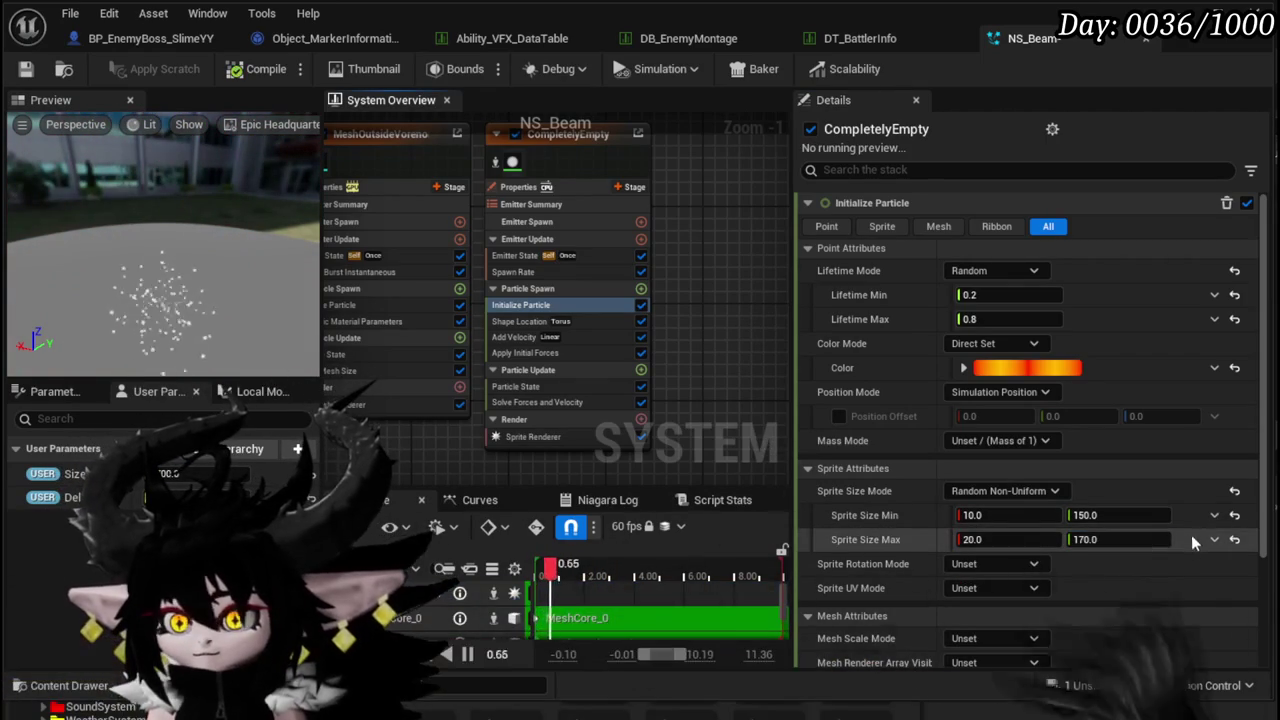
{"action": "left_click", "coordinate": [1213, 517]}
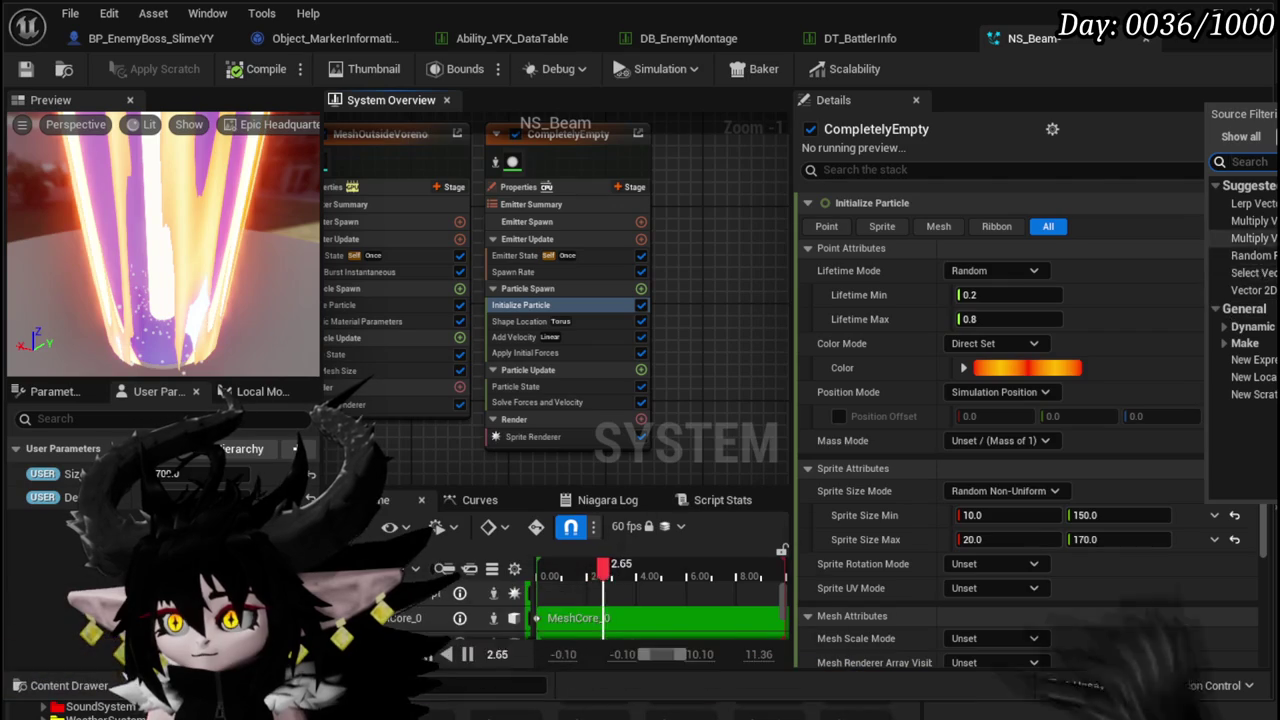
- Turn Sprite Size Min and Max into Multiply Vector by Float inputs
{"action": "left_click", "coordinate": [1253, 220]}
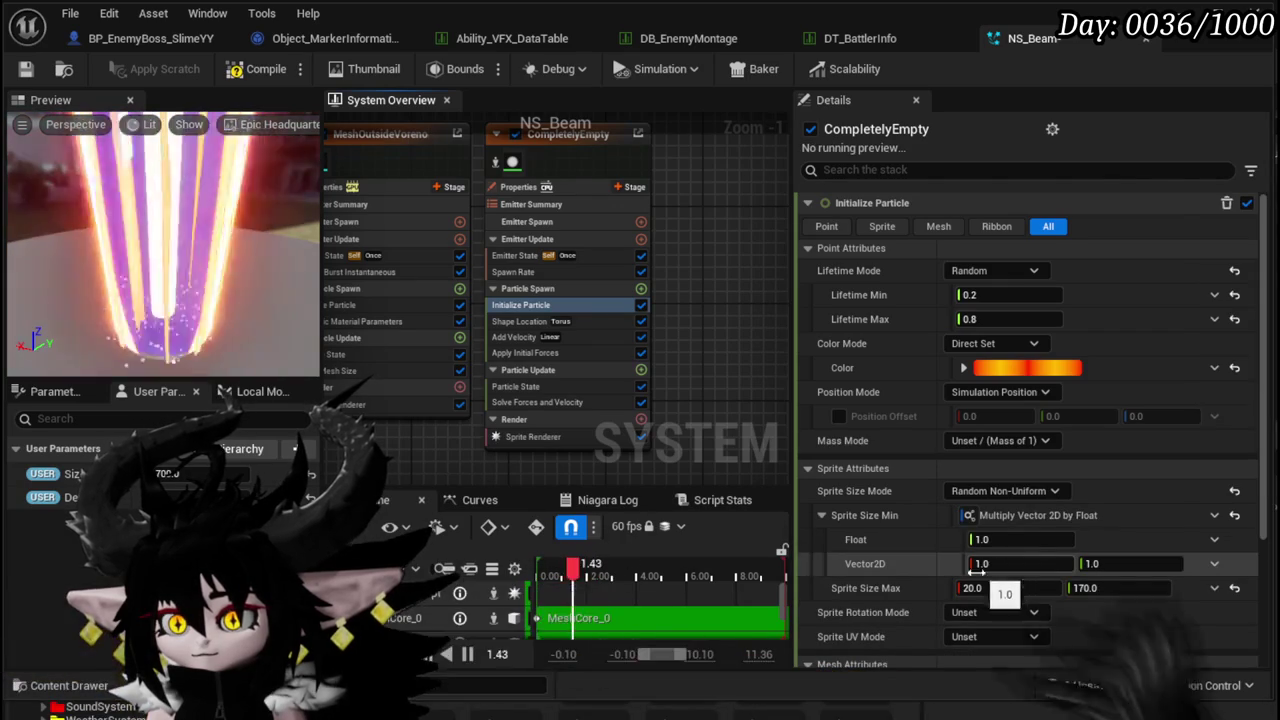
{"action": "left_click", "coordinate": [1214, 588]}
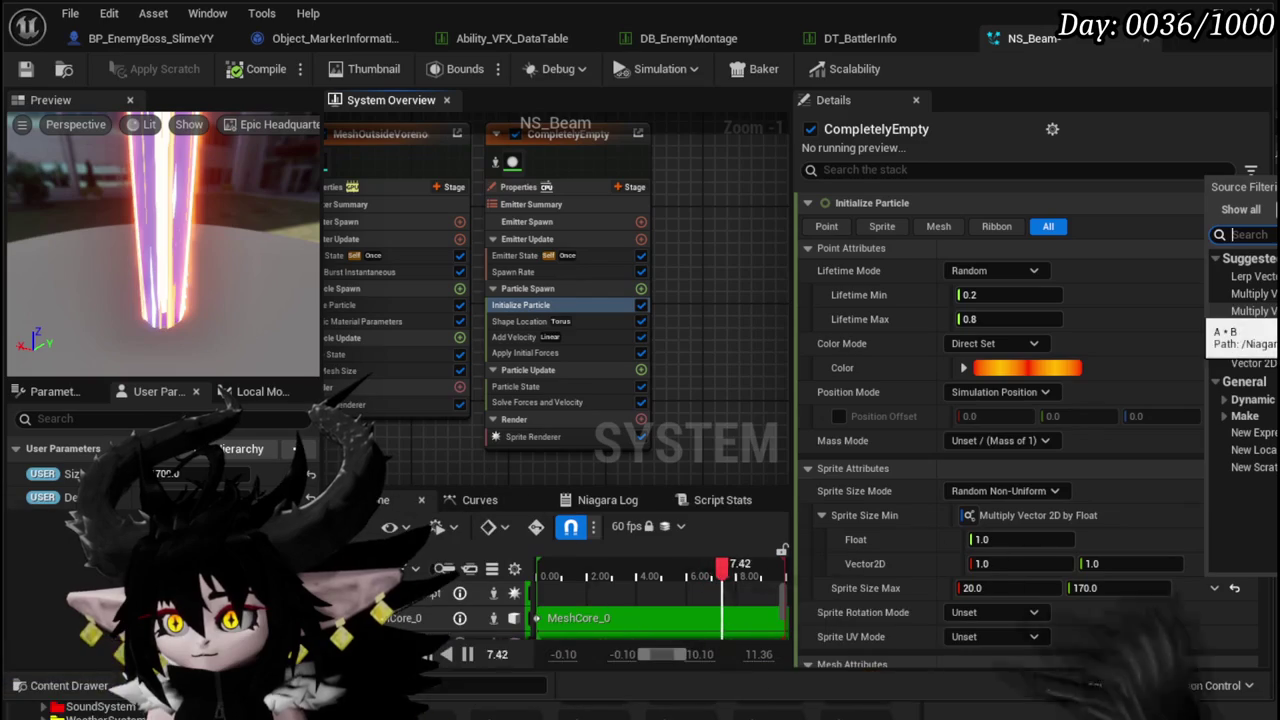
{"action": "left_click", "coordinate": [1250, 311]}
{"action": "scroll", "coordinate": [1022, 567], "scroll_direction": "down", "scroll_amount": 1}
- Enter the Sprite Size Min and Max vector values, with a maximum height of 170
{"action": "mouse_move", "coordinate": [1000, 536]}
{"action": "left_mouse_down"}
{"action": "mouse_move", "coordinate": [1060, 560]}
{"action": "mouse_move", "coordinate": [1130, 553]}
{"action": "left_mouse_up"}
{"action": "left_click", "coordinate": [1118, 536]}
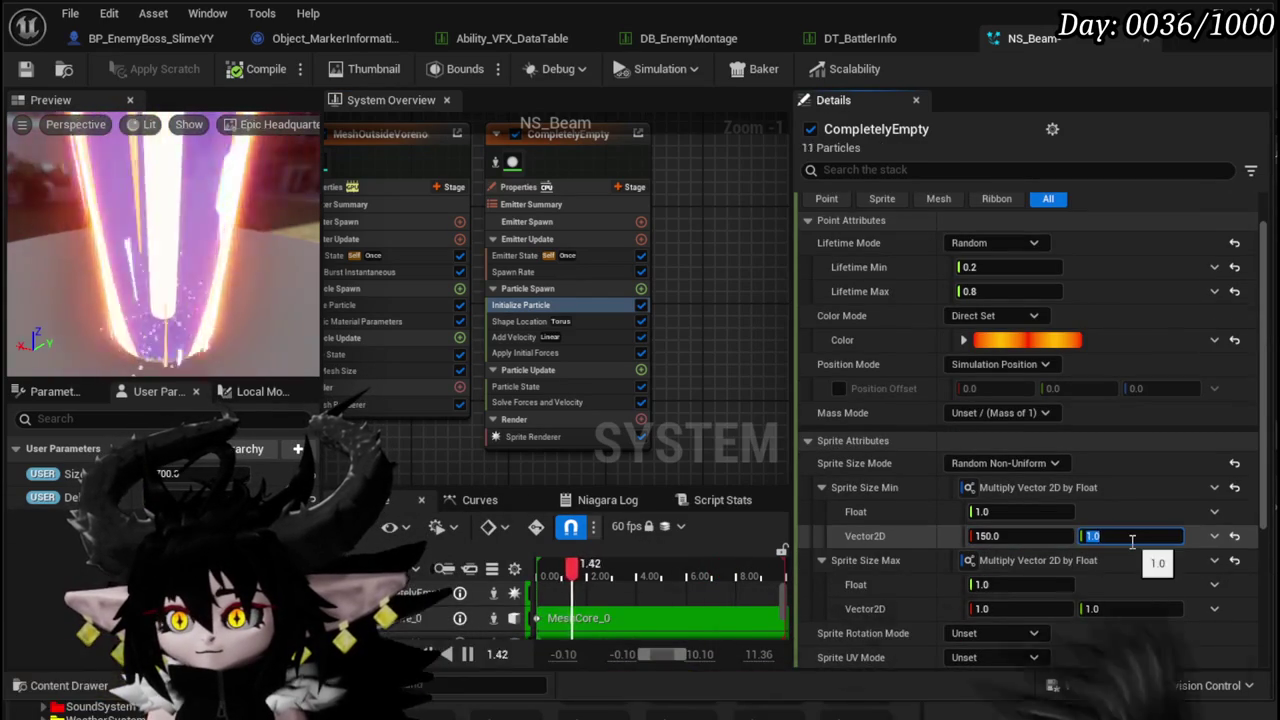
{"action": "left_click", "coordinate": [1015, 536]}
{"action": "type", "text": "50"}
{"action": "left_click", "coordinate": [1100, 536]}
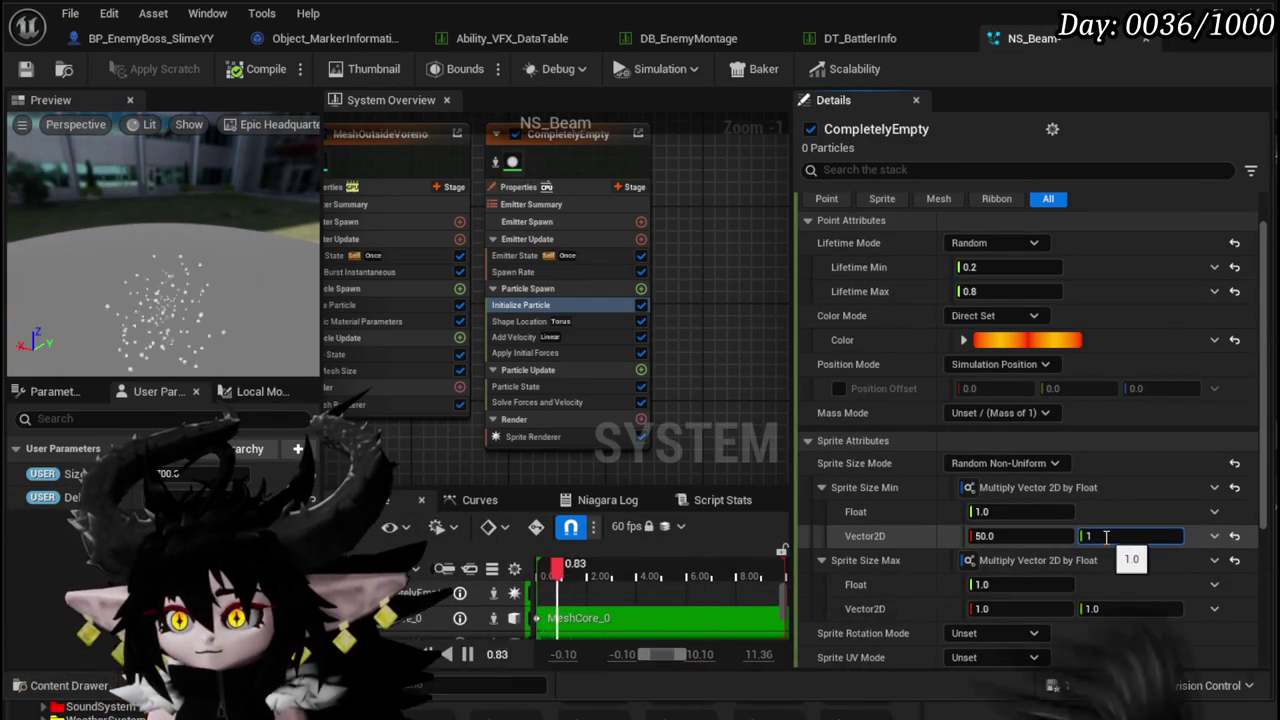
{"action": "type", "text": "70"}
{"action": "key", "text": "Return"}
{"action": "left_click", "coordinate": [1025, 608]}
{"action": "type", "text": "50"}
{"action": "left_click", "coordinate": [1152, 610]}
{"action": "type", "text": "170"}
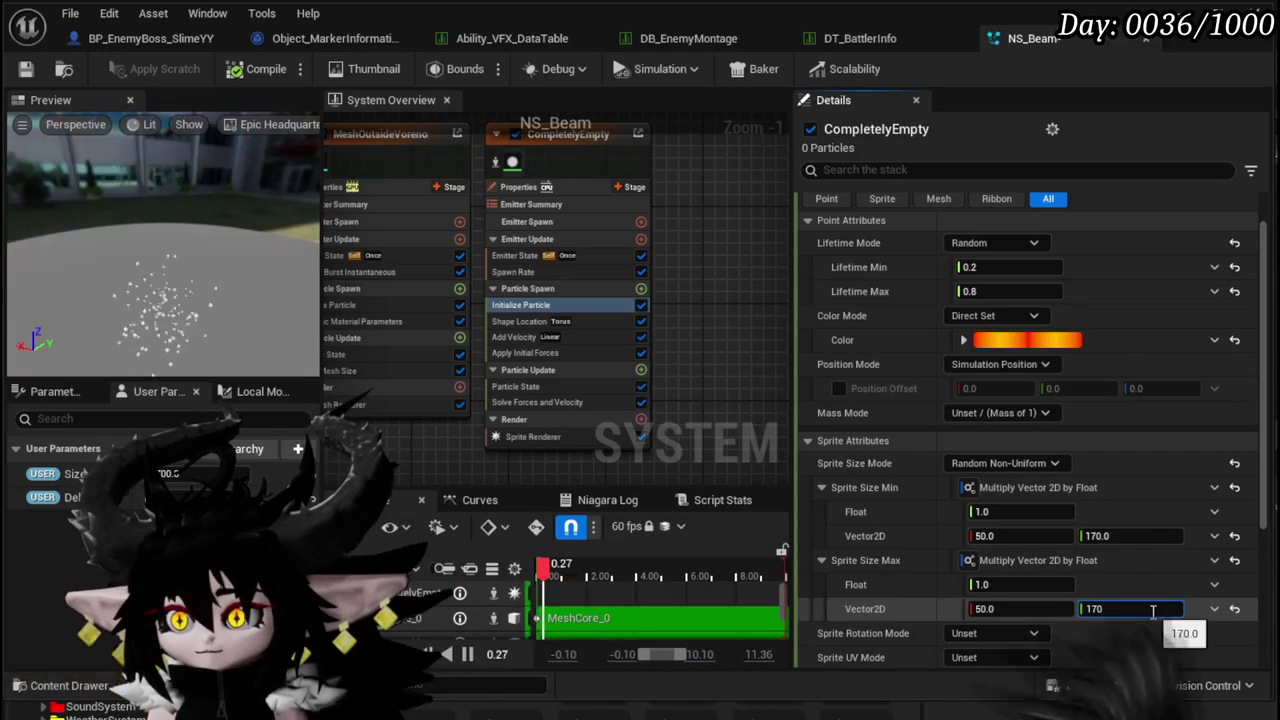
- Try Uniform, then Random Uniform sprite sizing with a minimum size of 50
{"action": "left_click", "coordinate": [1000, 463]}
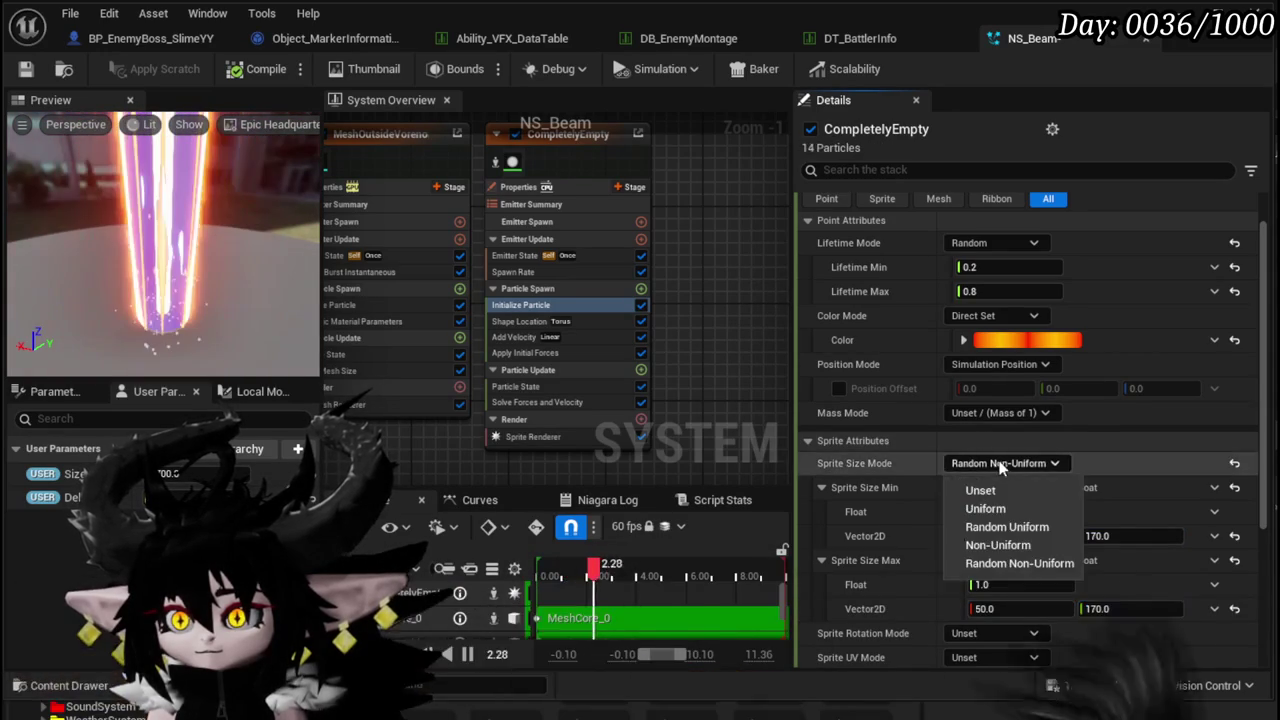
{"action": "left_click", "coordinate": [986, 509]}
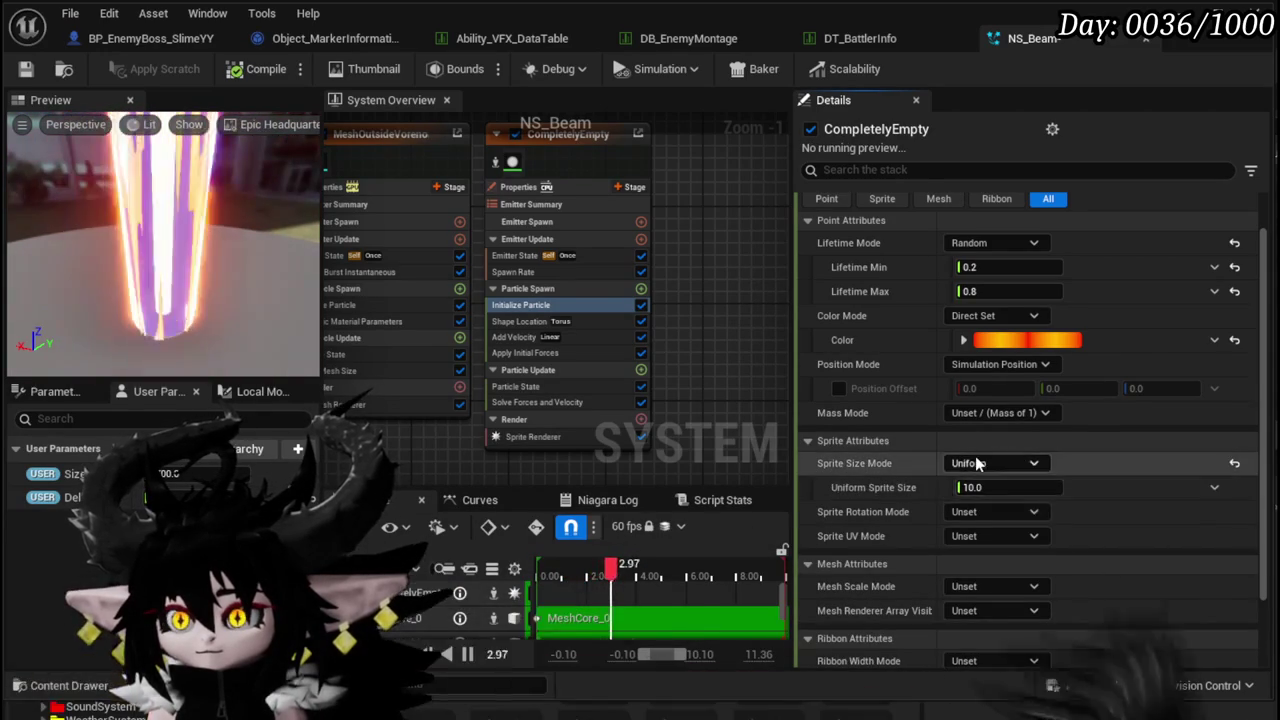
{"action": "left_click", "coordinate": [977, 463]}
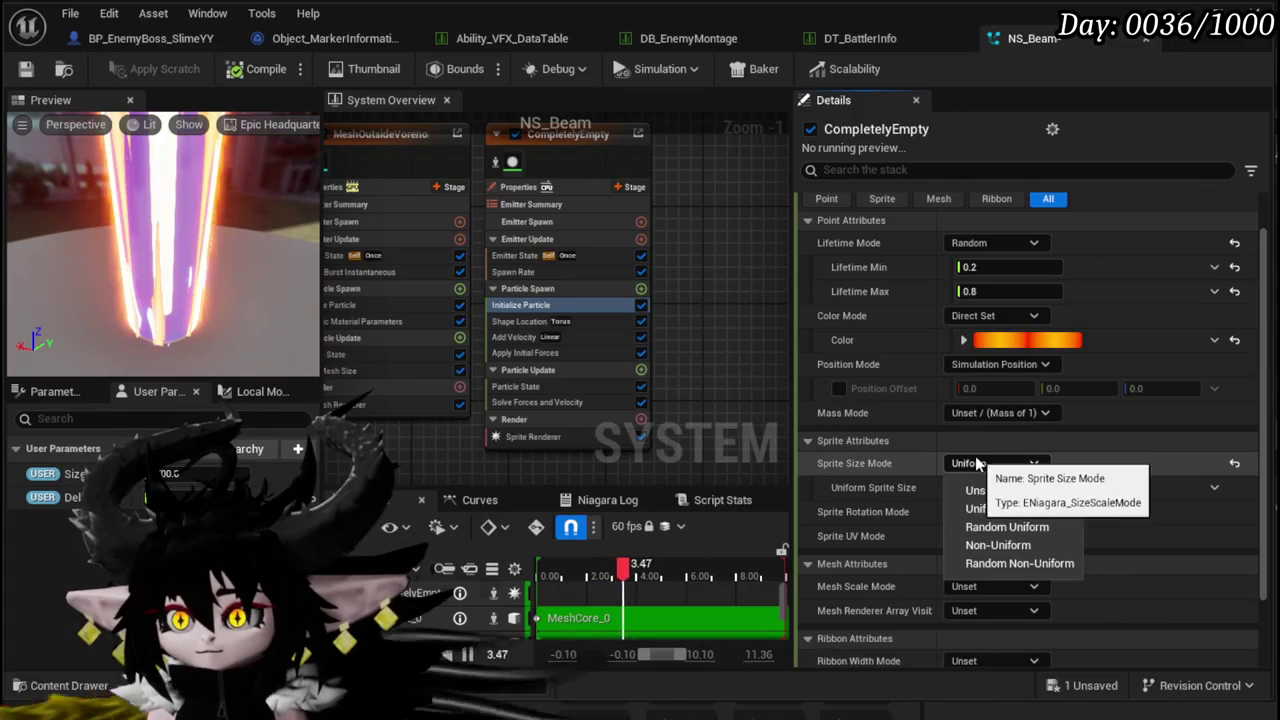
{"action": "left_click", "coordinate": [1040, 526]}
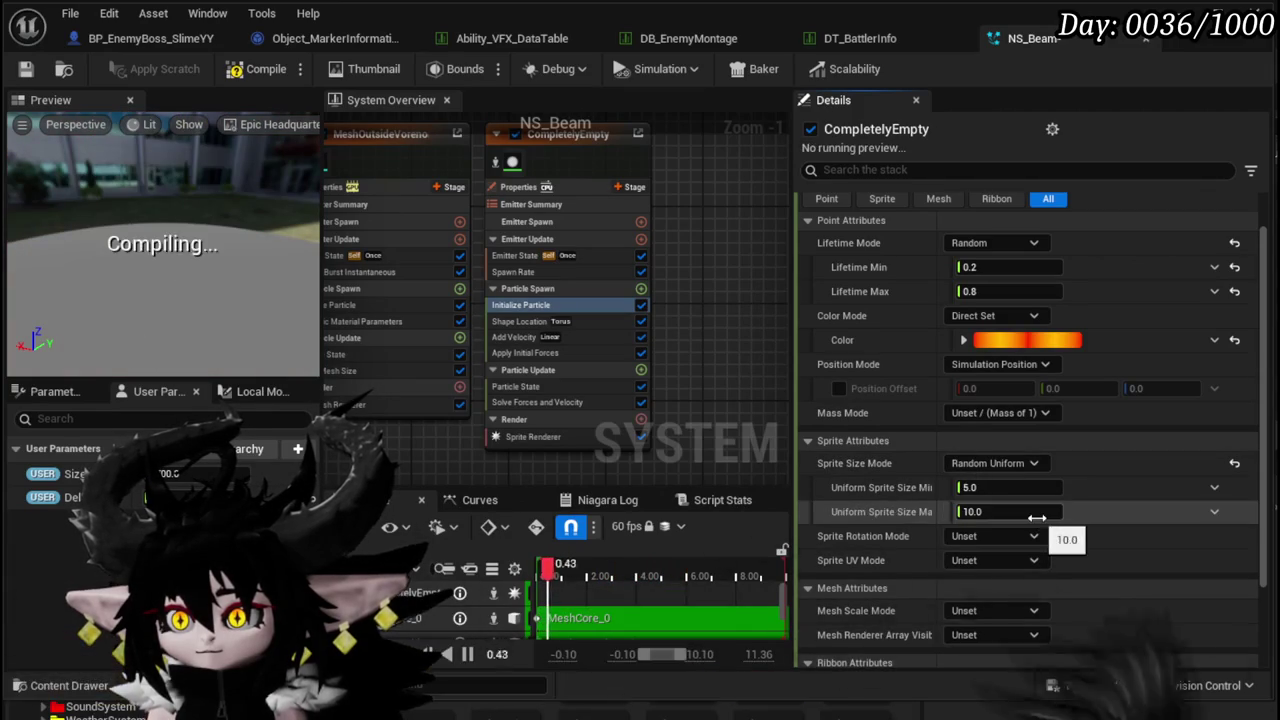
{"action": "left_click", "coordinate": [1053, 489]}
{"action": "type", "text": "5"}
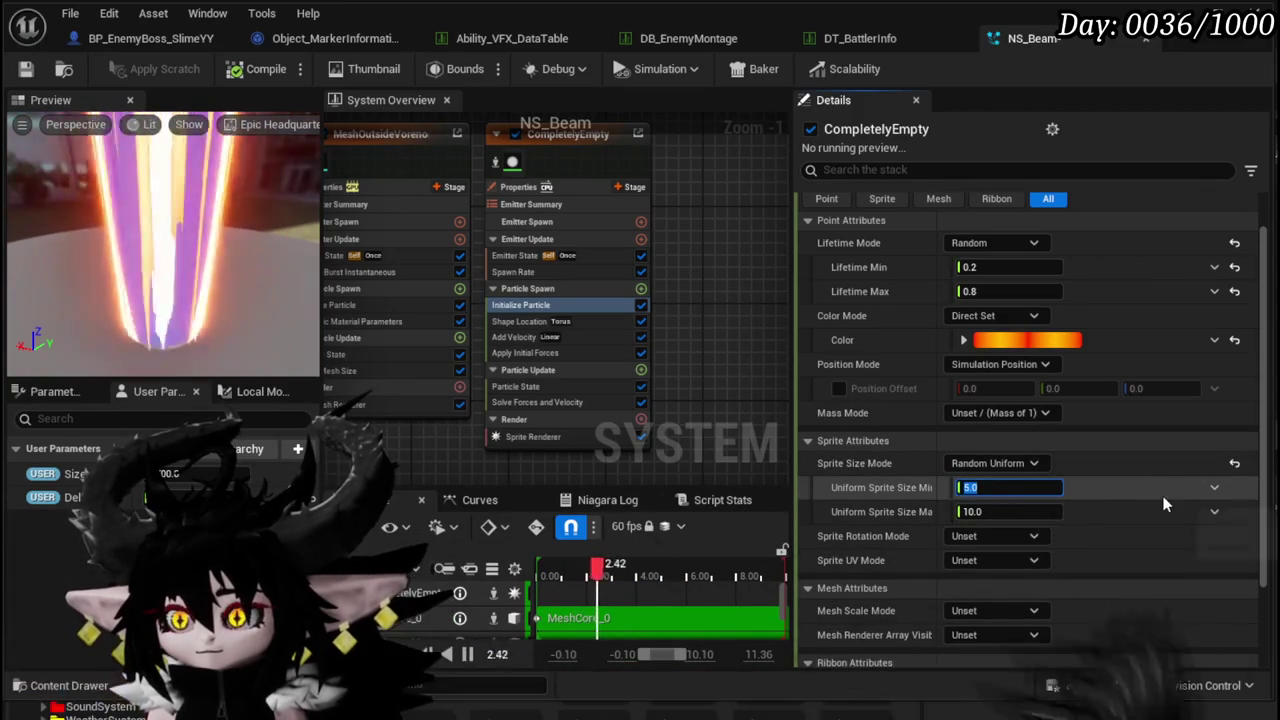
{"action": "type", "text": "0"}
{"action": "left_click", "coordinate": [1028, 512]}
{"action": "type", "text": "1"}
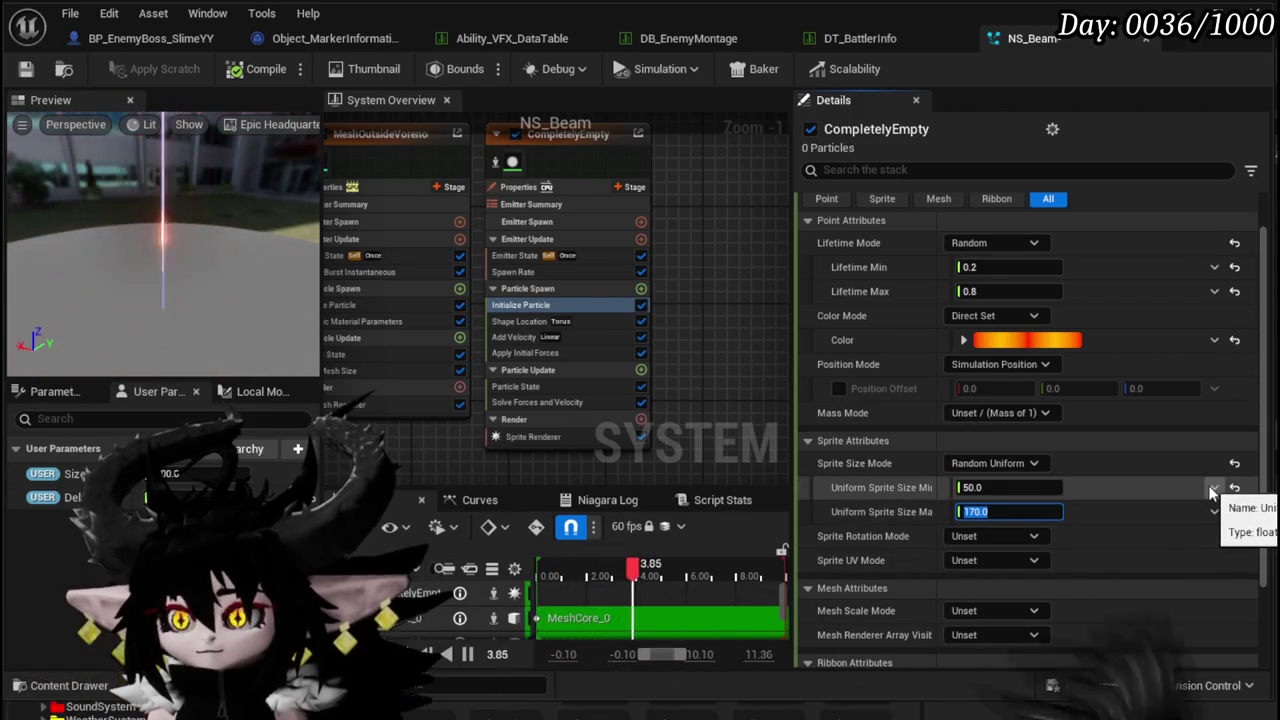
- Bind the maximum uniform sprite size to User Size and inspect its value options
{"action": "left_click_drag", "start_coordinate": [47, 478], "coordinate": [1012, 511]}
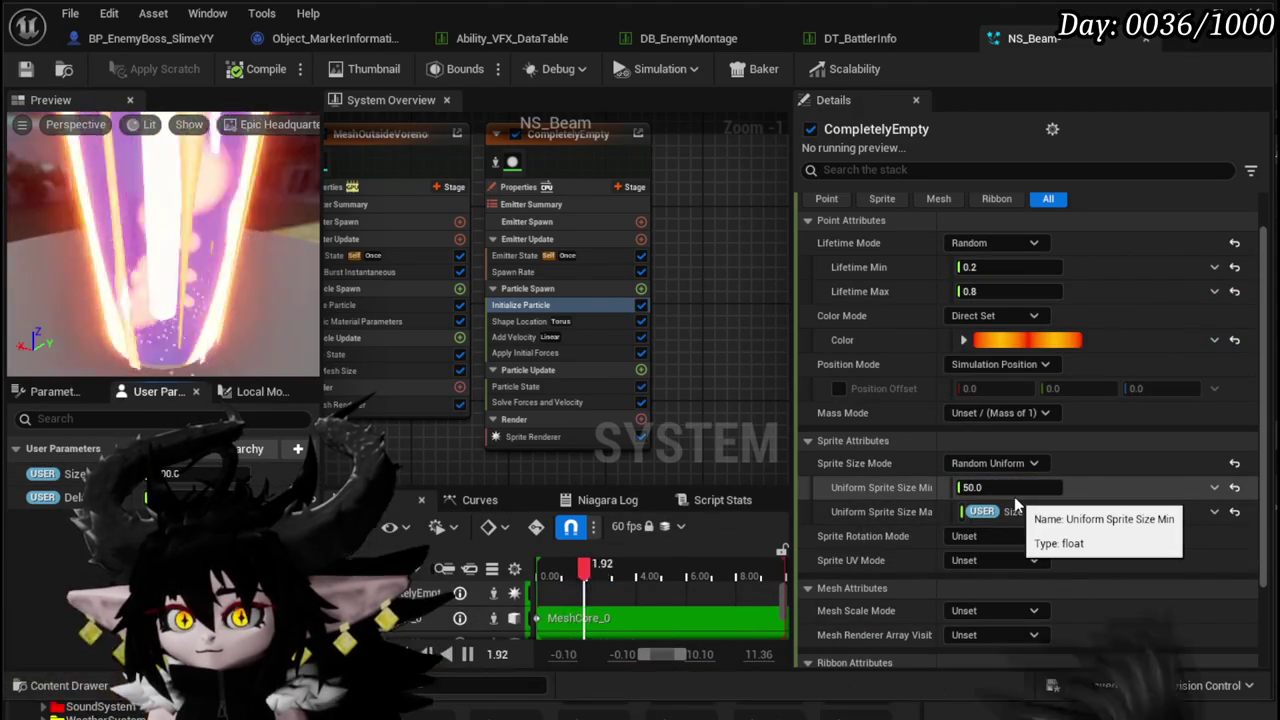
{"action": "left_click", "coordinate": [1214, 511]}
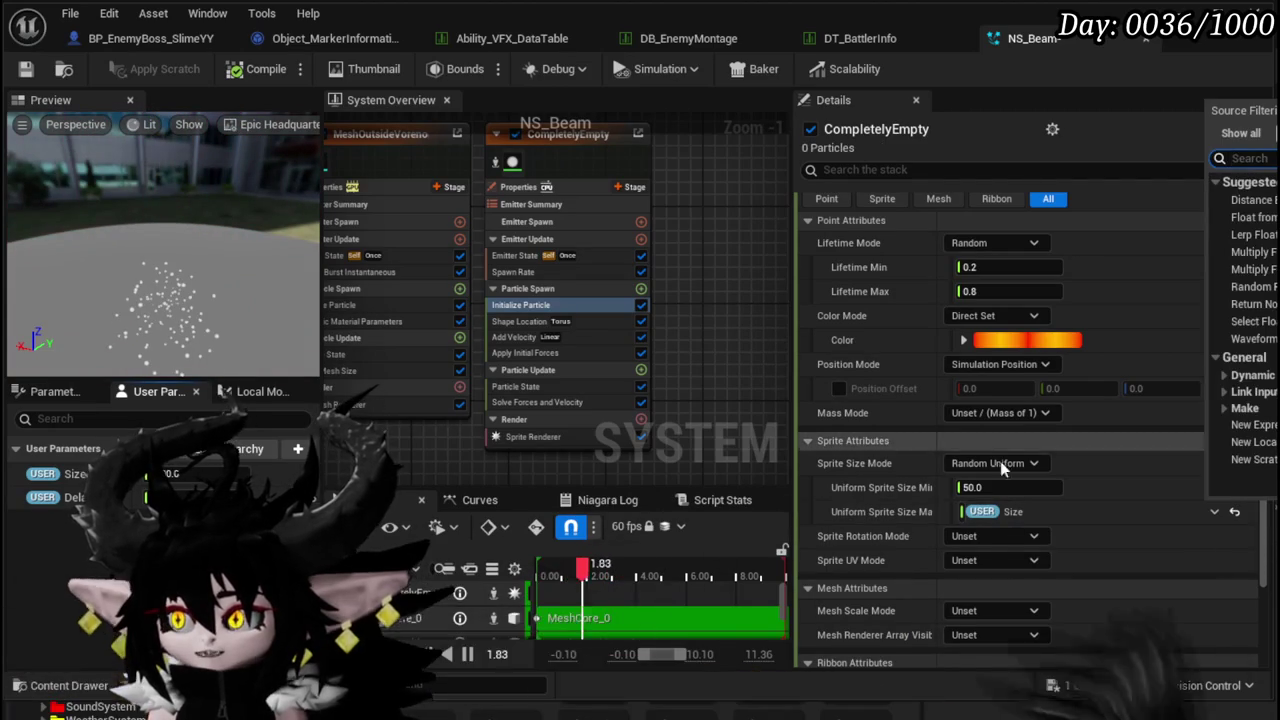
{"action": "left_click", "coordinate": [909, 503]}
{"action": "left_click", "coordinate": [720, 388]}
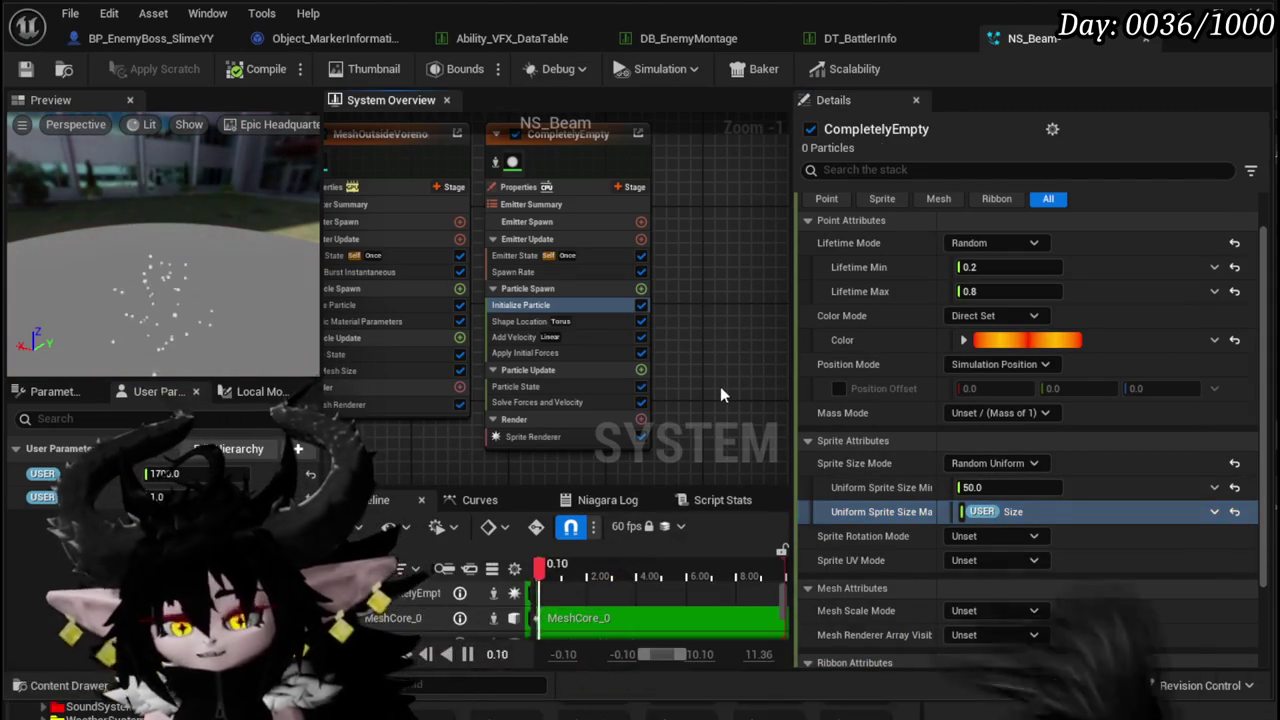
- Undo back to Random Non-Uniform with plain sizes Min (10, 150) and Max (20, 170)
{"action": "key", "text": "ctrl+z"}
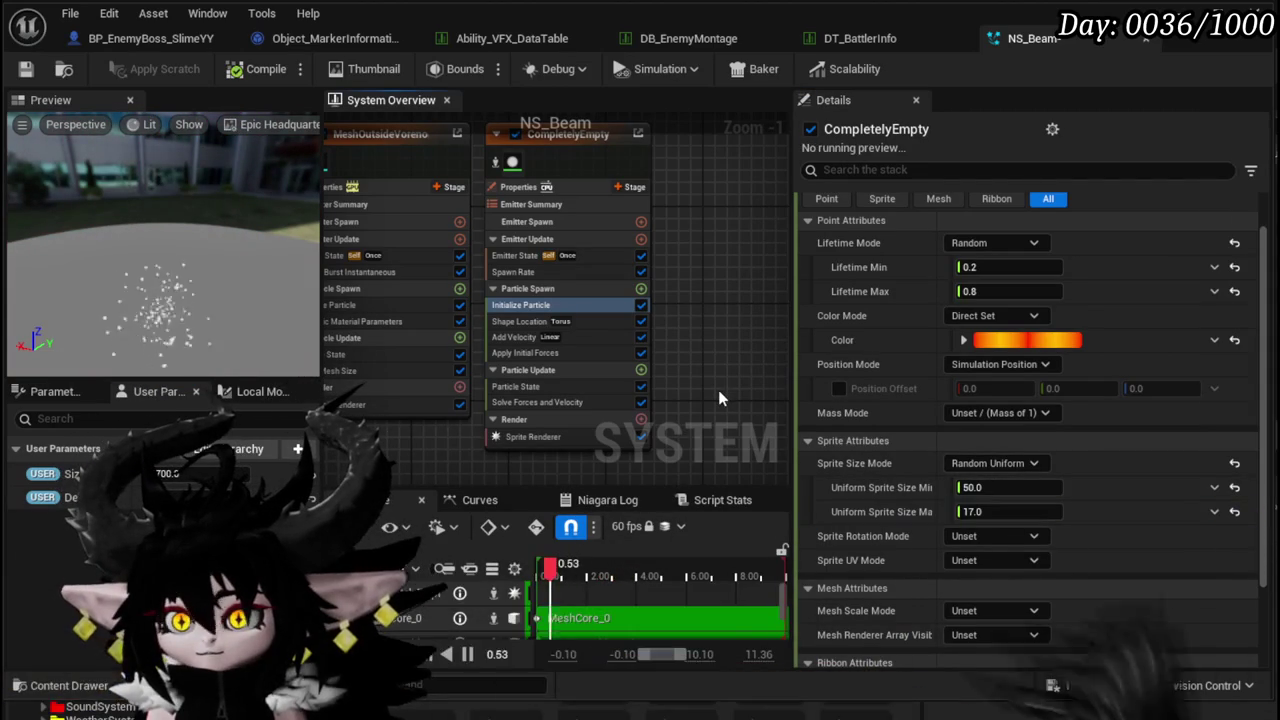
{"action": "key", "text": "ctrl+z"}
{"action": "key", "text": "ctrl+z"}
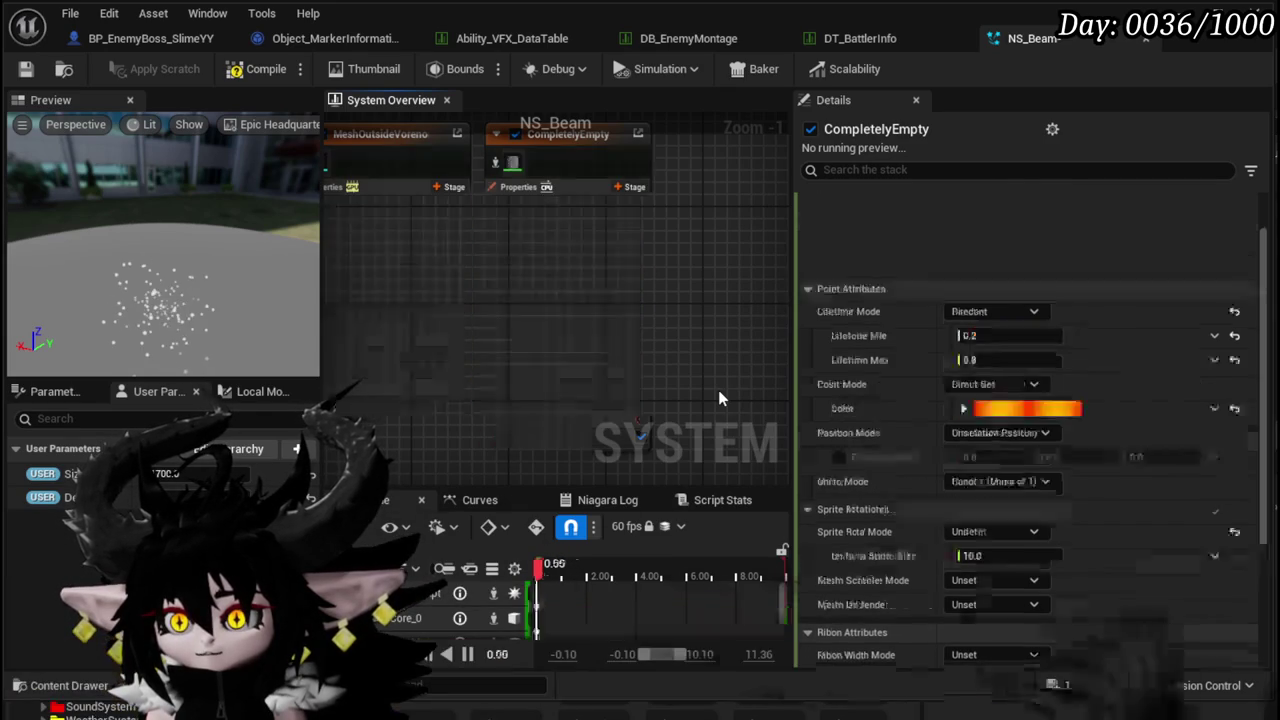
{"action": "key", "text": "ctrl+z"}
{"action": "key", "text": "ctrl+z"}
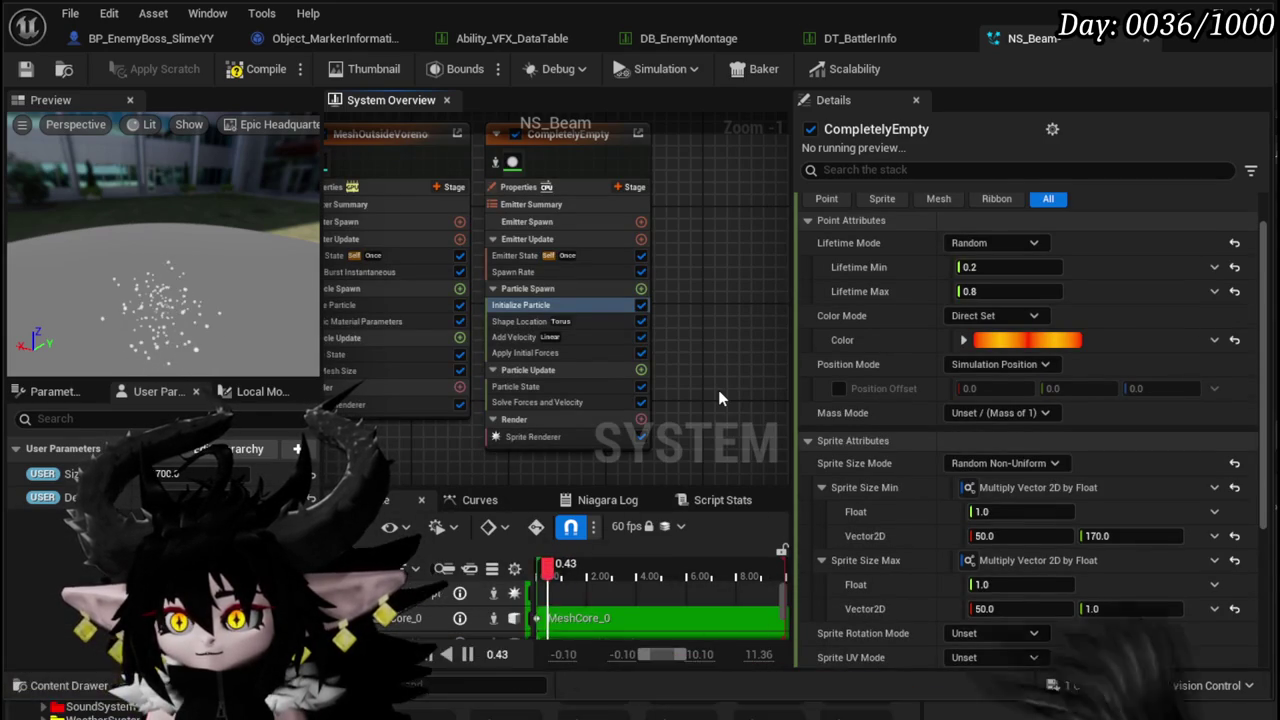
{"action": "key", "text": "ctrl+z"}
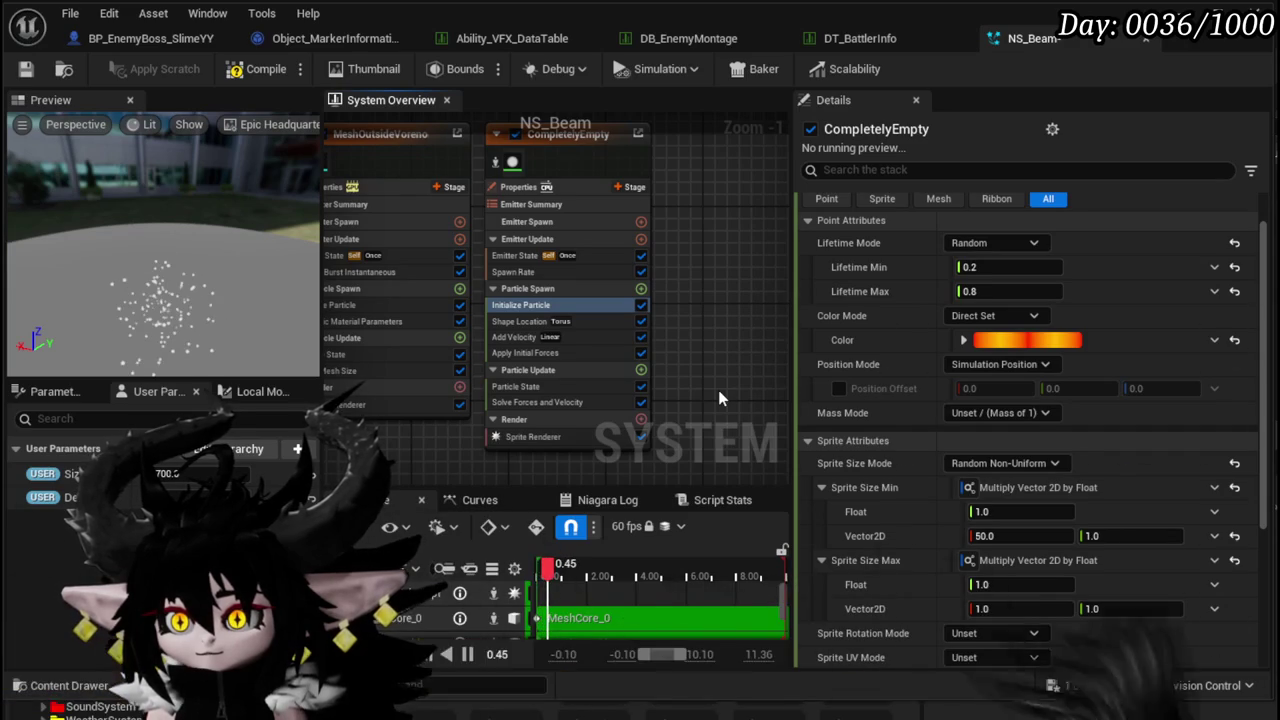
{"action": "key", "text": "ctrl+z"}
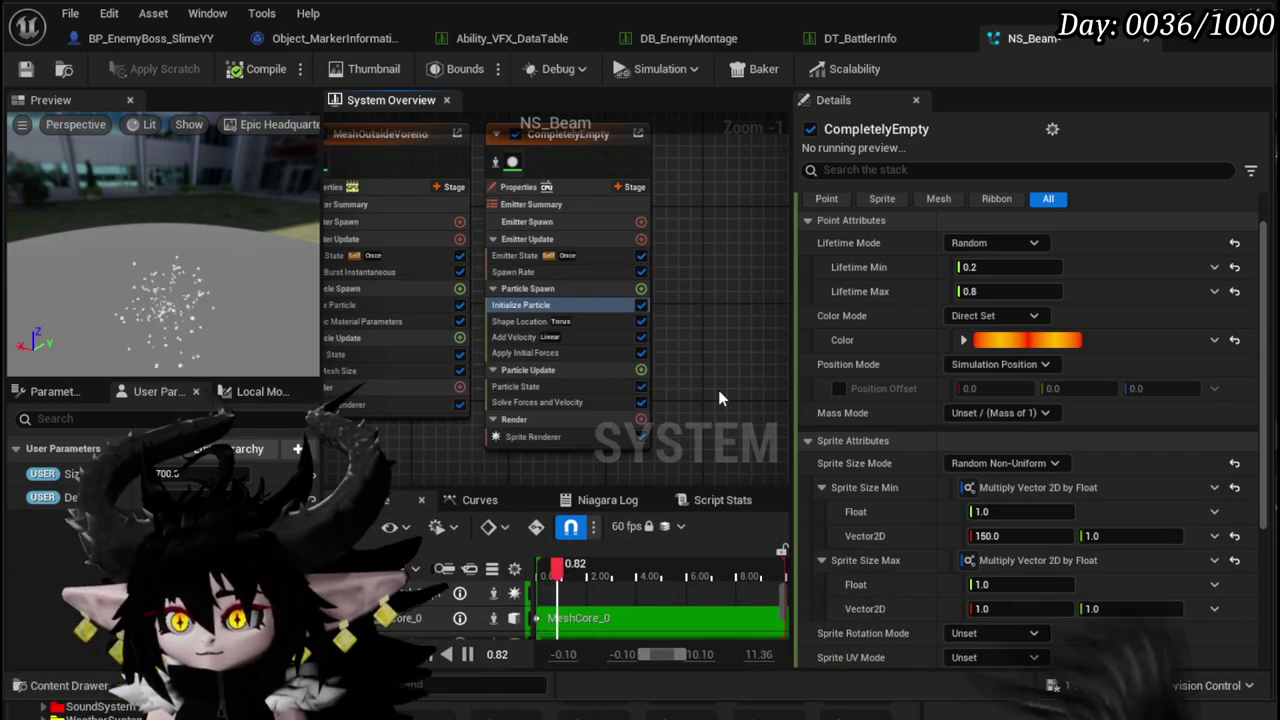
{"action": "key", "text": "ctrl+z"}
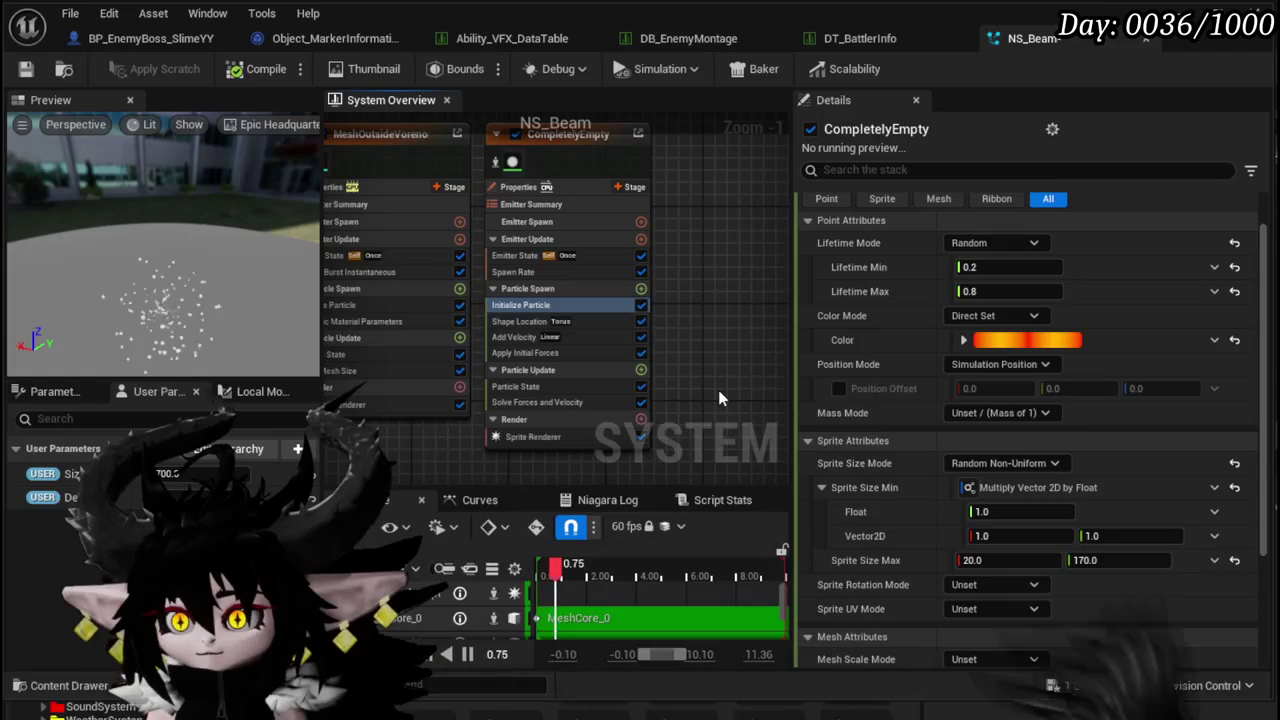
{"action": "key", "text": "ctrl+z"}
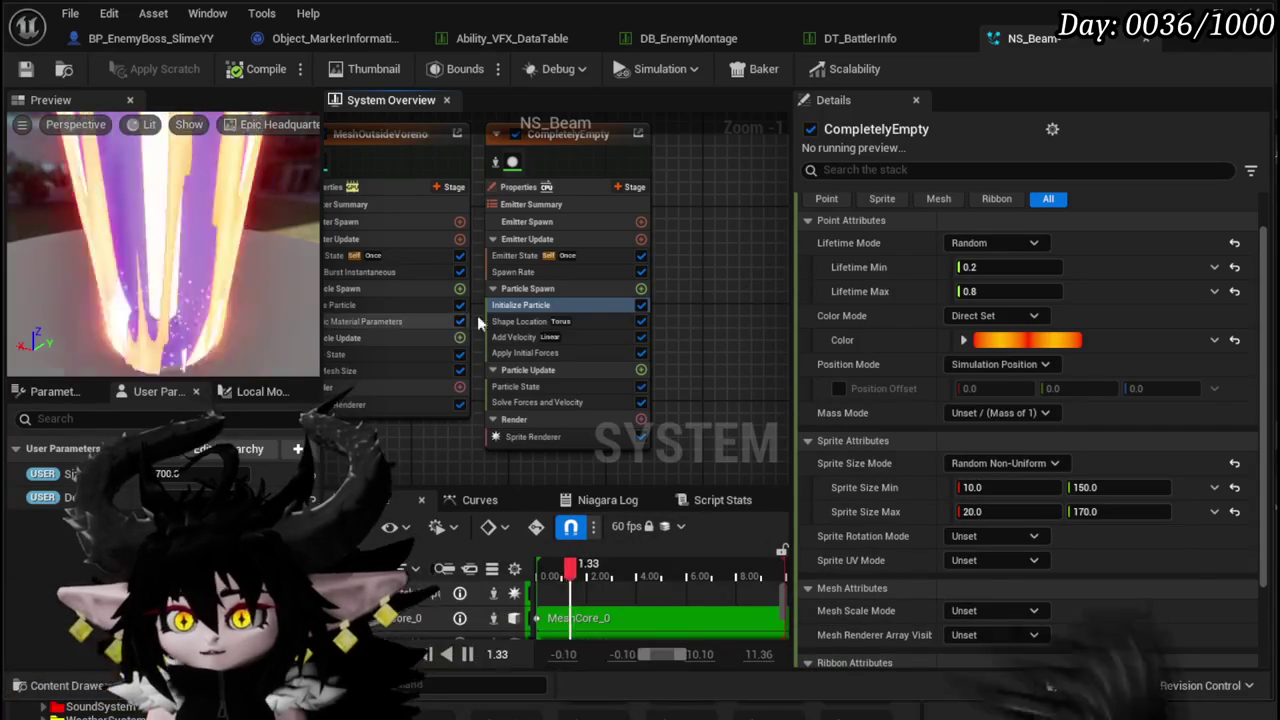
- Drive the torus Shape Location's Large Radius with User Size and save NS_Beam
{"action": "left_click", "coordinate": [522, 321]}
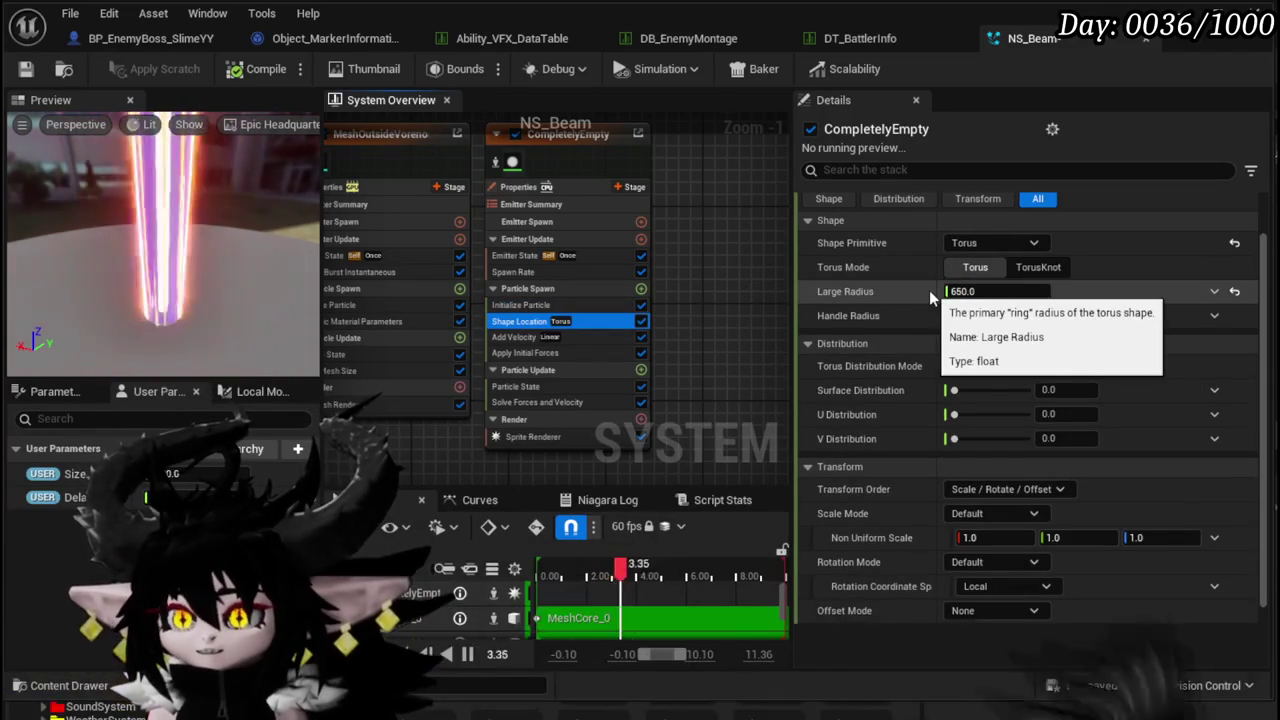
{"action": "left_click_drag", "start_coordinate": [42, 483], "coordinate": [1000, 292]}
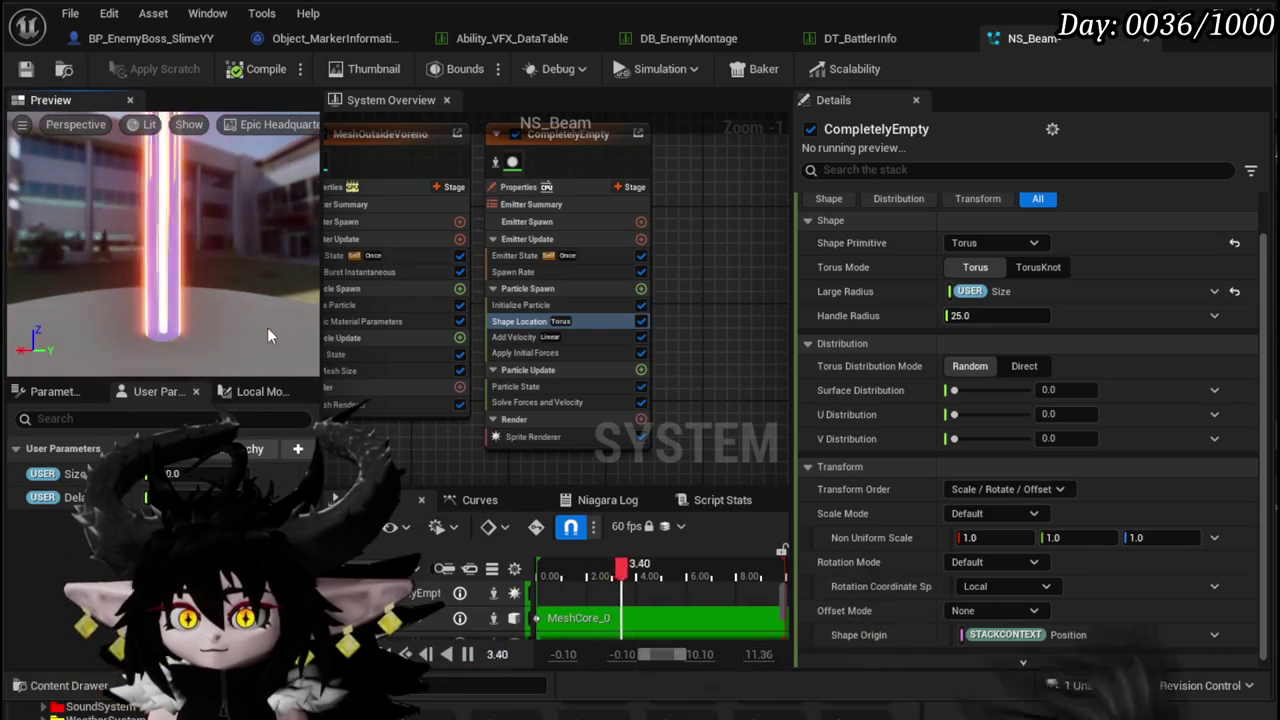
{"action": "scroll", "coordinate": [741, 358], "scroll_direction": "down", "scroll_amount": 4}
{"action": "scroll", "coordinate": [532, 409], "scroll_direction": "down", "scroll_amount": 1}
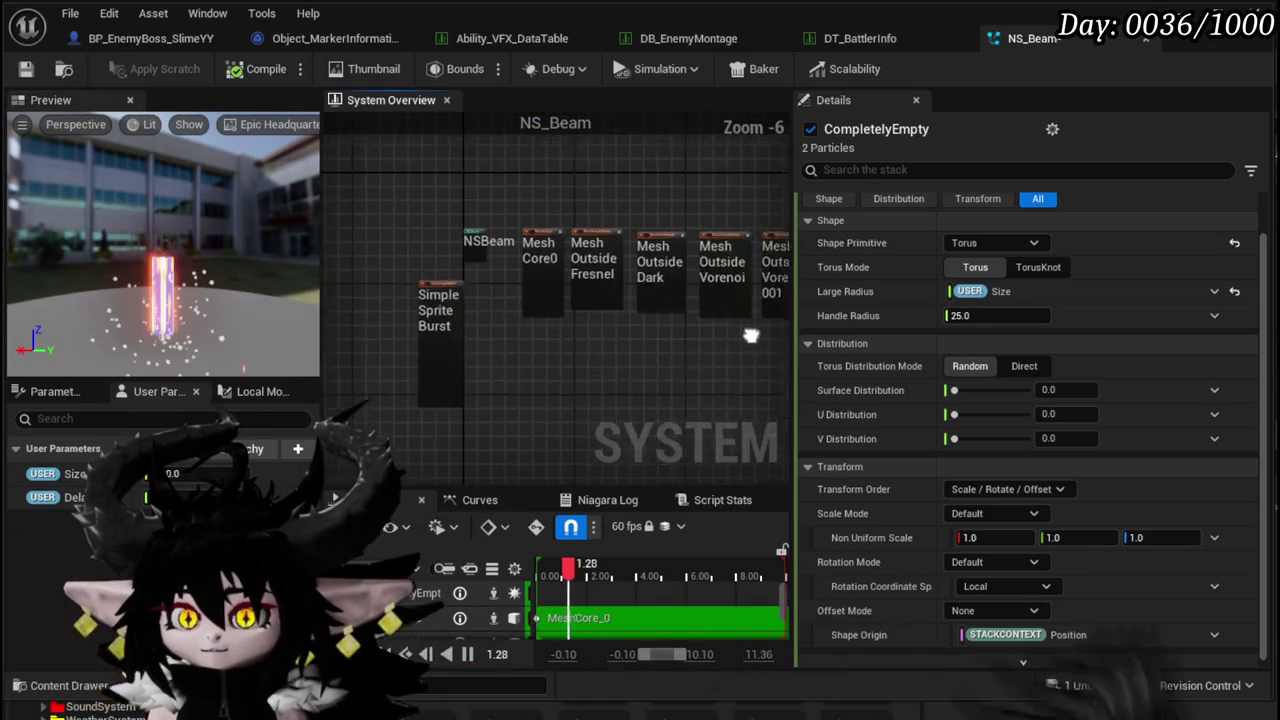
{"action": "left_click", "coordinate": [22, 71]}
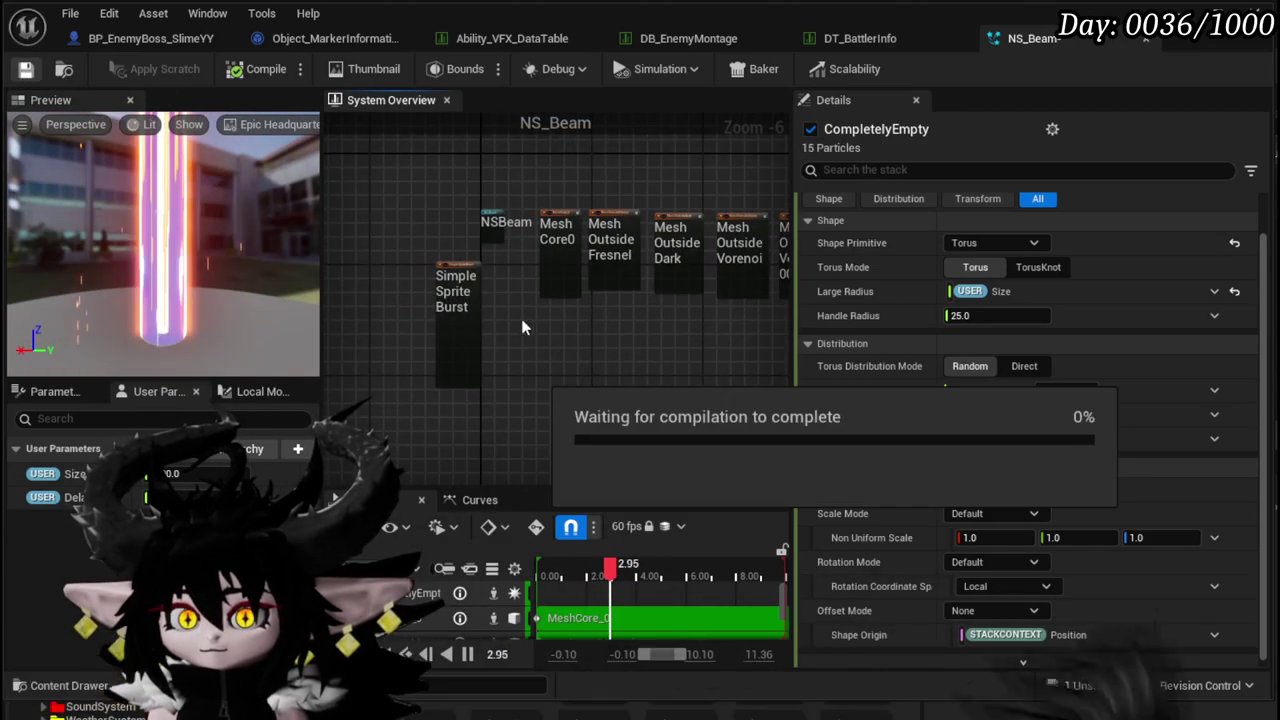
- Restart the preview, disable SimpleSpriteBurst's instantaneous burst and show its 500 Spawn Rate
{"action": "scroll", "coordinate": [480, 300], "scroll_direction": "up", "scroll_amount": 5}
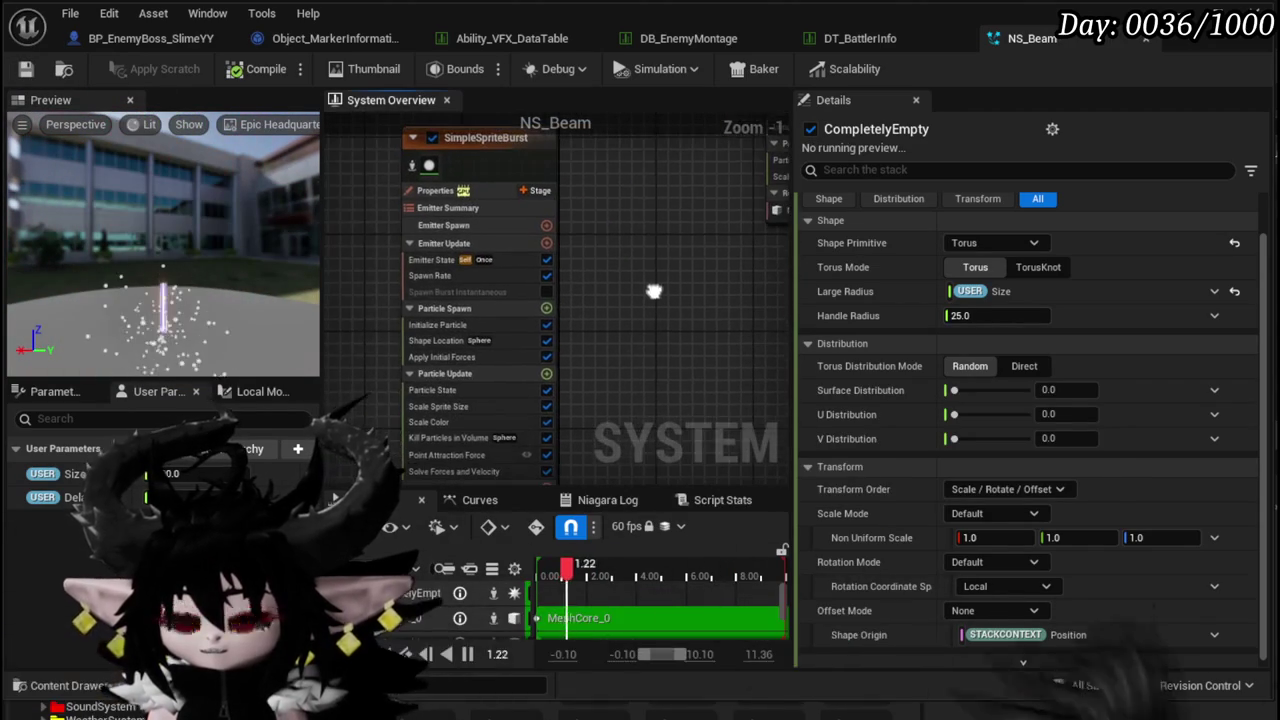
{"action": "key", "text": "Return"}
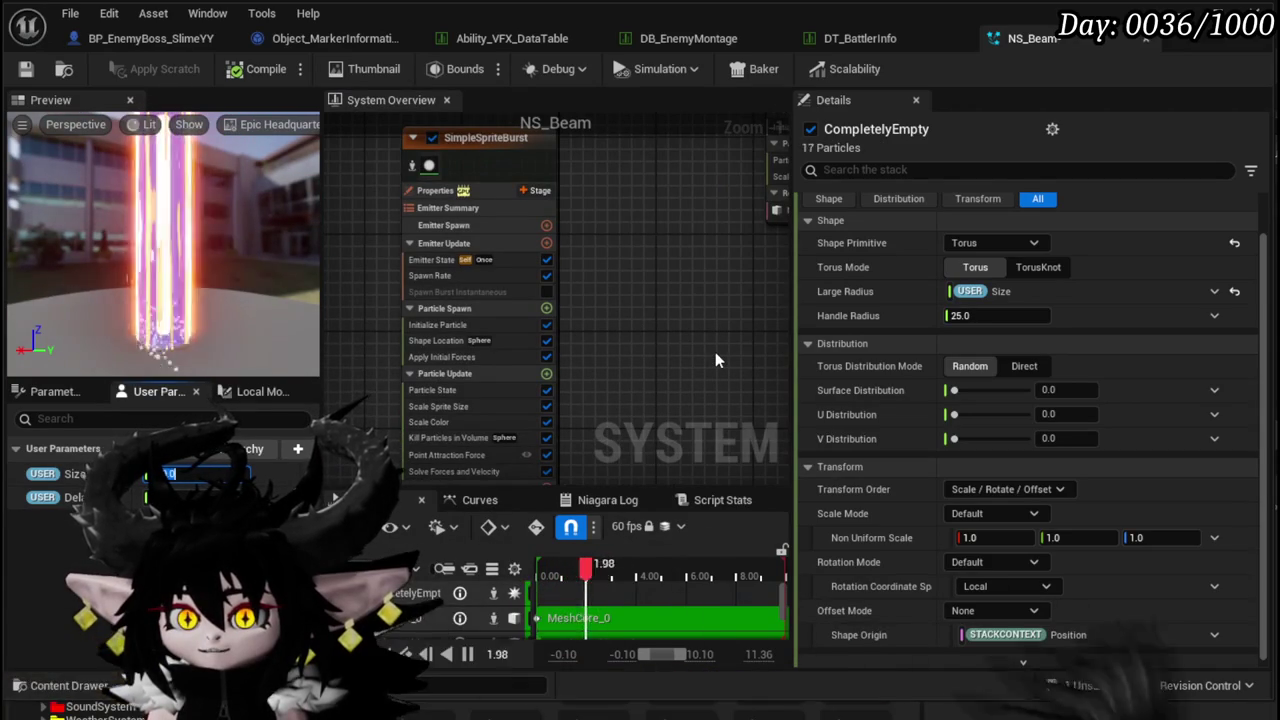
{"action": "left_click", "coordinate": [426, 279]}
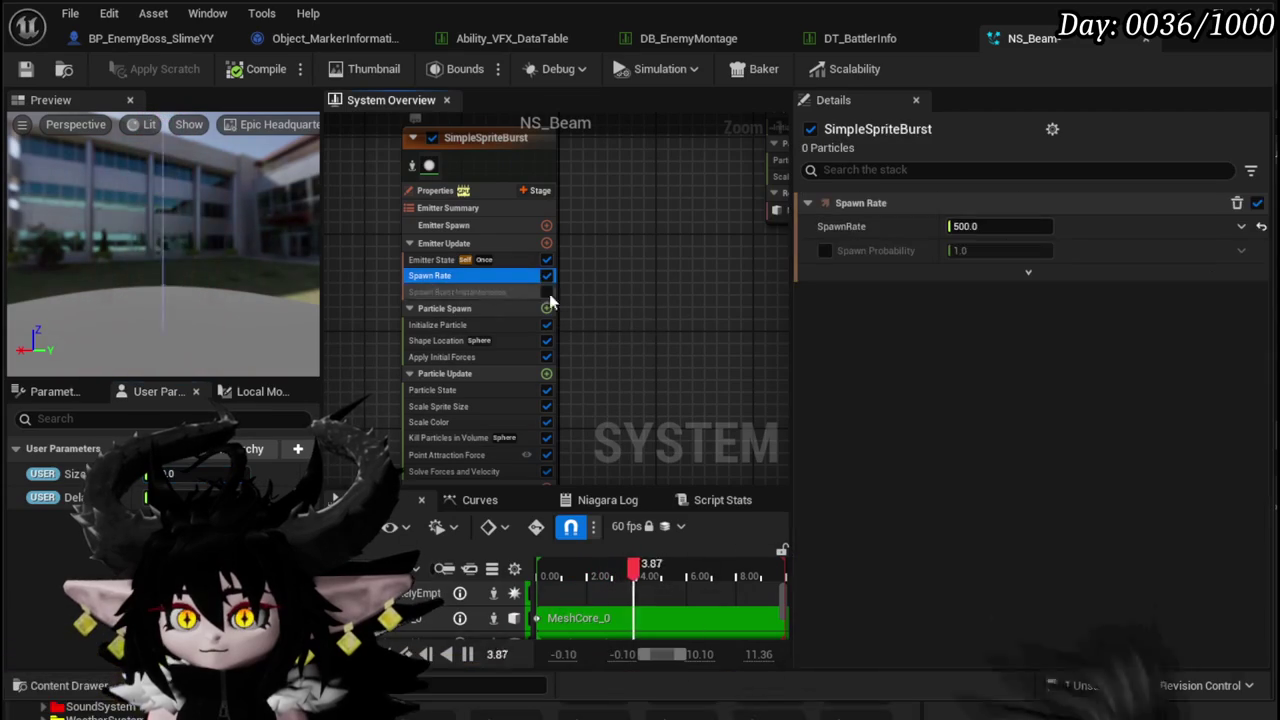
{"action": "left_click", "coordinate": [547, 292]}
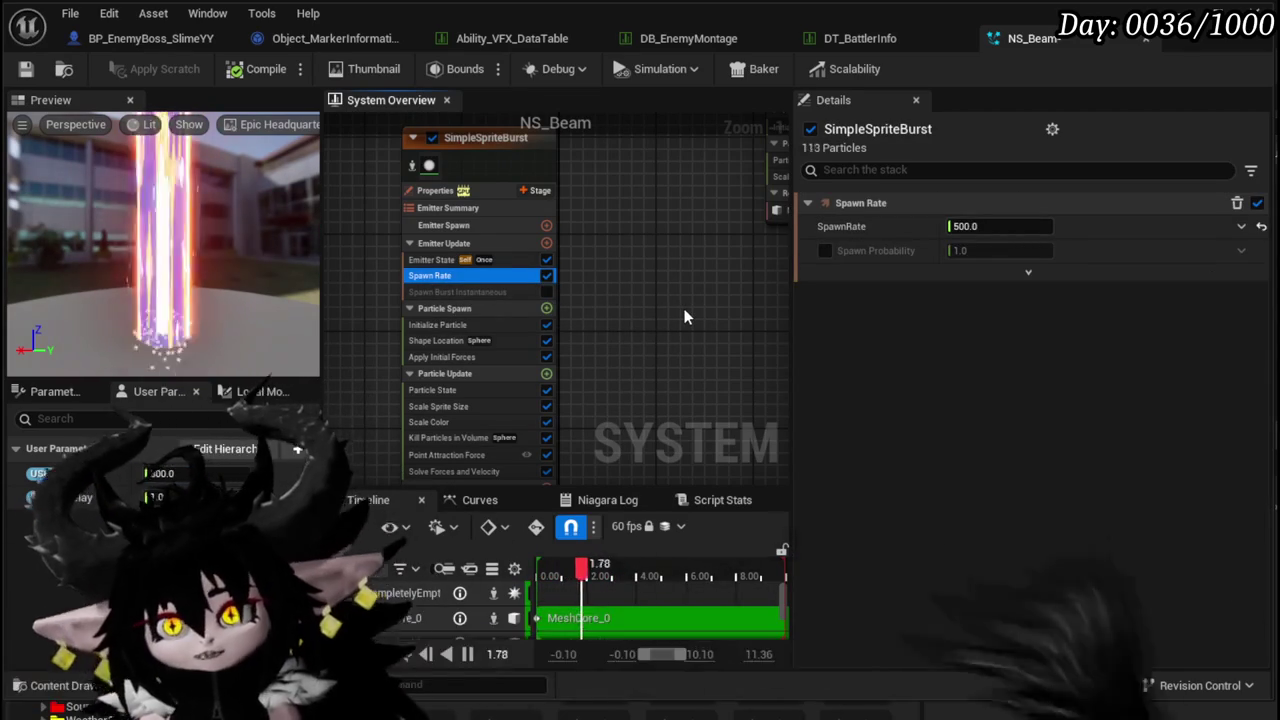
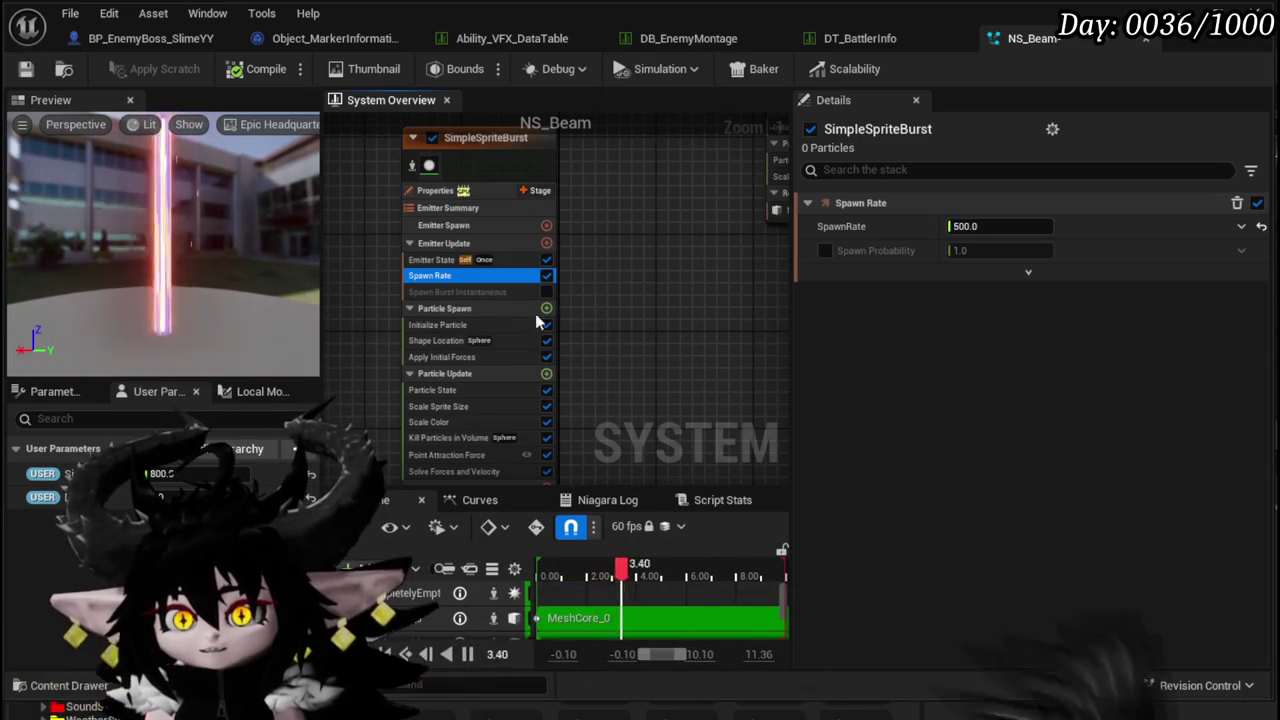
- Shorten the SimpleSpriteBurst emitter's Loop Duration to 1.0
{"action": "left_click", "coordinate": [448, 259]}
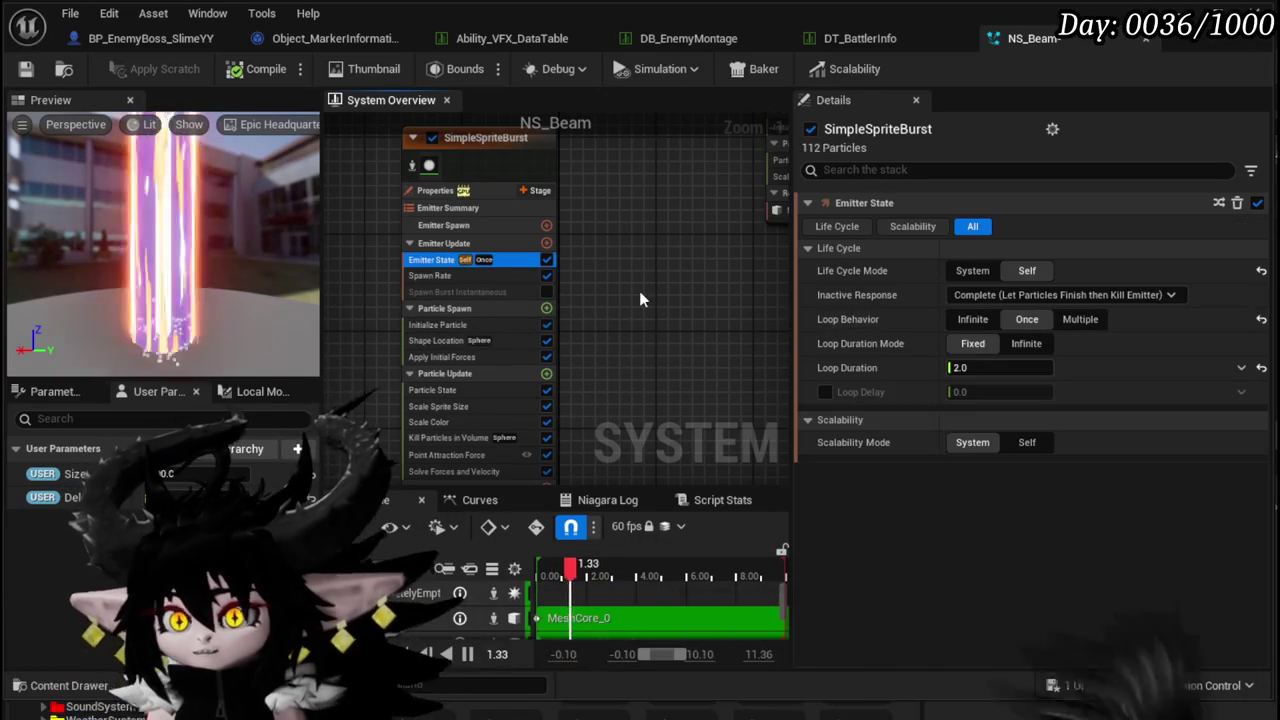
{"action": "left_click_drag", "start_coordinate": [962, 367], "coordinate": [825, 358]}
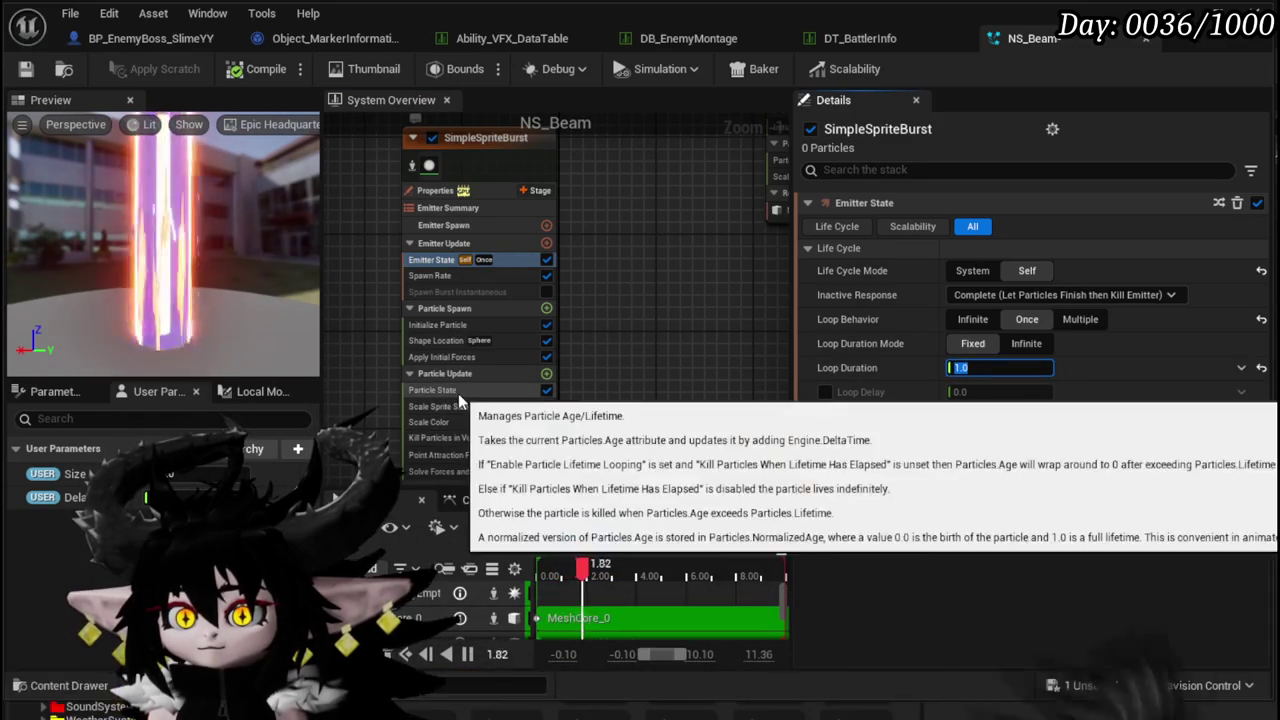
{"action": "left_click", "coordinate": [456, 357]}
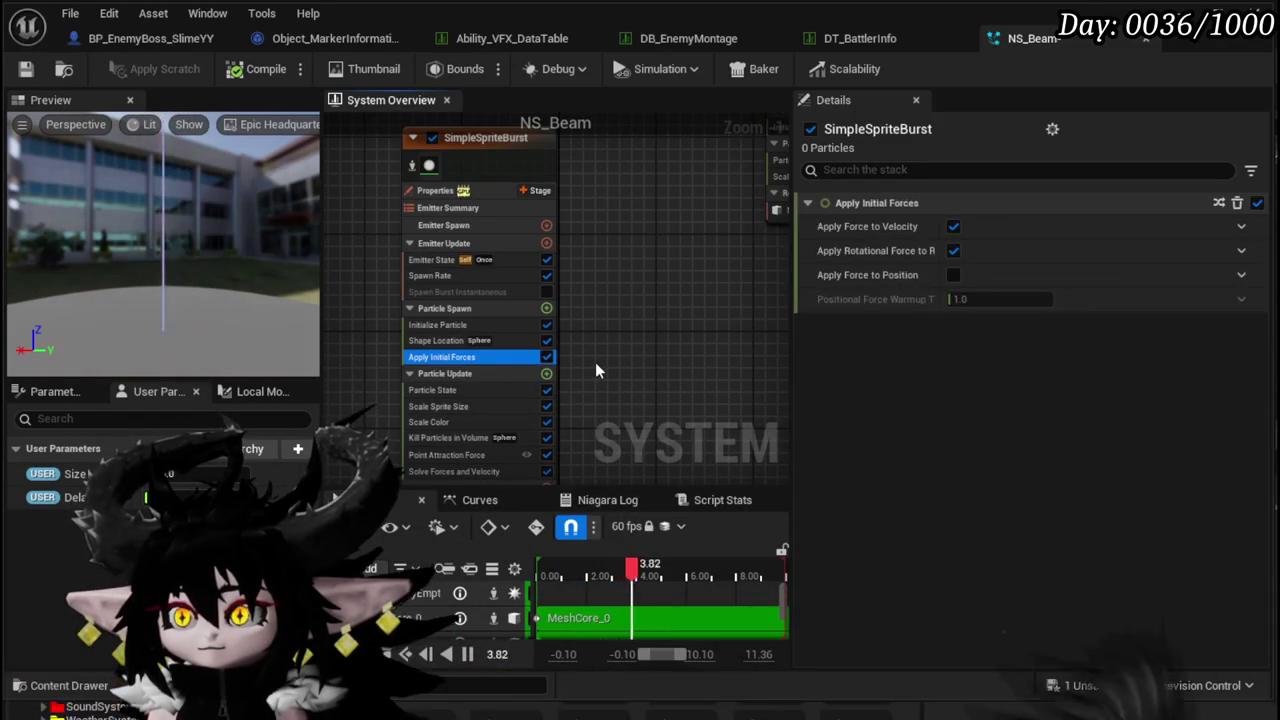
- Toggle the Spawn Rate module and set the burst's spawn time to 0.5
{"action": "left_click", "coordinate": [446, 276]}
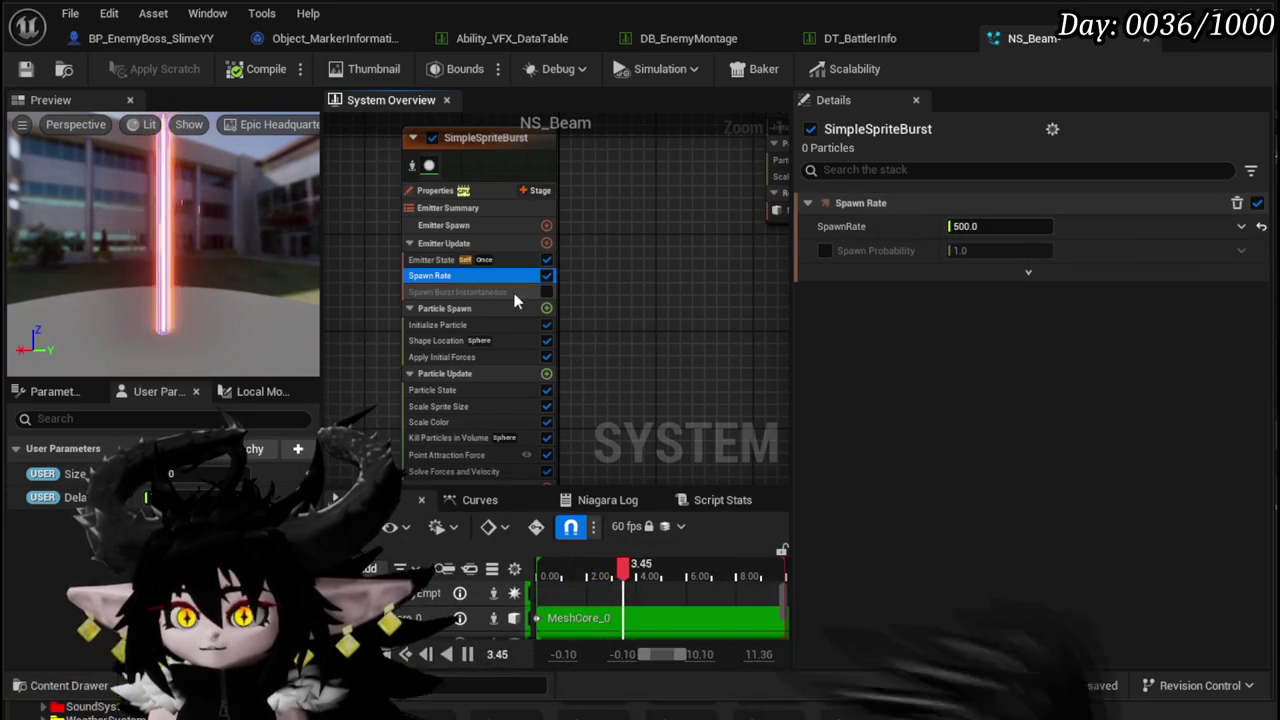
{"action": "left_click", "coordinate": [547, 276]}
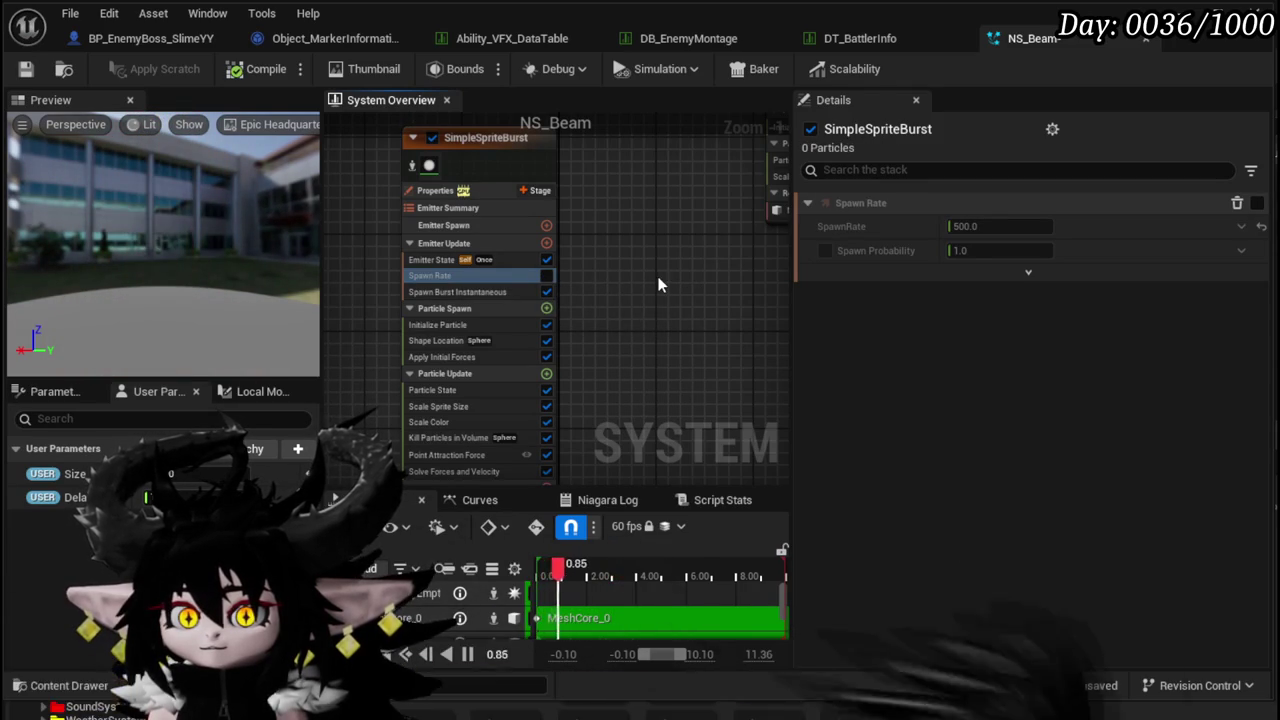
{"action": "left_click", "coordinate": [496, 291]}
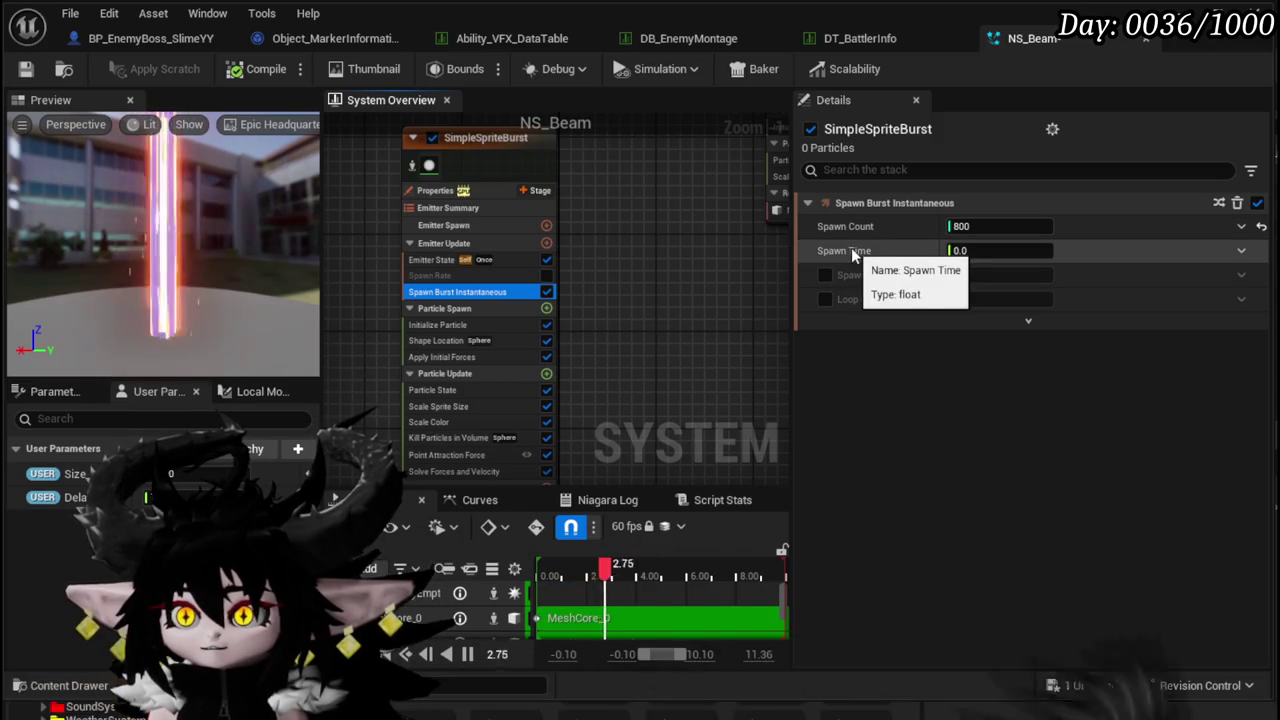
{"action": "left_click", "coordinate": [982, 251]}
{"action": "type", "text": "0.5"}
{"action": "key", "text": "Return"}
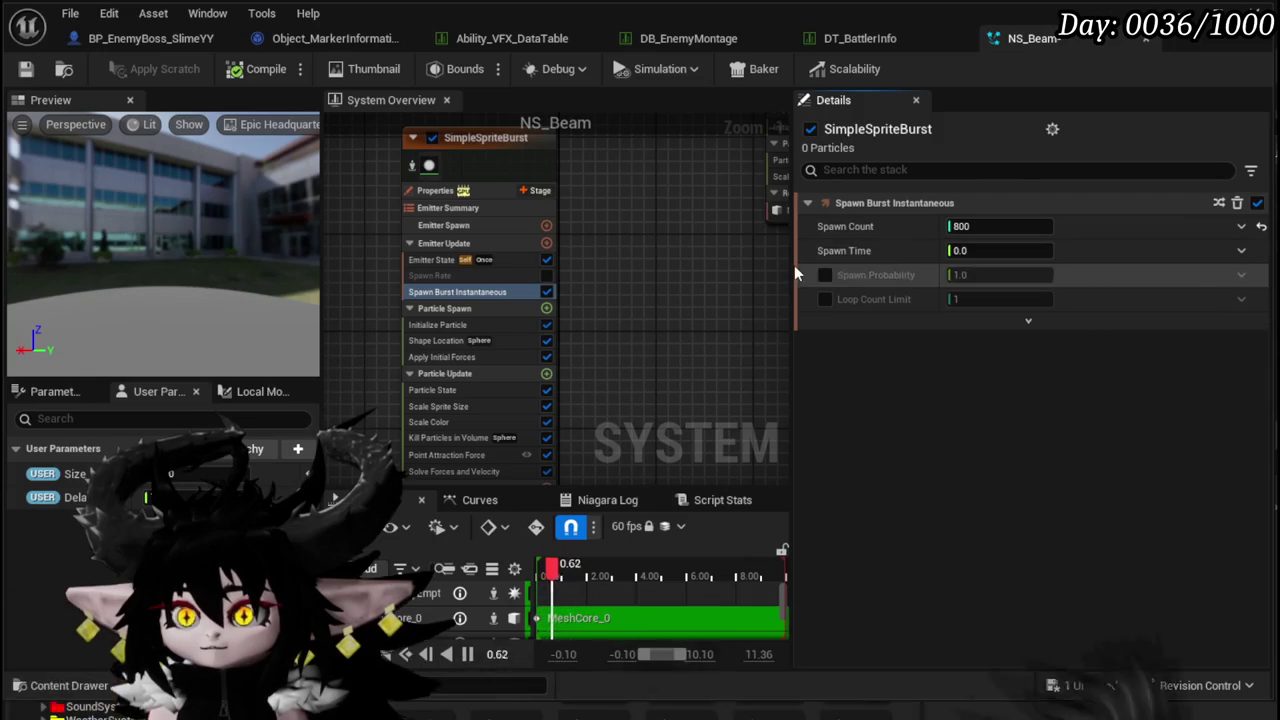
- Toggle Spawn Burst Instantaneous off and on, leaving it disabled
{"action": "left_click", "coordinate": [547, 291]}
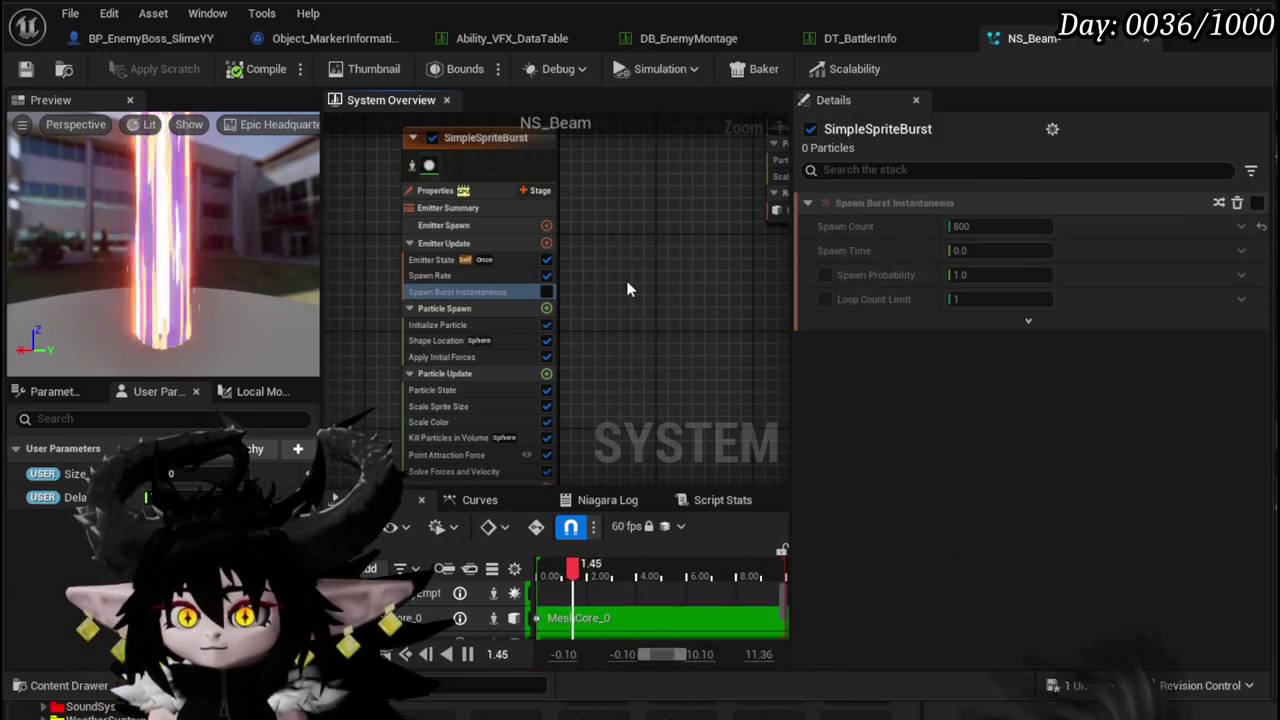
{"action": "left_click", "coordinate": [547, 291]}
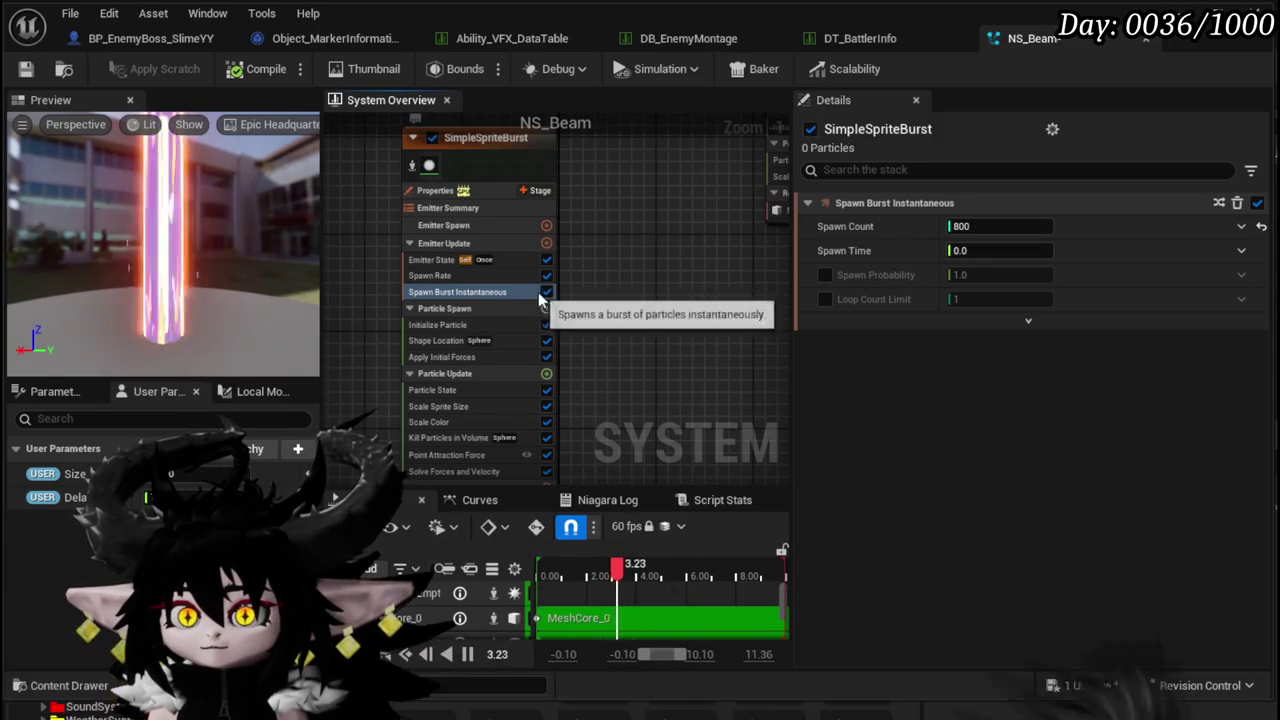
{"action": "left_click", "coordinate": [546, 292]}
{"action": "scroll", "coordinate": [640, 280], "scroll_direction": "up", "scroll_amount": 1}
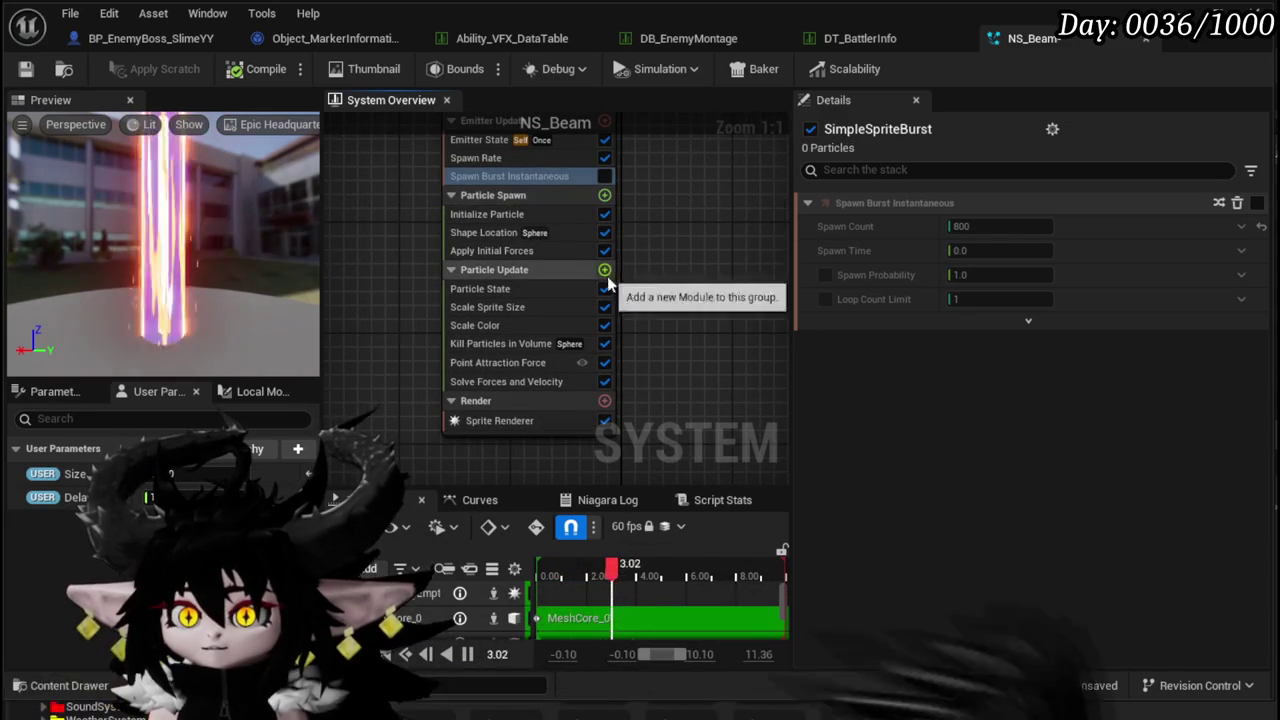
- Add a Vortex Force module with amount 2000 to Particle Update, then disable it
{"action": "left_click", "coordinate": [604, 270]}
{"action": "type", "text": "Vor"}
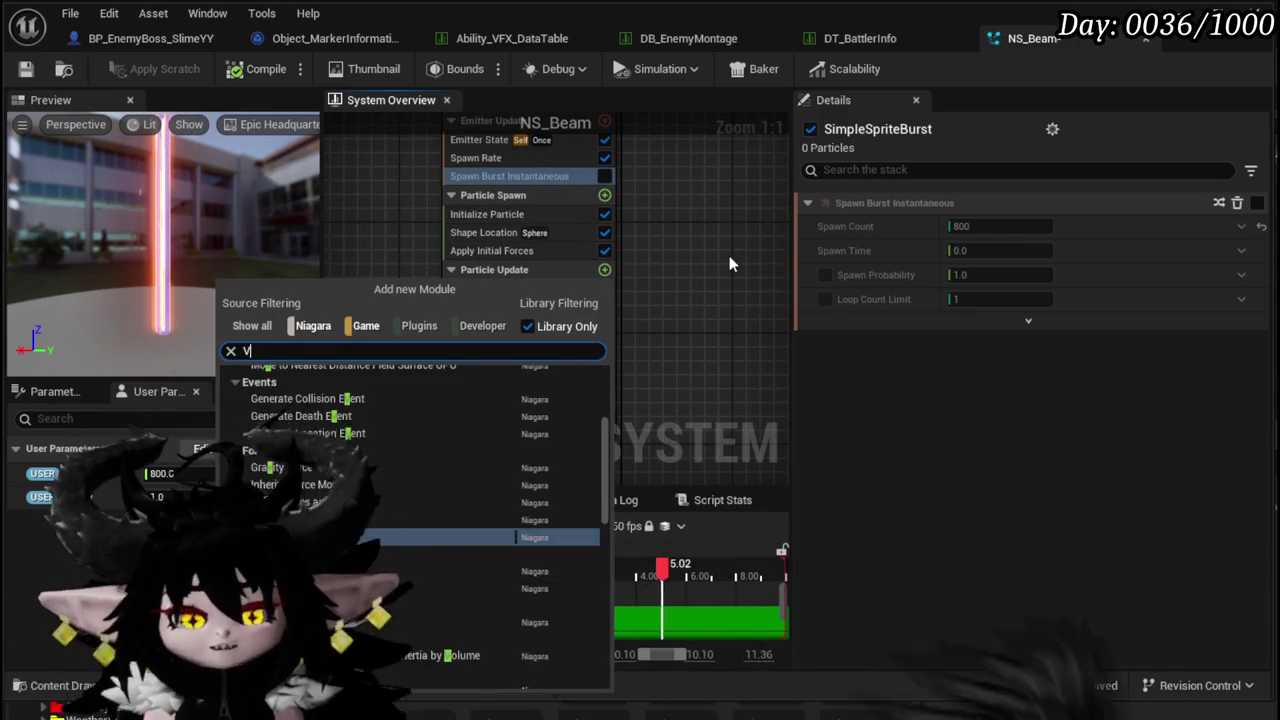
{"action": "left_click", "coordinate": [306, 389]}
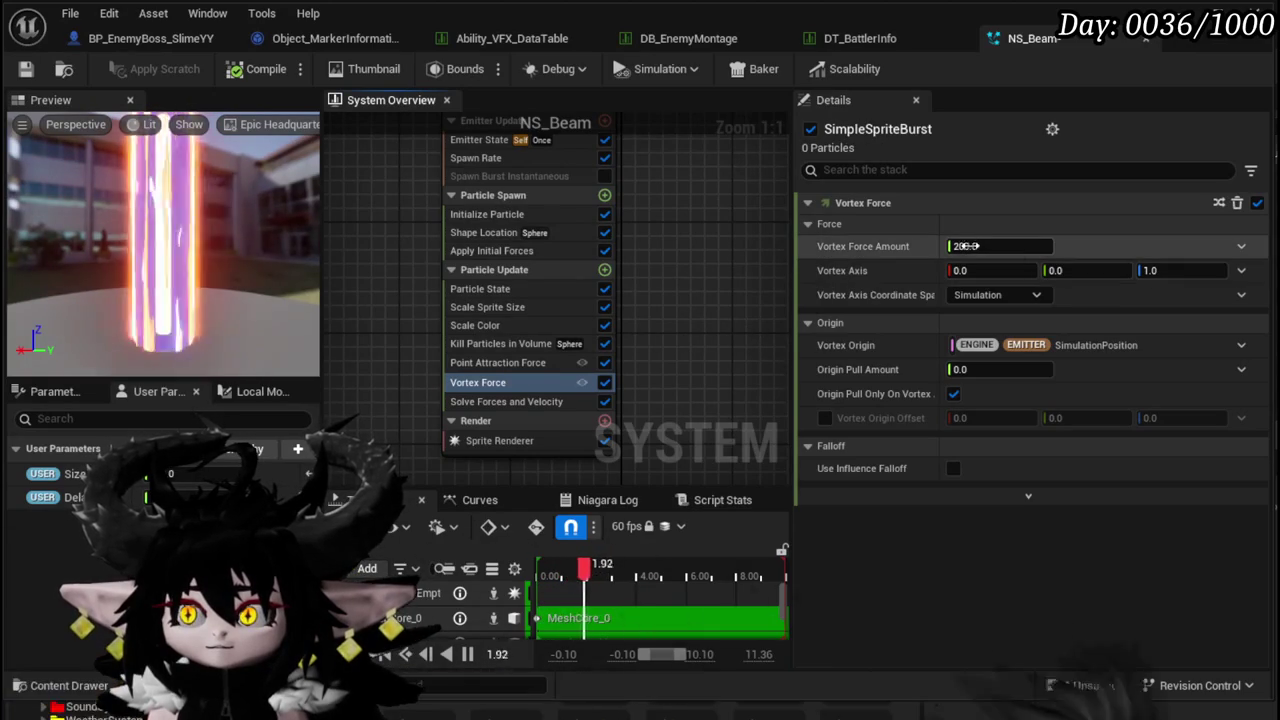
{"action": "left_click", "coordinate": [959, 249]}
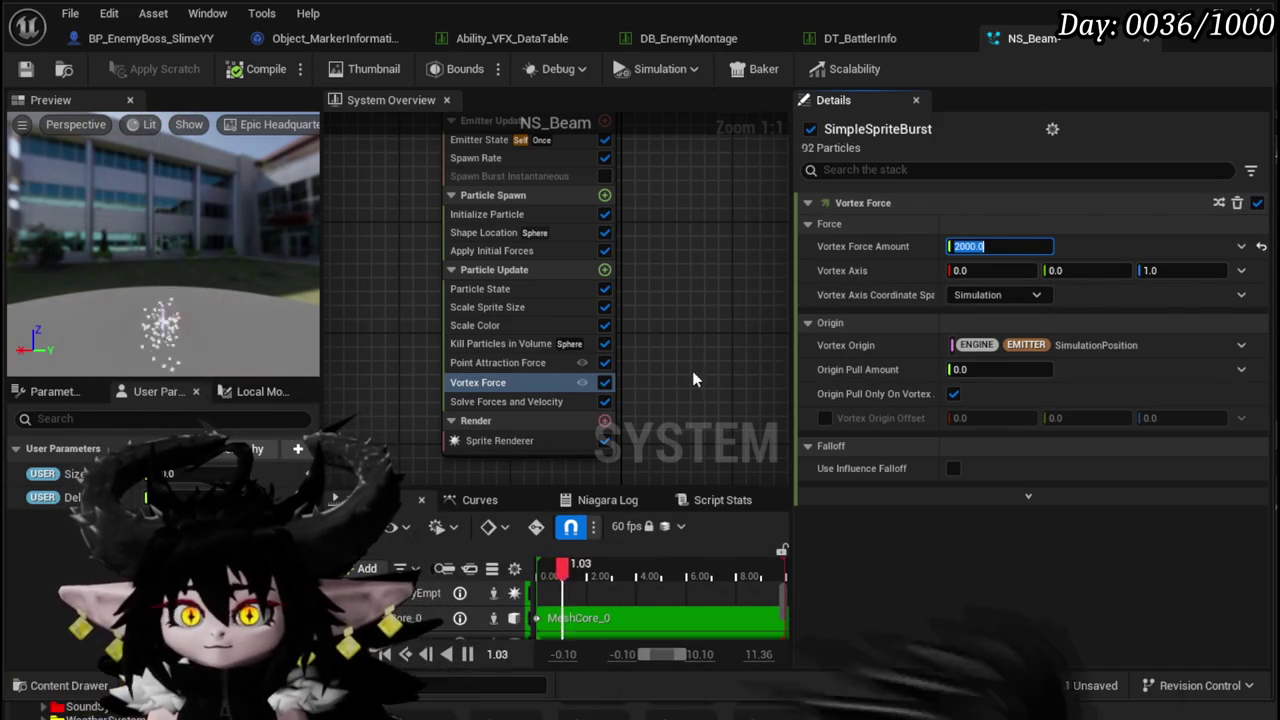
{"action": "left_click", "coordinate": [605, 382]}
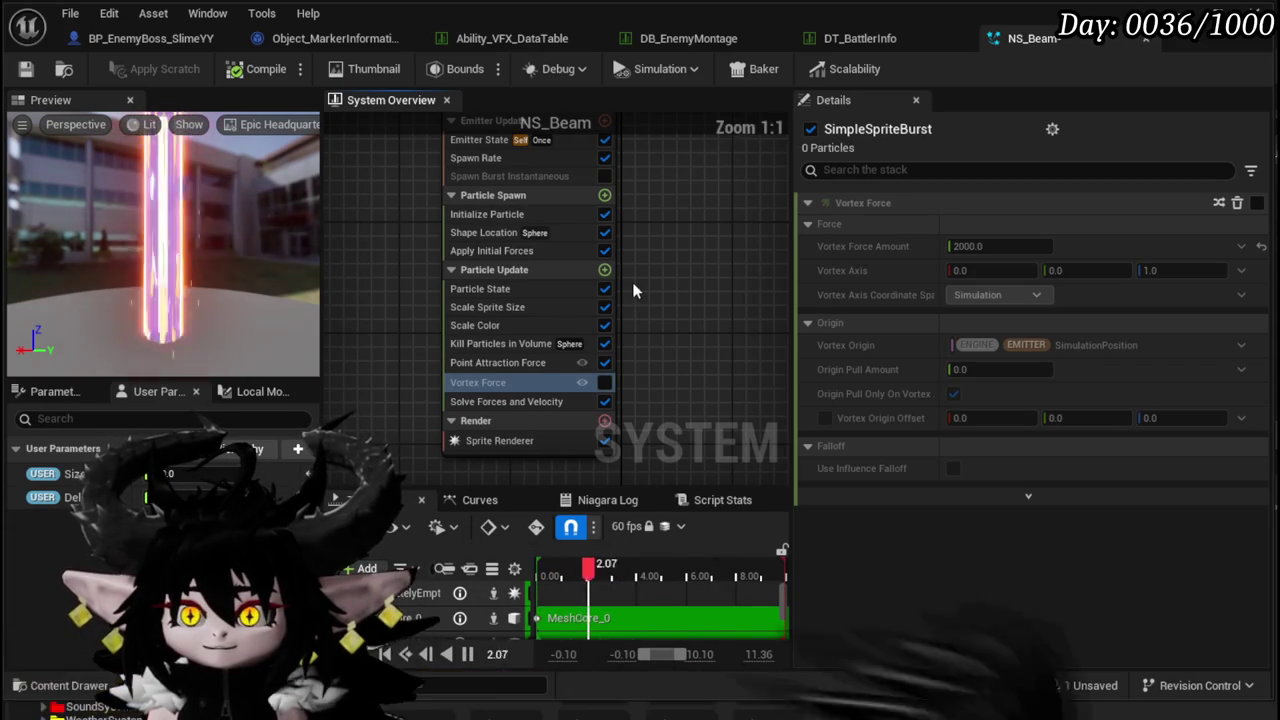
{"action": "scroll", "coordinate": [600, 275], "scroll_direction": "up", "scroll_amount": 3}
{"action": "left_click", "coordinate": [456, 228]}
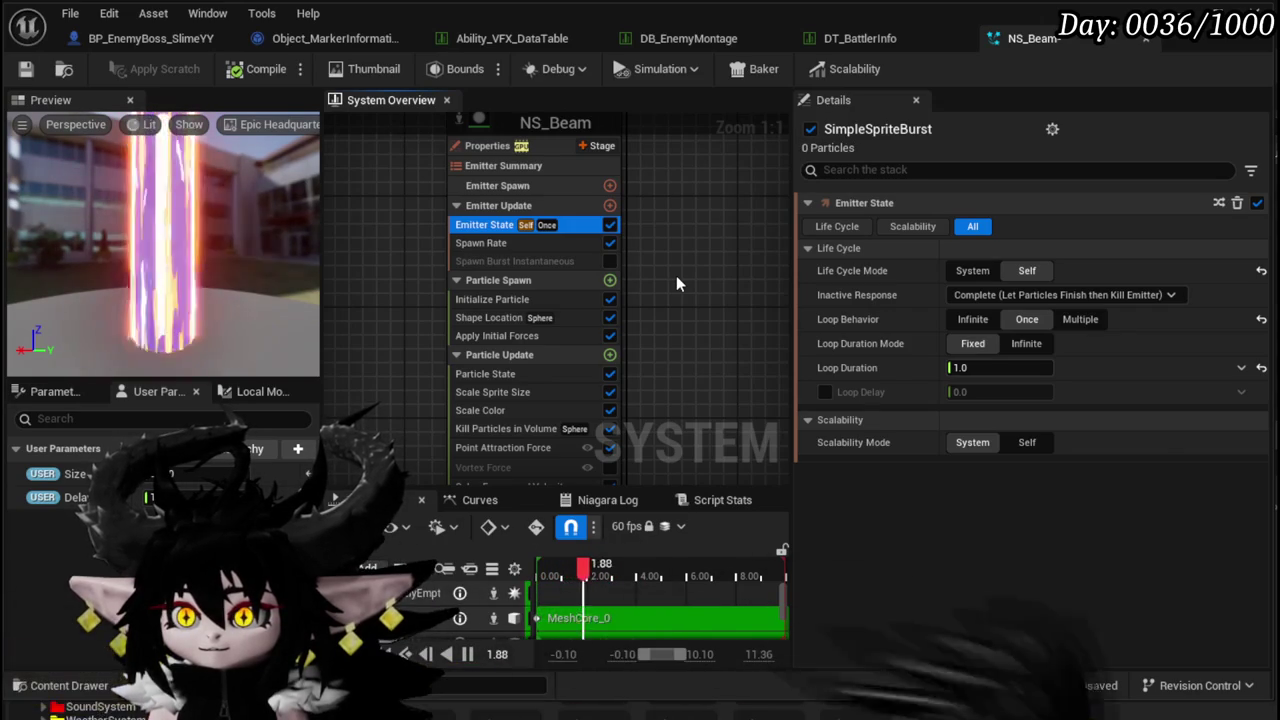
- Set Loop Duration to 1.3 and move the SimpleSpriteBurst node left in the System Overview
{"action": "left_click", "coordinate": [963, 367]}
{"action": "type", "text": "1.3"}
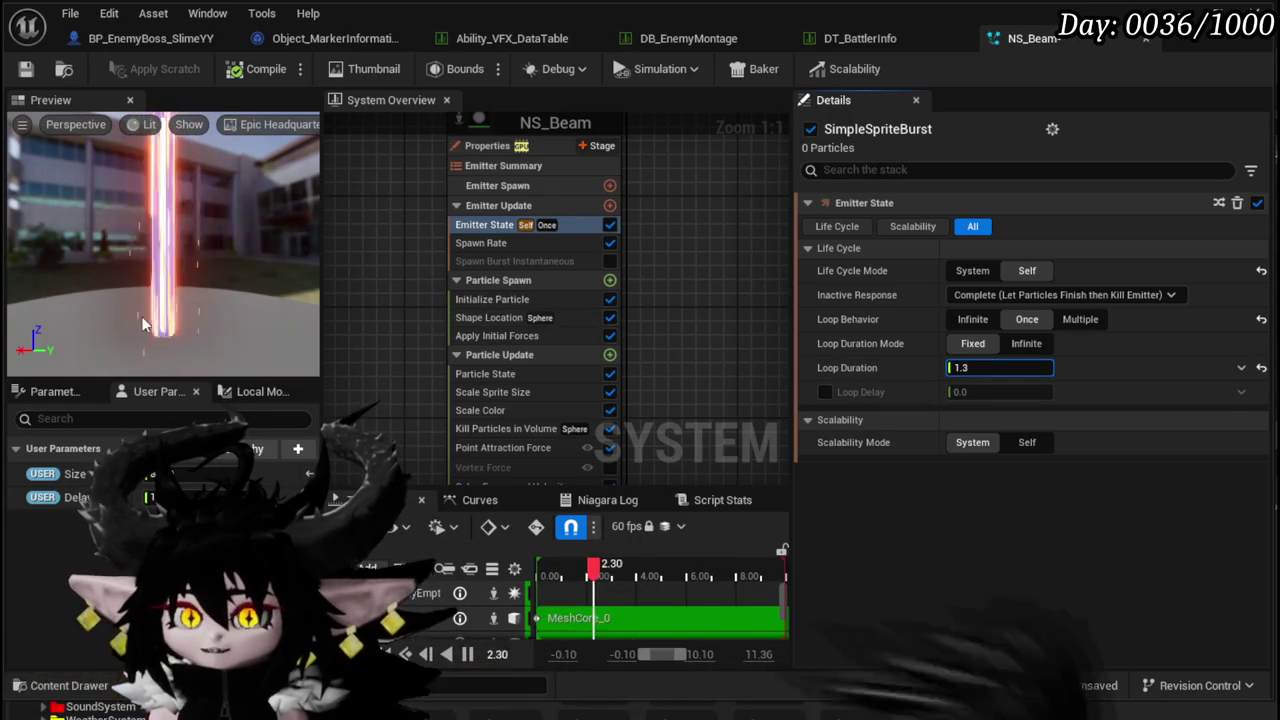
{"action": "mouse_move", "coordinate": [607, 286]}
{"action": "left_mouse_down"}
{"action": "mouse_move", "coordinate": [525, 357]}
{"action": "mouse_move", "coordinate": [560, 270]}
{"action": "left_mouse_up"}
{"action": "scroll", "coordinate": [560, 270], "scroll_direction": "down", "scroll_amount": 2}
{"action": "left_click", "coordinate": [427, 202]}
{"action": "left_click_drag", "start_coordinate": [427, 202], "coordinate": [307, 202]}
{"action": "mouse_move", "coordinate": [451, 166]}
{"action": "left_mouse_down"}
{"action": "mouse_move", "coordinate": [352, 207]}
{"action": "mouse_move", "coordinate": [471, 183]}
{"action": "left_mouse_up"}
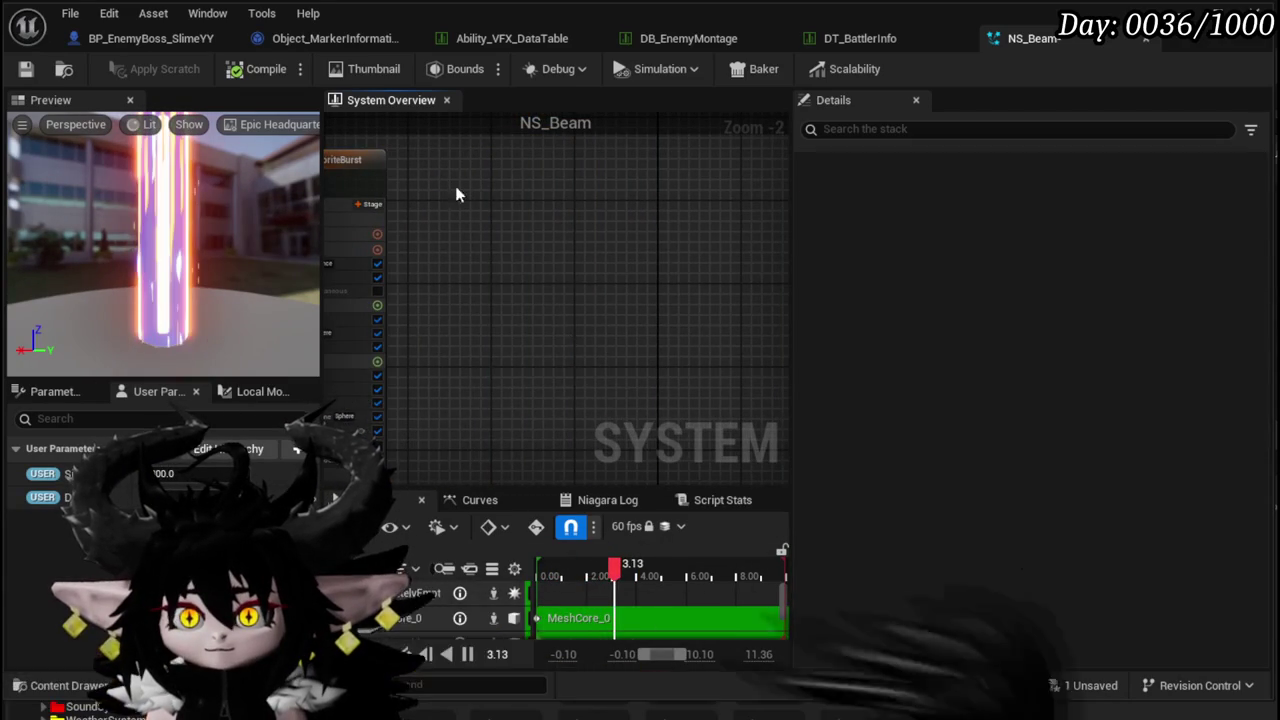
- Duplicate the emitter and set the copy's bounds to Fixed
{"action": "key", "text": "ctrl+v"}
{"action": "left_click", "coordinate": [1064, 328]}
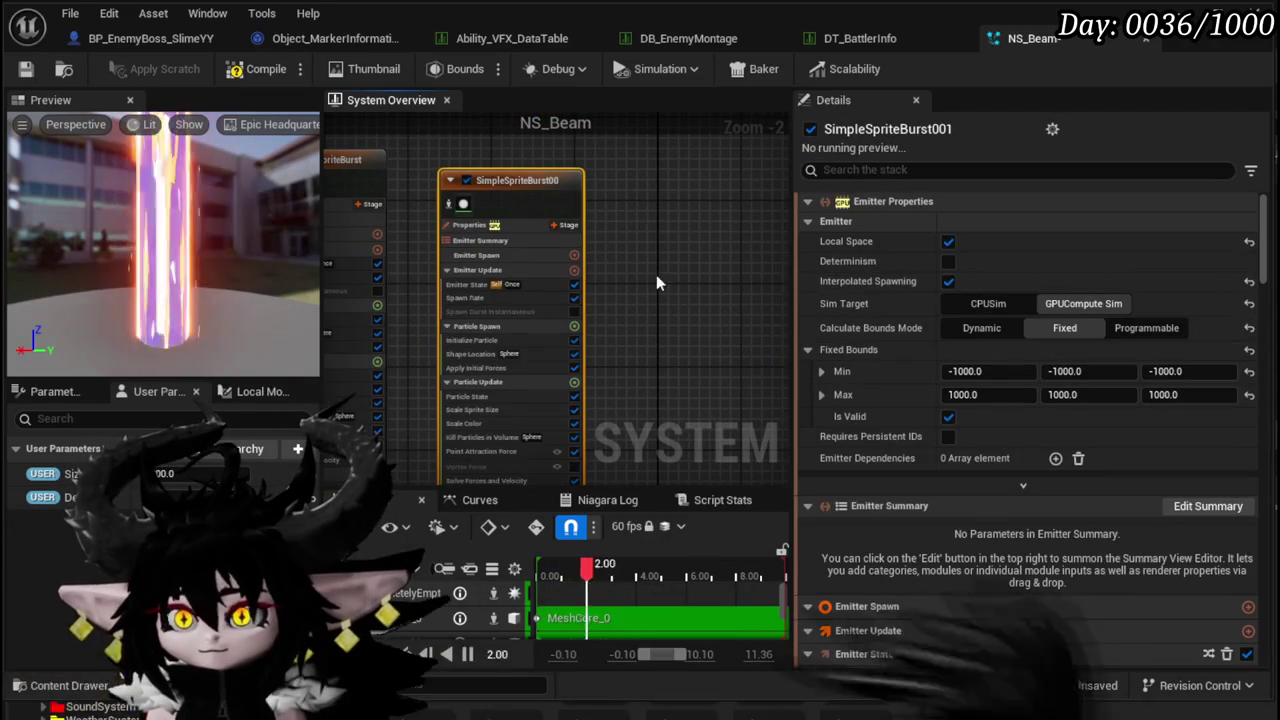
{"action": "scroll", "coordinate": [656, 274], "scroll_direction": "up", "scroll_amount": 2}
{"action": "left_click_drag", "start_coordinate": [533, 339], "coordinate": [575, 319]}
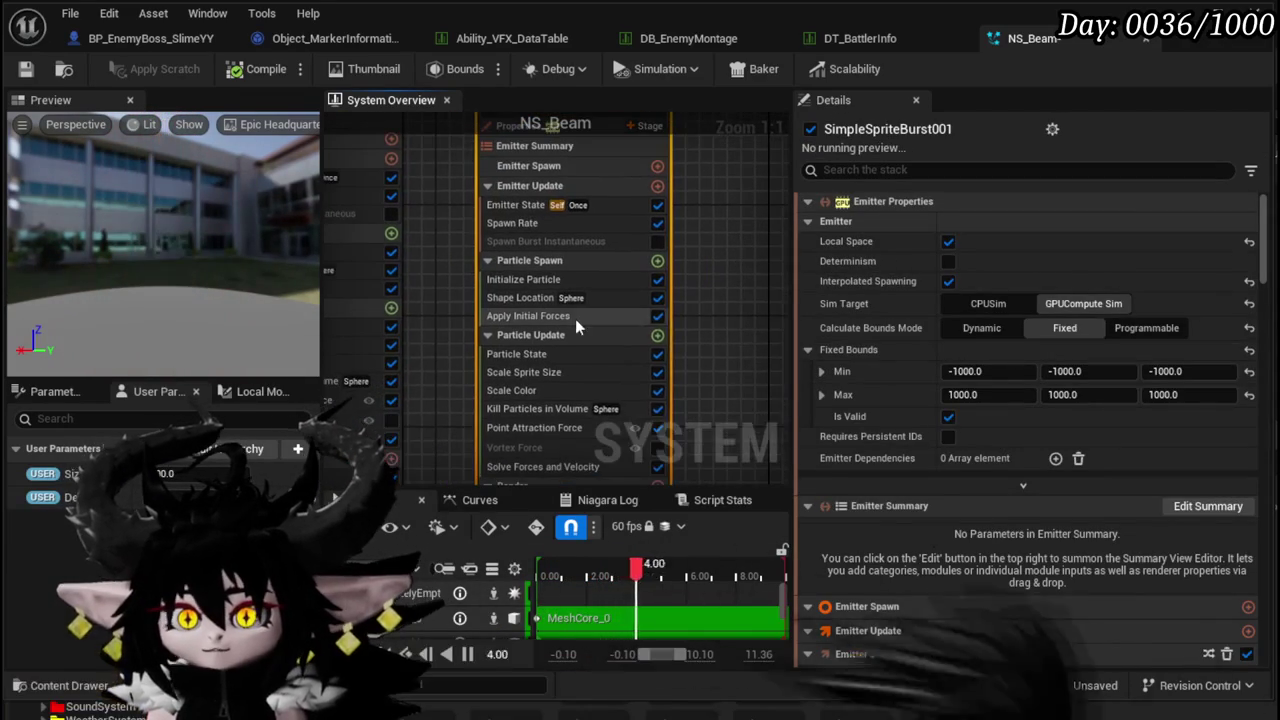
- Delete the Kill Particles in Volume module from the new emitter
{"action": "left_click", "coordinate": [536, 297]}
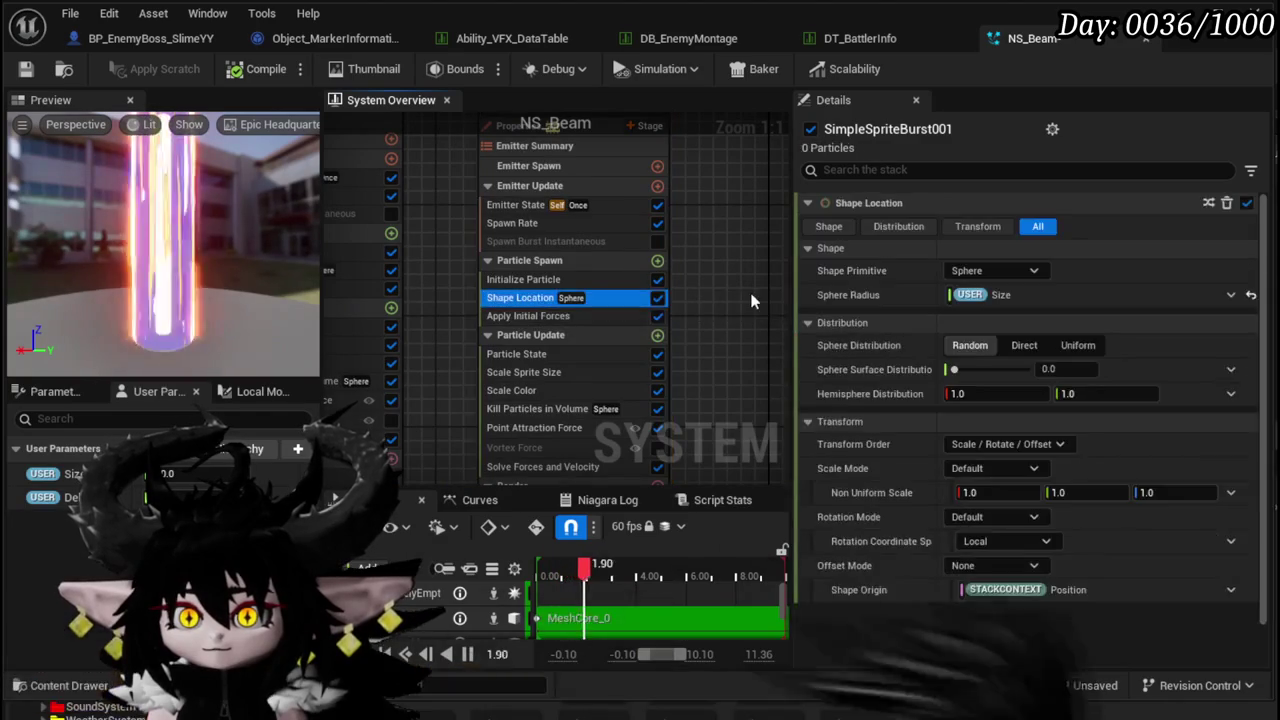
{"action": "left_click", "coordinate": [744, 303]}
{"action": "left_click_drag", "start_coordinate": [523, 401], "coordinate": [437, 345]}
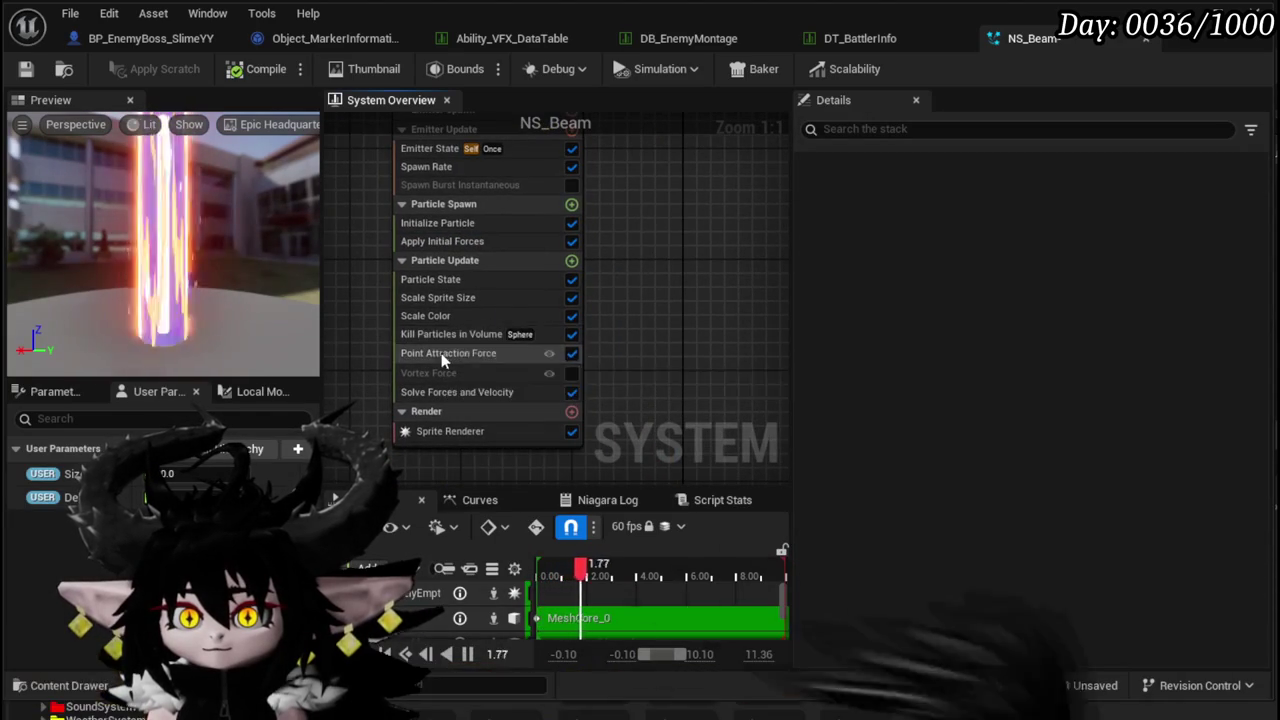
{"action": "left_click", "coordinate": [470, 334]}
{"action": "key", "text": "Delete"}
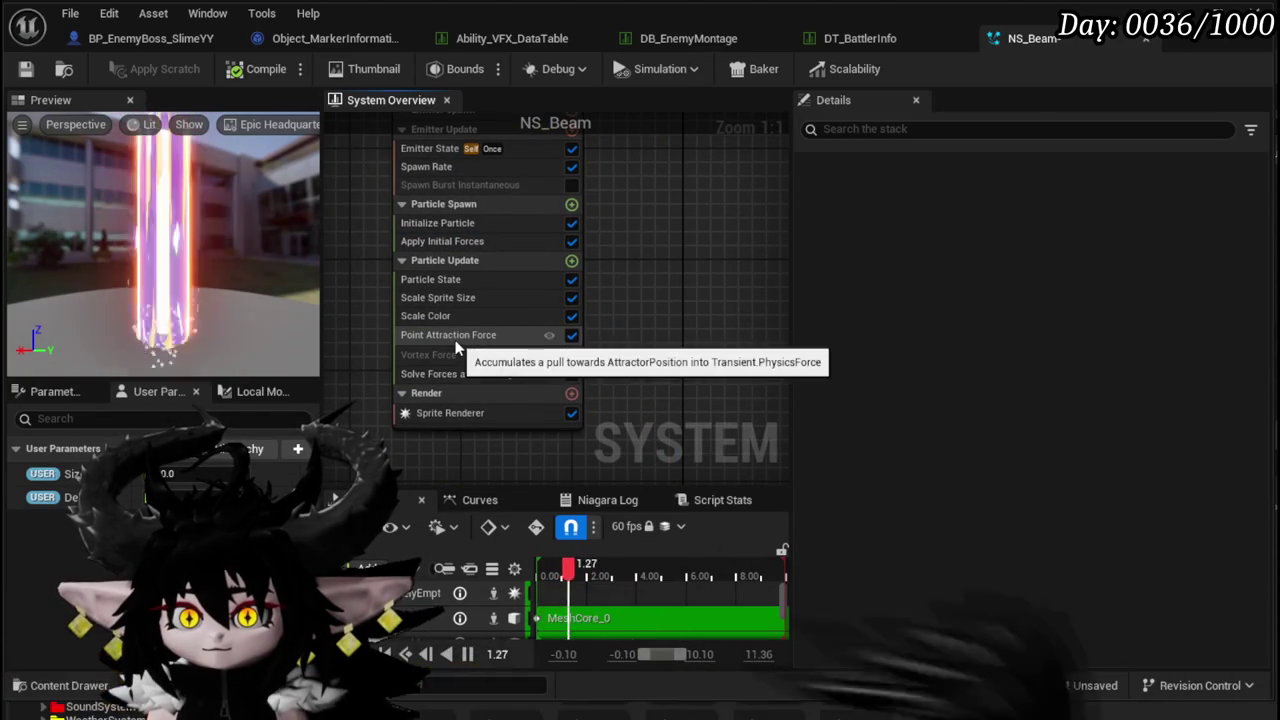
- Set the Scale Sprite Size curve's first key to 0 so sprites grow over life
{"action": "left_click", "coordinate": [436, 302]}
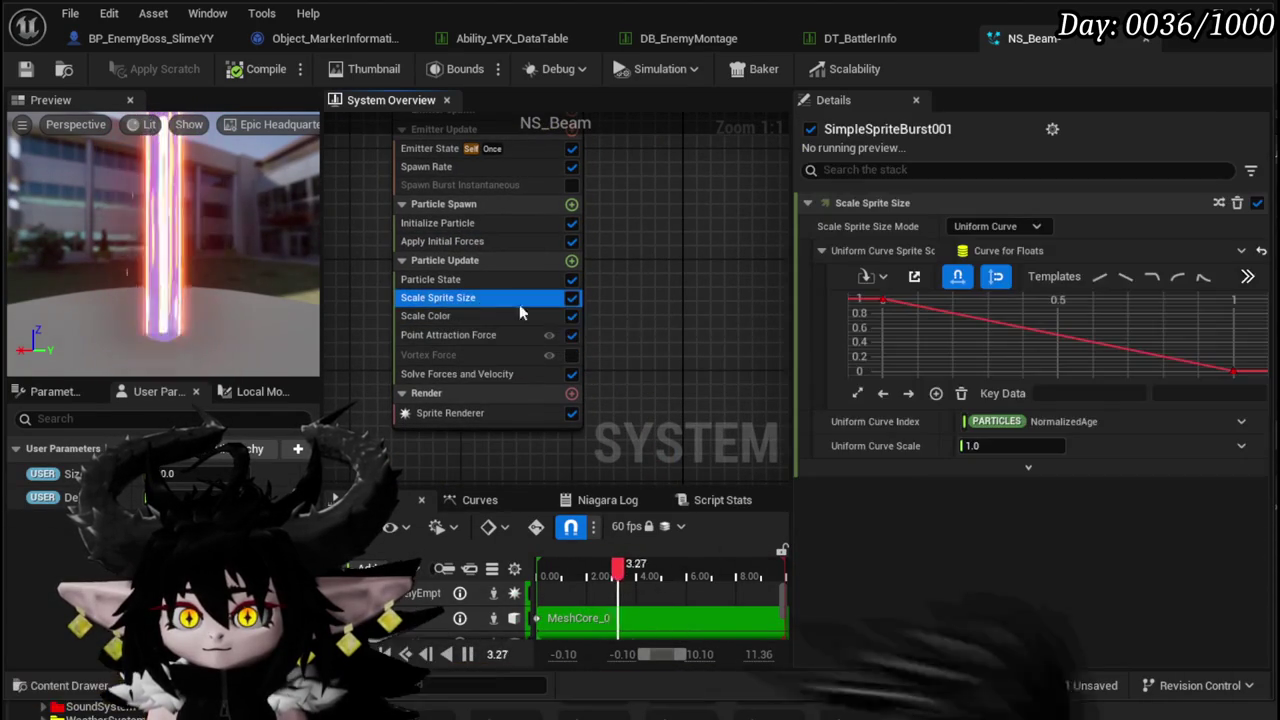
{"action": "left_click", "coordinate": [1166, 393]}
{"action": "type", "text": "0"}
{"action": "key", "text": "Return"}
{"action": "key", "text": "Return"}
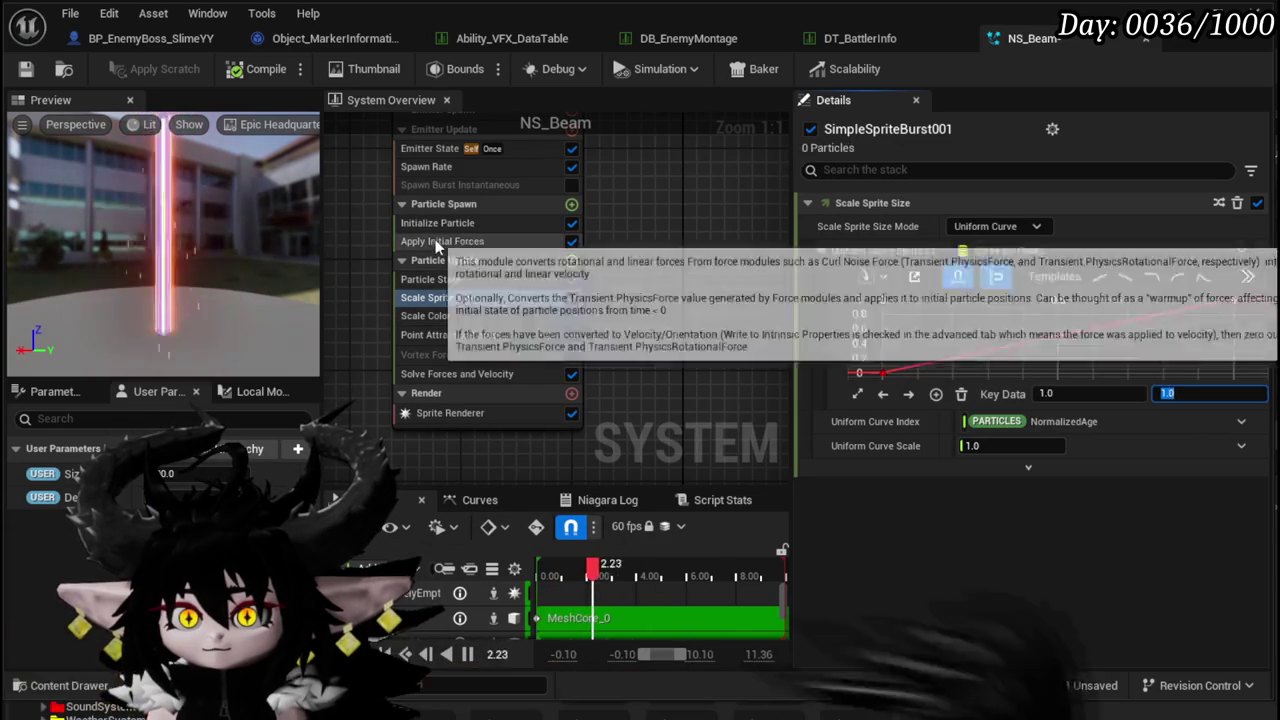
- Bind Initialize Particle's Uniform Sprite Size to the User.Size parameter
{"action": "left_click", "coordinate": [436, 224]}
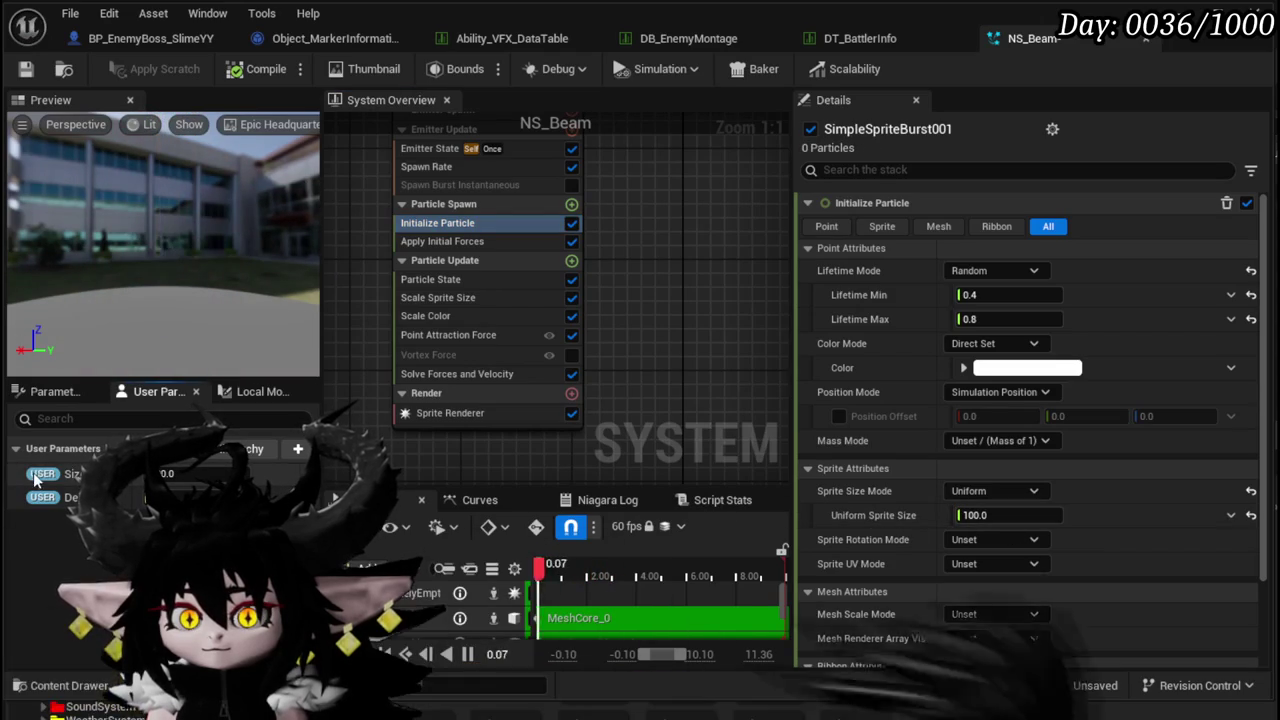
{"action": "left_click", "coordinate": [1231, 515]}
{"action": "left_click", "coordinate": [976, 510]}
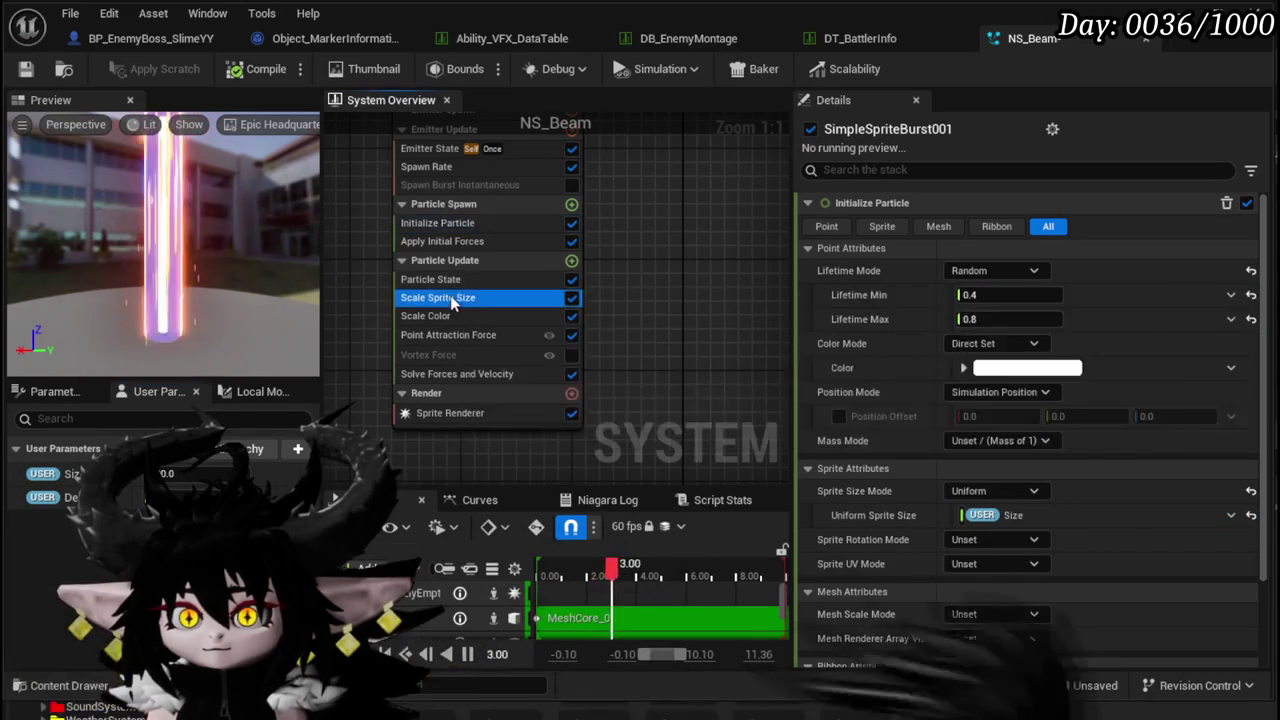
{"action": "left_click", "coordinate": [440, 297]}
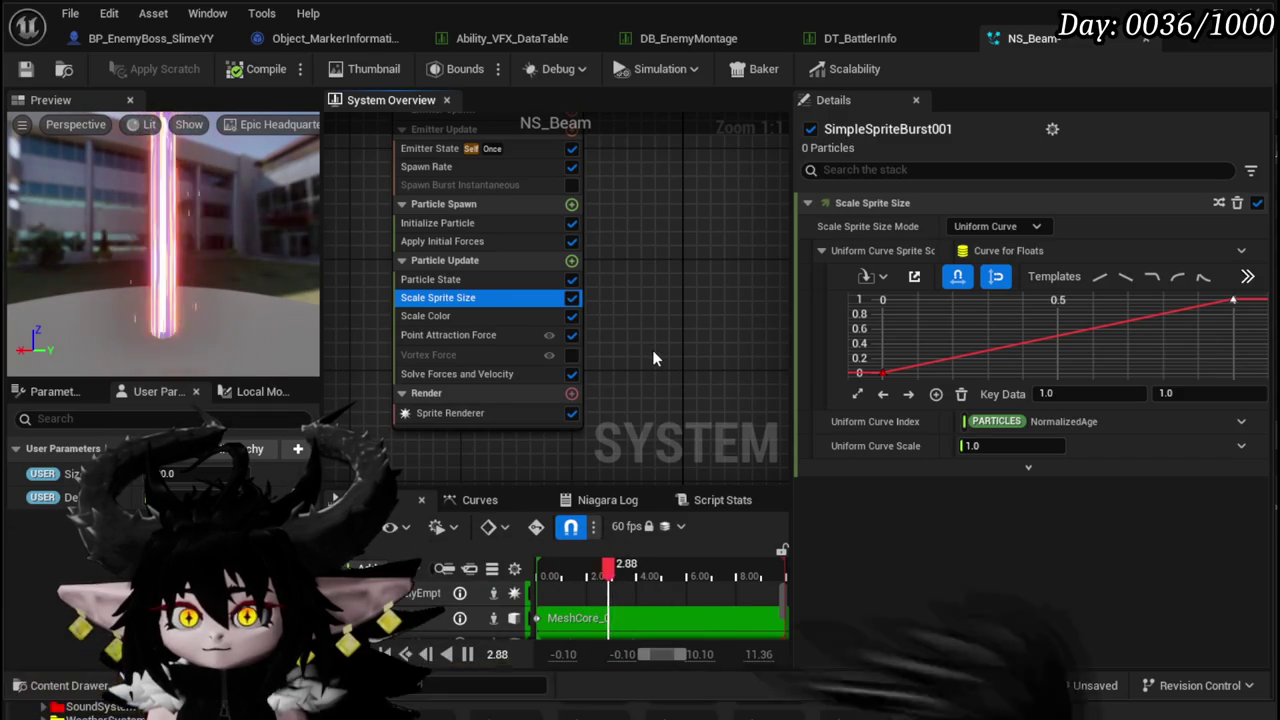
- Switch particle Lifetime to Direct Set with a value of 1.0
{"action": "left_click", "coordinate": [451, 222]}
{"action": "left_click", "coordinate": [995, 270]}
{"action": "left_click", "coordinate": [985, 290]}
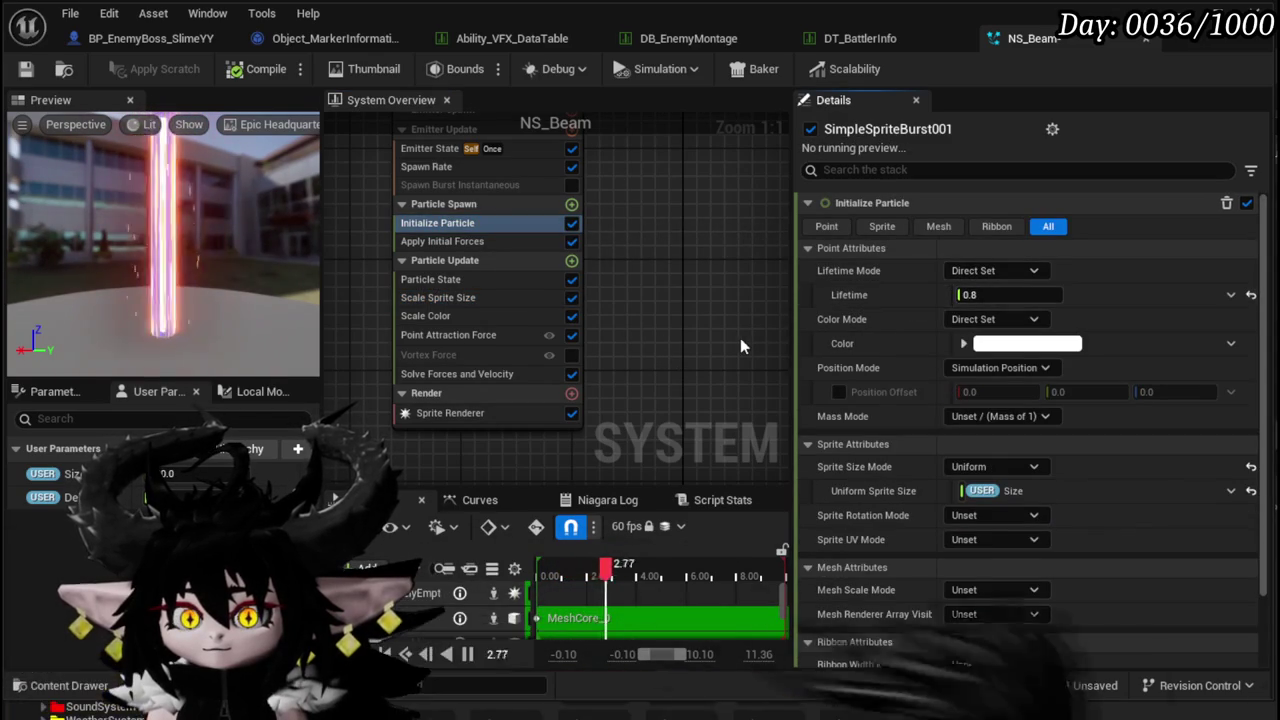
{"action": "left_click", "coordinate": [1013, 295]}
{"action": "type", "text": "1"}
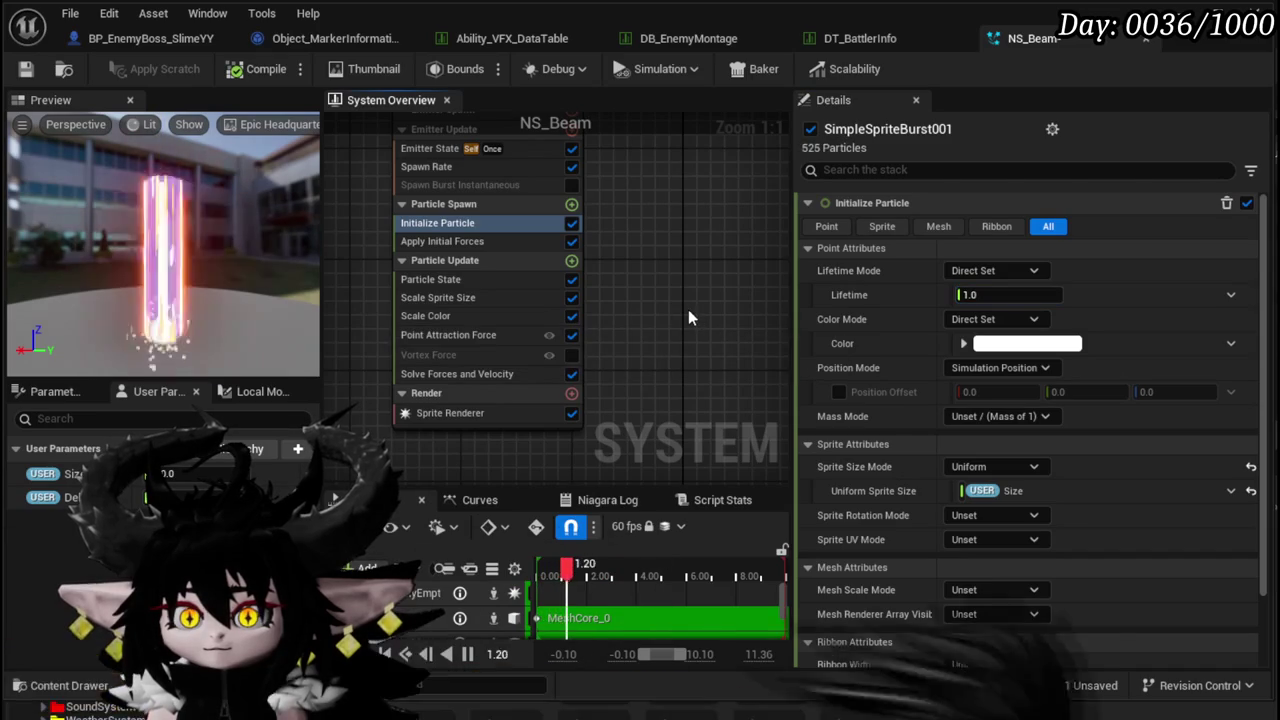
{"action": "left_click", "coordinate": [430, 148]}
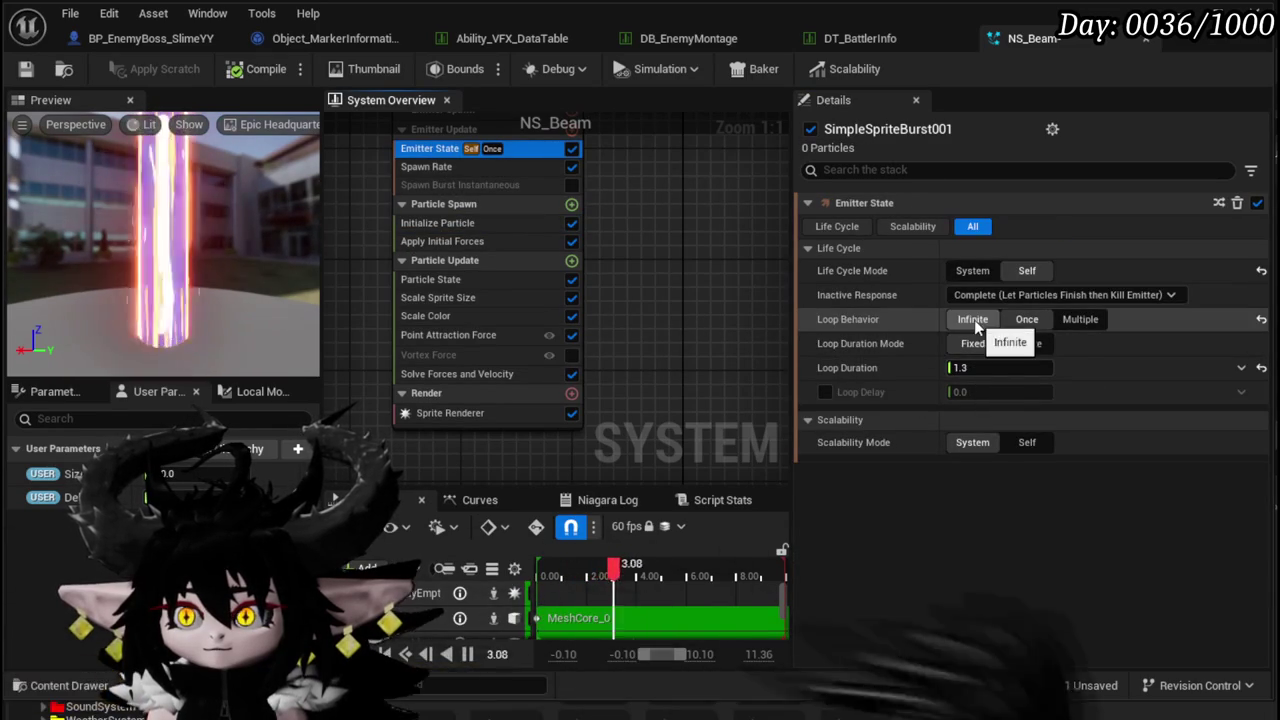
- Set the loop duration to 1 and the Spawn Rate to 1
{"action": "left_click", "coordinate": [1000, 367]}
{"action": "type", "text": "1"}
{"action": "key", "text": "Return"}
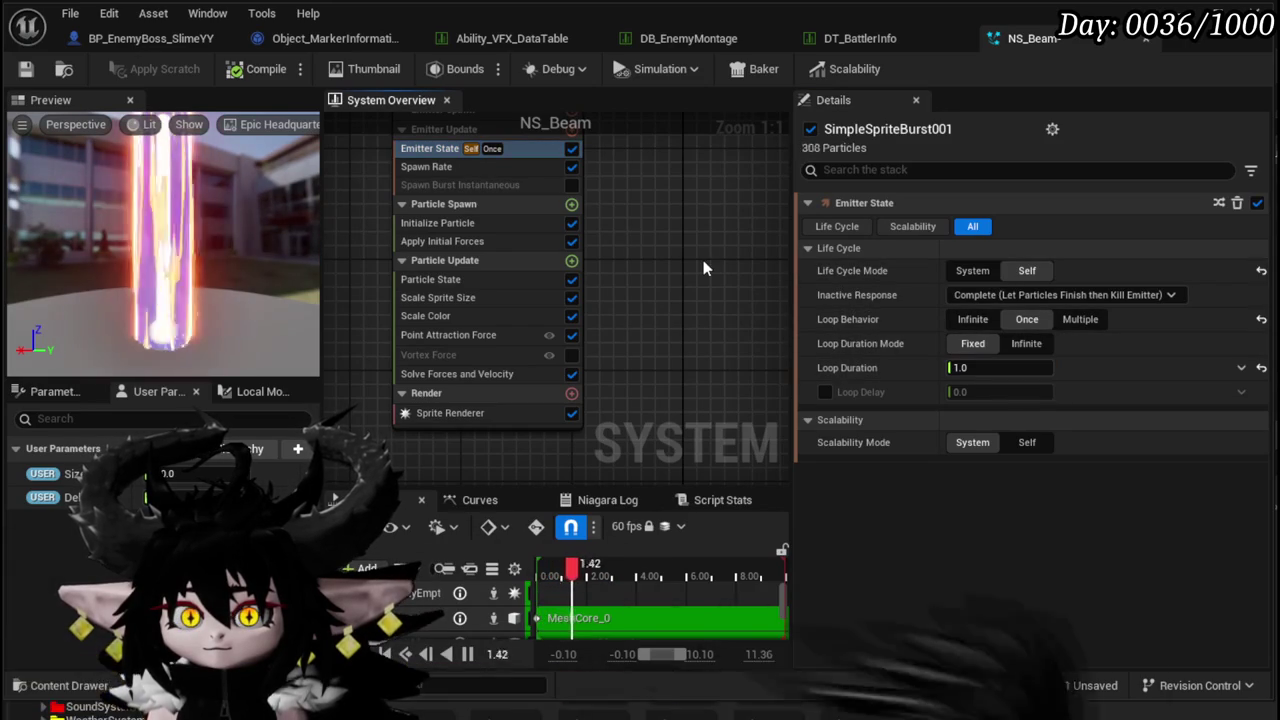
{"action": "left_click", "coordinate": [439, 168]}
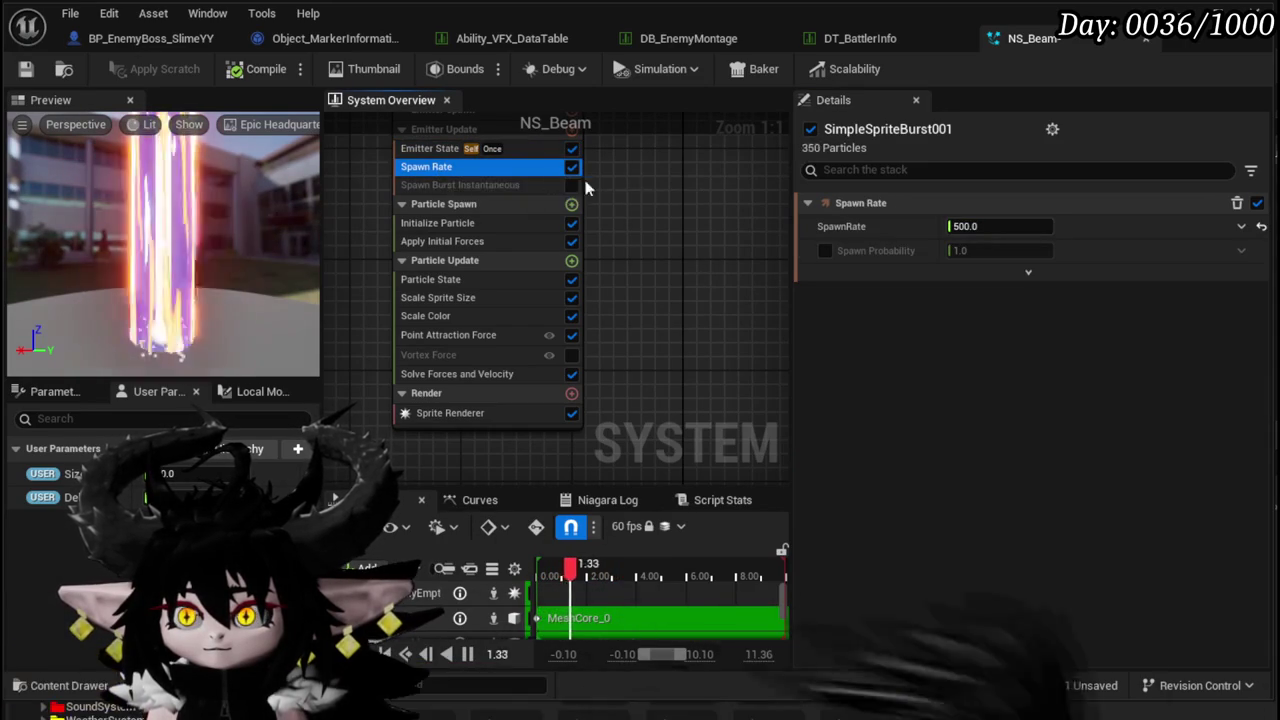
{"action": "left_click", "coordinate": [1000, 226]}
{"action": "type", "text": "1"}
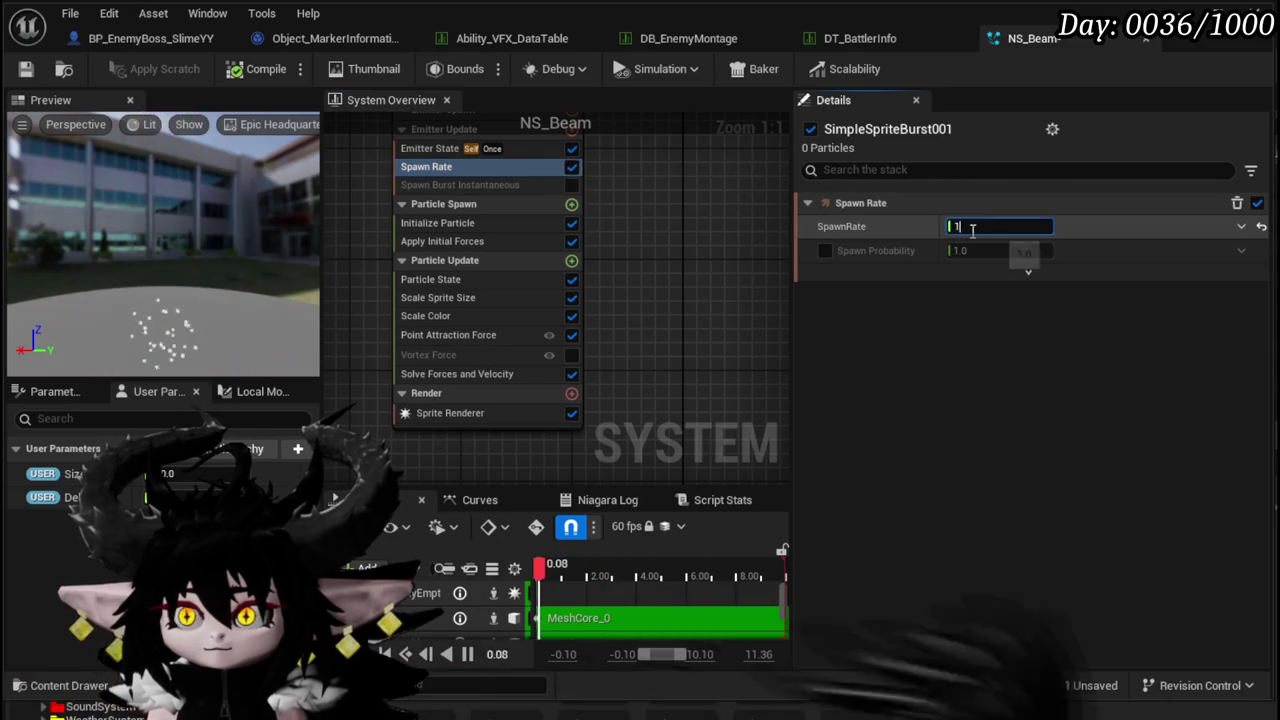
{"action": "key", "text": "Return"}
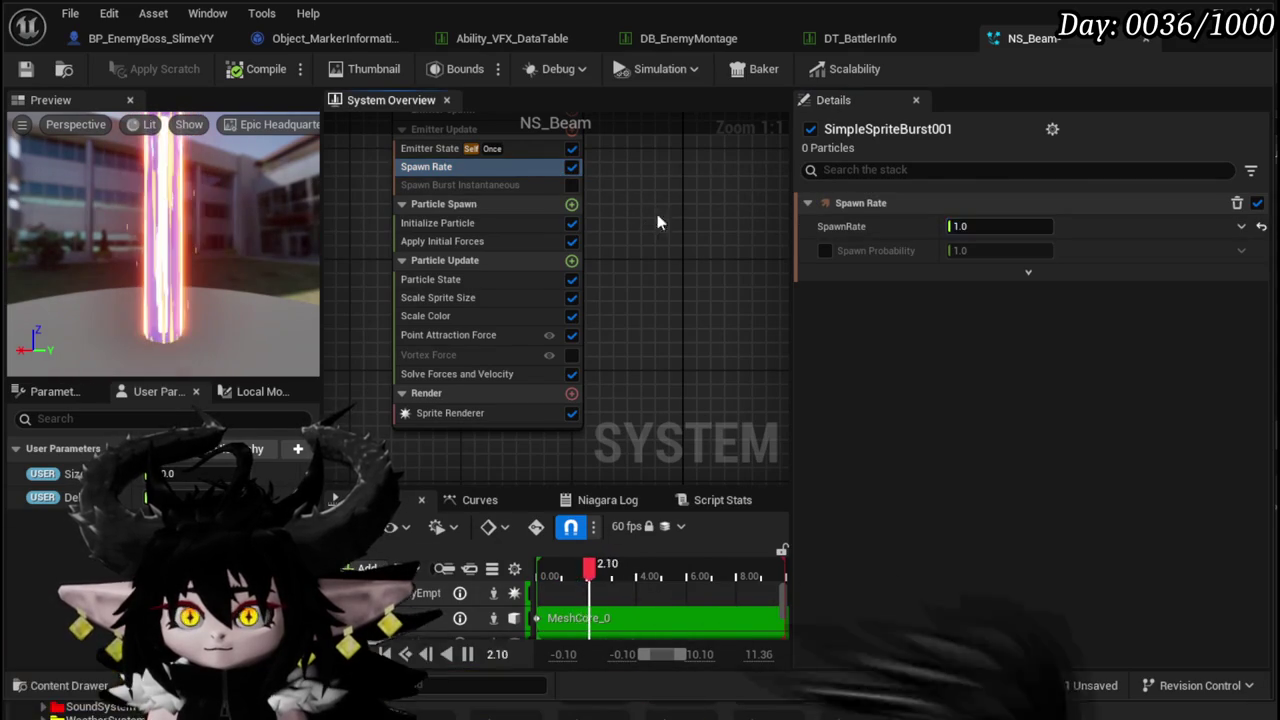
- Enable Spawn Burst Instantaneous with Spawn Count 1 and delete the Spawn Rate module
{"action": "left_click_drag", "start_coordinate": [657, 214], "coordinate": [667, 266]}
{"action": "left_click", "coordinate": [586, 239]}
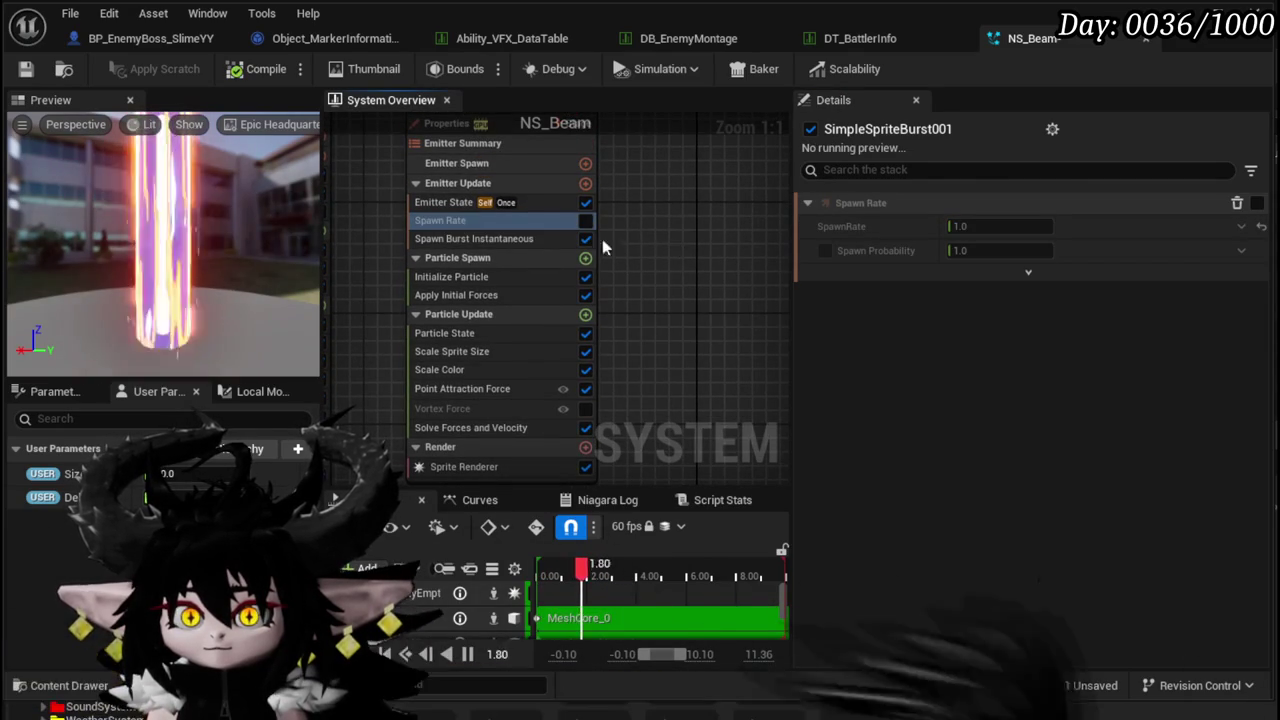
{"action": "left_click", "coordinate": [484, 218]}
{"action": "key", "text": "Delete"}
{"action": "left_click", "coordinate": [522, 221]}
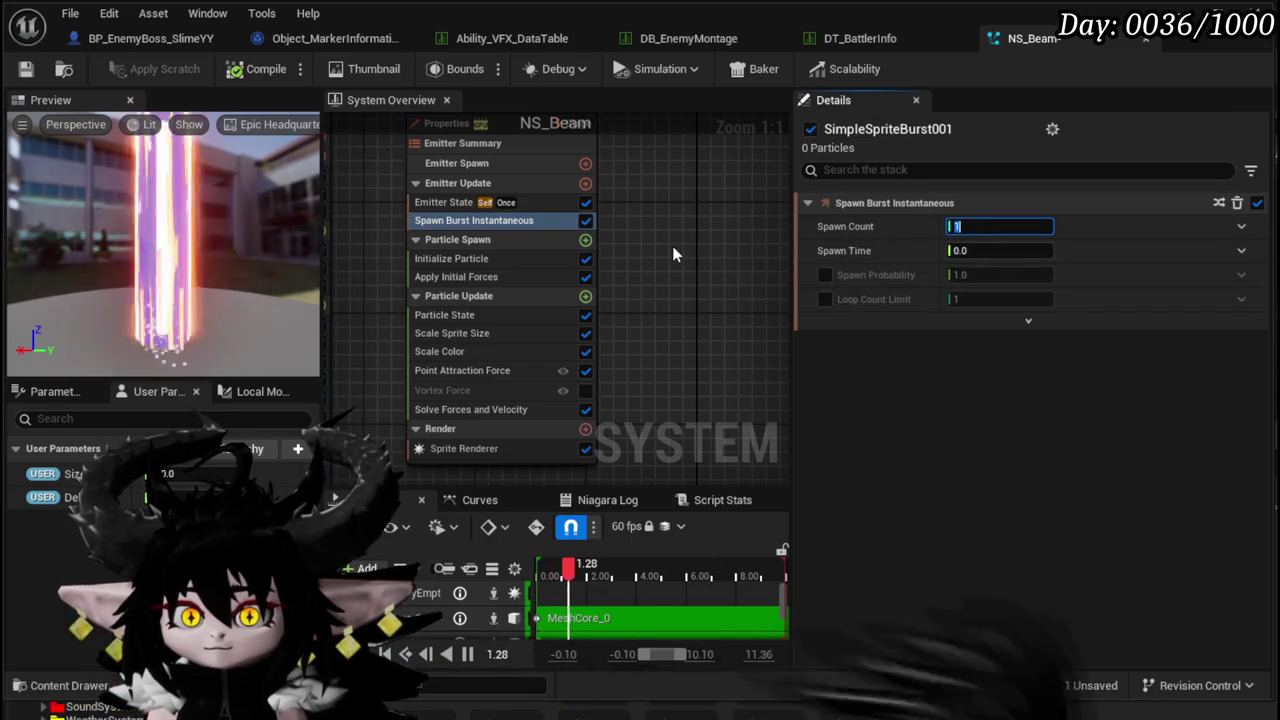
{"action": "key", "text": "Return"}
- Set the particle Lifetime to 1.3 and disable the Scale Color module
{"action": "left_click", "coordinate": [451, 258]}
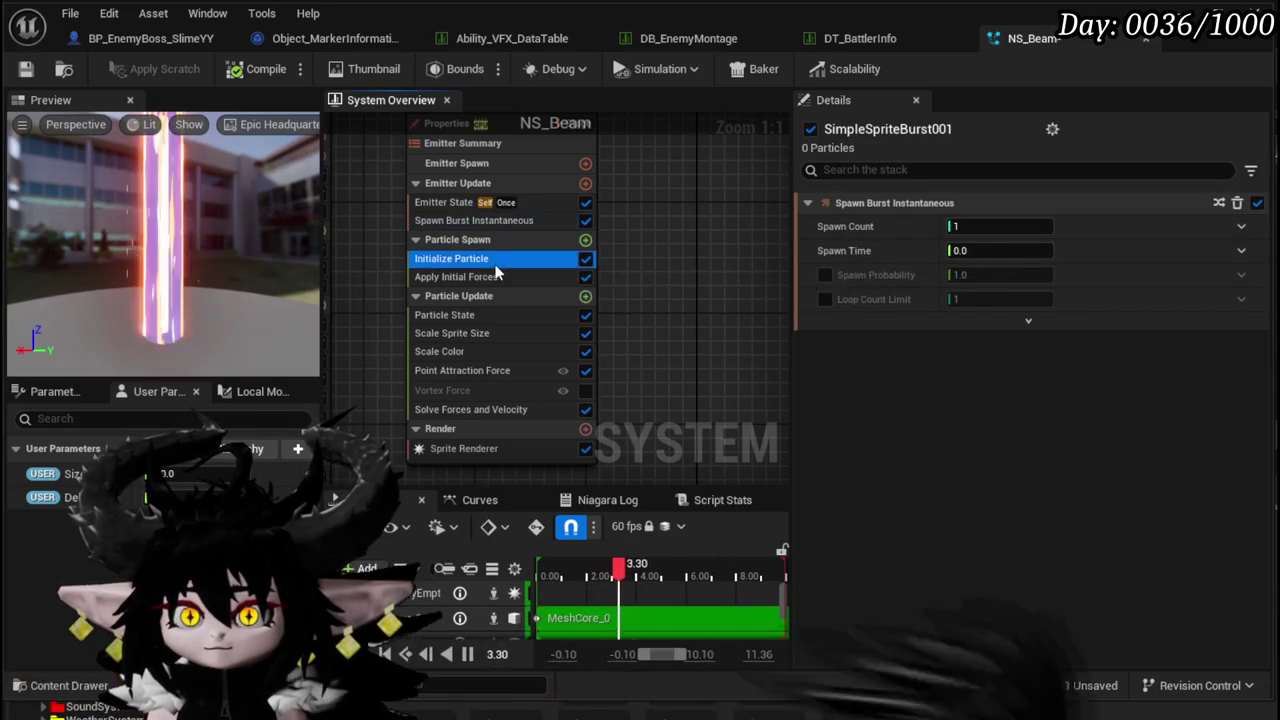
{"action": "left_click", "coordinate": [980, 295]}
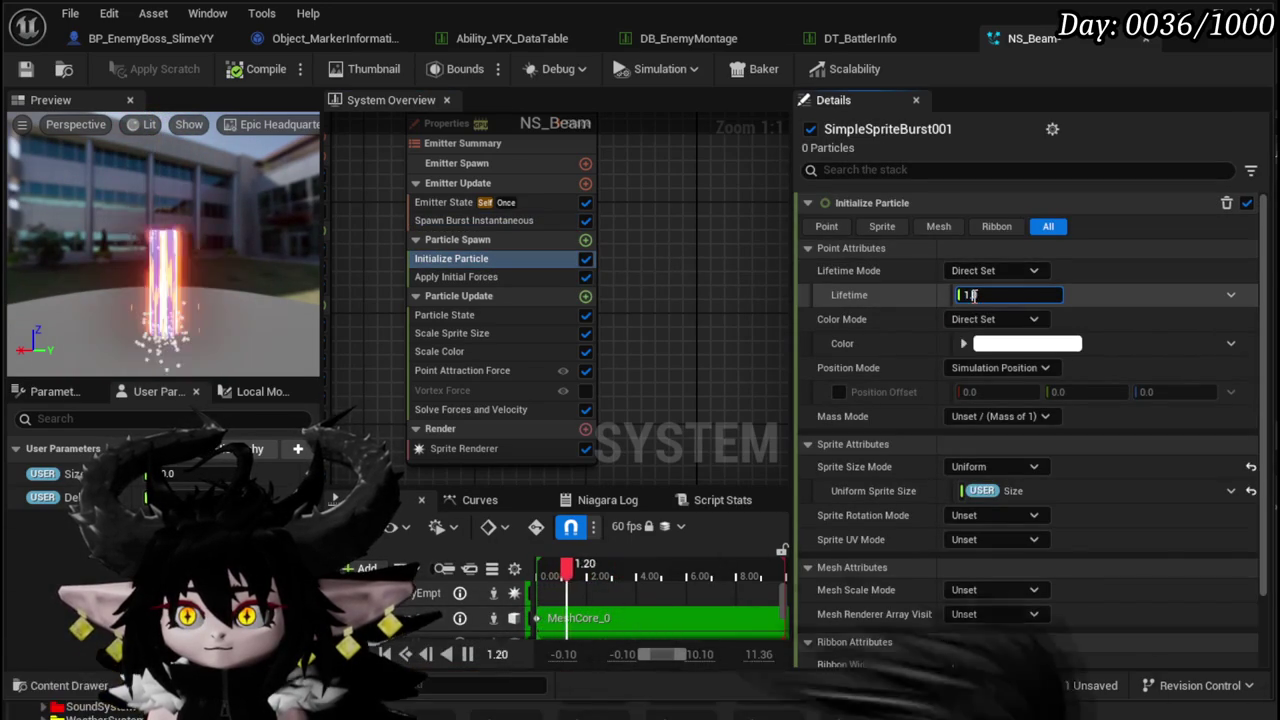
{"action": "type", "text": "1.3"}
{"action": "key", "text": "Return"}
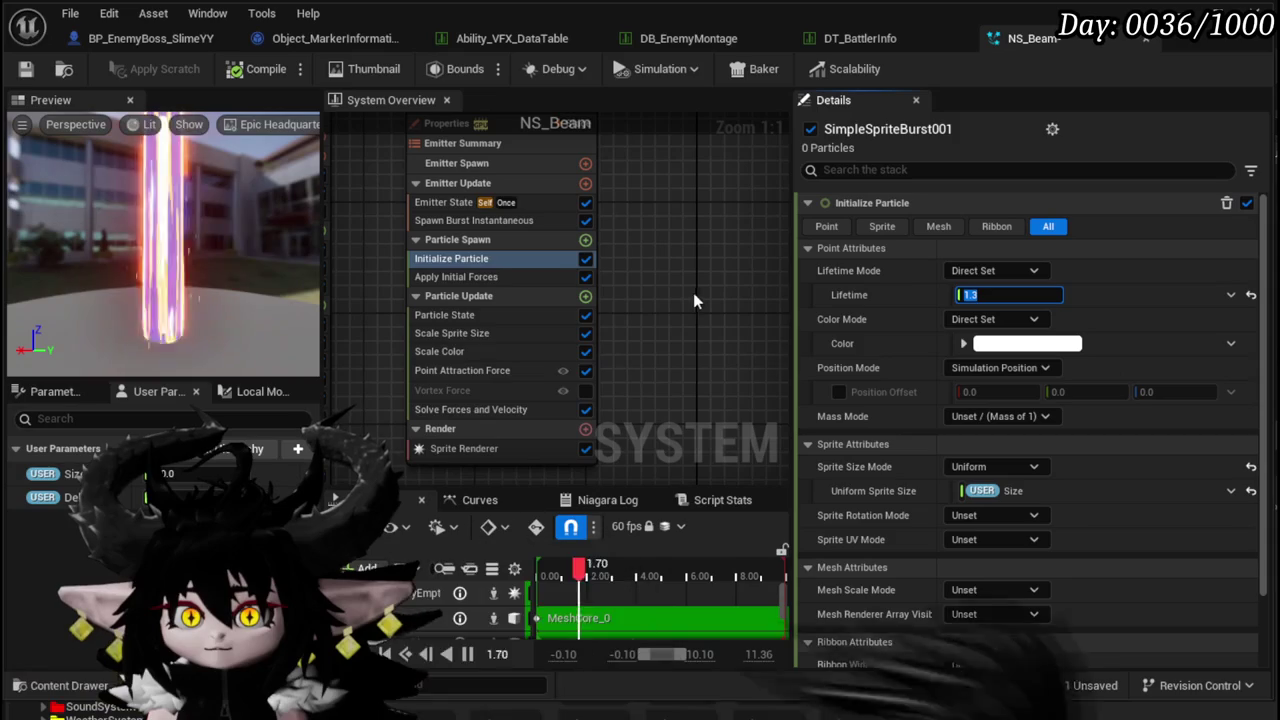
{"action": "left_click", "coordinate": [585, 351]}
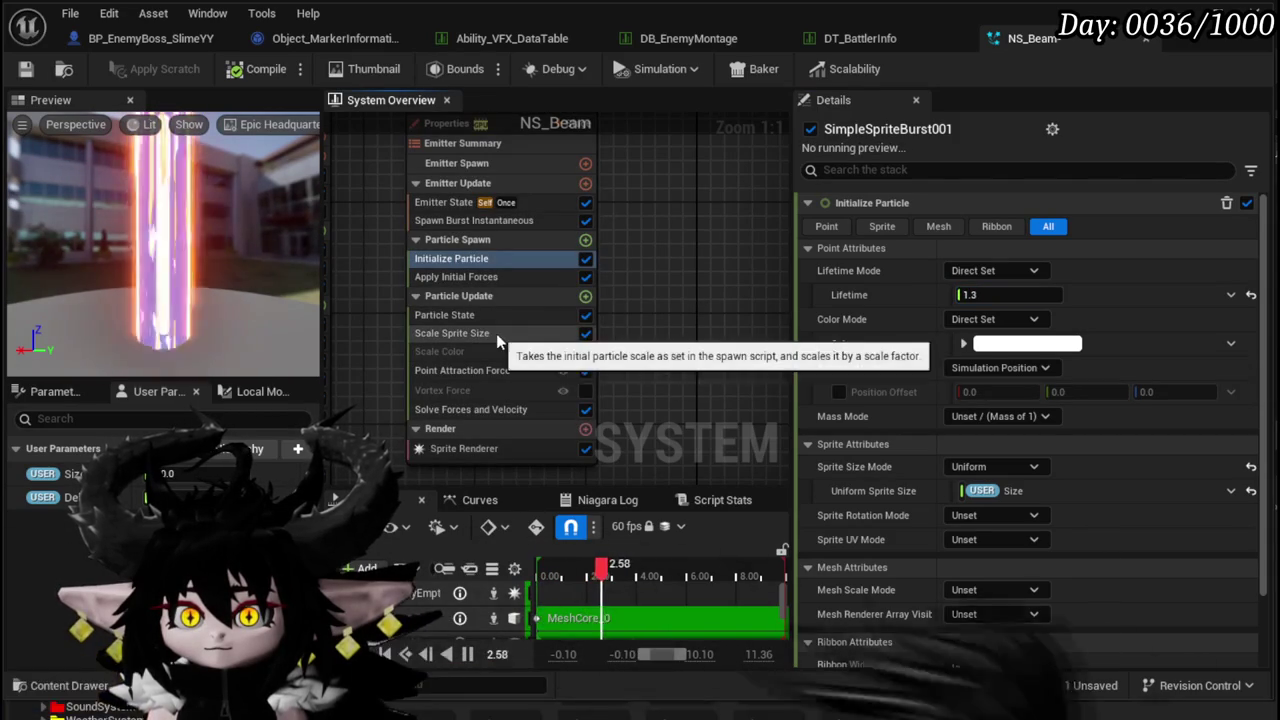
- Set the sprite-size curve's end key to 2.0, add a 0.75 key at 0.8, and save
{"action": "left_click", "coordinate": [488, 336]}
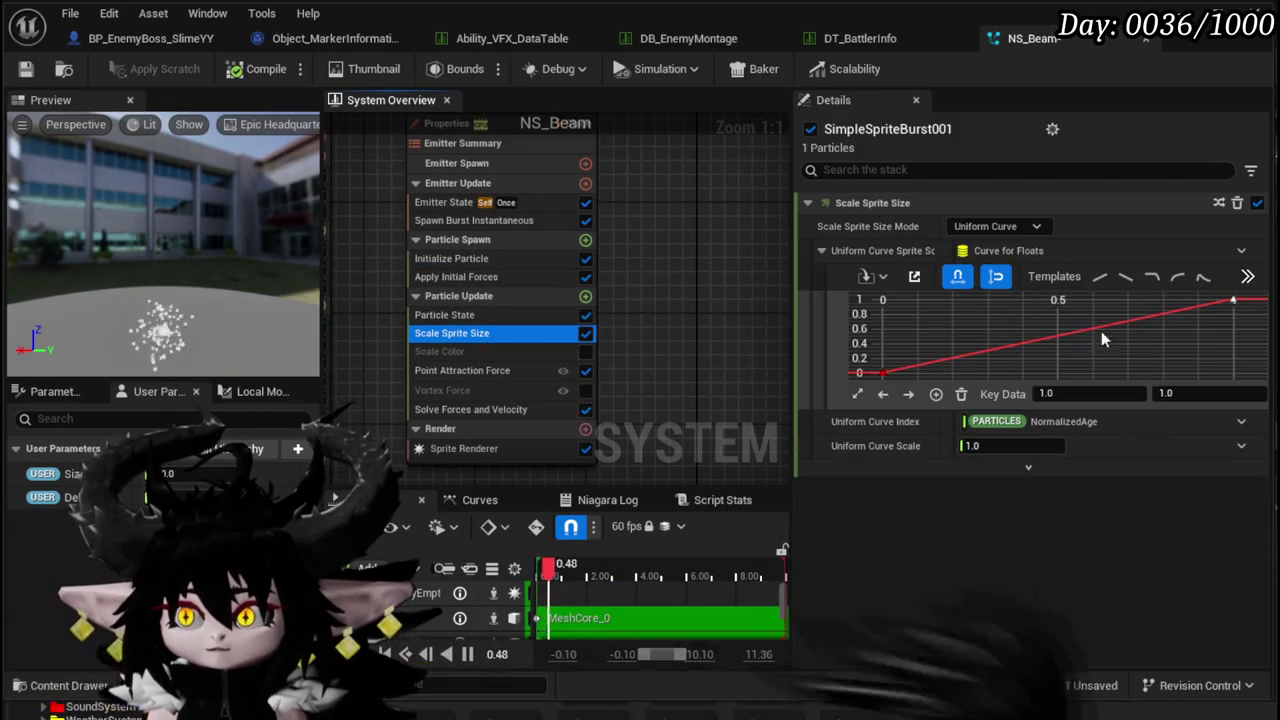
{"action": "type", "text": "2"}
{"action": "key", "text": "Return"}
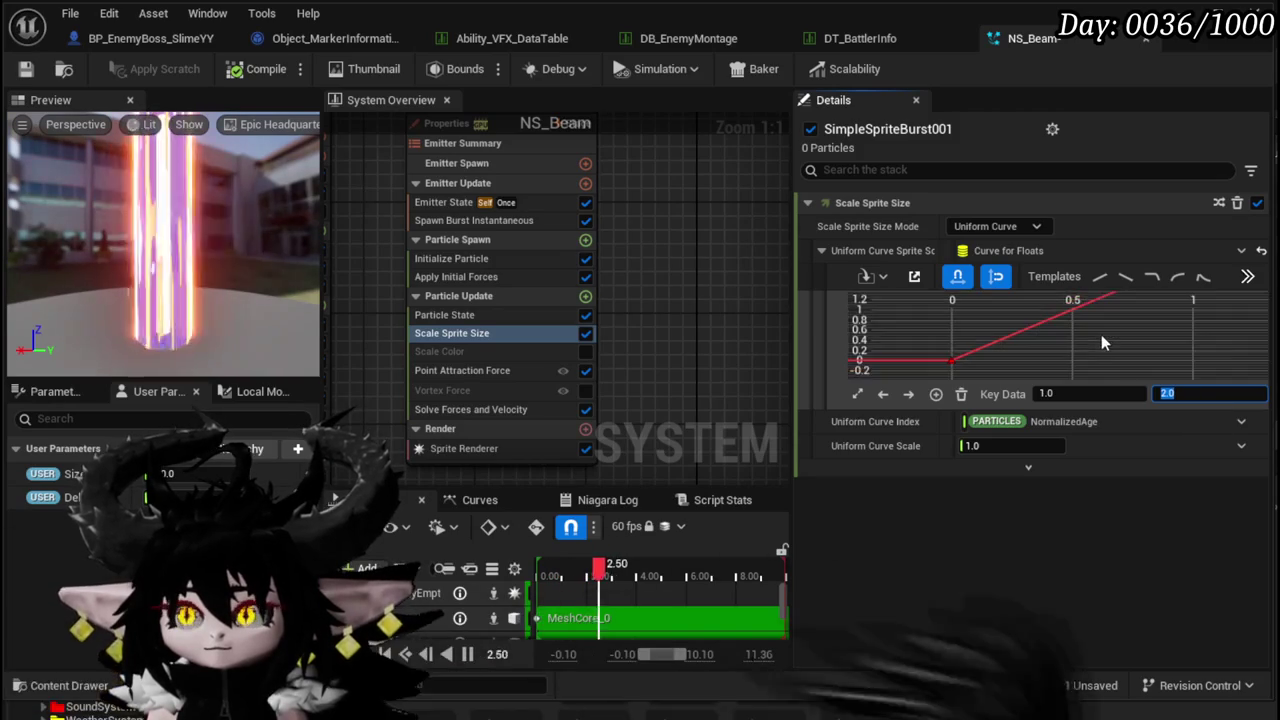
{"action": "left_click", "coordinate": [1103, 329]}
{"action": "key", "text": "f"}
{"action": "right_click", "coordinate": [1100, 332]}
{"action": "left_click", "coordinate": [1130, 363]}
{"action": "left_click_drag", "start_coordinate": [1098, 304], "coordinate": [1102, 337]}
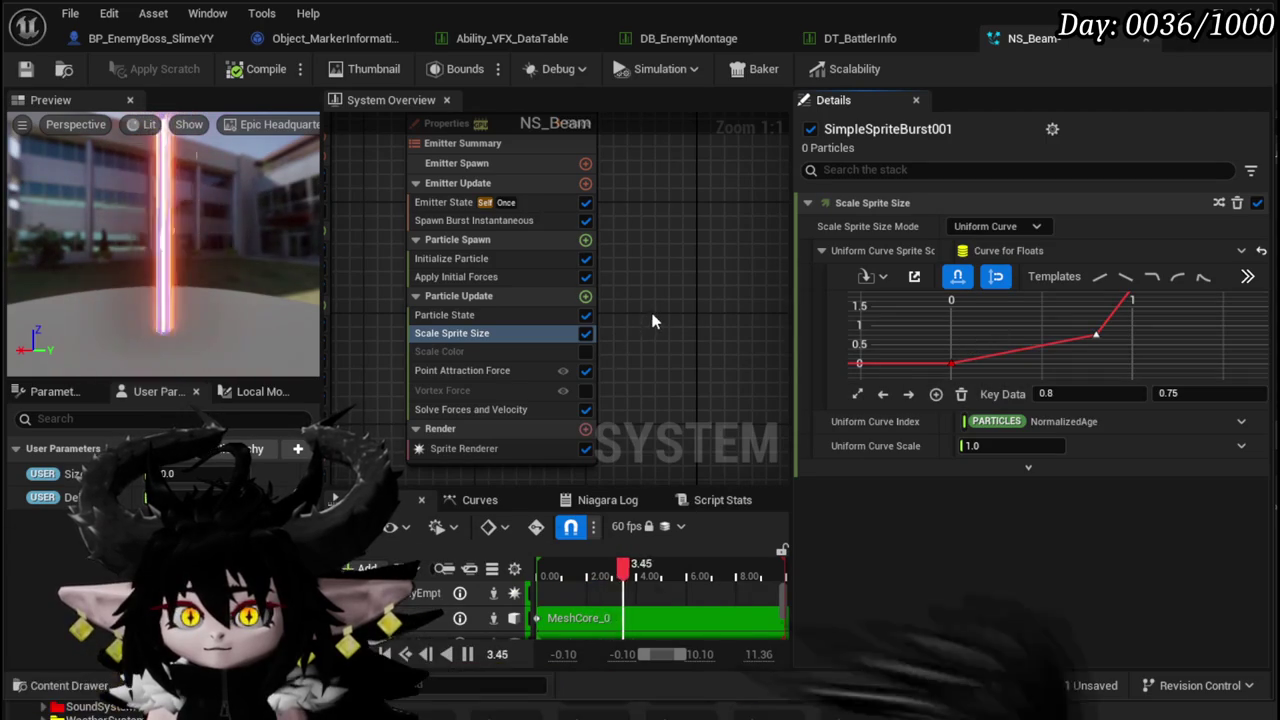
{"action": "left_click", "coordinate": [25, 69]}
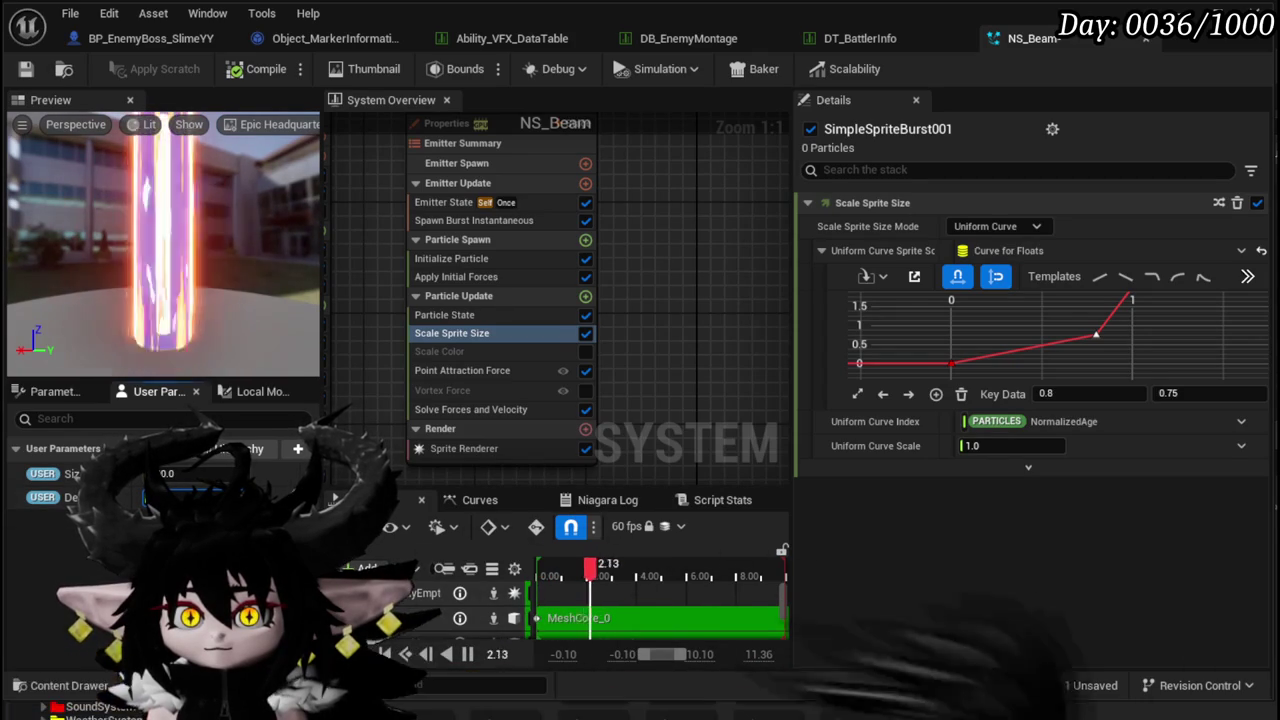
{"action": "left_click", "coordinate": [20, 72]}
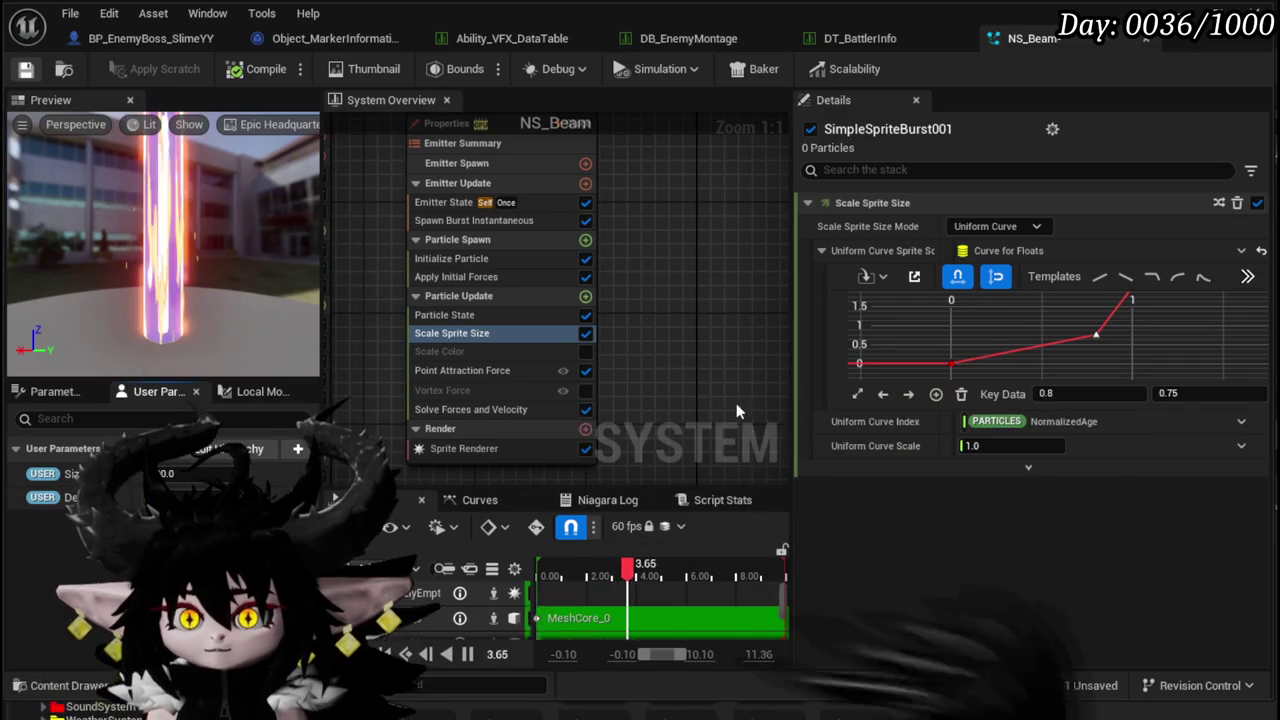
- Delete the Point Attraction Force module from Particle Update
{"action": "left_click", "coordinate": [459, 346]}
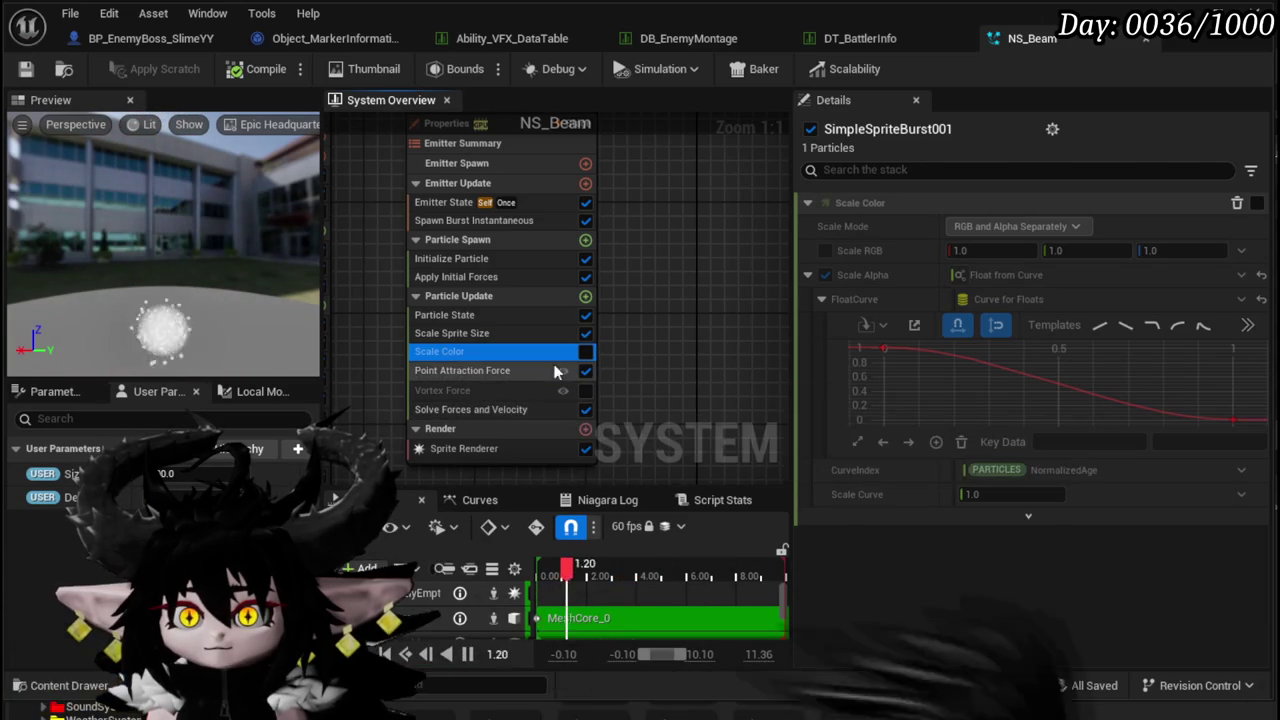
{"action": "left_click", "coordinate": [500, 371]}
{"action": "key", "text": "Delete"}
{"action": "left_click", "coordinate": [500, 370]}
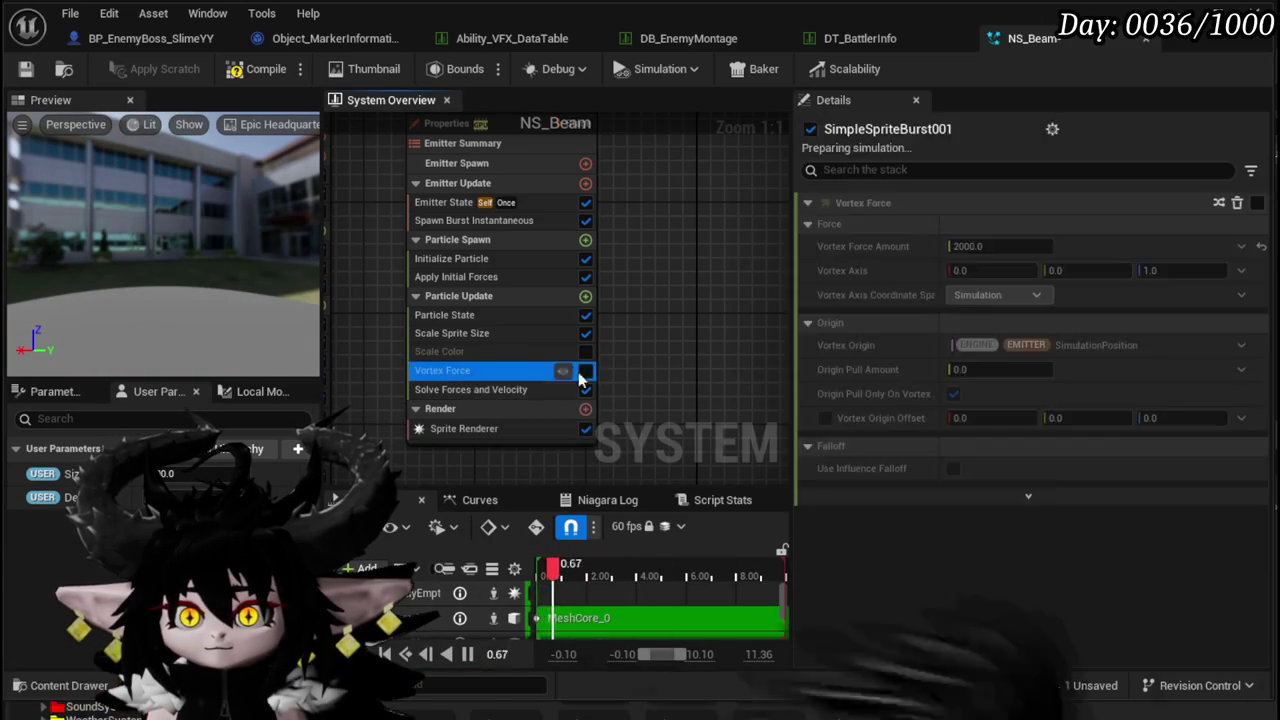
- Delete Vortex Force, Solve Forces and Velocity, and Apply Initial Forces, then save
{"action": "key", "text": "Delete"}
{"action": "left_click", "coordinate": [541, 372]}
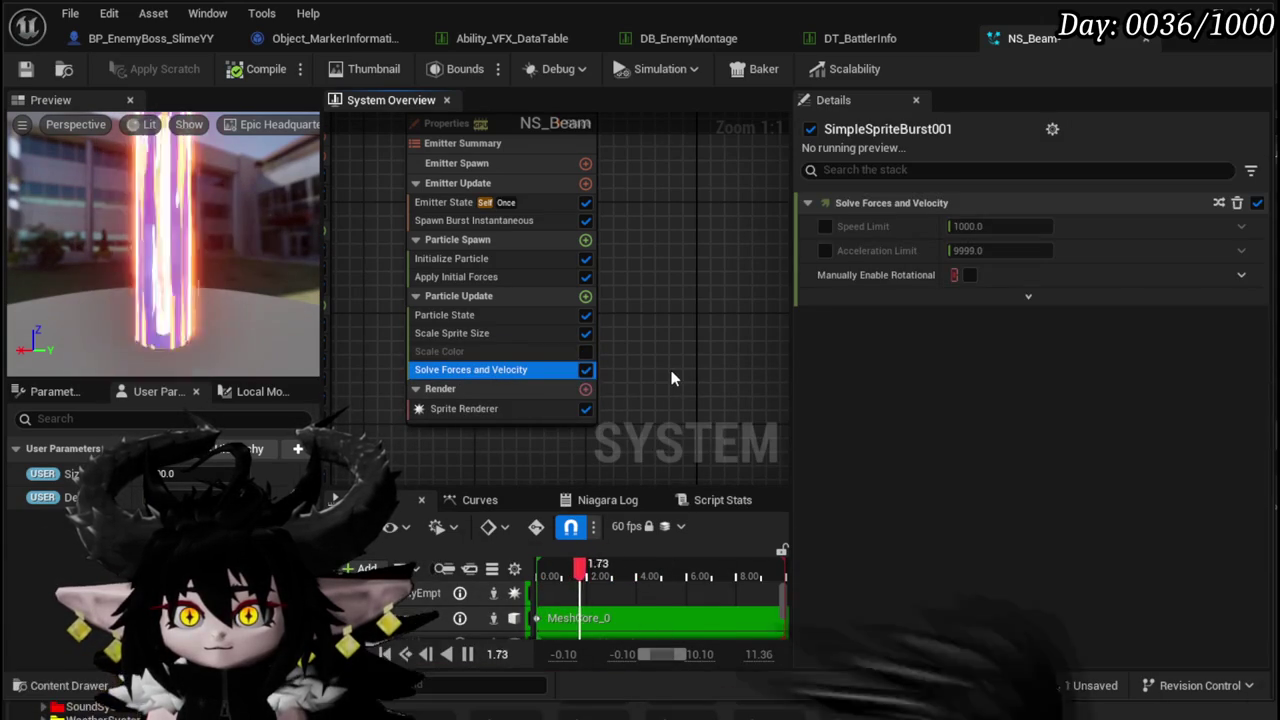
{"action": "key", "text": "Delete"}
{"action": "left_click", "coordinate": [449, 276]}
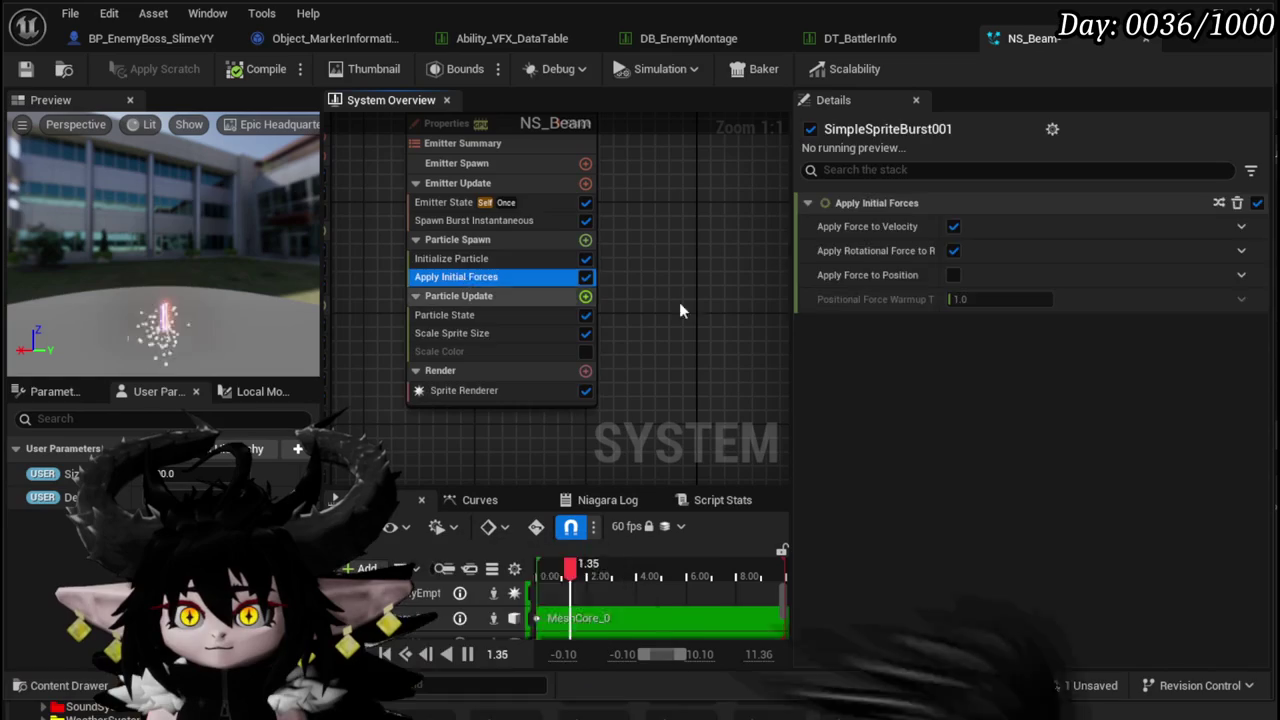
{"action": "key", "text": "Delete"}
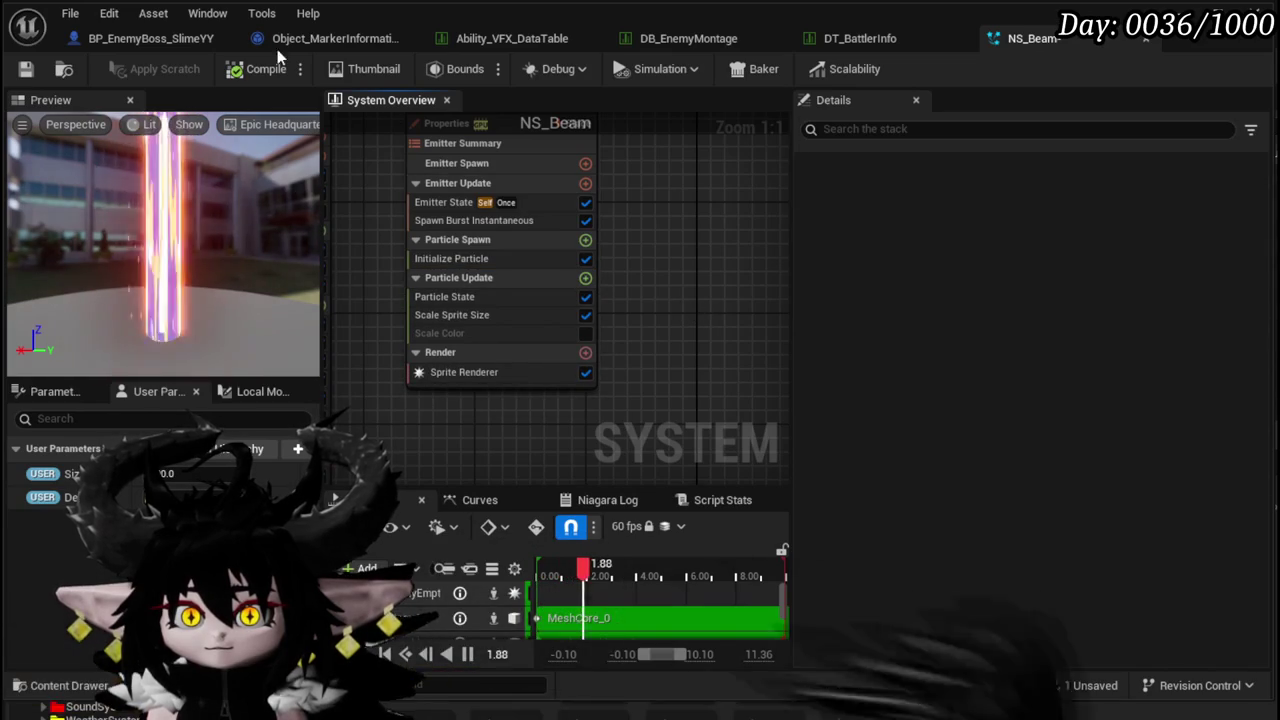
{"action": "key", "text": "ctrl+s"}
- Adjust the User Size parameter value and save the NS_Beam system
{"action": "scroll", "coordinate": [624, 264], "scroll_direction": "down", "scroll_amount": 4}
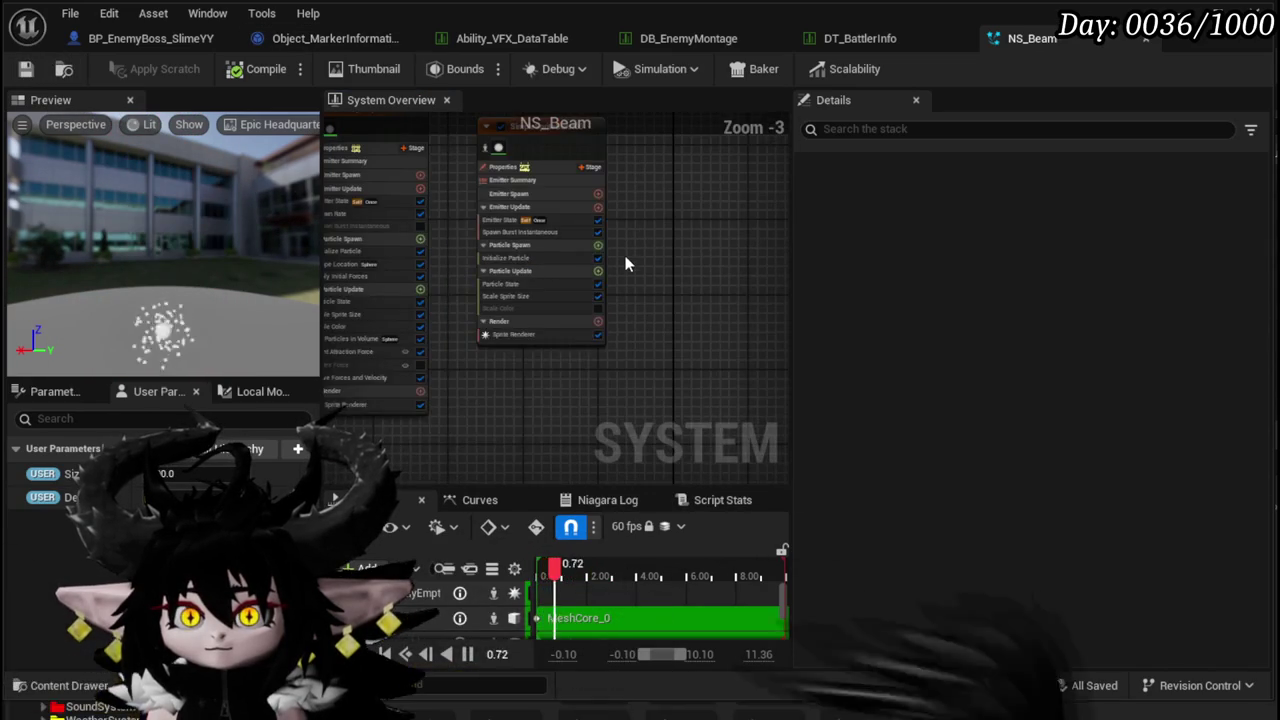
{"action": "mouse_move", "coordinate": [624, 264]}
{"action": "left_mouse_down"}
{"action": "mouse_move", "coordinate": [734, 311]}
{"action": "mouse_move", "coordinate": [334, 314]}
{"action": "mouse_move", "coordinate": [325, 302]}
{"action": "left_mouse_up"}
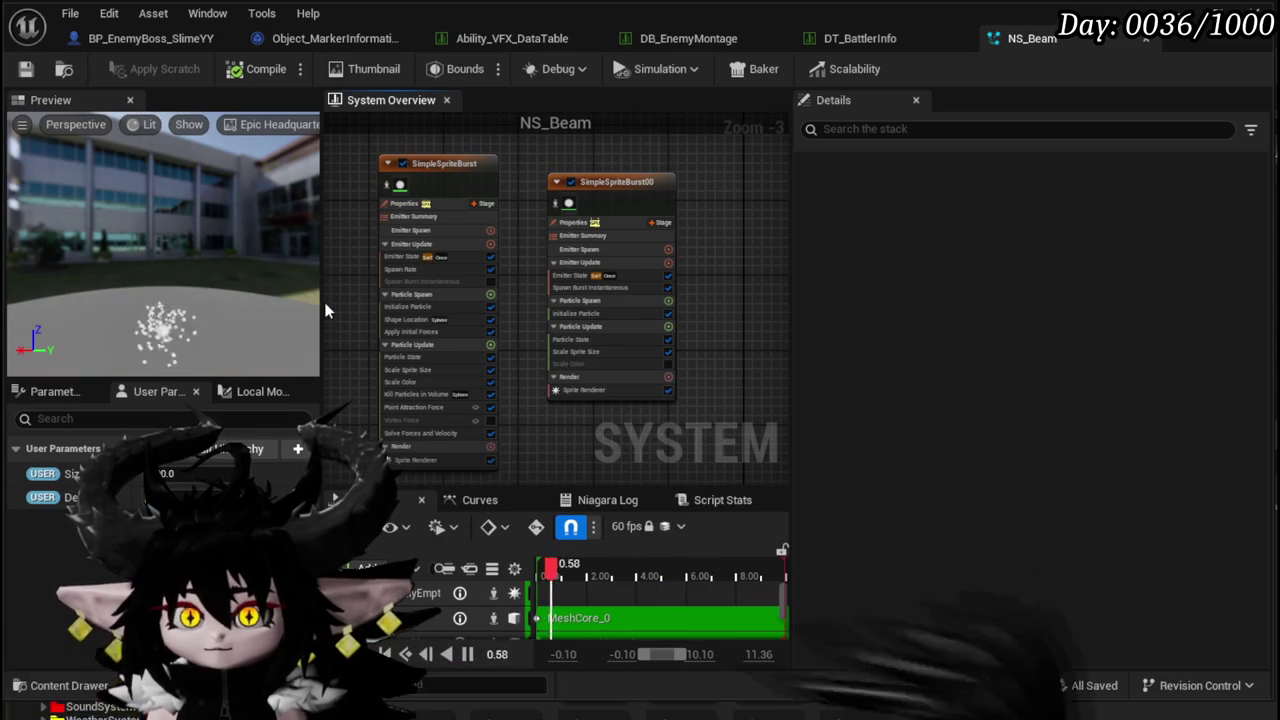
{"action": "scroll", "coordinate": [328, 306], "scroll_direction": "up", "scroll_amount": 4}
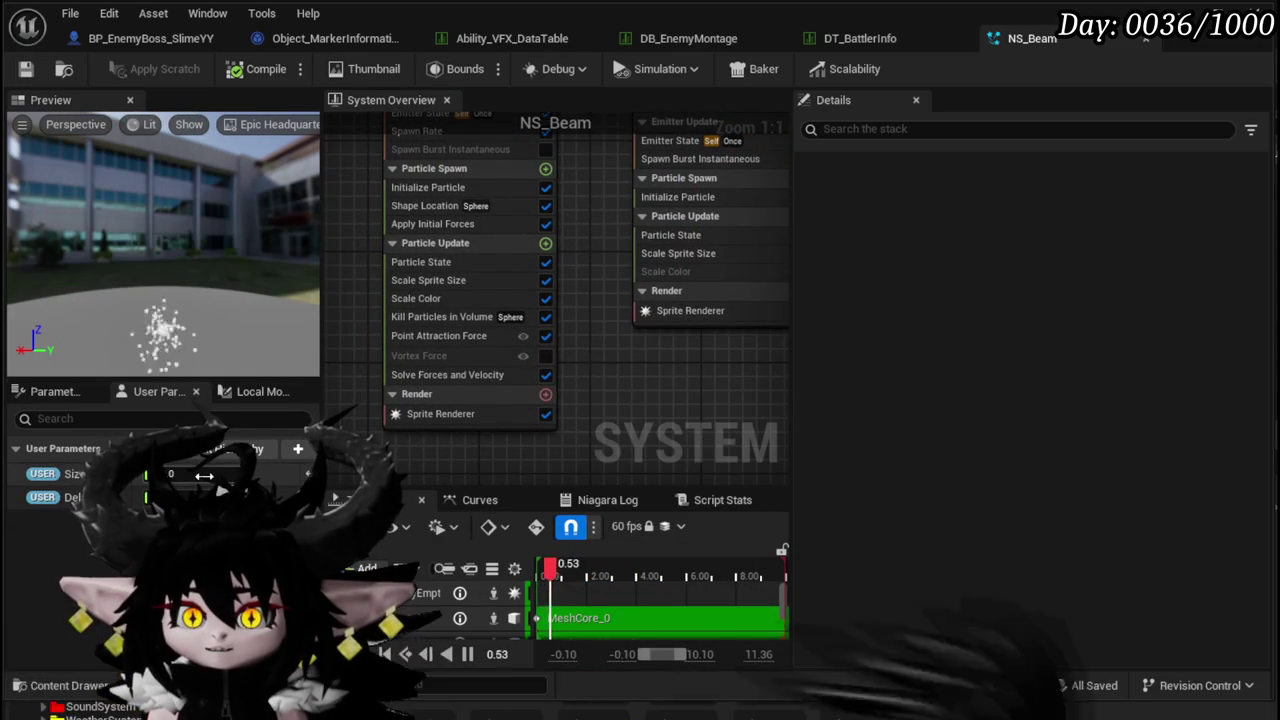
{"action": "left_click_drag", "start_coordinate": [291, 472], "coordinate": [300, 472]}
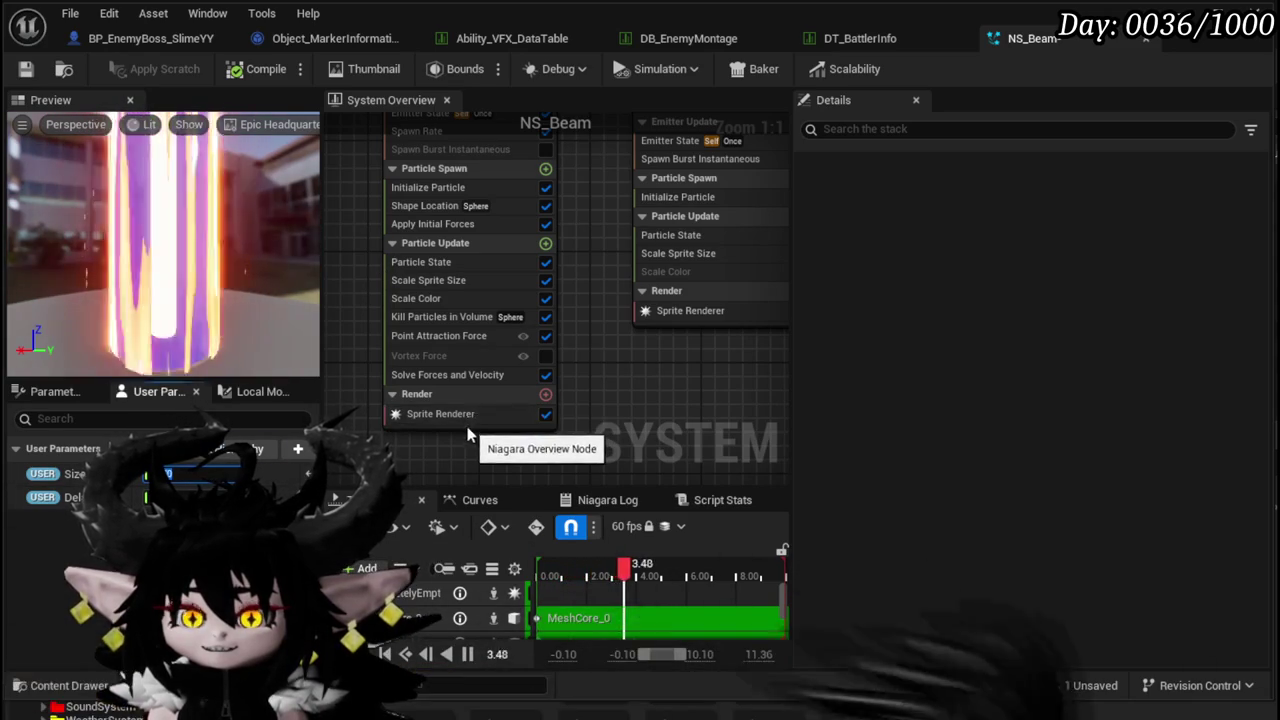
{"action": "left_click", "coordinate": [25, 68]}
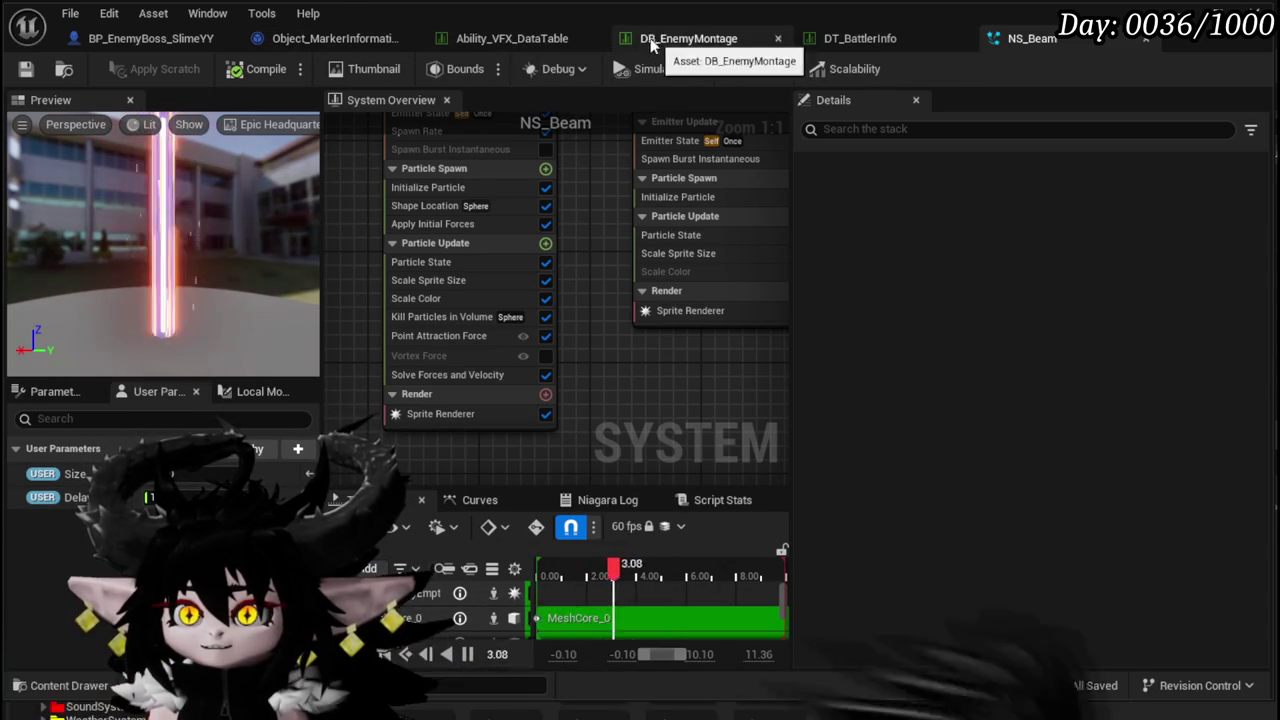
{"action": "left_click", "coordinate": [463, 42]}
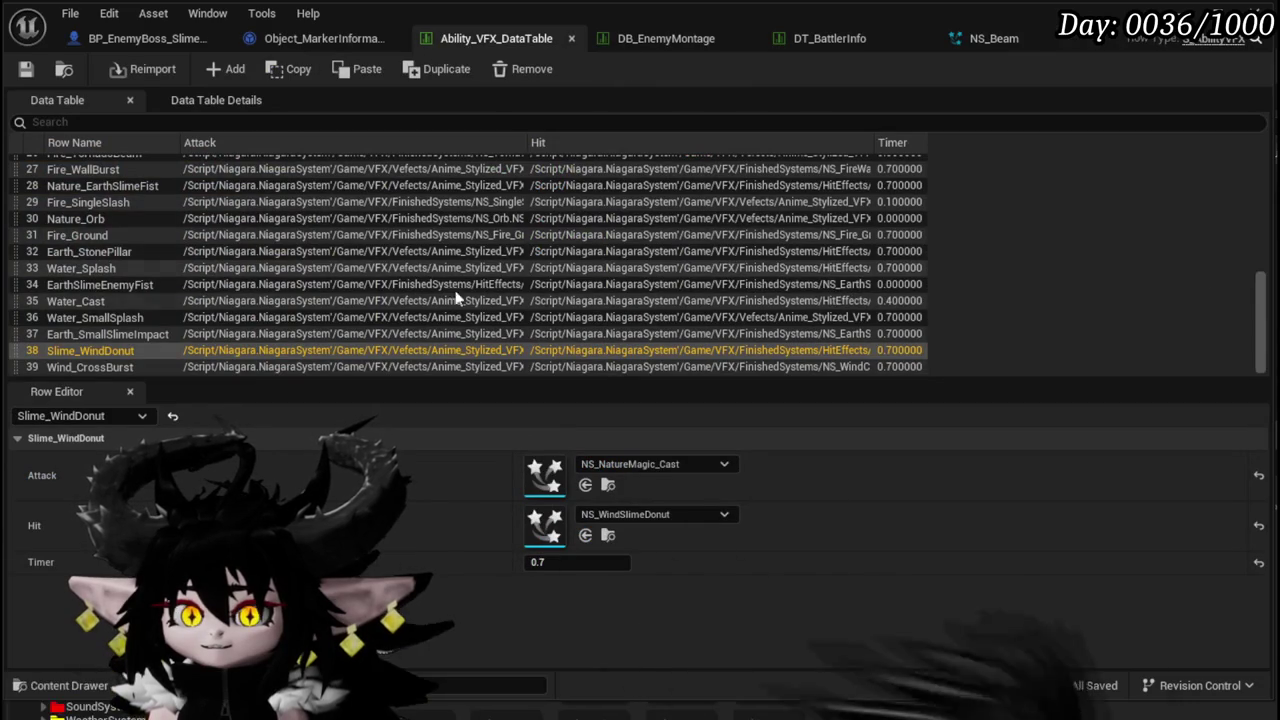
- Look over the Enemy_SpawnCircleAOE Blueprint graph, then return to the level editor
{"action": "scroll", "coordinate": [100, 320], "scroll_direction": "up", "scroll_amount": 5}
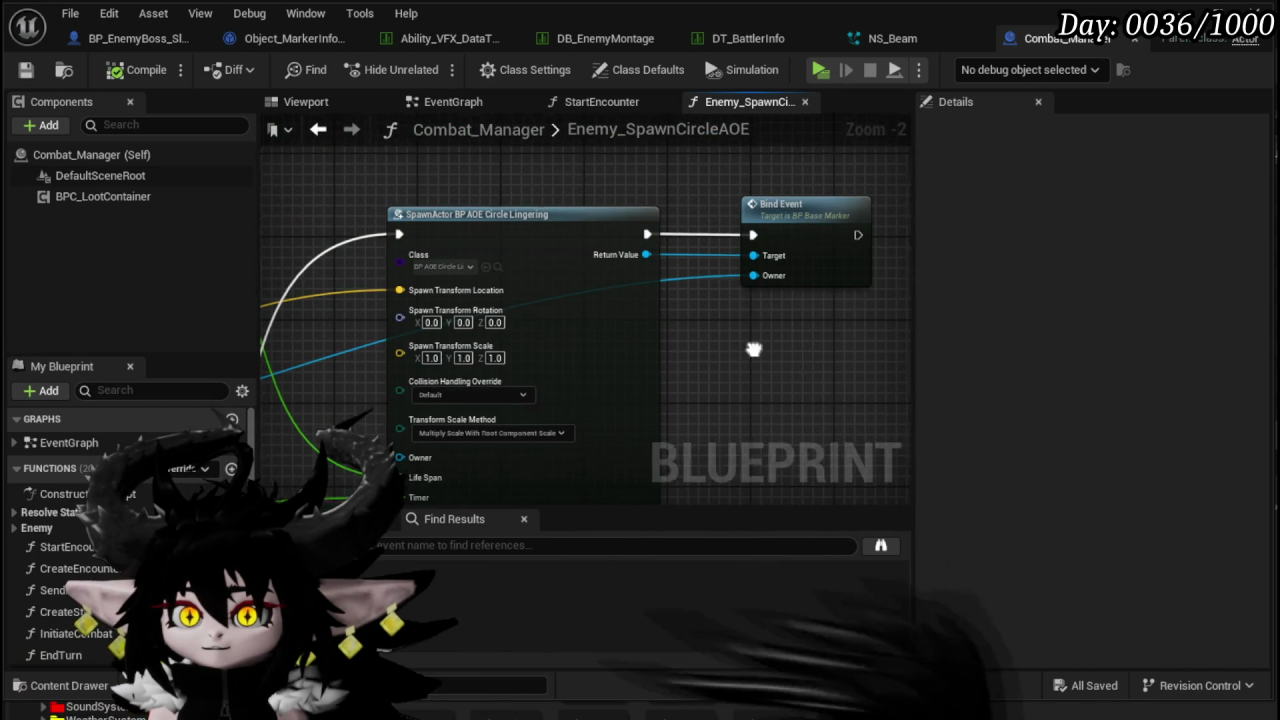
{"action": "scroll", "coordinate": [603, 313], "scroll_direction": "up", "scroll_amount": 2}
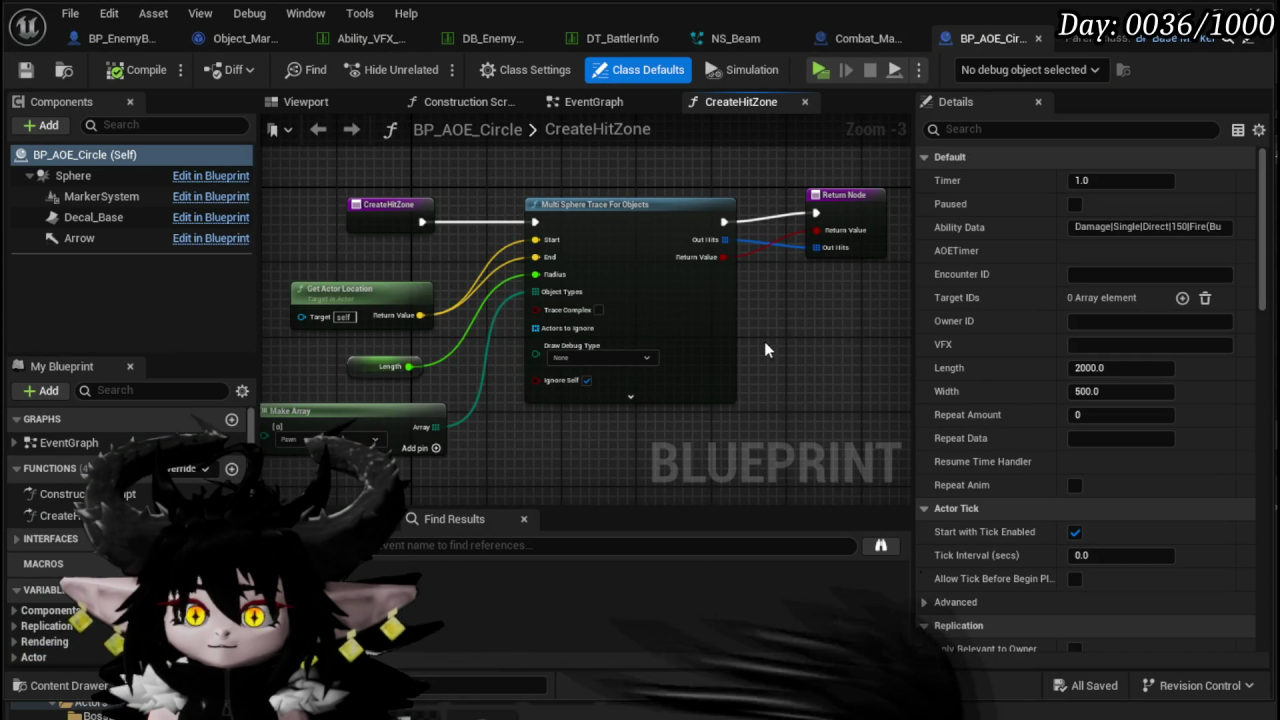
{"action": "scroll", "coordinate": [764, 341], "scroll_direction": "down", "scroll_amount": 4}
{"action": "scroll", "coordinate": [639, 337], "scroll_direction": "up", "scroll_amount": 3}
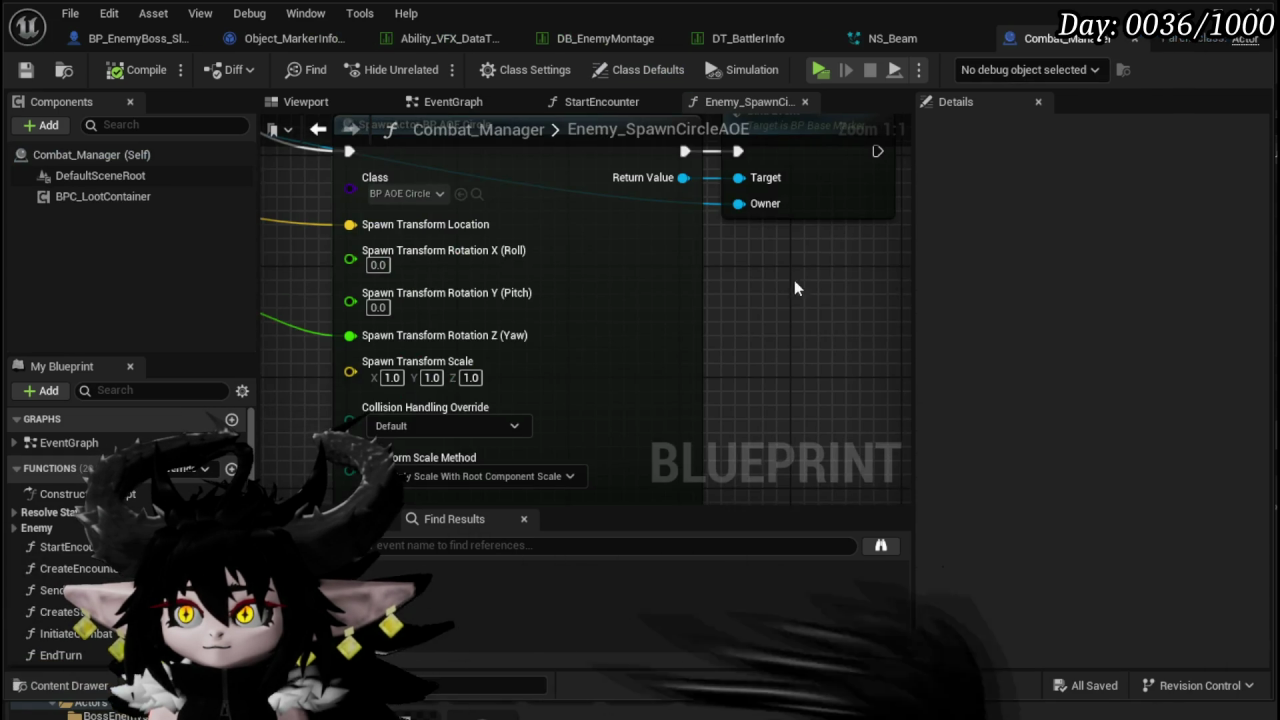
{"action": "mouse_move", "coordinate": [686, 334]}
{"action": "left_mouse_down"}
{"action": "mouse_move", "coordinate": [651, 346]}
{"action": "mouse_move", "coordinate": [723, 364]}
{"action": "left_mouse_up"}
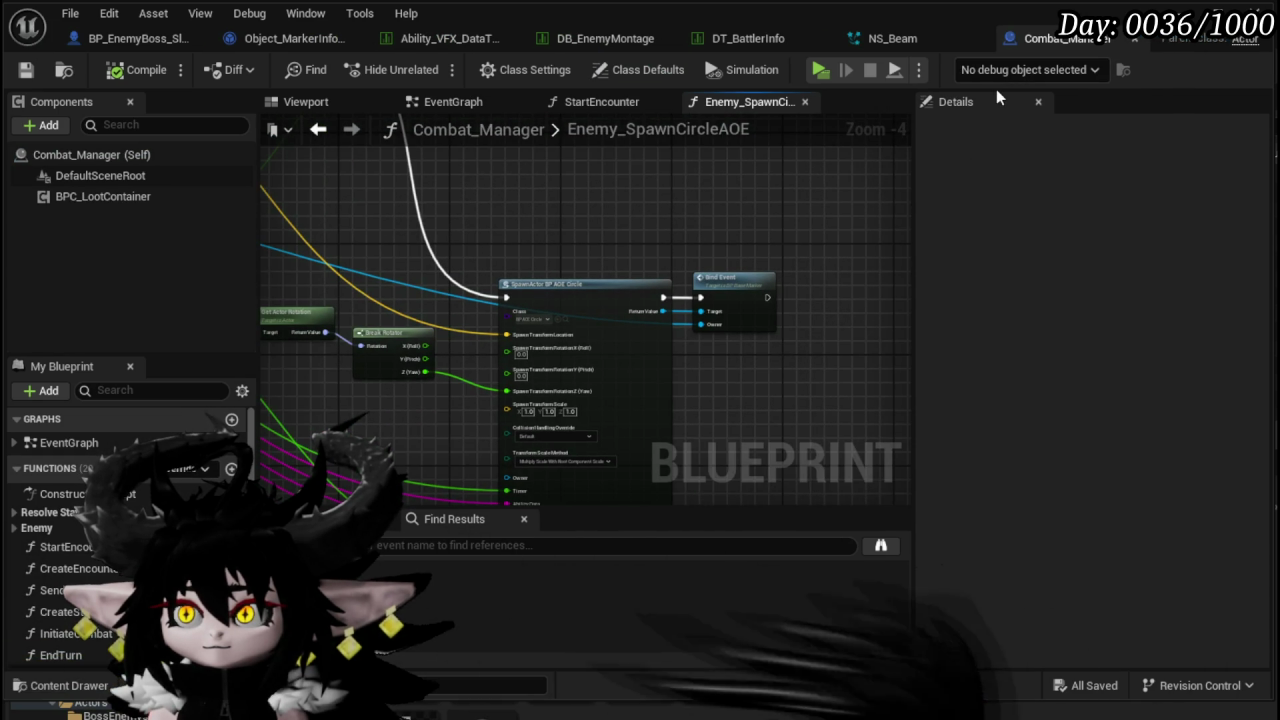
{"action": "left_click", "coordinate": [1182, 12]}
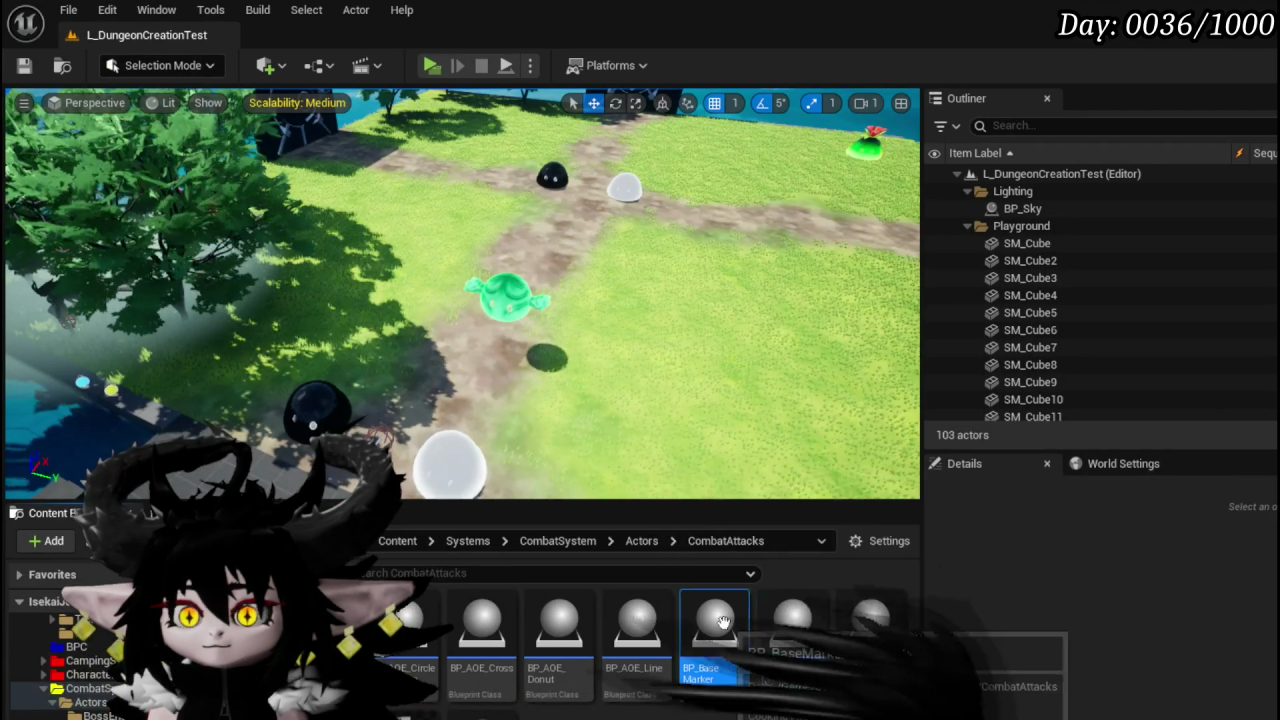
{"action": "double_click", "coordinate": [707, 640]}
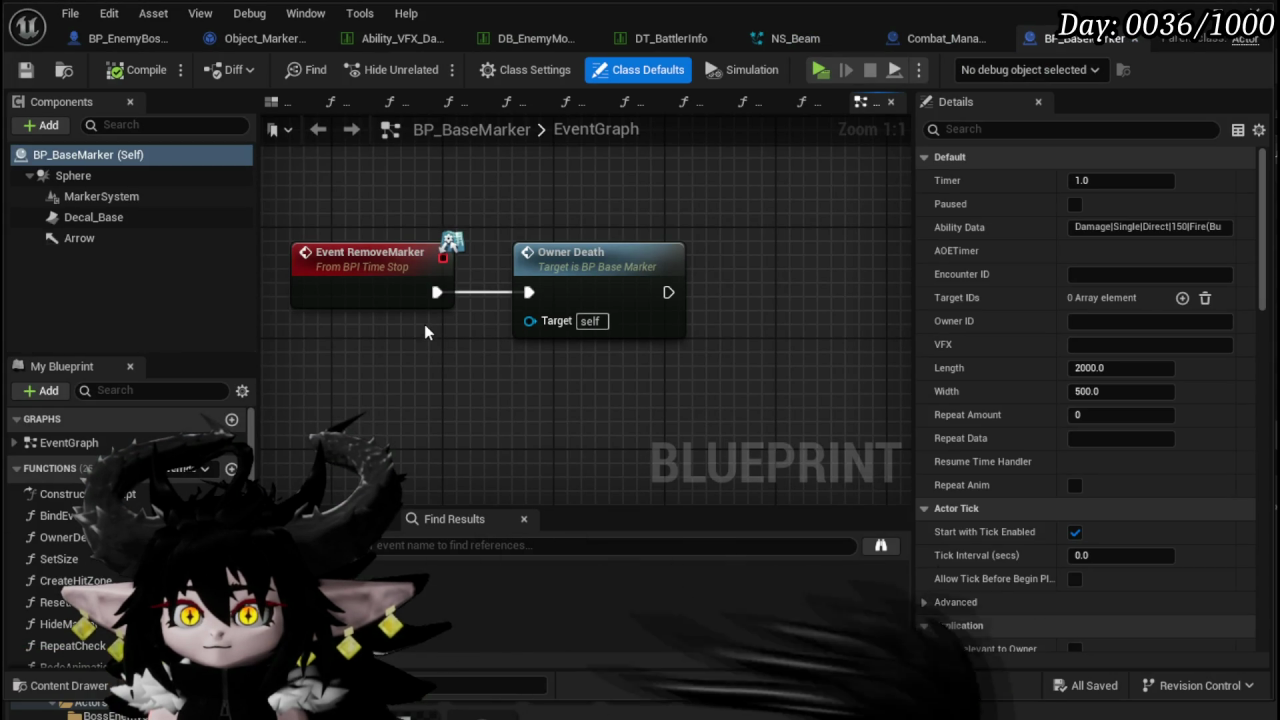
{"action": "scroll", "coordinate": [130, 520], "scroll_direction": "down", "scroll_amount": 2}
{"action": "scroll", "coordinate": [525, 372], "scroll_direction": "down", "scroll_amount": 10}
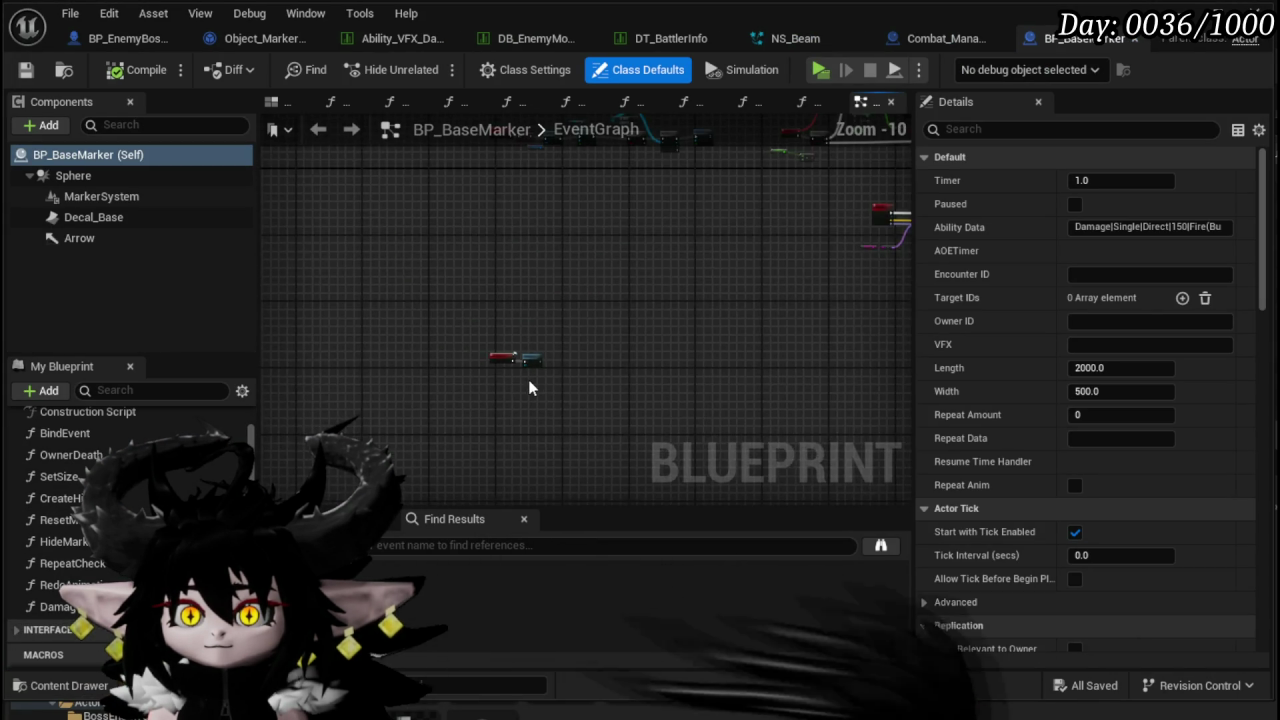
{"action": "scroll", "coordinate": [459, 322], "scroll_direction": "up", "scroll_amount": 9}
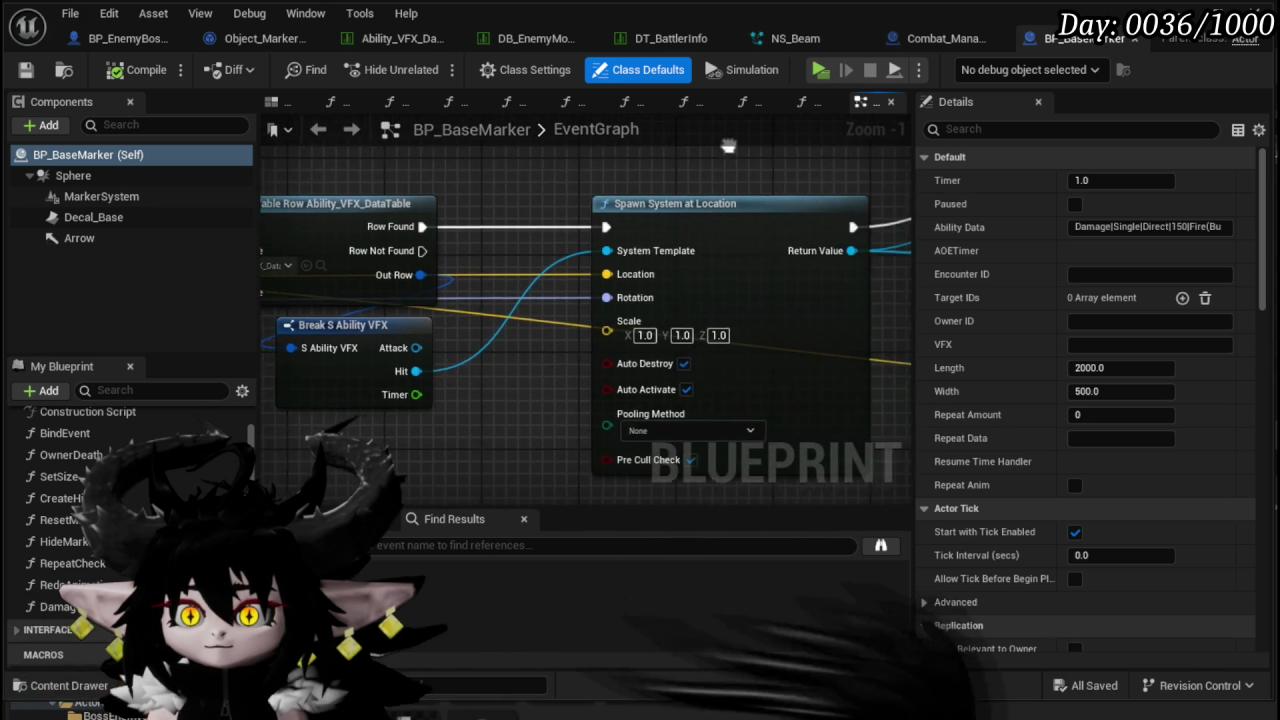
{"action": "scroll", "coordinate": [679, 181], "scroll_direction": "down", "scroll_amount": 3}
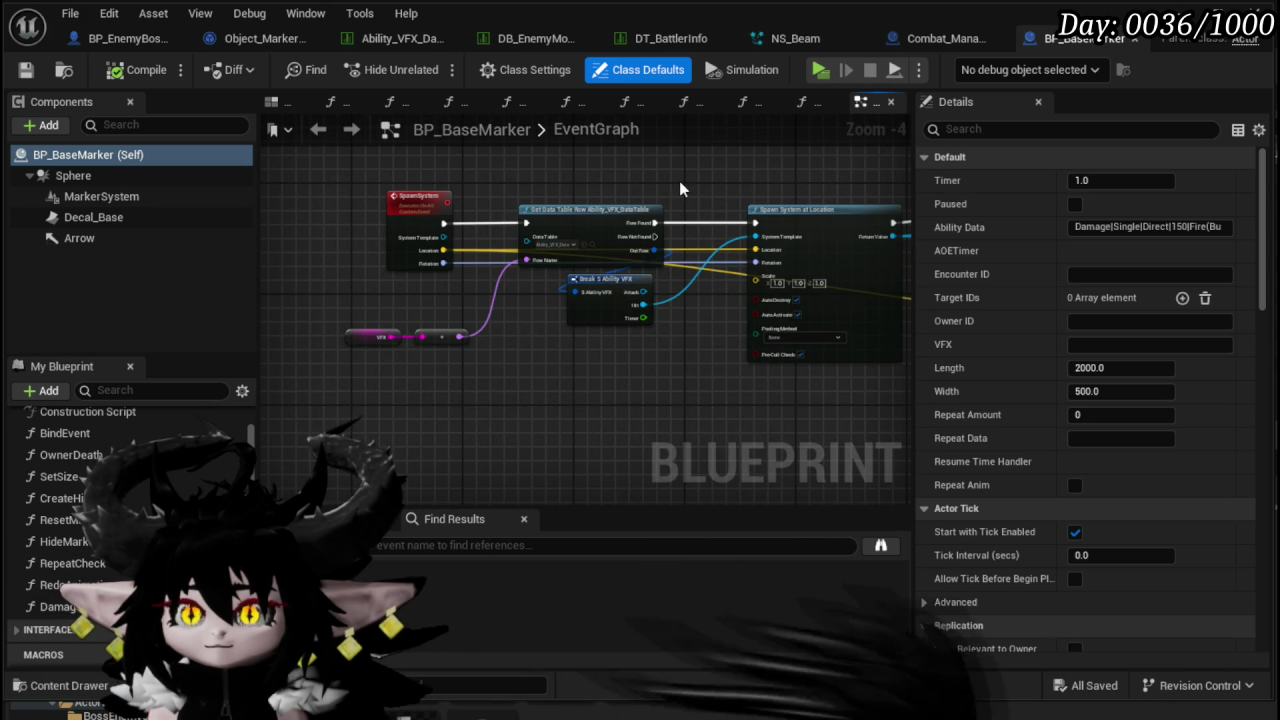
{"action": "left_click_drag", "start_coordinate": [782, 187], "coordinate": [454, 246]}
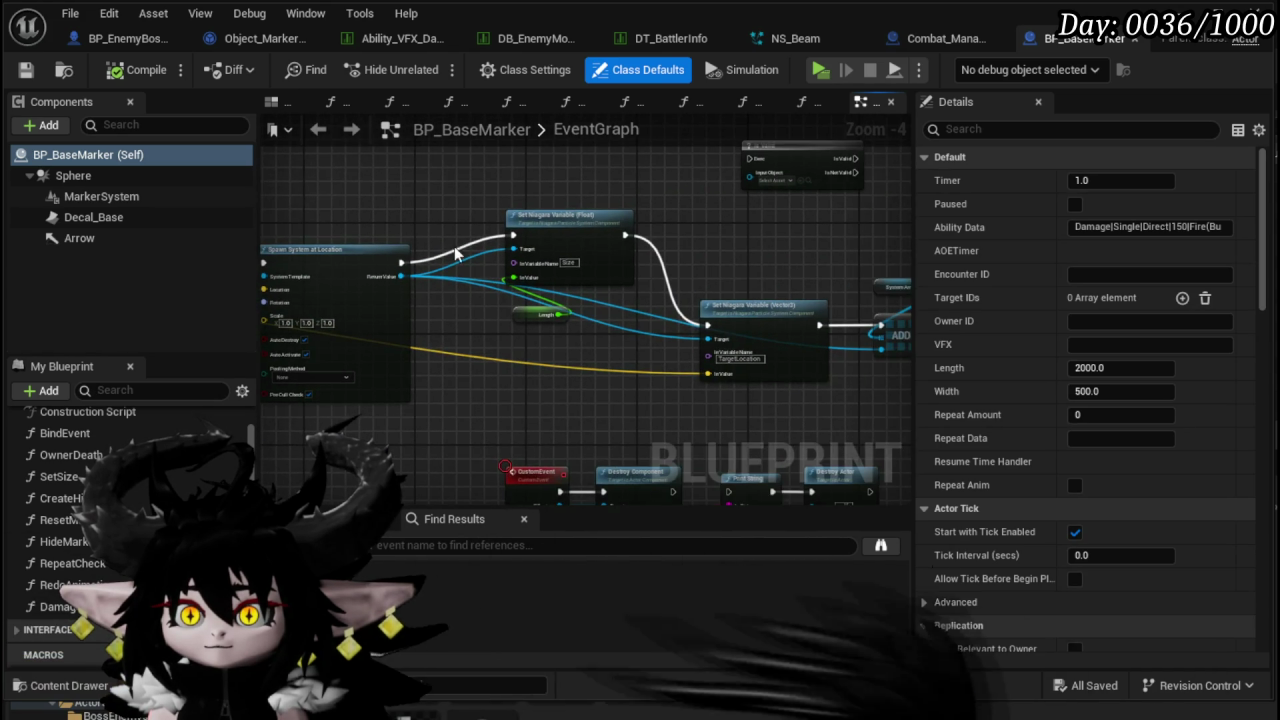
{"action": "scroll", "coordinate": [555, 362], "scroll_direction": "up", "scroll_amount": 3}
{"action": "mouse_move", "coordinate": [555, 362]}
{"action": "left_mouse_down"}
{"action": "mouse_move", "coordinate": [395, 337]}
{"action": "mouse_move", "coordinate": [425, 376]}
{"action": "left_mouse_up"}
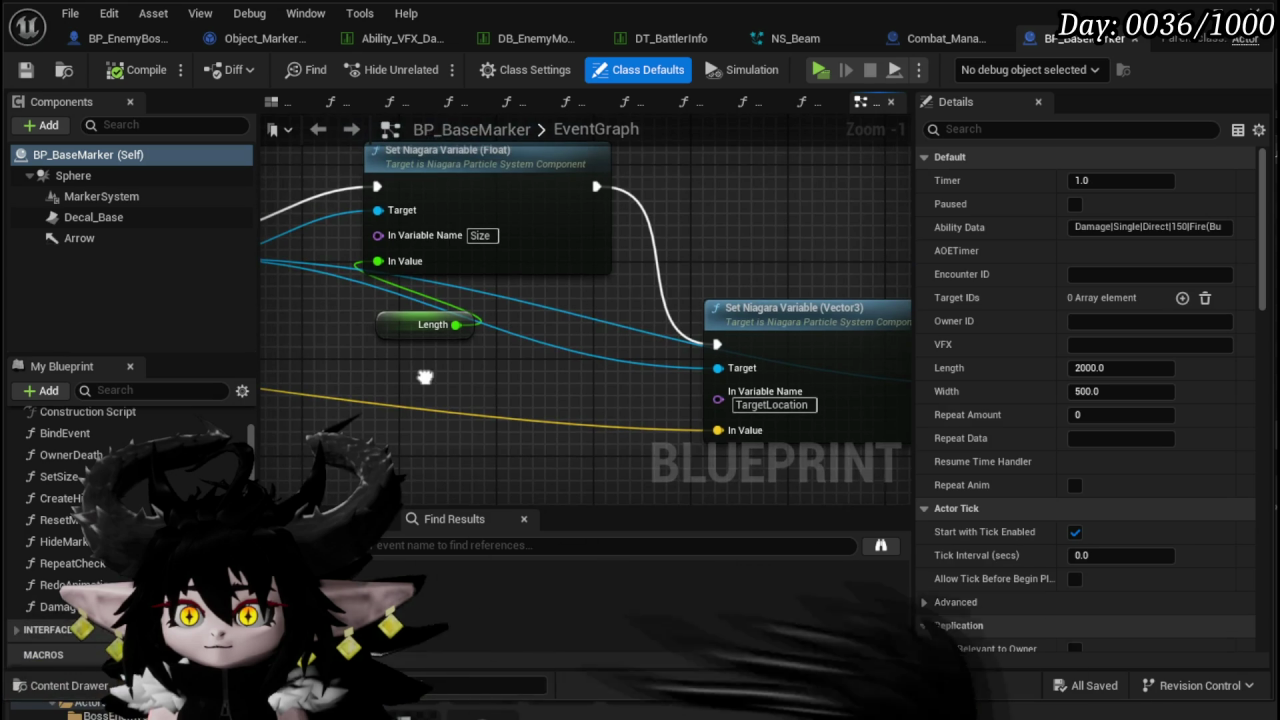
{"action": "left_click_drag", "start_coordinate": [640, 243], "coordinate": [235, 256]}
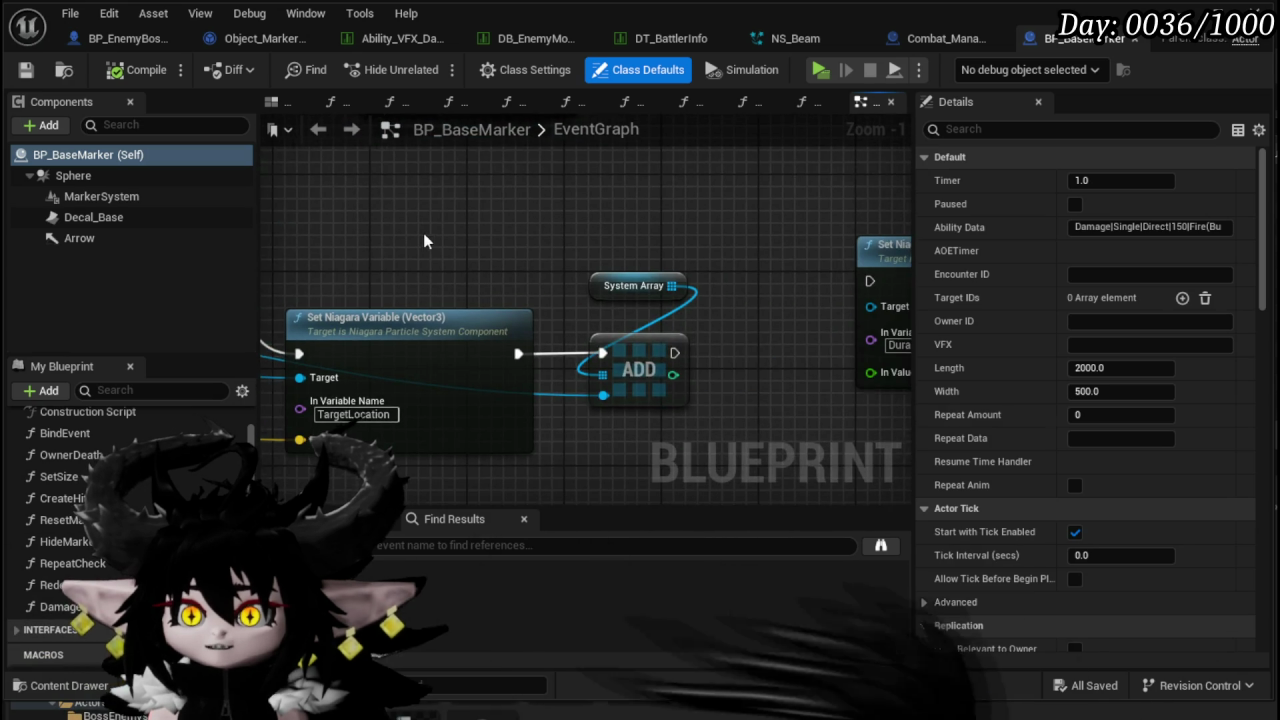
{"action": "scroll", "coordinate": [423, 233], "scroll_direction": "down", "scroll_amount": 4}
{"action": "scroll", "coordinate": [368, 254], "scroll_direction": "up", "scroll_amount": 4}
{"action": "scroll", "coordinate": [431, 266], "scroll_direction": "down", "scroll_amount": 4}
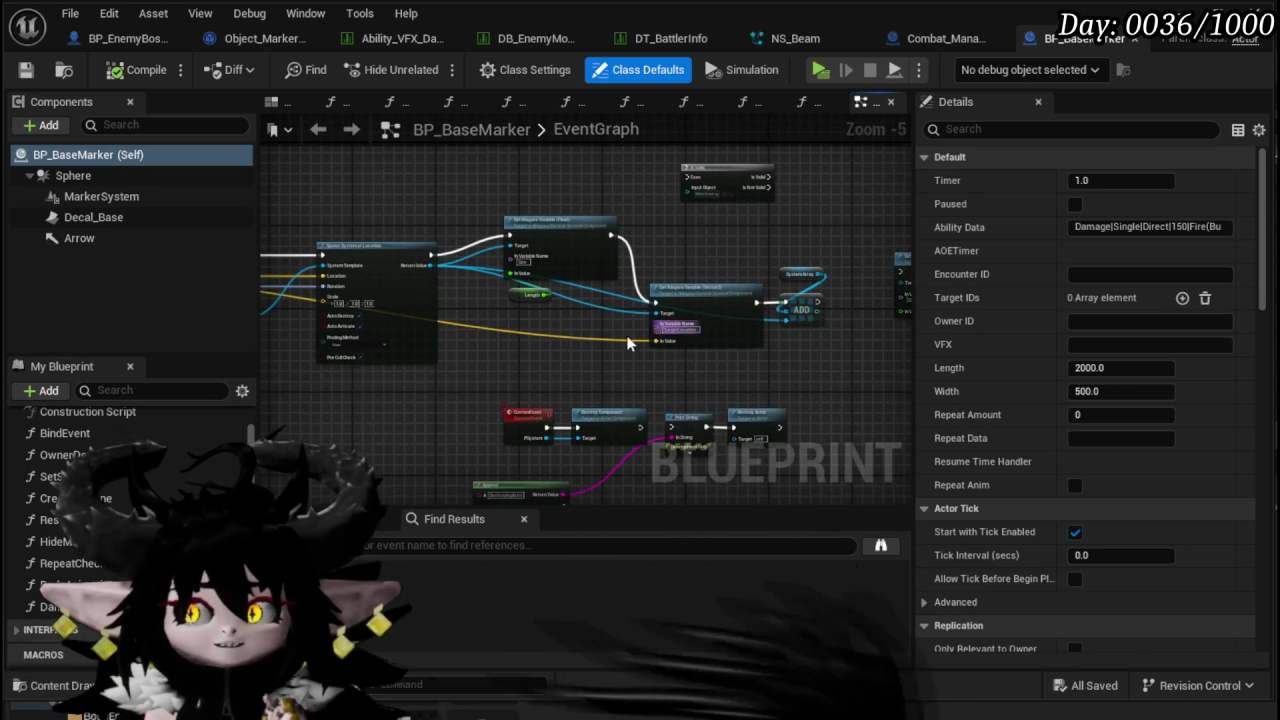
{"action": "mouse_move", "coordinate": [437, 175]}
{"action": "left_mouse_down"}
{"action": "mouse_move", "coordinate": [386, 220]}
{"action": "mouse_move", "coordinate": [508, 409]}
{"action": "mouse_move", "coordinate": [526, 366]}
{"action": "mouse_move", "coordinate": [506, 177]}
{"action": "left_mouse_up"}
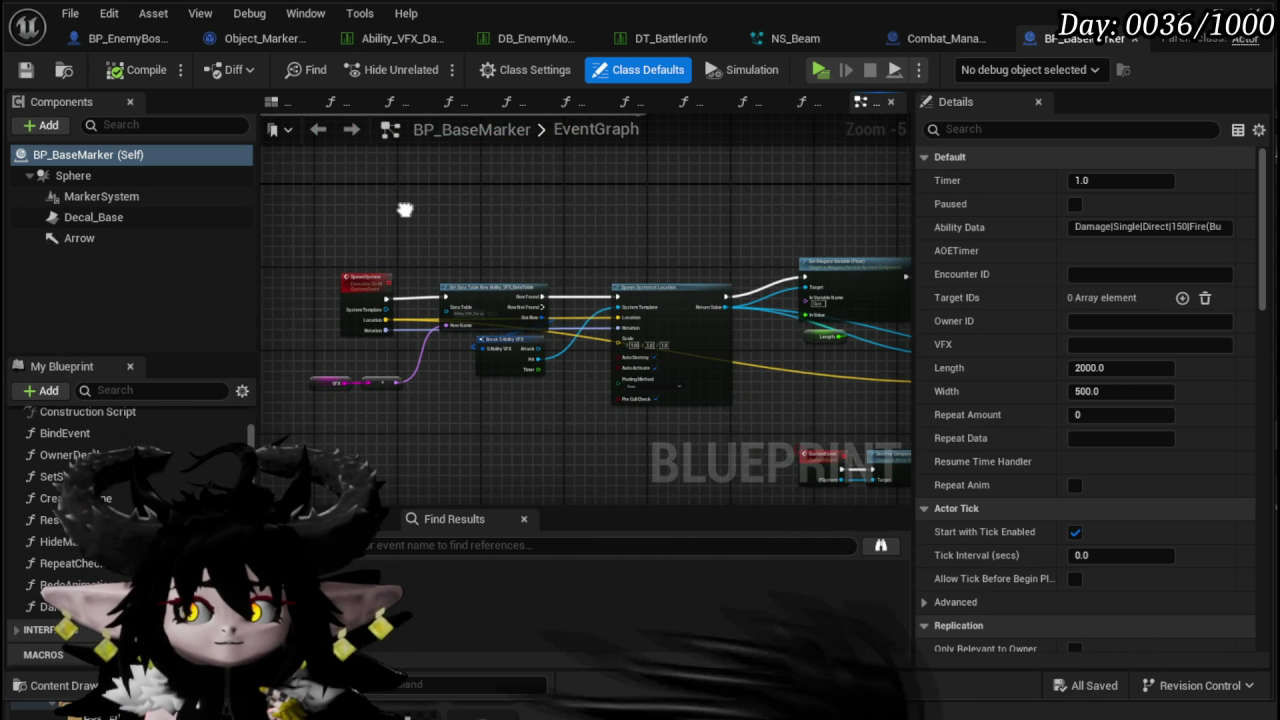
{"action": "scroll", "coordinate": [539, 260], "scroll_direction": "up", "scroll_amount": 2}
{"action": "mouse_move", "coordinate": [539, 260]}
{"action": "left_mouse_down"}
{"action": "mouse_move", "coordinate": [484, 183]}
{"action": "mouse_move", "coordinate": [607, 195]}
{"action": "left_mouse_up"}
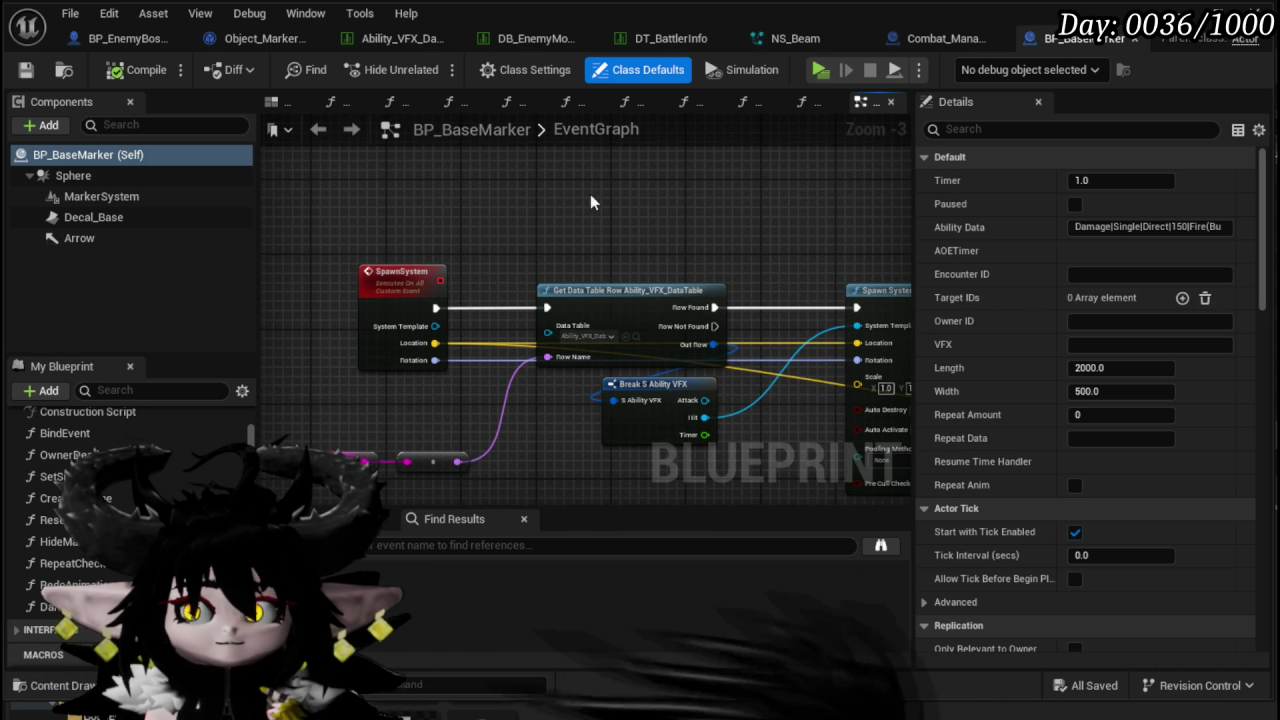
{"action": "scroll", "coordinate": [459, 199], "scroll_direction": "down", "scroll_amount": 3}
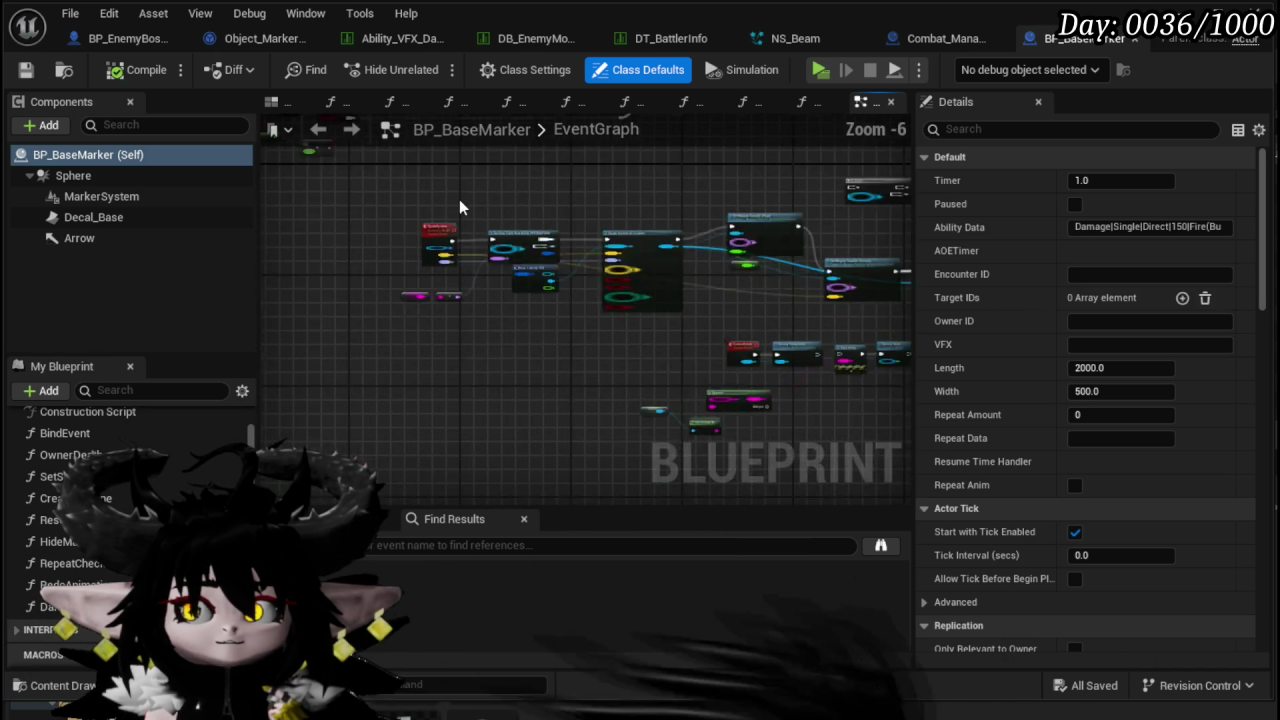
{"action": "scroll", "coordinate": [584, 383], "scroll_direction": "up", "scroll_amount": 3}
{"action": "scroll", "coordinate": [576, 322], "scroll_direction": "down", "scroll_amount": 2}
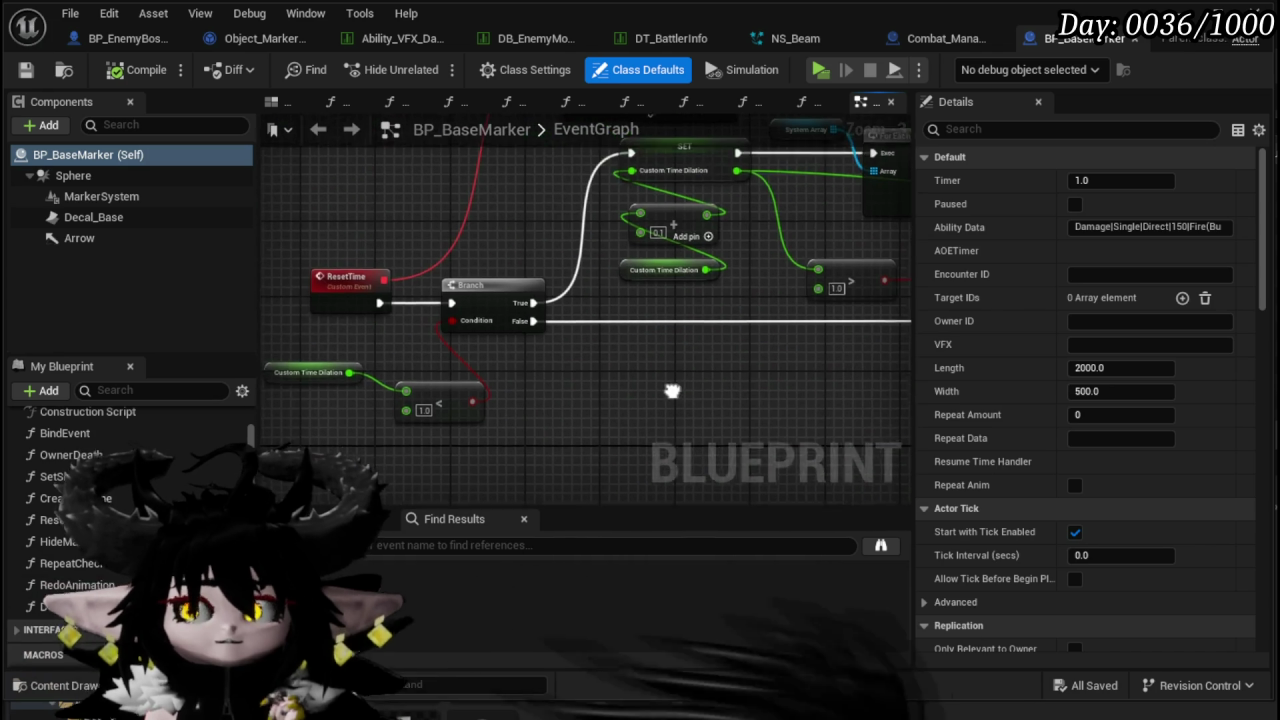
{"action": "scroll", "coordinate": [544, 356], "scroll_direction": "up", "scroll_amount": 3}
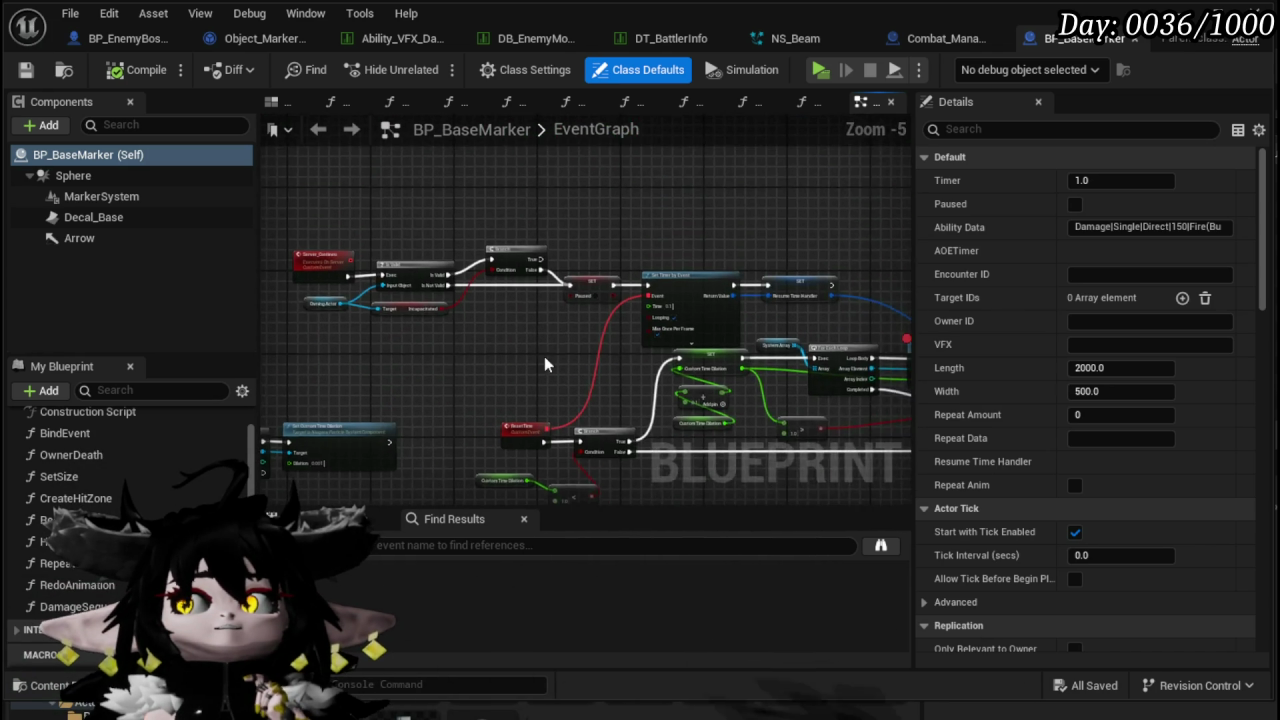
{"action": "mouse_move", "coordinate": [621, 348]}
{"action": "left_mouse_down"}
{"action": "mouse_move", "coordinate": [432, 275]}
{"action": "mouse_move", "coordinate": [520, 290]}
{"action": "mouse_move", "coordinate": [623, 356]}
{"action": "mouse_move", "coordinate": [406, 163]}
{"action": "mouse_move", "coordinate": [409, 260]}
{"action": "mouse_move", "coordinate": [351, 160]}
{"action": "mouse_move", "coordinate": [394, 117]}
{"action": "left_mouse_up"}
{"action": "scroll", "coordinate": [623, 356], "scroll_direction": "down", "scroll_amount": 2}
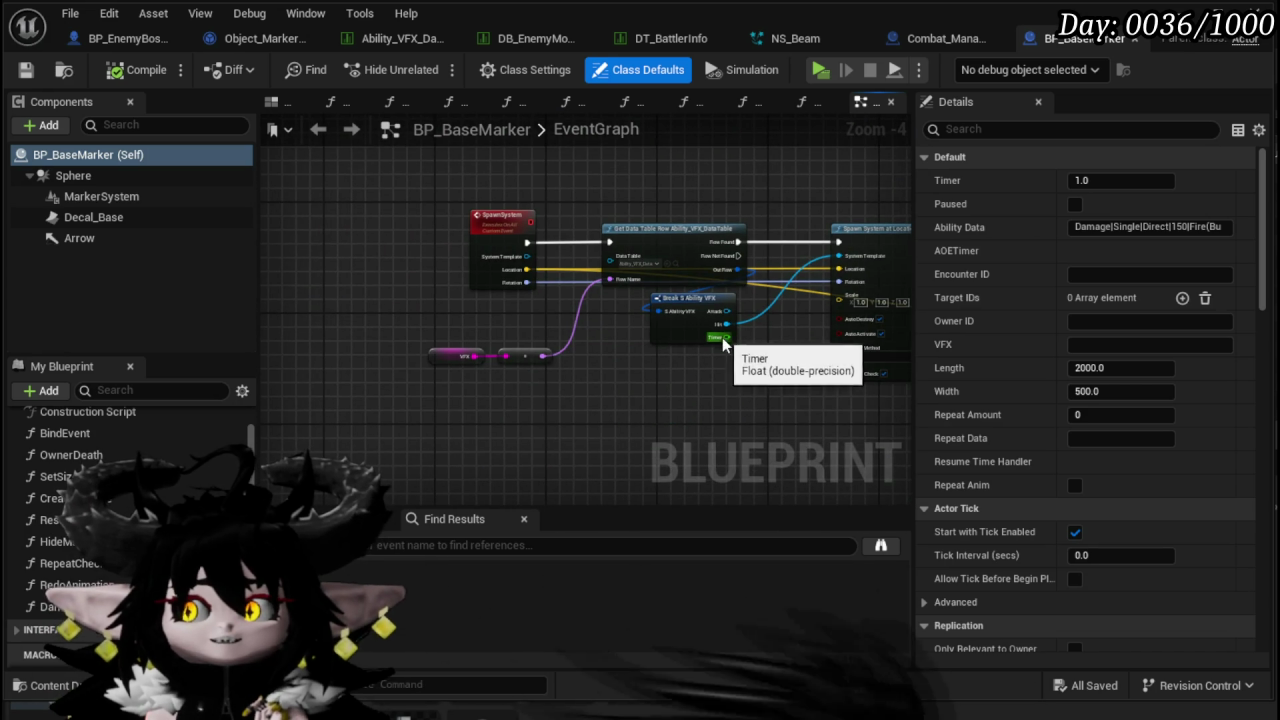
{"action": "scroll", "coordinate": [724, 343], "scroll_direction": "down", "scroll_amount": 3}
{"action": "left_click_drag", "start_coordinate": [551, 380], "coordinate": [443, 337]}
{"action": "scroll", "coordinate": [601, 396], "scroll_direction": "up", "scroll_amount": 3}
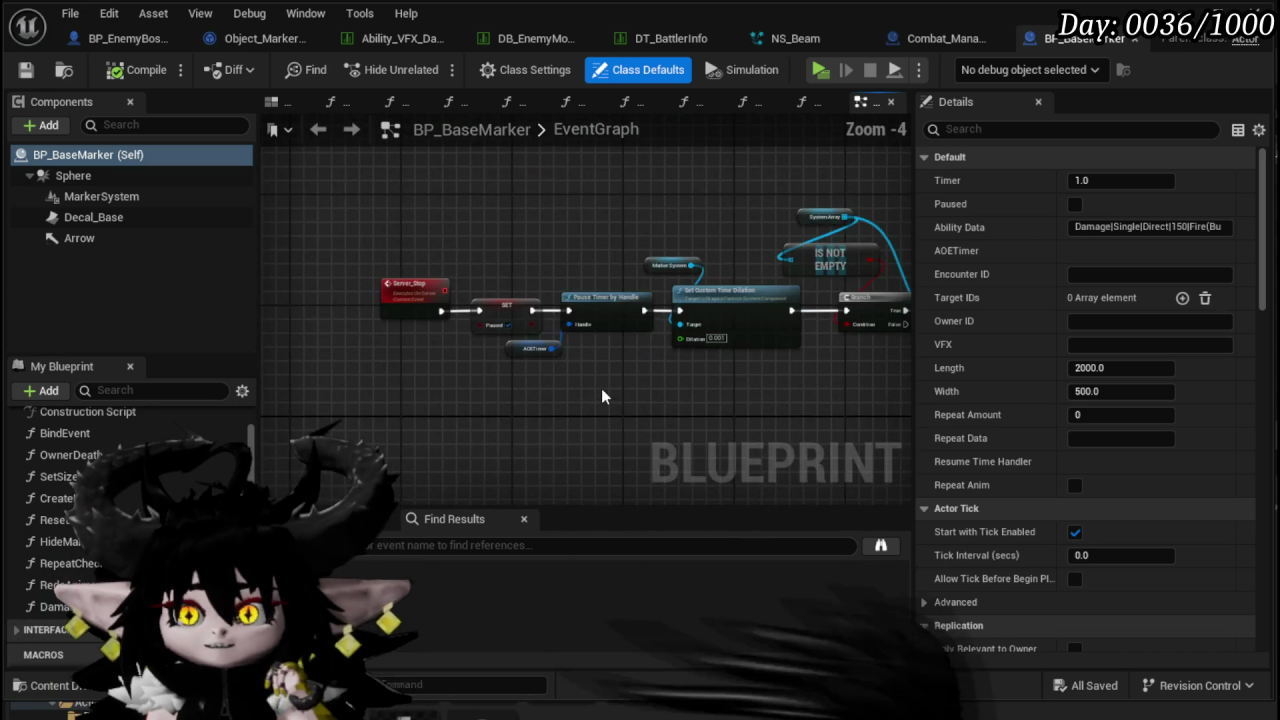
{"action": "scroll", "coordinate": [737, 394], "scroll_direction": "up", "scroll_amount": 2}
{"action": "scroll", "coordinate": [740, 386], "scroll_direction": "down", "scroll_amount": 2}
{"action": "mouse_move", "coordinate": [869, 417]}
{"action": "left_mouse_down"}
{"action": "mouse_move", "coordinate": [744, 373]}
{"action": "mouse_move", "coordinate": [365, 370]}
{"action": "left_mouse_up"}
{"action": "left_click", "coordinate": [26, 70]}
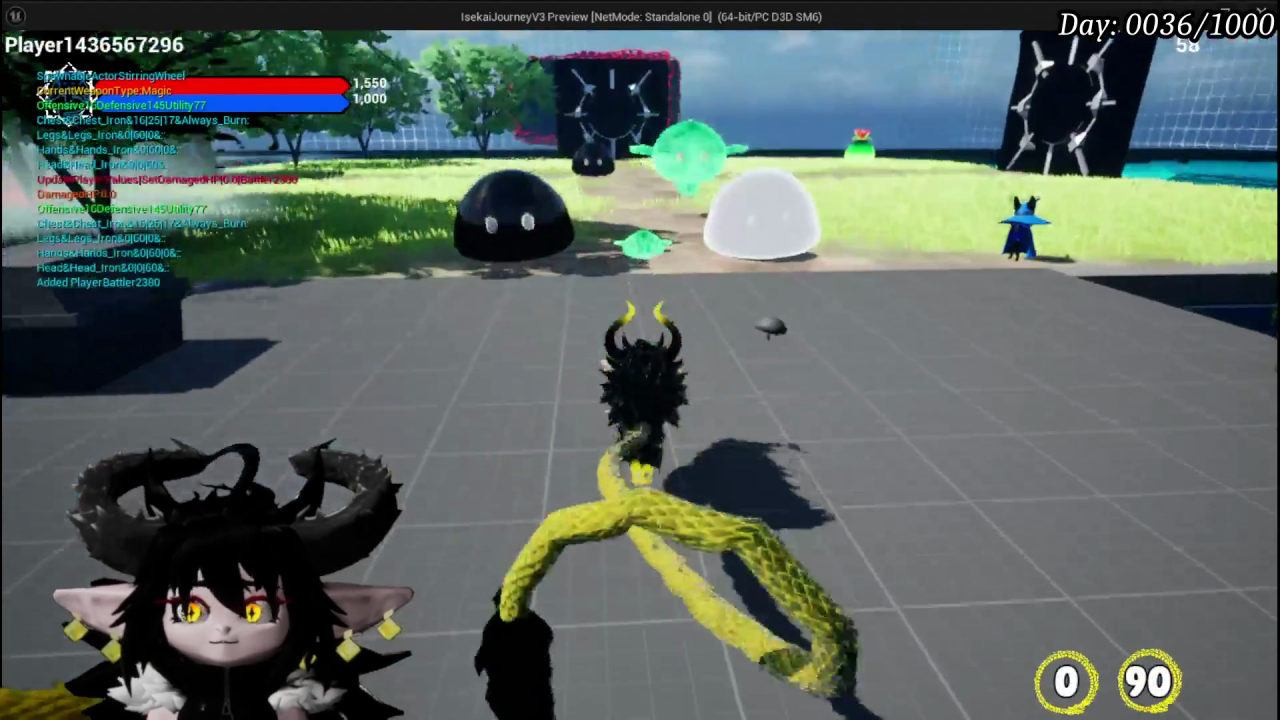
- Cast a water-splash ability at the slimes, stop play, and save L_DungeonCreationTest
{"action": "key", "text": "w"}
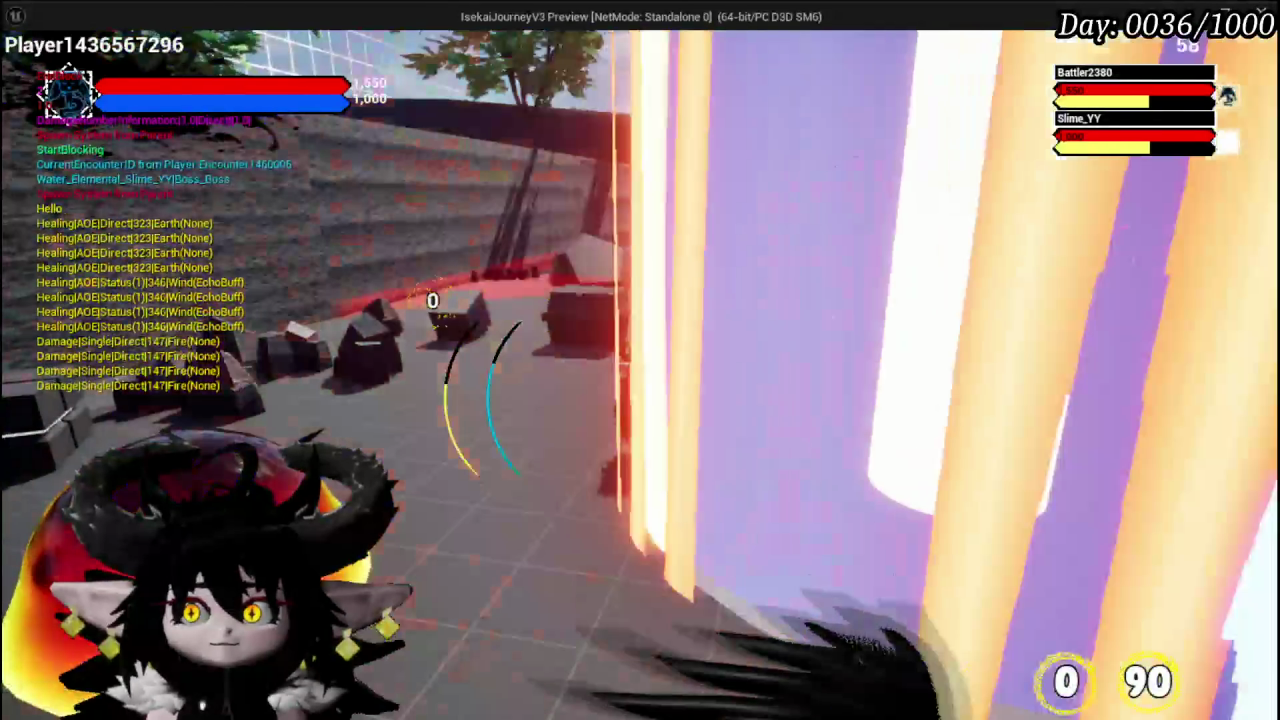
{"action": "key", "text": "Escape"}
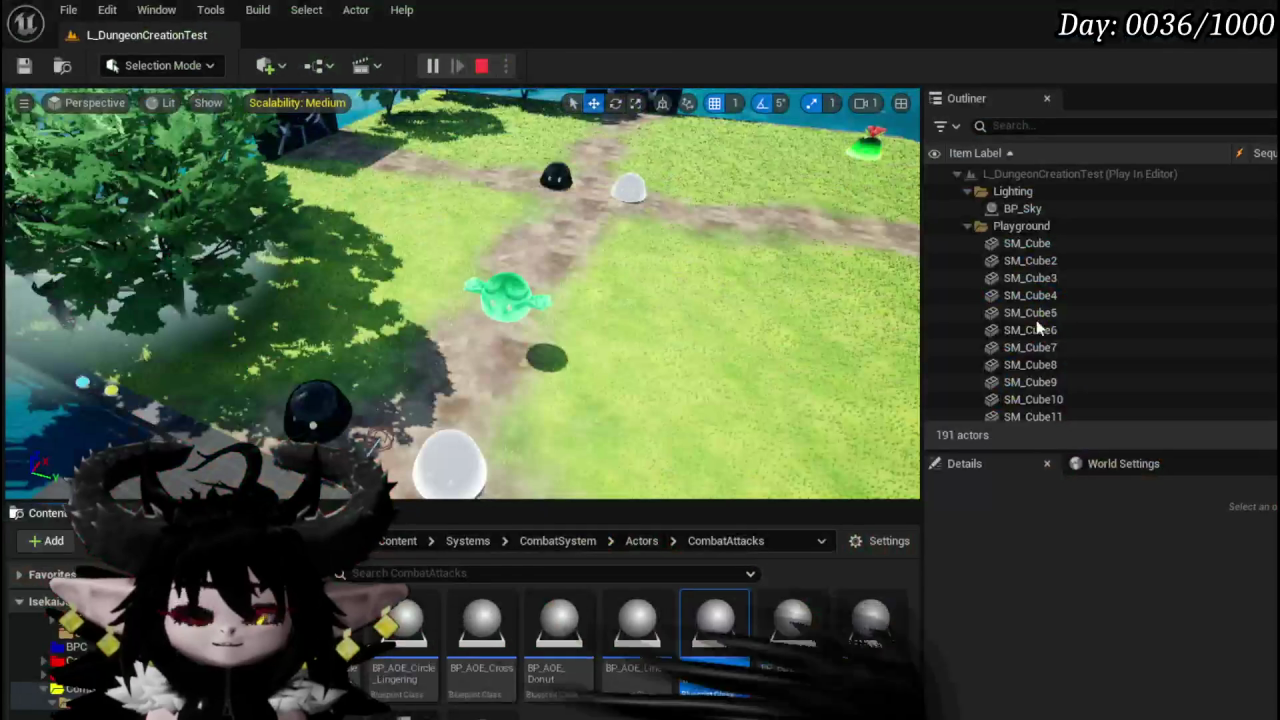
{"action": "left_click", "coordinate": [23, 65]}
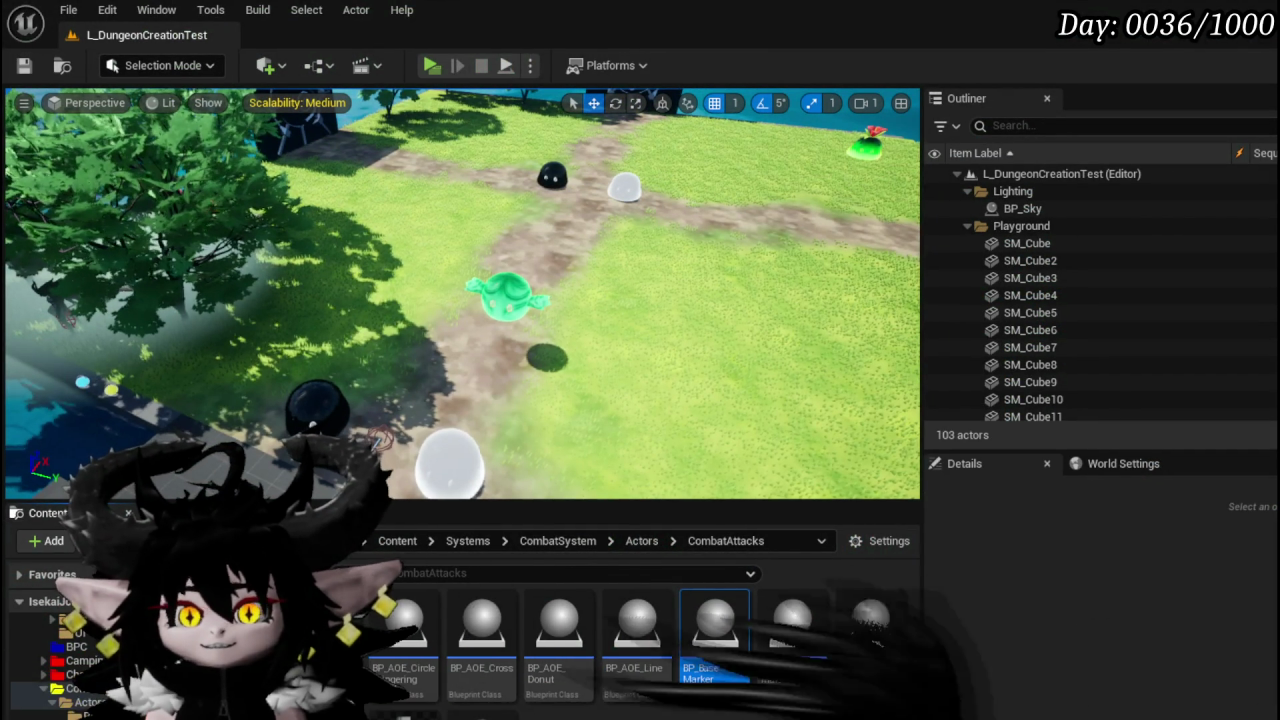
{"action": "double_click", "coordinate": [697, 611]}
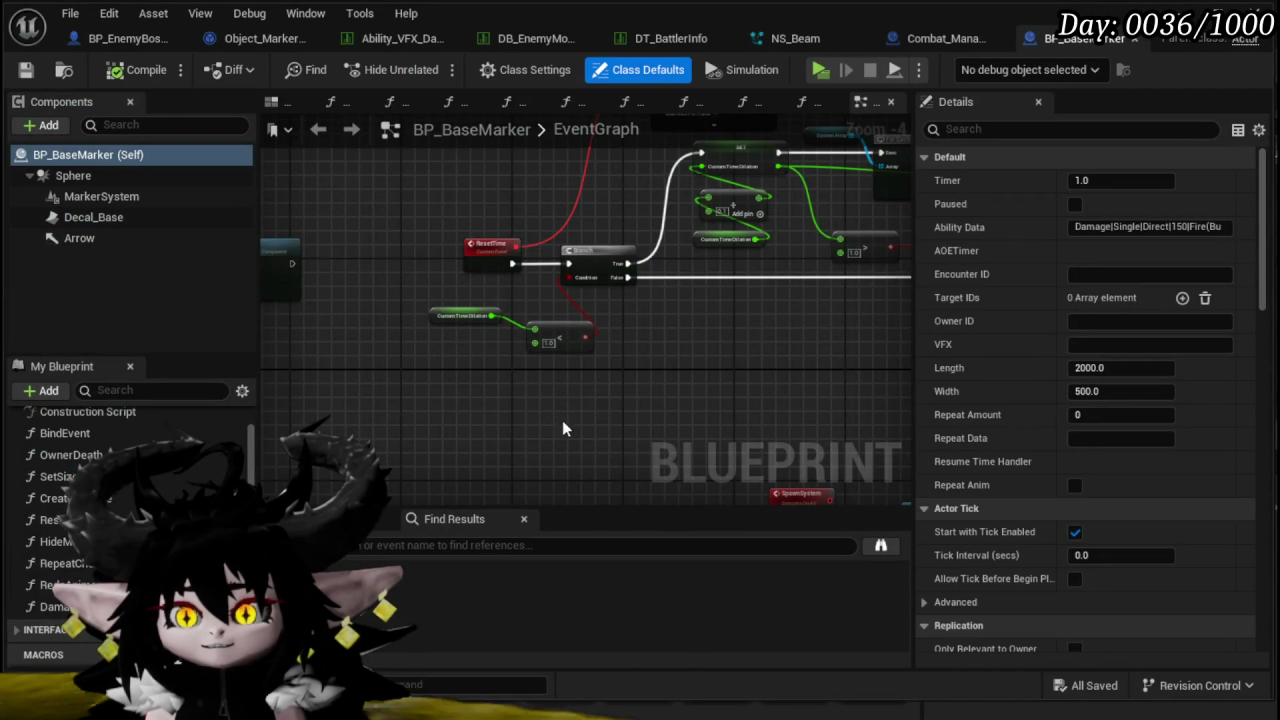
- Move the VFX name and reroute nodes above the spawn chain and shift the SpawnSystem nodes left
{"action": "mouse_move", "coordinate": [562, 420]}
{"action": "left_mouse_down"}
{"action": "mouse_move", "coordinate": [594, 343]}
{"action": "mouse_move", "coordinate": [500, 337]}
{"action": "mouse_move", "coordinate": [408, 408]}
{"action": "mouse_move", "coordinate": [588, 397]}
{"action": "mouse_move", "coordinate": [449, 414]}
{"action": "mouse_move", "coordinate": [504, 386]}
{"action": "left_mouse_up"}
{"action": "scroll", "coordinate": [625, 383], "scroll_direction": "up", "scroll_amount": 3}
{"action": "scroll", "coordinate": [654, 394], "scroll_direction": "down", "scroll_amount": 3}
{"action": "mouse_move", "coordinate": [654, 393]}
{"action": "left_mouse_down"}
{"action": "mouse_move", "coordinate": [286, 363]}
{"action": "mouse_move", "coordinate": [637, 240]}
{"action": "mouse_move", "coordinate": [763, 274]}
{"action": "mouse_move", "coordinate": [450, 383]}
{"action": "left_mouse_up"}
{"action": "scroll", "coordinate": [637, 240], "scroll_direction": "down", "scroll_amount": 1}
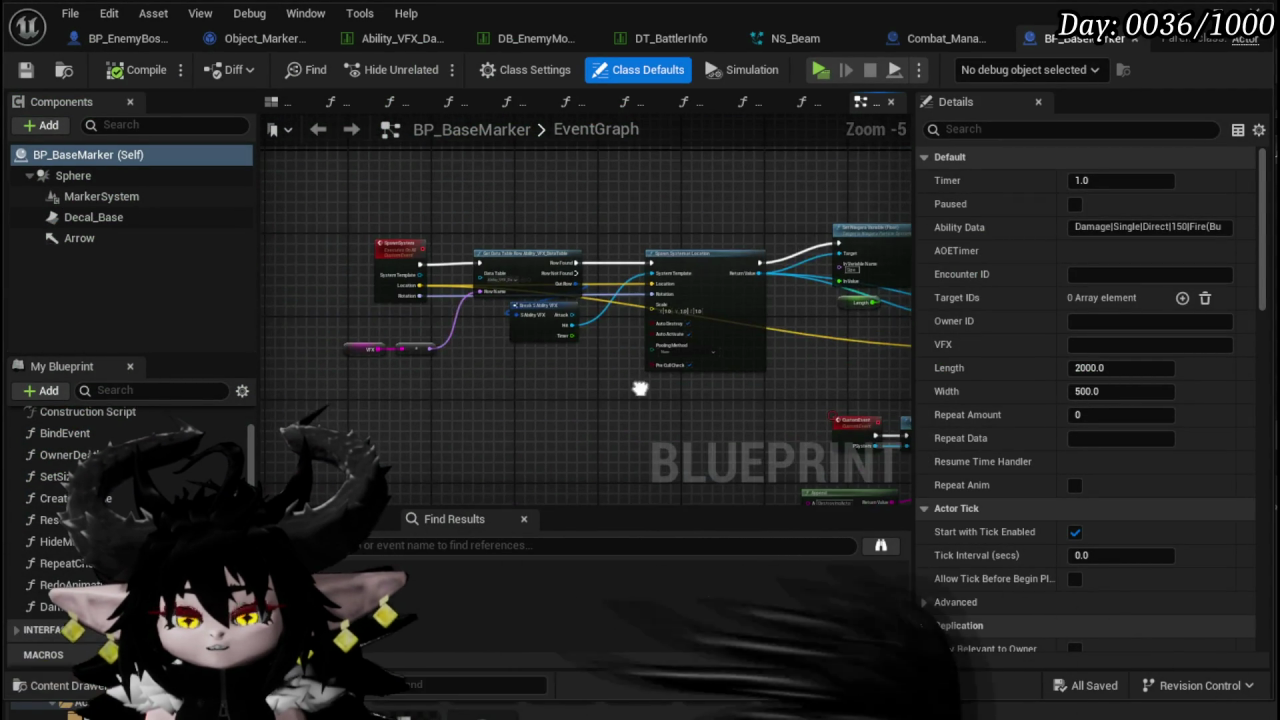
{"action": "scroll", "coordinate": [450, 383], "scroll_direction": "up", "scroll_amount": 2}
{"action": "scroll", "coordinate": [396, 423], "scroll_direction": "up", "scroll_amount": 1}
{"action": "left_click_drag", "start_coordinate": [396, 423], "coordinate": [535, 475]}
{"action": "left_click_drag", "start_coordinate": [386, 446], "coordinate": [602, 326]}
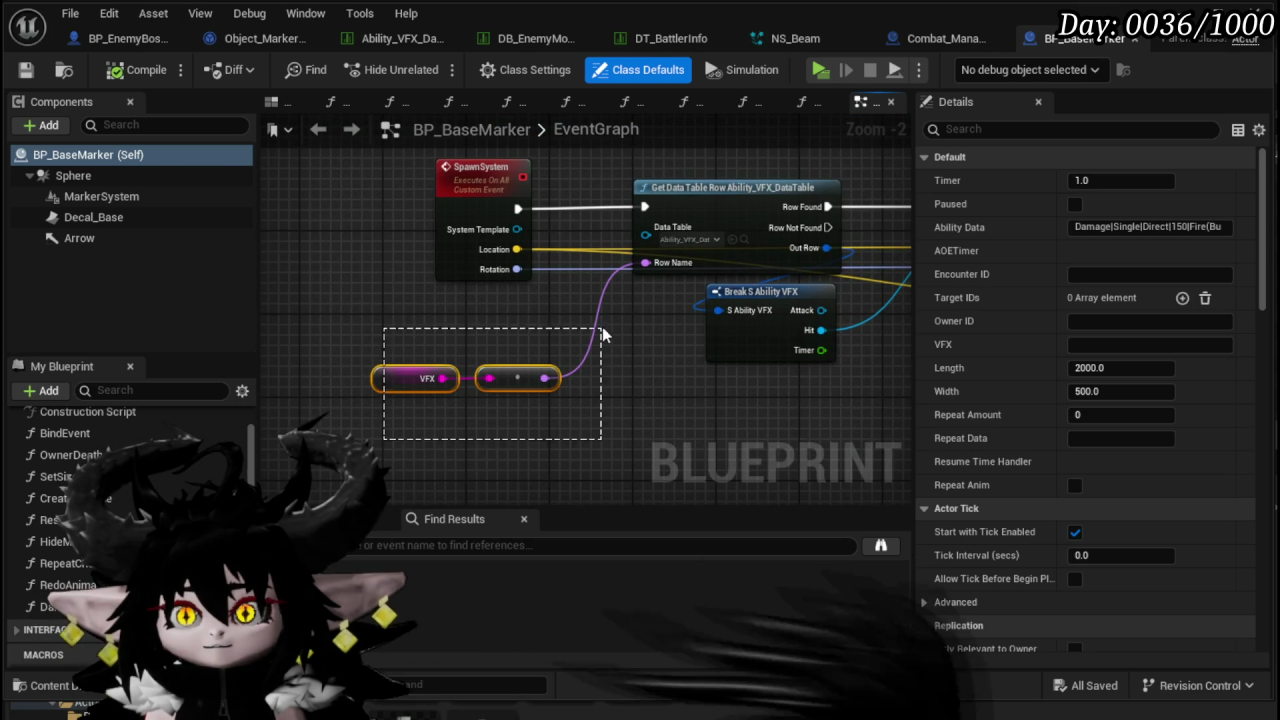
{"action": "left_click_drag", "start_coordinate": [512, 373], "coordinate": [778, 143]}
{"action": "left_click_drag", "start_coordinate": [714, 171], "coordinate": [386, 400]}
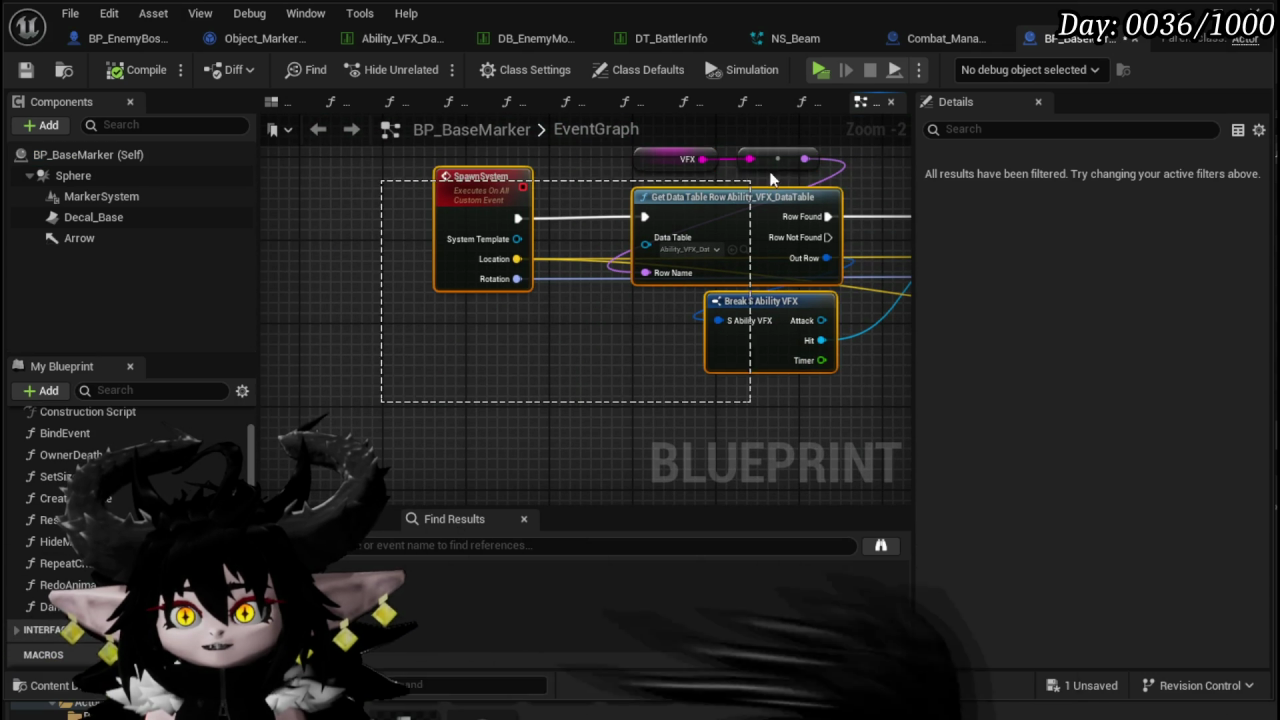
{"action": "left_click_drag", "start_coordinate": [737, 228], "coordinate": [560, 228]}
{"action": "scroll", "coordinate": [560, 228], "scroll_direction": "down", "scroll_amount": 4}
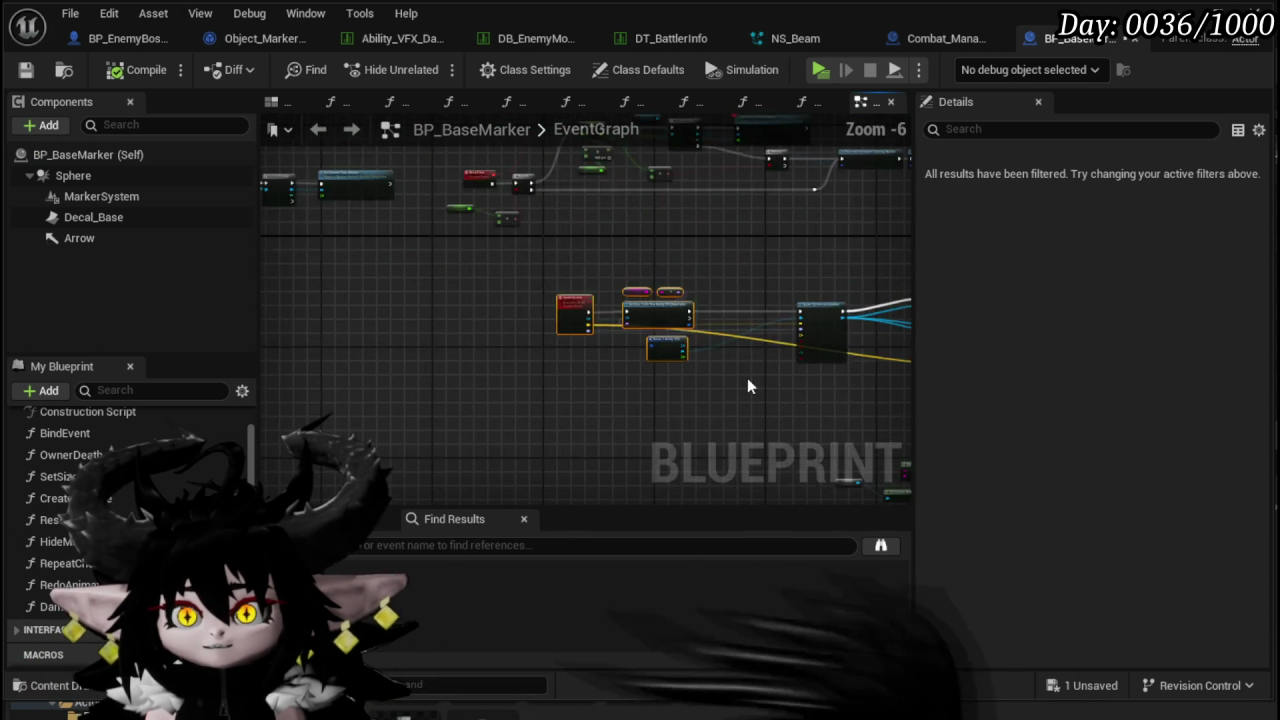
{"action": "scroll", "coordinate": [434, 286], "scroll_direction": "up", "scroll_amount": 5}
{"action": "scroll", "coordinate": [570, 299], "scroll_direction": "down", "scroll_amount": 1}
{"action": "left_click", "coordinate": [501, 293]}
{"action": "scroll", "coordinate": [501, 300], "scroll_direction": "down", "scroll_amount": 3}
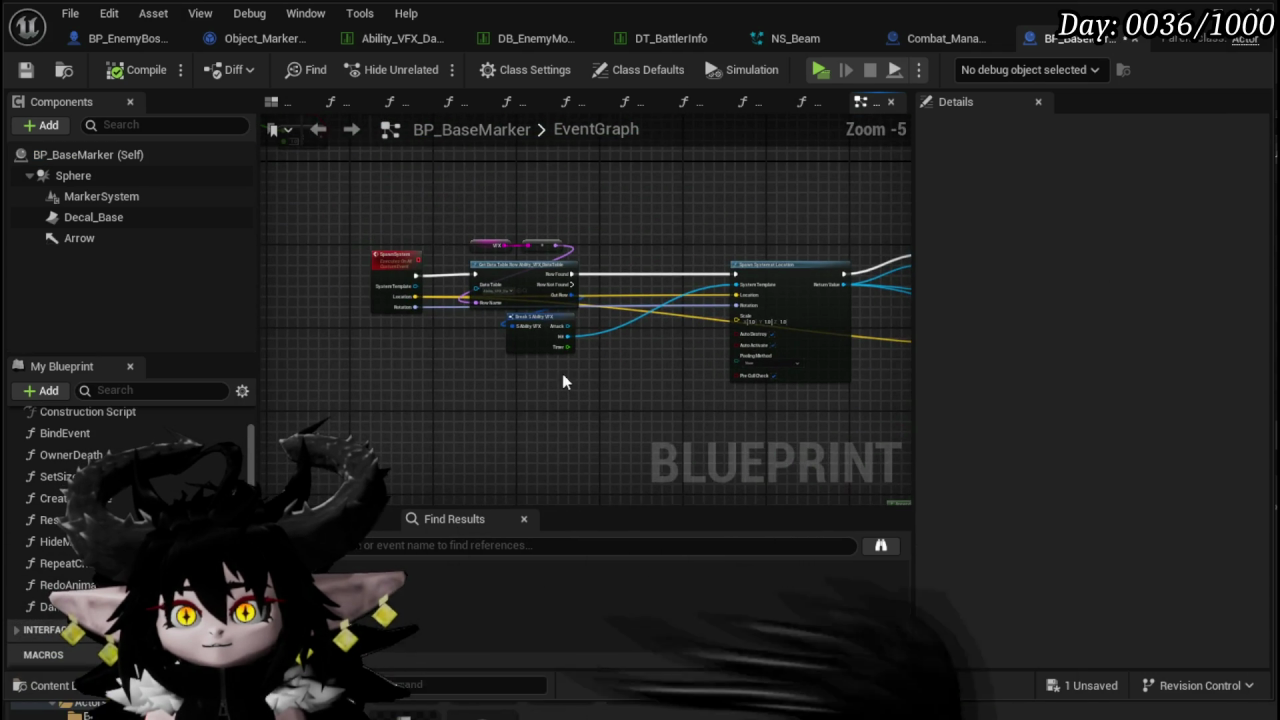
- Nudge the Set Niagara Variable (Vector3), ADD and Set Niagara Variable (Float) nodes into tidier positions
{"action": "mouse_move", "coordinate": [648, 380]}
{"action": "left_mouse_down"}
{"action": "mouse_move", "coordinate": [353, 350]}
{"action": "mouse_move", "coordinate": [369, 274]}
{"action": "mouse_move", "coordinate": [300, 300]}
{"action": "mouse_move", "coordinate": [426, 314]}
{"action": "left_mouse_up"}
{"action": "left_click", "coordinate": [700, 255]}
{"action": "left_click", "coordinate": [700, 255], "text": "shift"}
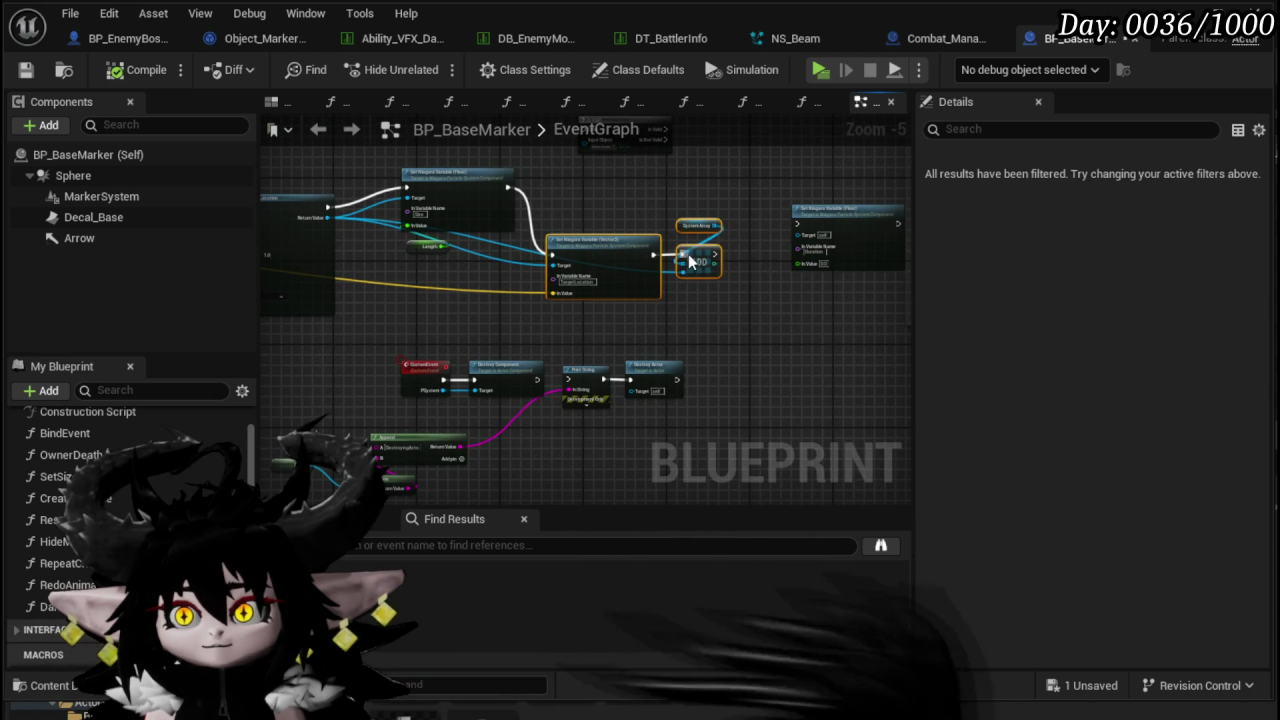
{"action": "left_click_drag", "start_coordinate": [596, 237], "coordinate": [631, 237]}
{"action": "left_click_drag", "start_coordinate": [462, 188], "coordinate": [466, 206]}
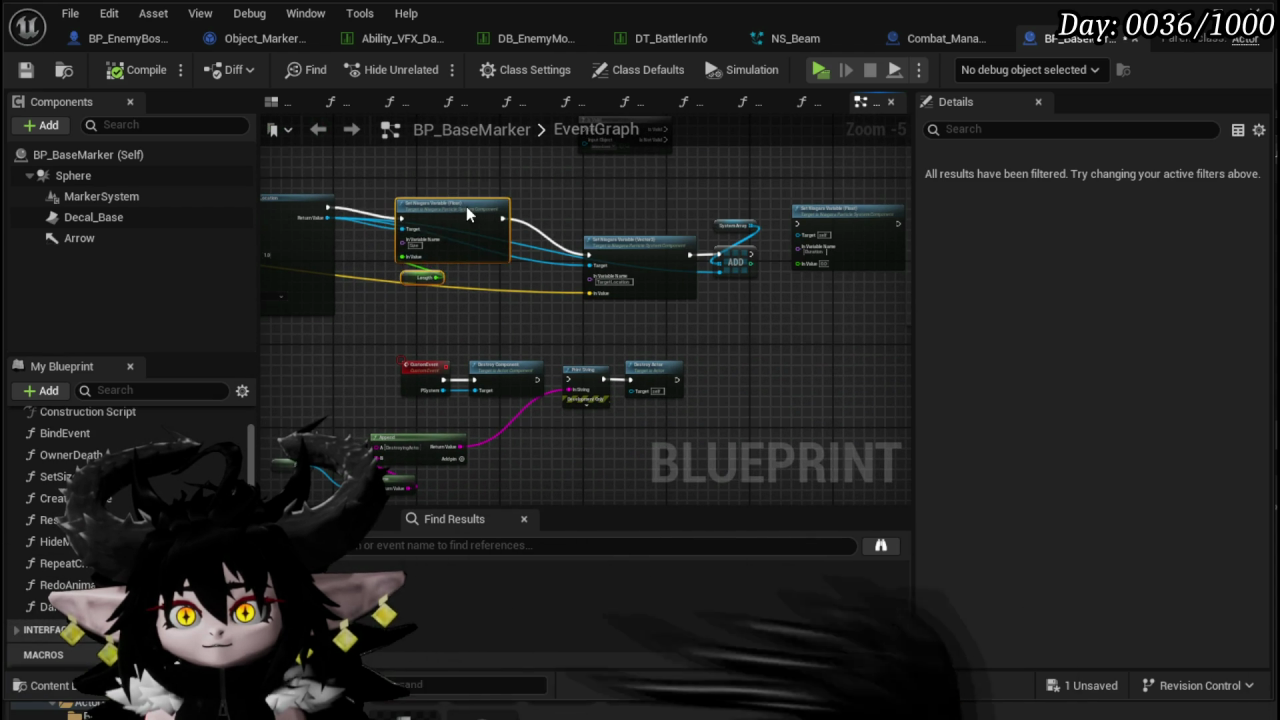
{"action": "scroll", "coordinate": [455, 317], "scroll_direction": "down", "scroll_amount": 4}
- Pan across the event graph to the DamageEvent chain and its Spawn System node
{"action": "mouse_move", "coordinate": [452, 280]}
{"action": "left_mouse_down"}
{"action": "mouse_move", "coordinate": [423, 466]}
{"action": "mouse_move", "coordinate": [480, 371]}
{"action": "mouse_move", "coordinate": [850, 495]}
{"action": "left_mouse_up"}
{"action": "left_click_drag", "start_coordinate": [718, 264], "coordinate": [702, 260]}
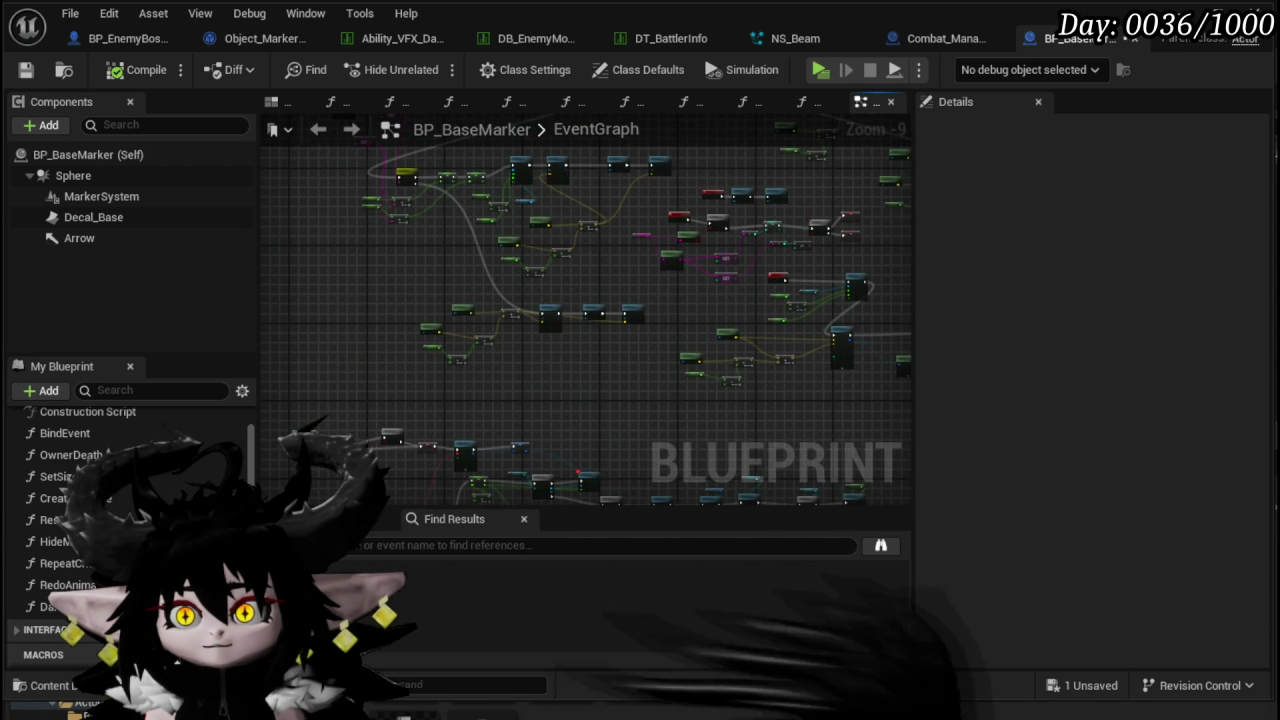
{"action": "scroll", "coordinate": [562, 267], "scroll_direction": "up", "scroll_amount": 4}
{"action": "mouse_move", "coordinate": [562, 267]}
{"action": "left_mouse_down"}
{"action": "mouse_move", "coordinate": [520, 461]}
{"action": "mouse_move", "coordinate": [526, 312]}
{"action": "left_mouse_up"}
{"action": "scroll", "coordinate": [562, 312], "scroll_direction": "up", "scroll_amount": 2}
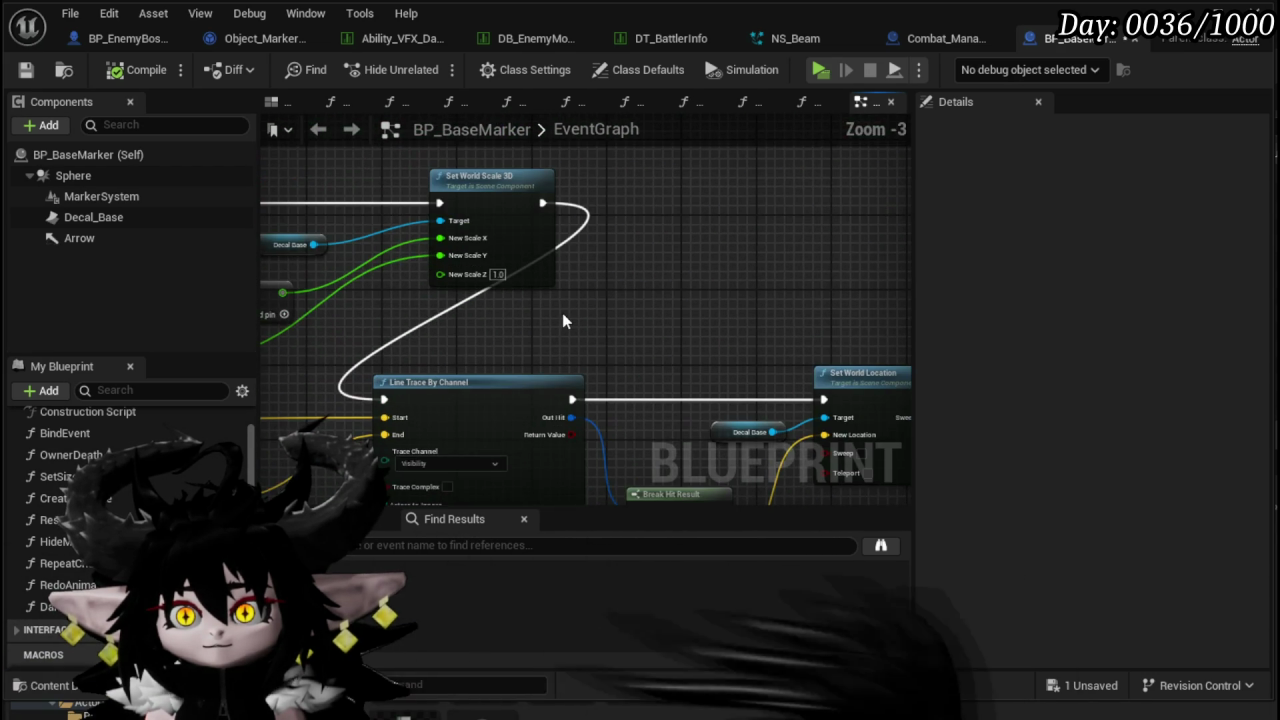
{"action": "scroll", "coordinate": [666, 317], "scroll_direction": "down", "scroll_amount": 3}
{"action": "left_click_drag", "start_coordinate": [666, 317], "coordinate": [440, 288]}
{"action": "scroll", "coordinate": [440, 288], "scroll_direction": "up", "scroll_amount": 3}
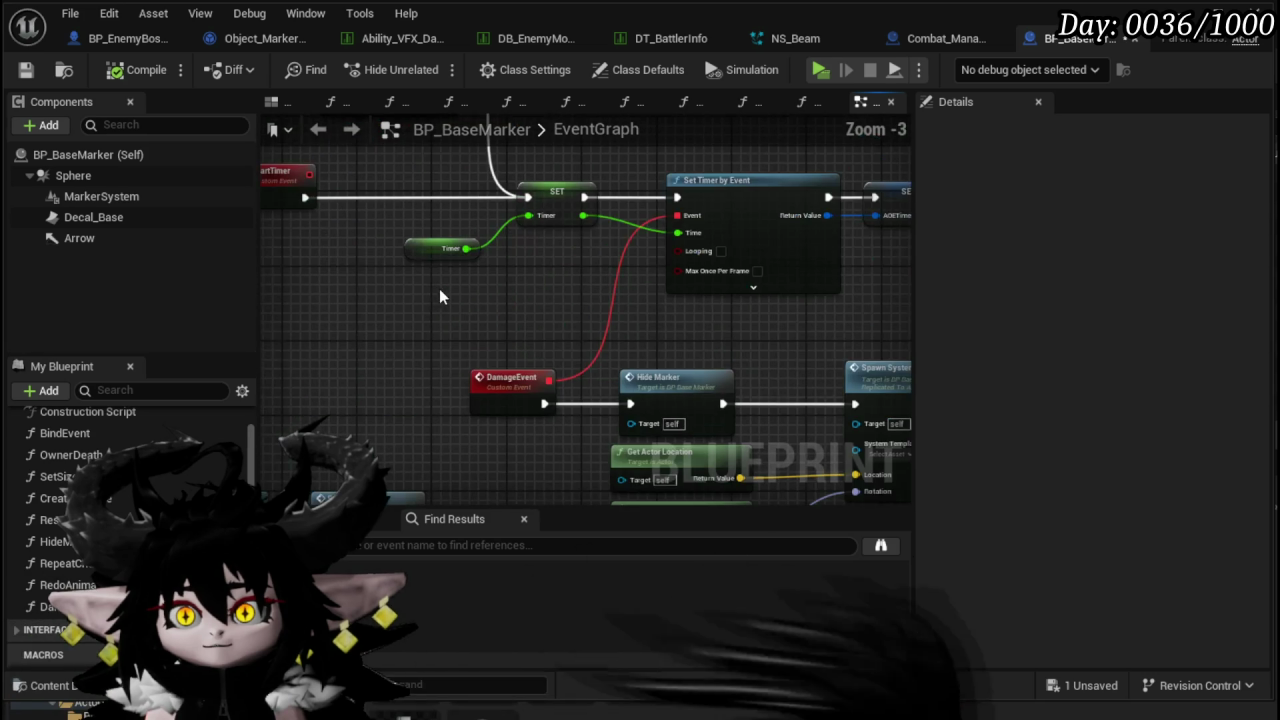
{"action": "mouse_move", "coordinate": [570, 315]}
{"action": "left_mouse_down"}
{"action": "mouse_move", "coordinate": [549, 271]}
{"action": "mouse_move", "coordinate": [371, 209]}
{"action": "left_mouse_up"}
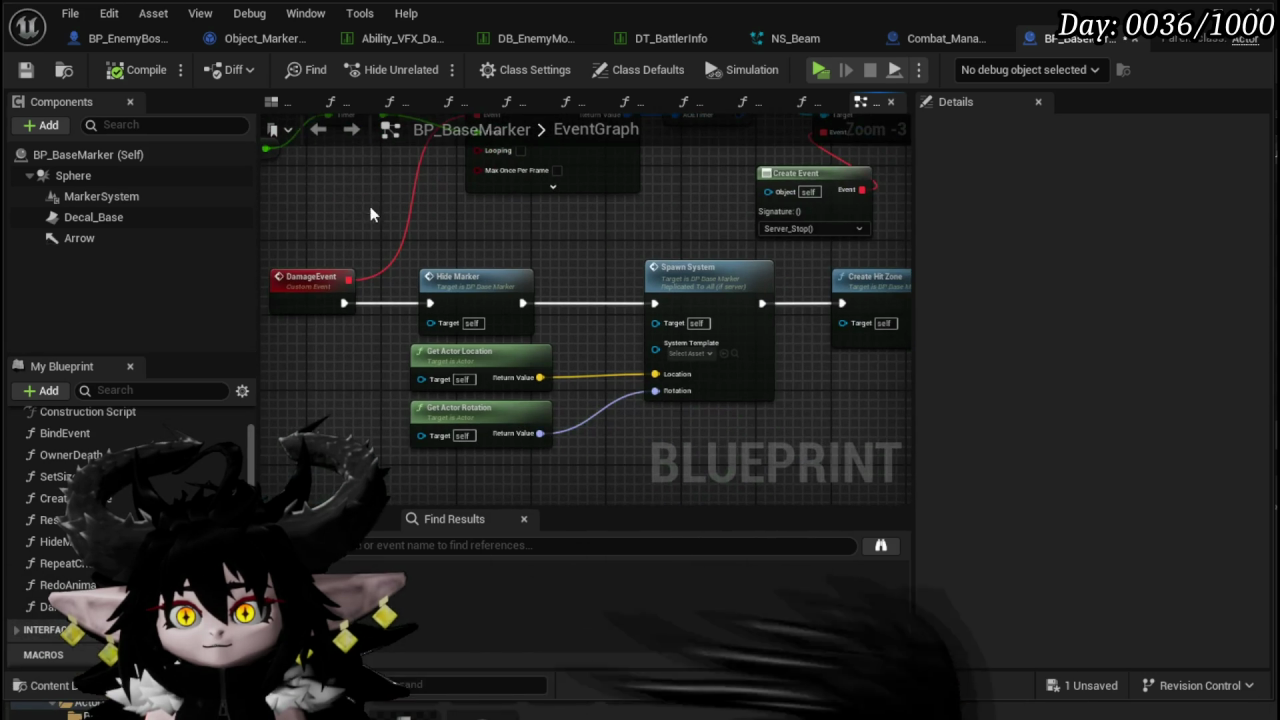
{"action": "mouse_move", "coordinate": [549, 282]}
{"action": "left_mouse_down"}
{"action": "mouse_move", "coordinate": [578, 253]}
{"action": "mouse_move", "coordinate": [557, 217]}
{"action": "mouse_move", "coordinate": [654, 408]}
{"action": "mouse_move", "coordinate": [568, 391]}
{"action": "mouse_move", "coordinate": [700, 425]}
{"action": "mouse_move", "coordinate": [583, 220]}
{"action": "mouse_move", "coordinate": [560, 340]}
{"action": "mouse_move", "coordinate": [475, 365]}
{"action": "left_mouse_up"}
{"action": "left_click", "coordinate": [570, 390]}
{"action": "mouse_move", "coordinate": [511, 254]}
{"action": "left_mouse_down"}
{"action": "mouse_move", "coordinate": [556, 221]}
{"action": "mouse_move", "coordinate": [461, 232]}
{"action": "mouse_move", "coordinate": [363, 191]}
{"action": "mouse_move", "coordinate": [275, 190]}
{"action": "mouse_move", "coordinate": [365, 255]}
{"action": "mouse_move", "coordinate": [395, 140]}
{"action": "left_mouse_up"}
{"action": "left_click", "coordinate": [556, 221]}
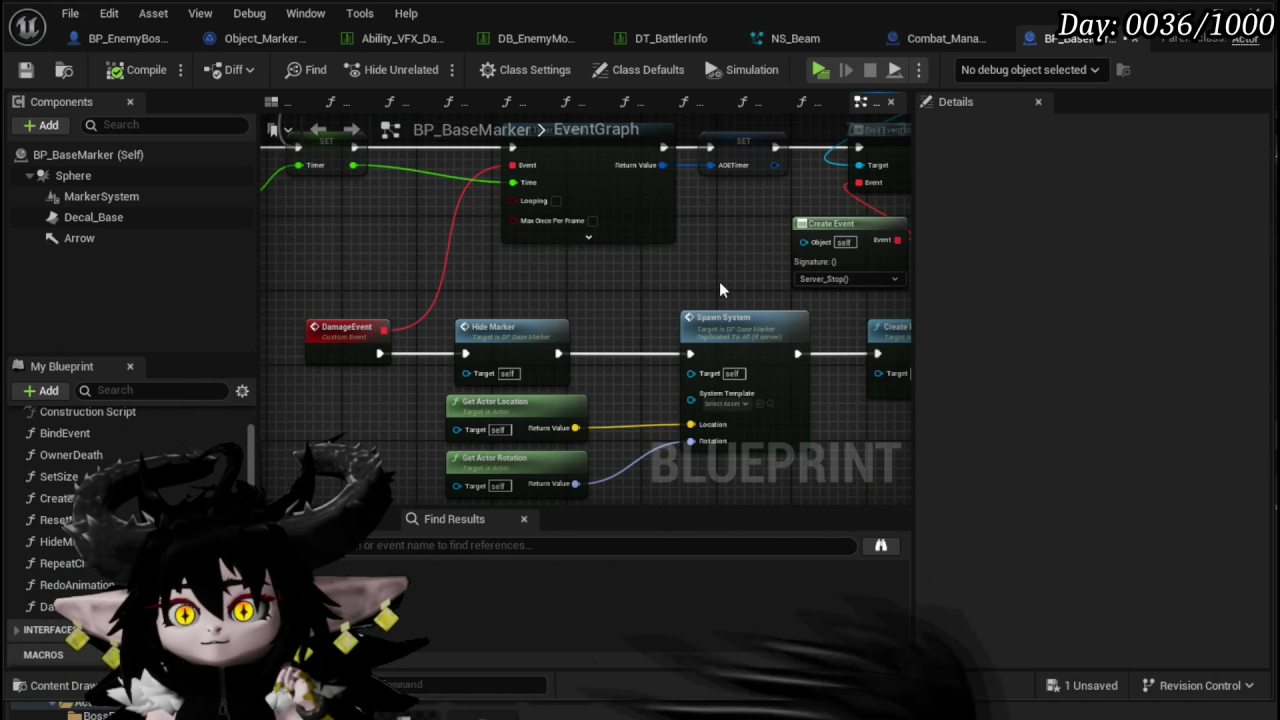
{"action": "left_click_drag", "start_coordinate": [719, 283], "coordinate": [655, 224]}
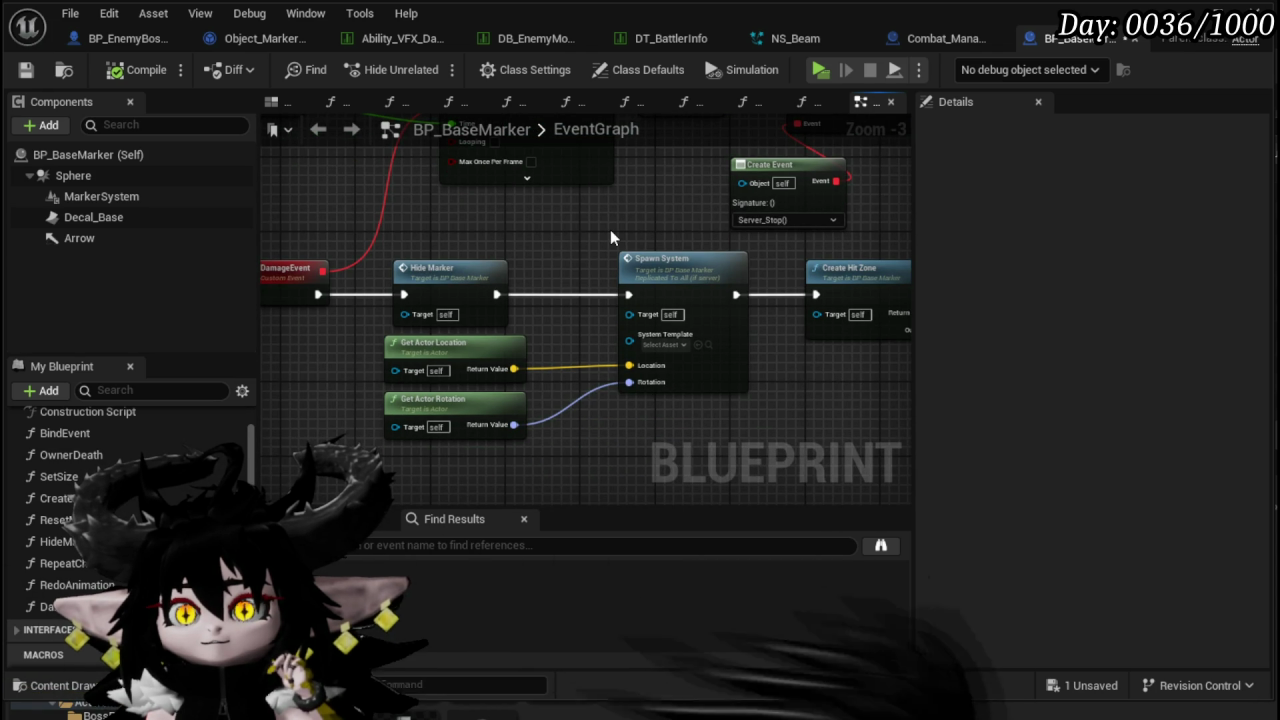
{"action": "left_click_drag", "start_coordinate": [512, 356], "coordinate": [560, 350]}
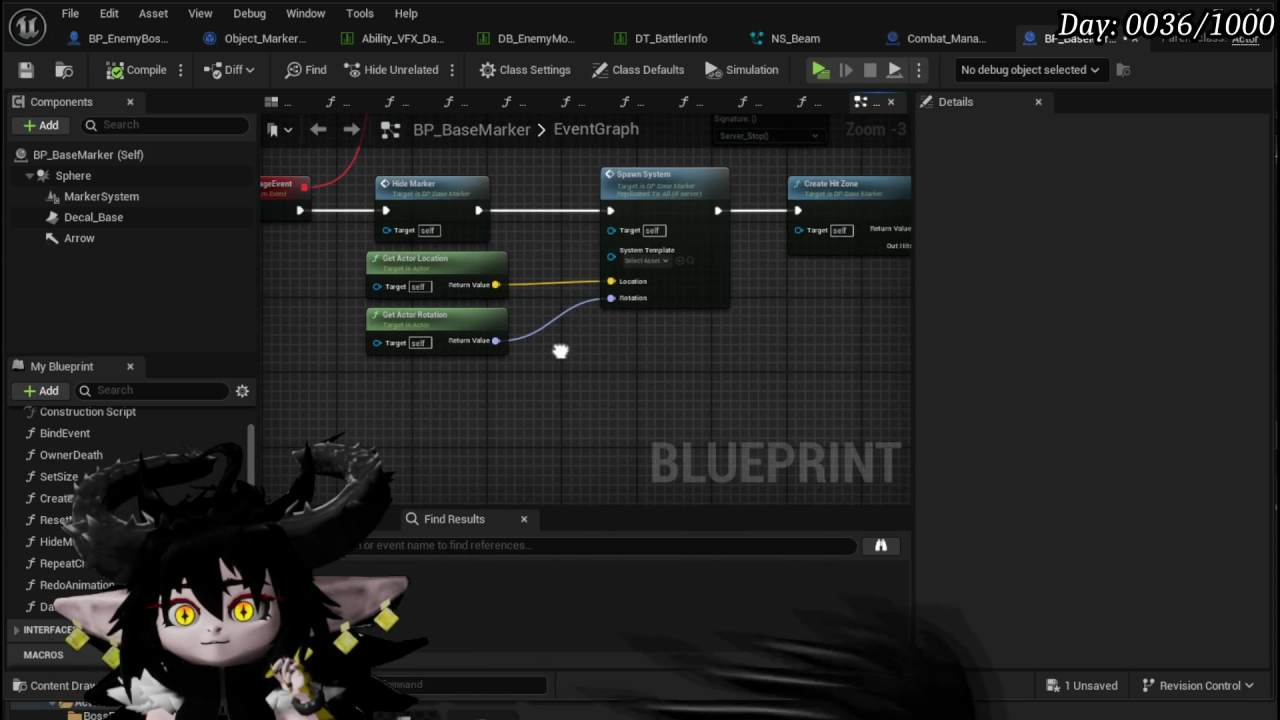
- Move Spawn System and its Get Actor nodes aside, leaving Hide Marker leading to Create Hit Zone
{"action": "left_click_drag", "start_coordinate": [664, 213], "coordinate": [655, 334]}
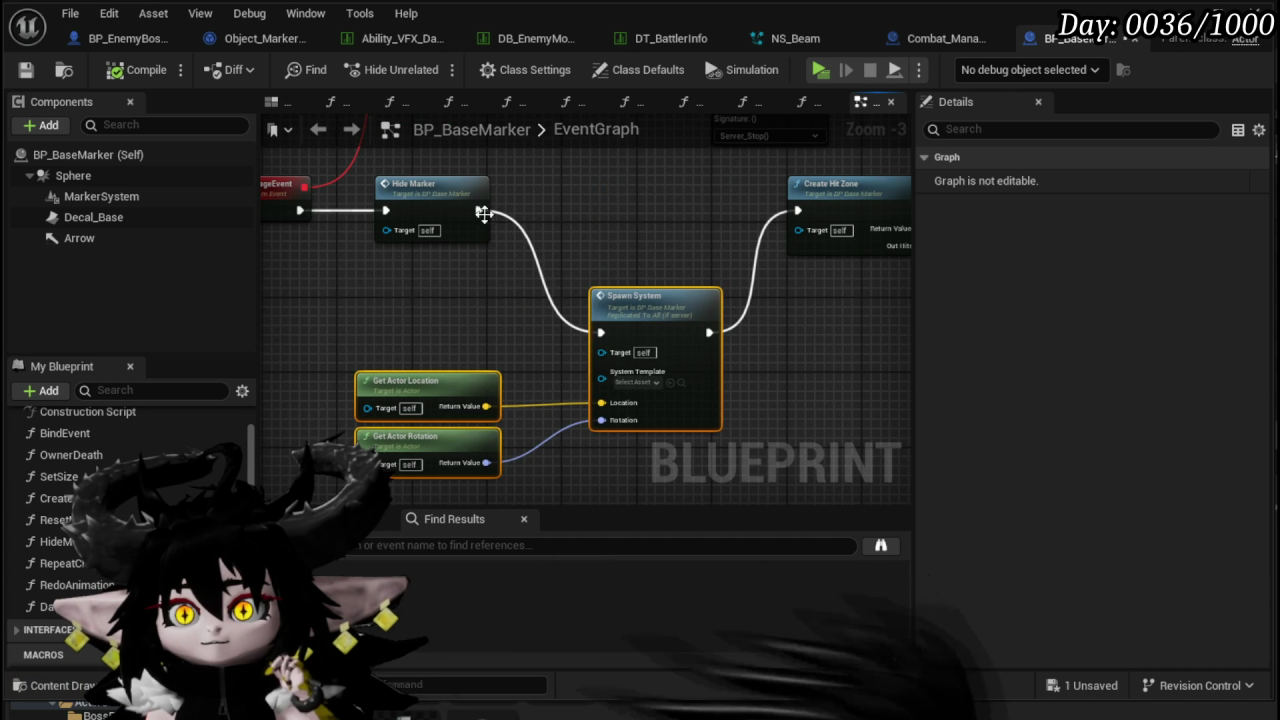
{"action": "left_click_drag", "start_coordinate": [687, 220], "coordinate": [718, 188]}
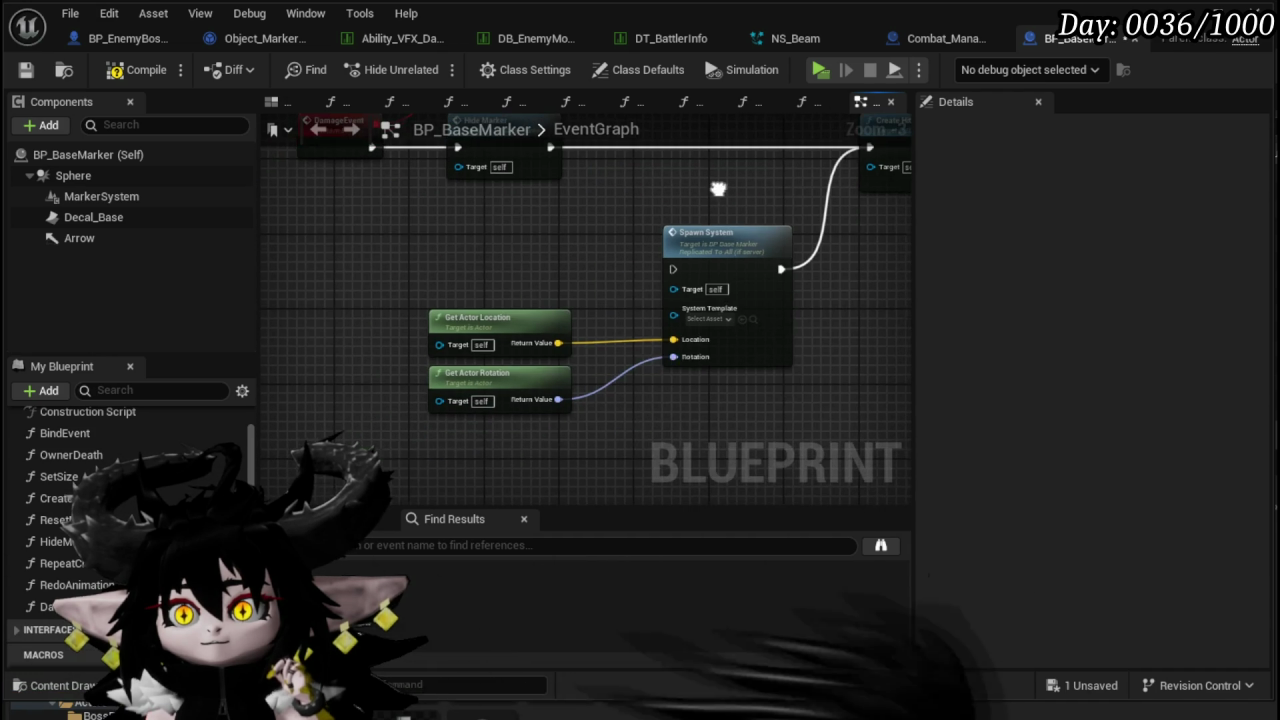
{"action": "mouse_move", "coordinate": [570, 312]}
{"action": "left_mouse_down"}
{"action": "mouse_move", "coordinate": [673, 378]}
{"action": "mouse_move", "coordinate": [599, 362]}
{"action": "left_mouse_up"}
{"action": "scroll", "coordinate": [542, 336], "scroll_direction": "down", "scroll_amount": 1}
{"action": "scroll", "coordinate": [564, 328], "scroll_direction": "up", "scroll_amount": 3}
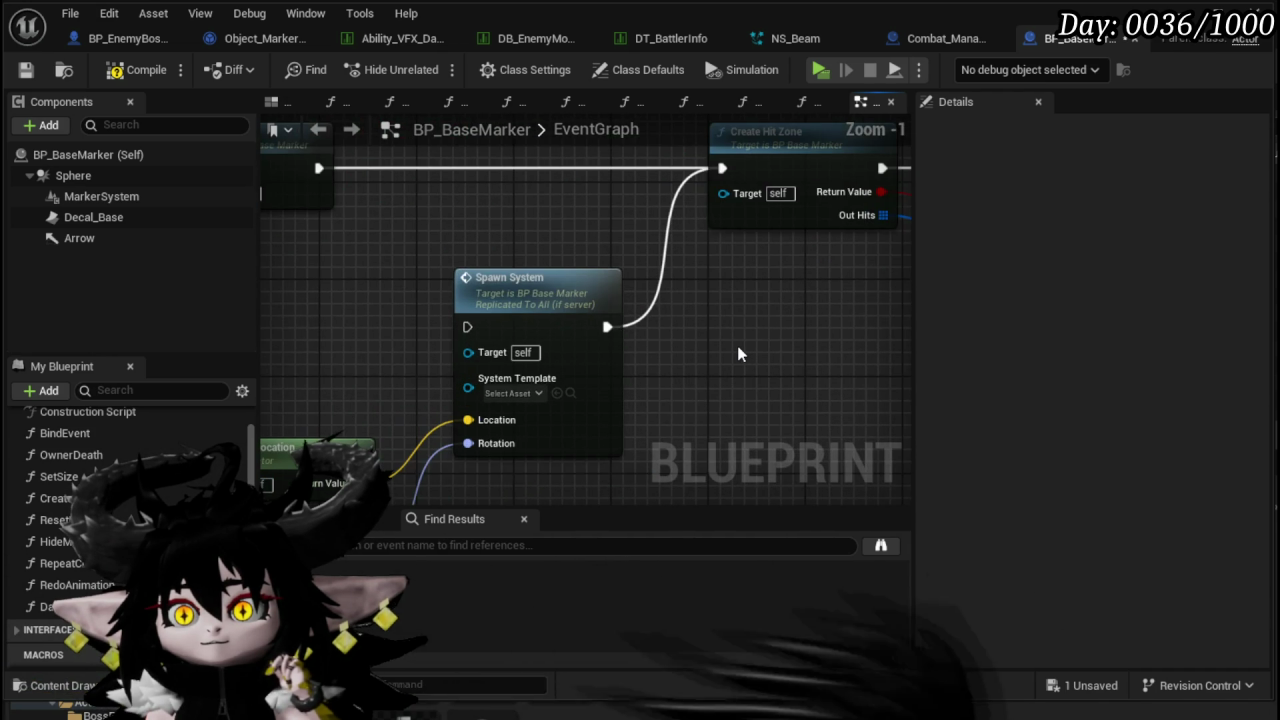
{"action": "left_click_drag", "start_coordinate": [734, 323], "coordinate": [525, 416]}
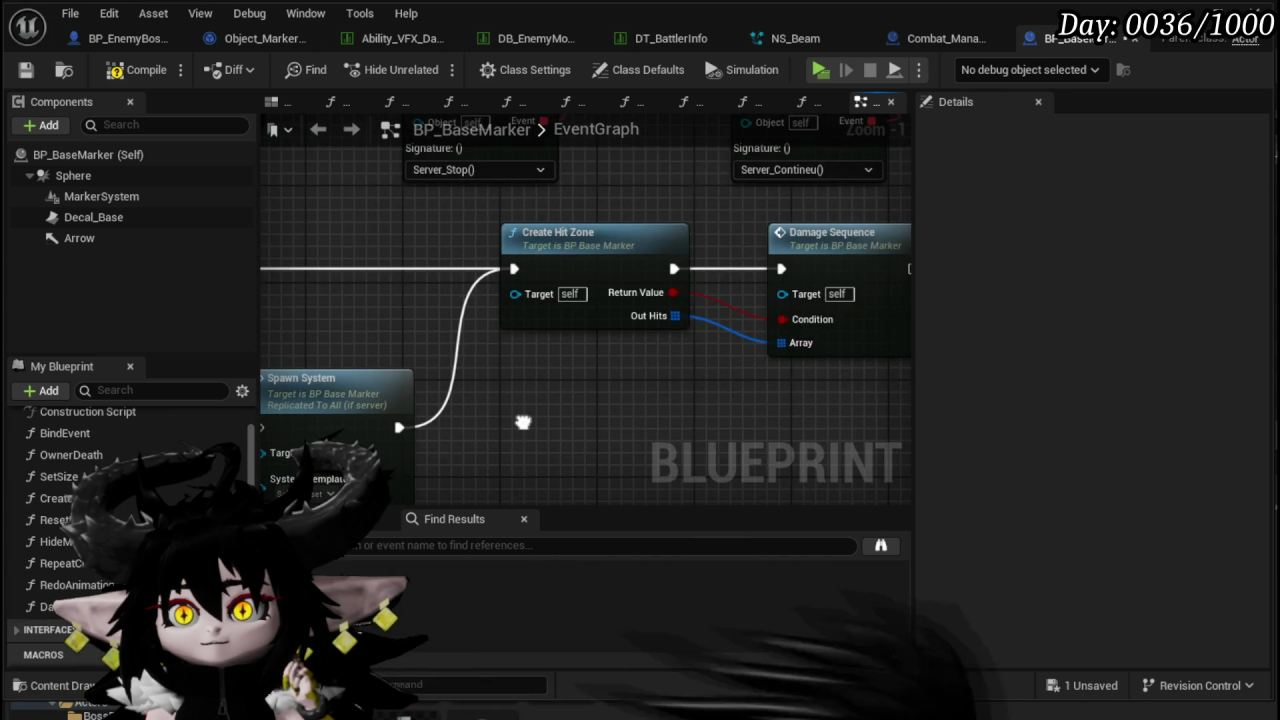
{"action": "scroll", "coordinate": [550, 397], "scroll_direction": "down", "scroll_amount": 3}
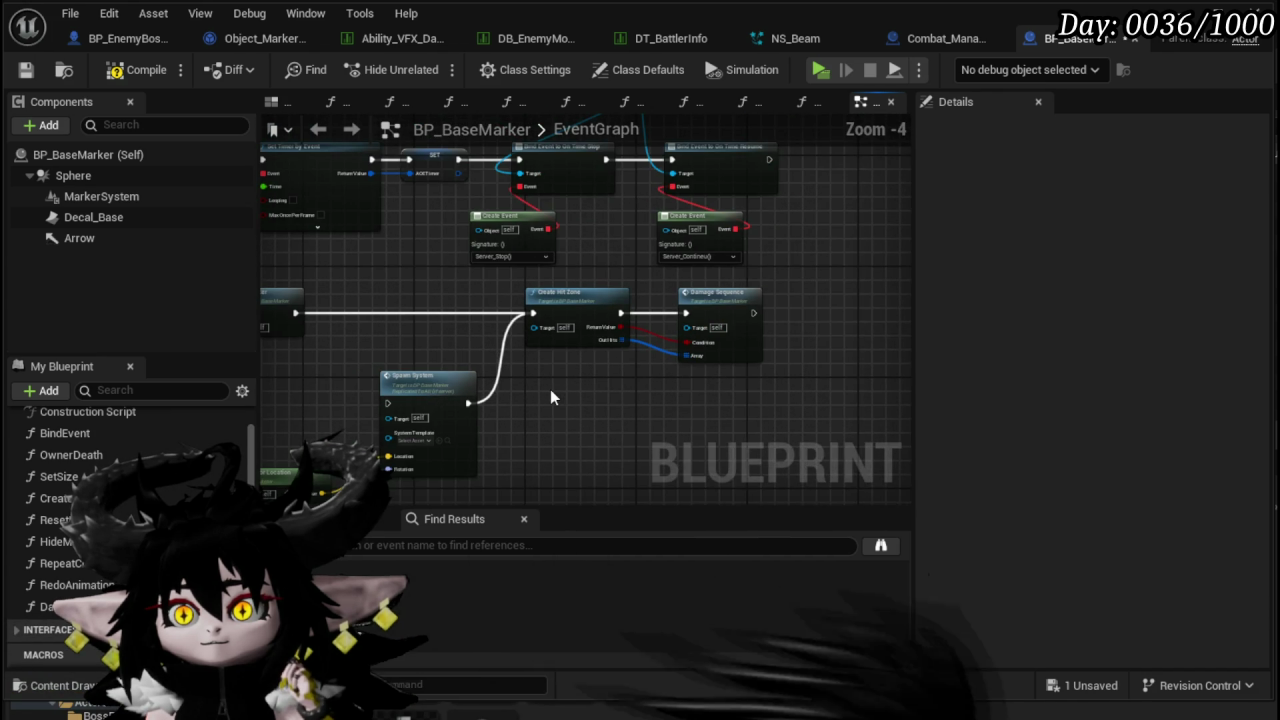
{"action": "mouse_move", "coordinate": [491, 406]}
{"action": "left_mouse_down"}
{"action": "mouse_move", "coordinate": [510, 420]}
{"action": "mouse_move", "coordinate": [522, 346]}
{"action": "left_mouse_up"}
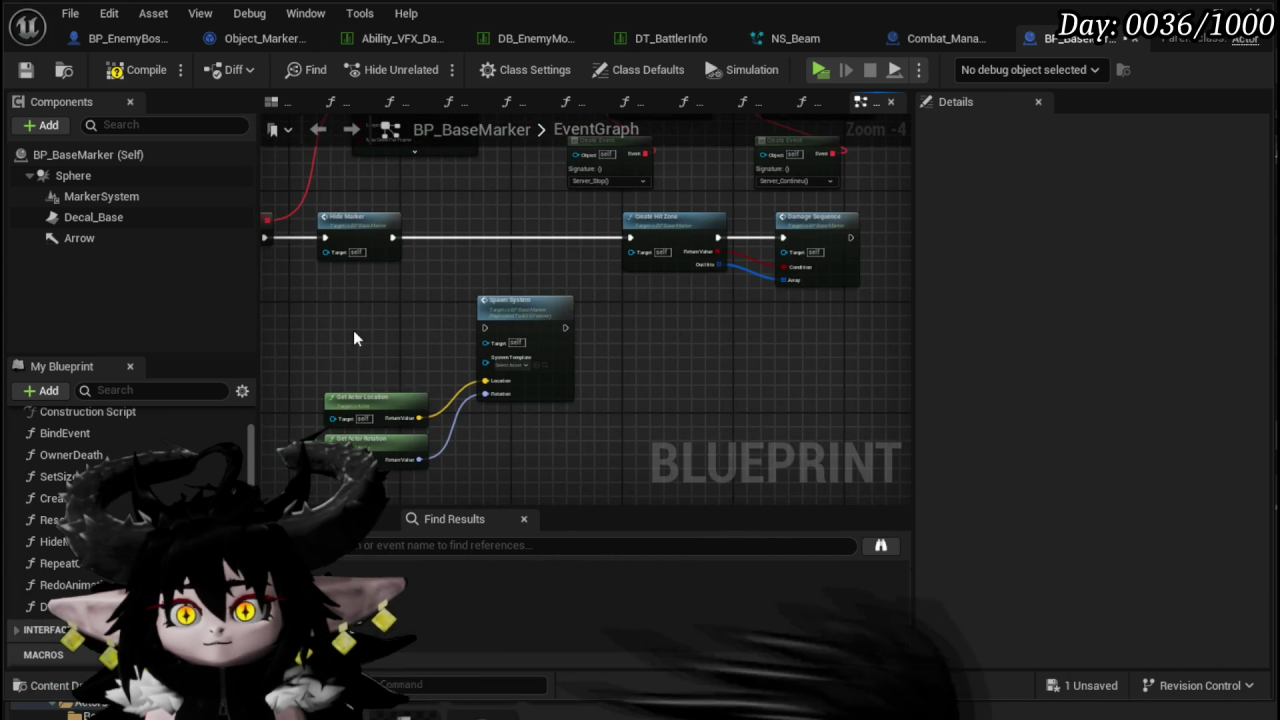
{"action": "left_click_drag", "start_coordinate": [558, 395], "coordinate": [1171, 229]}
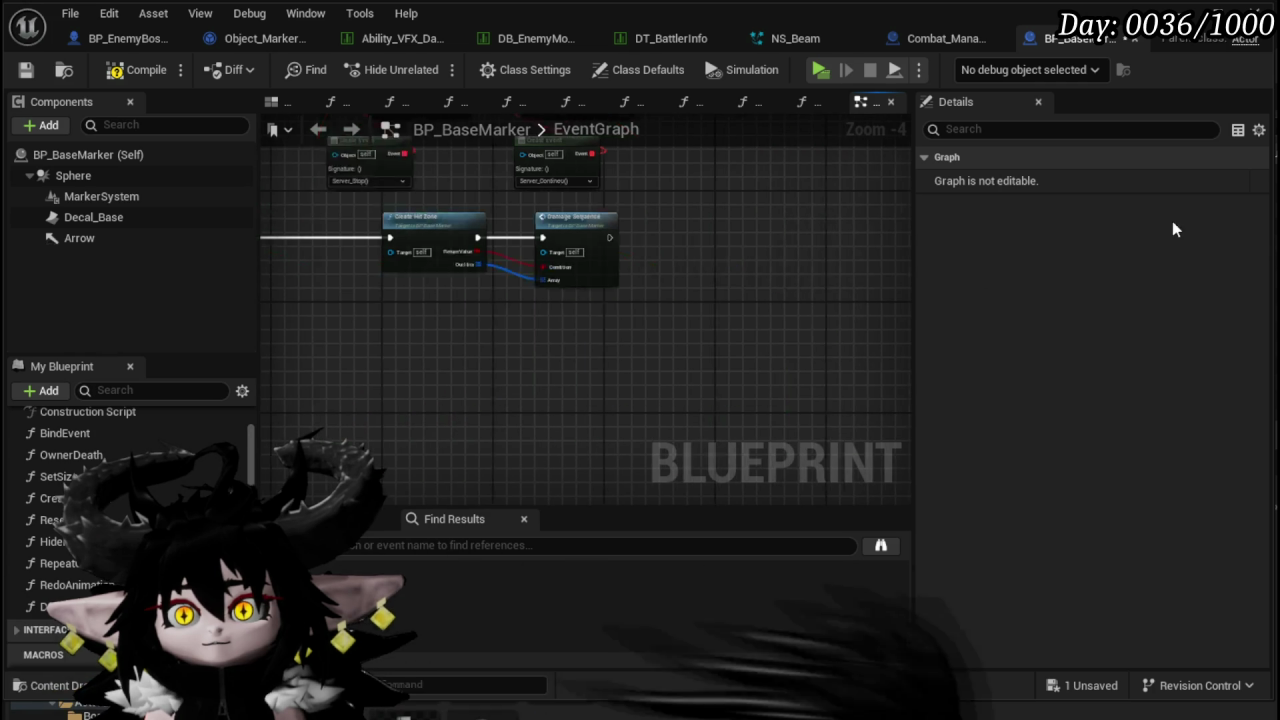
{"action": "left_click_drag", "start_coordinate": [483, 225], "coordinate": [803, 355]}
{"action": "left_click_drag", "start_coordinate": [889, 358], "coordinate": [781, 323]}
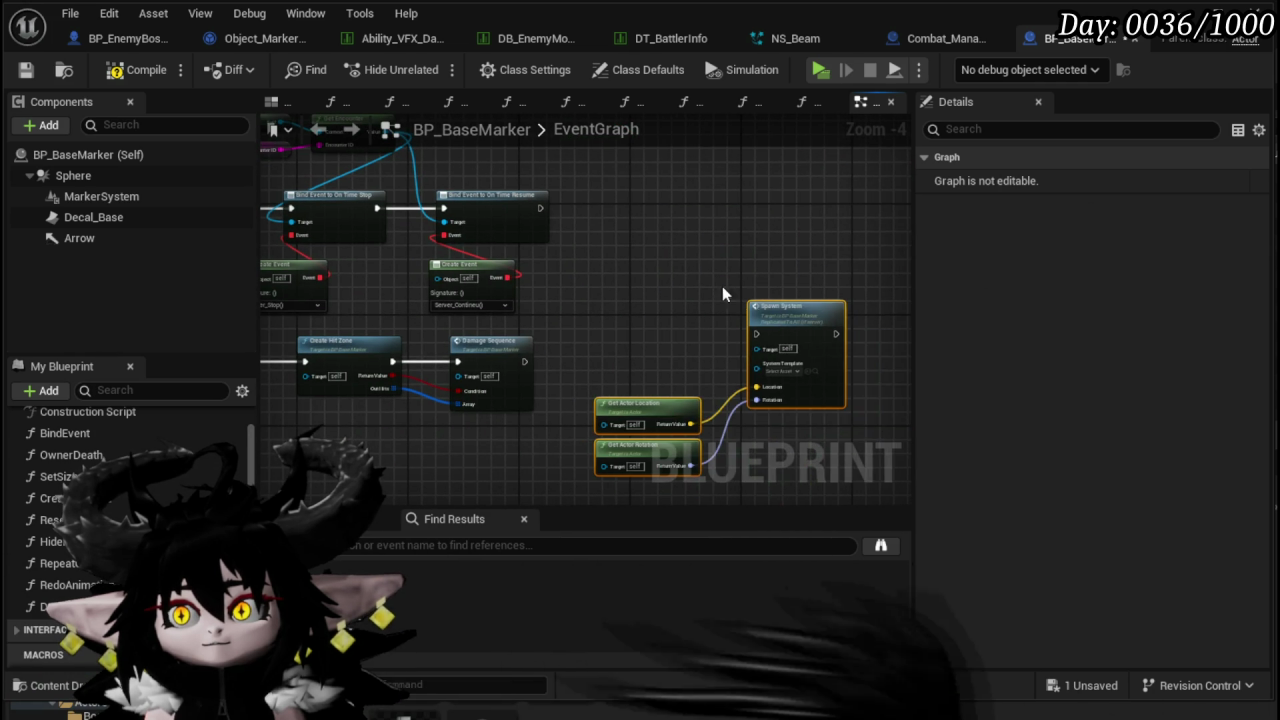
- Add a Set Timer by Event node with a Create Event wired to its Event pin
{"action": "right_click", "coordinate": [658, 235]}
{"action": "type", "text": "Ti"}
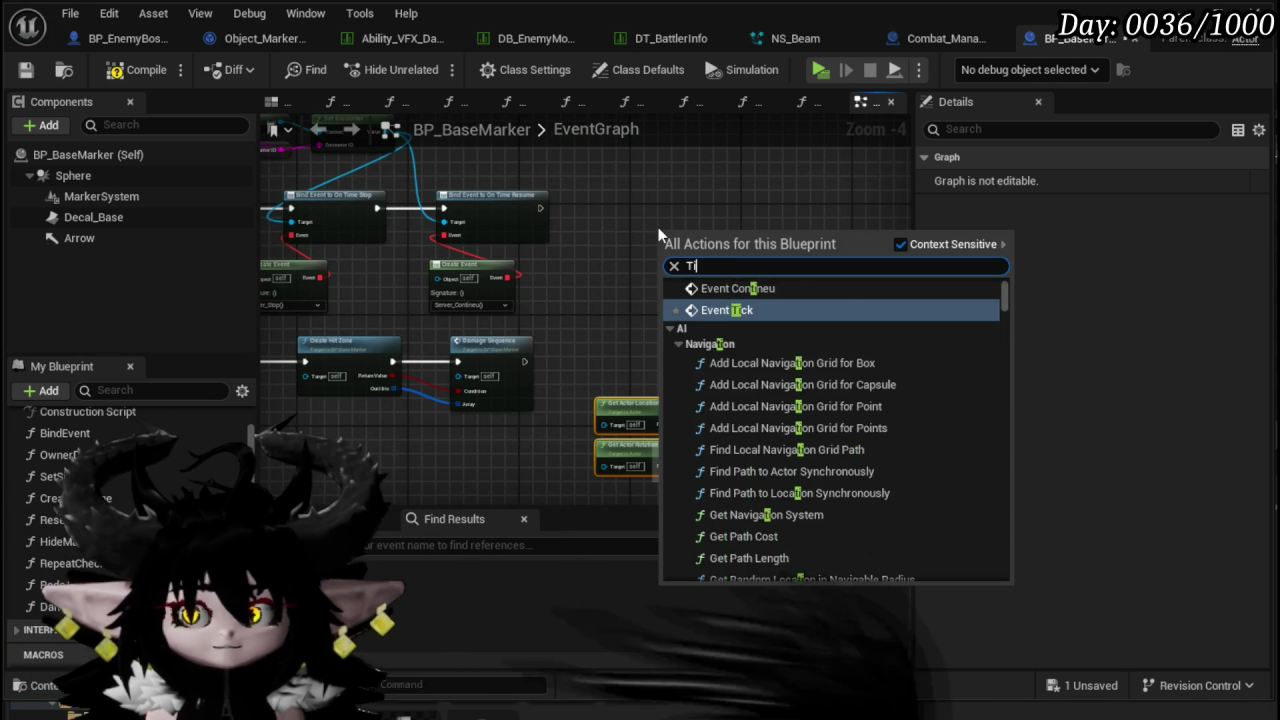
{"action": "type", "text": "mer by even"}
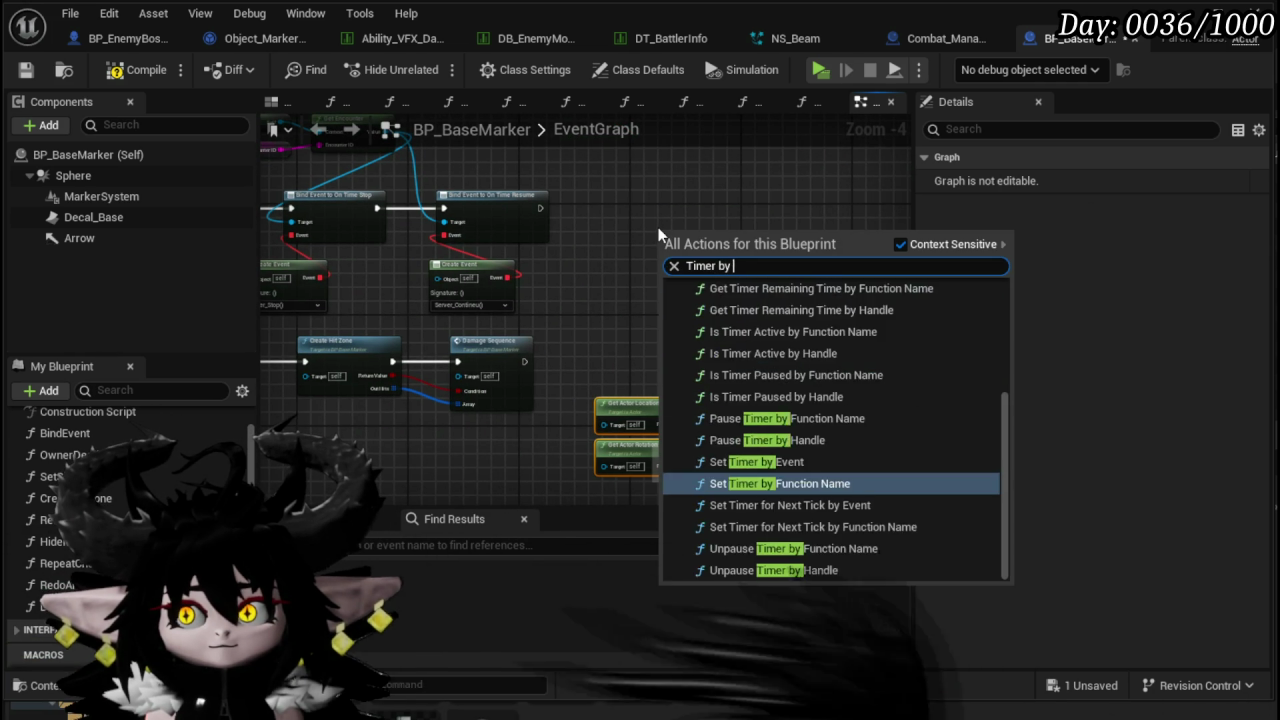
{"action": "key", "text": "Return"}
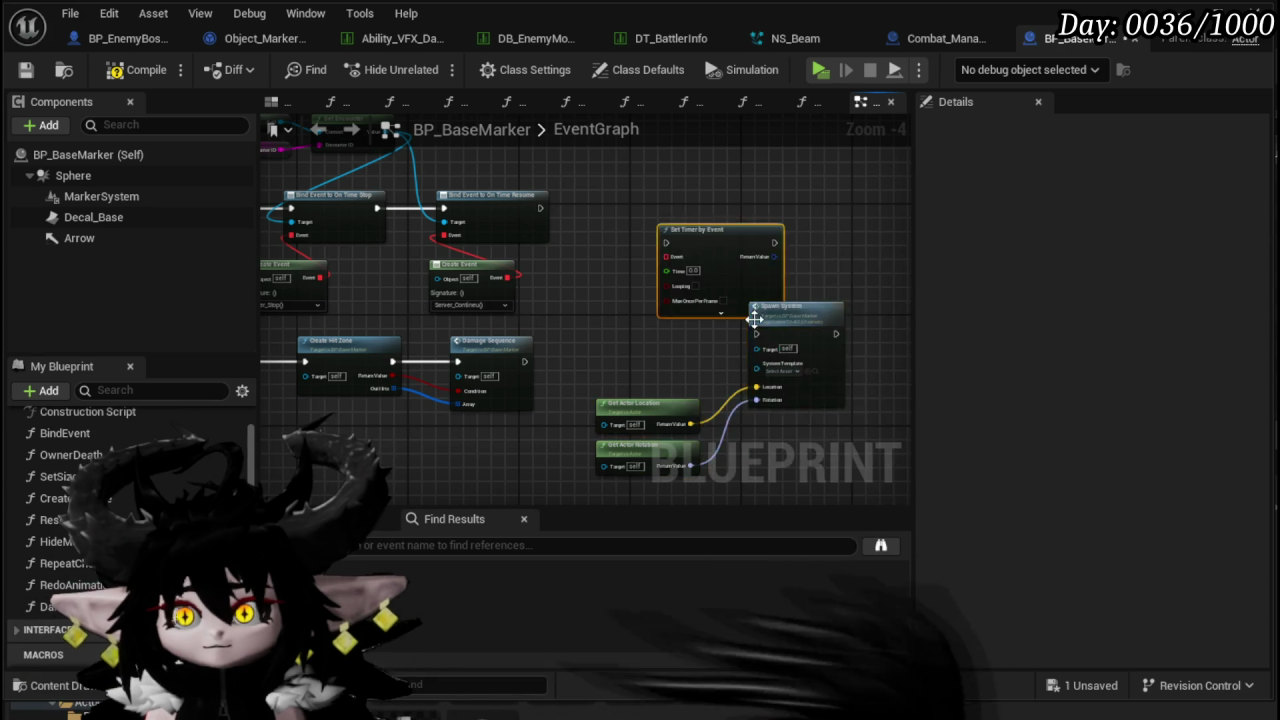
{"action": "scroll", "coordinate": [600, 200], "scroll_direction": "up", "scroll_amount": 4}
{"action": "left_click_drag", "start_coordinate": [592, 194], "coordinate": [556, 372]}
{"action": "type", "text": "Create"}
{"action": "left_click", "coordinate": [638, 450]}
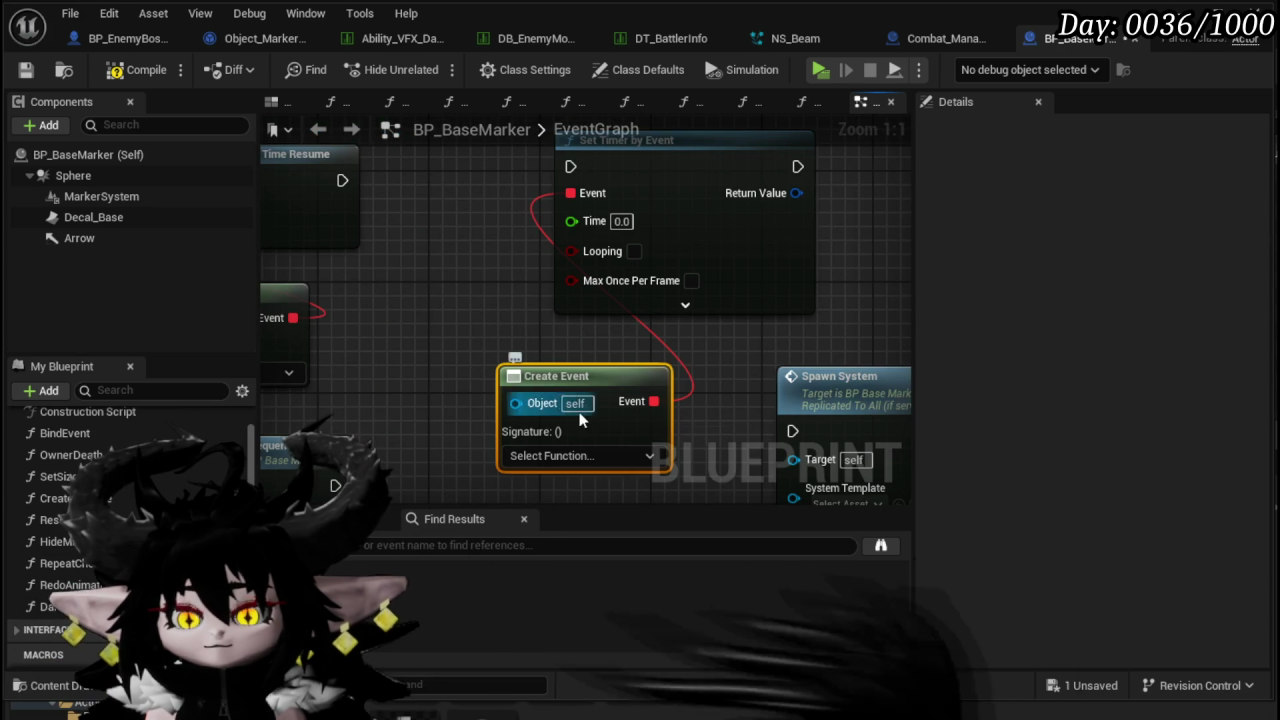
- Add a custom event named SpawnVFXTimed and wire it into Spawn System's execution input
{"action": "left_click_drag", "start_coordinate": [519, 507], "coordinate": [483, 313]}
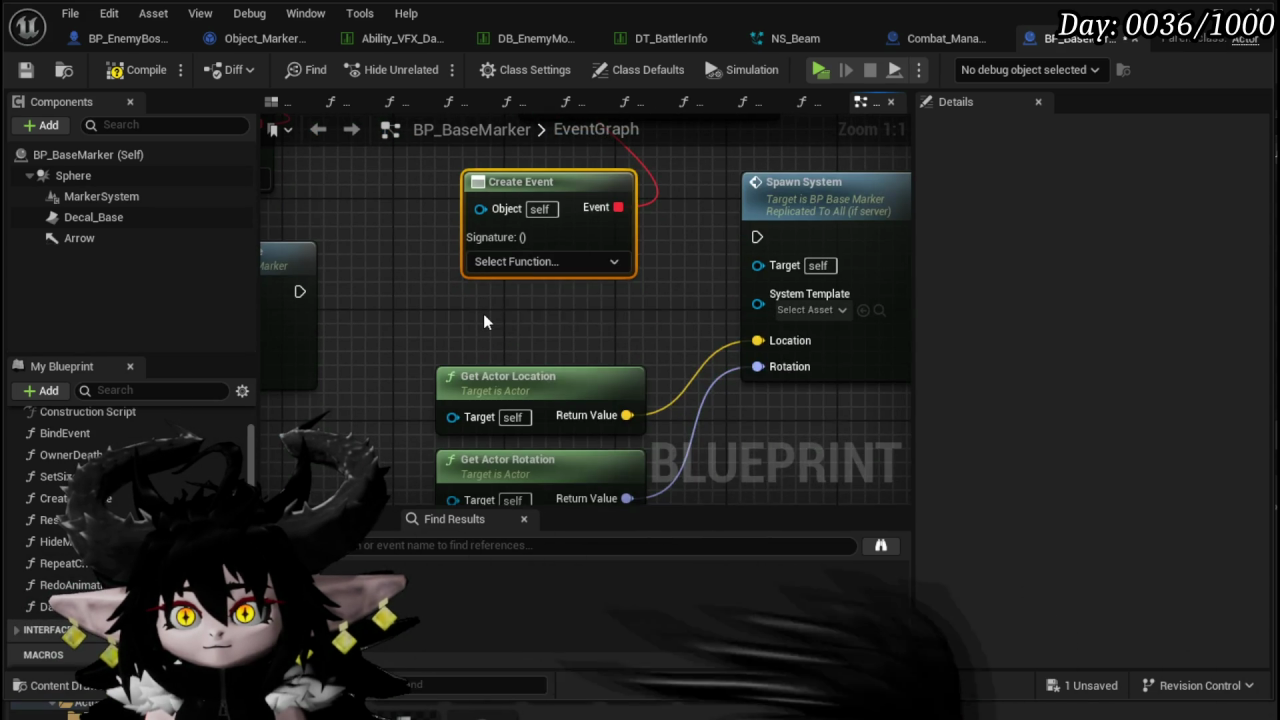
{"action": "right_click", "coordinate": [483, 313]}
{"action": "type", "text": "custom ev"}
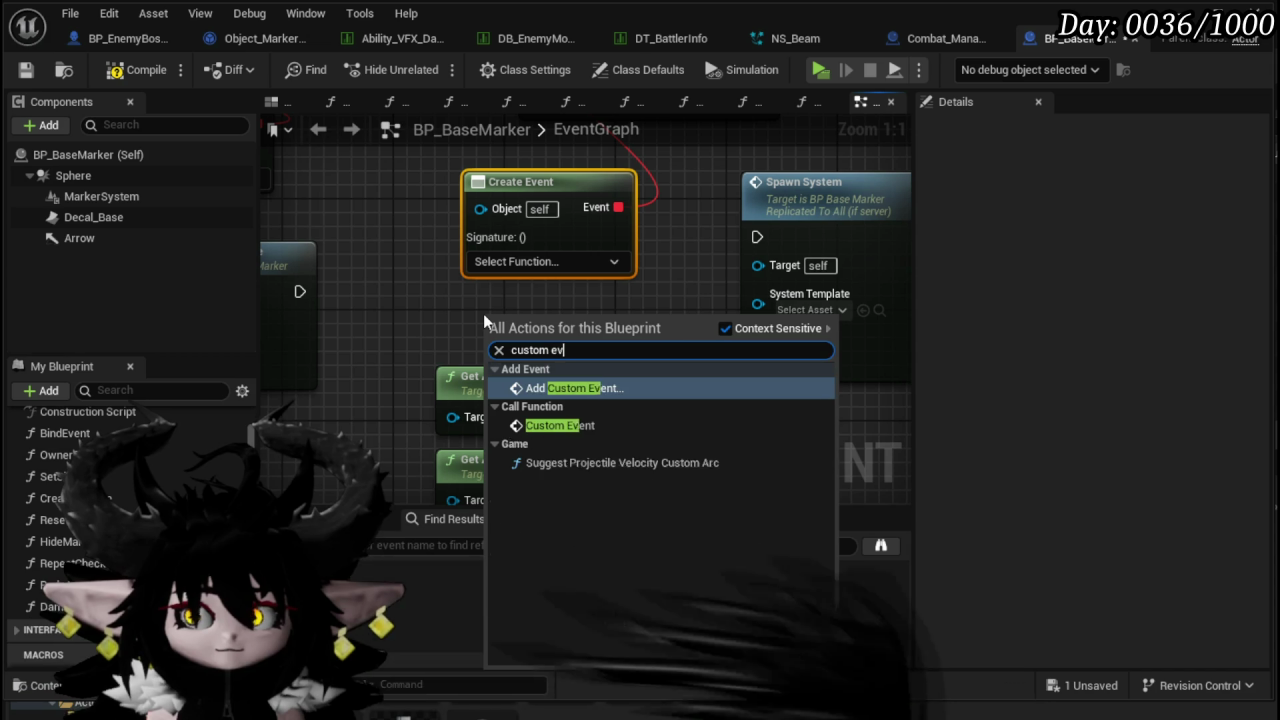
{"action": "key", "text": "Return"}
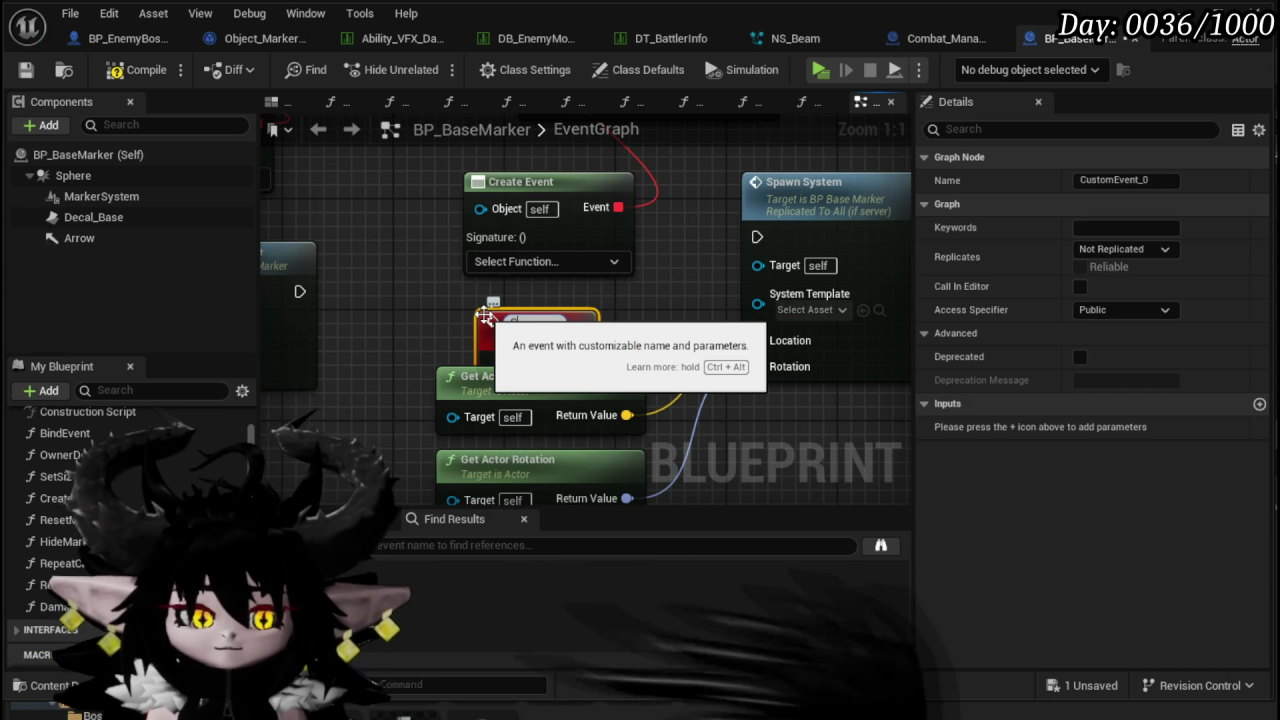
{"action": "type", "text": "XTarget"}
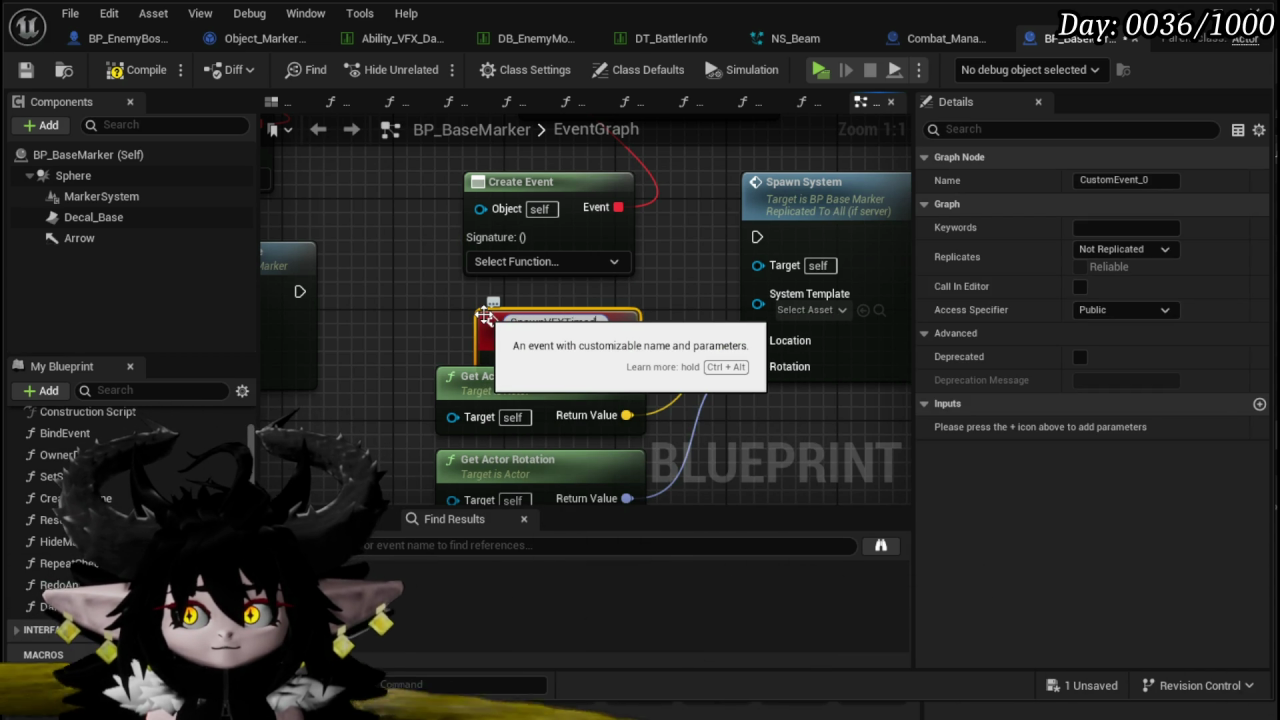
{"action": "key", "text": "Return"}
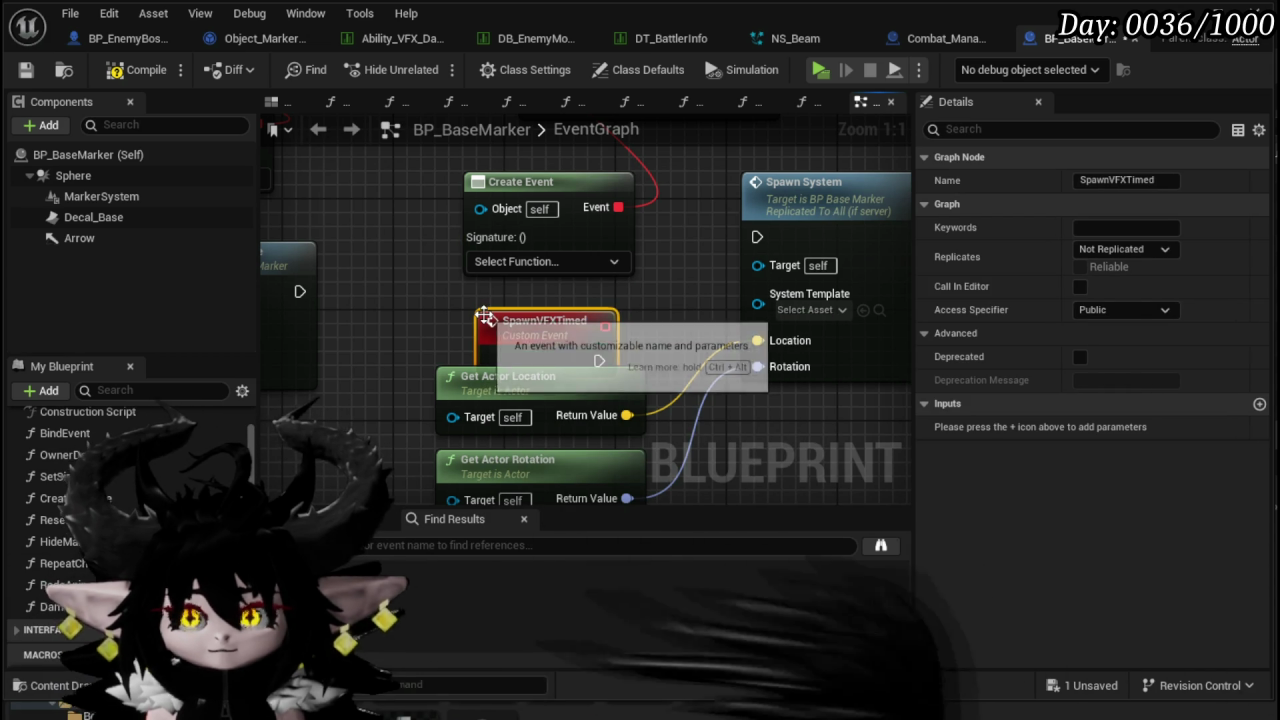
{"action": "left_click_drag", "start_coordinate": [760, 237], "coordinate": [760, 237]}
{"action": "scroll", "coordinate": [760, 237], "scroll_direction": "down", "scroll_amount": 3}
{"action": "mouse_move", "coordinate": [614, 218]}
{"action": "left_mouse_down"}
{"action": "mouse_move", "coordinate": [651, 266]}
{"action": "mouse_move", "coordinate": [646, 298]}
{"action": "left_mouse_up"}
{"action": "mouse_move", "coordinate": [448, 435]}
{"action": "left_mouse_down"}
{"action": "mouse_move", "coordinate": [486, 325]}
{"action": "mouse_move", "coordinate": [486, 372]}
{"action": "left_mouse_up"}
{"action": "left_click", "coordinate": [466, 237]}
{"action": "type", "text": "Spawn"}
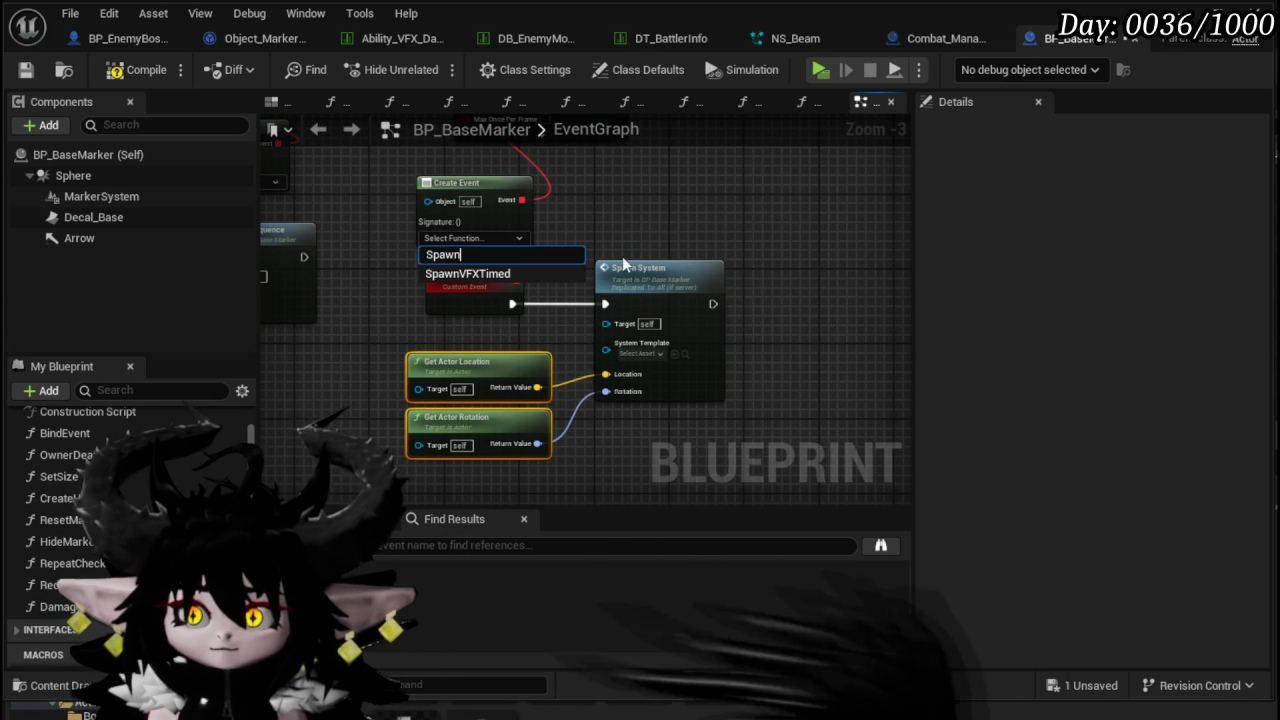
- Rearrange the spawn nodes and wire the preceding node's execution into Set Timer by Event
{"action": "left_click_drag", "start_coordinate": [413, 473], "coordinate": [570, 293]}
{"action": "left_click_drag", "start_coordinate": [645, 263], "coordinate": [704, 297]}
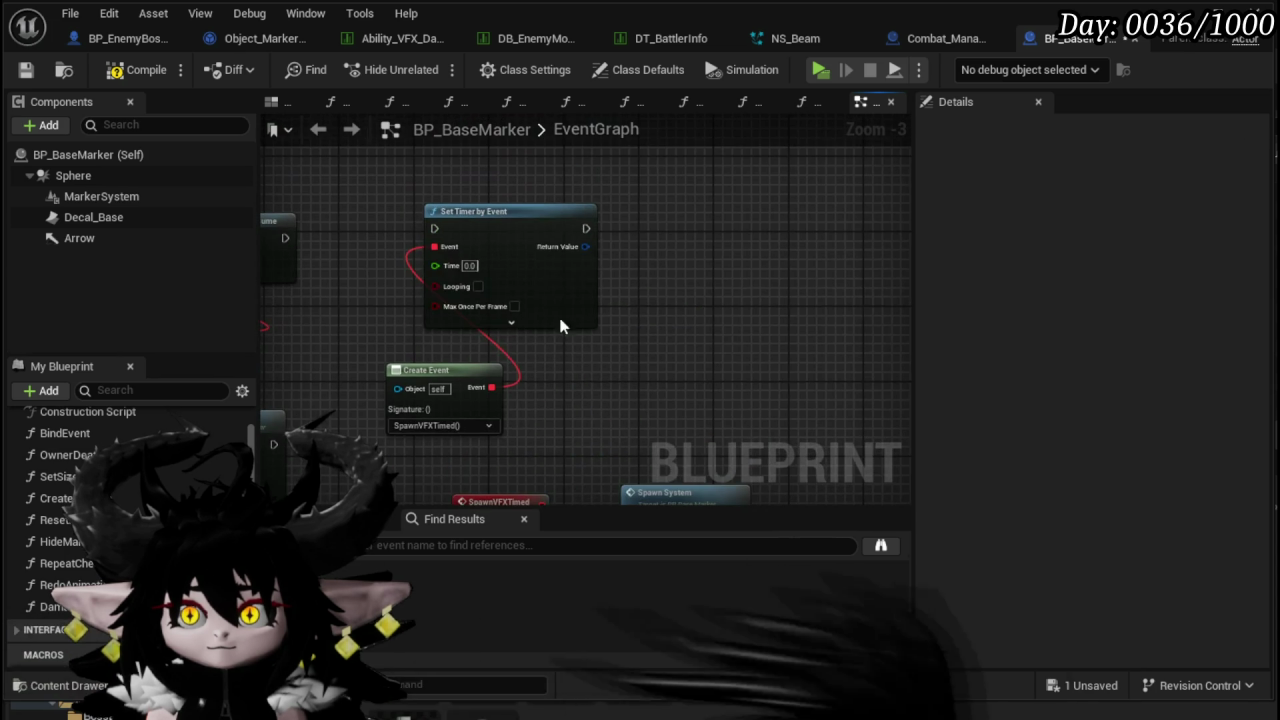
{"action": "left_click_drag", "start_coordinate": [558, 313], "coordinate": [637, 275]}
{"action": "left_click_drag", "start_coordinate": [287, 238], "coordinate": [575, 229]}
{"action": "left_click_drag", "start_coordinate": [642, 238], "coordinate": [744, 238]}
{"action": "left_click_drag", "start_coordinate": [477, 380], "coordinate": [487, 378]}
- Copy the SET and Timer nodes from the DamageEvent area and paste them onto the new exec wire
{"action": "mouse_move", "coordinate": [425, 321]}
{"action": "left_mouse_down"}
{"action": "mouse_move", "coordinate": [872, 305]}
{"action": "mouse_move", "coordinate": [686, 371]}
{"action": "mouse_move", "coordinate": [560, 340]}
{"action": "mouse_move", "coordinate": [466, 357]}
{"action": "mouse_move", "coordinate": [551, 357]}
{"action": "mouse_move", "coordinate": [460, 365]}
{"action": "left_mouse_up"}
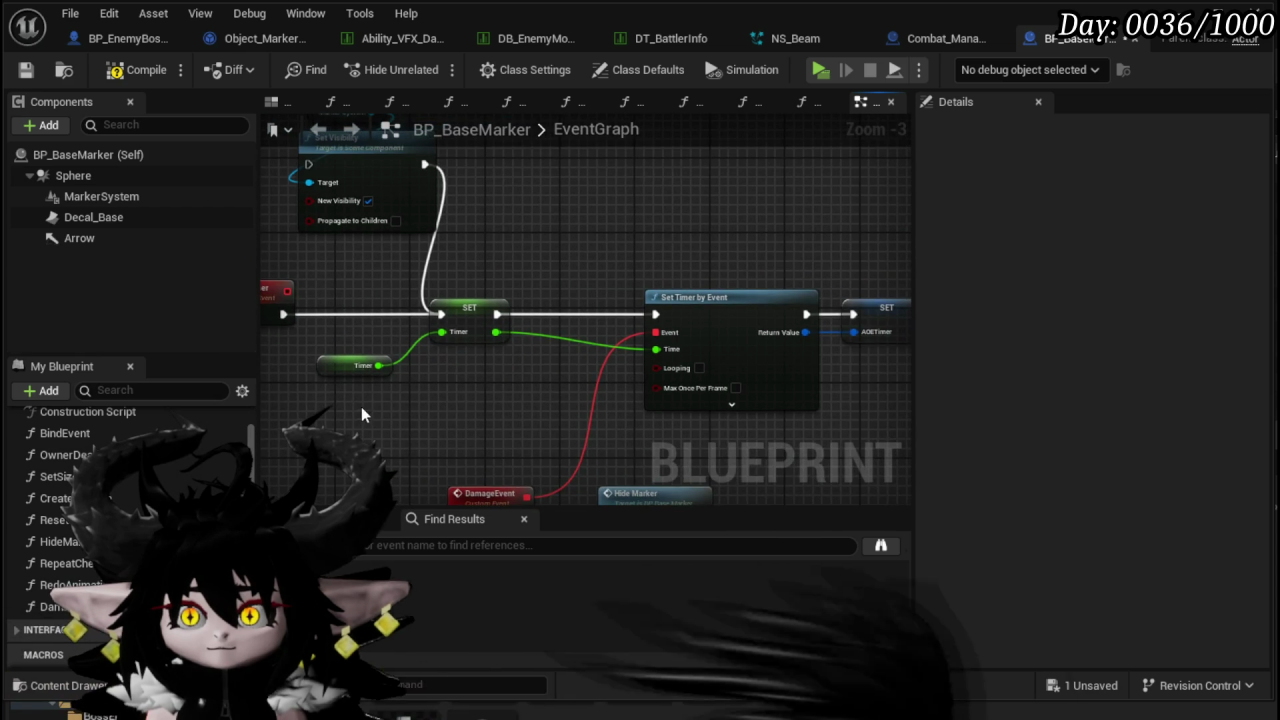
{"action": "left_click_drag", "start_coordinate": [361, 406], "coordinate": [514, 297]}
{"action": "key", "text": "ctrl+c"}
{"action": "left_click_drag", "start_coordinate": [707, 267], "coordinate": [430, 337]}
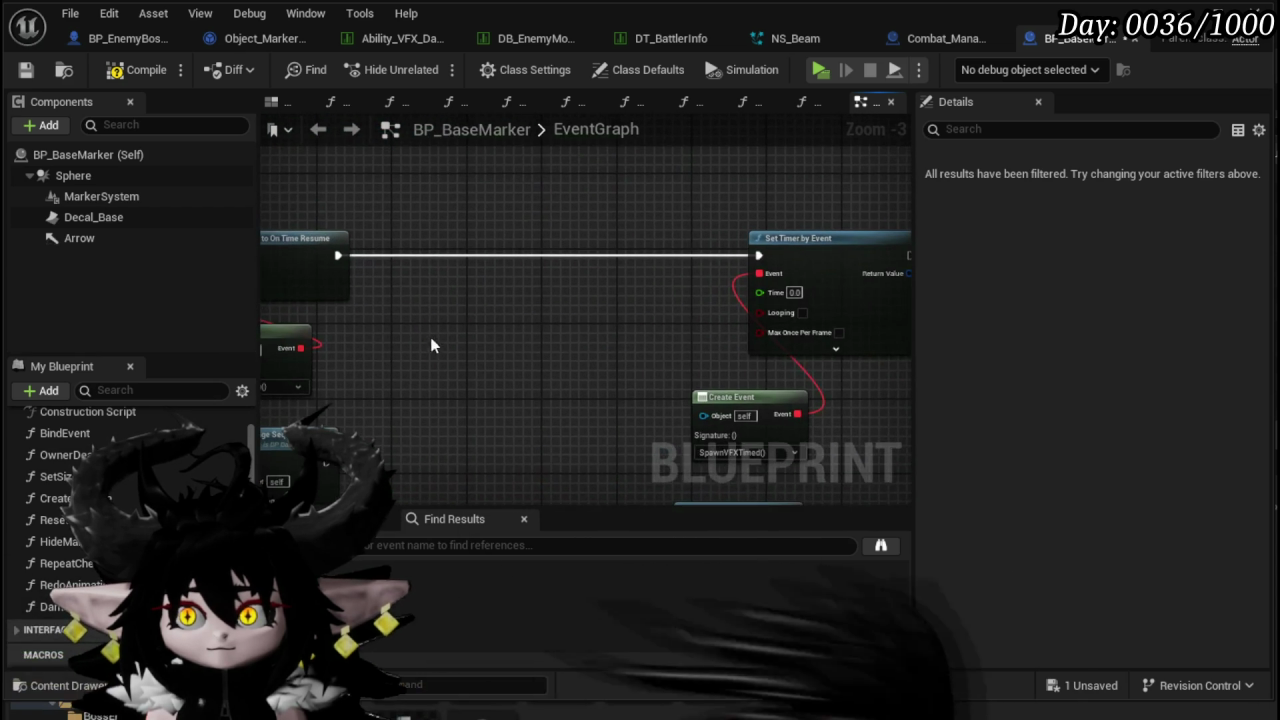
{"action": "key", "text": "ctrl+v"}
{"action": "mouse_move", "coordinate": [573, 286]}
{"action": "left_mouse_down"}
{"action": "mouse_move", "coordinate": [583, 257]}
{"action": "mouse_move", "coordinate": [545, 248]}
{"action": "left_mouse_up"}
{"action": "left_click_drag", "start_coordinate": [372, 262], "coordinate": [516, 256]}
{"action": "left_click_drag", "start_coordinate": [690, 255], "coordinate": [523, 255]}
{"action": "left_click_drag", "start_coordinate": [302, 302], "coordinate": [487, 318]}
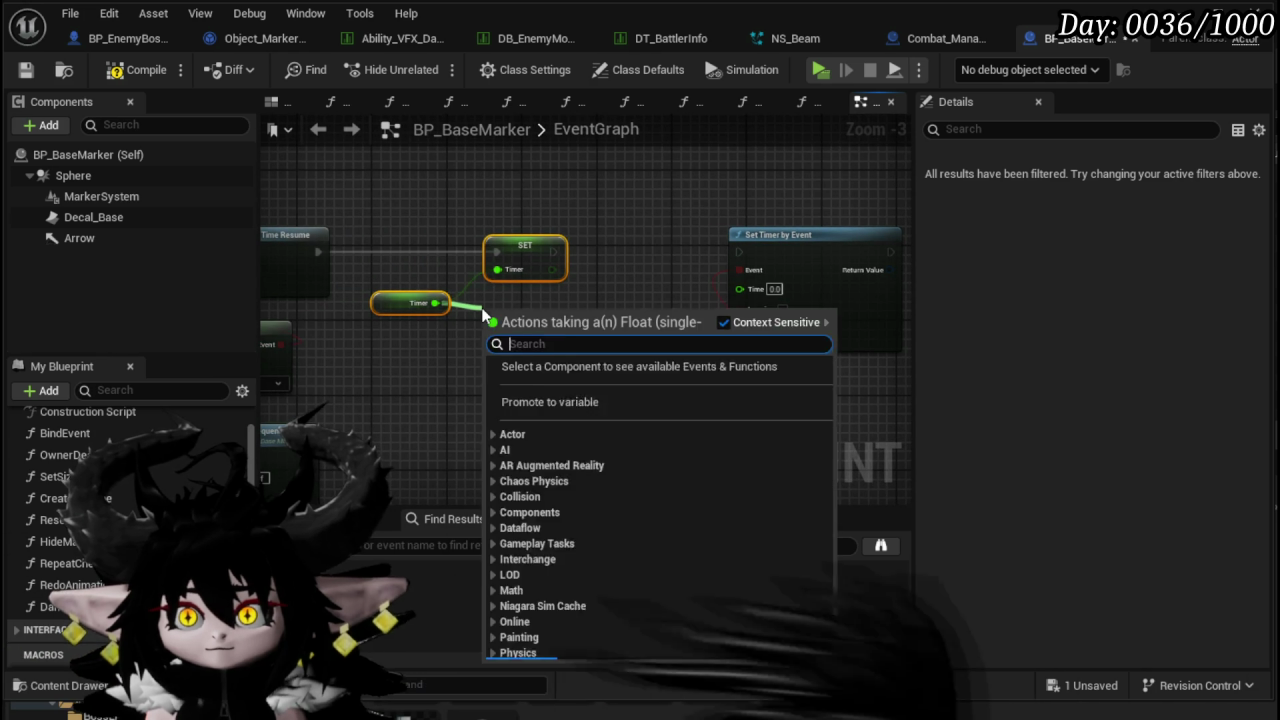
- Add a Subtract node fed by Timer, delete the pasted SET, and connect Time Resume to Set Timer by Event
{"action": "type", "text": "-"}
{"action": "left_click", "coordinate": [559, 488]}
{"action": "left_click", "coordinate": [524, 246]}
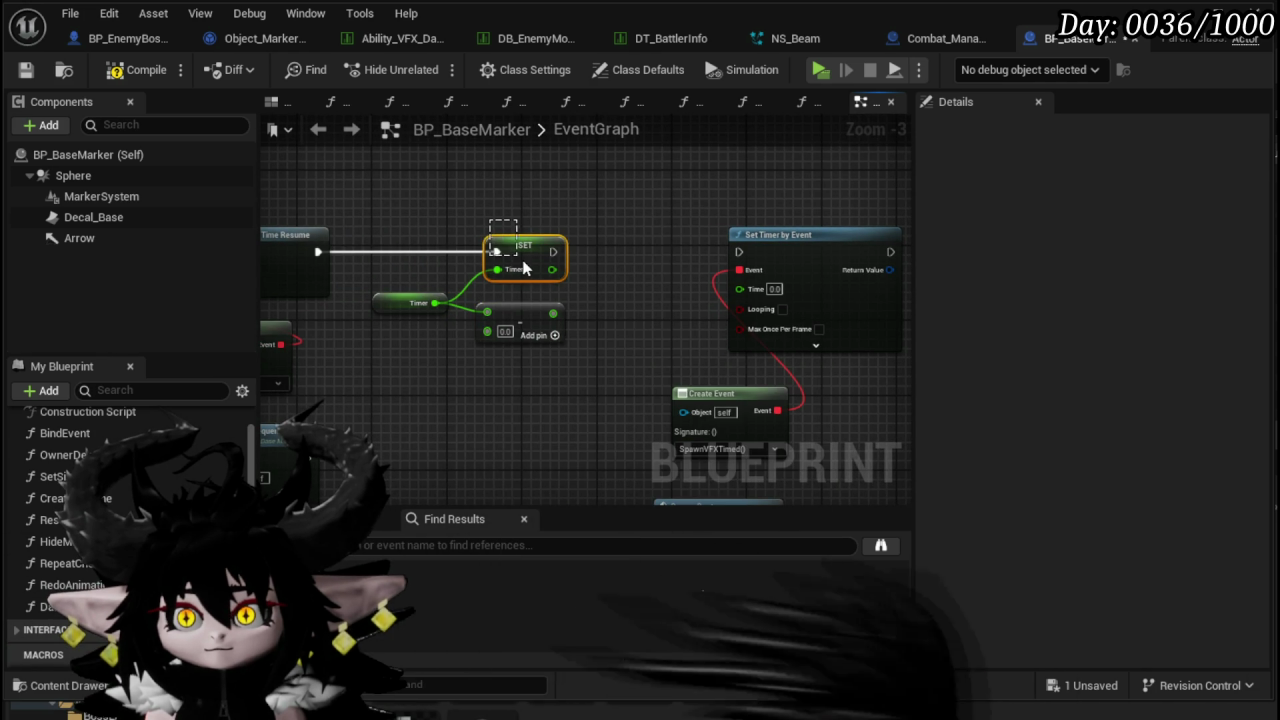
{"action": "key", "text": "Delete"}
{"action": "left_click_drag", "start_coordinate": [752, 274], "coordinate": [737, 251]}
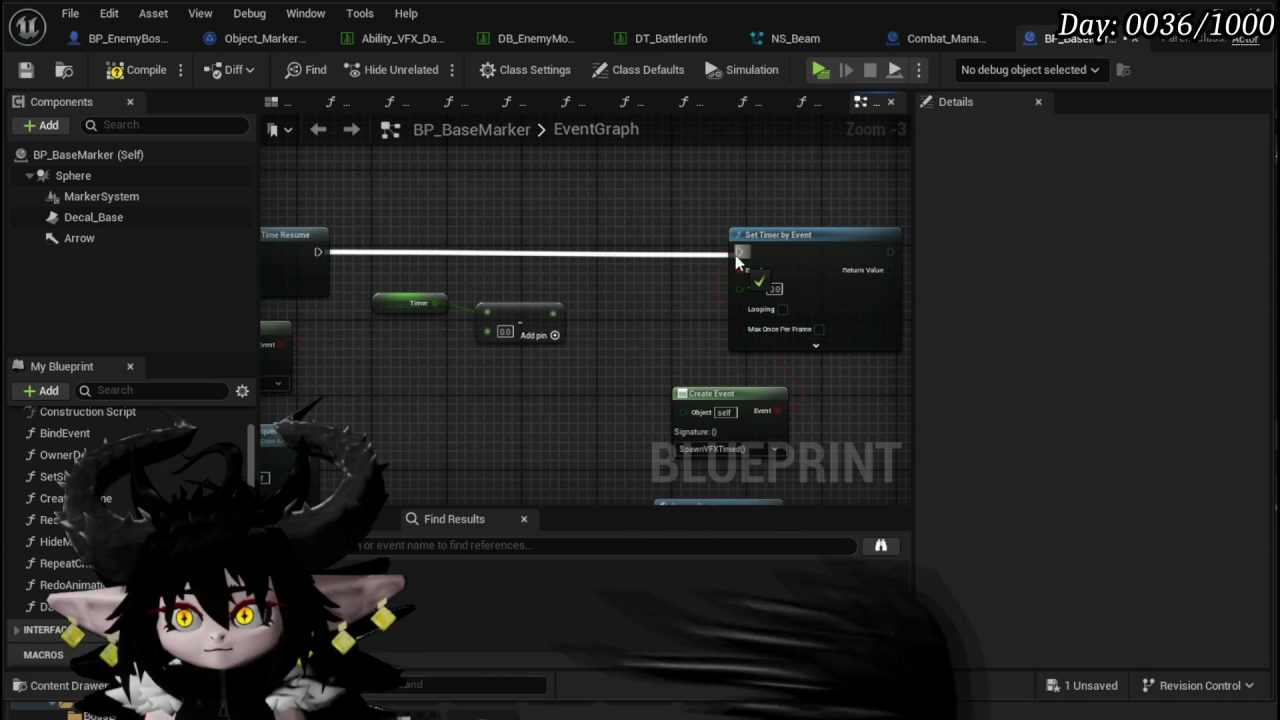
{"action": "left_click_drag", "start_coordinate": [635, 273], "coordinate": [545, 304]}
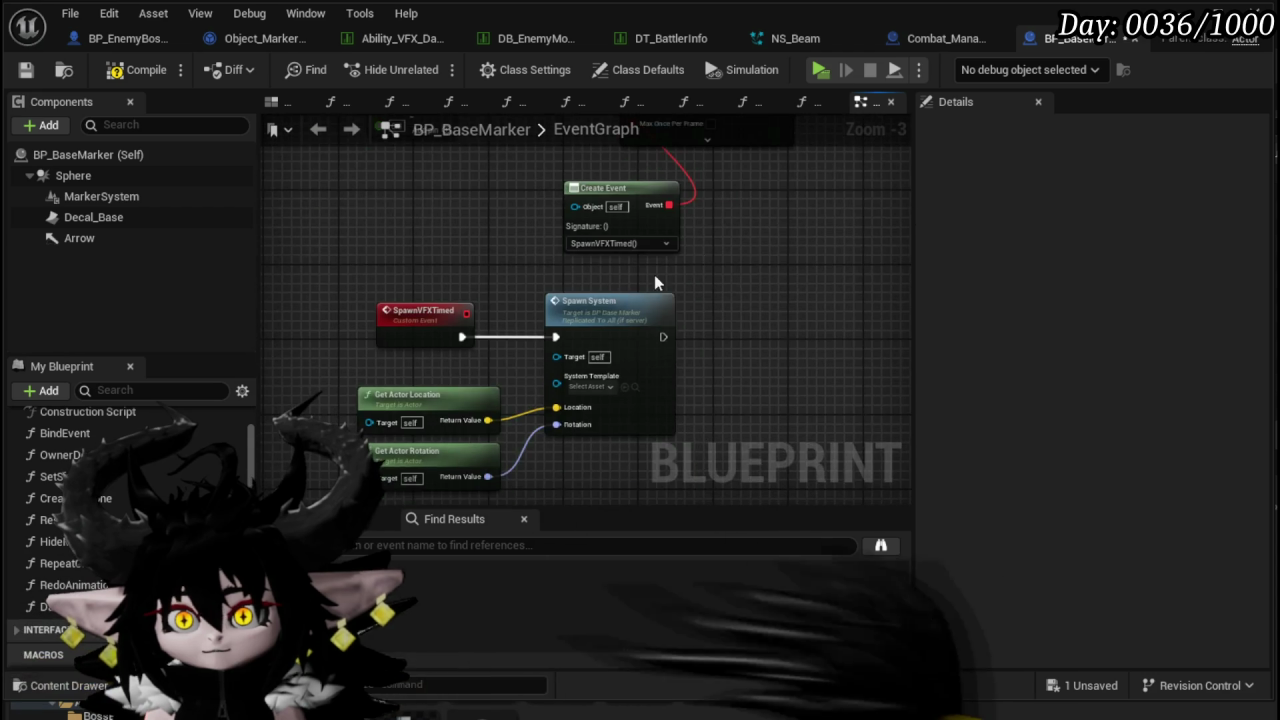
- Rearrange the timer, Create Event and data table nodes, and wire the exec into Get Data Table Row
{"action": "double_click", "coordinate": [614, 300]}
{"action": "left_click", "coordinate": [574, 402]}
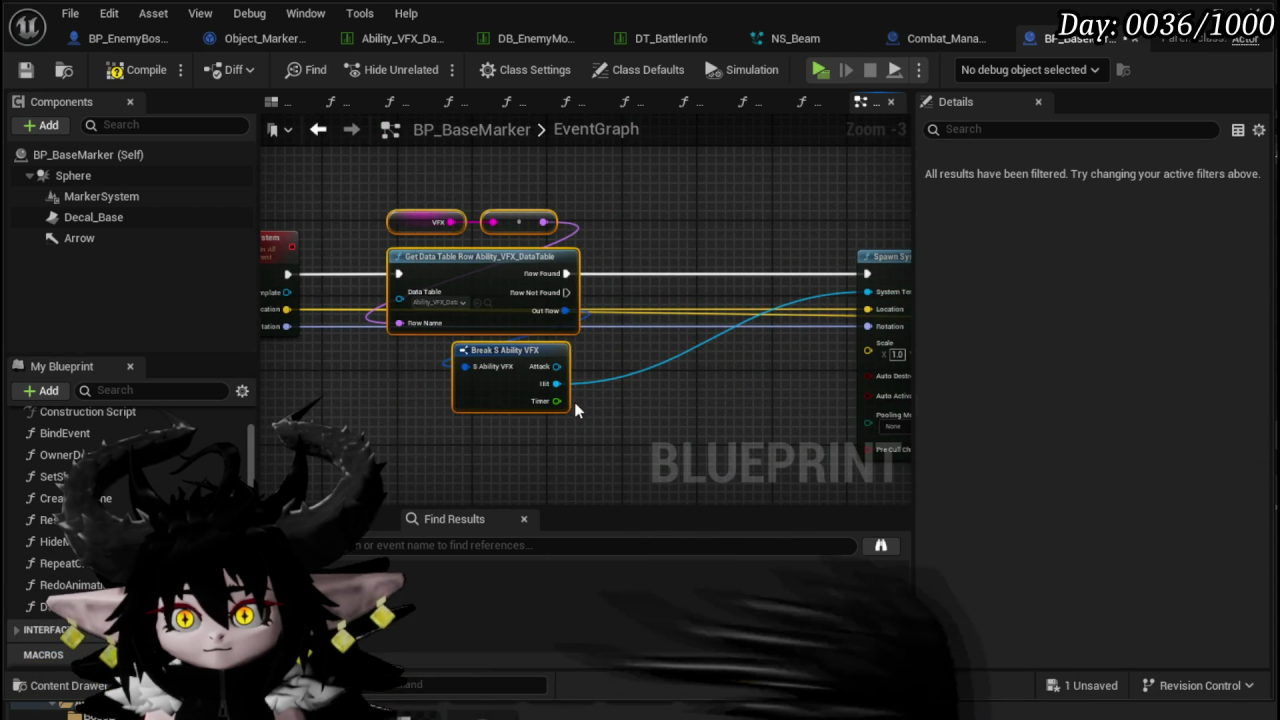
{"action": "scroll", "coordinate": [628, 234], "scroll_direction": "down", "scroll_amount": 2}
{"action": "scroll", "coordinate": [437, 458], "scroll_direction": "down", "scroll_amount": 2}
{"action": "mouse_move", "coordinate": [437, 458]}
{"action": "left_mouse_down"}
{"action": "mouse_move", "coordinate": [346, 417]}
{"action": "mouse_move", "coordinate": [703, 314]}
{"action": "mouse_move", "coordinate": [414, 374]}
{"action": "mouse_move", "coordinate": [287, 269]}
{"action": "left_mouse_up"}
{"action": "scroll", "coordinate": [399, 273], "scroll_direction": "up", "scroll_amount": 4}
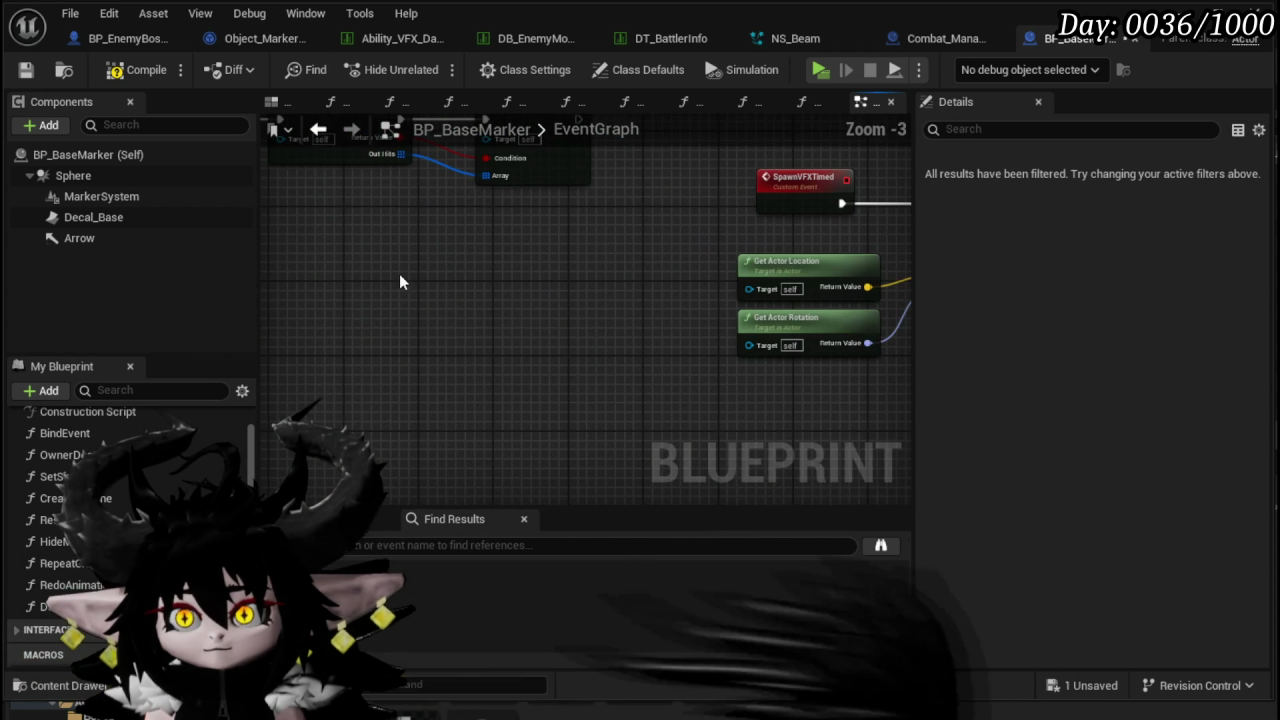
{"action": "mouse_move", "coordinate": [575, 251]}
{"action": "left_mouse_down"}
{"action": "mouse_move", "coordinate": [614, 300]}
{"action": "mouse_move", "coordinate": [399, 389]}
{"action": "mouse_move", "coordinate": [686, 380]}
{"action": "mouse_move", "coordinate": [410, 282]}
{"action": "mouse_move", "coordinate": [605, 213]}
{"action": "mouse_move", "coordinate": [795, 244]}
{"action": "left_mouse_up"}
{"action": "left_click", "coordinate": [605, 213]}
{"action": "left_click_drag", "start_coordinate": [505, 319], "coordinate": [605, 402]}
{"action": "left_click_drag", "start_coordinate": [635, 148], "coordinate": [636, 150]}
{"action": "left_click", "coordinate": [490, 213], "text": "shift"}
{"action": "mouse_move", "coordinate": [552, 262]}
{"action": "left_mouse_down"}
{"action": "mouse_move", "coordinate": [552, 307]}
{"action": "mouse_move", "coordinate": [498, 304]}
{"action": "left_mouse_up"}
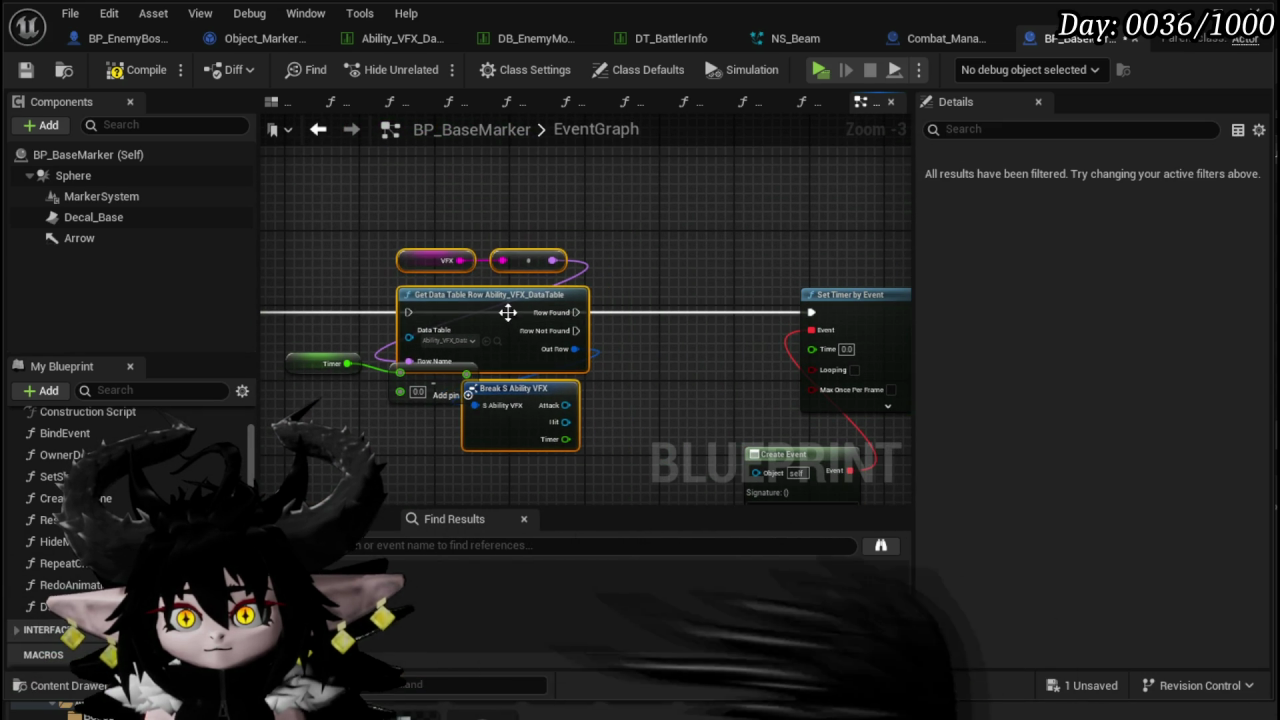
{"action": "left_click_drag", "start_coordinate": [195, 338], "coordinate": [338, 292]}
{"action": "left_click_drag", "start_coordinate": [510, 258], "coordinate": [542, 260]}
{"action": "left_click_drag", "start_coordinate": [741, 268], "coordinate": [621, 264]}
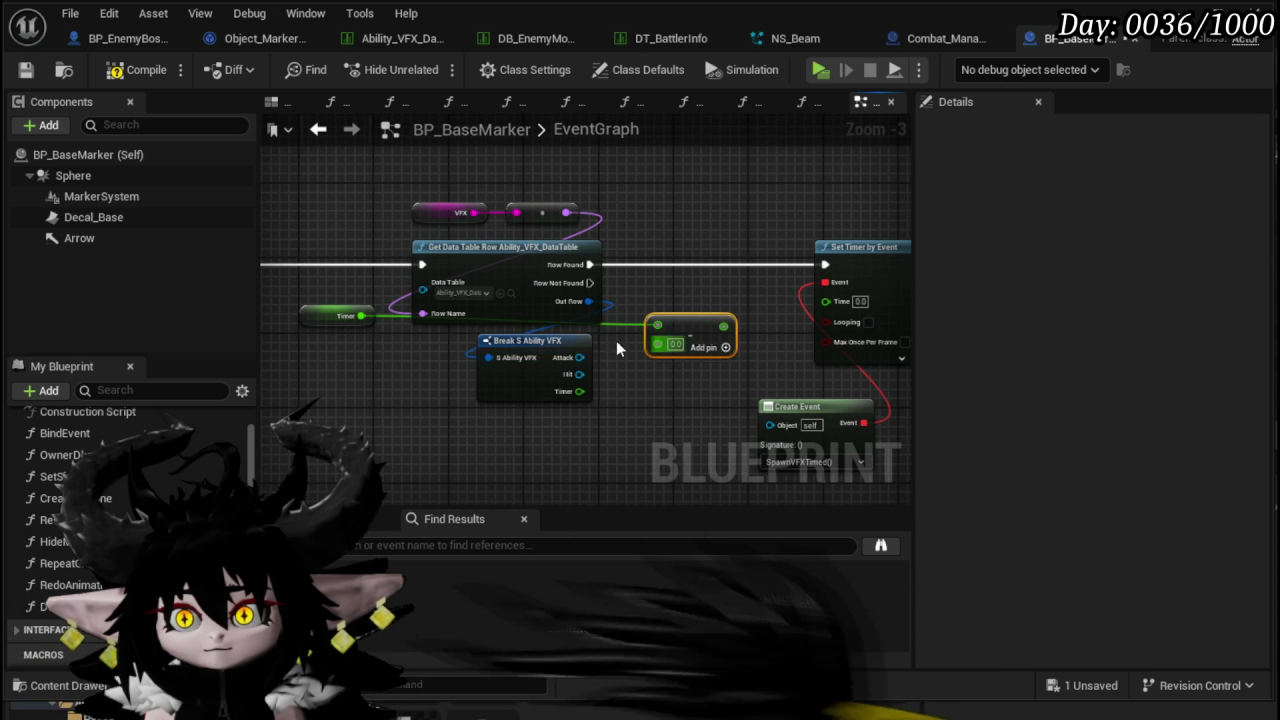
- Place the Timer getter beside Set Timer by Event and add the row's VFX Timer value into the sum
{"action": "left_click_drag", "start_coordinate": [304, 313], "coordinate": [676, 243]}
{"action": "mouse_move", "coordinate": [576, 391]}
{"action": "left_mouse_down"}
{"action": "mouse_move", "coordinate": [657, 345]}
{"action": "mouse_move", "coordinate": [826, 302]}
{"action": "left_mouse_up"}
{"action": "scroll", "coordinate": [731, 357], "scroll_direction": "down", "scroll_amount": 2}
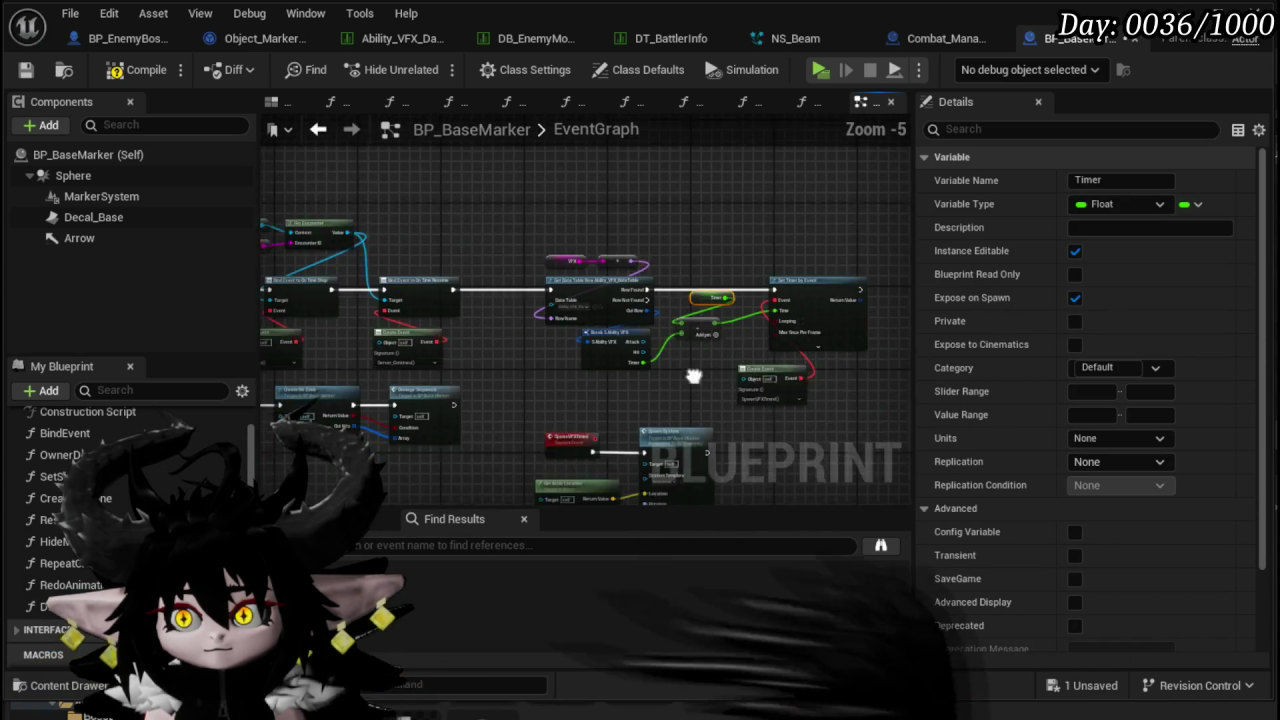
{"action": "scroll", "coordinate": [690, 272], "scroll_direction": "up", "scroll_amount": 2}
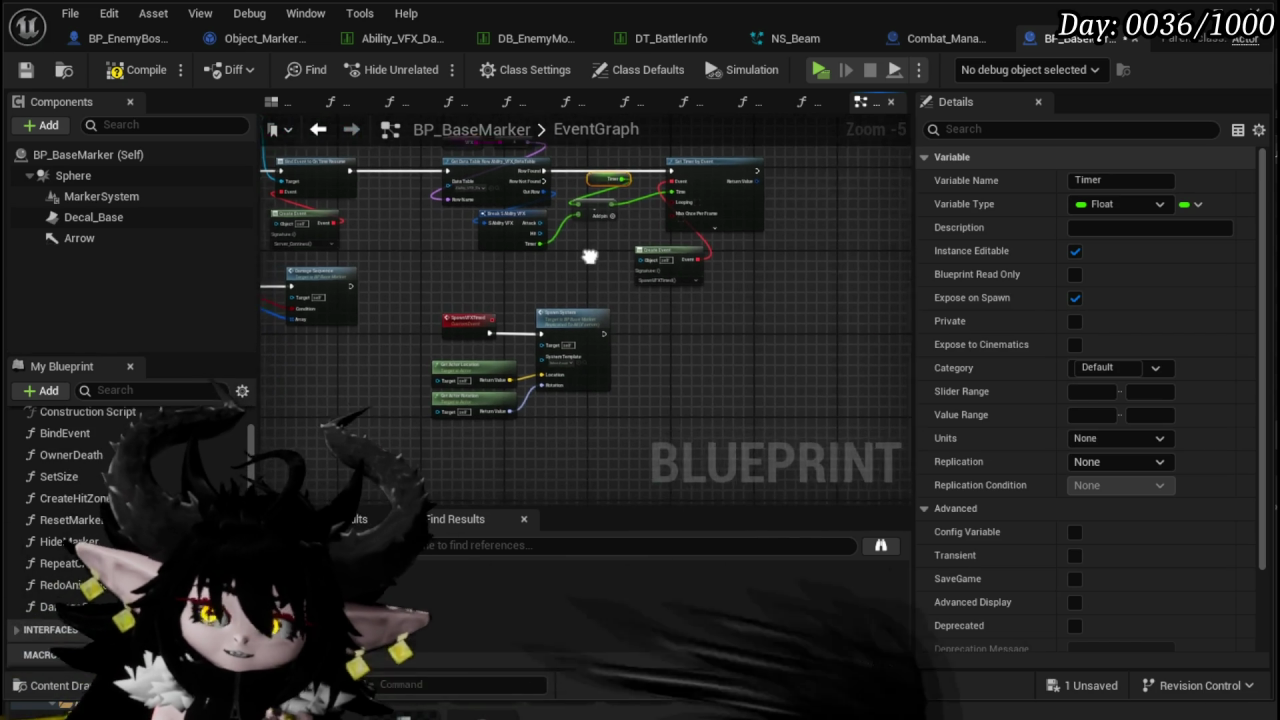
{"action": "scroll", "coordinate": [560, 275], "scroll_direction": "down", "scroll_amount": 2}
{"action": "left_click_drag", "start_coordinate": [560, 275], "coordinate": [525, 293]}
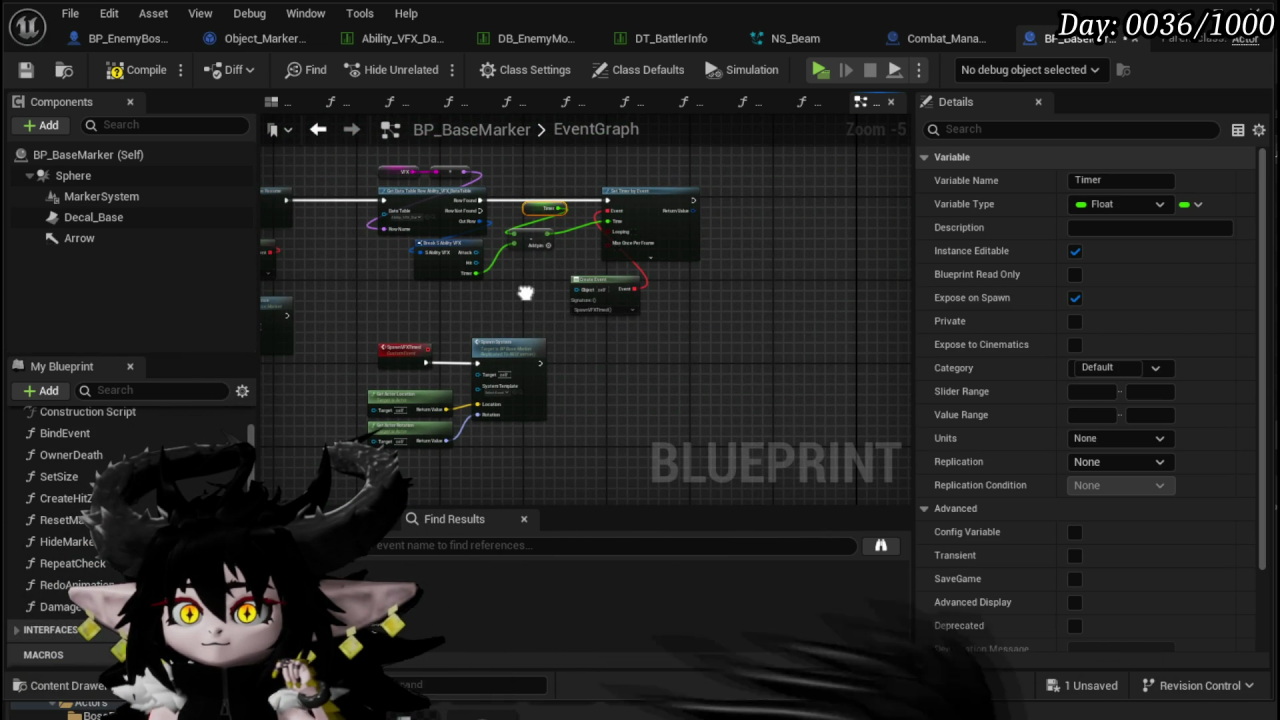
{"action": "scroll", "coordinate": [525, 293], "scroll_direction": "up", "scroll_amount": 2}
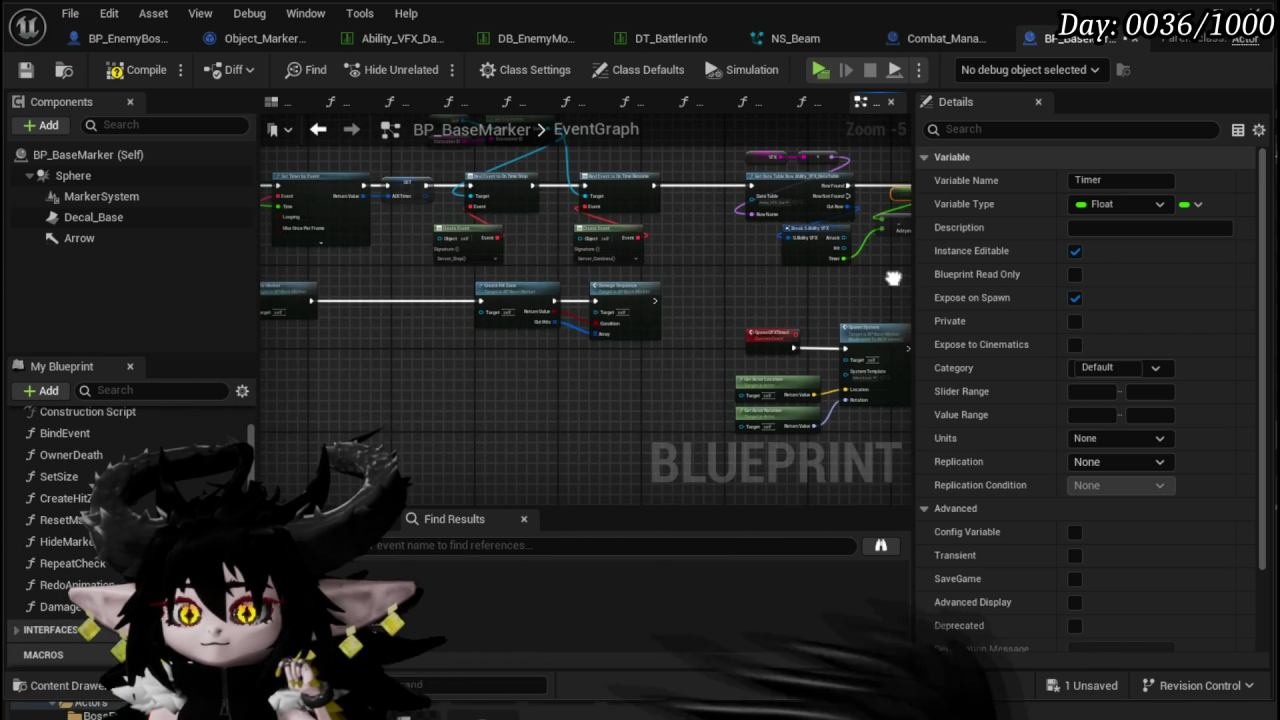
{"action": "scroll", "coordinate": [391, 218], "scroll_direction": "up", "scroll_amount": 2}
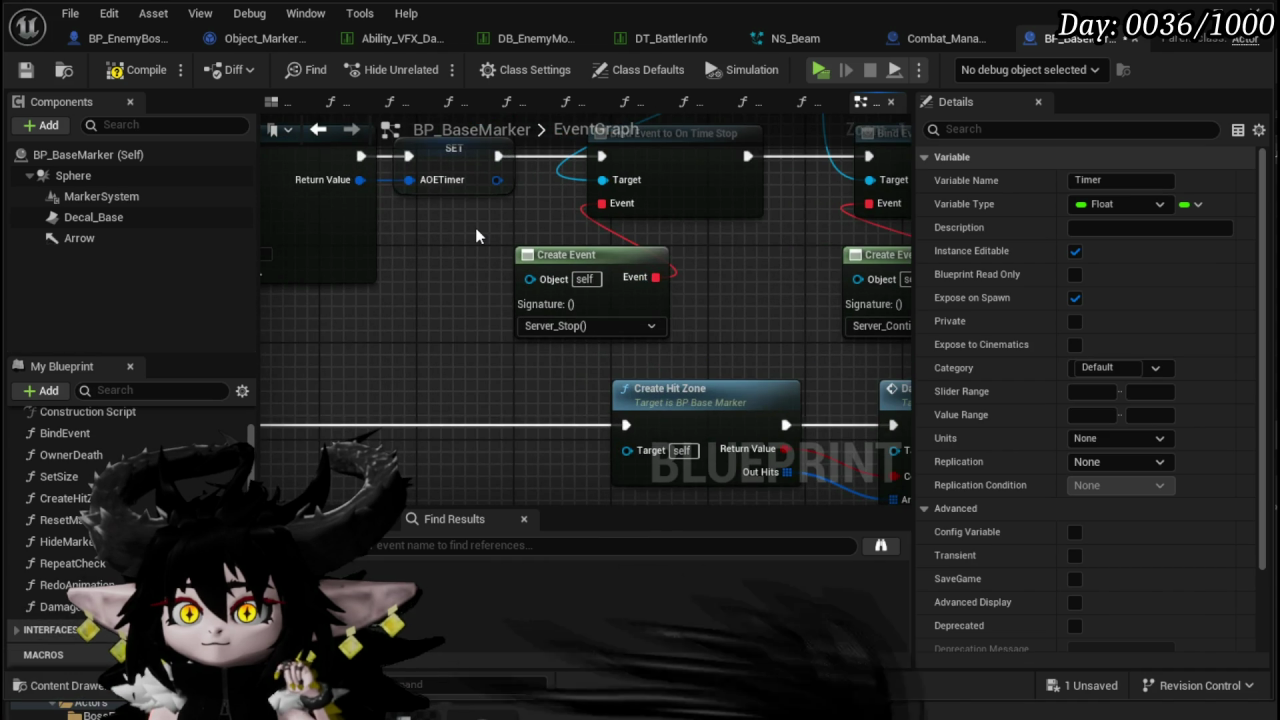
{"action": "scroll", "coordinate": [476, 236], "scroll_direction": "down", "scroll_amount": 4}
{"action": "left_click_drag", "start_coordinate": [476, 236], "coordinate": [399, 293]}
{"action": "scroll", "coordinate": [399, 293], "scroll_direction": "up", "scroll_amount": 4}
{"action": "left_click_drag", "start_coordinate": [621, 221], "coordinate": [581, 321]}
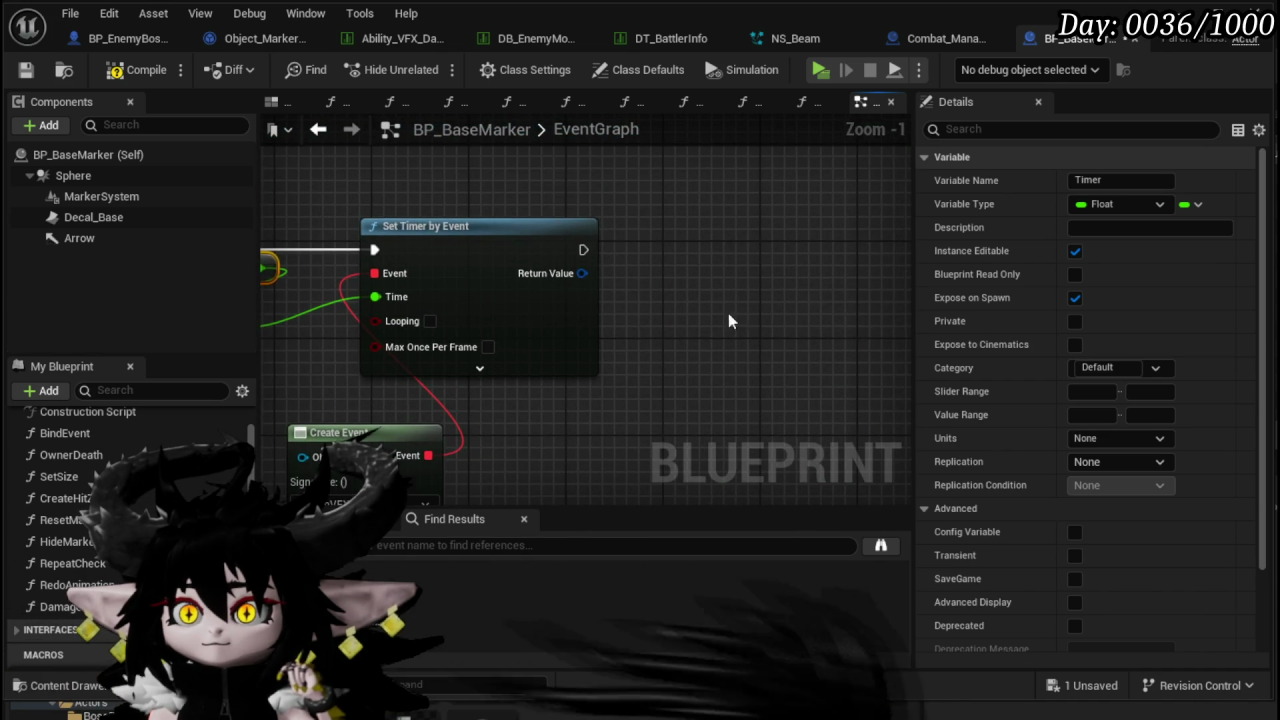
- Promote Set Timer by Event's Return Value to a new variable named VFXTimer
{"action": "right_click", "coordinate": [582, 273]}
{"action": "left_click", "coordinate": [652, 329]}
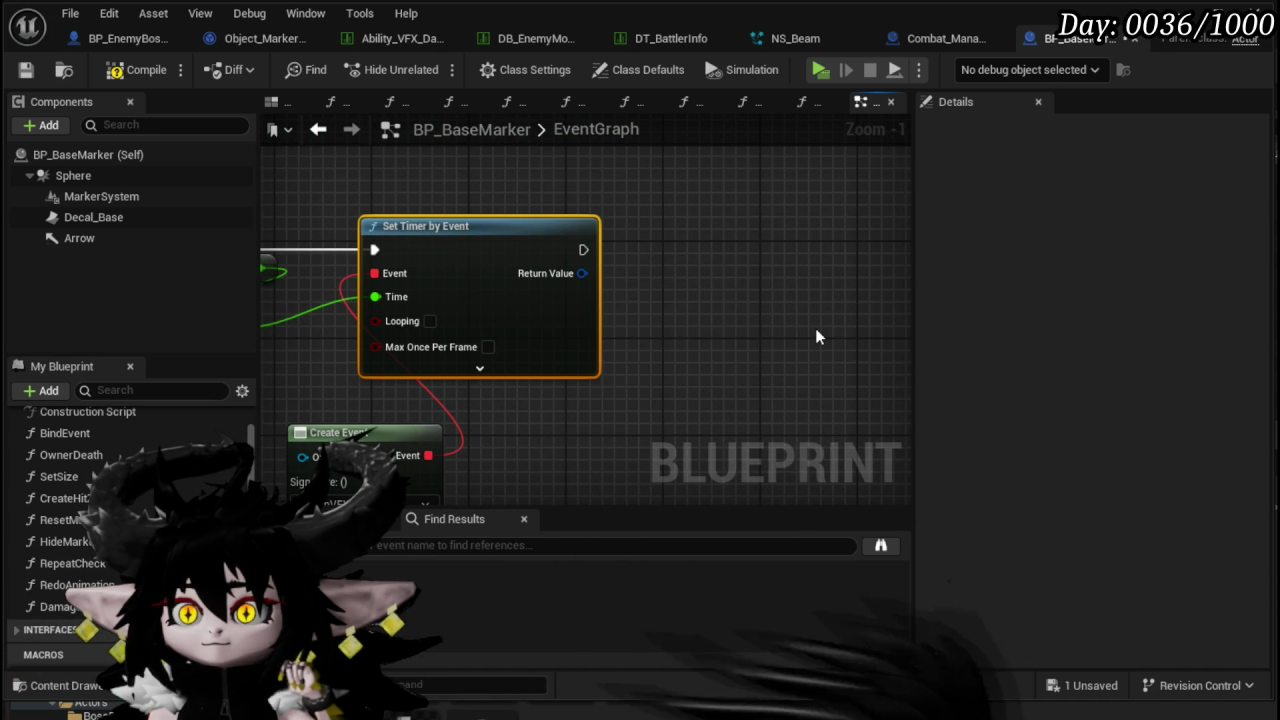
{"action": "type", "text": "VFXTi"}
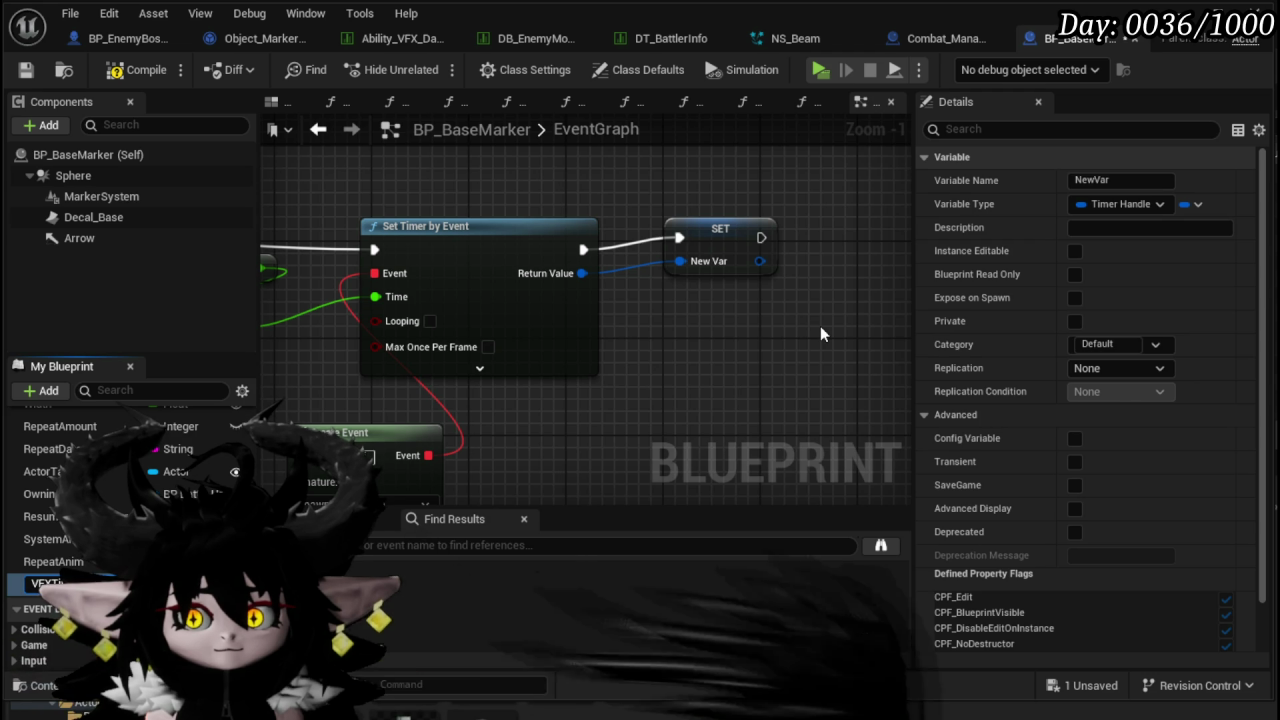
{"action": "key", "text": "Return"}
{"action": "left_click_drag", "start_coordinate": [723, 248], "coordinate": [699, 260]}
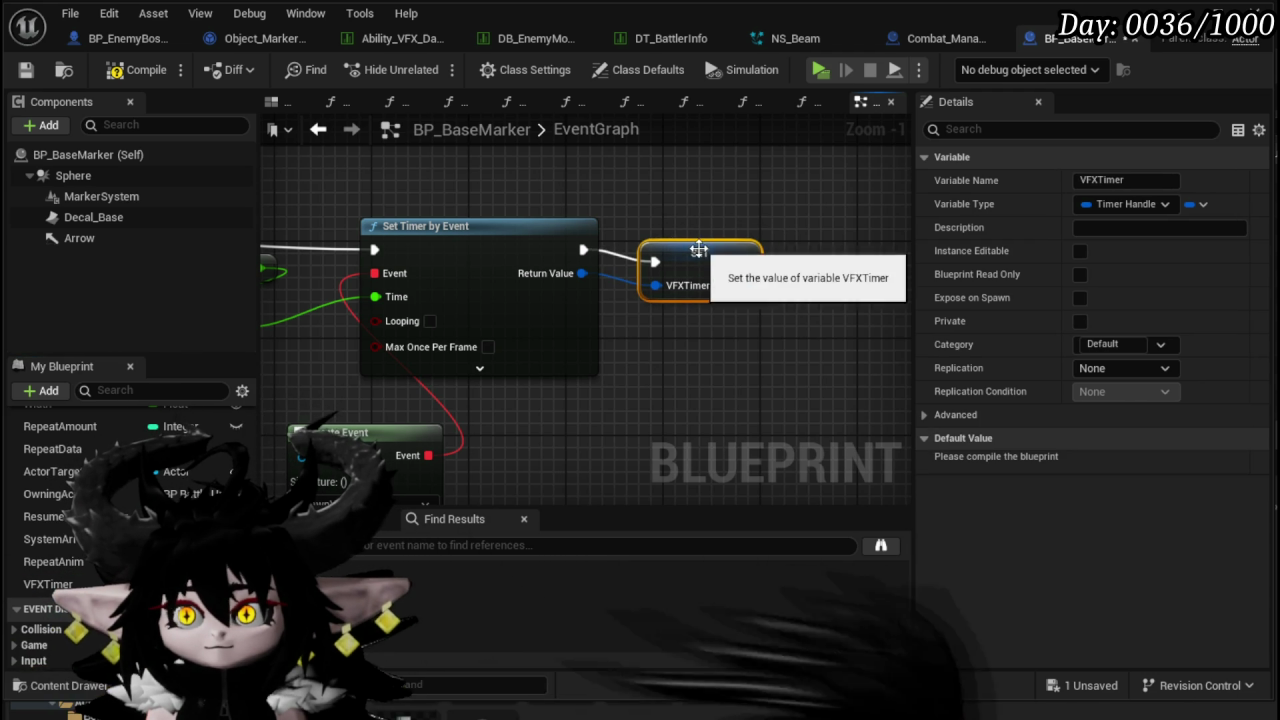
{"action": "scroll", "coordinate": [700, 330], "scroll_direction": "down", "scroll_amount": 8}
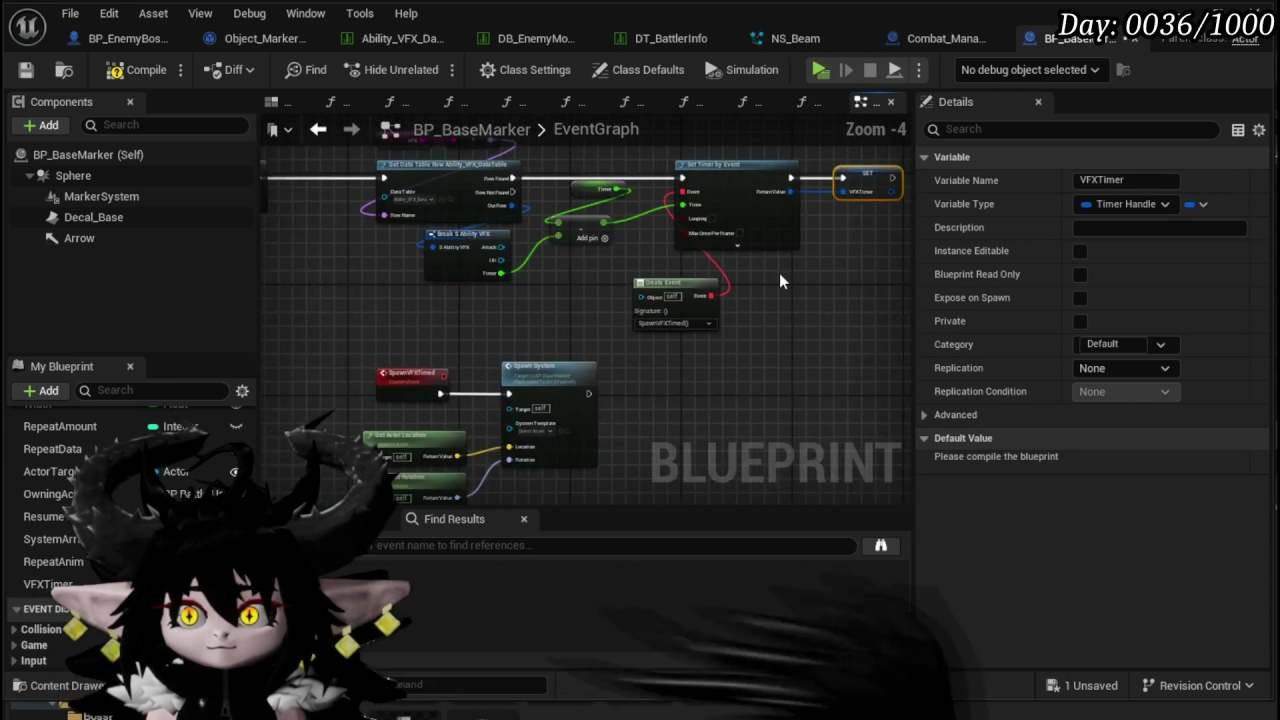
{"action": "left_click_drag", "start_coordinate": [784, 356], "coordinate": [651, 346]}
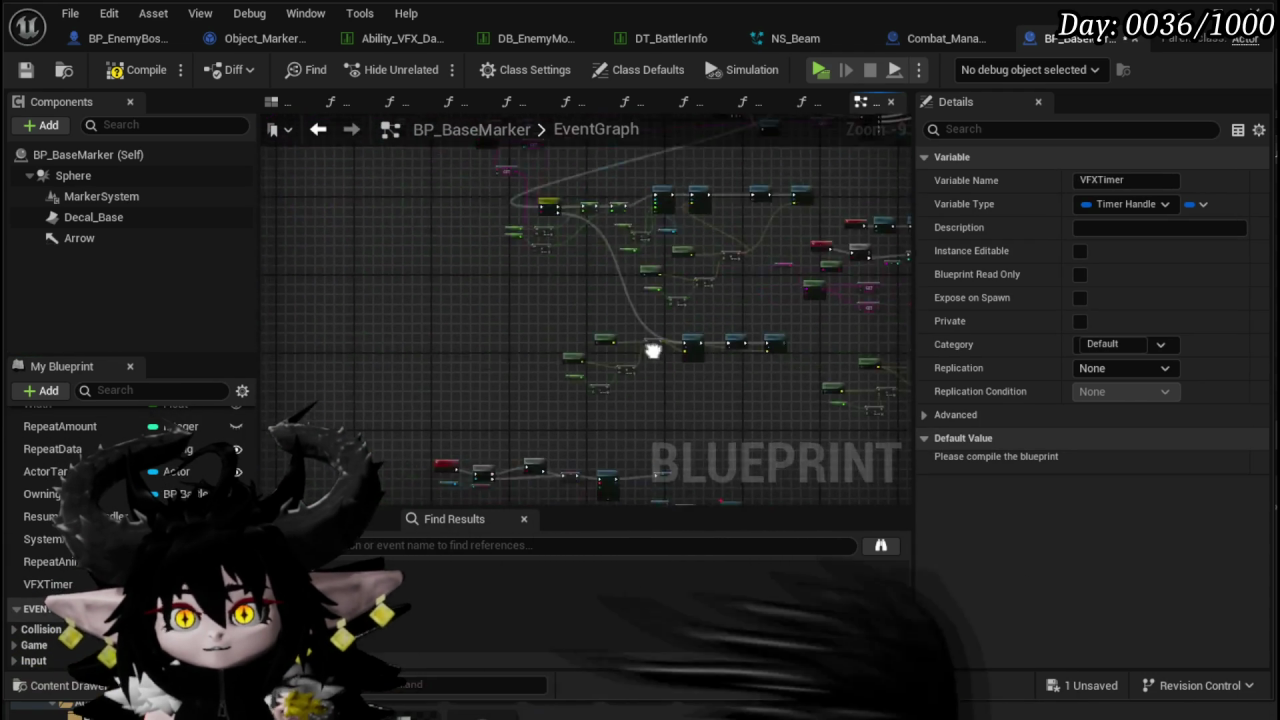
- Compile and save BP_BaseMarker, then look over the event graph
{"action": "left_click", "coordinate": [117, 70]}
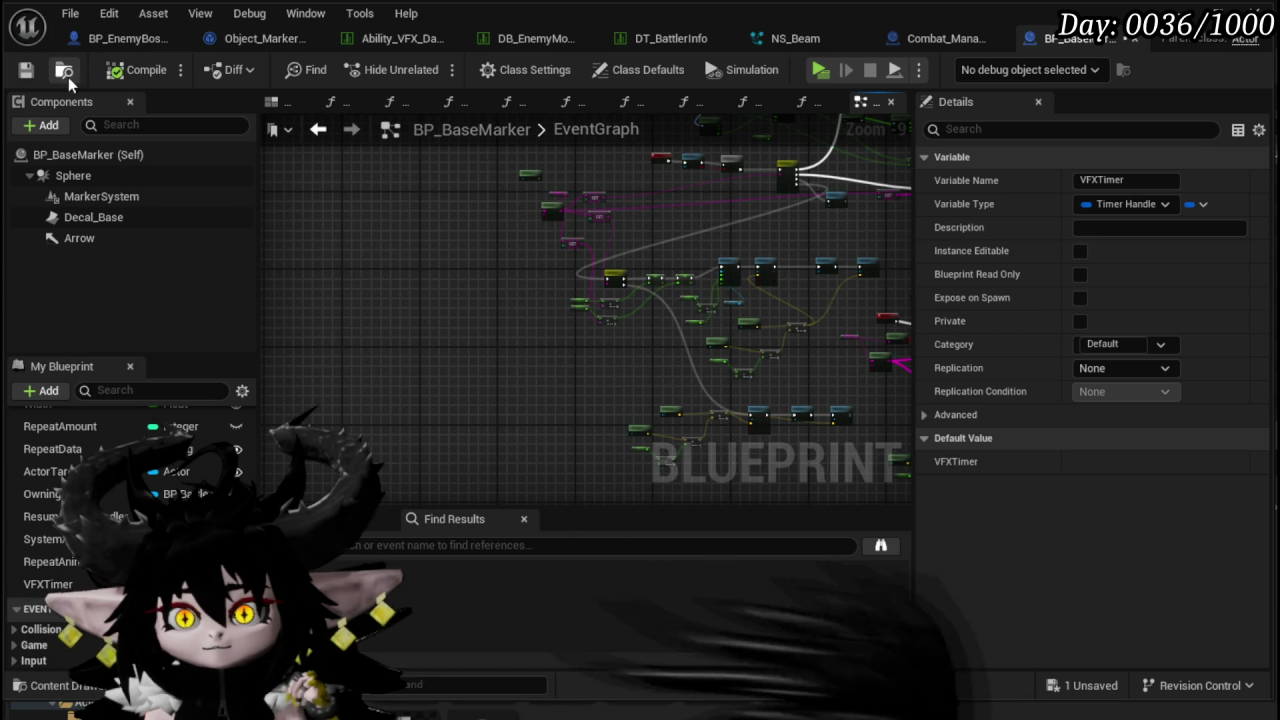
{"action": "left_click", "coordinate": [26, 70]}
{"action": "scroll", "coordinate": [449, 240], "scroll_direction": "down", "scroll_amount": 1}
{"action": "left_click_drag", "start_coordinate": [544, 293], "coordinate": [667, 307]}
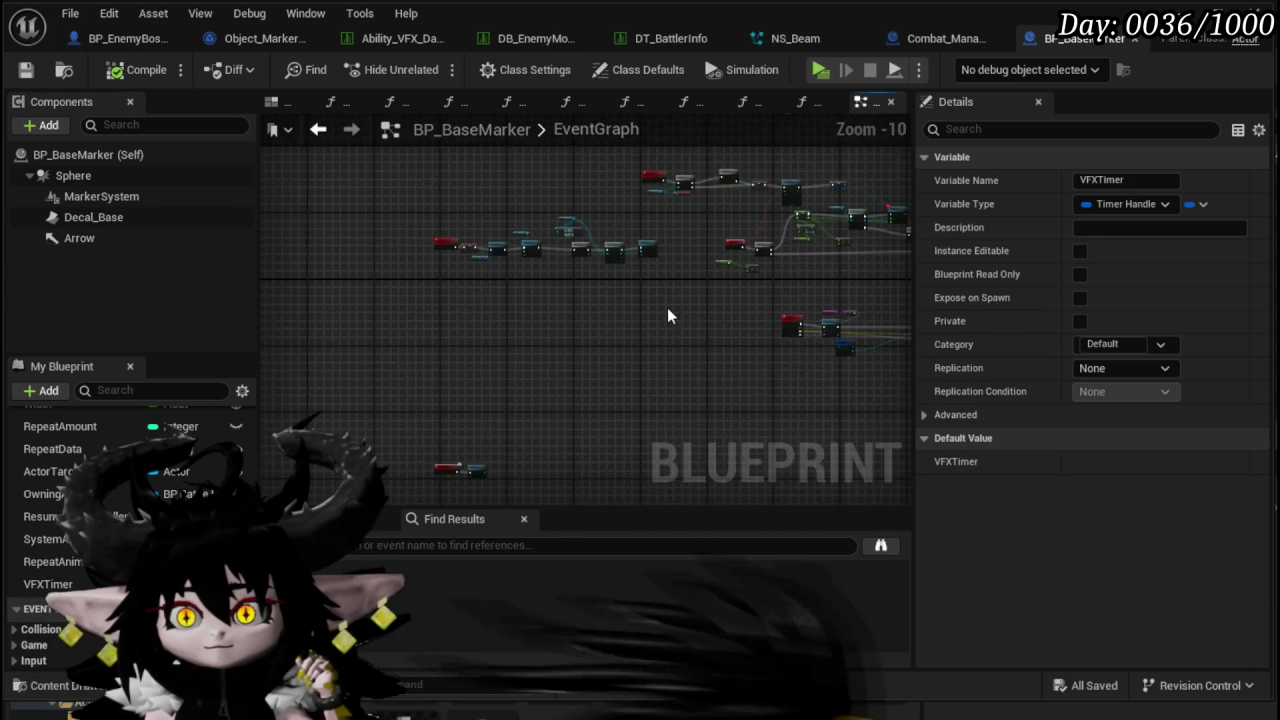
{"action": "scroll", "coordinate": [520, 380], "scroll_direction": "down", "scroll_amount": 2}
{"action": "scroll", "coordinate": [284, 375], "scroll_direction": "up", "scroll_amount": 6}
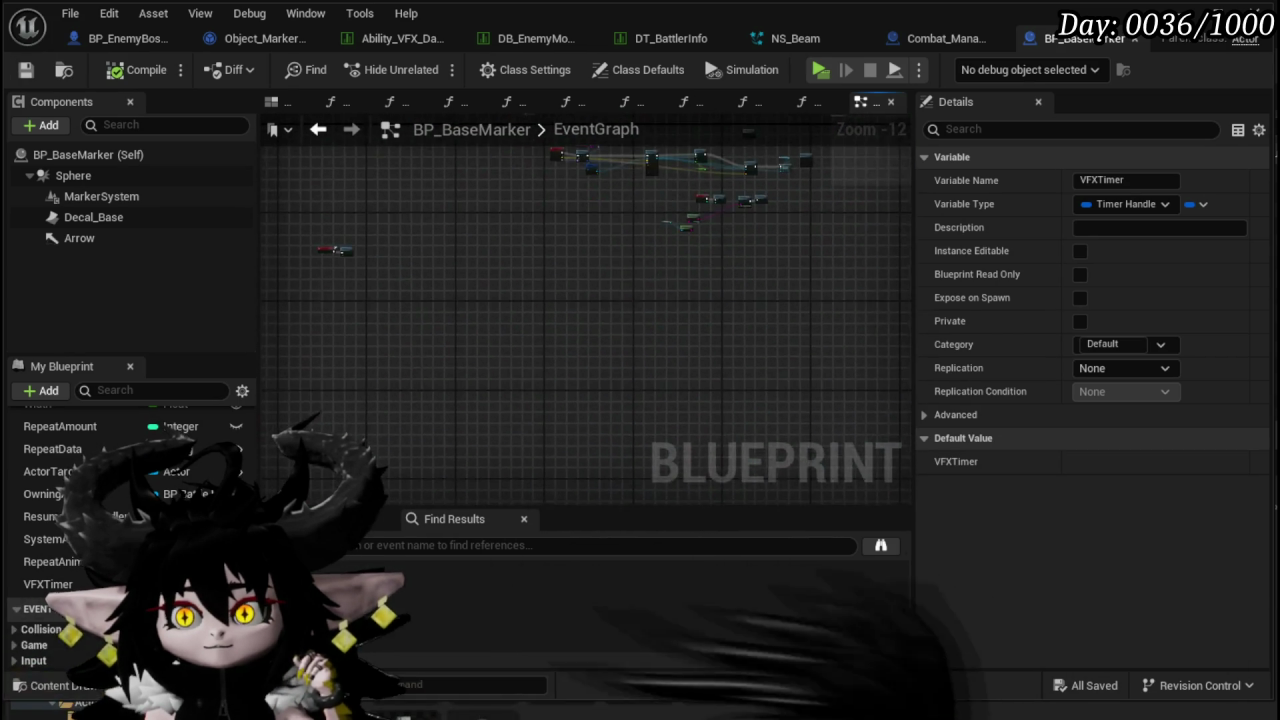
{"action": "scroll", "coordinate": [410, 297], "scroll_direction": "up", "scroll_amount": 7}
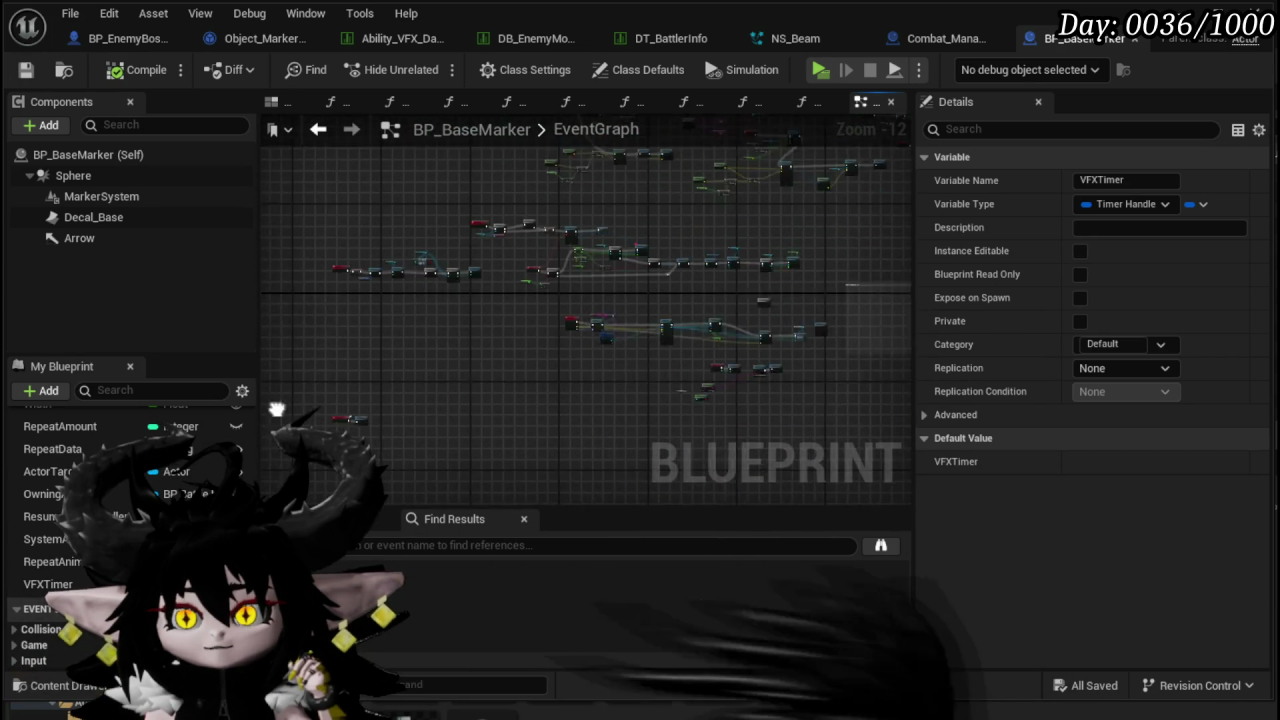
{"action": "scroll", "coordinate": [678, 270], "scroll_direction": "up", "scroll_amount": 3}
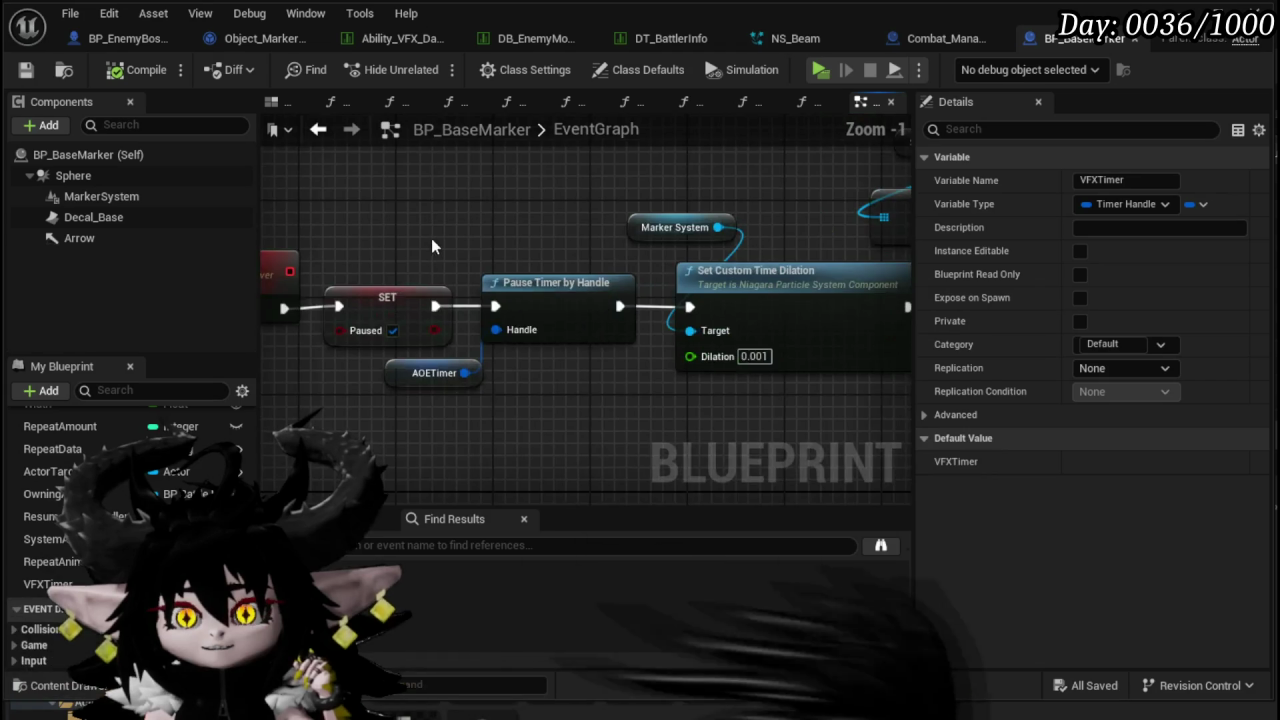
{"action": "scroll", "coordinate": [431, 238], "scroll_direction": "down", "scroll_amount": 2}
{"action": "scroll", "coordinate": [510, 252], "scroll_direction": "up", "scroll_amount": 3}
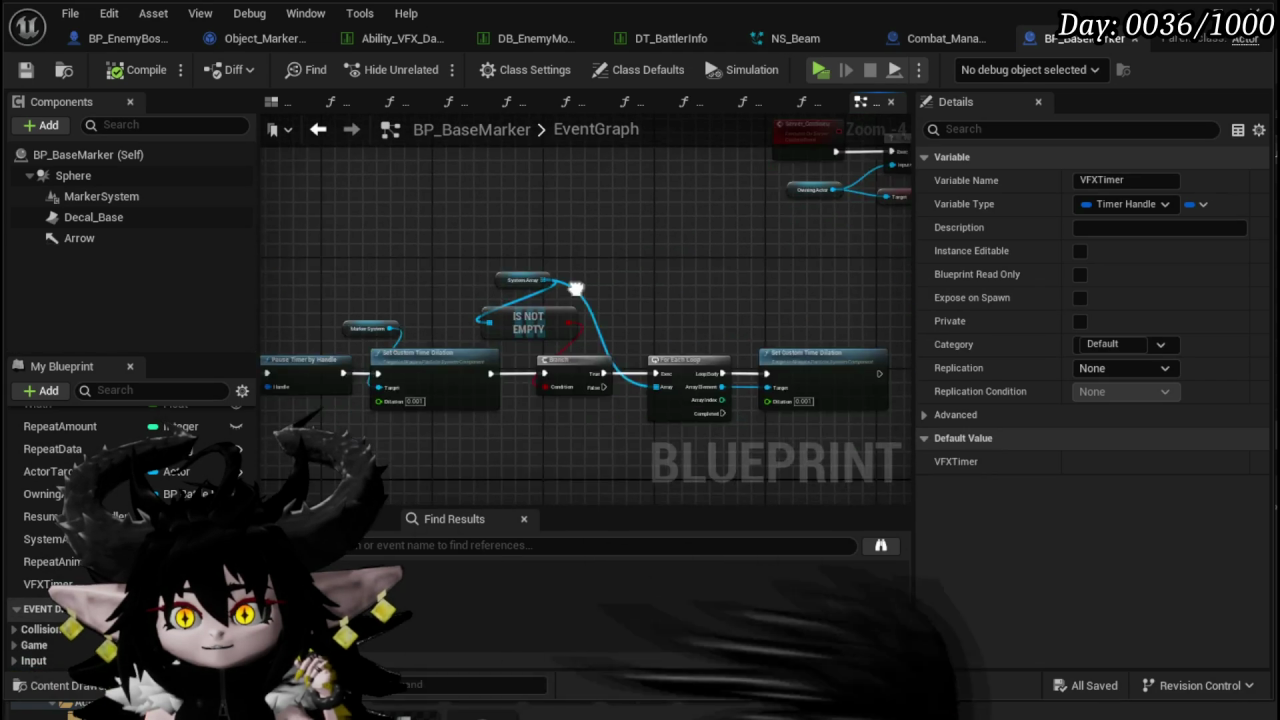
- Add a VFXTimer getter and connect it to Pause Timer by Handle's handle input
{"action": "left_click_drag", "start_coordinate": [630, 333], "coordinate": [658, 334]}
{"action": "left_click_drag", "start_coordinate": [48, 584], "coordinate": [446, 384]}
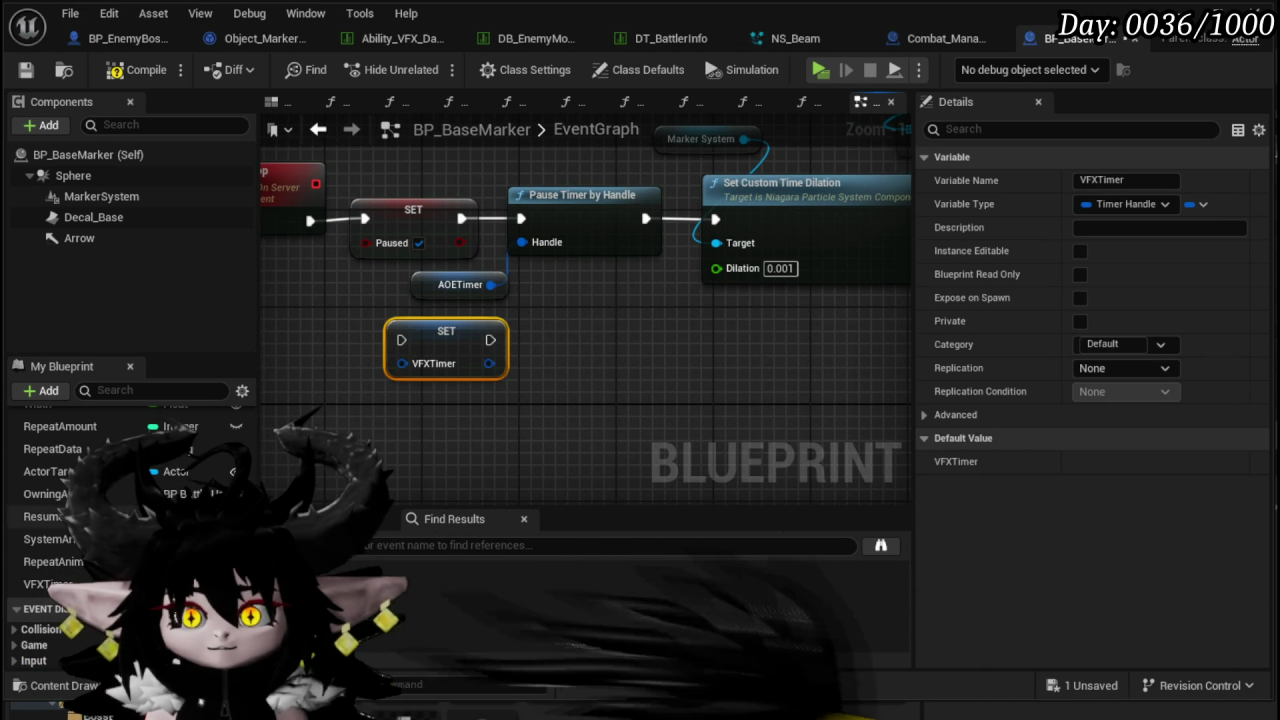
{"action": "key", "text": "Delete"}
{"action": "mouse_move", "coordinate": [48, 584]}
{"action": "left_mouse_down"}
{"action": "mouse_move", "coordinate": [342, 343]}
{"action": "mouse_move", "coordinate": [356, 352]}
{"action": "mouse_move", "coordinate": [550, 244]}
{"action": "left_mouse_up"}
{"action": "left_click", "coordinate": [390, 385]}
{"action": "left_click_drag", "start_coordinate": [500, 287], "coordinate": [527, 243]}
{"action": "scroll", "coordinate": [601, 336], "scroll_direction": "down", "scroll_amount": 2}
{"action": "mouse_move", "coordinate": [596, 391]}
{"action": "left_mouse_down"}
{"action": "mouse_move", "coordinate": [450, 395]}
{"action": "mouse_move", "coordinate": [486, 414]}
{"action": "mouse_move", "coordinate": [420, 380]}
{"action": "mouse_move", "coordinate": [293, 348]}
{"action": "mouse_move", "coordinate": [481, 233]}
{"action": "mouse_move", "coordinate": [472, 282]}
{"action": "left_mouse_up"}
{"action": "mouse_move", "coordinate": [442, 394]}
{"action": "left_mouse_down"}
{"action": "mouse_move", "coordinate": [489, 384]}
{"action": "mouse_move", "coordinate": [477, 384]}
{"action": "left_mouse_up"}
{"action": "left_click_drag", "start_coordinate": [590, 299], "coordinate": [616, 354]}
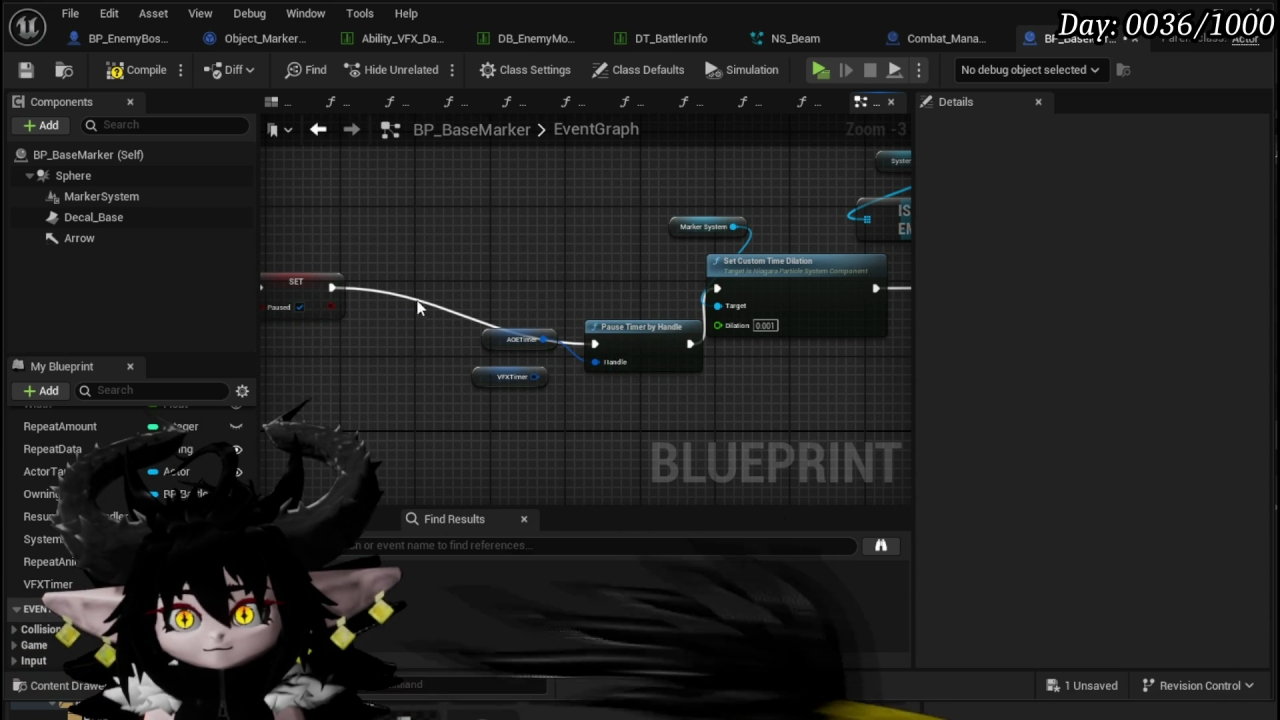
- Add a For Each Loop fed by a Make Array of VFXTimer, with a second array slot
{"action": "right_click", "coordinate": [452, 241]}
{"action": "type", "text": "Loop"}
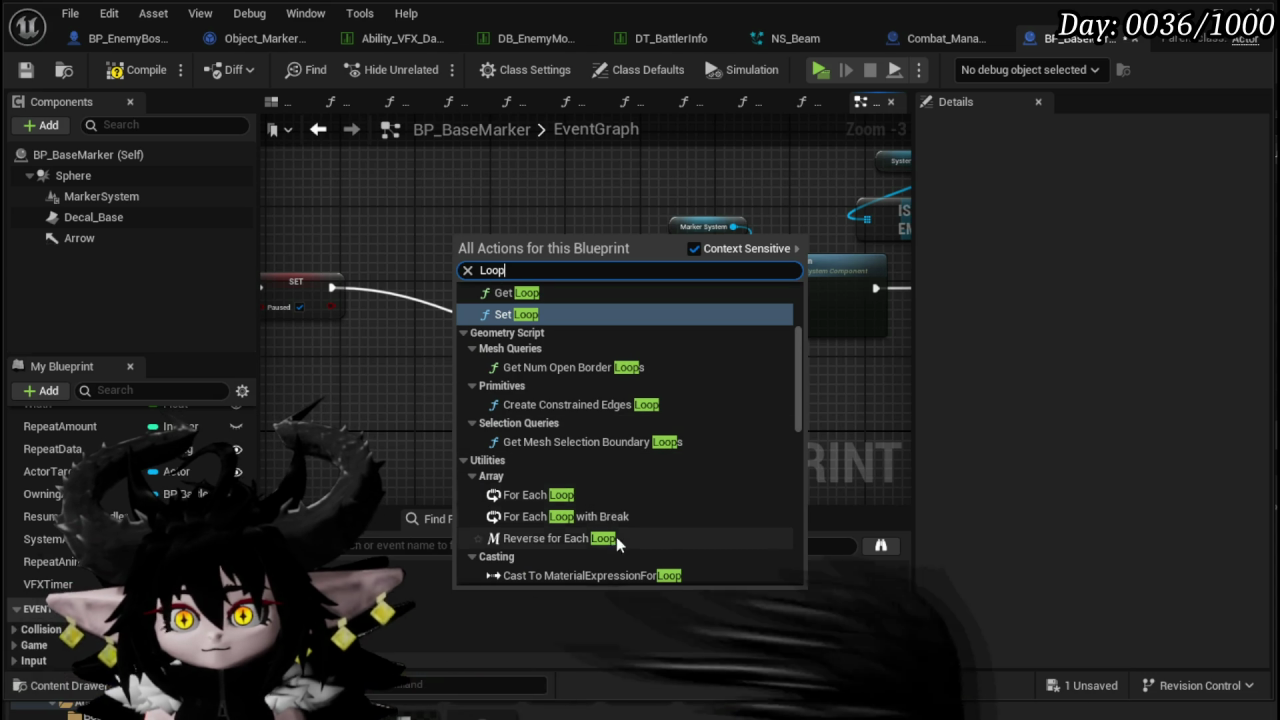
{"action": "left_click", "coordinate": [540, 495]}
{"action": "left_click_drag", "start_coordinate": [506, 266], "coordinate": [506, 219]}
{"action": "mouse_move", "coordinate": [485, 375]}
{"action": "left_mouse_down"}
{"action": "mouse_move", "coordinate": [321, 184]}
{"action": "mouse_move", "coordinate": [541, 302]}
{"action": "left_mouse_up"}
{"action": "left_click_drag", "start_coordinate": [561, 252], "coordinate": [566, 295]}
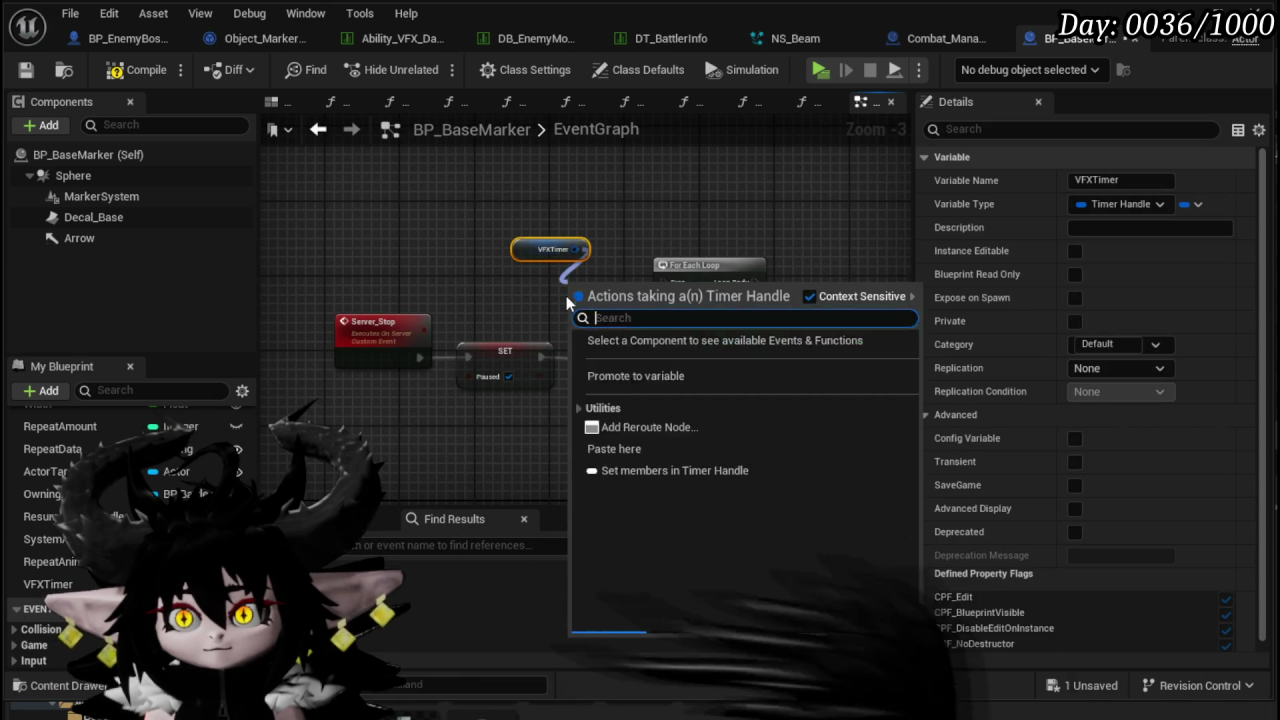
{"action": "type", "text": "make array"}
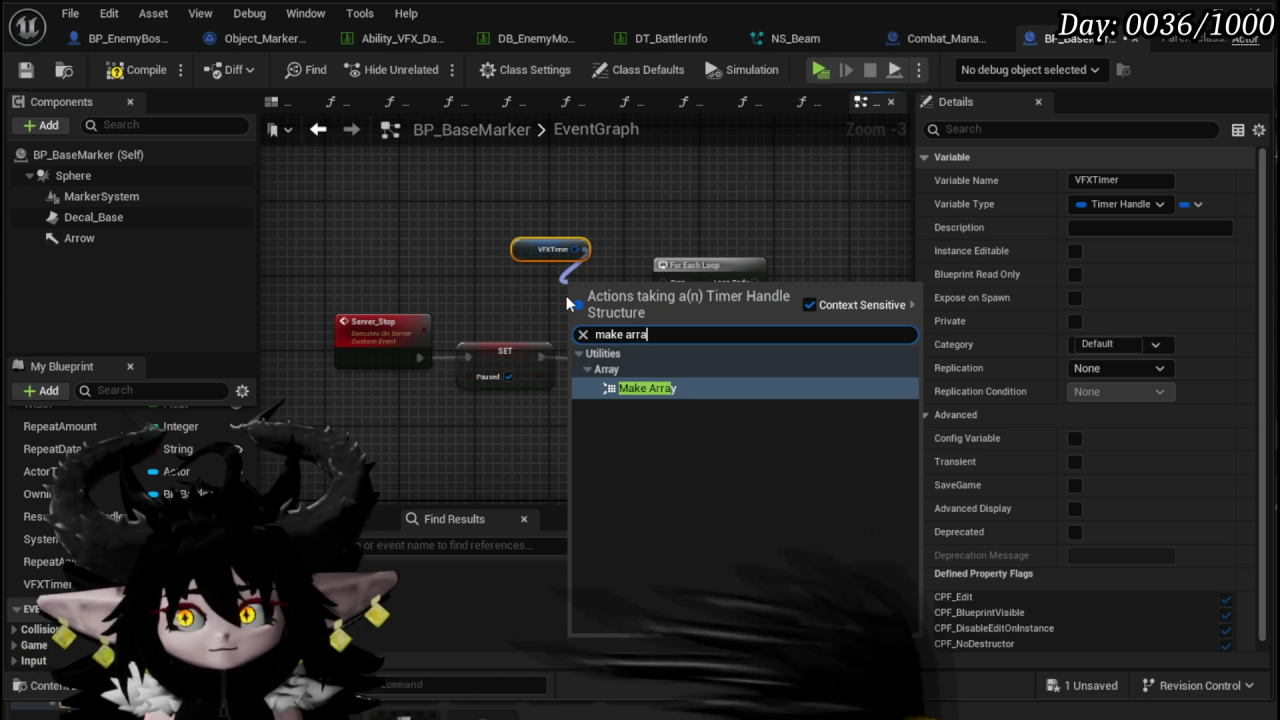
{"action": "key", "text": "Return"}
{"action": "left_click_drag", "start_coordinate": [636, 300], "coordinate": [667, 310]}
{"action": "left_click_drag", "start_coordinate": [528, 248], "coordinate": [443, 248]}
{"action": "left_click", "coordinate": [636, 321]}
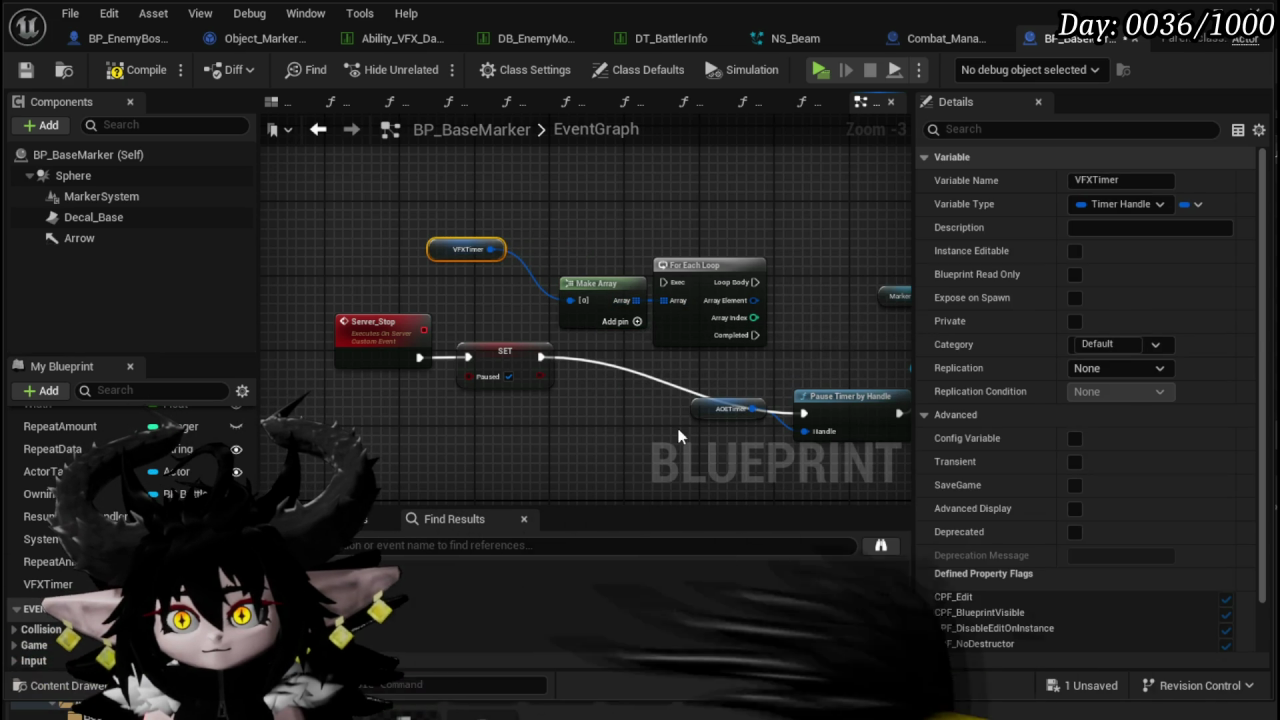
- Feed an AOETimer getter into the array, then drive Pause Timer by Handle from Loop Body and Array Element
{"action": "key", "text": "ctrl+c"}
{"action": "key", "text": "ctrl+v"}
{"action": "left_click_drag", "start_coordinate": [527, 305], "coordinate": [568, 322]}
{"action": "left_click_drag", "start_coordinate": [701, 364], "coordinate": [544, 316]}
{"action": "left_click", "coordinate": [588, 284]}
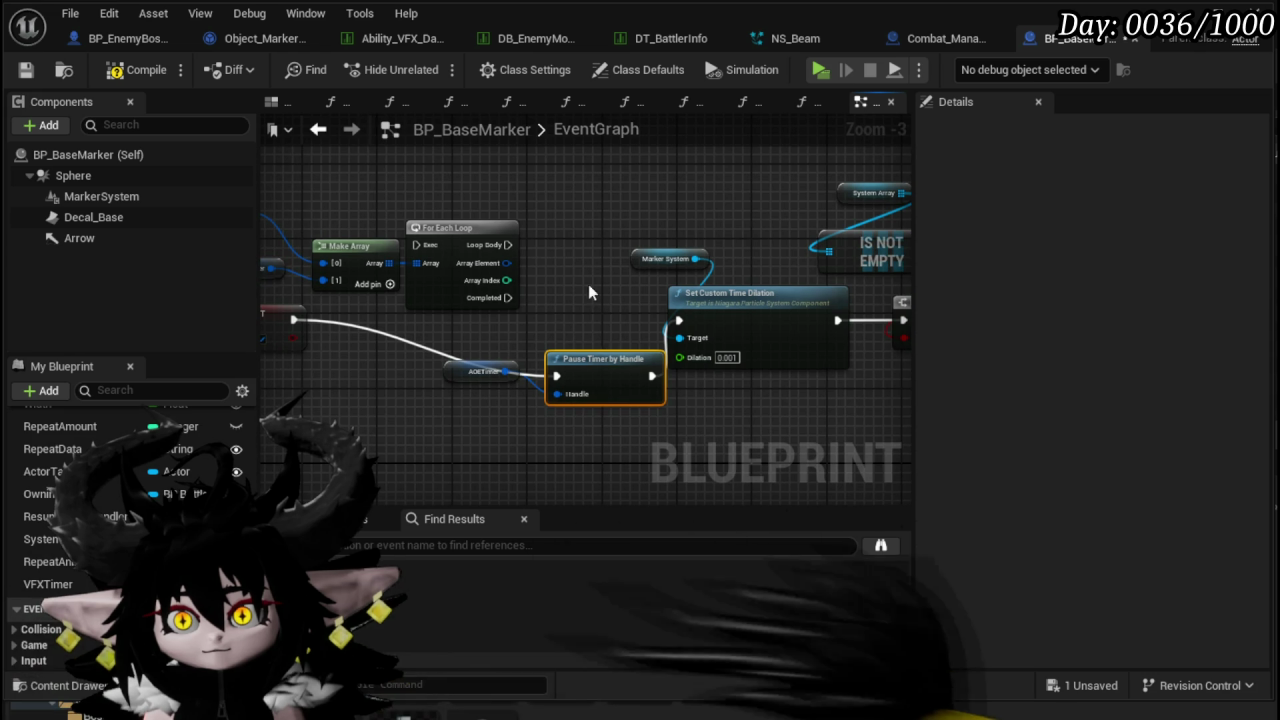
{"action": "mouse_move", "coordinate": [568, 274]}
{"action": "left_mouse_down"}
{"action": "mouse_move", "coordinate": [571, 242]}
{"action": "mouse_move", "coordinate": [561, 264]}
{"action": "left_mouse_up"}
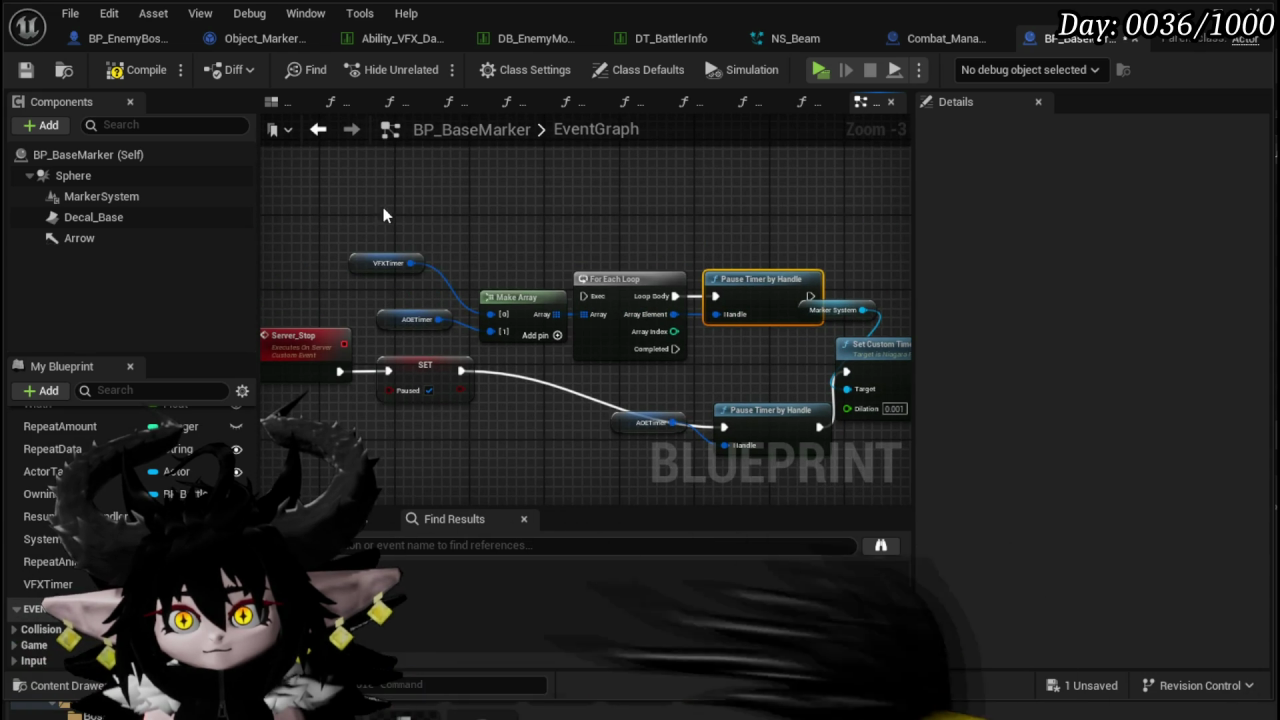
{"action": "left_click_drag", "start_coordinate": [386, 210], "coordinate": [728, 318]}
- Collapse the timer loop into a Pause Handler function wired between SET and the dilation node
{"action": "right_click", "coordinate": [722, 287]}
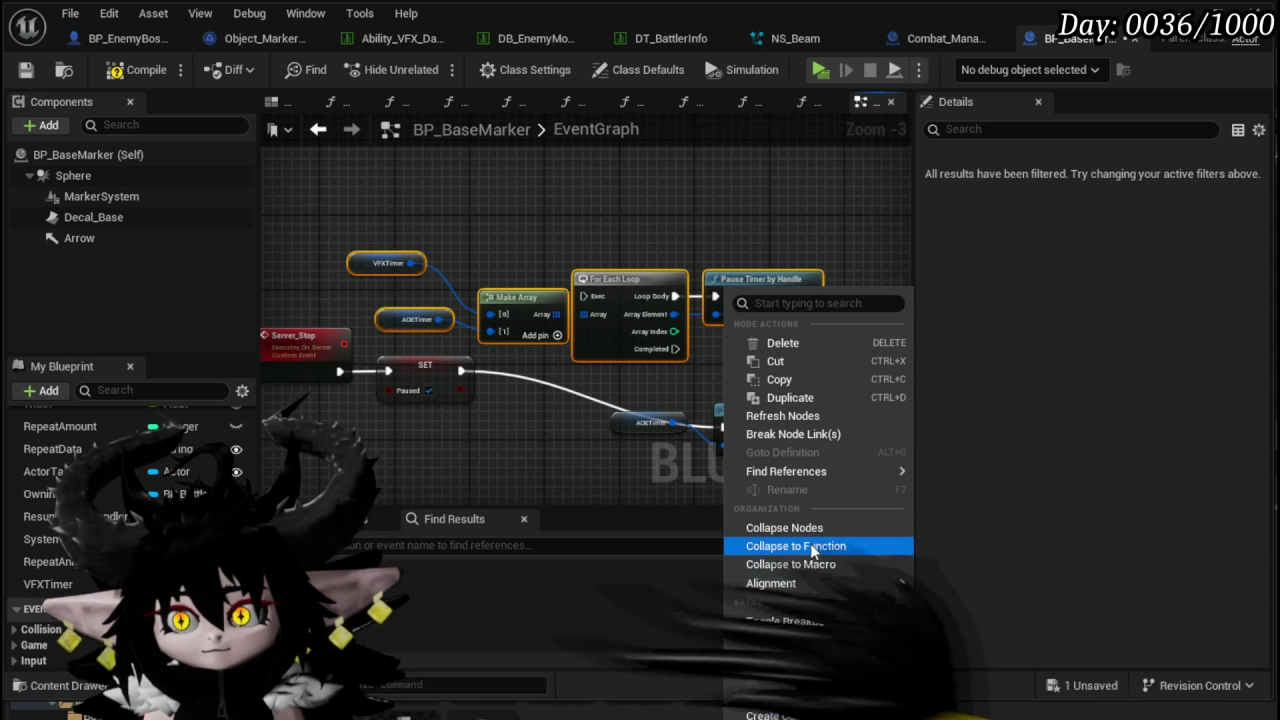
{"action": "left_click", "coordinate": [802, 549]}
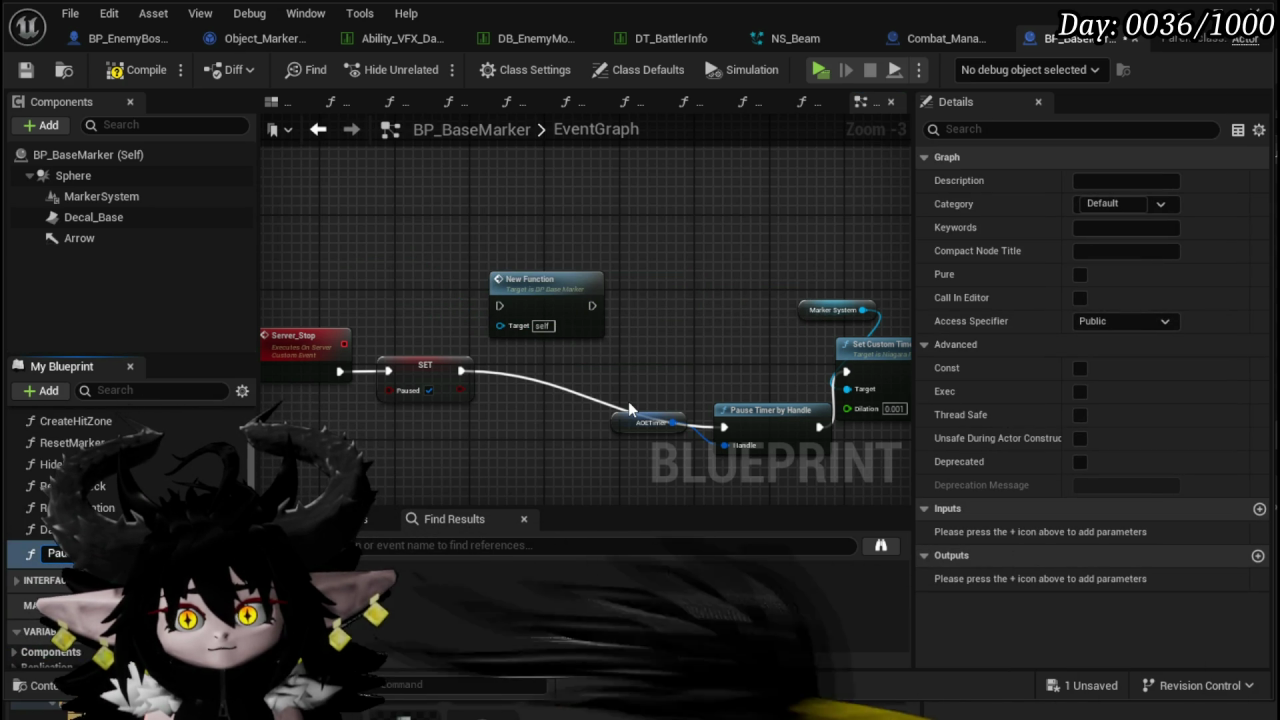
{"action": "key", "text": "Return"}
{"action": "left_click_drag", "start_coordinate": [461, 371], "coordinate": [462, 372]}
{"action": "left_click_drag", "start_coordinate": [507, 310], "coordinate": [507, 310]}
{"action": "left_click_drag", "start_coordinate": [528, 303], "coordinate": [848, 380]}
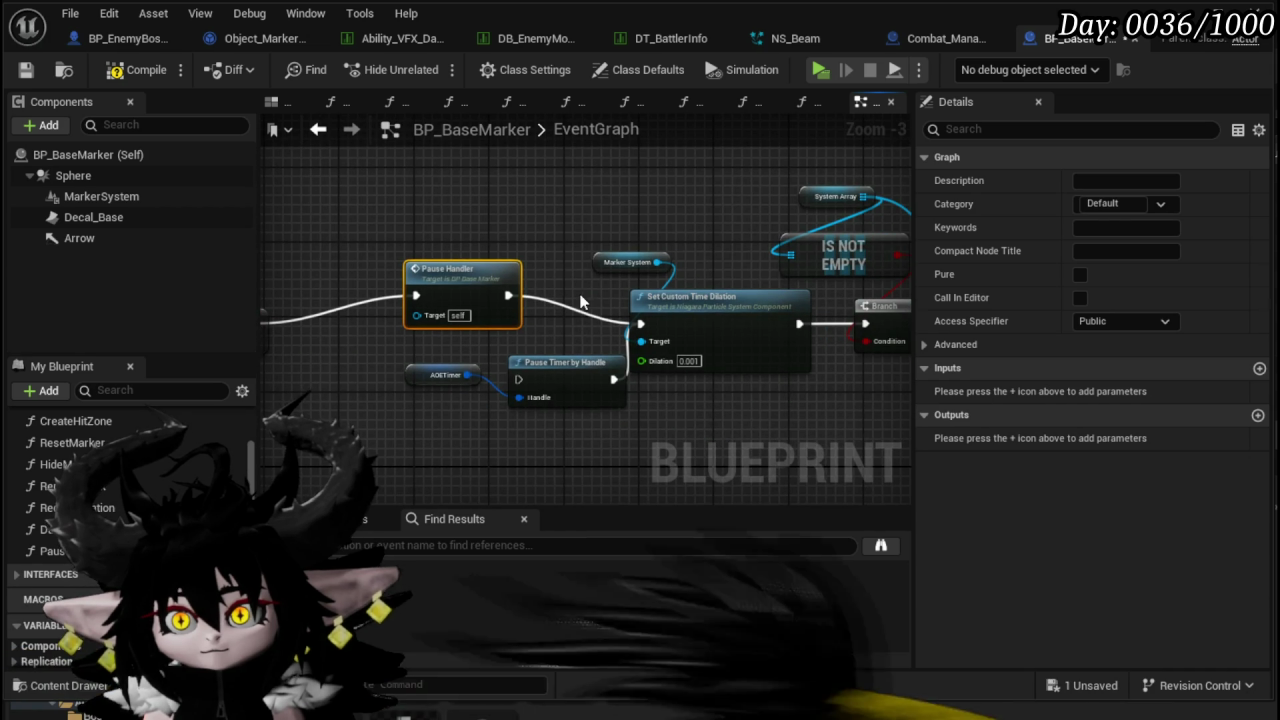
- Select the VFXTimer/AOETimer array and loop nodes inside PauseHandler and go back to the EventGraph
{"action": "scroll", "coordinate": [586, 300], "scroll_direction": "down", "scroll_amount": 3}
{"action": "scroll", "coordinate": [529, 351], "scroll_direction": "up", "scroll_amount": 3}
{"action": "scroll", "coordinate": [657, 400], "scroll_direction": "up", "scroll_amount": 1}
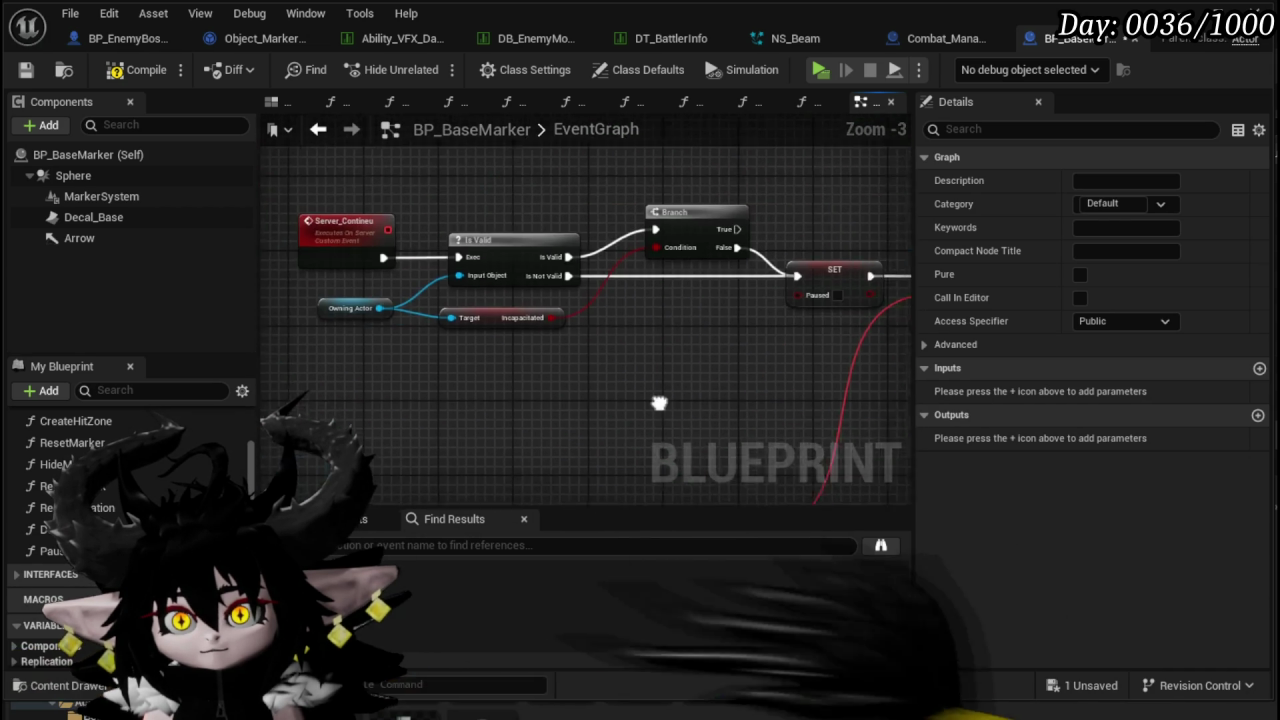
{"action": "scroll", "coordinate": [355, 282], "scroll_direction": "down", "scroll_amount": 1}
{"action": "scroll", "coordinate": [512, 268], "scroll_direction": "down", "scroll_amount": 2}
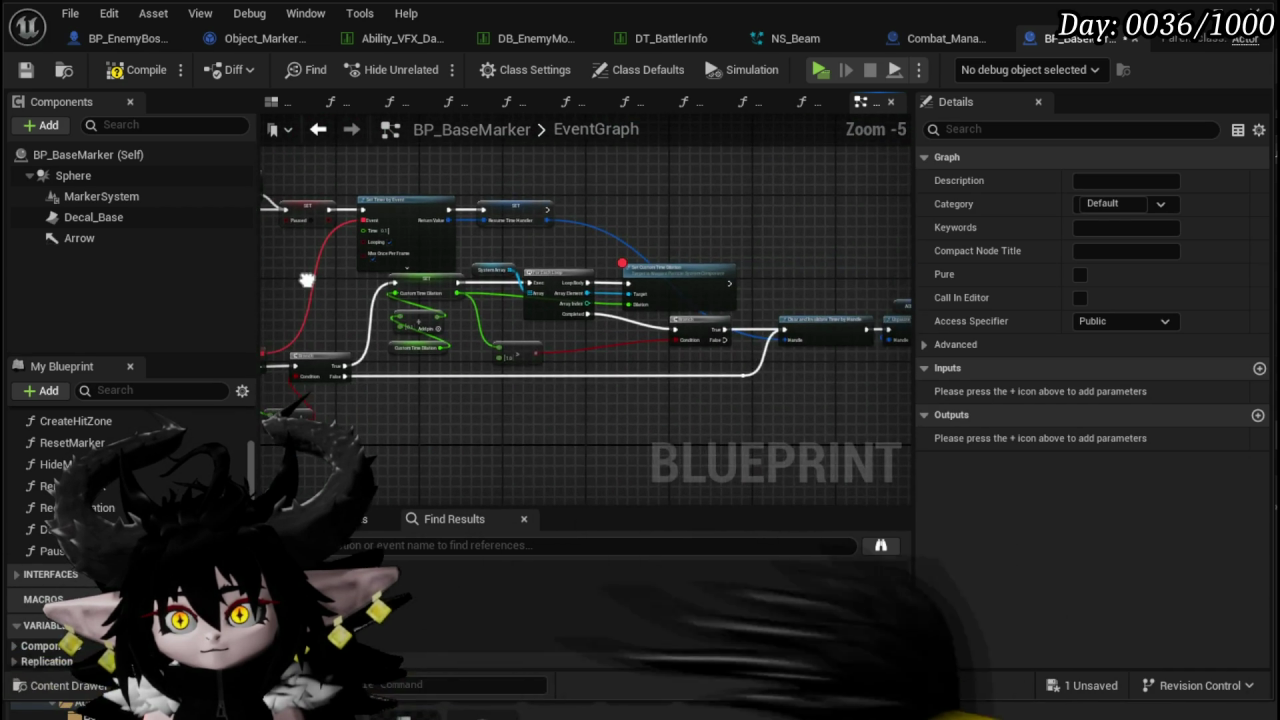
{"action": "scroll", "coordinate": [557, 222], "scroll_direction": "up", "scroll_amount": 2}
{"action": "mouse_move", "coordinate": [644, 245]}
{"action": "left_mouse_down"}
{"action": "mouse_move", "coordinate": [454, 117]}
{"action": "mouse_move", "coordinate": [540, 150]}
{"action": "mouse_move", "coordinate": [735, 183]}
{"action": "mouse_move", "coordinate": [310, 174]}
{"action": "mouse_move", "coordinate": [517, 197]}
{"action": "mouse_move", "coordinate": [489, 180]}
{"action": "mouse_move", "coordinate": [346, 167]}
{"action": "left_mouse_up"}
{"action": "mouse_move", "coordinate": [428, 194]}
{"action": "left_mouse_down"}
{"action": "mouse_move", "coordinate": [540, 251]}
{"action": "mouse_move", "coordinate": [548, 277]}
{"action": "left_mouse_up"}
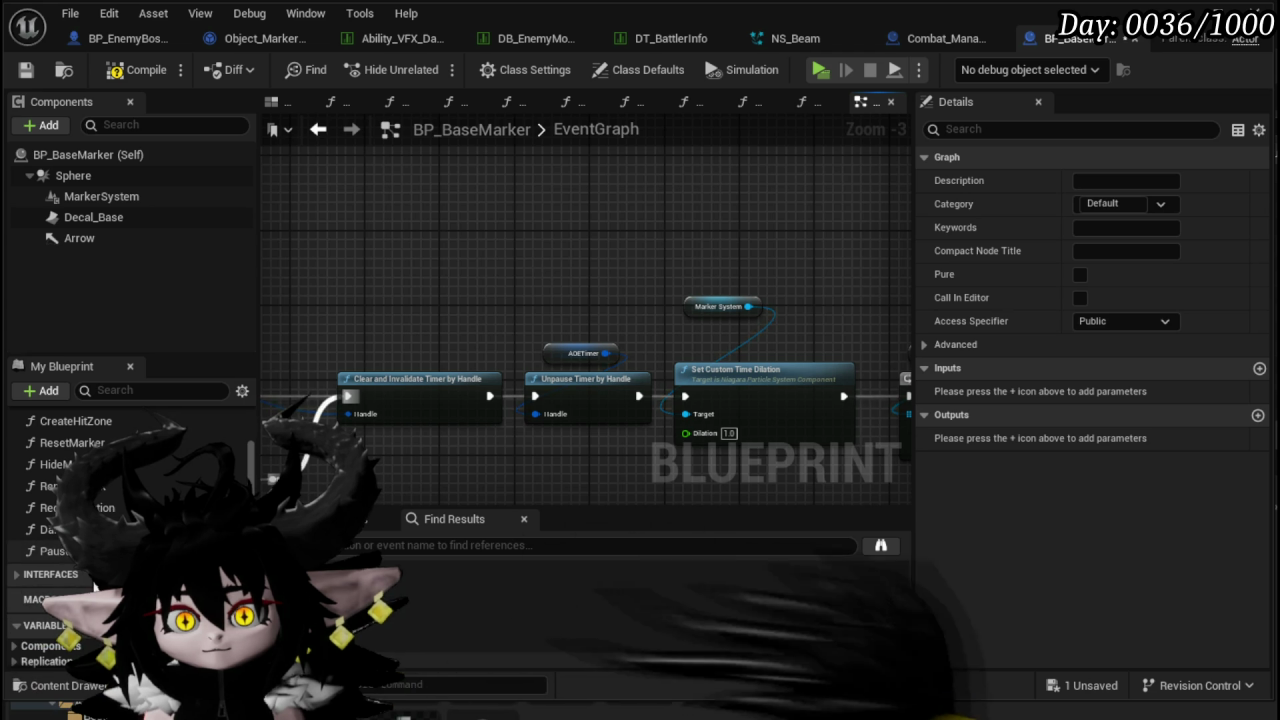
{"action": "double_click", "coordinate": [55, 551]}
{"action": "left_click_drag", "start_coordinate": [764, 337], "coordinate": [634, 341]}
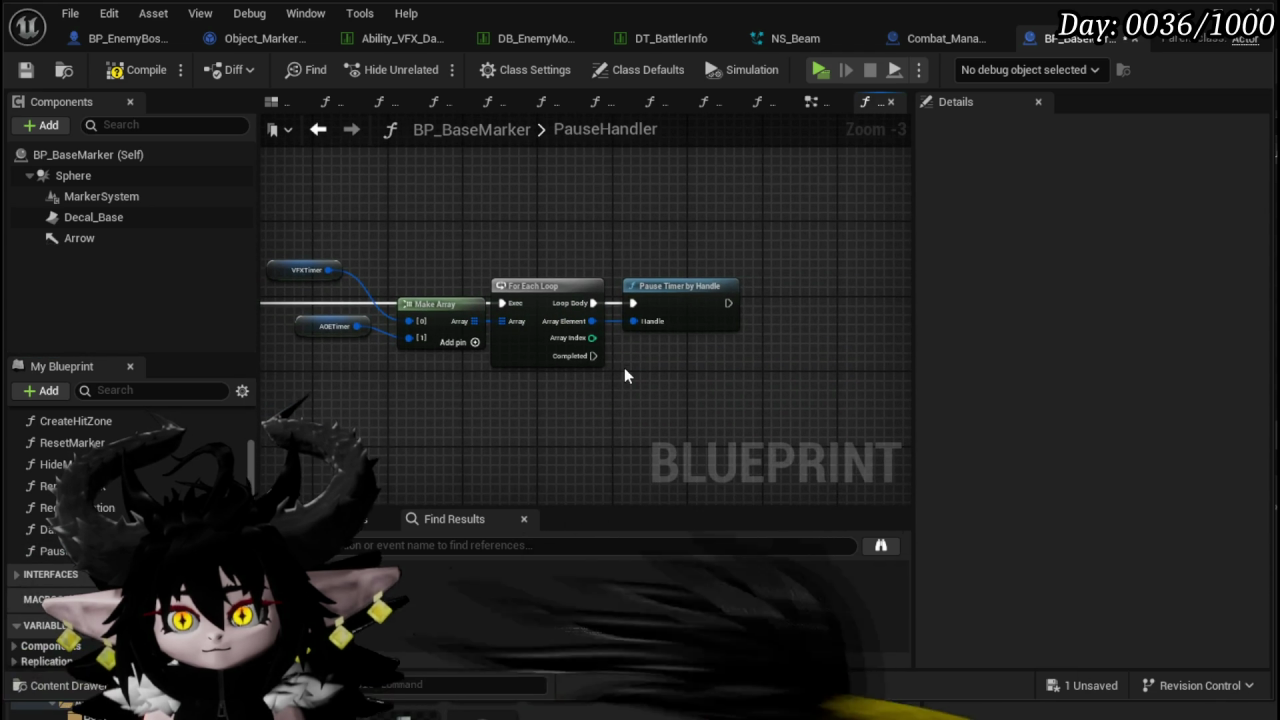
{"action": "left_click_drag", "start_coordinate": [587, 203], "coordinate": [587, 205]}
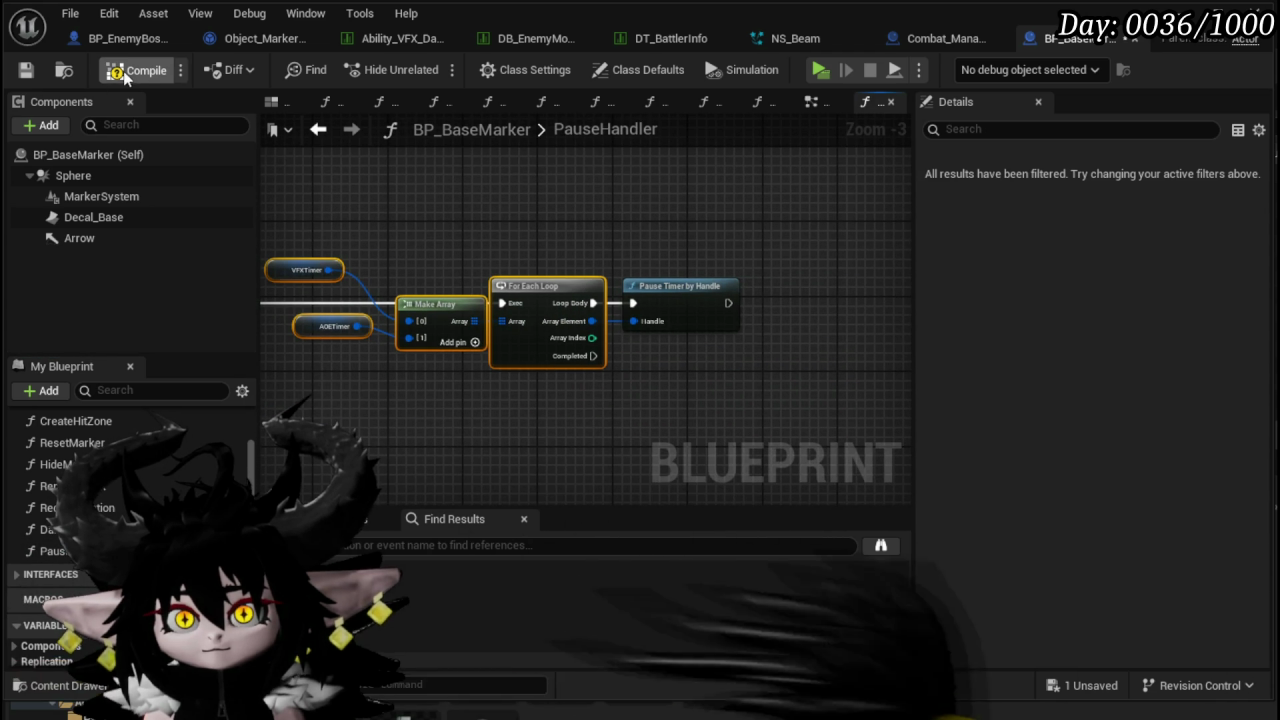
{"action": "left_click", "coordinate": [318, 129]}
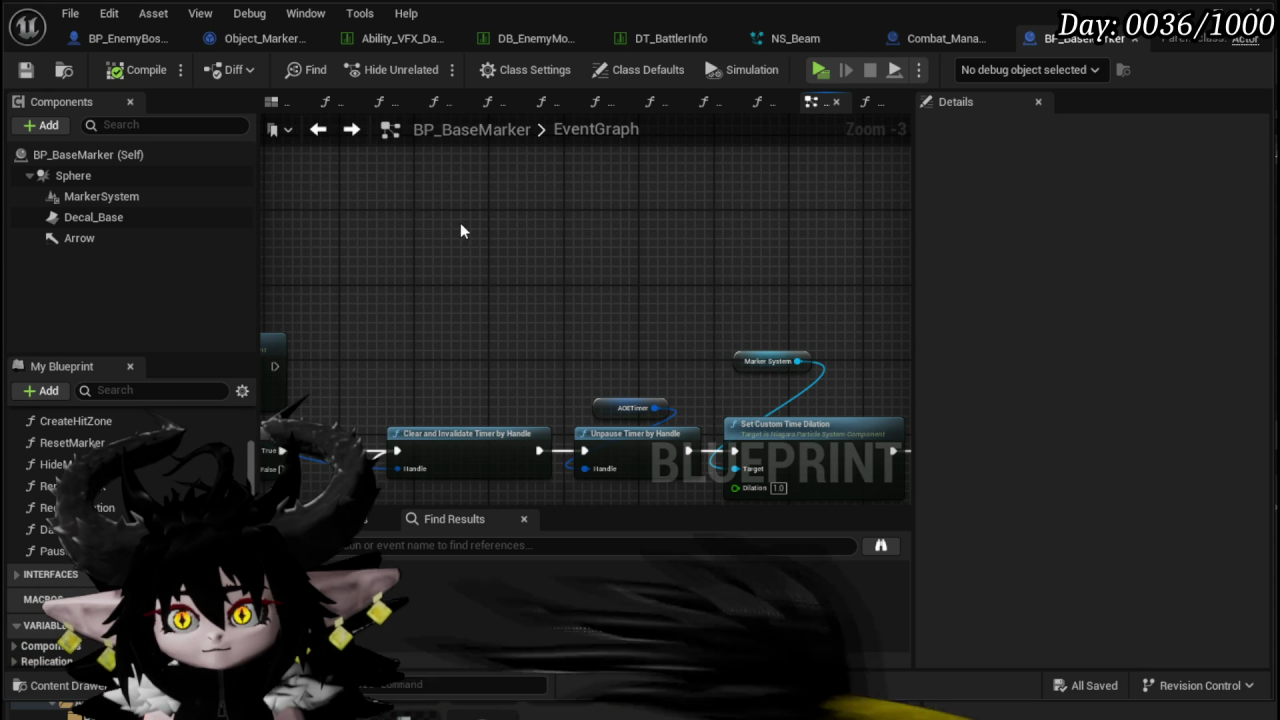
- Paste the timer array loop and feed each element into Unpause Timer by Handle
{"action": "key", "text": "ctrl+v"}
{"action": "mouse_move", "coordinate": [623, 447]}
{"action": "left_mouse_down"}
{"action": "mouse_move", "coordinate": [765, 243]}
{"action": "mouse_move", "coordinate": [756, 225]}
{"action": "left_mouse_up"}
{"action": "left_click_drag", "start_coordinate": [684, 253], "coordinate": [724, 253]}
- Collapse these into an Unpause Handler function placed between Clear Timer and time dilation
{"action": "right_click", "coordinate": [781, 218]}
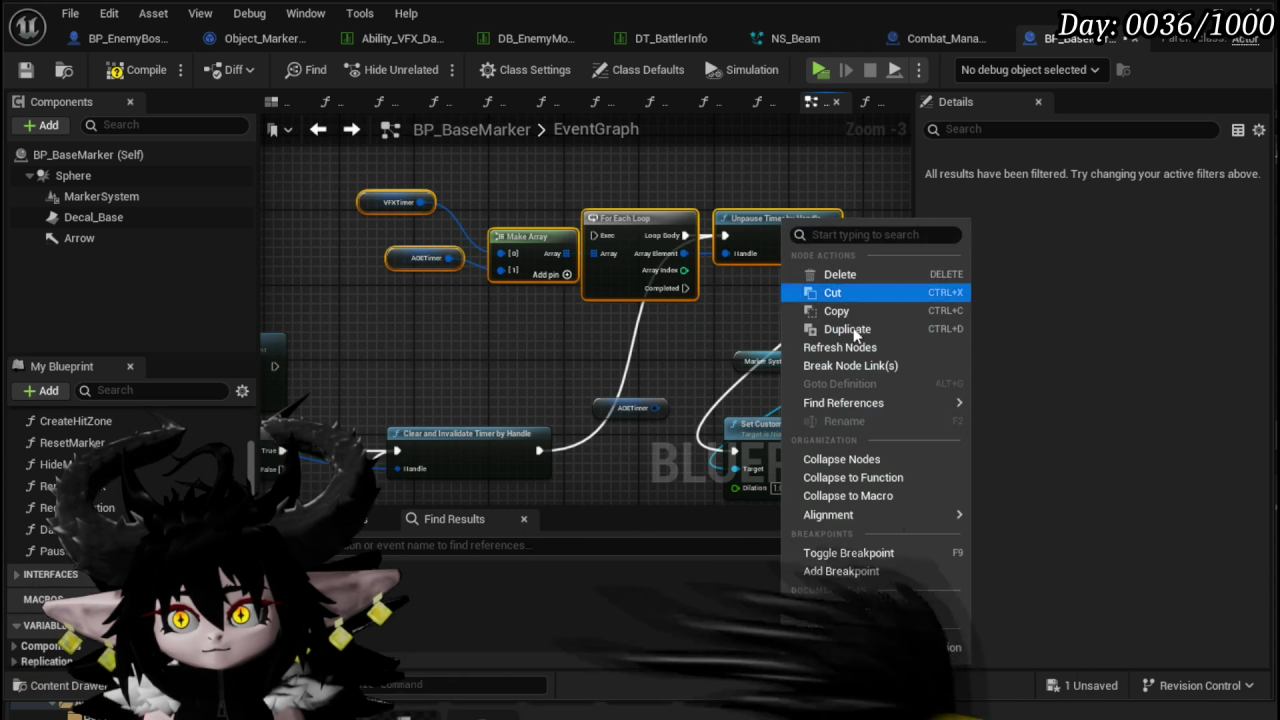
{"action": "left_click", "coordinate": [876, 477]}
{"action": "type", "text": "Unp"}
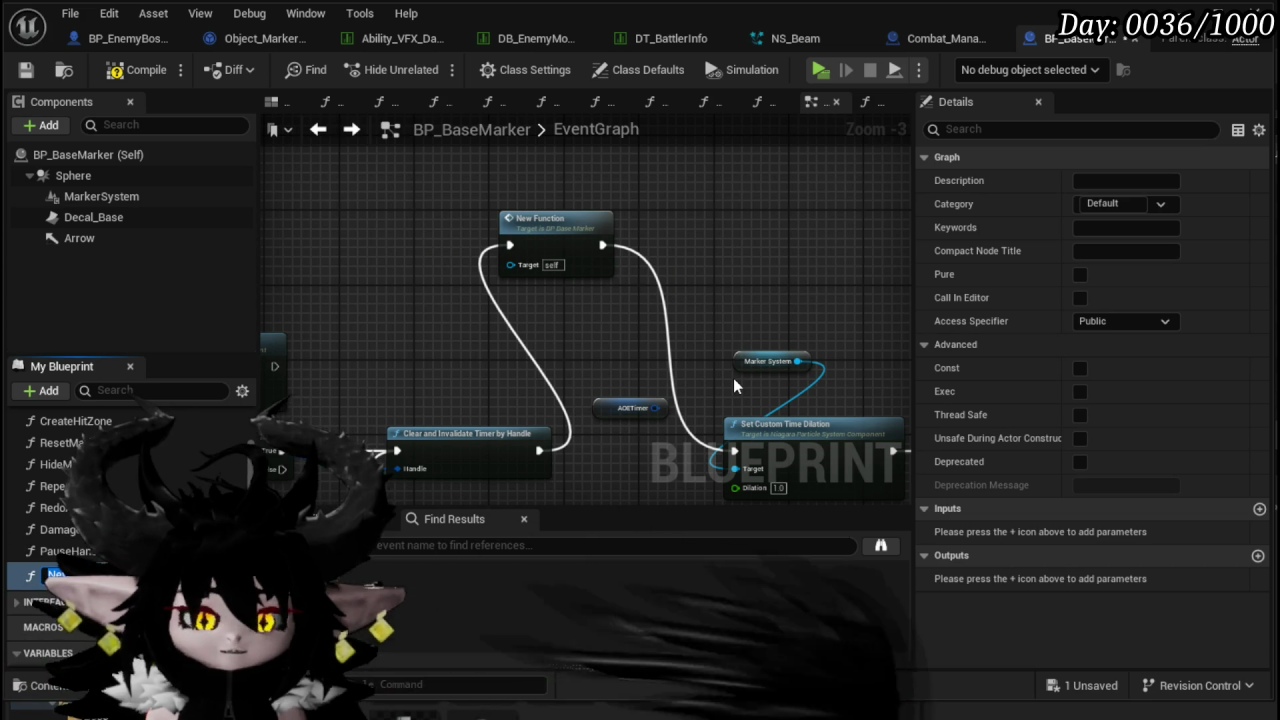
{"action": "type", "text": "a"}
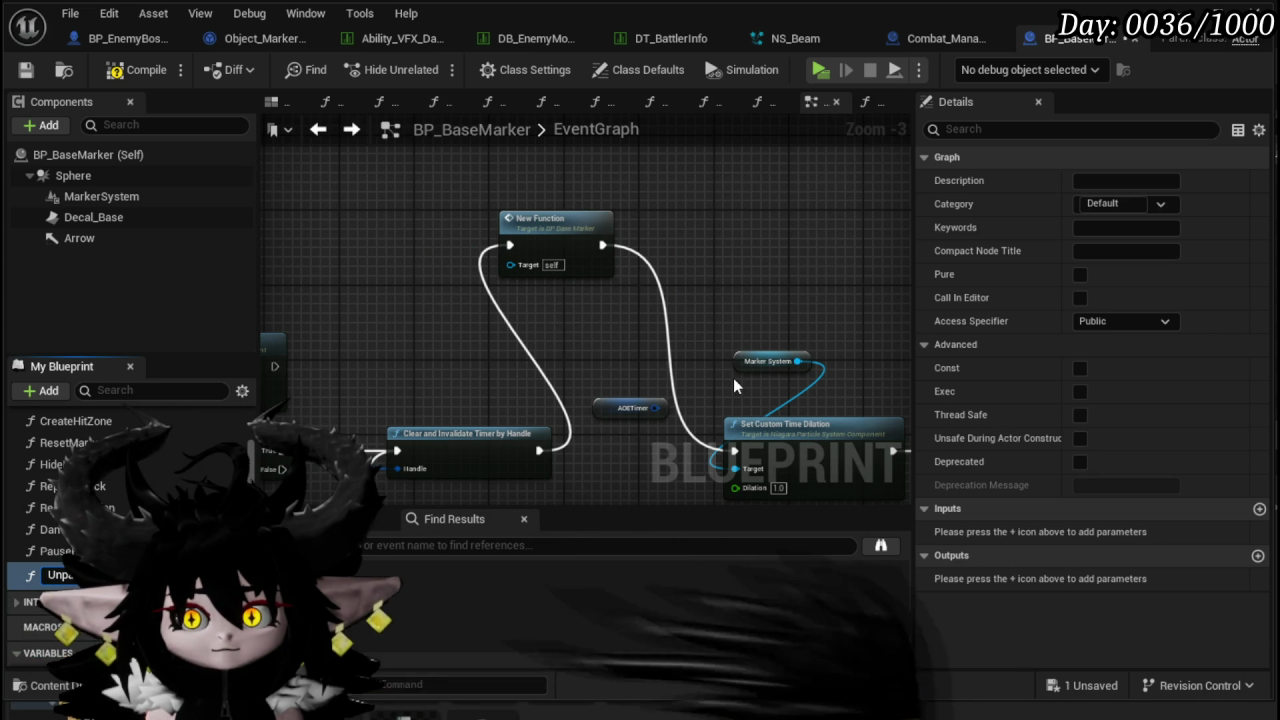
{"action": "key", "text": "Return"}
{"action": "left_click", "coordinate": [630, 408]}
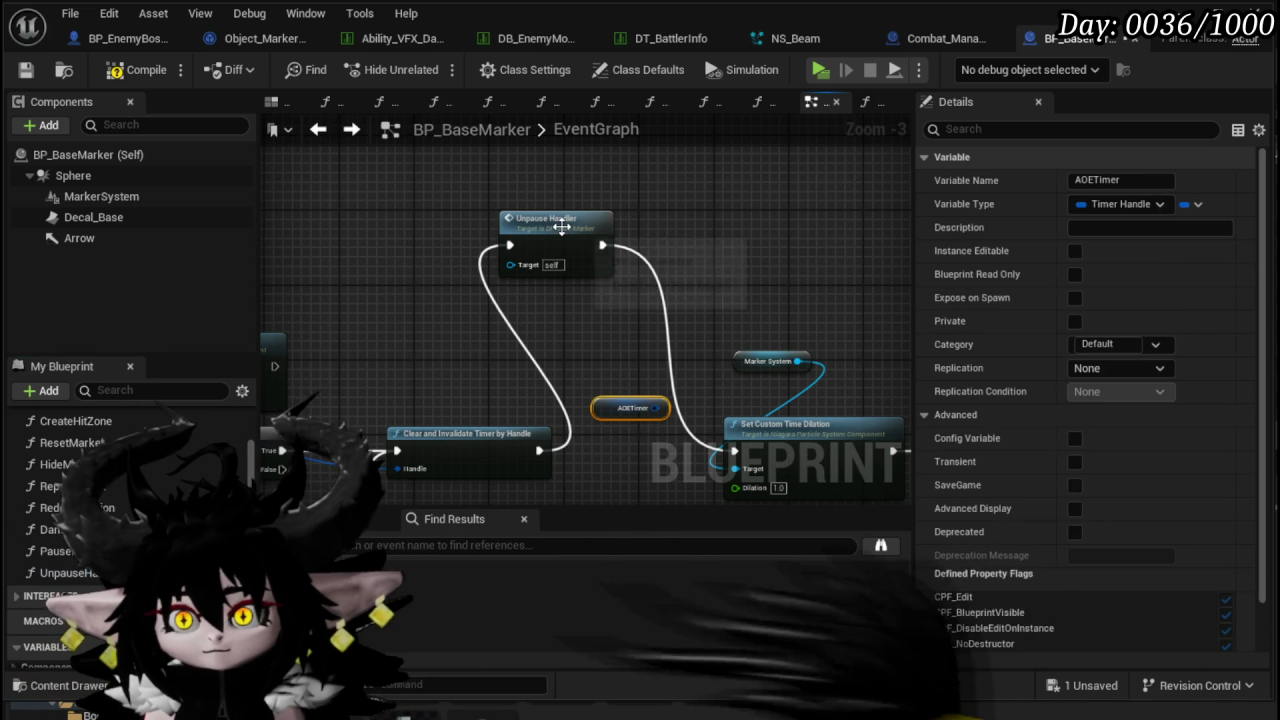
{"action": "left_click_drag", "start_coordinate": [572, 259], "coordinate": [645, 425]}
{"action": "scroll", "coordinate": [654, 375], "scroll_direction": "down", "scroll_amount": 1}
{"action": "left_click_drag", "start_coordinate": [654, 375], "coordinate": [807, 250]}
{"action": "scroll", "coordinate": [533, 347], "scroll_direction": "down", "scroll_amount": 3}
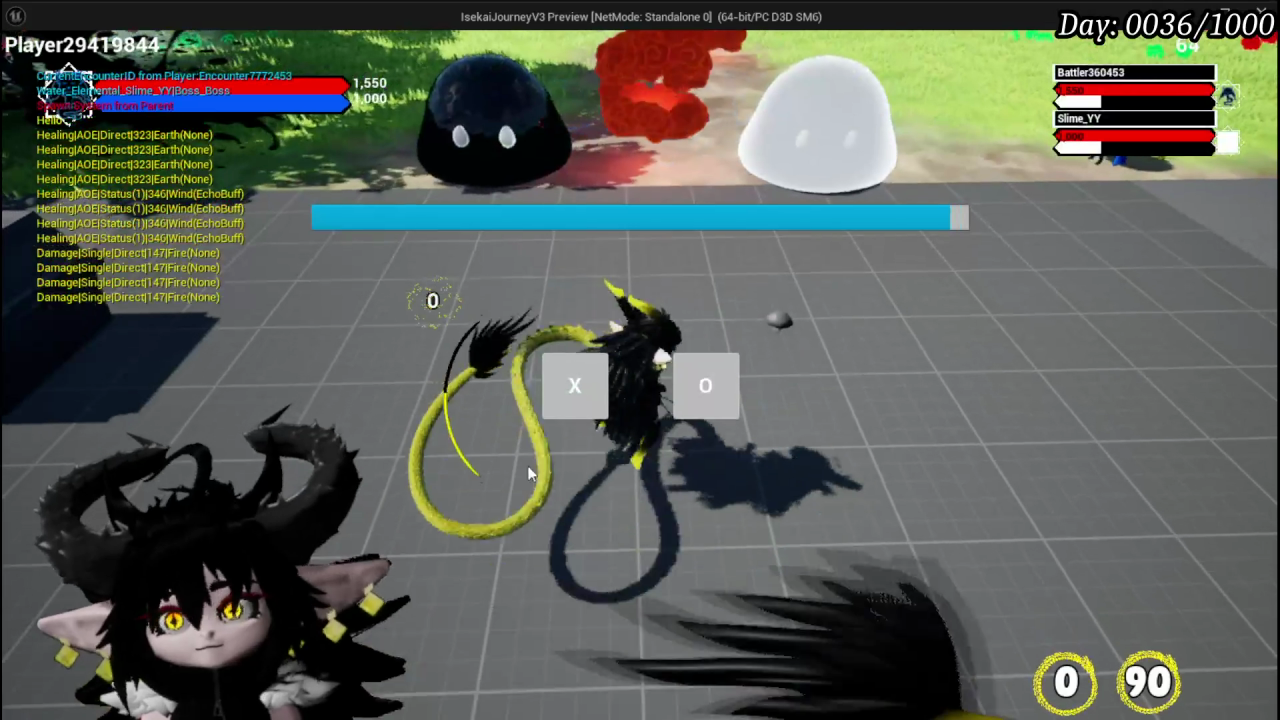
- Answer the X/O prompt during the play-test to trigger the area attack, then save all assets
{"action": "left_click", "coordinate": [576, 392]}
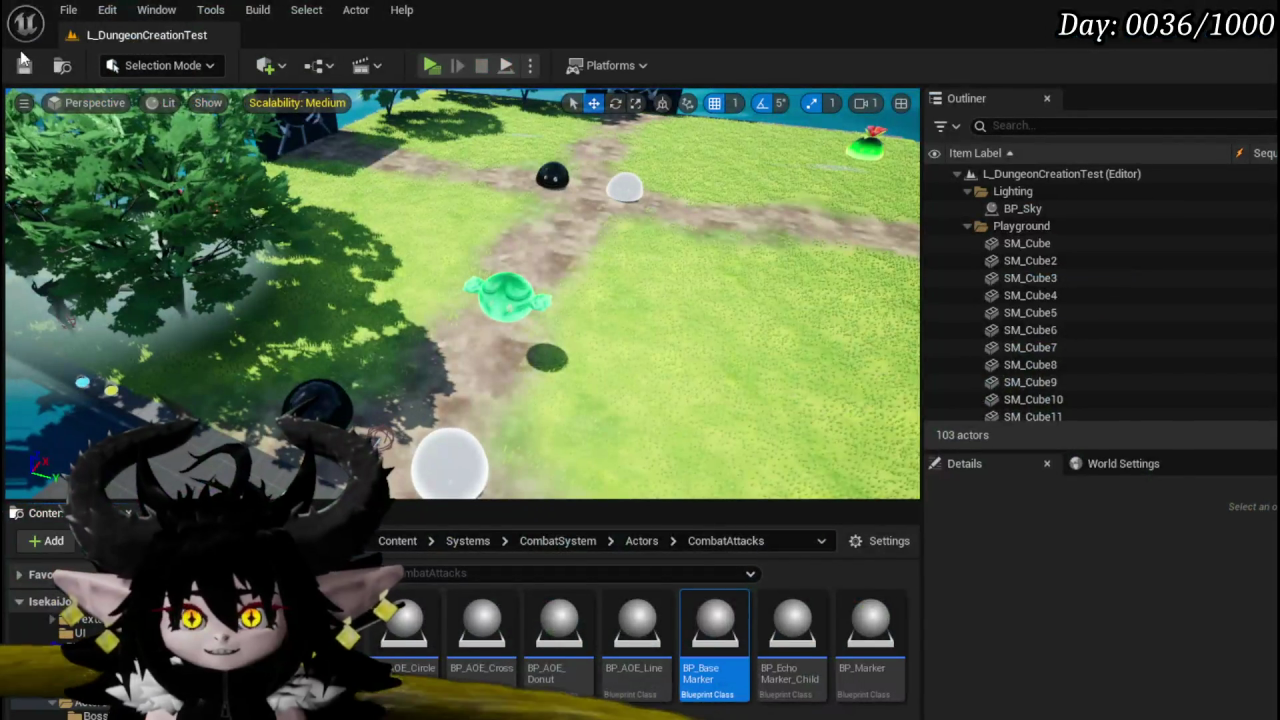
{"action": "left_click", "coordinate": [23, 62]}
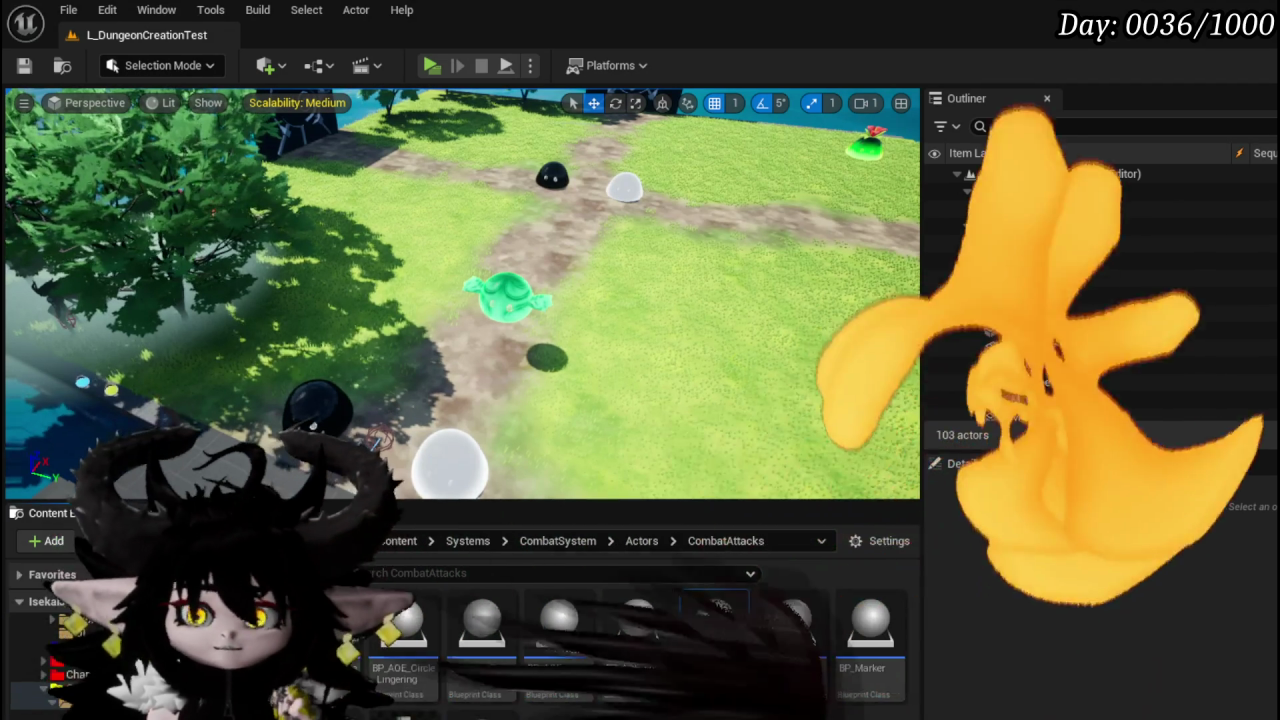
- Switch to the NS_Beam system and set MeshCore_0's particle lifetime to 1.0
{"action": "double_click", "coordinate": [714, 640]}
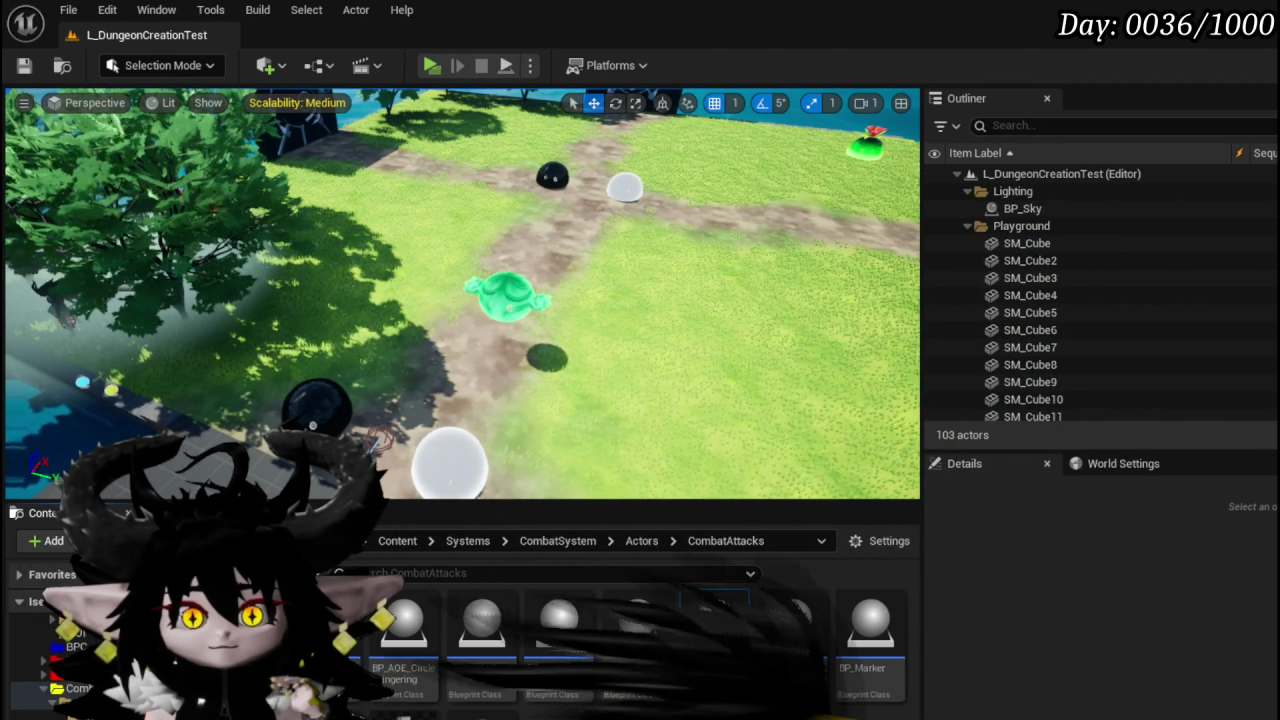
{"action": "left_click", "coordinate": [262, 38]}
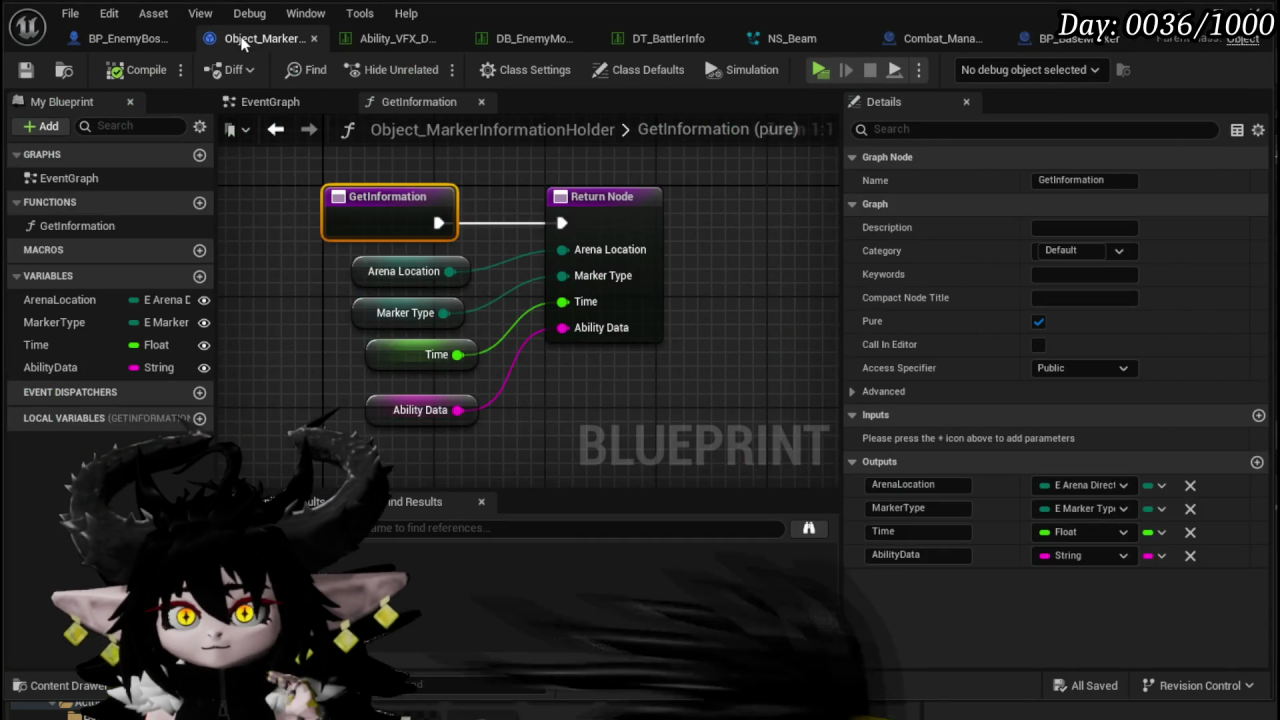
{"action": "left_click", "coordinate": [1061, 40]}
{"action": "left_click", "coordinate": [770, 36]}
{"action": "scroll", "coordinate": [568, 407], "scroll_direction": "down", "scroll_amount": 5}
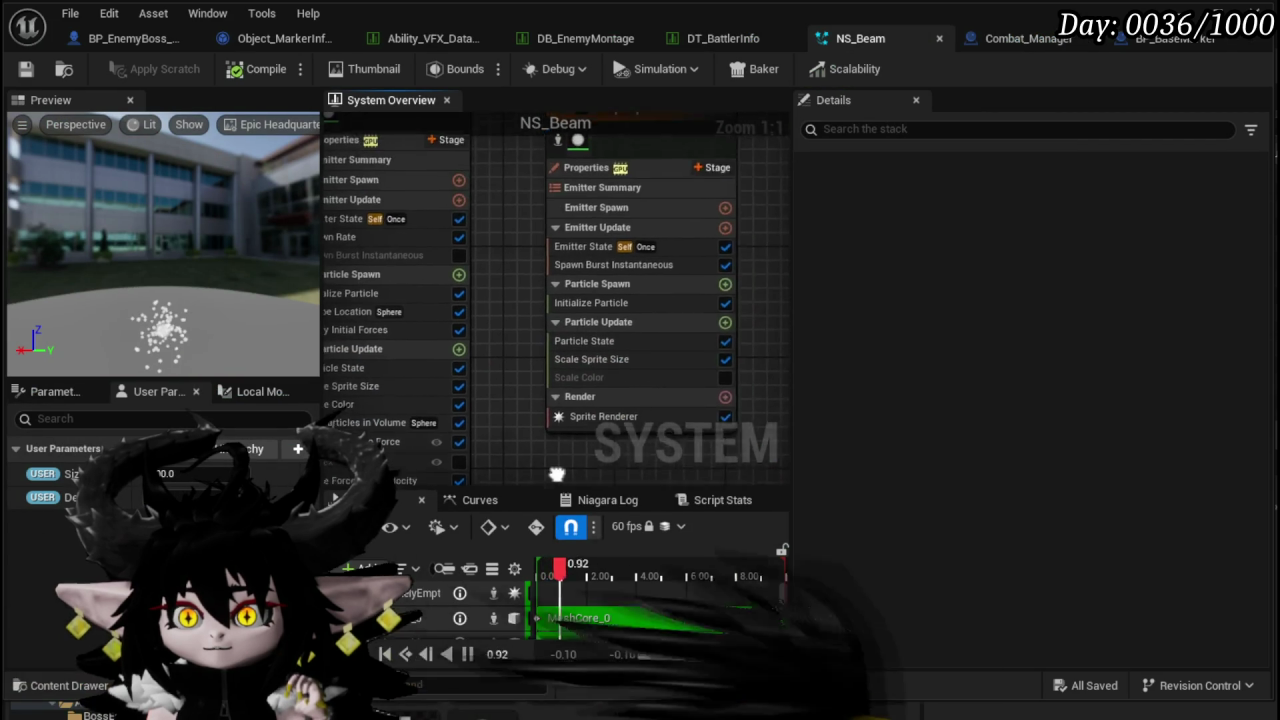
{"action": "scroll", "coordinate": [385, 295], "scroll_direction": "up", "scroll_amount": 4}
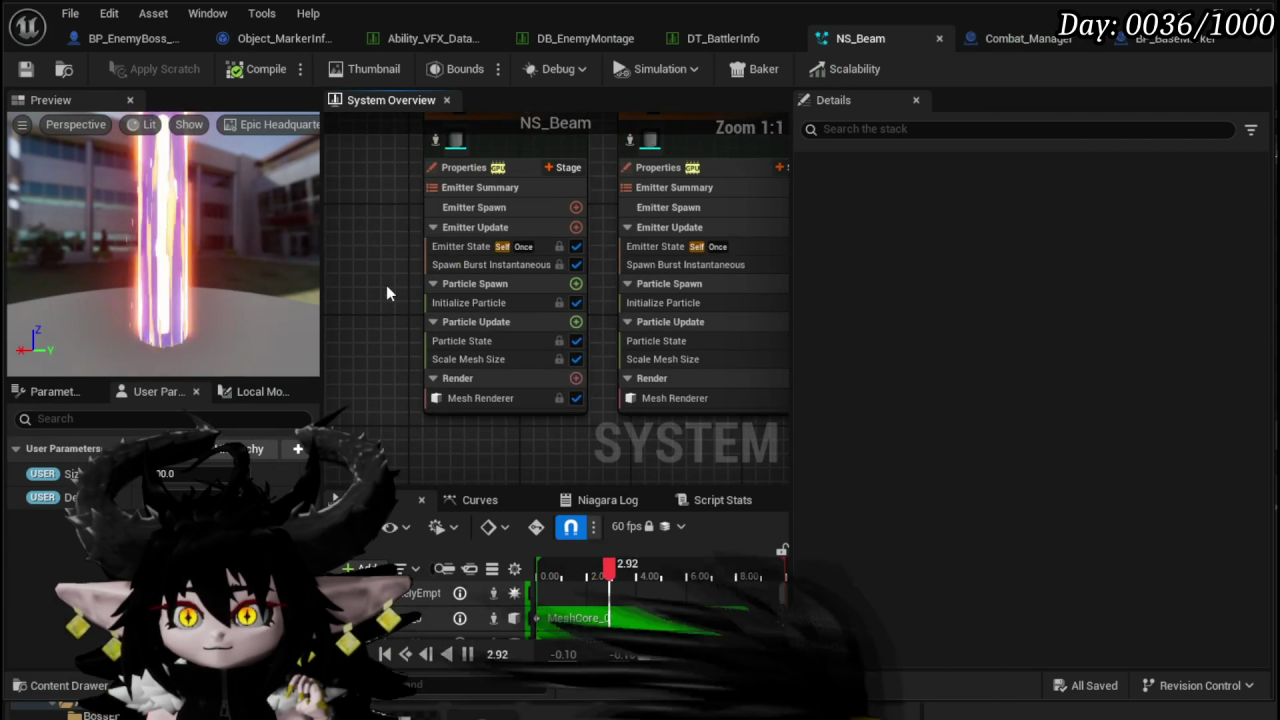
{"action": "left_click", "coordinate": [461, 303]}
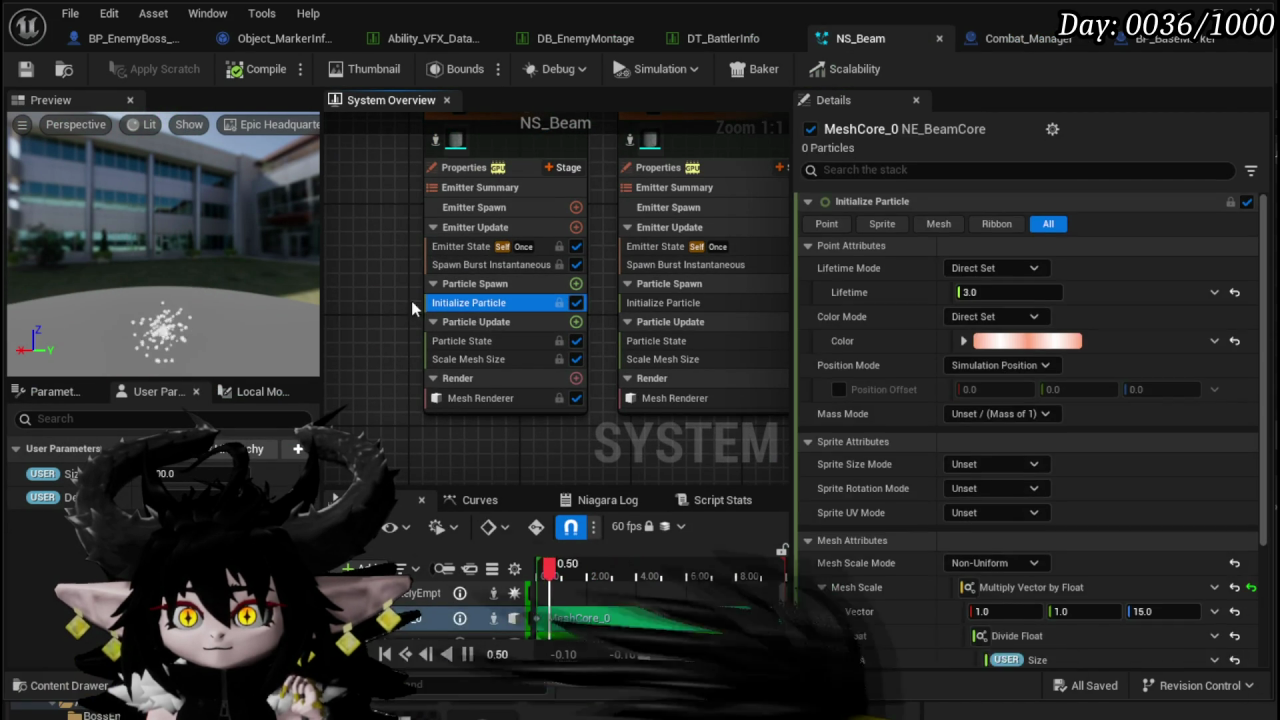
{"action": "left_click", "coordinate": [1024, 294]}
{"action": "type", "text": "1"}
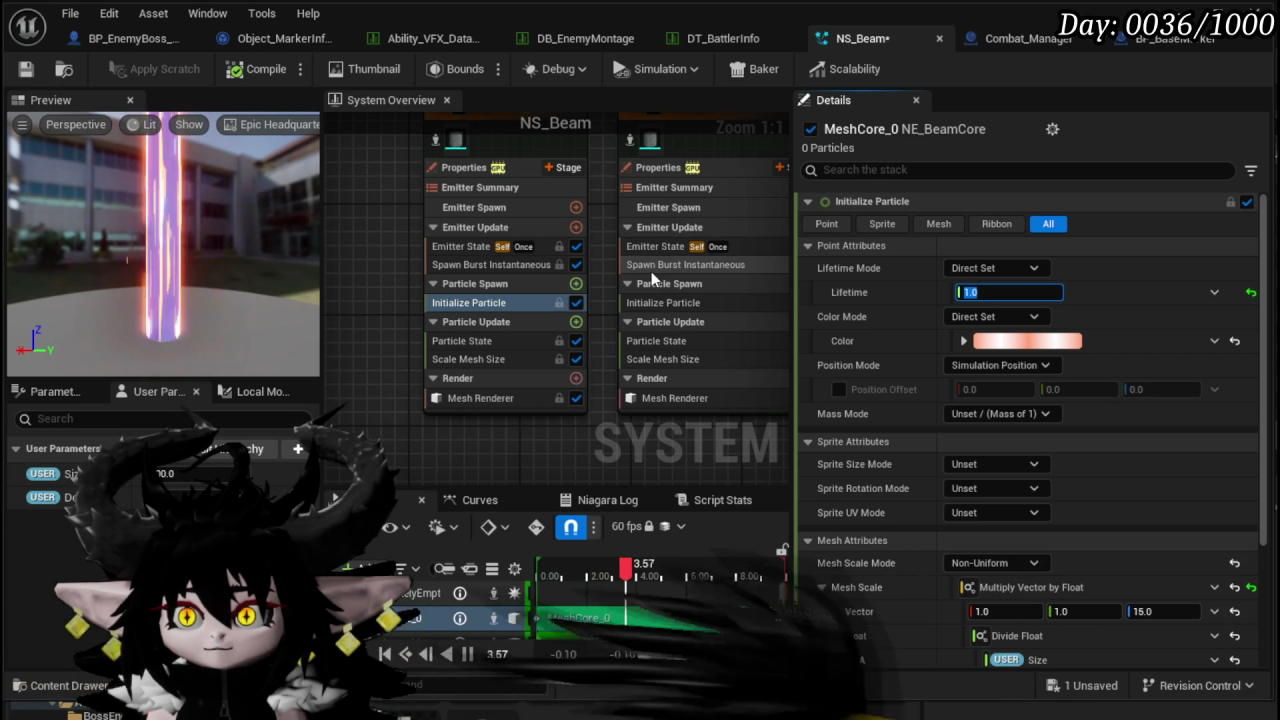
- Set the remaining mesh emitters' lifetime, including MeshOutsideDark, to 1.0
{"action": "left_click", "coordinate": [665, 302]}
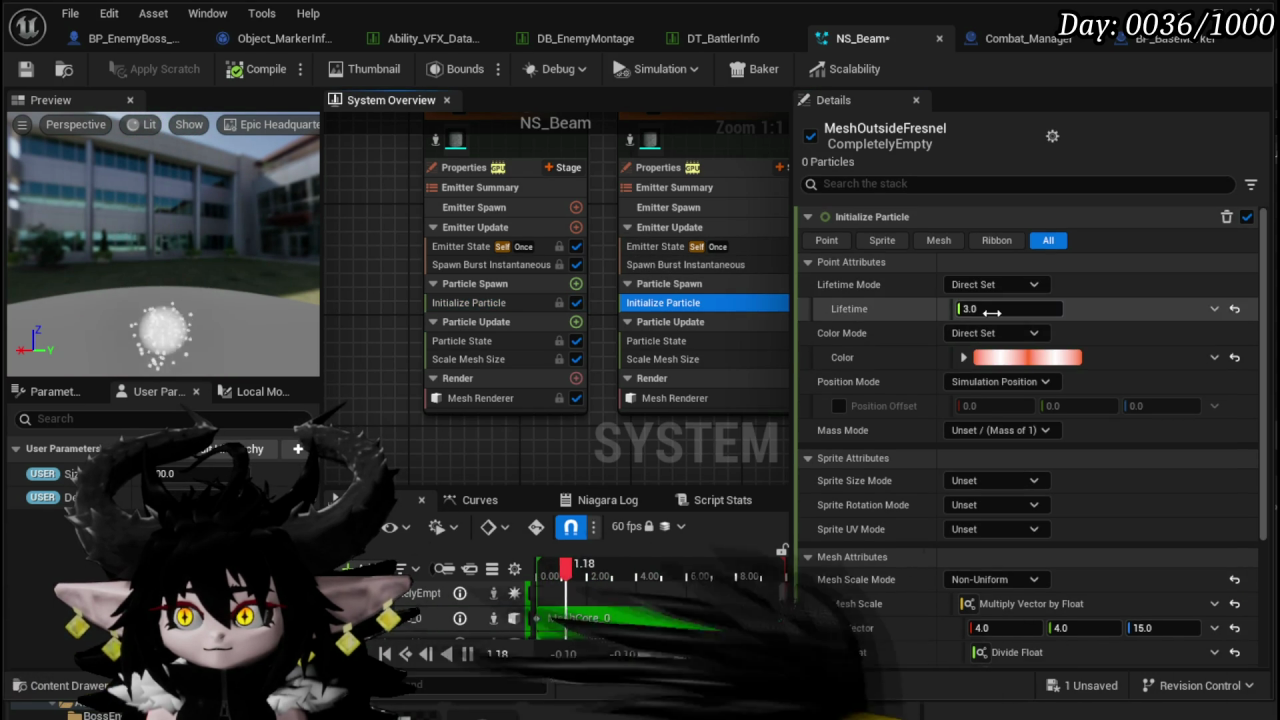
{"action": "left_click_drag", "start_coordinate": [542, 437], "coordinate": [295, 436]}
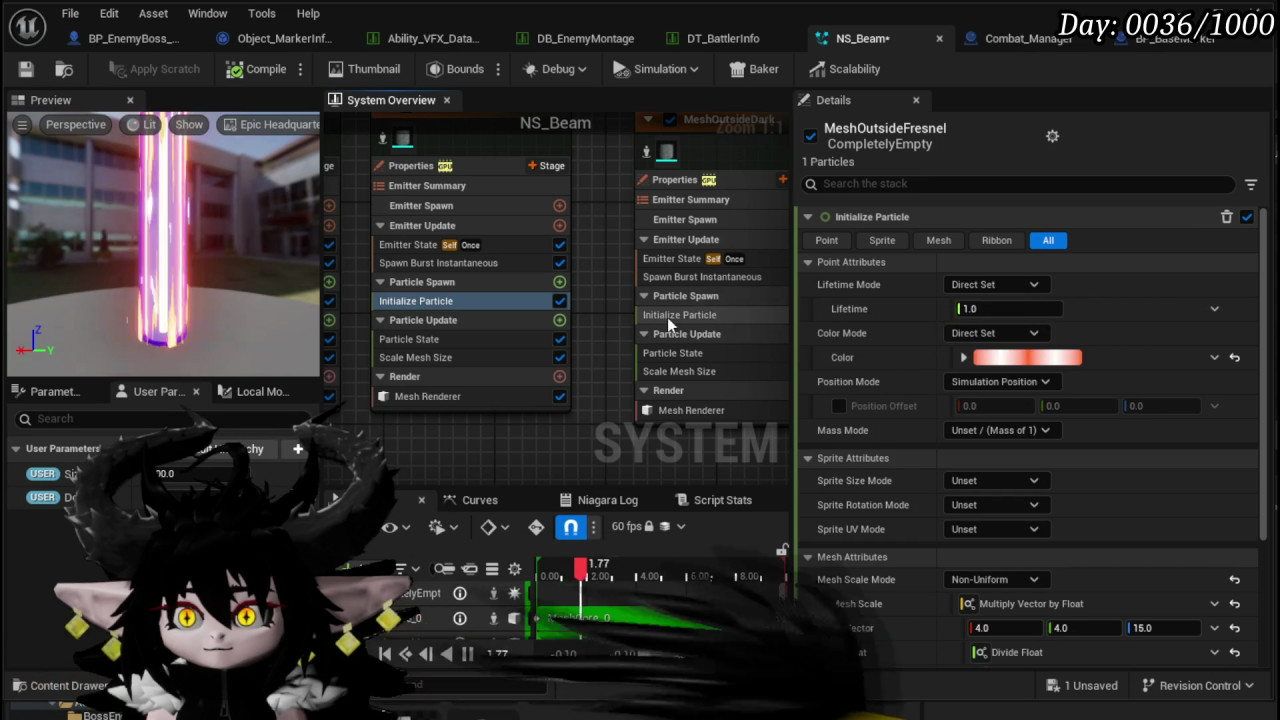
{"action": "left_click", "coordinate": [667, 314]}
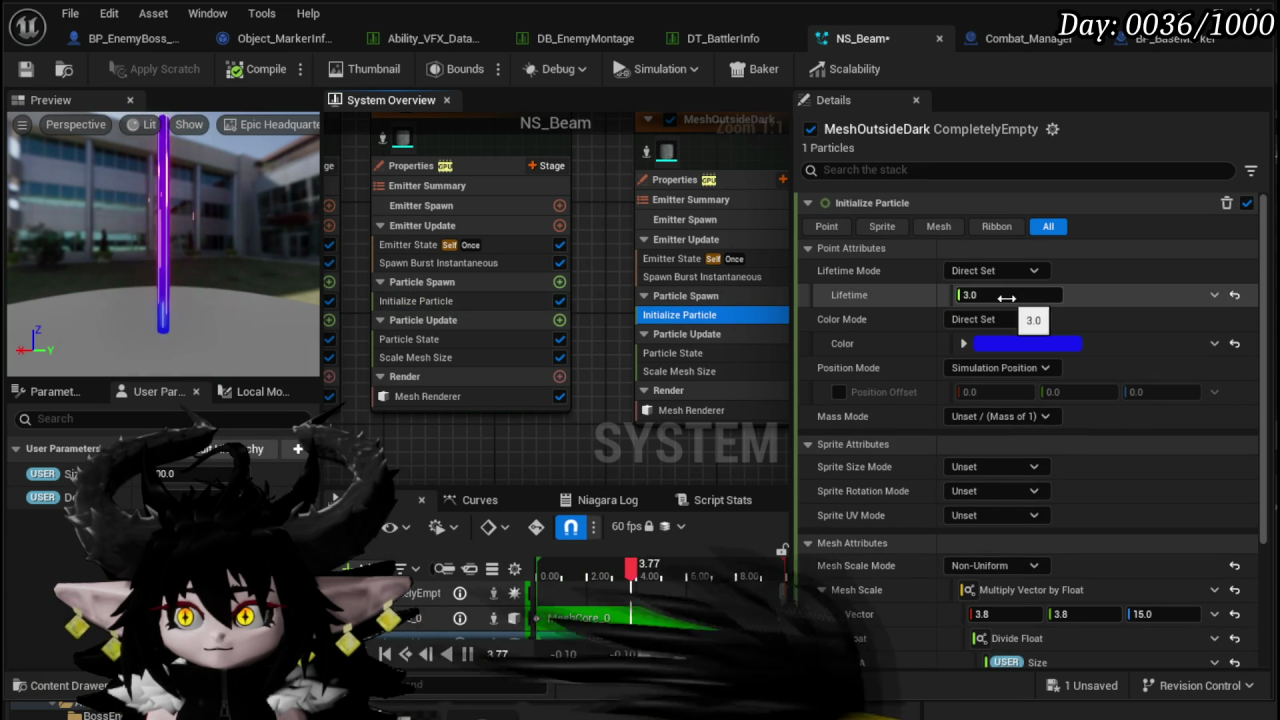
{"action": "left_click", "coordinate": [1005, 295]}
{"action": "type", "text": "1"}
{"action": "key", "text": "Return"}
{"action": "left_click", "coordinate": [679, 293]}
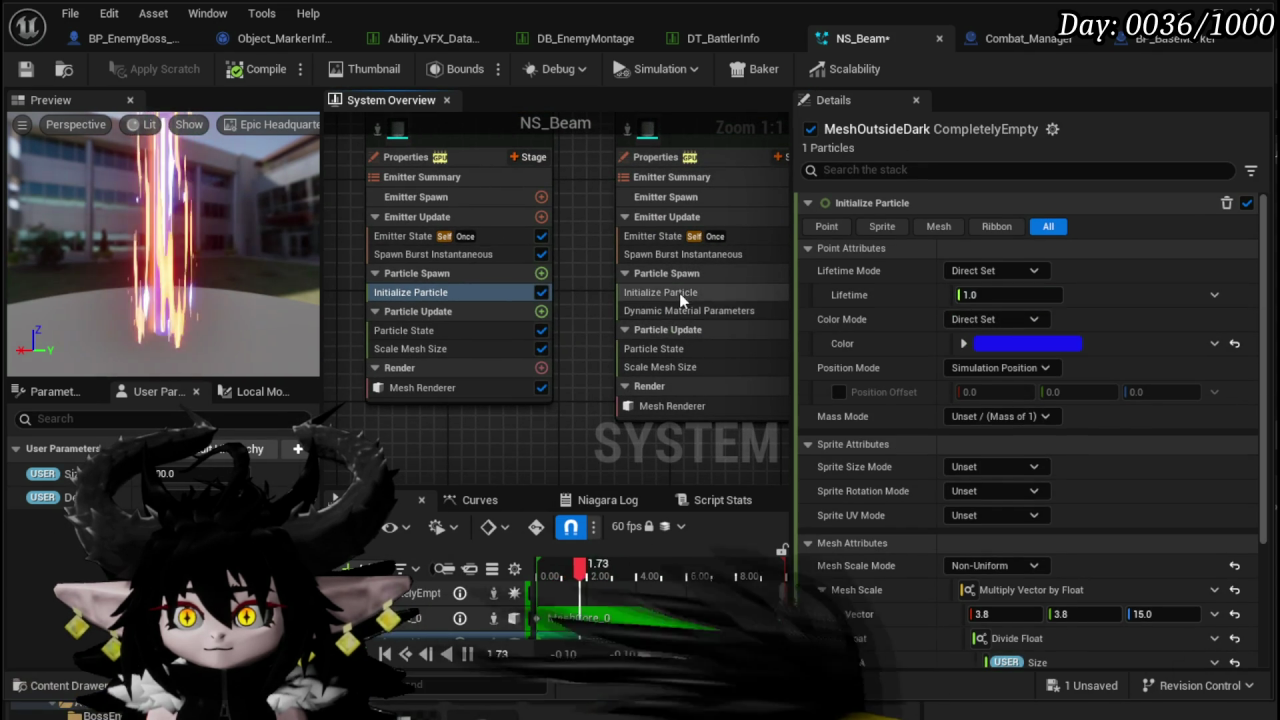
{"action": "left_click_drag", "start_coordinate": [566, 445], "coordinate": [325, 435]}
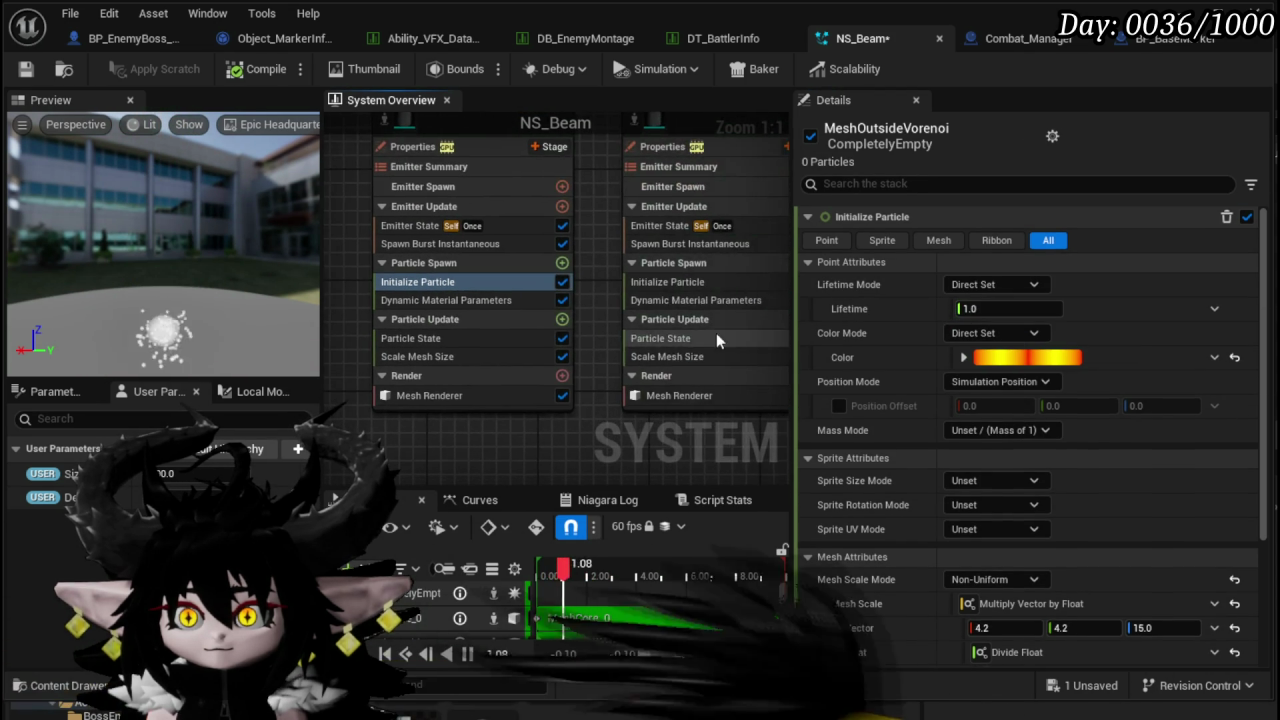
- Check MeshOutsideVorenoi001 and CompletelyEmpty lifetimes and the Scale Mesh Size curves, then save NS_Beam
{"action": "left_click", "coordinate": [716, 283]}
{"action": "mouse_move", "coordinate": [640, 472]}
{"action": "left_mouse_down"}
{"action": "mouse_move", "coordinate": [531, 449]}
{"action": "mouse_move", "coordinate": [400, 470]}
{"action": "left_mouse_up"}
{"action": "left_click", "coordinate": [656, 300]}
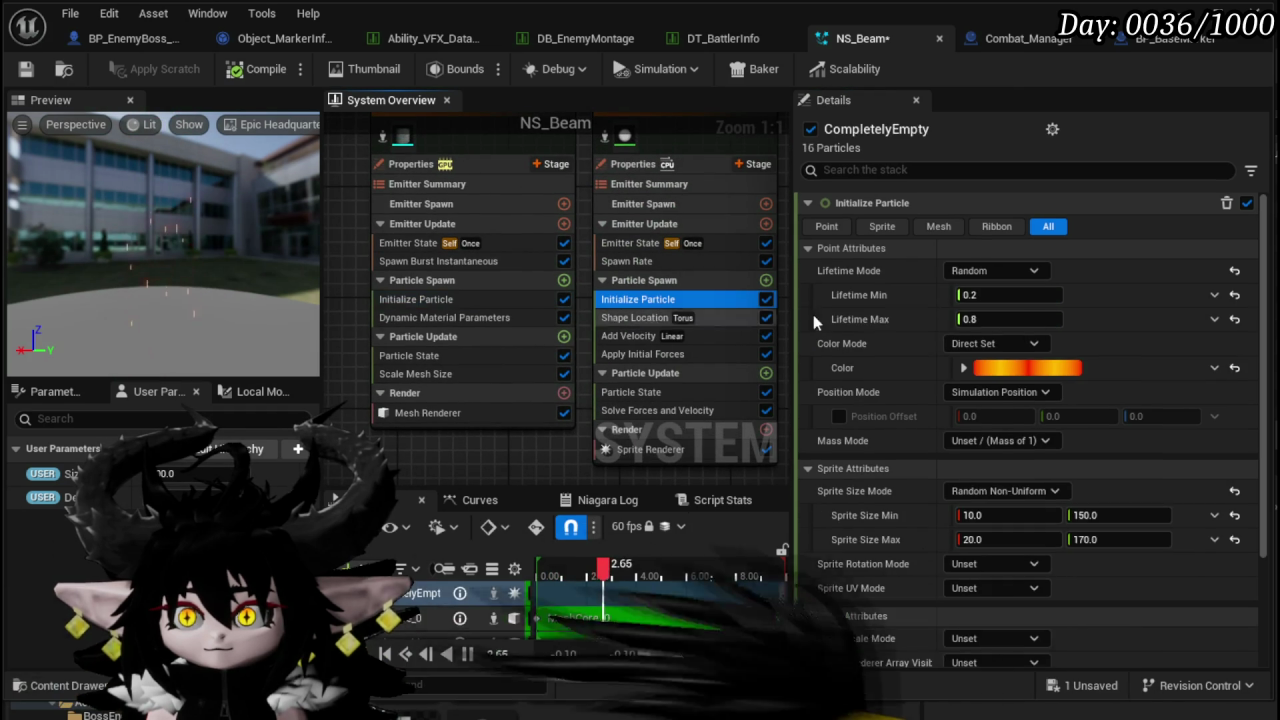
{"action": "left_click_drag", "start_coordinate": [446, 456], "coordinate": [458, 386]}
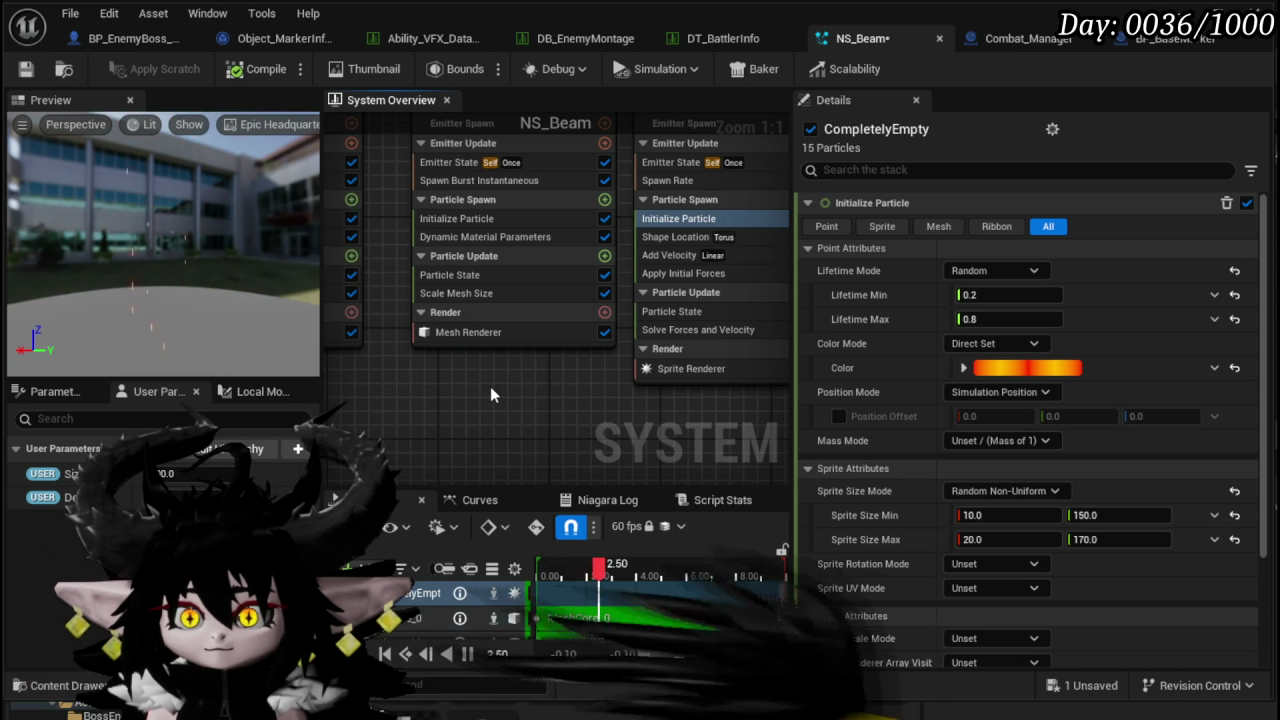
{"action": "key", "text": "Home"}
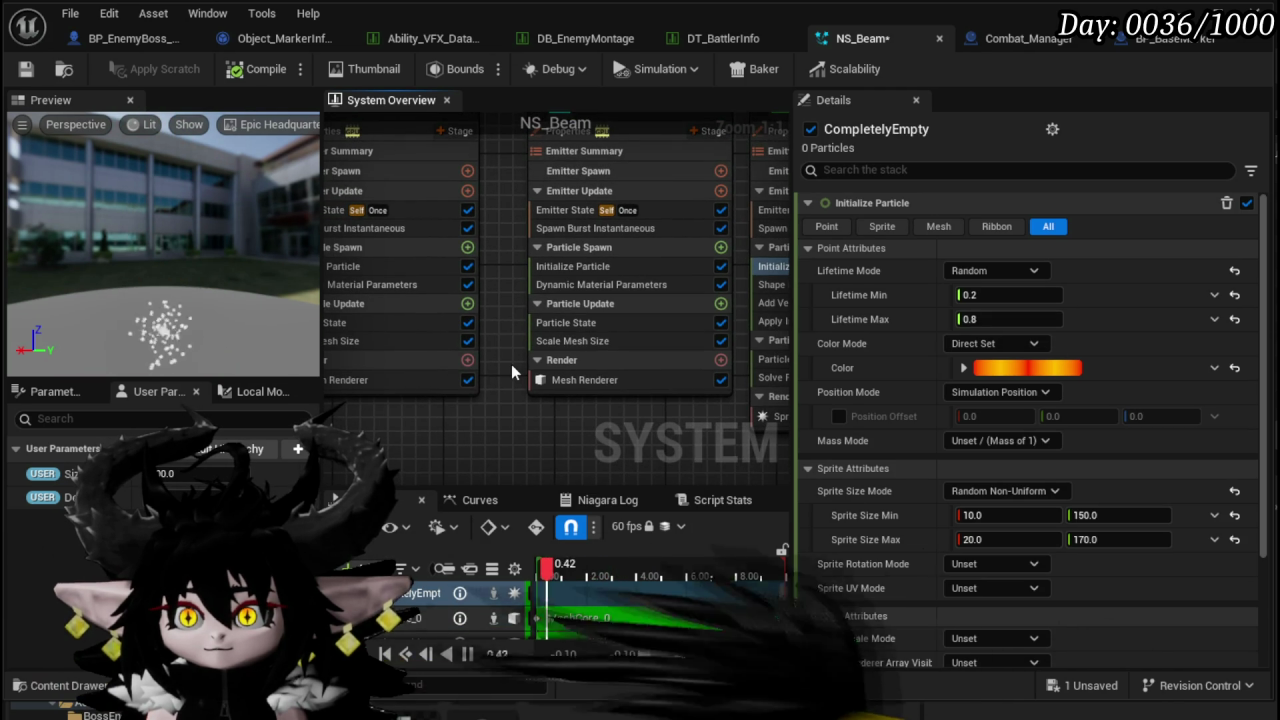
{"action": "mouse_move", "coordinate": [524, 345]}
{"action": "left_mouse_down"}
{"action": "mouse_move", "coordinate": [623, 394]}
{"action": "mouse_move", "coordinate": [662, 392]}
{"action": "mouse_move", "coordinate": [589, 391]}
{"action": "left_mouse_up"}
{"action": "left_click", "coordinate": [614, 388]}
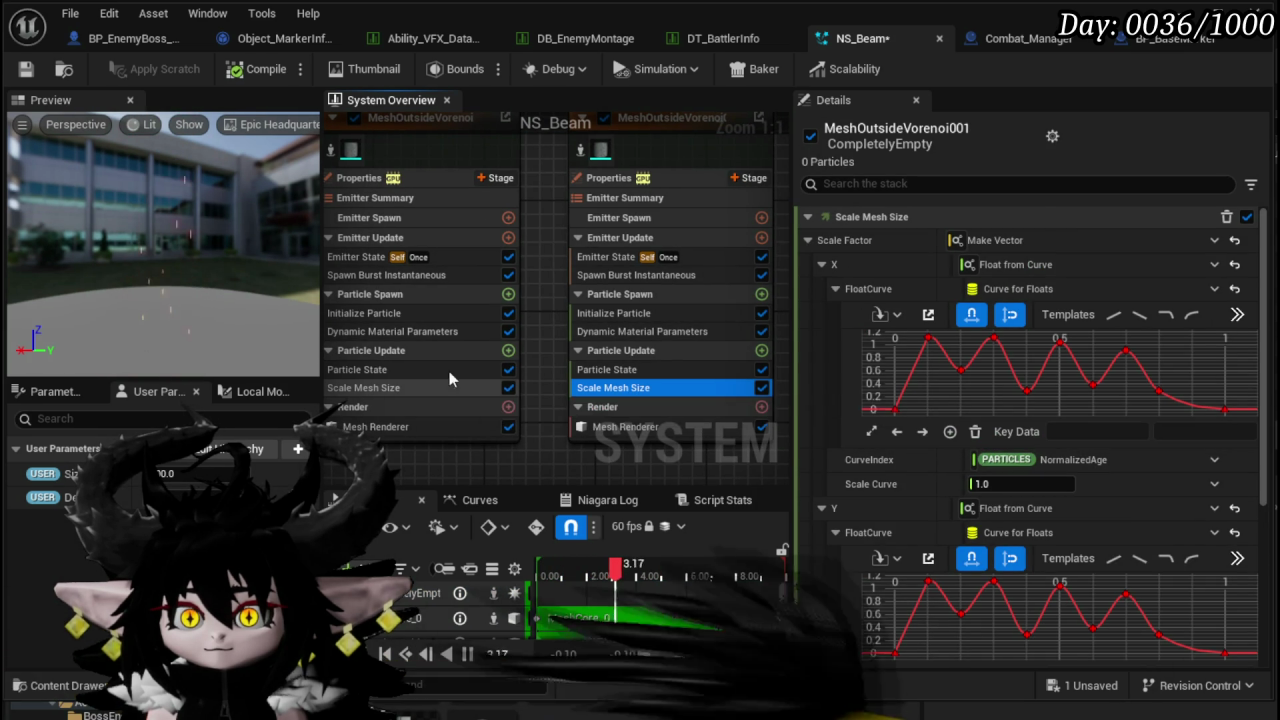
{"action": "left_click", "coordinate": [25, 69]}
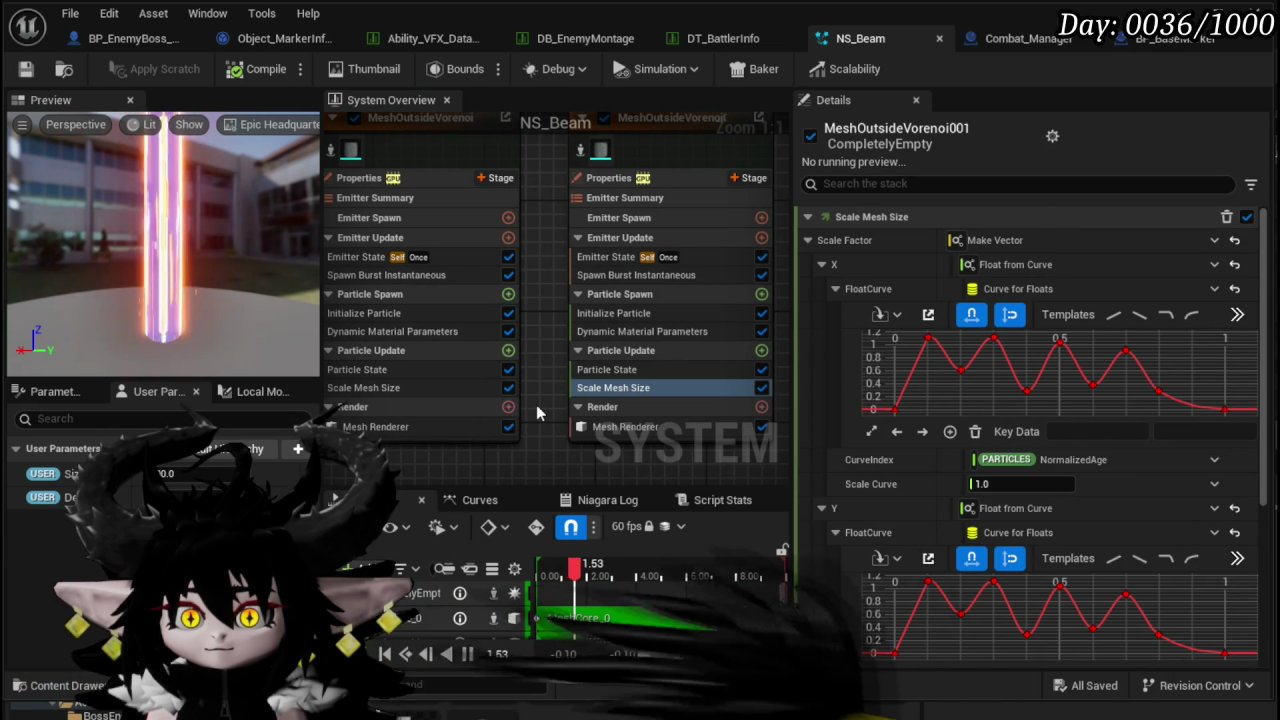
- Return to MeshCore_0 and view its spawn burst settings
{"action": "mouse_move", "coordinate": [523, 445]}
{"action": "left_mouse_down"}
{"action": "mouse_move", "coordinate": [646, 358]}
{"action": "mouse_move", "coordinate": [700, 340]}
{"action": "mouse_move", "coordinate": [693, 302]}
{"action": "mouse_move", "coordinate": [617, 398]}
{"action": "left_mouse_up"}
{"action": "left_click_drag", "start_coordinate": [500, 169], "coordinate": [555, 38]}
{"action": "left_click", "coordinate": [453, 250]}
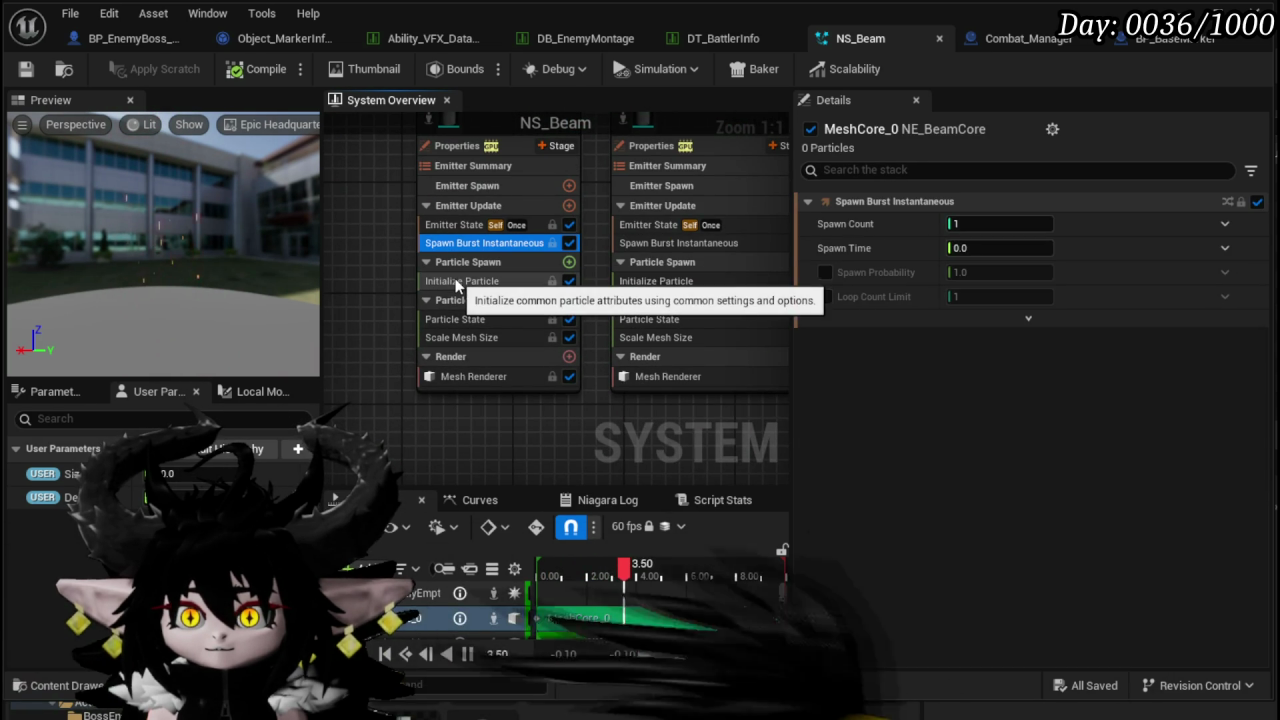
- Copy the Color gradient from MeshCore_0's Initialize Particle
{"action": "left_click", "coordinate": [461, 281]}
{"action": "right_click", "coordinate": [990, 346]}
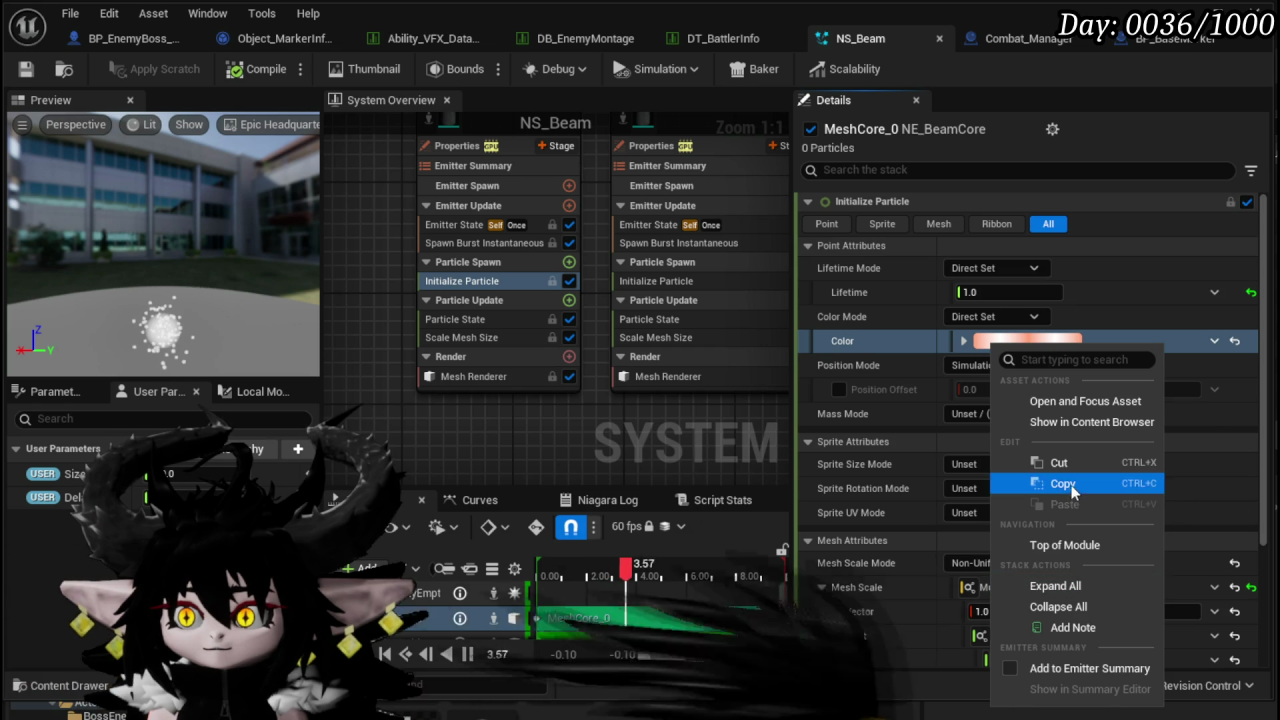
{"action": "left_click", "coordinate": [1100, 483]}
- Paste that gradient into the Color of SimpleSpriteBurst001 and SimpleSpriteBurst
{"action": "left_click_drag", "start_coordinate": [576, 439], "coordinate": [444, 296]}
{"action": "scroll", "coordinate": [444, 296], "scroll_direction": "down", "scroll_amount": 4}
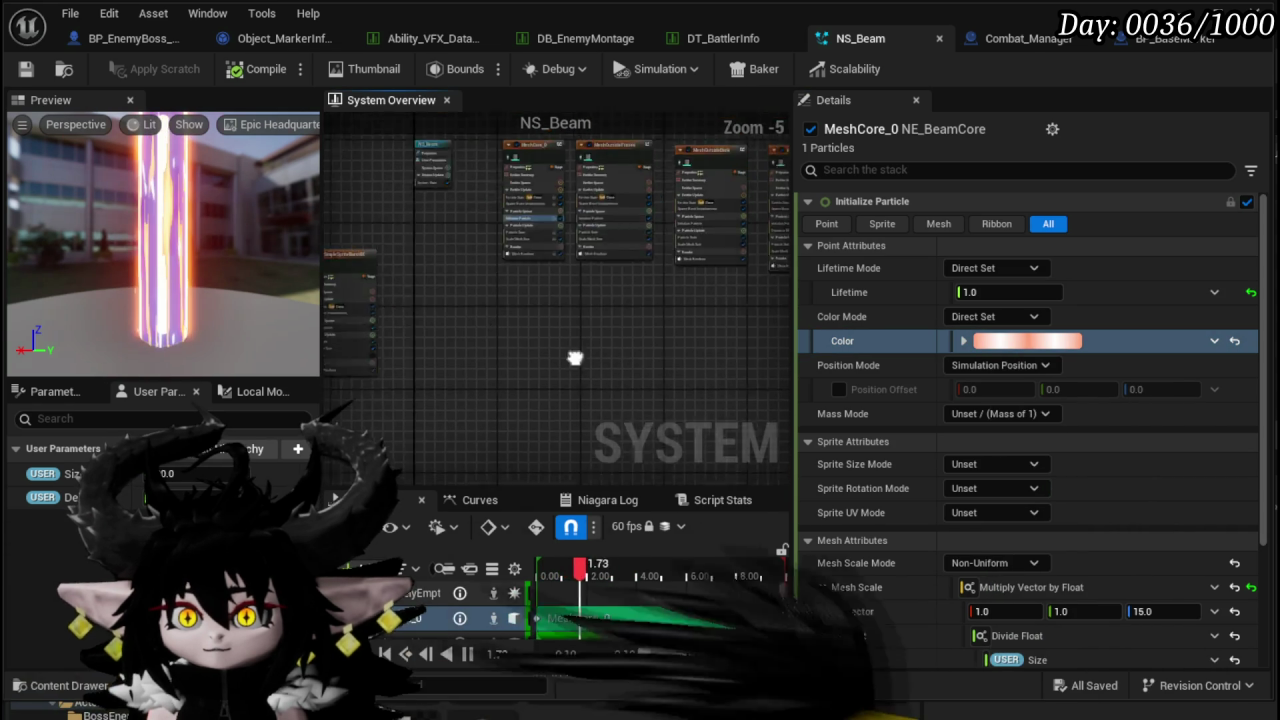
{"action": "scroll", "coordinate": [634, 343], "scroll_direction": "up", "scroll_amount": 3}
{"action": "left_click", "coordinate": [555, 302]}
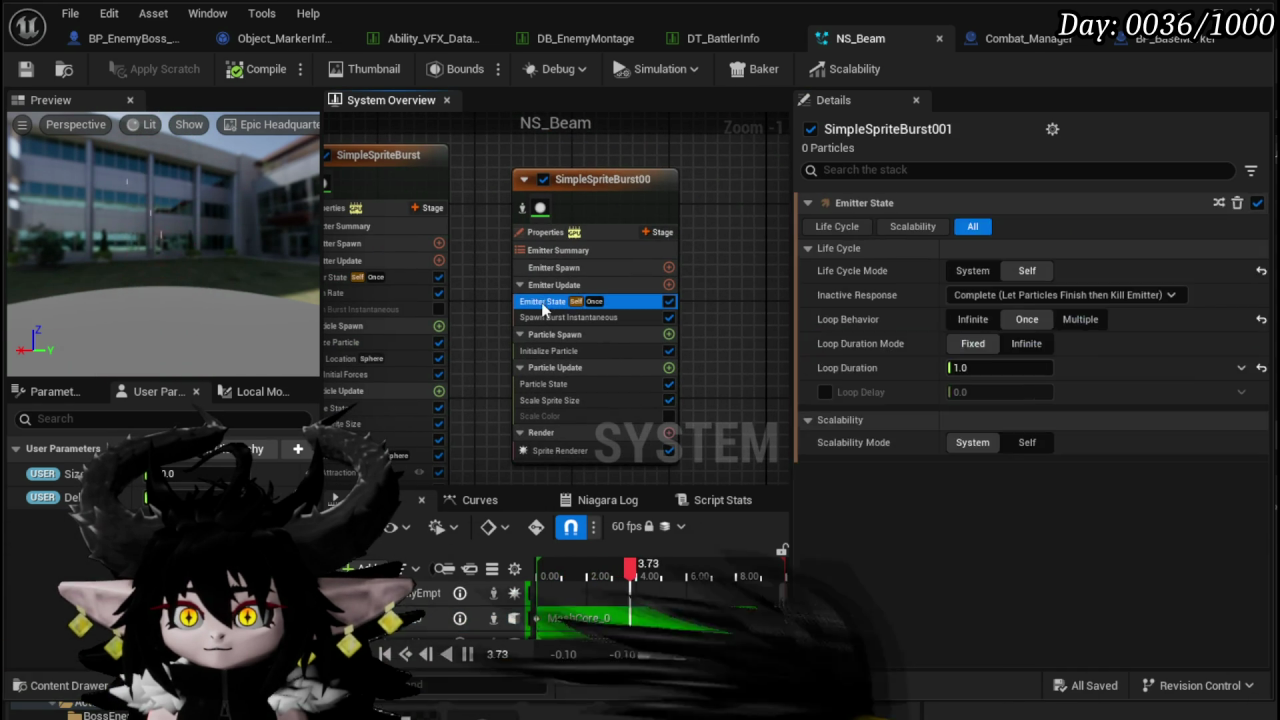
{"action": "left_click", "coordinate": [546, 318]}
{"action": "left_click", "coordinate": [632, 350]}
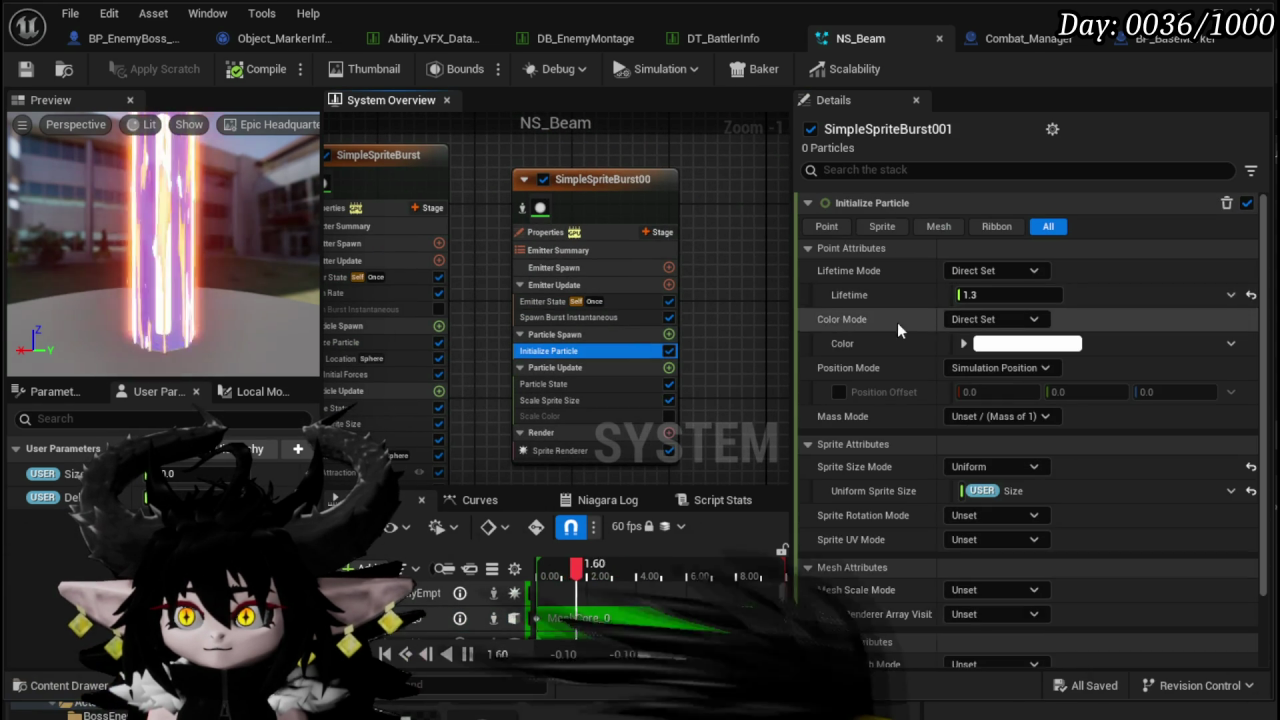
{"action": "right_click", "coordinate": [875, 345]}
{"action": "left_click", "coordinate": [951, 505]}
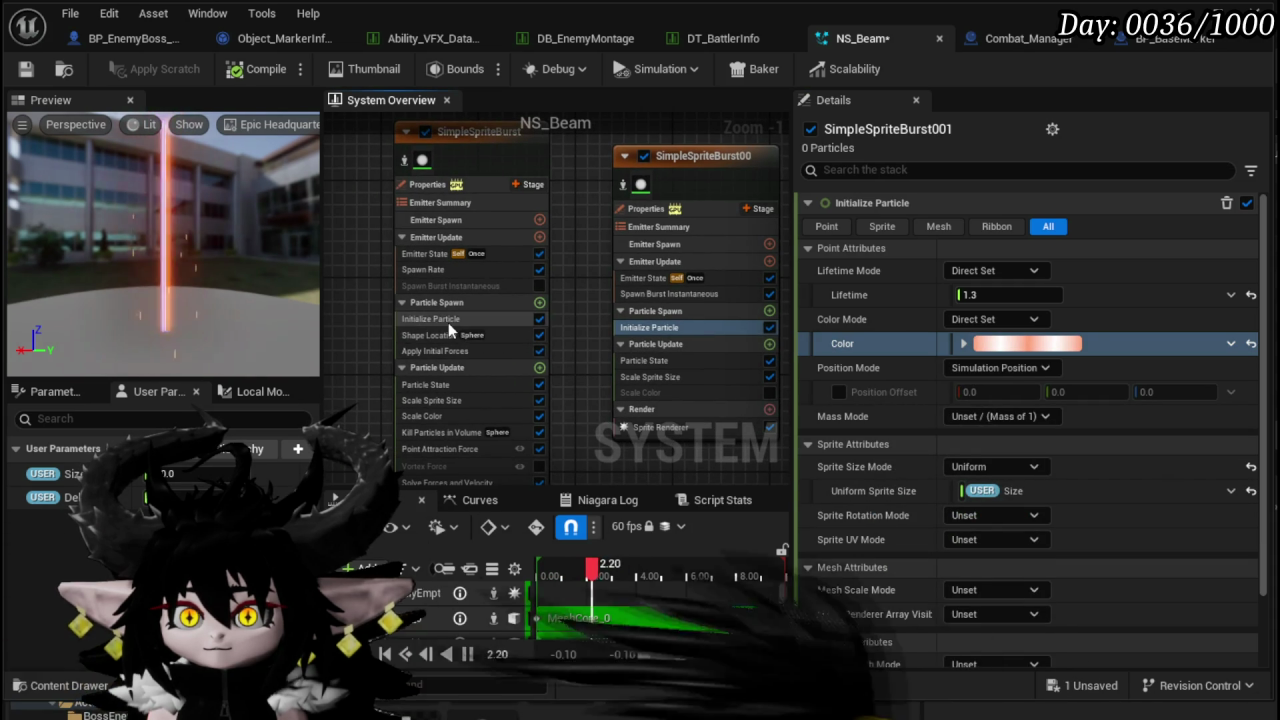
{"action": "left_click", "coordinate": [448, 319]}
{"action": "right_click", "coordinate": [863, 371]}
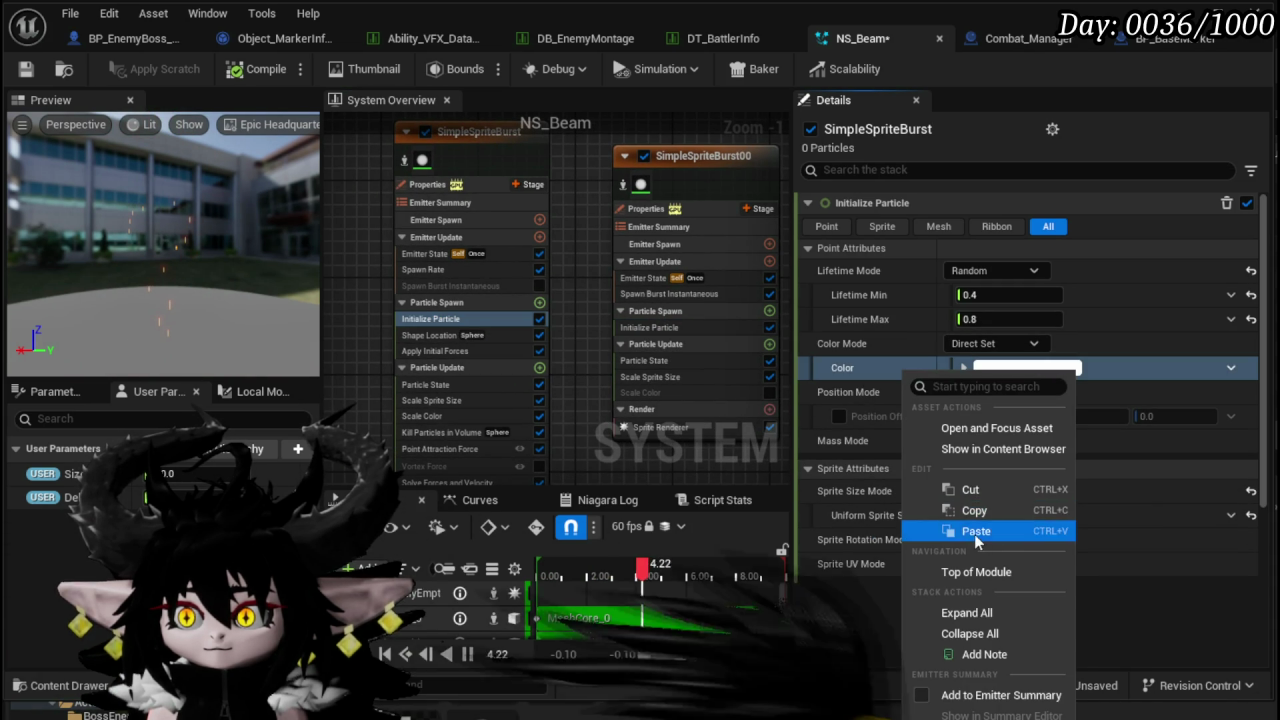
{"action": "left_click", "coordinate": [974, 534]}
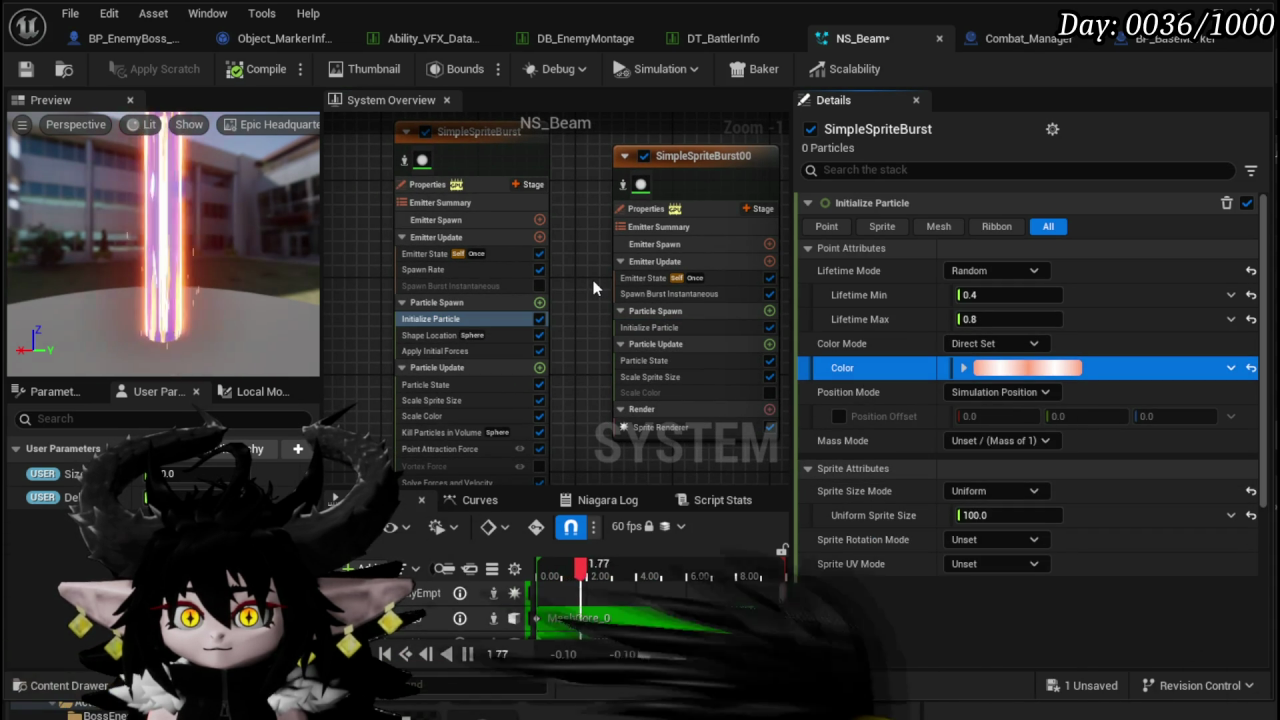
- Reposition the two sprite burst emitters, save NS_Beam, and return to the level editor
{"action": "left_click", "coordinate": [24, 70]}
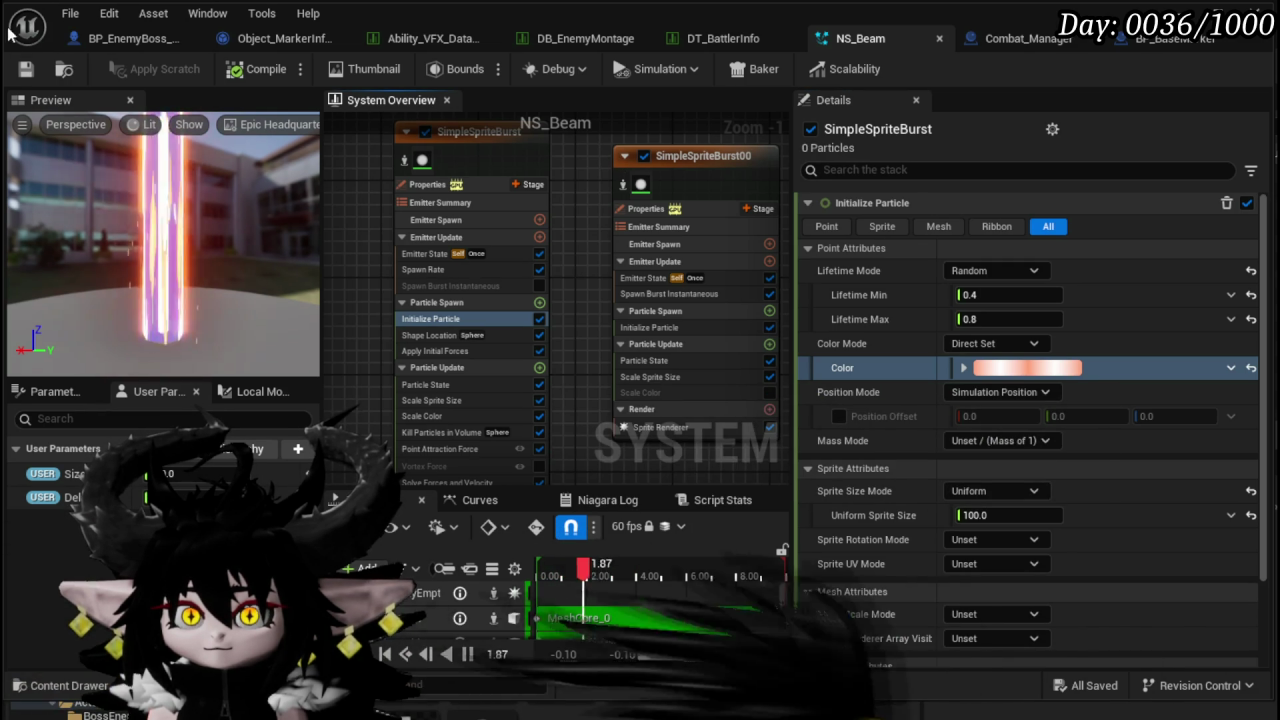
{"action": "scroll", "coordinate": [621, 157], "scroll_direction": "down", "scroll_amount": 3}
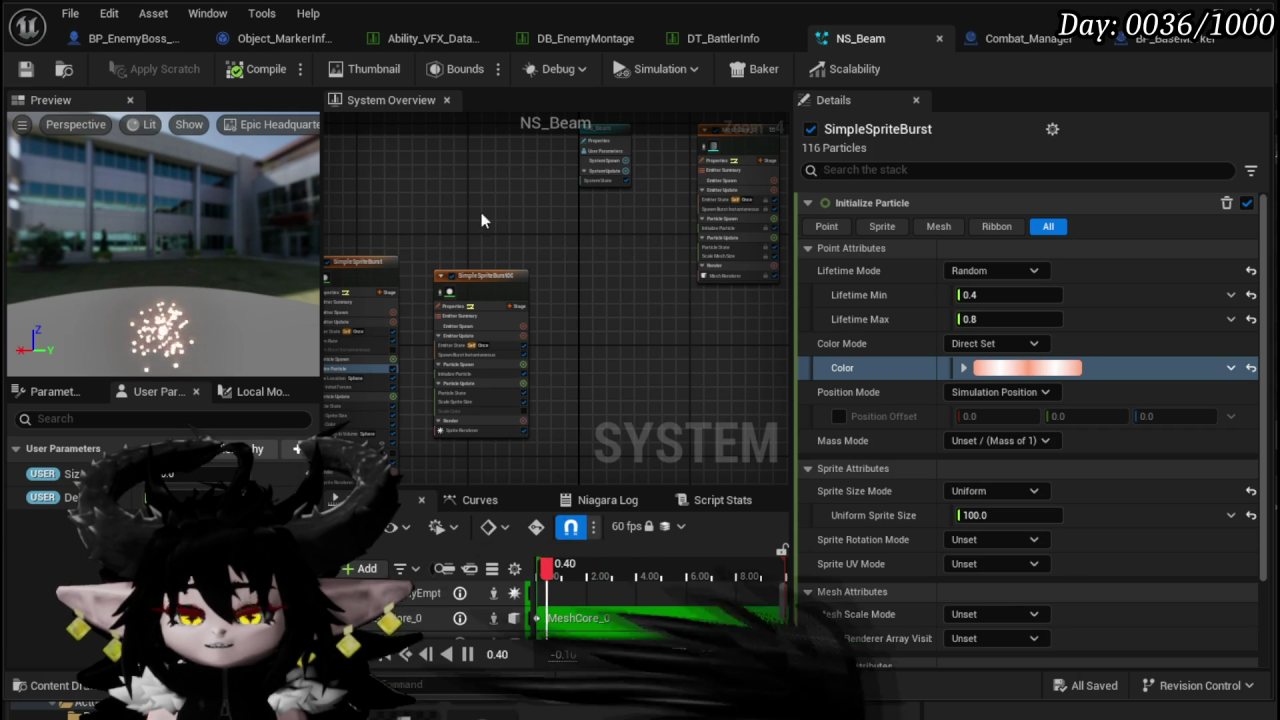
{"action": "scroll", "coordinate": [470, 239], "scroll_direction": "down", "scroll_amount": 3}
{"action": "left_click", "coordinate": [499, 268]}
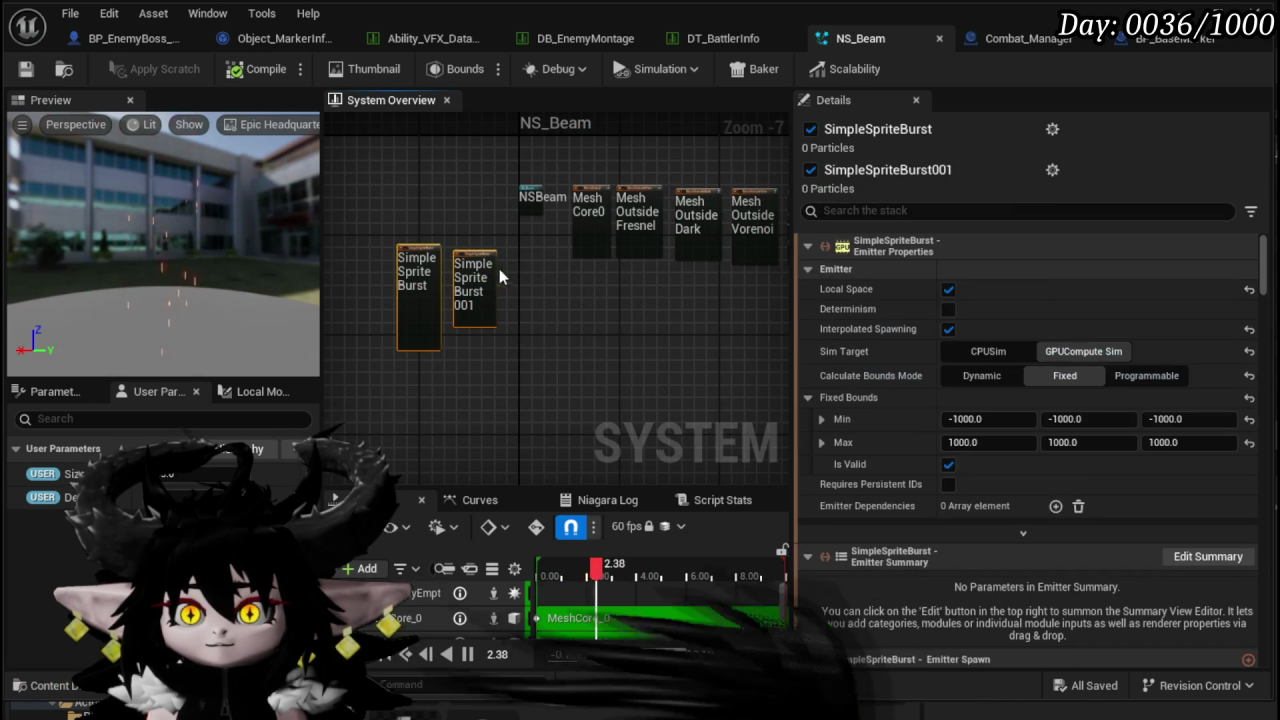
{"action": "left_click_drag", "start_coordinate": [499, 268], "coordinate": [551, 260]}
{"action": "left_click_drag", "start_coordinate": [630, 318], "coordinate": [517, 377]}
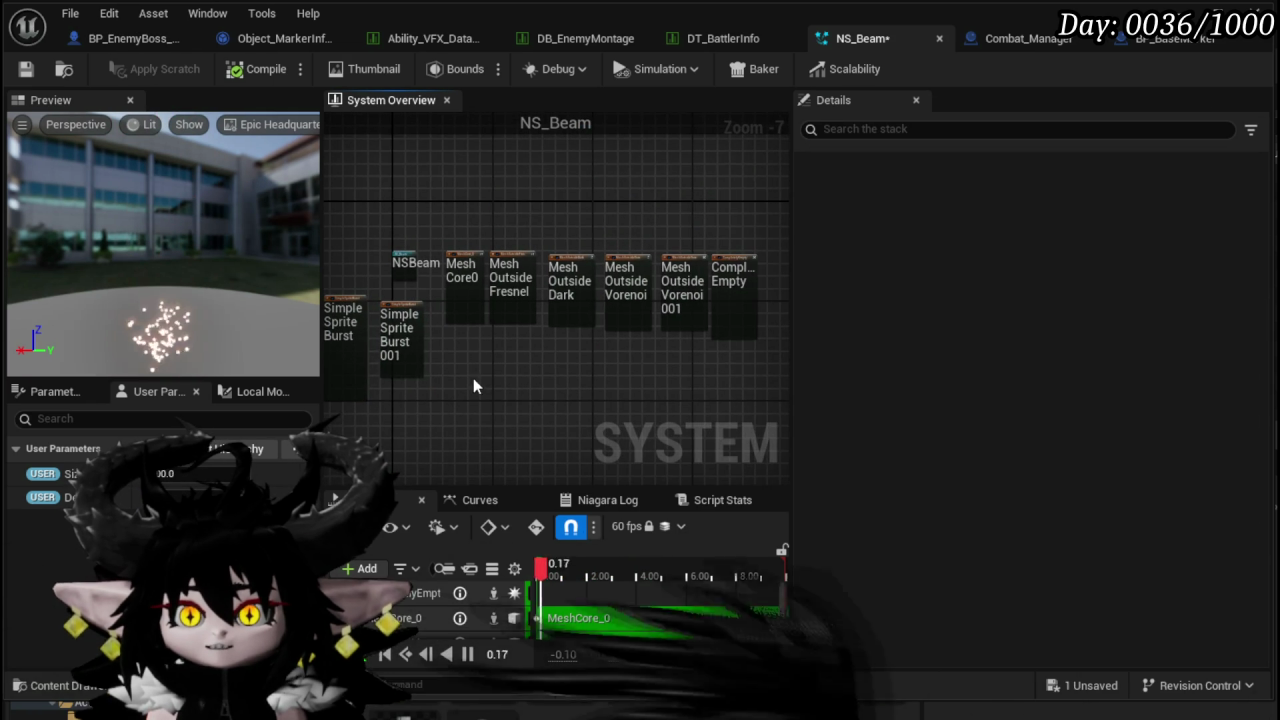
{"action": "left_click", "coordinate": [30, 68]}
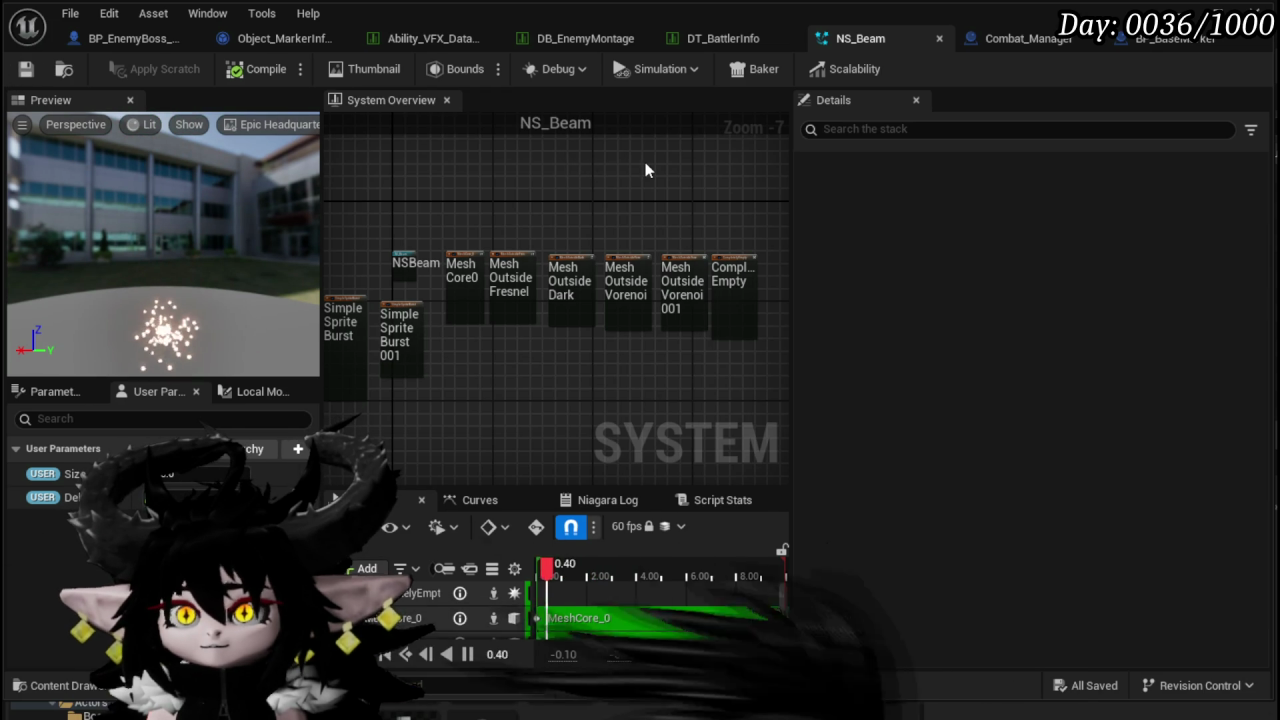
{"action": "key", "text": "ctrl+s"}
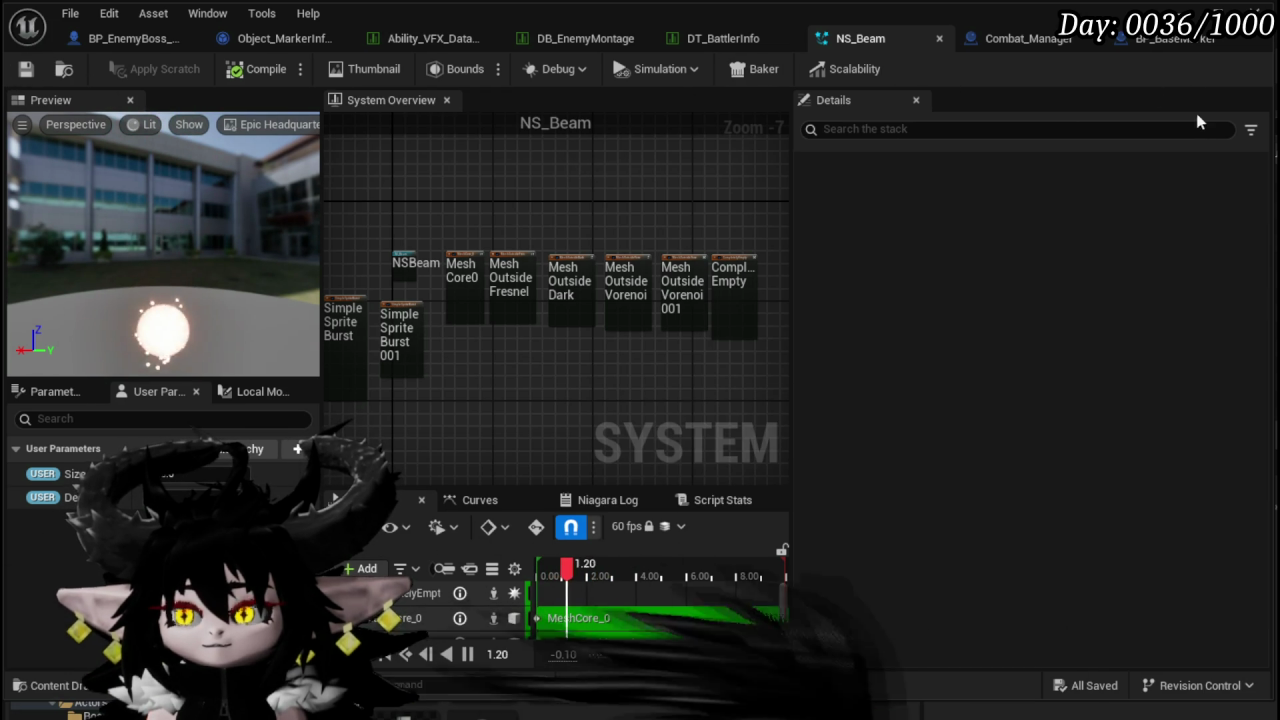
{"action": "left_click", "coordinate": [1183, 9]}
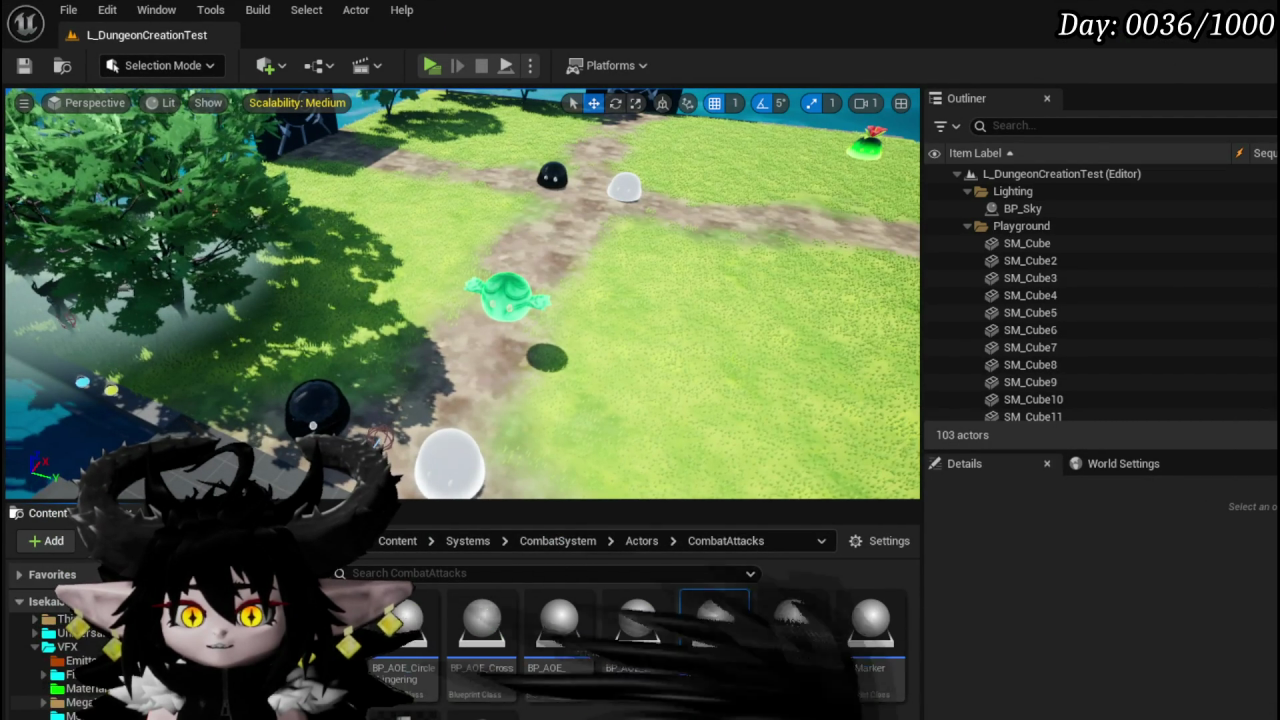
- Open VFX > FinishedSystems and filter its assets by 'slime'
{"action": "left_click", "coordinate": [67, 646]}
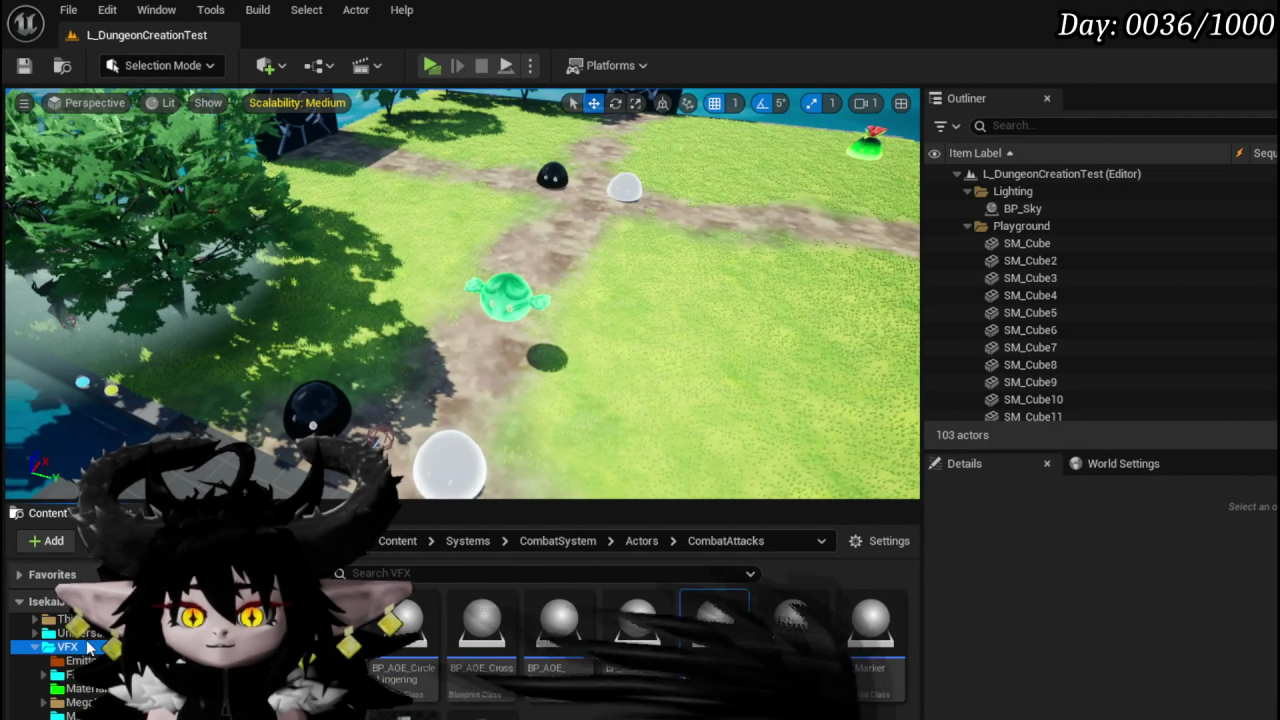
{"action": "double_click", "coordinate": [430, 617]}
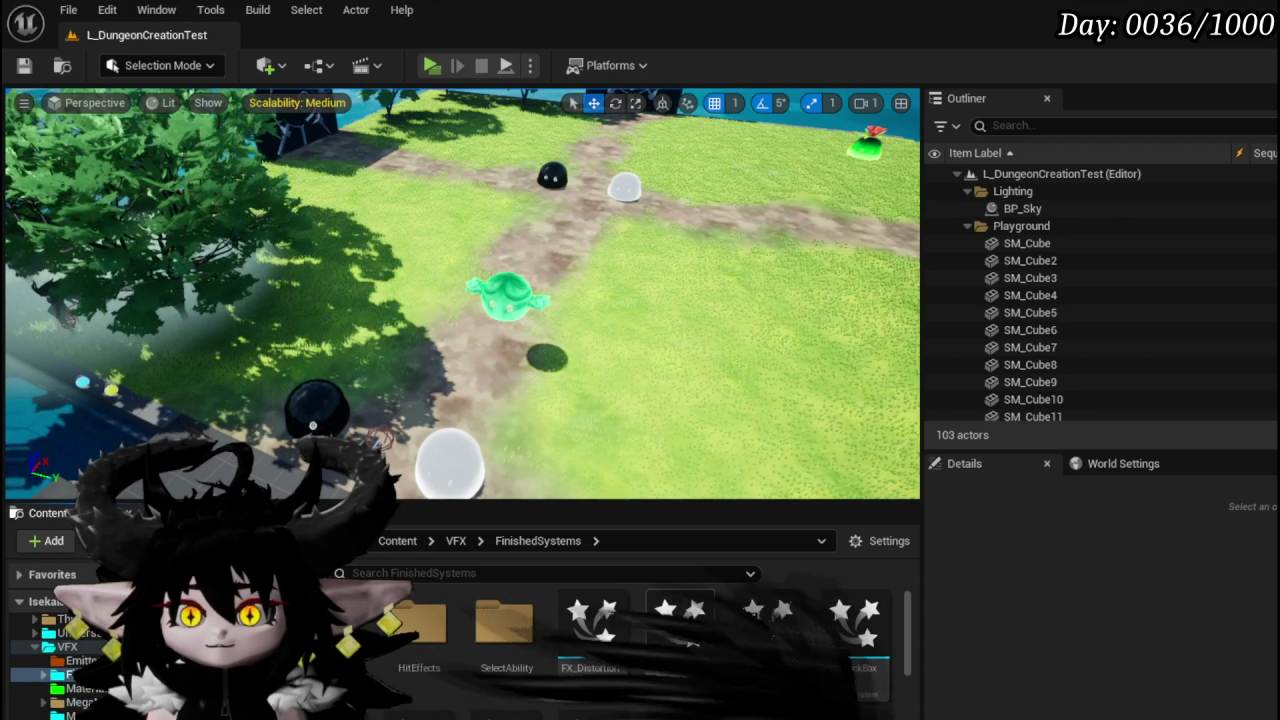
{"action": "scroll", "coordinate": [749, 637], "scroll_direction": "down", "scroll_amount": 2}
{"action": "scroll", "coordinate": [890, 657], "scroll_direction": "down", "scroll_amount": 3}
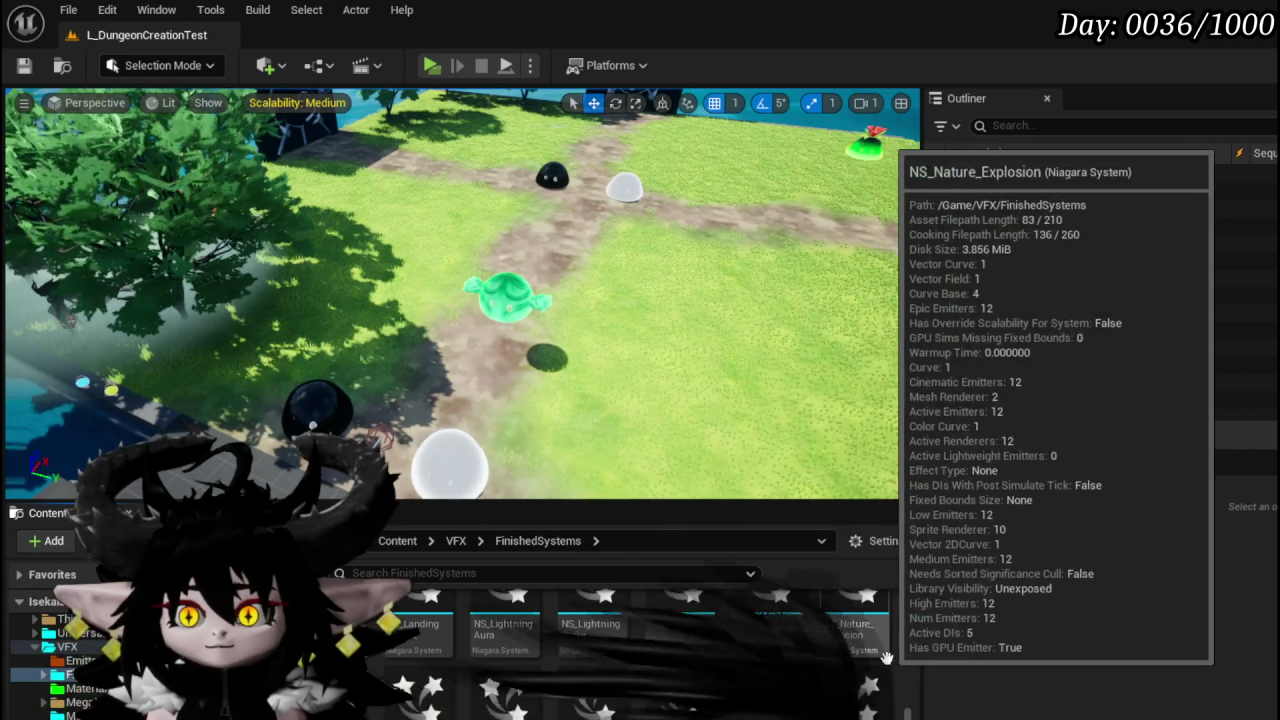
{"action": "scroll", "coordinate": [890, 657], "scroll_direction": "down", "scroll_amount": 2}
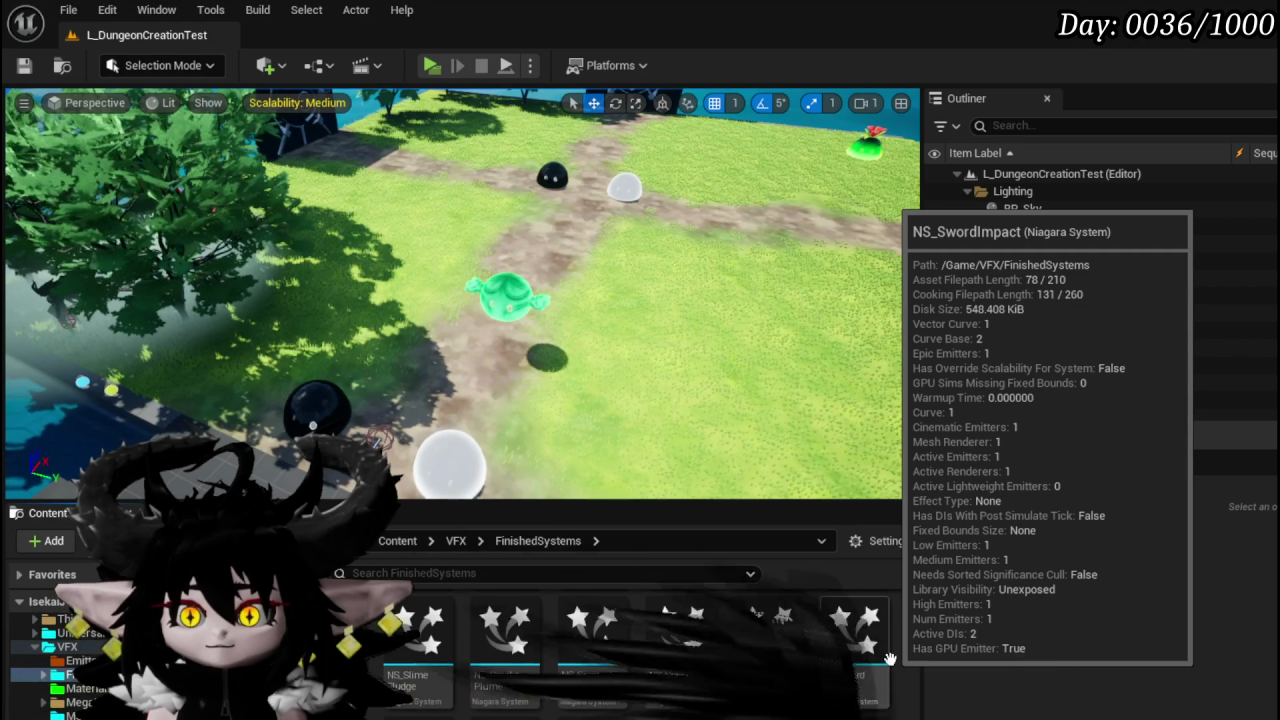
{"action": "scroll", "coordinate": [890, 657], "scroll_direction": "up", "scroll_amount": 2}
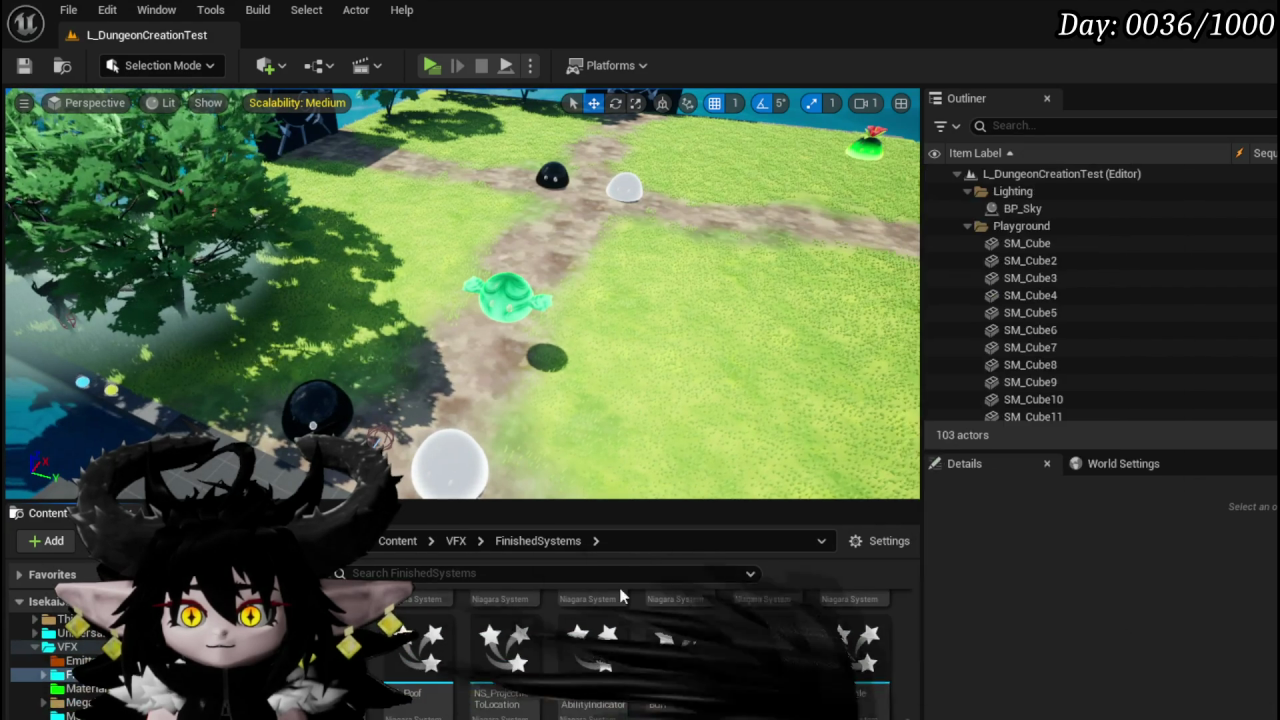
{"action": "left_click", "coordinate": [551, 568]}
{"action": "type", "text": "slime"}
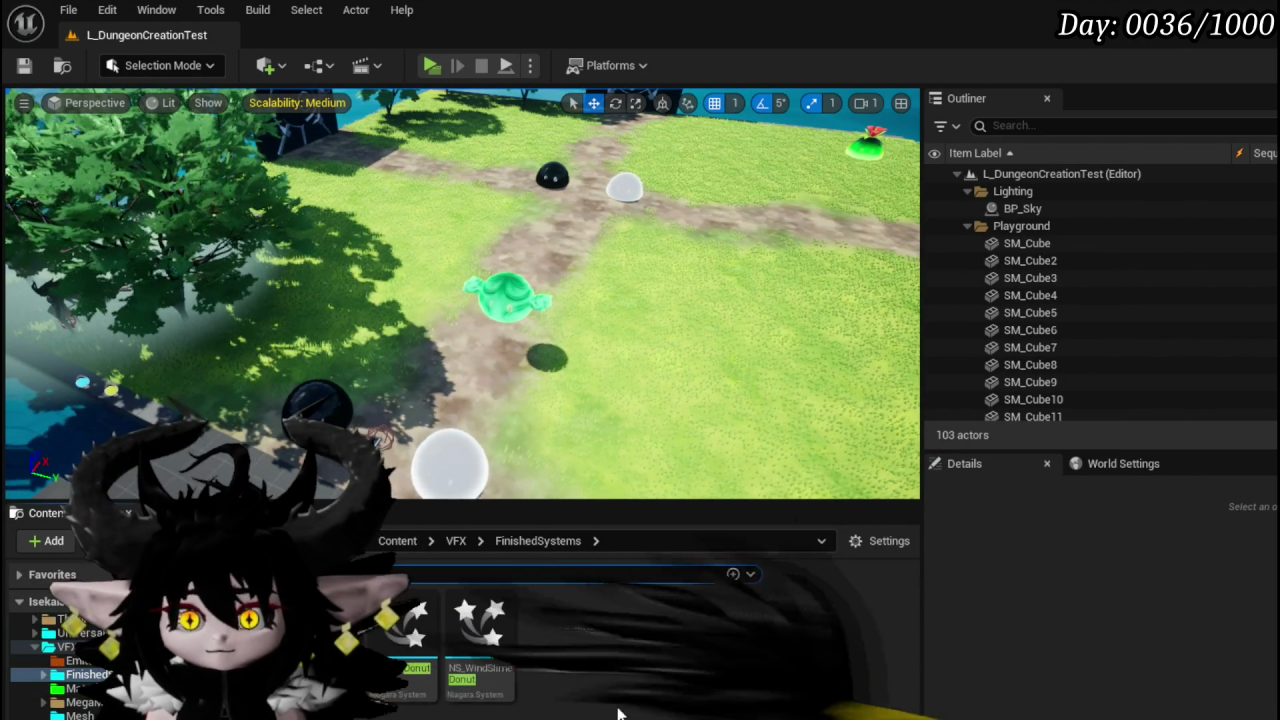
{"action": "left_click", "coordinate": [594, 692]}
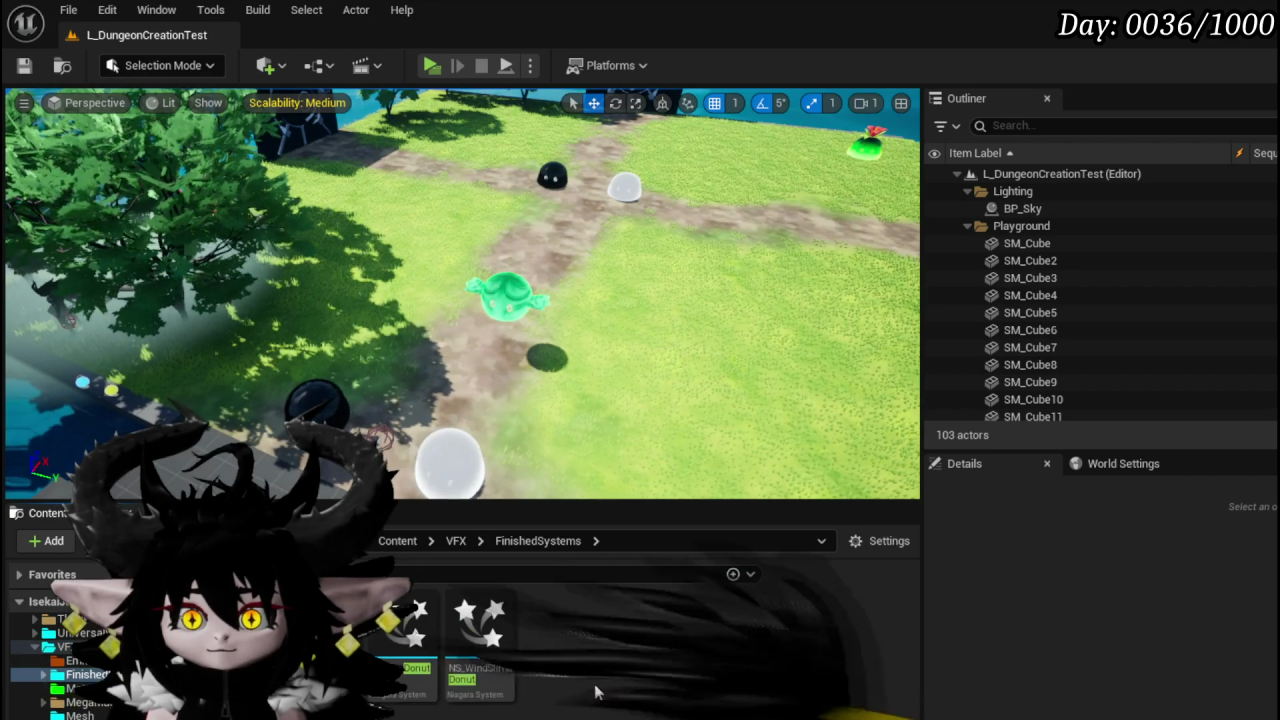
- Inspect NS_WindSlimeDonut's preview and Music_Rings emitter, save, and return to the level editor
{"action": "double_click", "coordinate": [480, 630]}
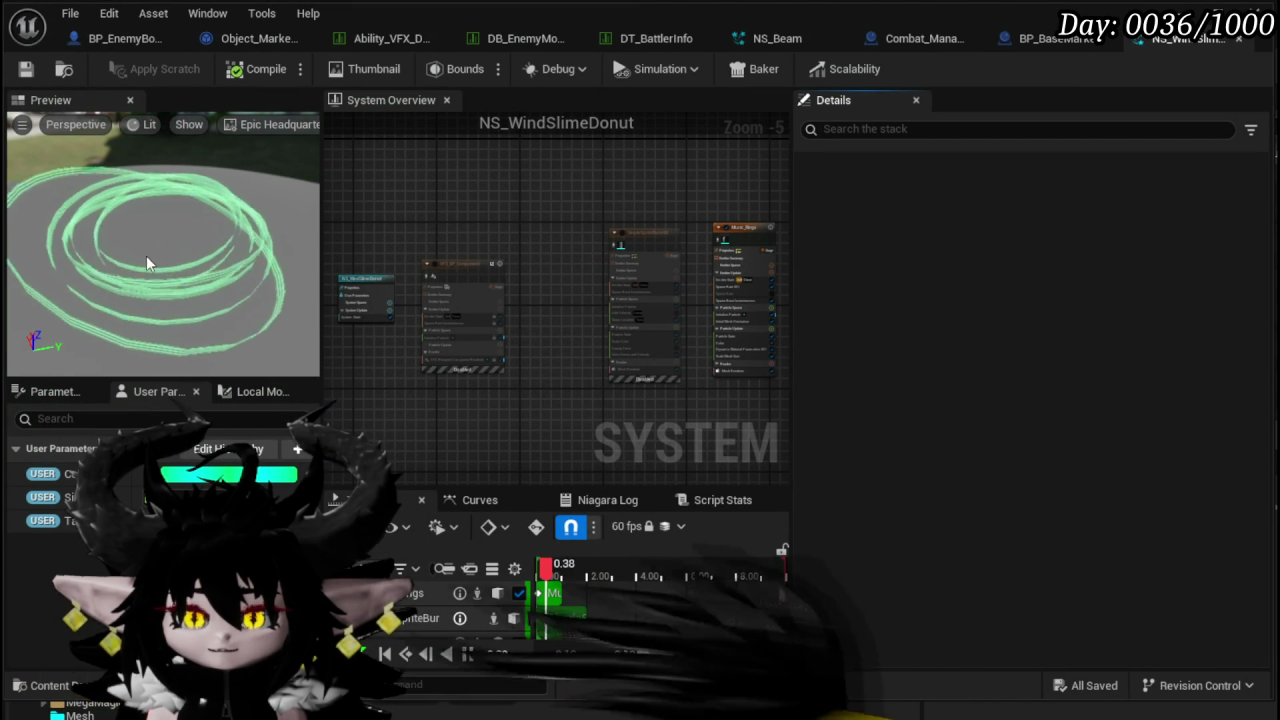
{"action": "left_click_drag", "start_coordinate": [146, 255], "coordinate": [150, 290]}
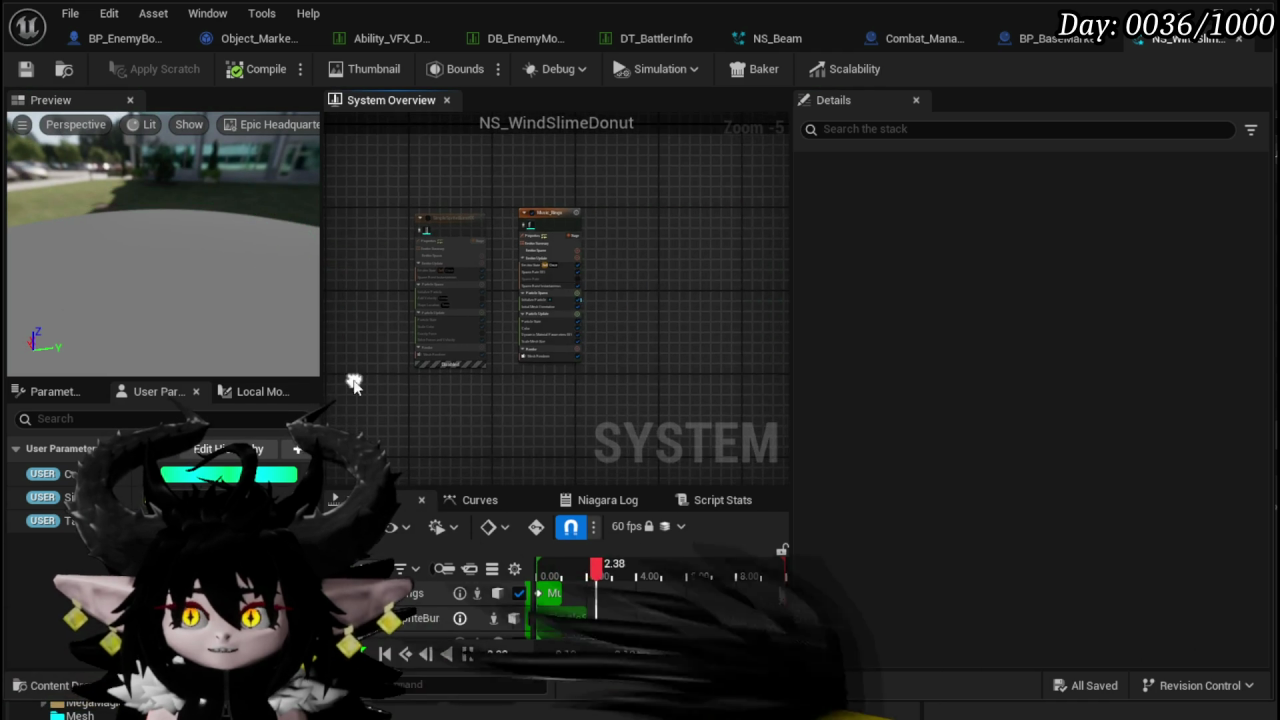
{"action": "scroll", "coordinate": [681, 271], "scroll_direction": "up", "scroll_amount": 4}
{"action": "mouse_move", "coordinate": [681, 271]}
{"action": "left_mouse_down"}
{"action": "mouse_move", "coordinate": [675, 370]}
{"action": "mouse_move", "coordinate": [694, 294]}
{"action": "mouse_move", "coordinate": [646, 334]}
{"action": "left_mouse_up"}
{"action": "scroll", "coordinate": [694, 294], "scroll_direction": "down", "scroll_amount": 3}
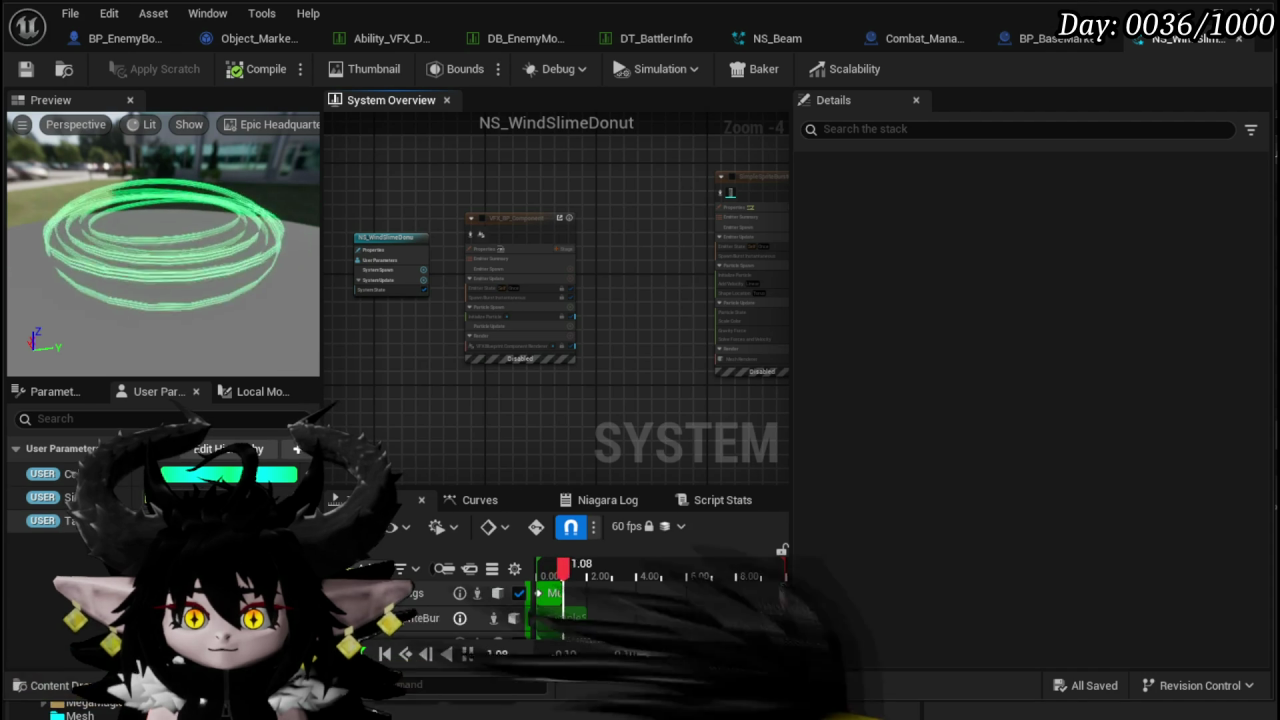
{"action": "key", "text": "ctrl+s"}
{"action": "key", "text": "alt+Tab"}
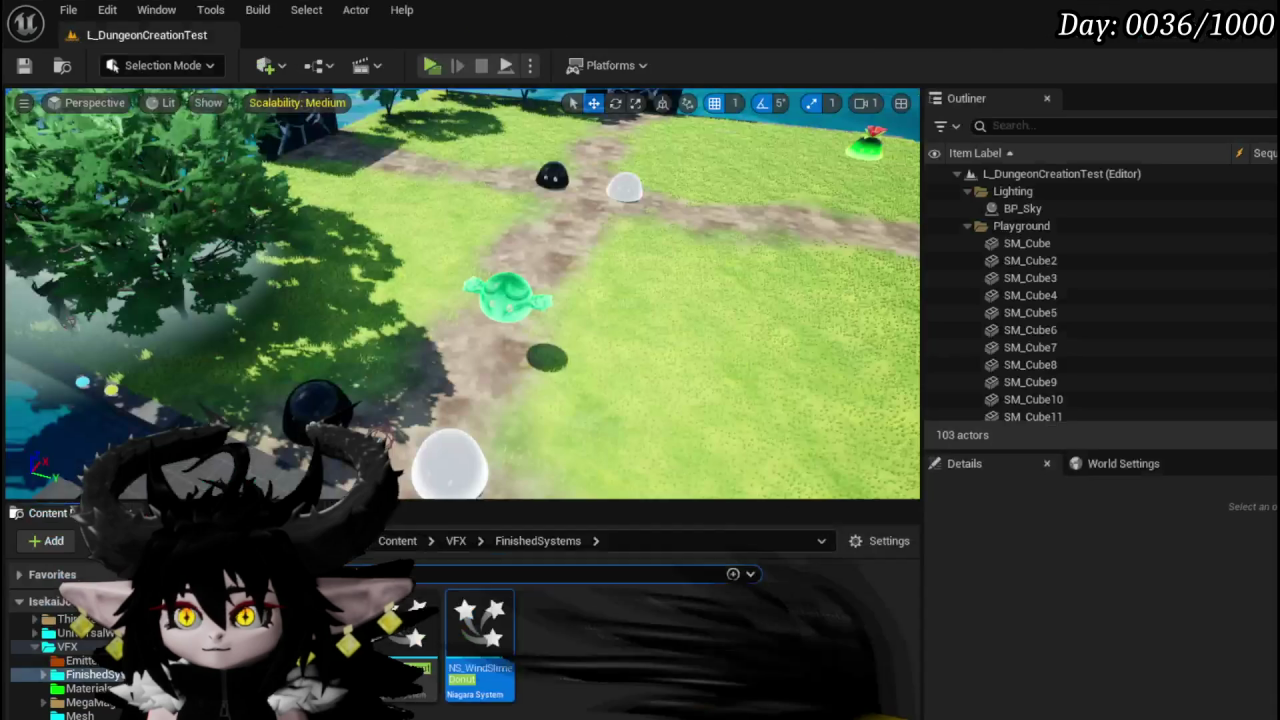
- Duplicate NS_WindSlimeDonut as NS_VoidSlime_Donut and save the new asset
{"action": "right_click", "coordinate": [490, 625]}
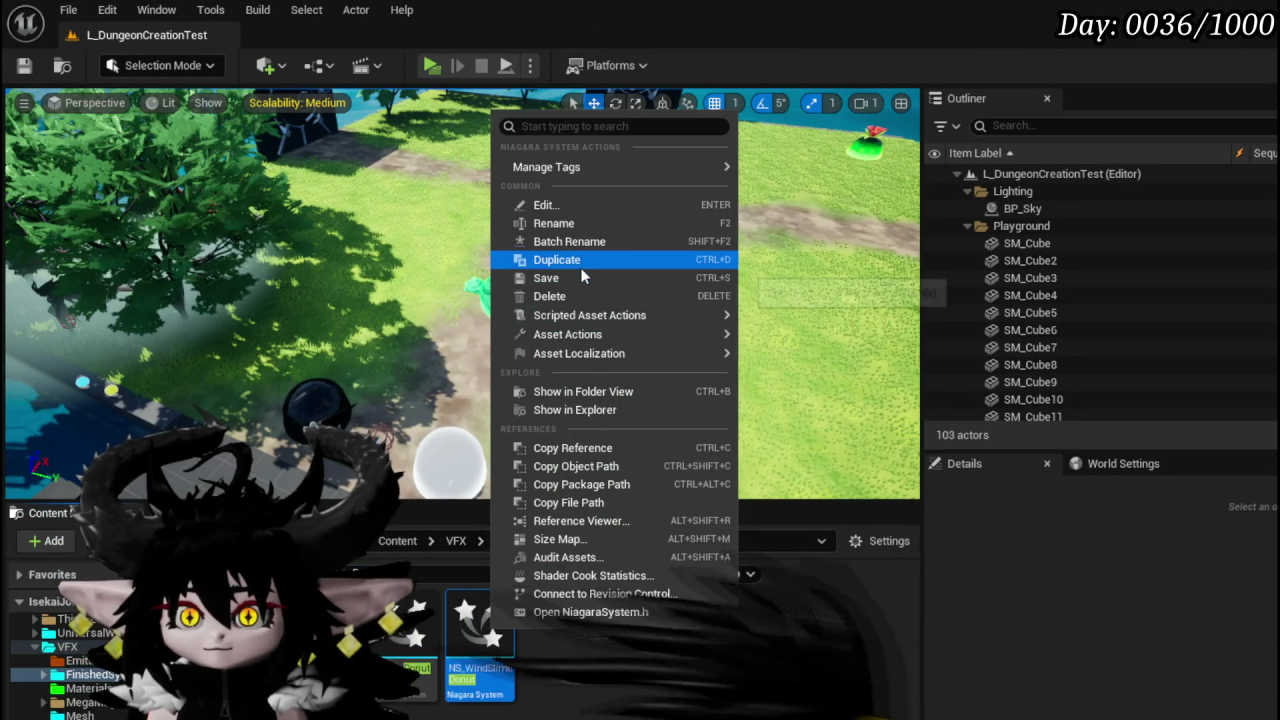
{"action": "left_click", "coordinate": [580, 262]}
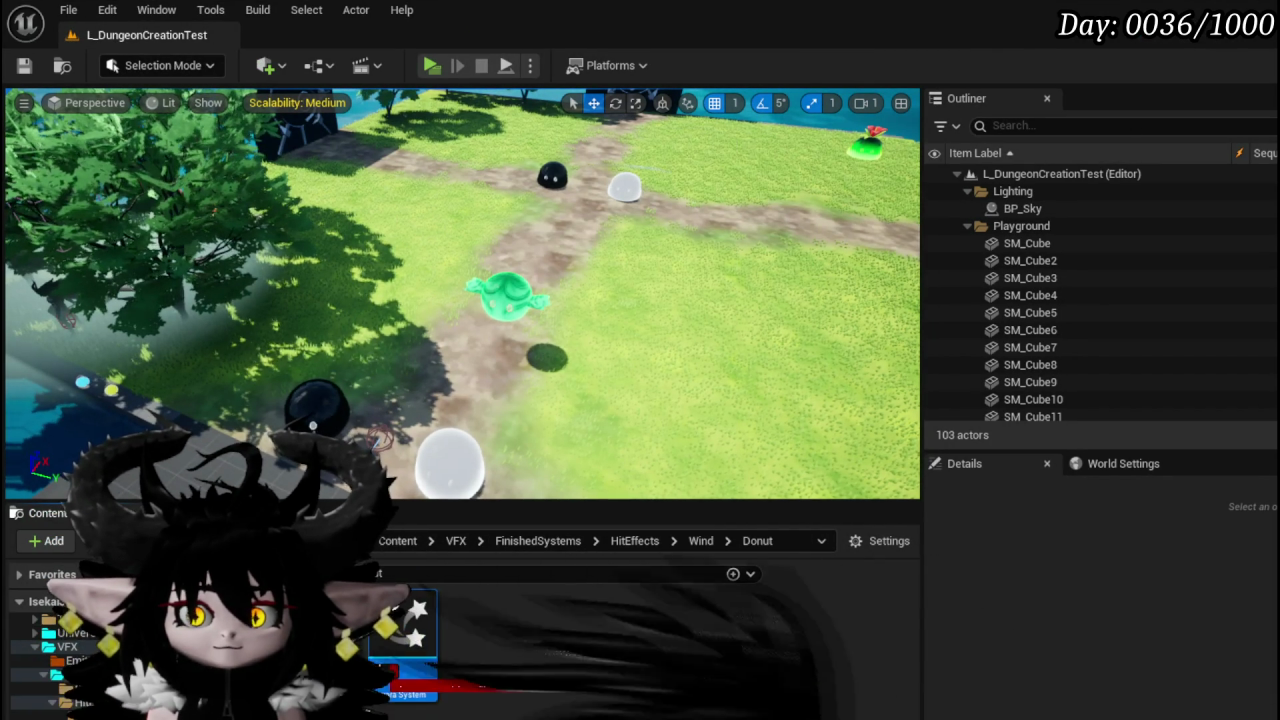
{"action": "type", "text": "_Voi"}
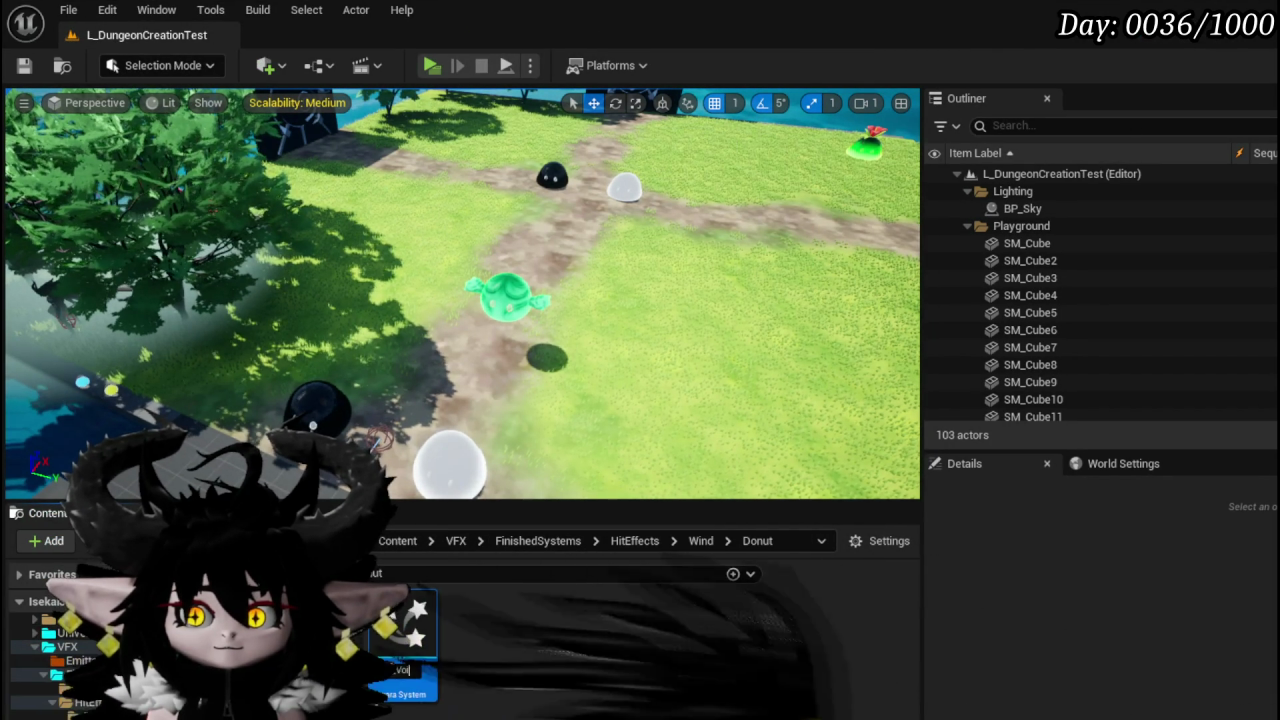
{"action": "type", "text": "de_Donut"}
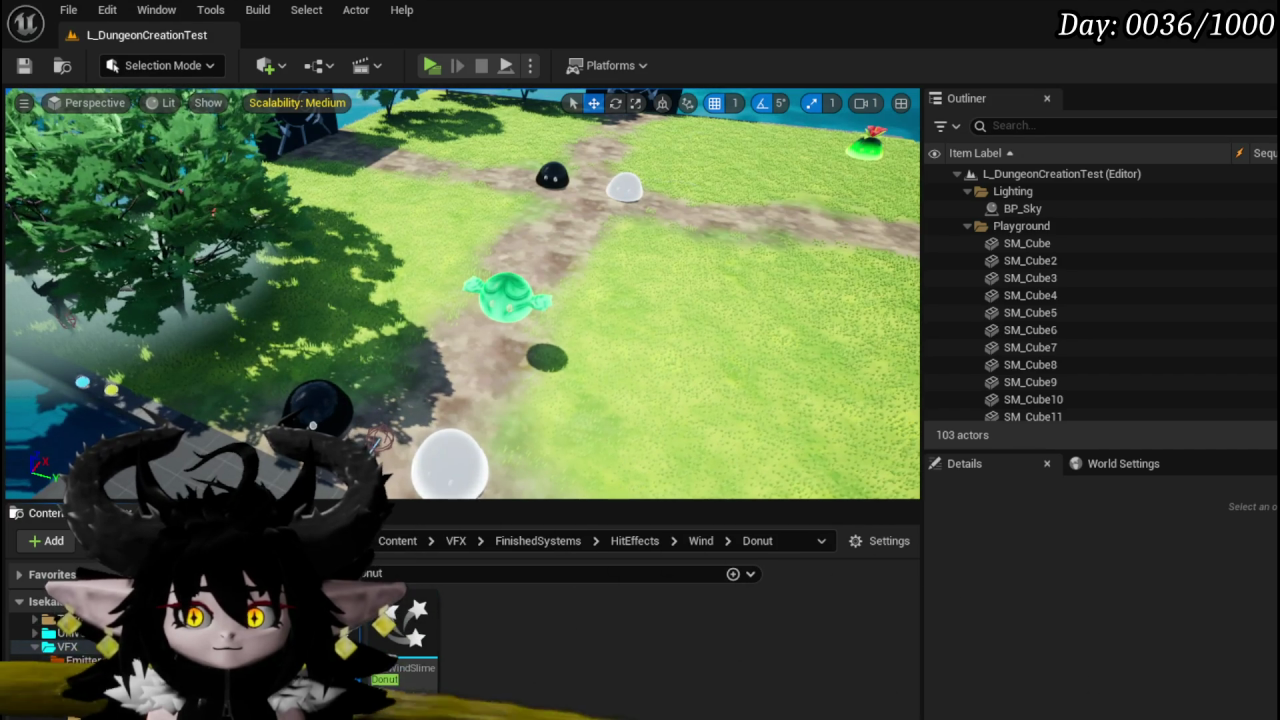
{"action": "key", "text": "Return"}
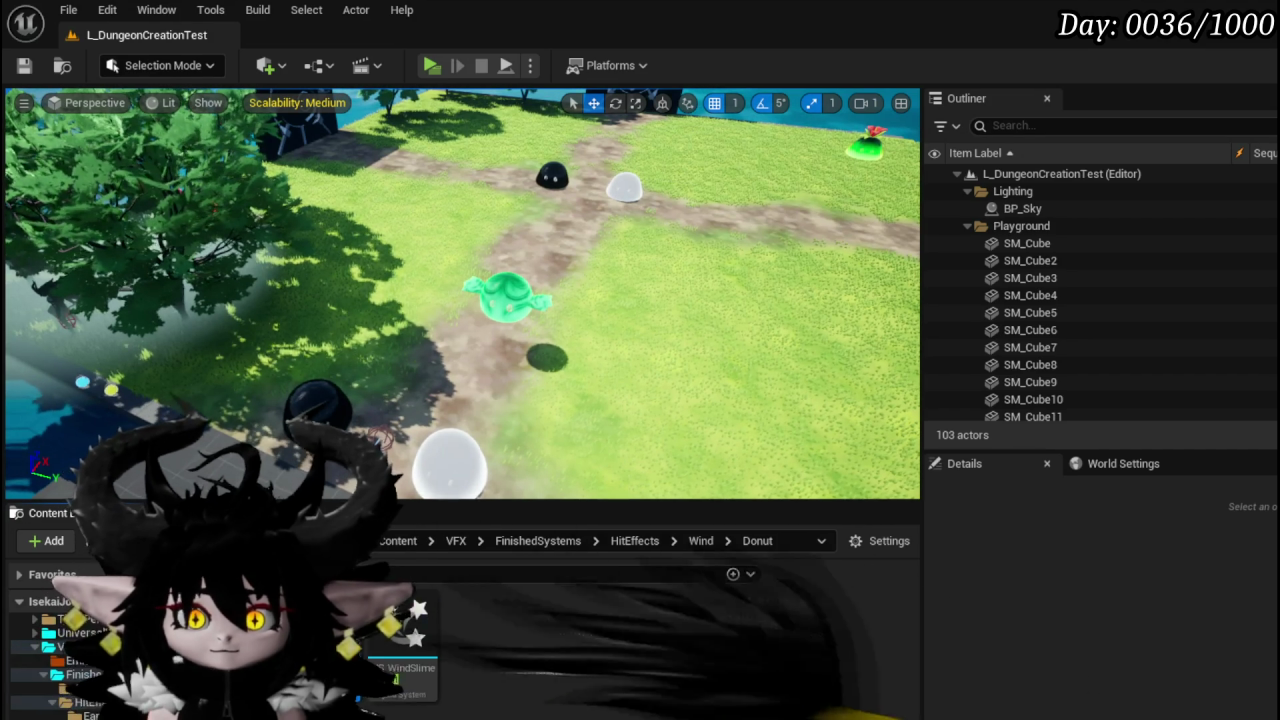
{"action": "key", "text": "ctrl+shift+s"}
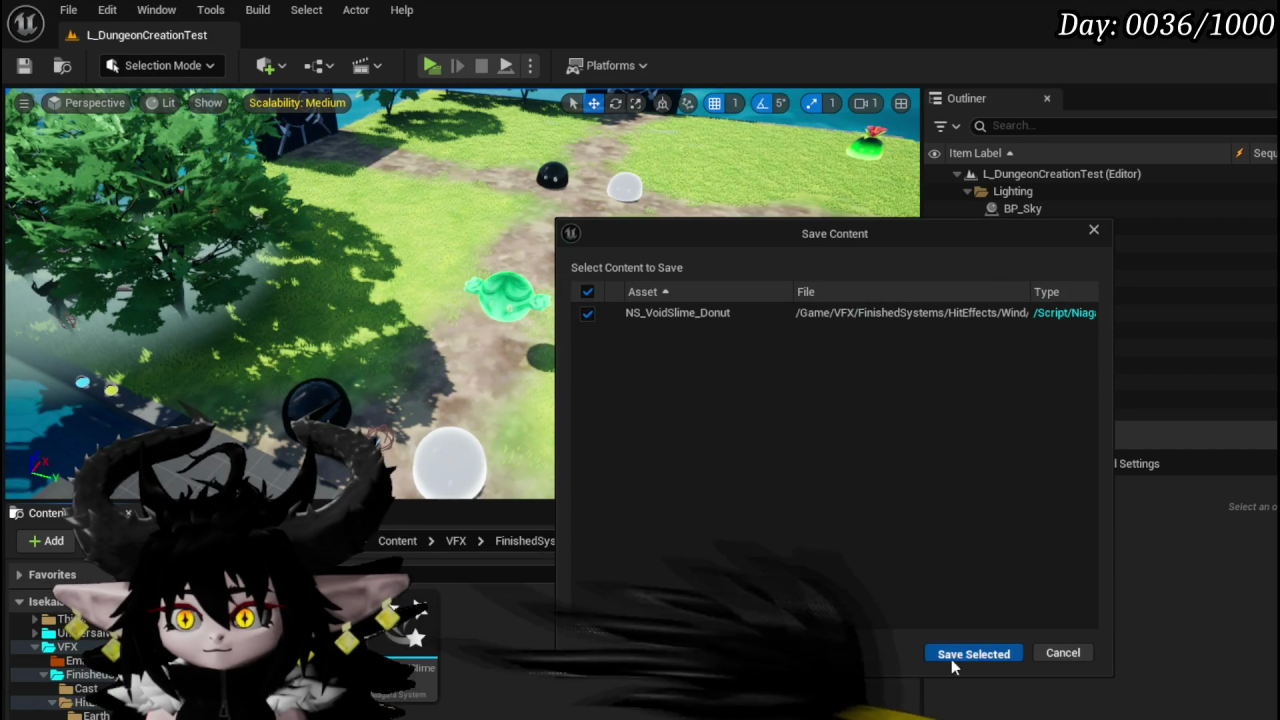
{"action": "left_click", "coordinate": [951, 660]}
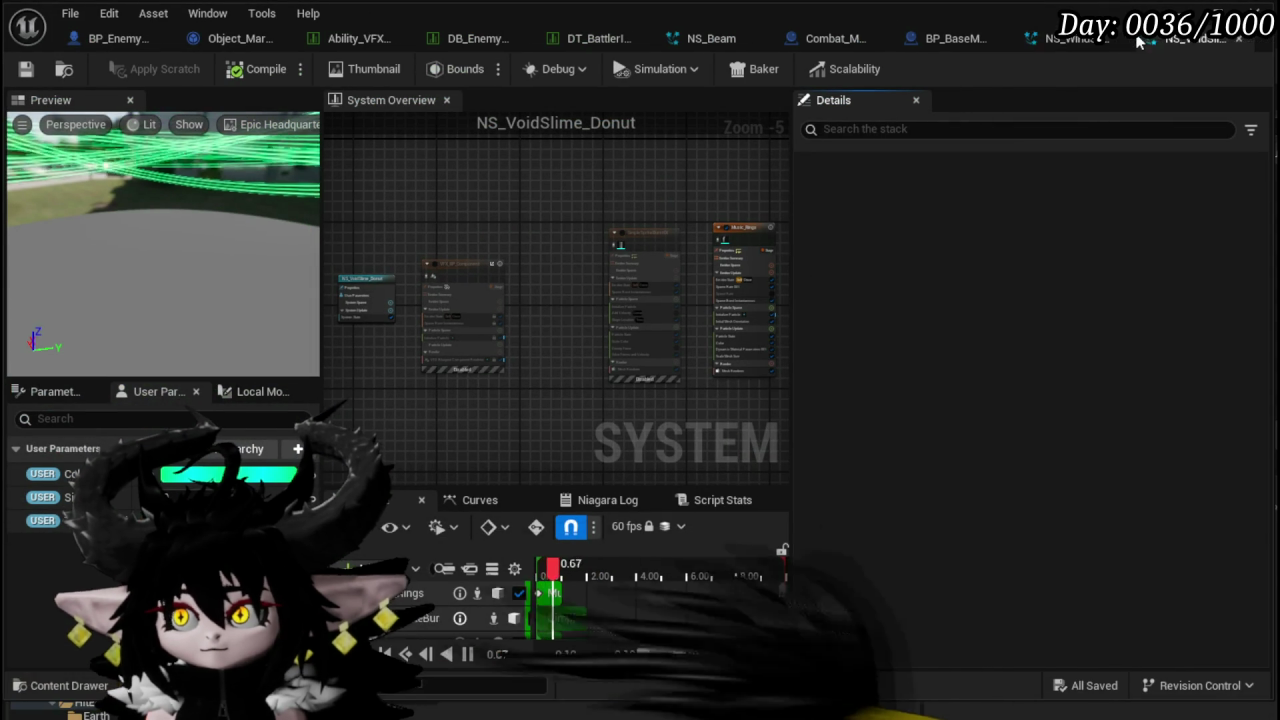
- Delete the two selected emitters from the NS_VoidSlime_Donut system
{"action": "scroll", "coordinate": [563, 357], "scroll_direction": "up", "scroll_amount": 2}
{"action": "scroll", "coordinate": [563, 343], "scroll_direction": "down", "scroll_amount": 1}
{"action": "key", "text": "Delete"}
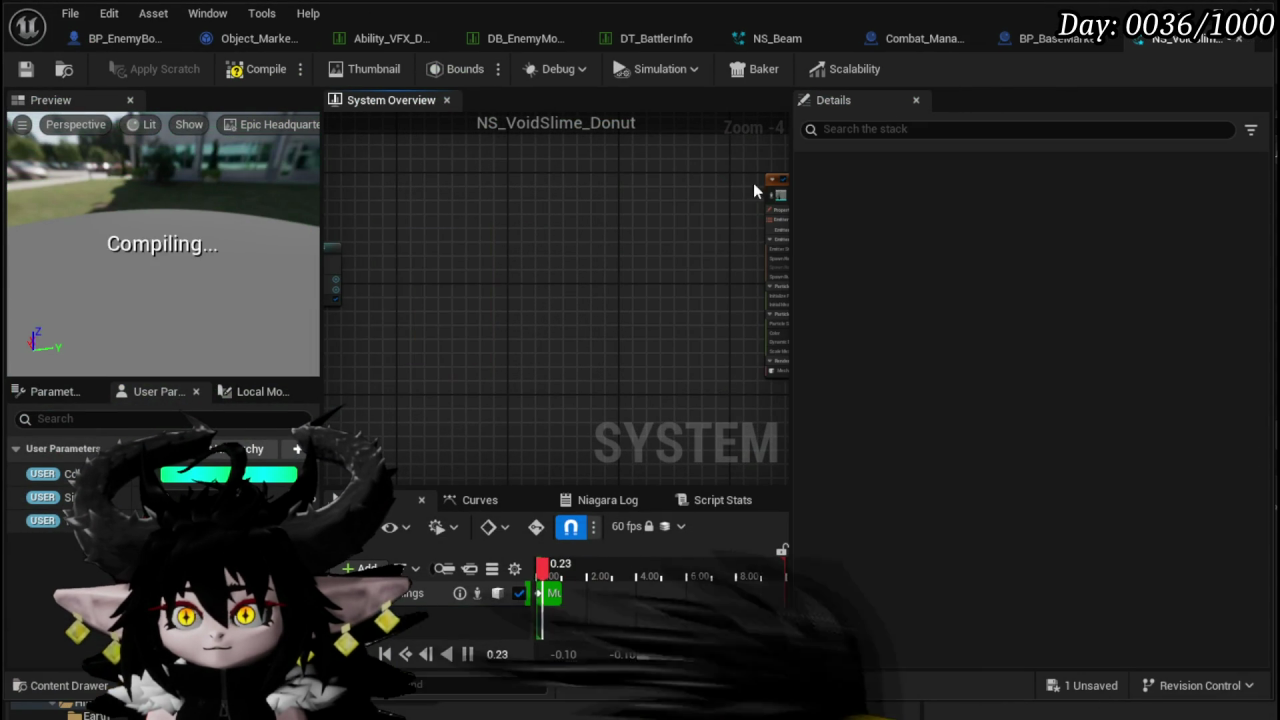
- Add a SimpleSpriteBurst emitter from the emitter template list
{"action": "right_click", "coordinate": [471, 252]}
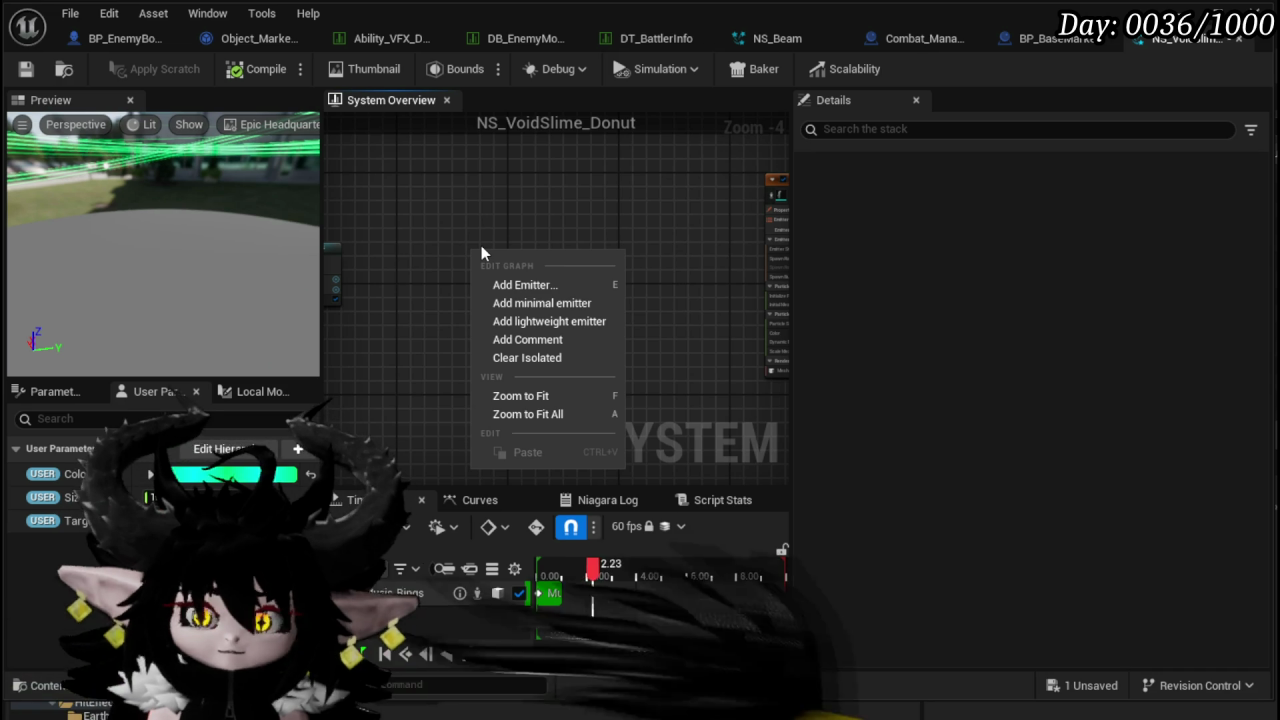
{"action": "left_click", "coordinate": [515, 287]}
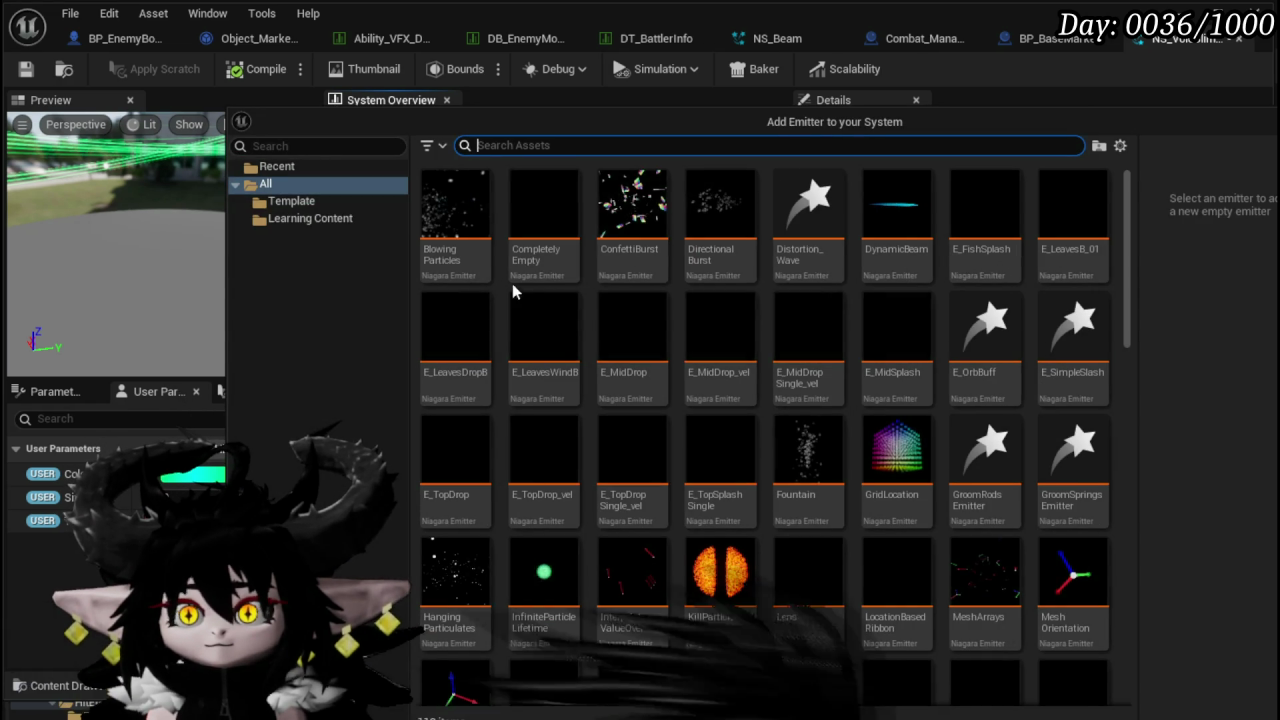
{"action": "type", "text": "Spite burst"}
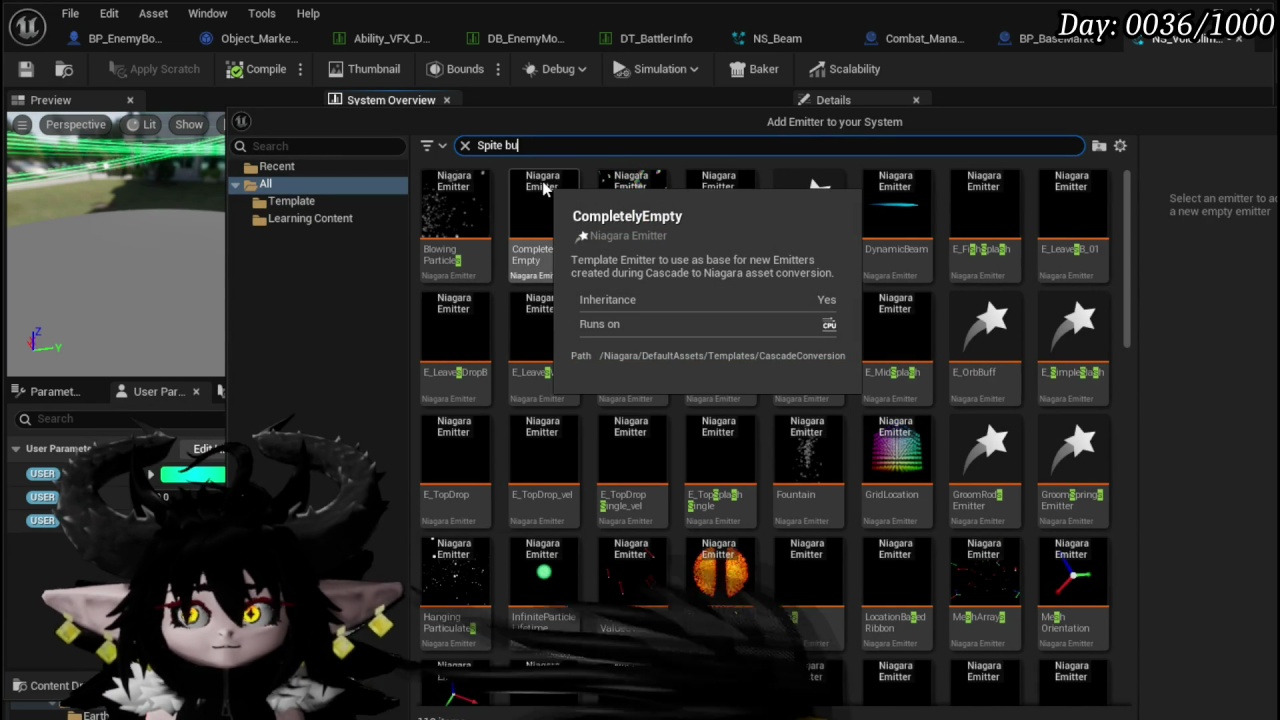
{"action": "key", "text": "ctrl+shift+Left"}
{"action": "key", "text": "BackSpace"}
{"action": "type", "text": "burst"}
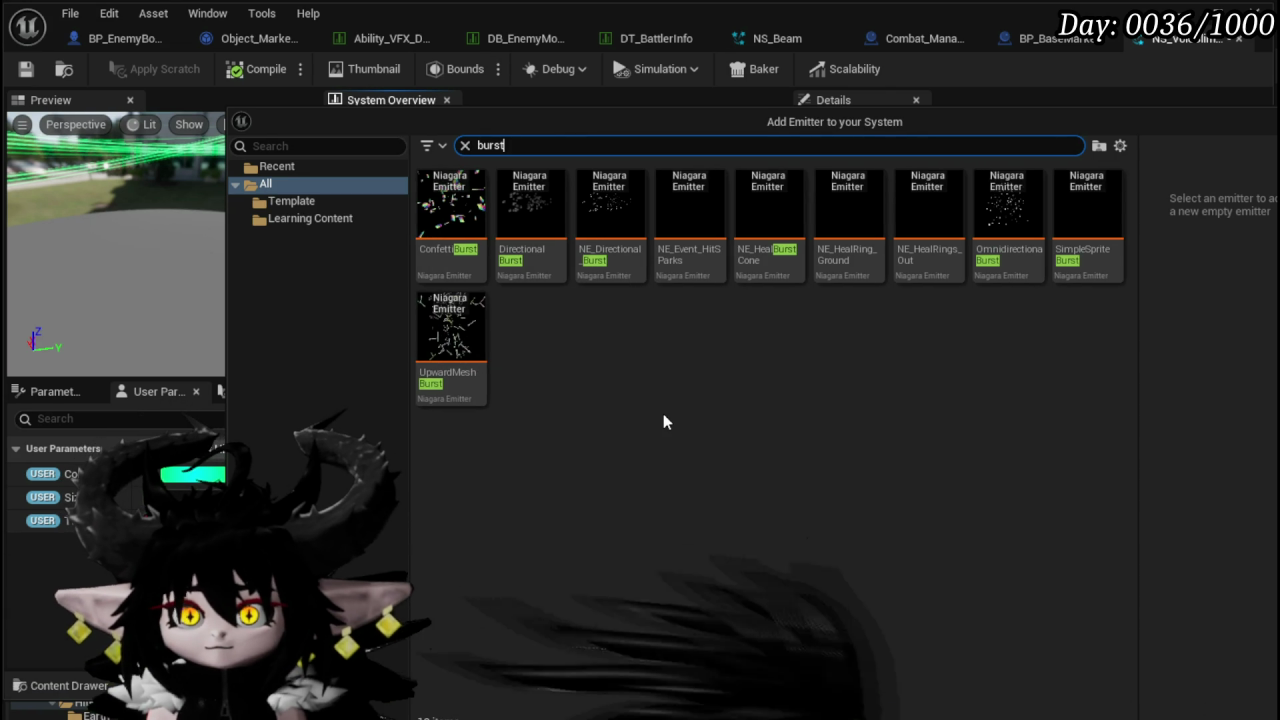
{"action": "left_click", "coordinate": [1087, 215]}
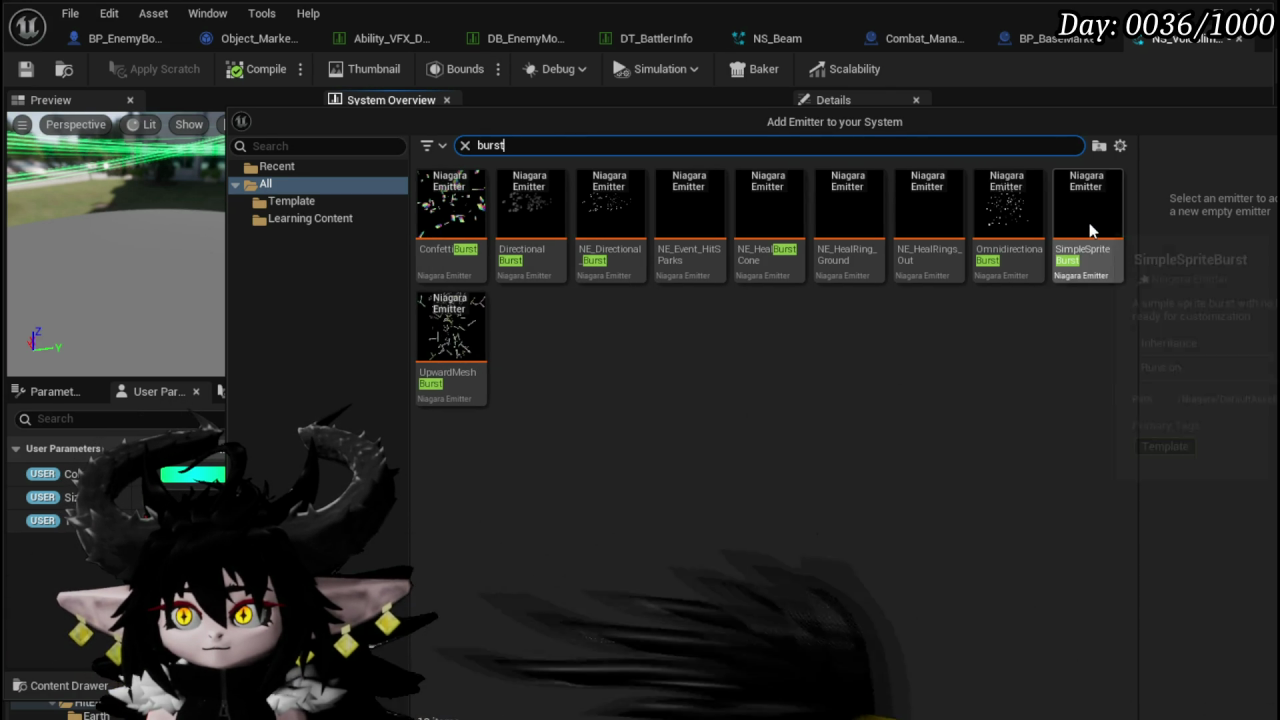
{"action": "key", "text": "Return"}
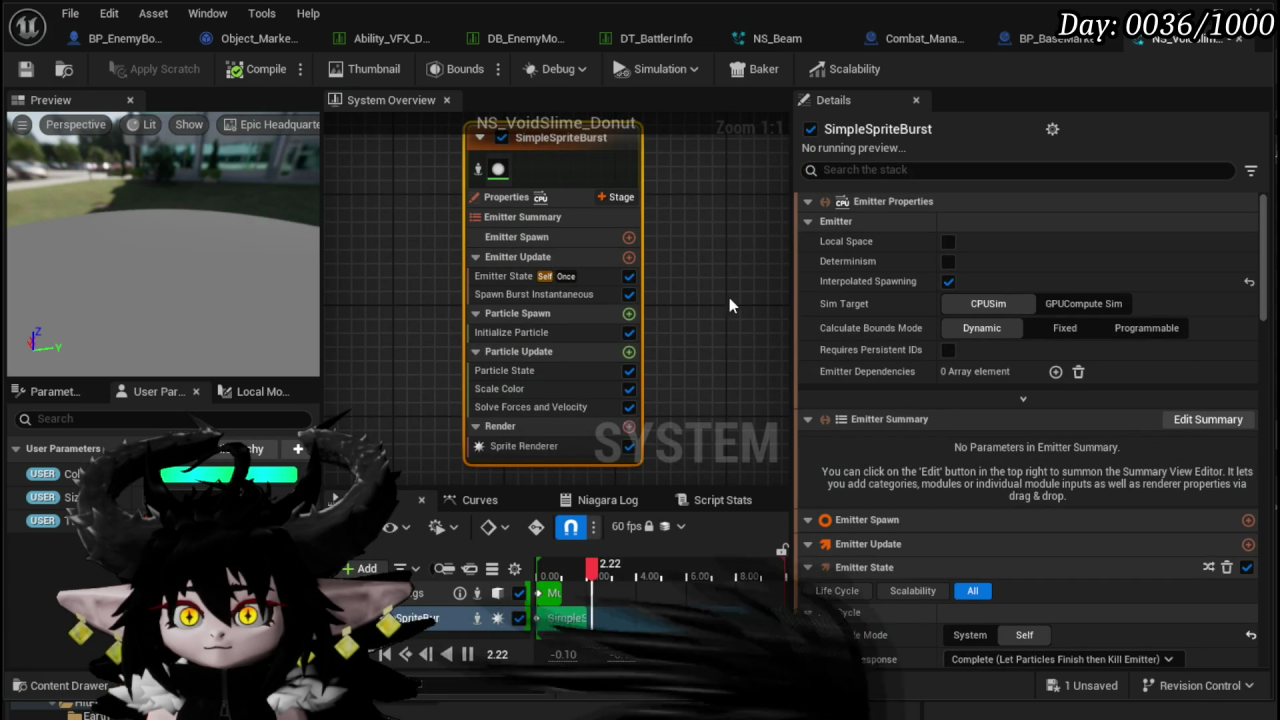
- Add a Shape Location module to Particle Spawn with a Torus primitive
{"action": "left_click", "coordinate": [629, 313]}
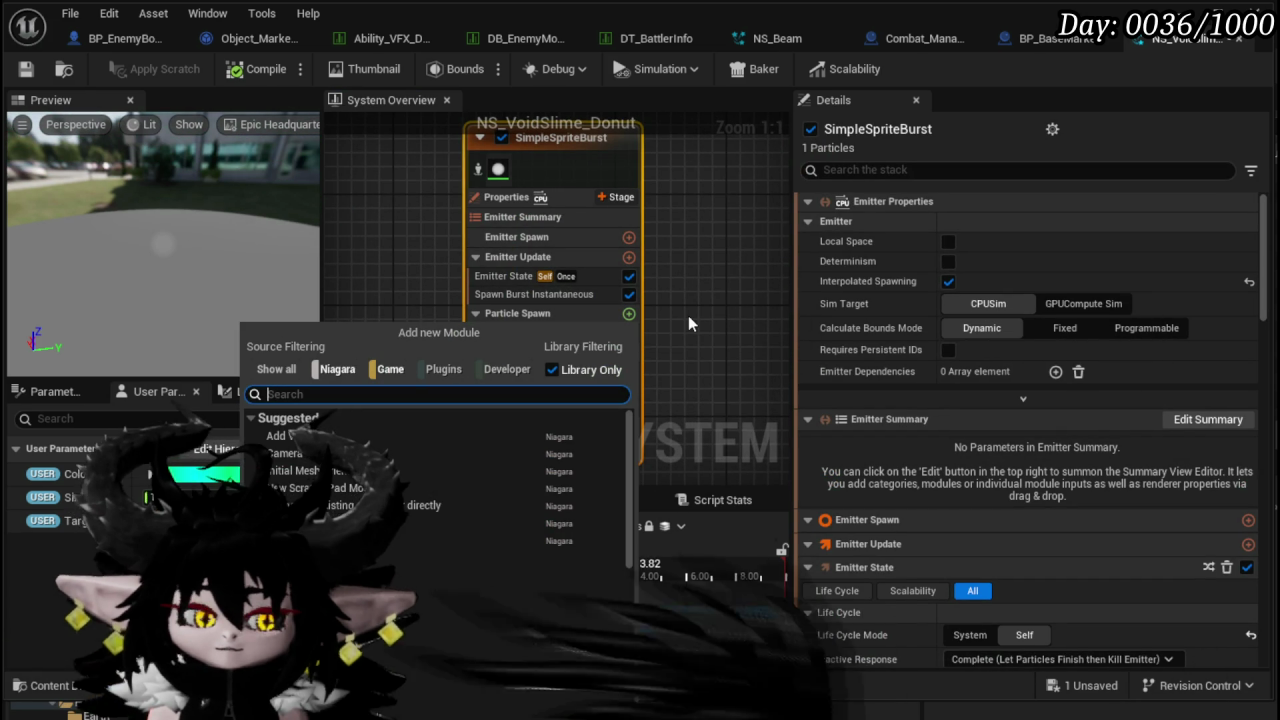
{"action": "type", "text": "Sha"}
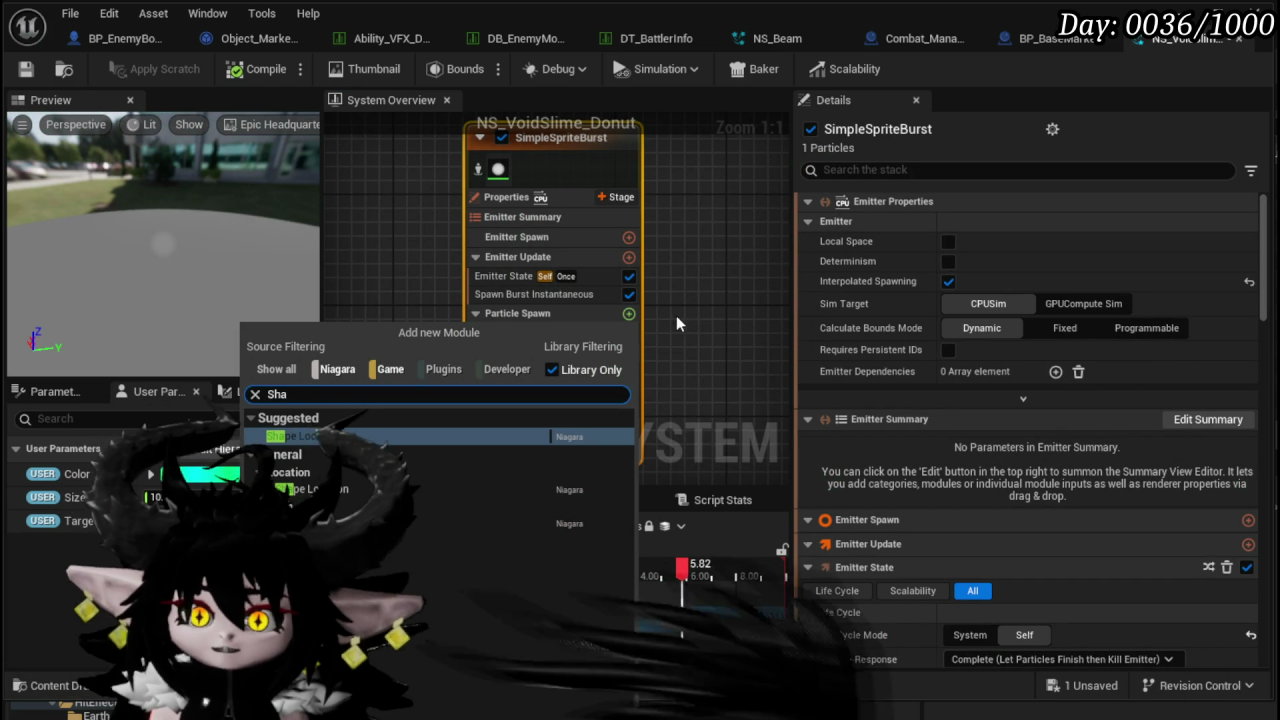
{"action": "left_click", "coordinate": [472, 437]}
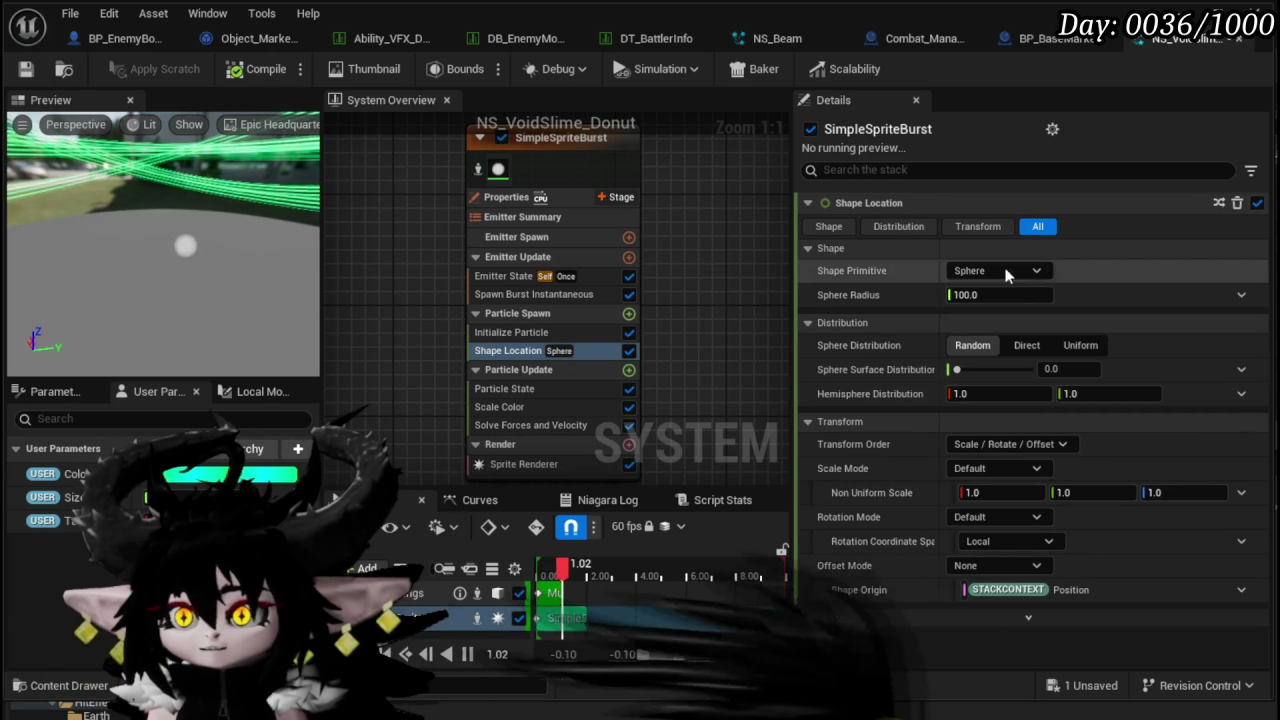
{"action": "left_click", "coordinate": [993, 271]}
{"action": "left_click", "coordinate": [983, 352]}
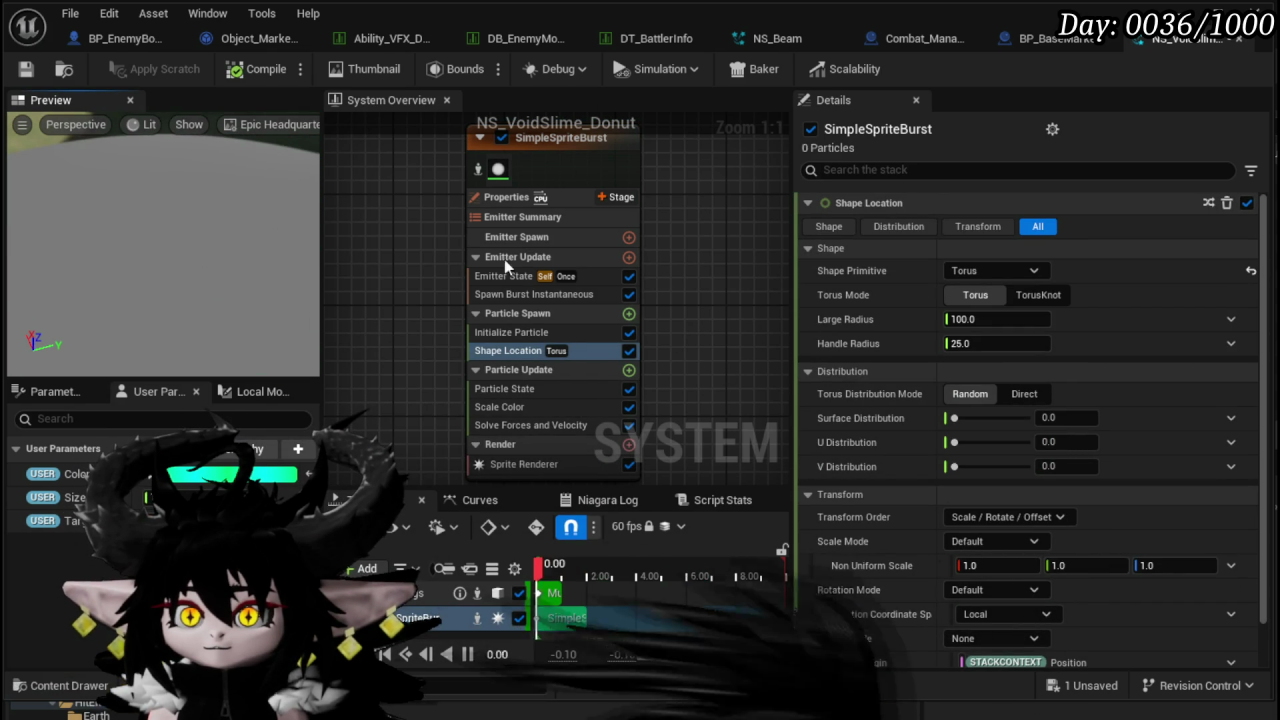
- Set the burst Spawn Count to 1600
{"action": "left_click", "coordinate": [533, 294]}
{"action": "left_click", "coordinate": [1004, 226]}
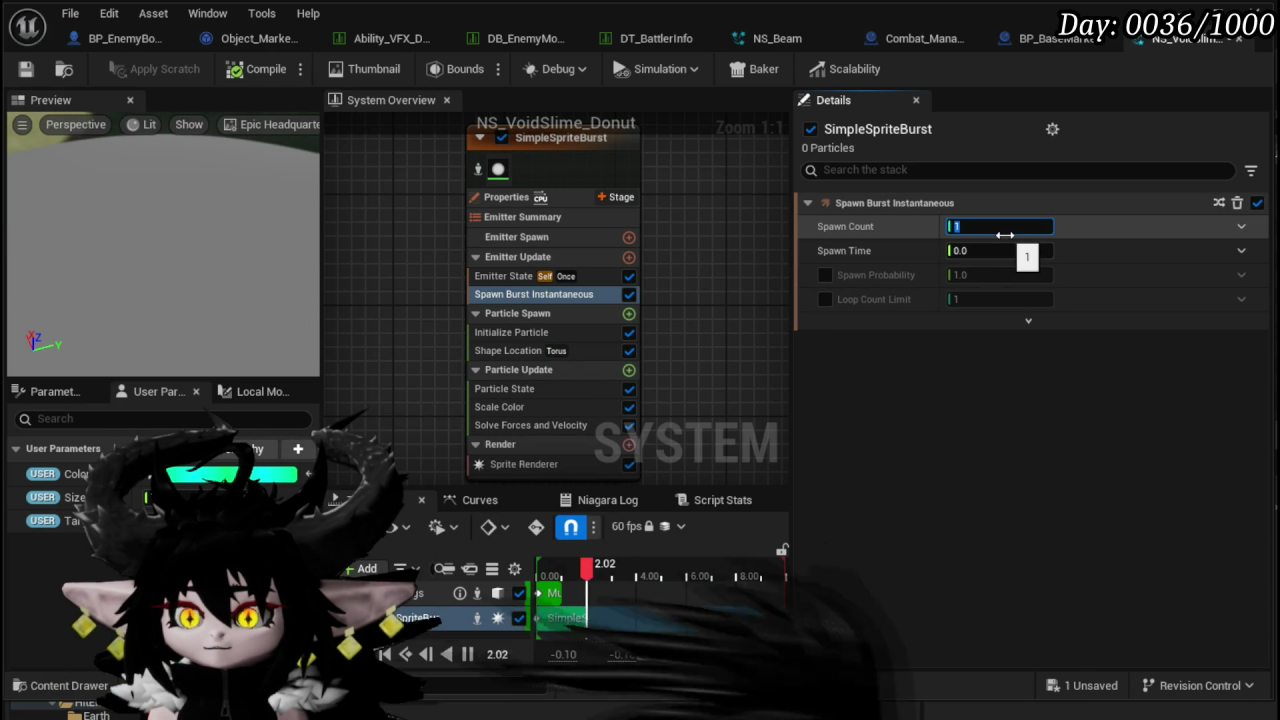
{"action": "type", "text": "600"}
{"action": "key", "text": "Return"}
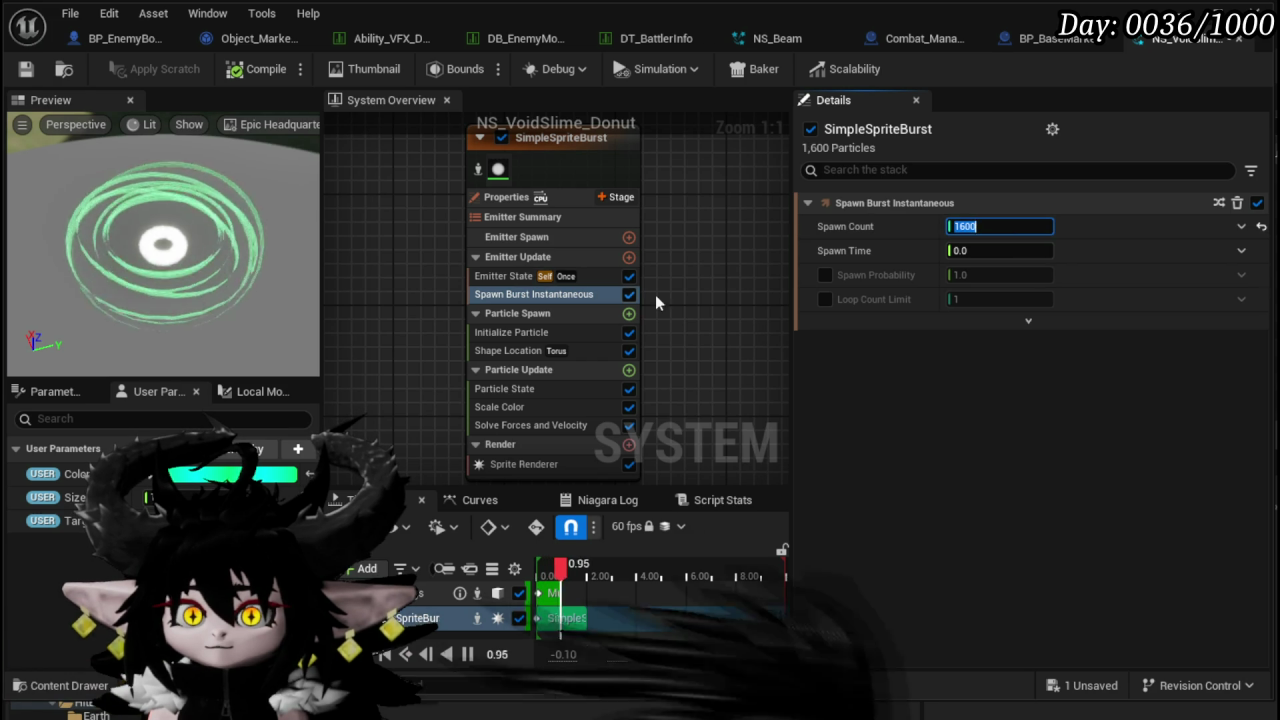
- Bind the torus Large Radius to User Size, save, and switch to BP_EnemyBoss_SlimeYY
{"action": "left_click", "coordinate": [526, 358]}
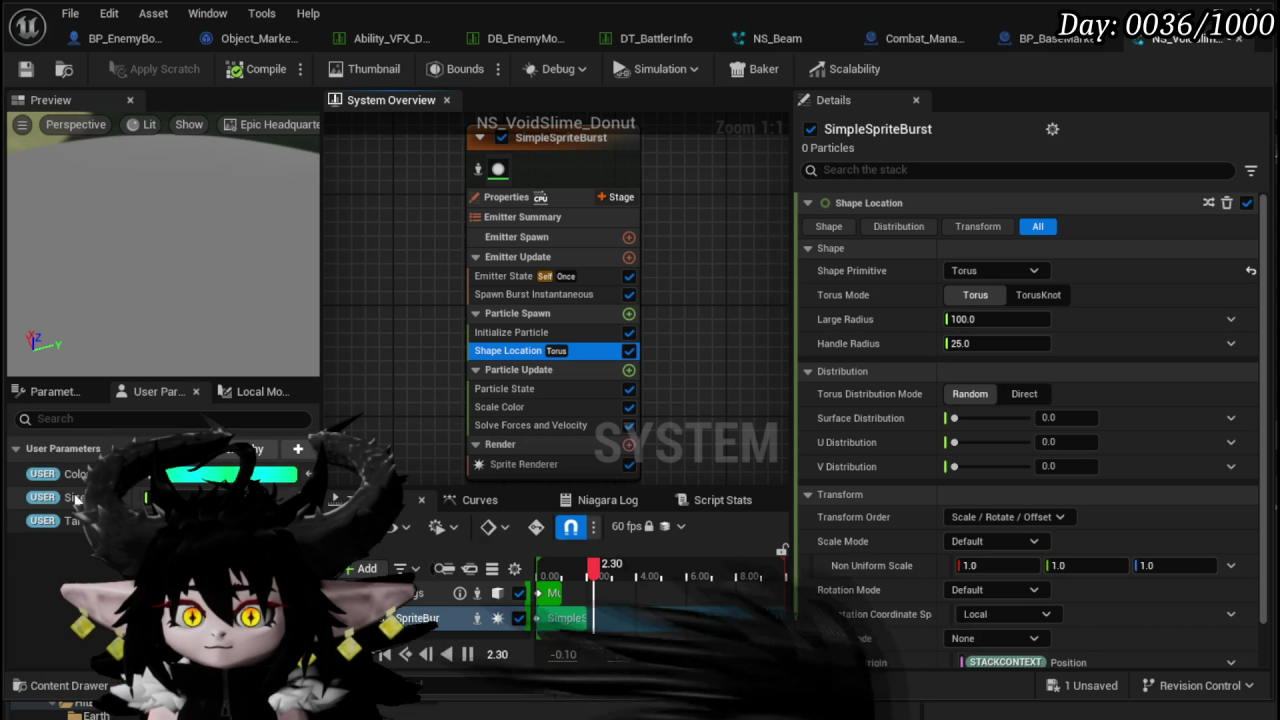
{"action": "left_click_drag", "start_coordinate": [74, 497], "coordinate": [990, 322]}
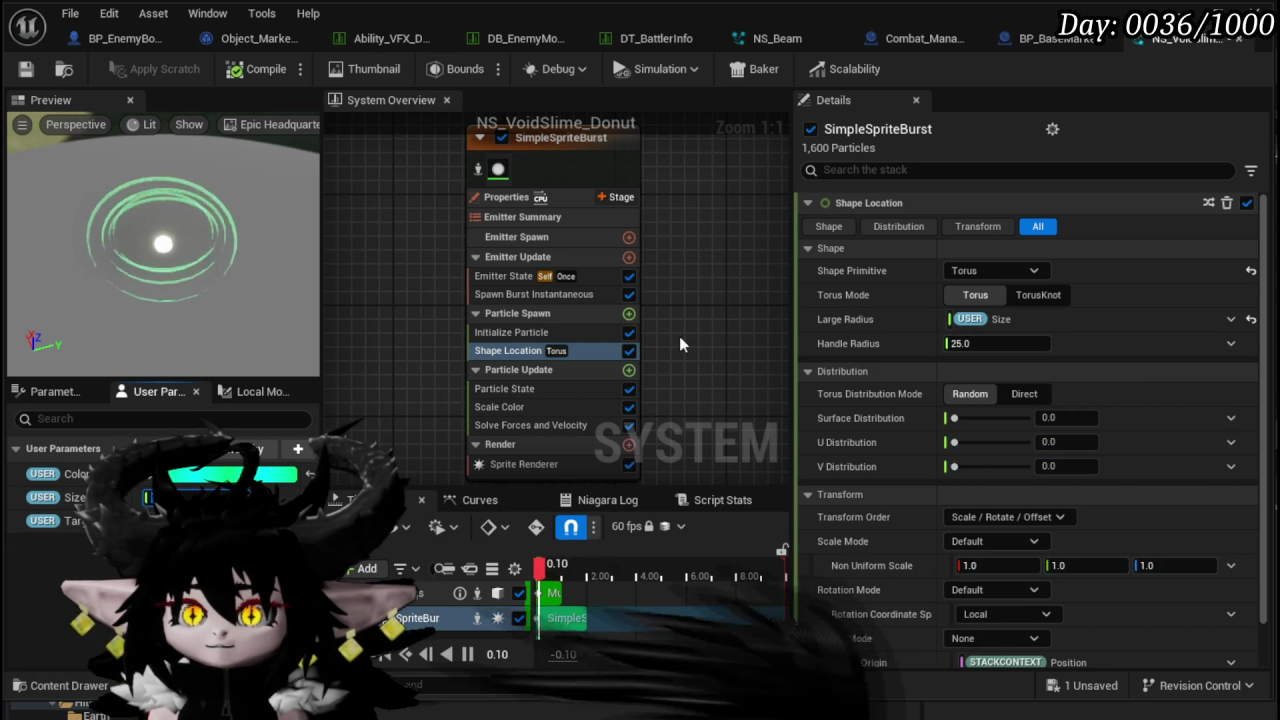
{"action": "left_click", "coordinate": [22, 68]}
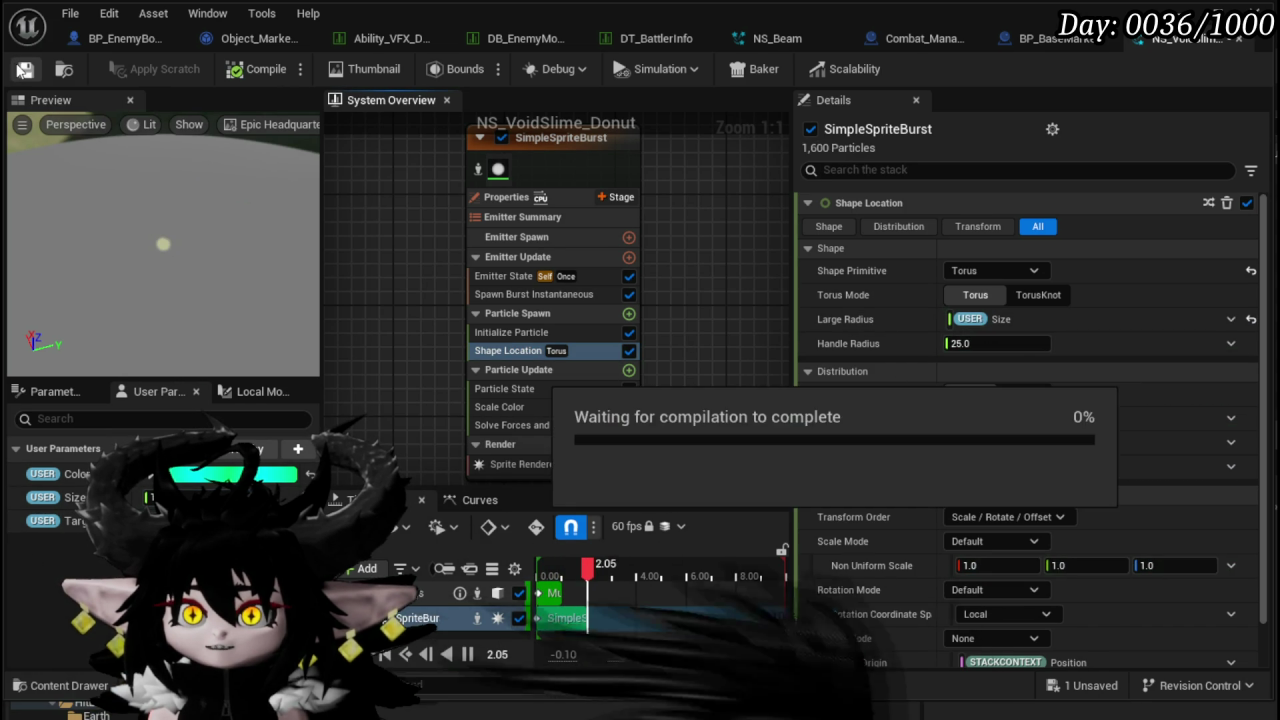
{"action": "left_click", "coordinate": [118, 38]}
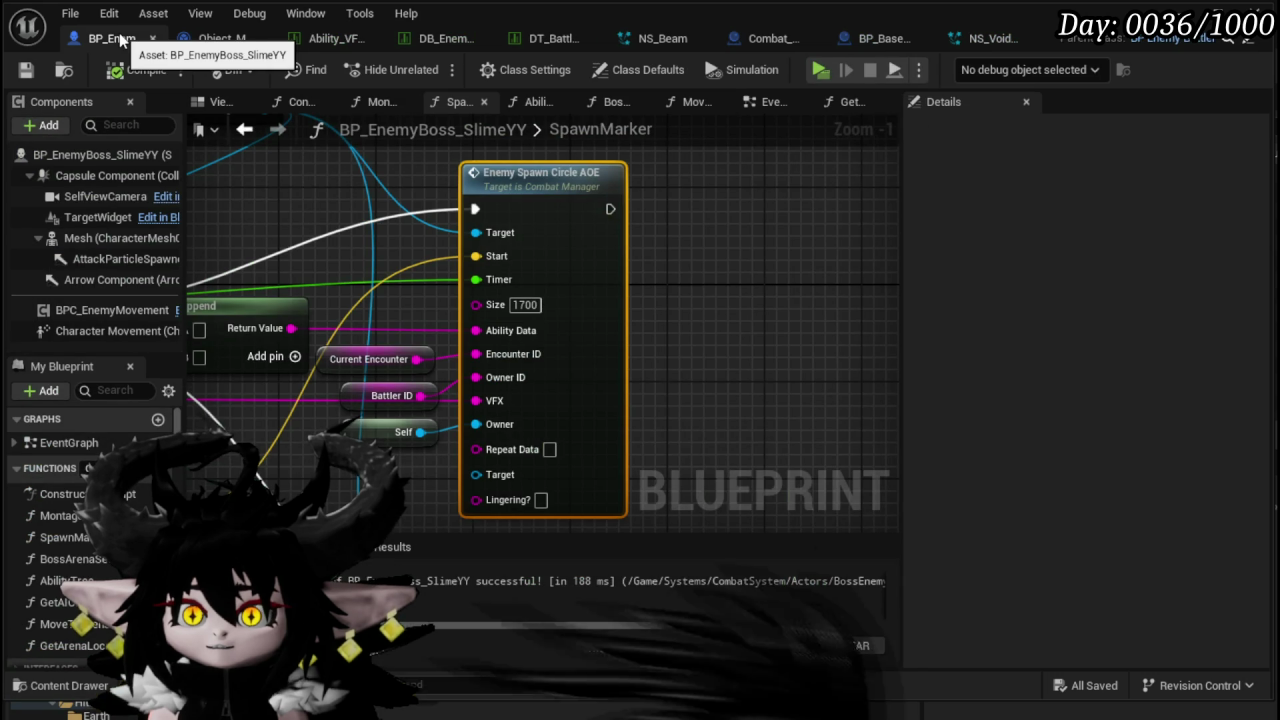
- Zoom out over the Enemy Spawn Donut node, then return to NS_VoidSlime_Donut
{"action": "scroll", "coordinate": [759, 301], "scroll_direction": "down", "scroll_amount": 2}
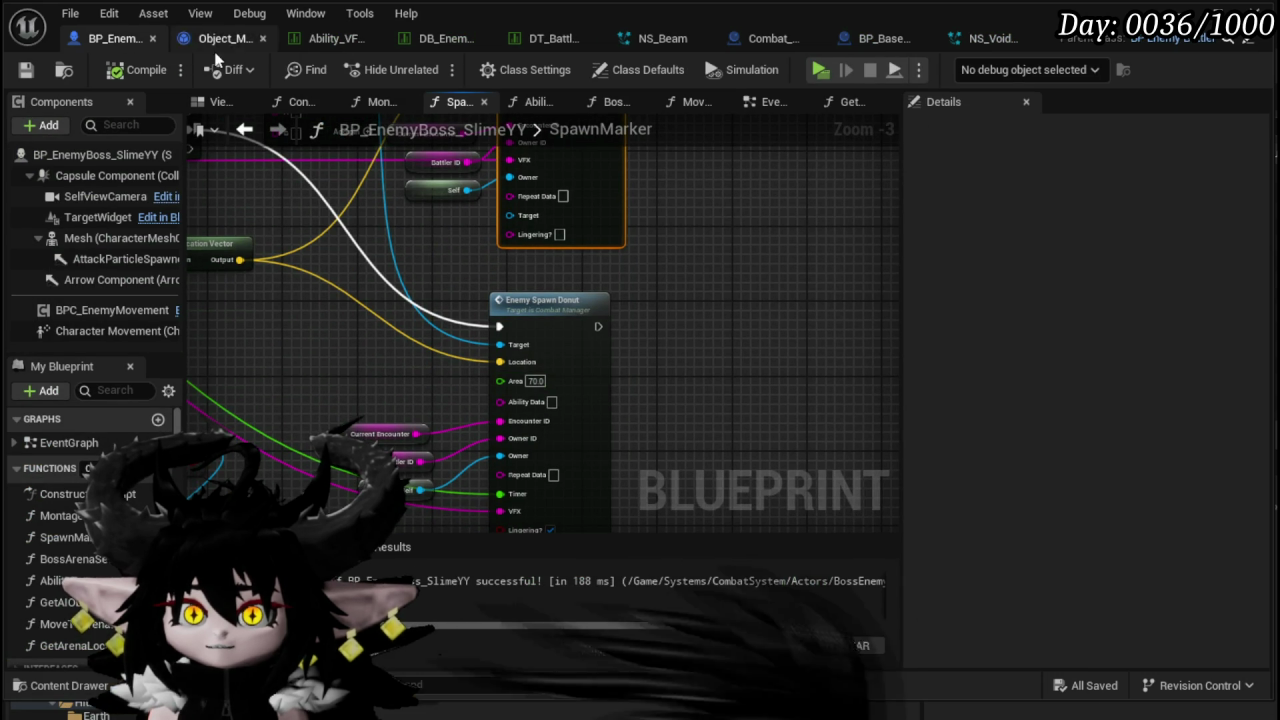
{"action": "left_click", "coordinate": [993, 38]}
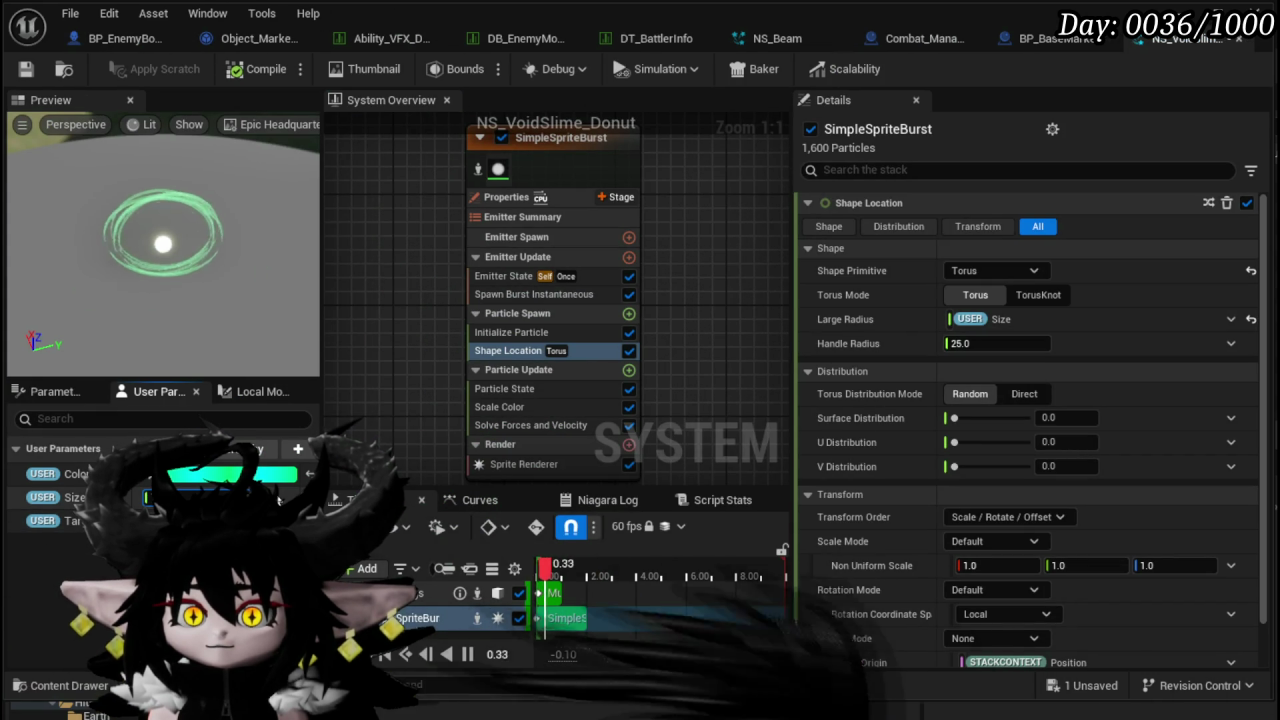
{"action": "scroll", "coordinate": [691, 293], "scroll_direction": "down", "scroll_amount": 5}
{"action": "mouse_move", "coordinate": [677, 300]}
{"action": "left_mouse_down"}
{"action": "mouse_move", "coordinate": [466, 300]}
{"action": "mouse_move", "coordinate": [543, 306]}
{"action": "left_mouse_up"}
- Undo the accidental deletion of the Music_Rings emitter and reframe SimpleSpriteBurst
{"action": "key", "text": "Delete"}
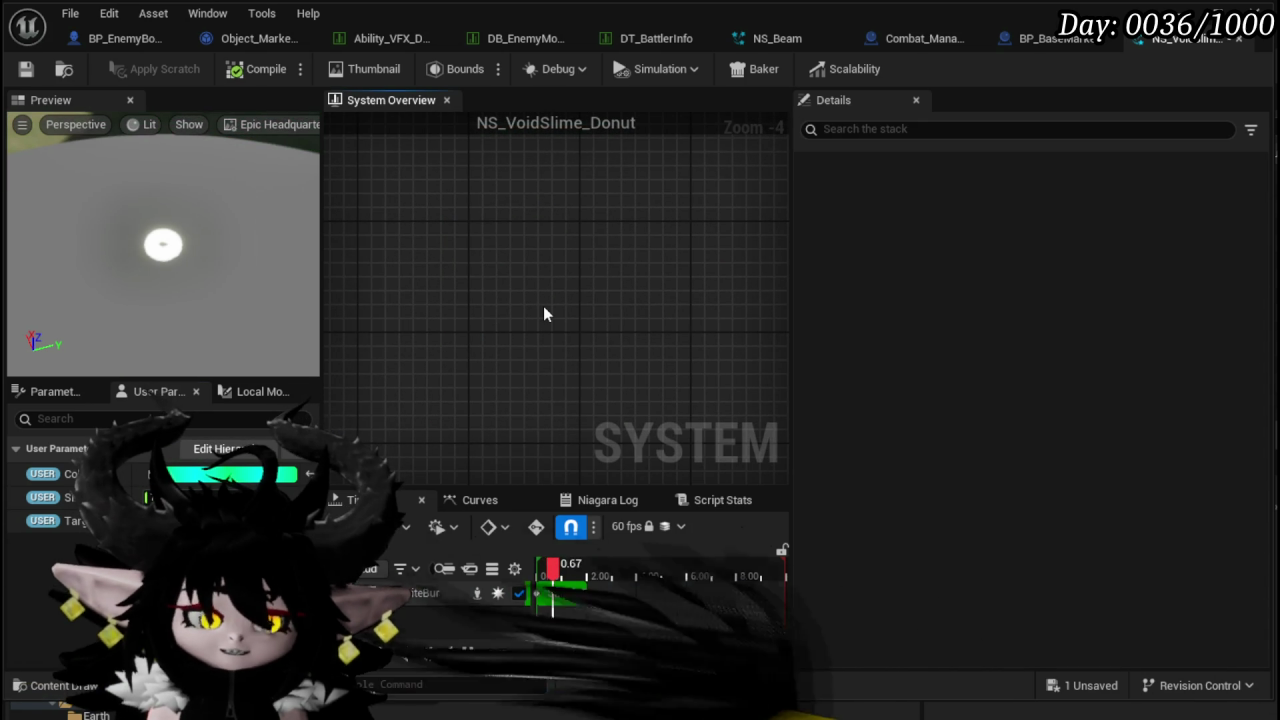
{"action": "key", "text": "ctrl+z"}
{"action": "scroll", "coordinate": [493, 327], "scroll_direction": "up", "scroll_amount": 5}
{"action": "mouse_move", "coordinate": [486, 339]}
{"action": "left_mouse_down"}
{"action": "mouse_move", "coordinate": [557, 266]}
{"action": "mouse_move", "coordinate": [540, 323]}
{"action": "mouse_move", "coordinate": [574, 376]}
{"action": "mouse_move", "coordinate": [700, 325]}
{"action": "left_mouse_up"}
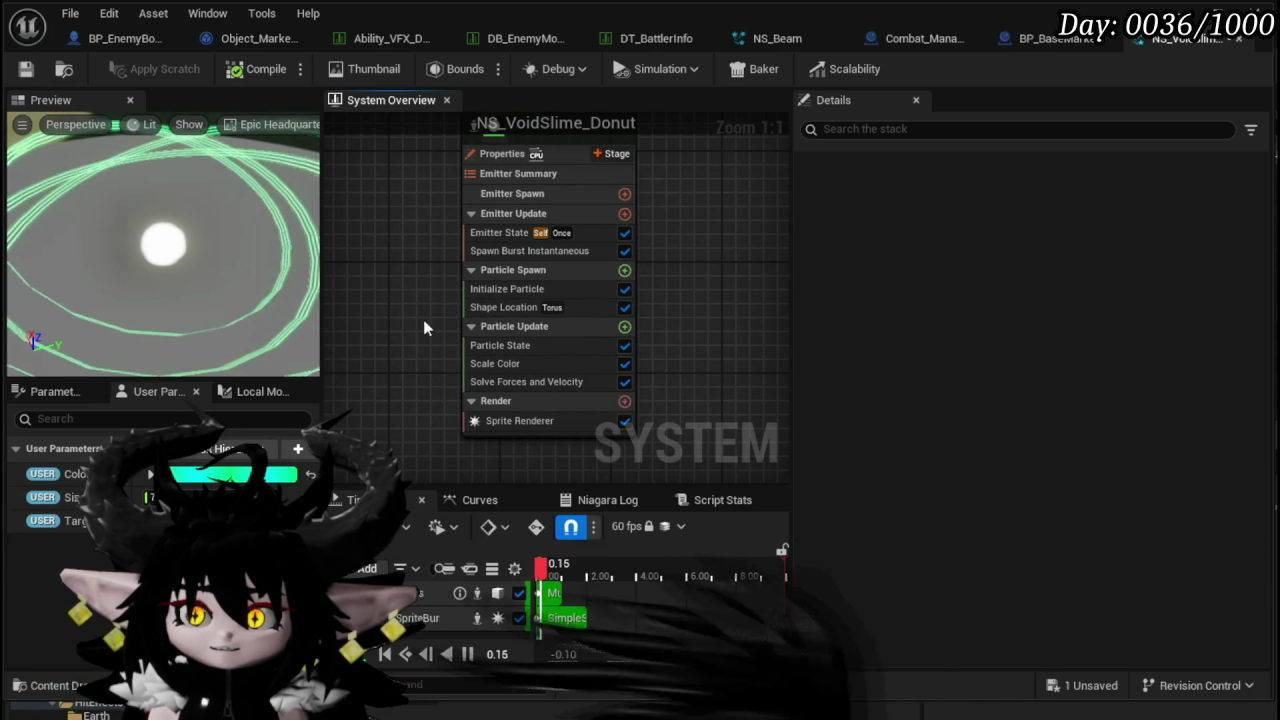
- Unbind User Size from the torus Large Radius and give it a fixed 300
{"action": "left_click", "coordinate": [532, 289]}
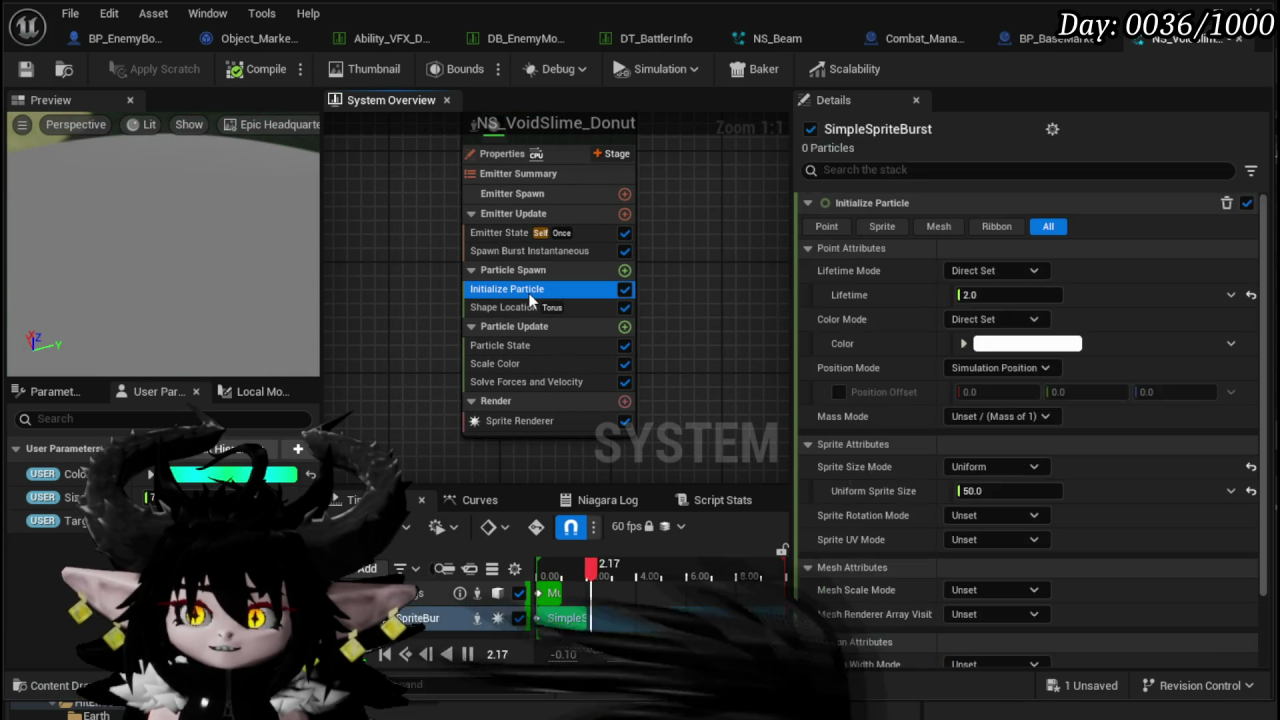
{"action": "left_click", "coordinate": [546, 310]}
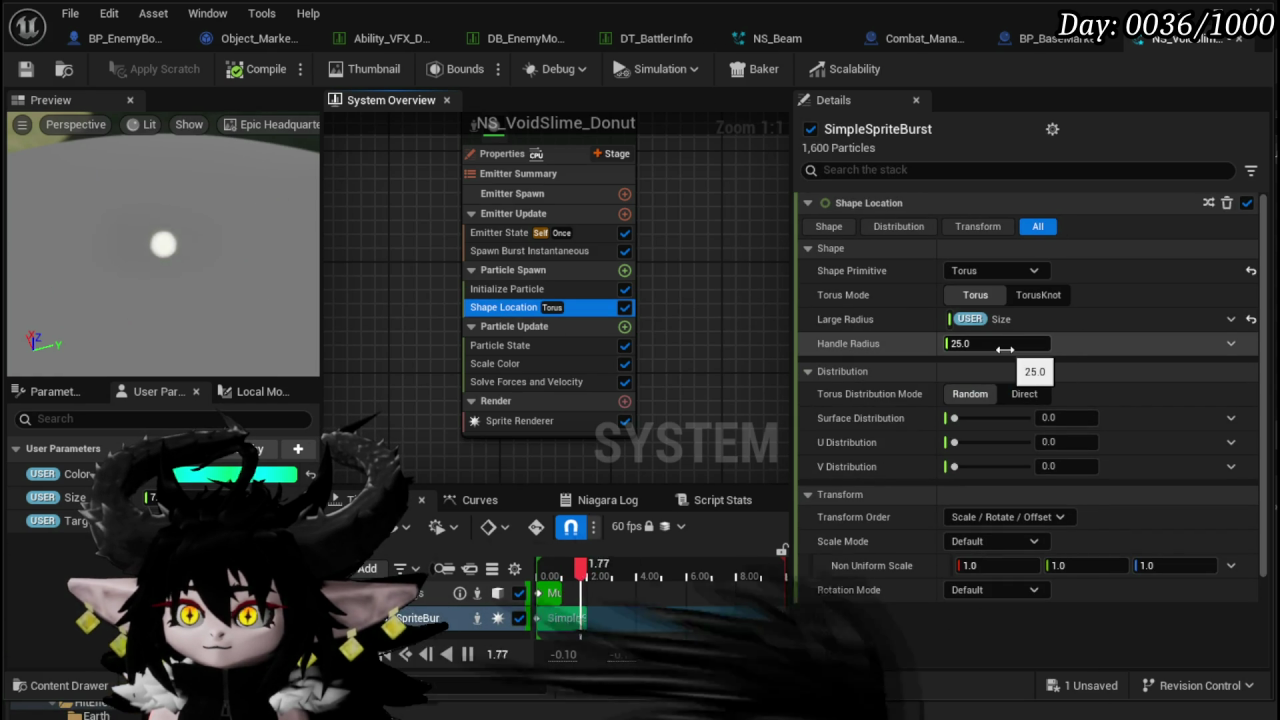
{"action": "left_click", "coordinate": [1220, 322]}
{"action": "left_click", "coordinate": [1250, 319]}
{"action": "left_click", "coordinate": [998, 318]}
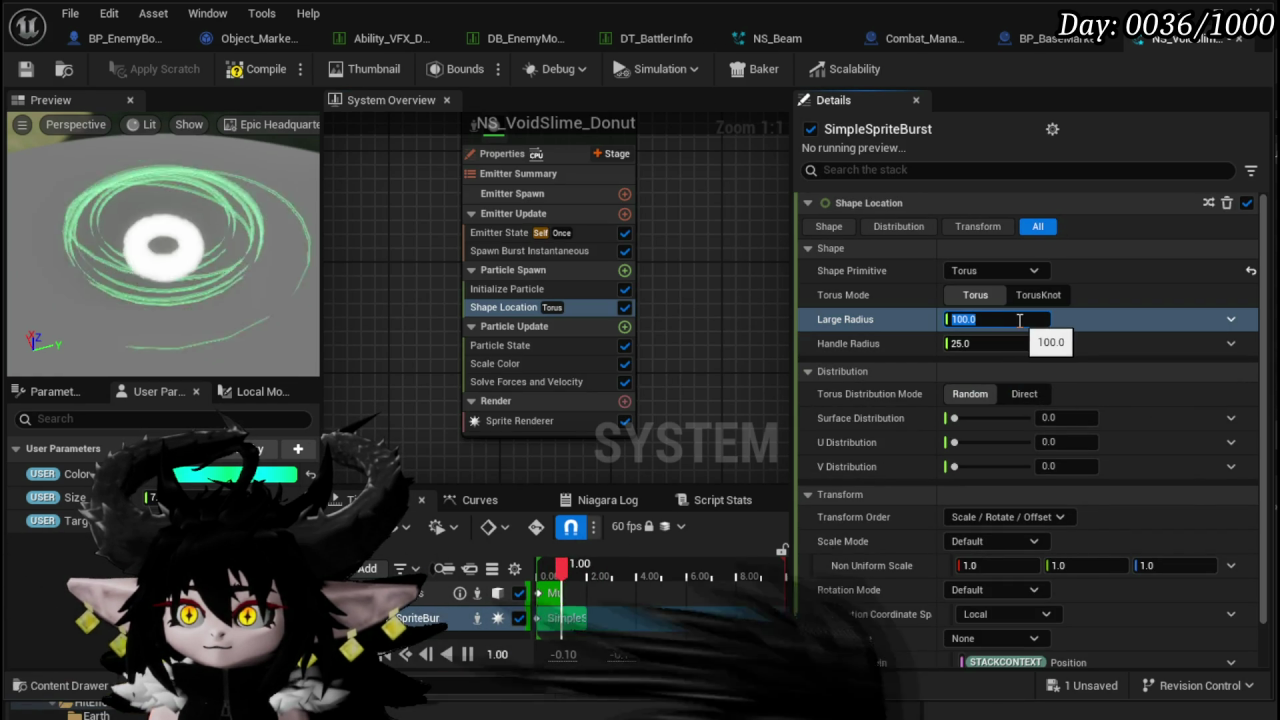
{"action": "type", "text": "200"}
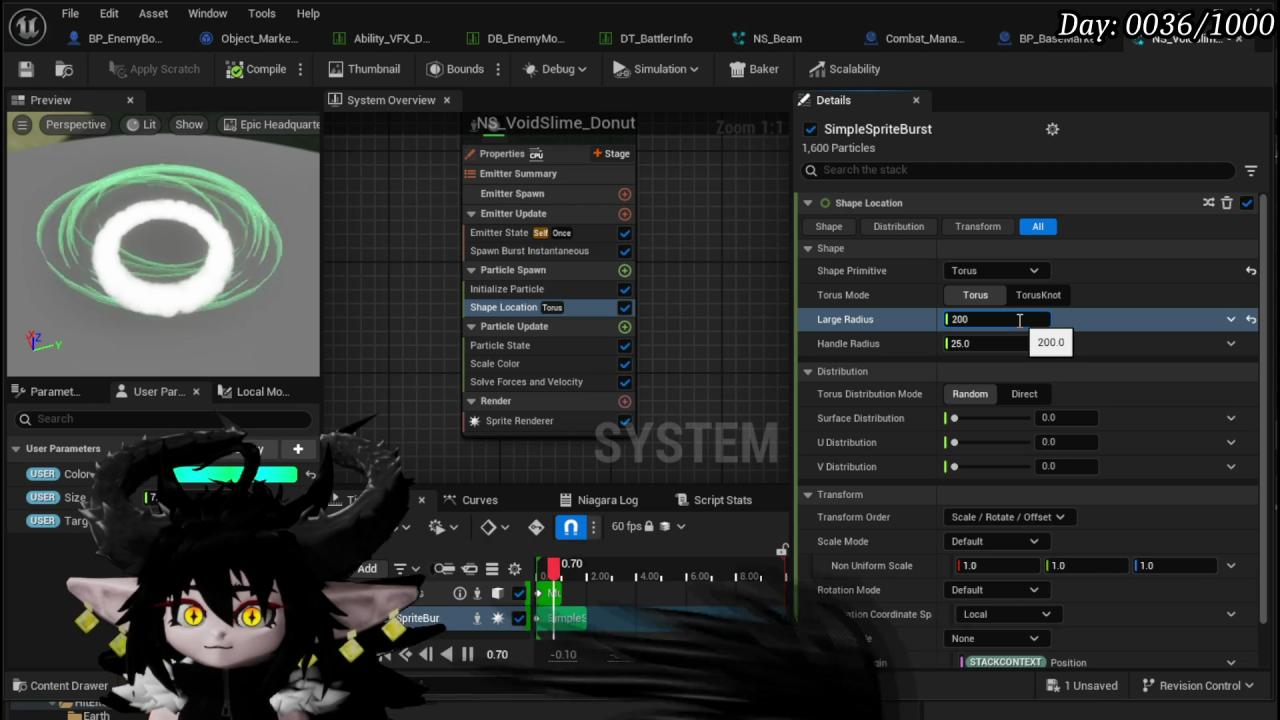
{"action": "key", "text": "BackSpace"}
{"action": "key", "text": "BackSpace"}
{"action": "key", "text": "BackSpace"}
{"action": "type", "text": "300"}
{"action": "key", "text": "Return"}
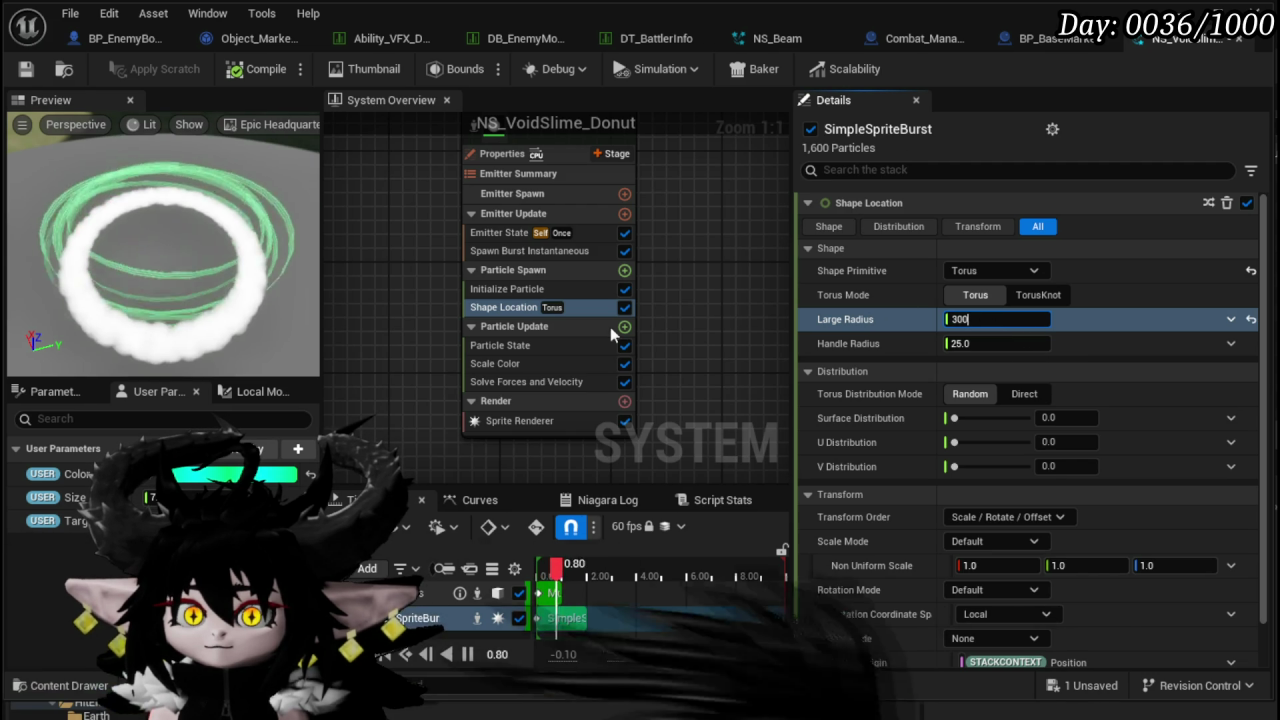
{"action": "mouse_move", "coordinate": [239, 372]}
{"action": "left_mouse_down"}
{"action": "mouse_move", "coordinate": [239, 330]}
{"action": "mouse_move", "coordinate": [239, 380]}
{"action": "left_mouse_up"}
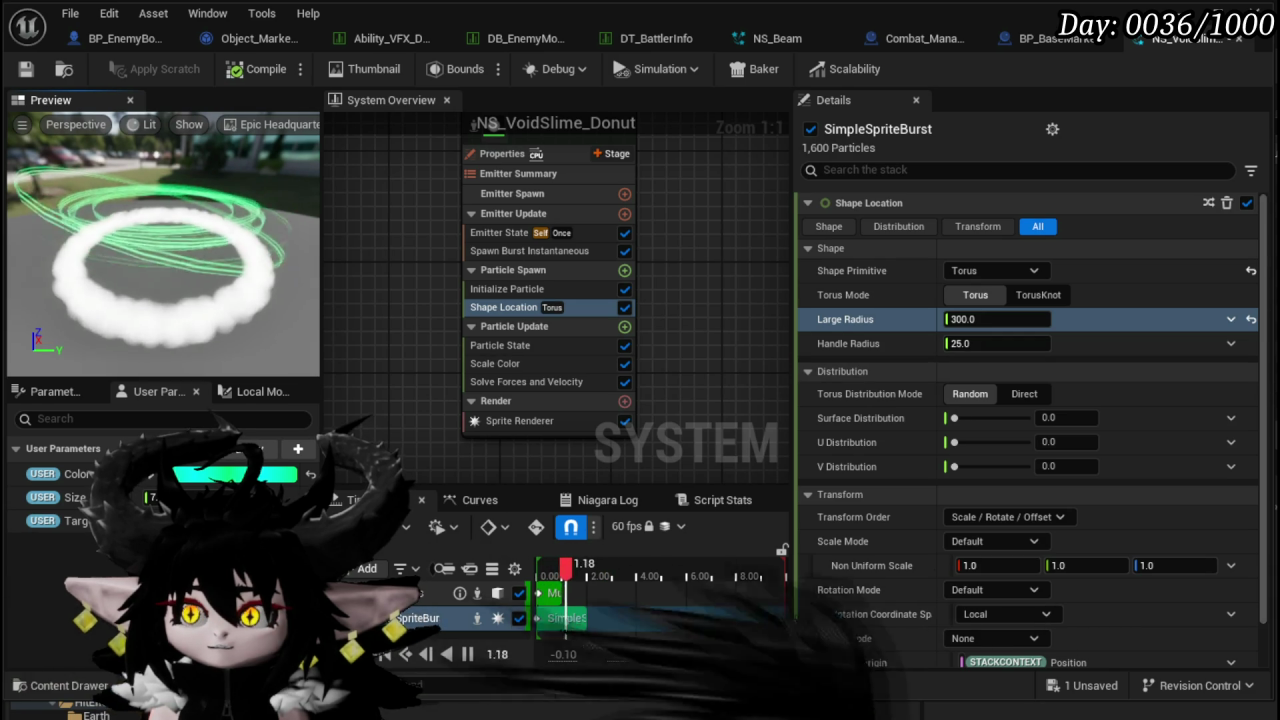
{"action": "left_click", "coordinate": [1231, 319]}
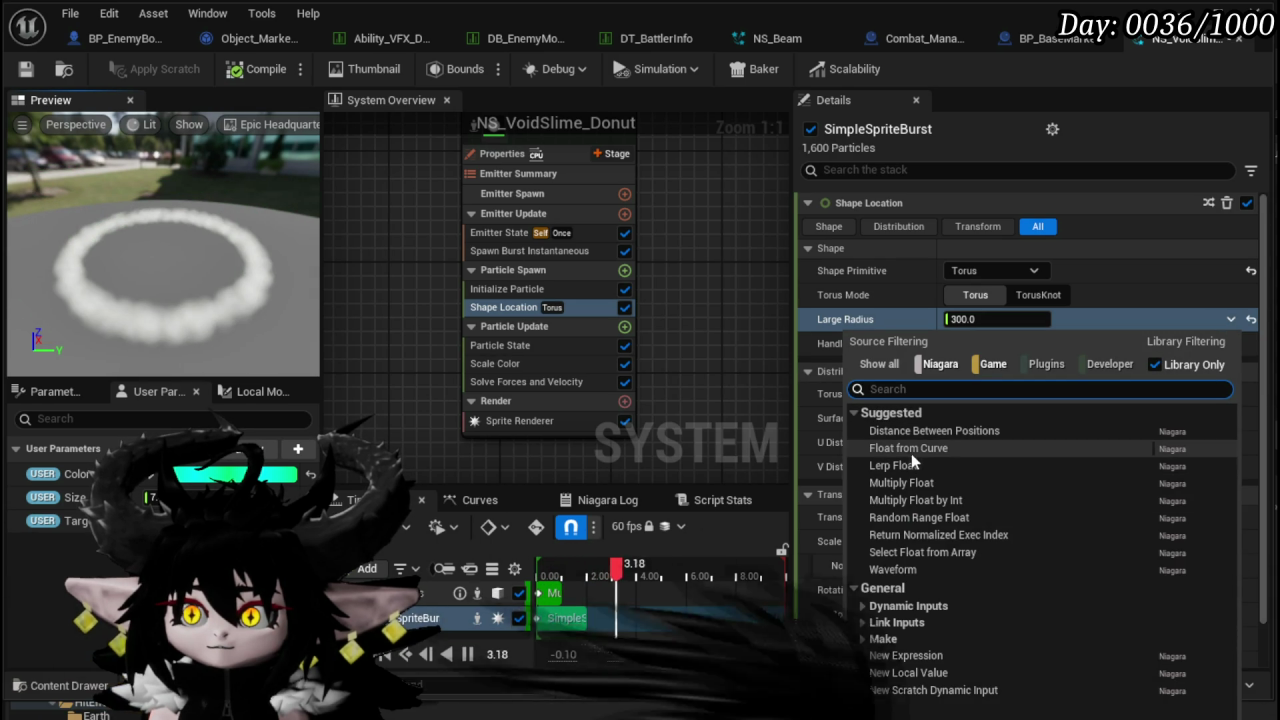
- Make Large Radius a Multiply Float with User Size as B and A at 30
{"action": "left_click", "coordinate": [900, 483]}
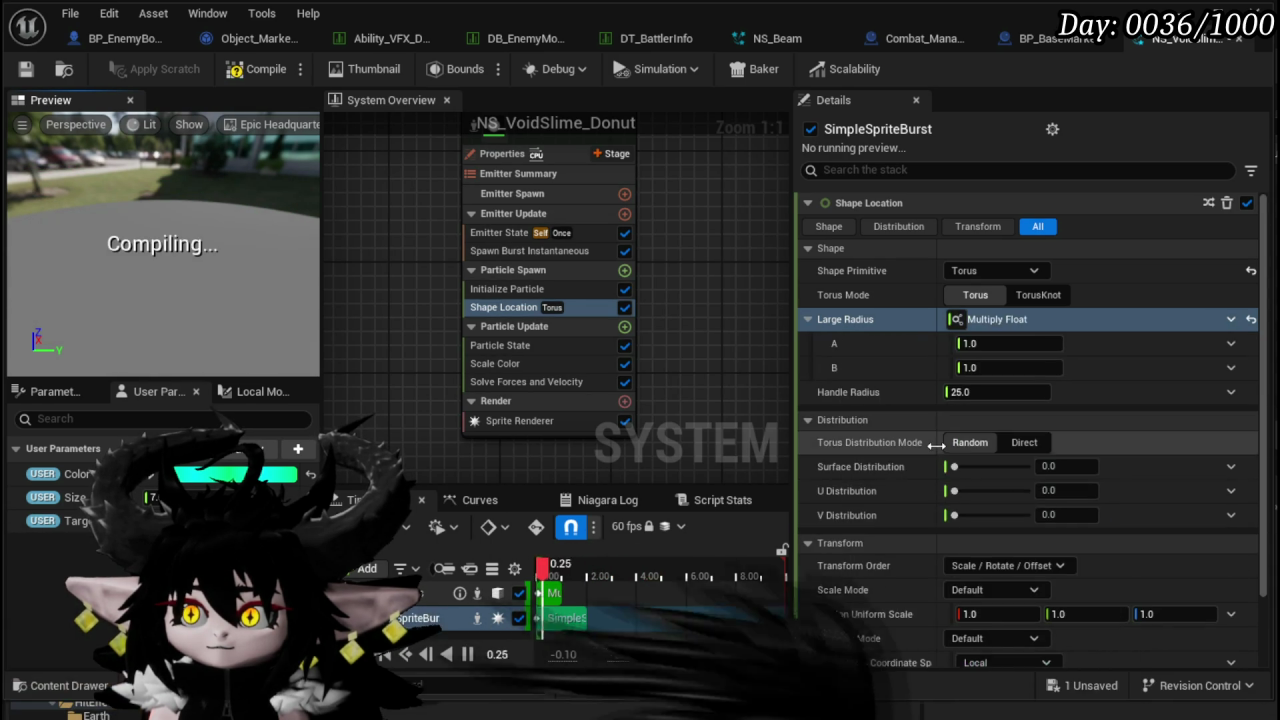
{"action": "left_click_drag", "start_coordinate": [305, 480], "coordinate": [975, 368]}
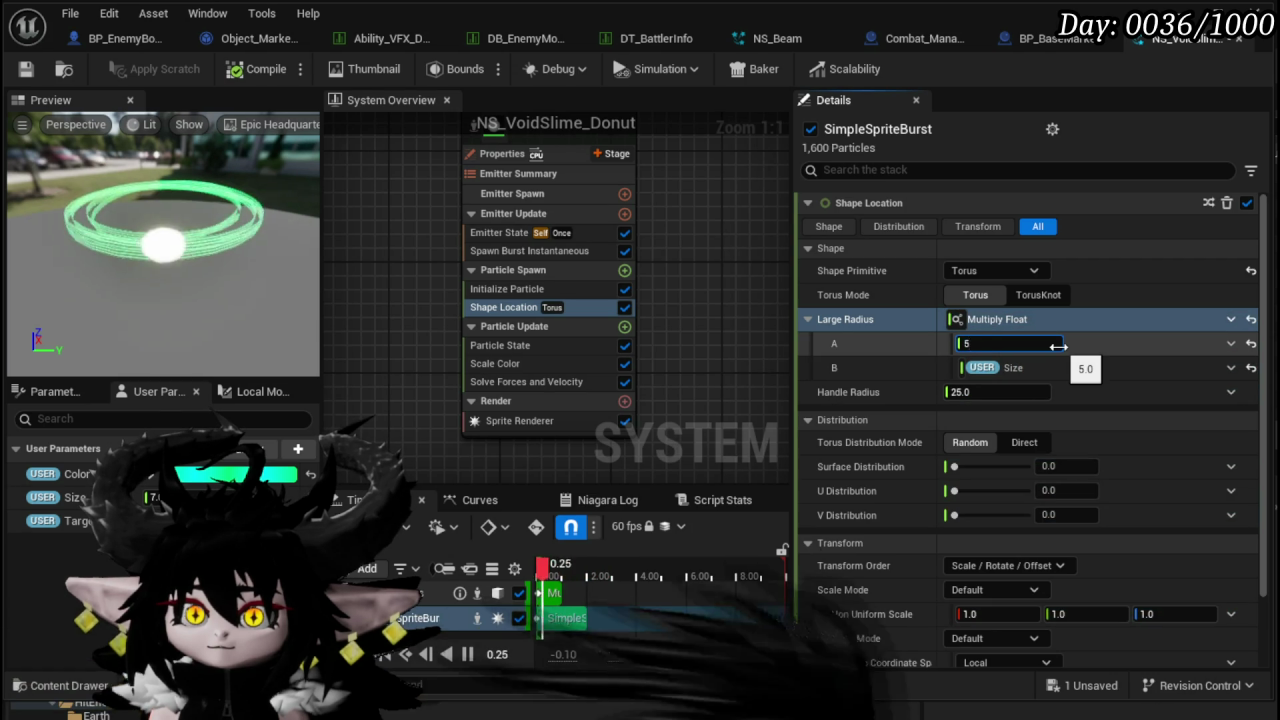
{"action": "type", "text": "5"}
{"action": "key", "text": "BackSpace"}
{"action": "key", "text": "BackSpace"}
{"action": "type", "text": "20"}
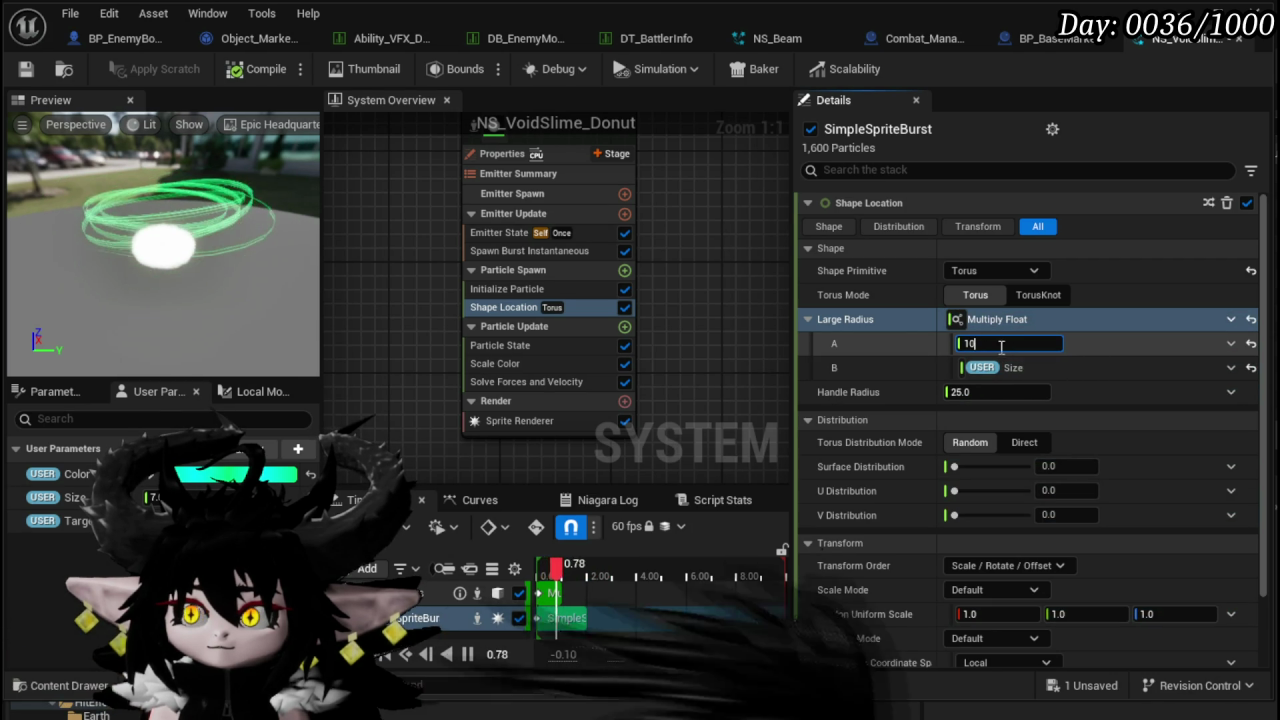
{"action": "key", "text": "Return"}
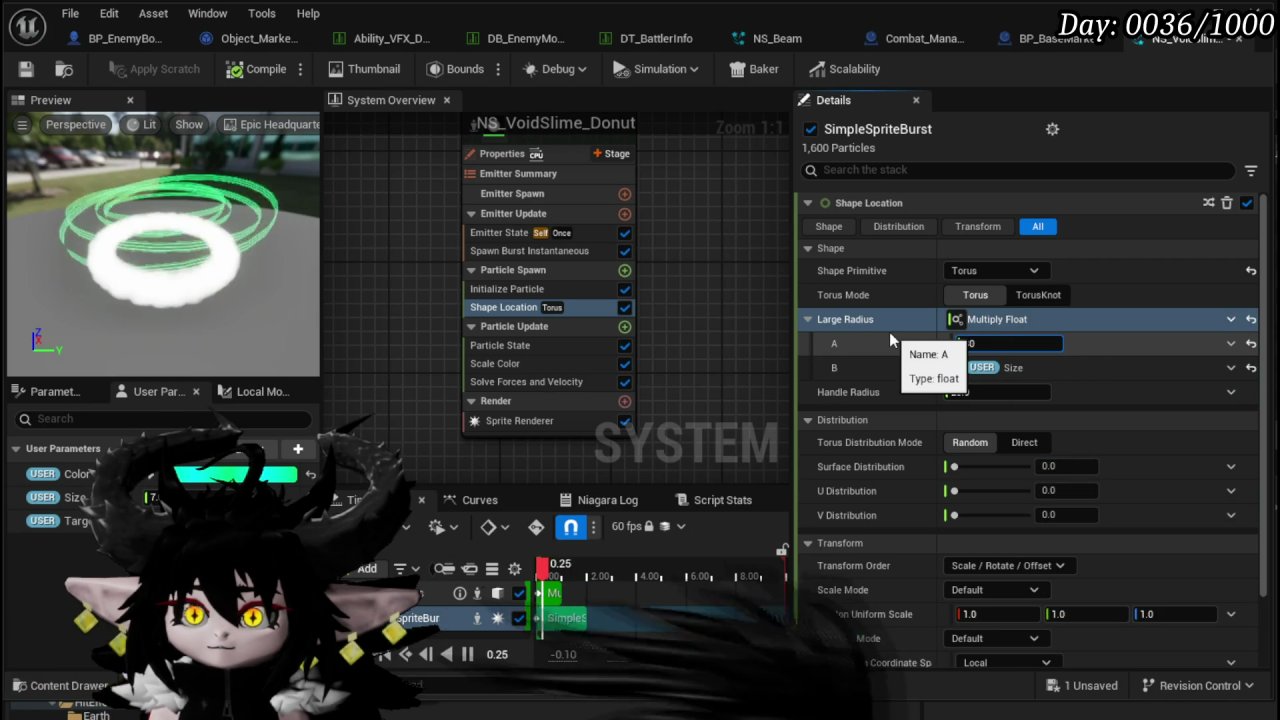
{"action": "type", "text": "30"}
{"action": "key", "text": "Return"}
- Raise multiplier A to 50, then drag it down to 45
{"action": "left_click", "coordinate": [1010, 343]}
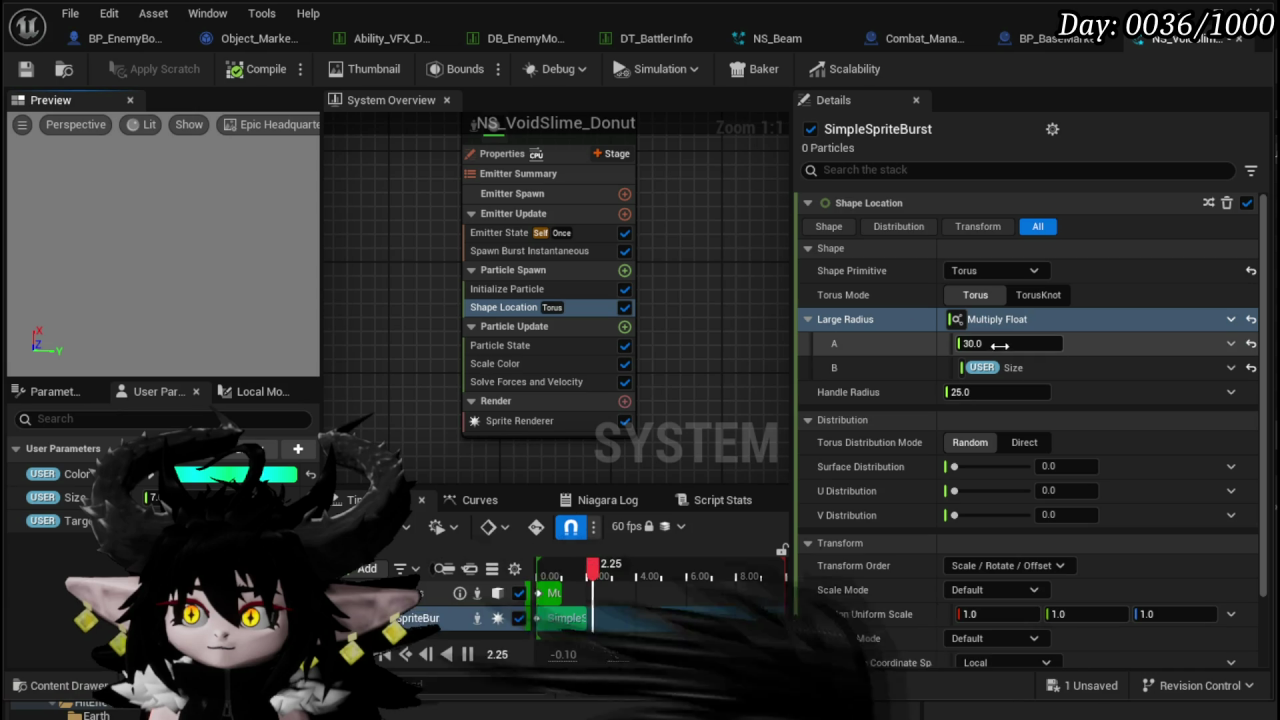
{"action": "type", "text": "50"}
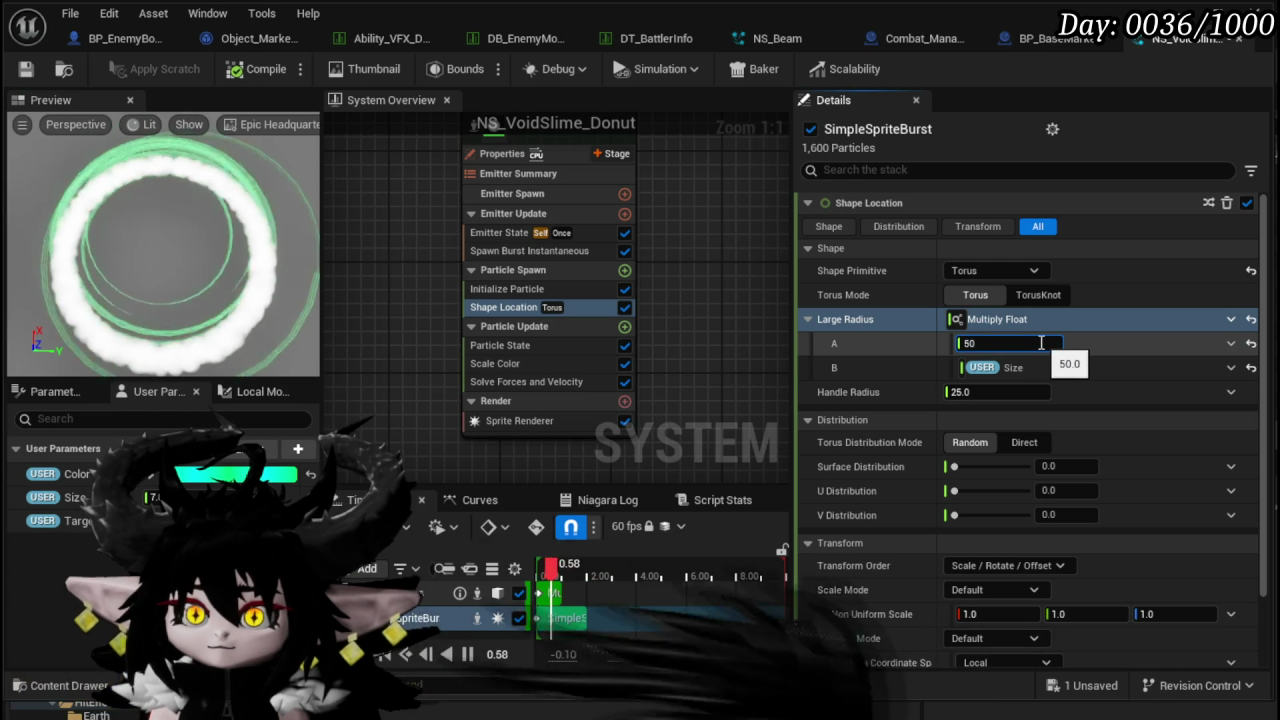
{"action": "key", "text": "Return"}
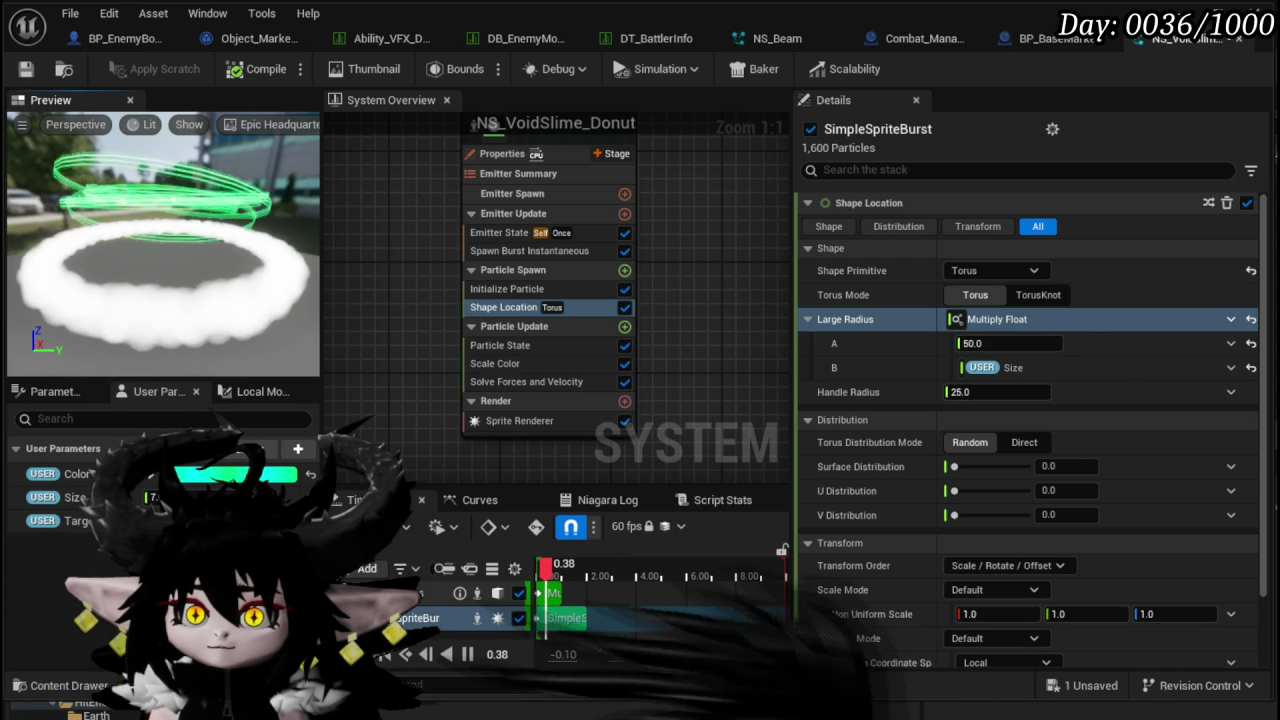
{"action": "left_click_drag", "start_coordinate": [990, 344], "coordinate": [975, 344]}
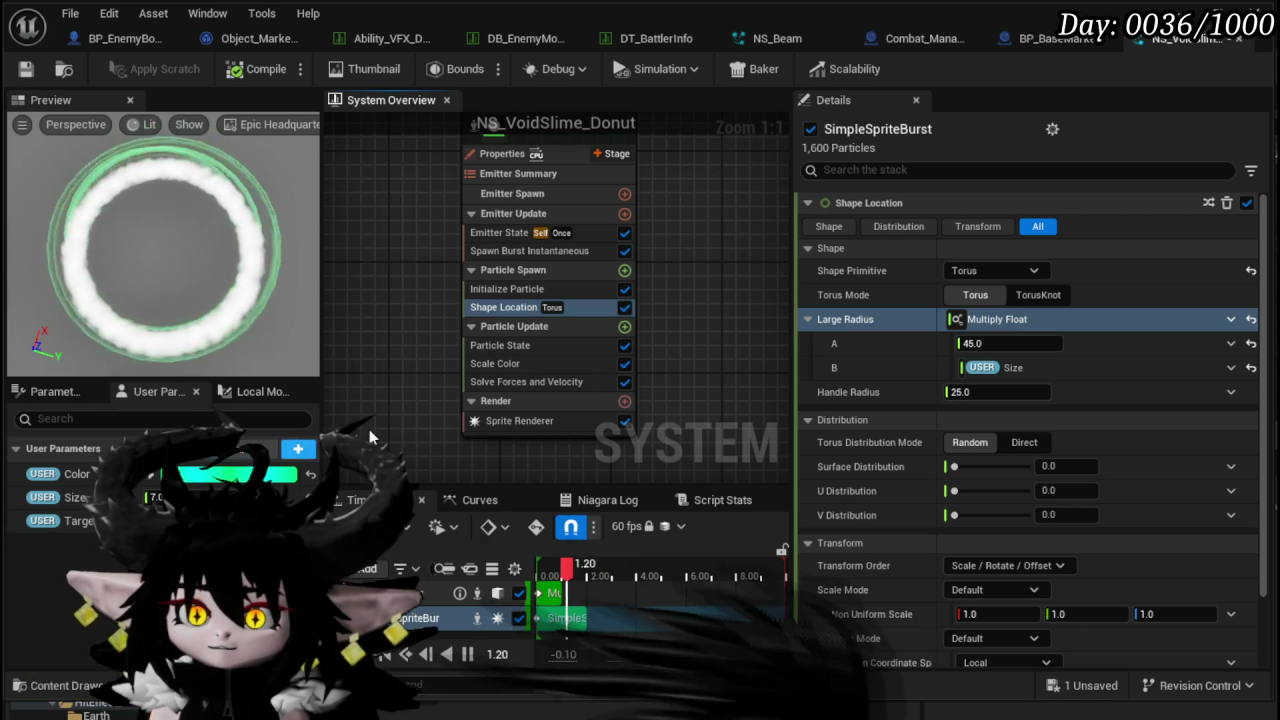
{"action": "left_click", "coordinate": [625, 270]}
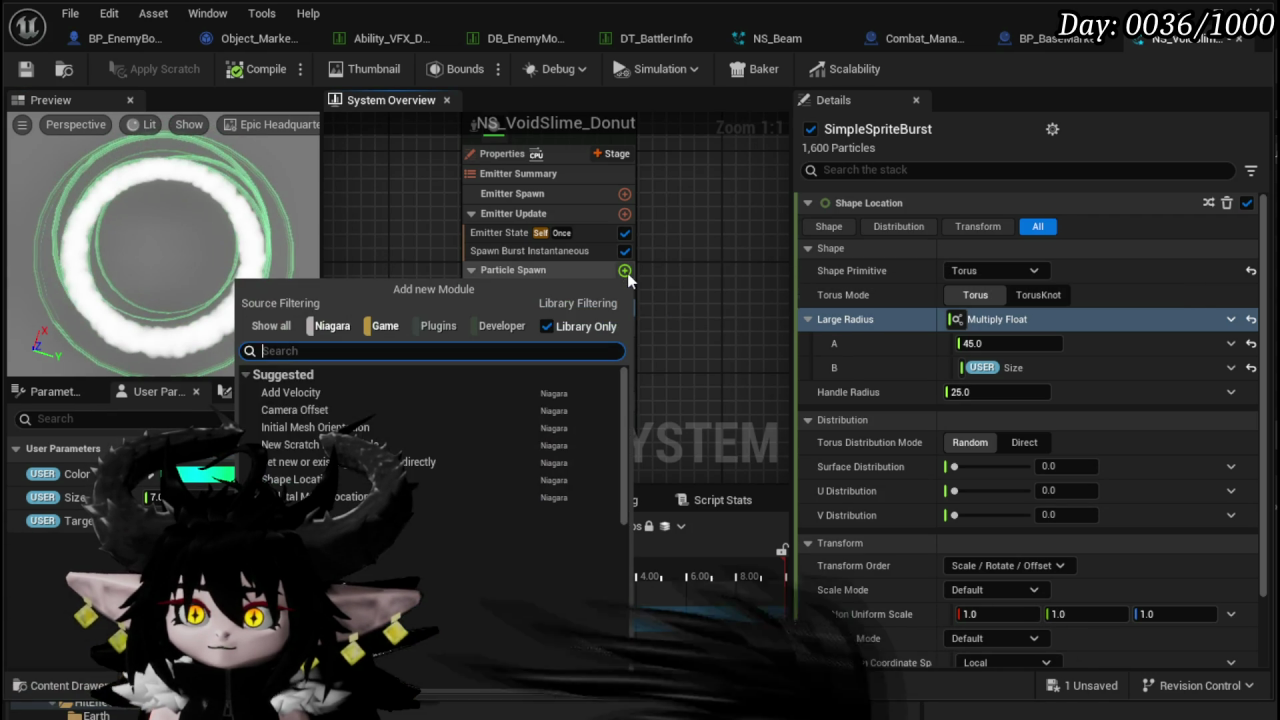
- Add a Spawn Rate module under Emitter Update
{"action": "type", "text": "Spawn"}
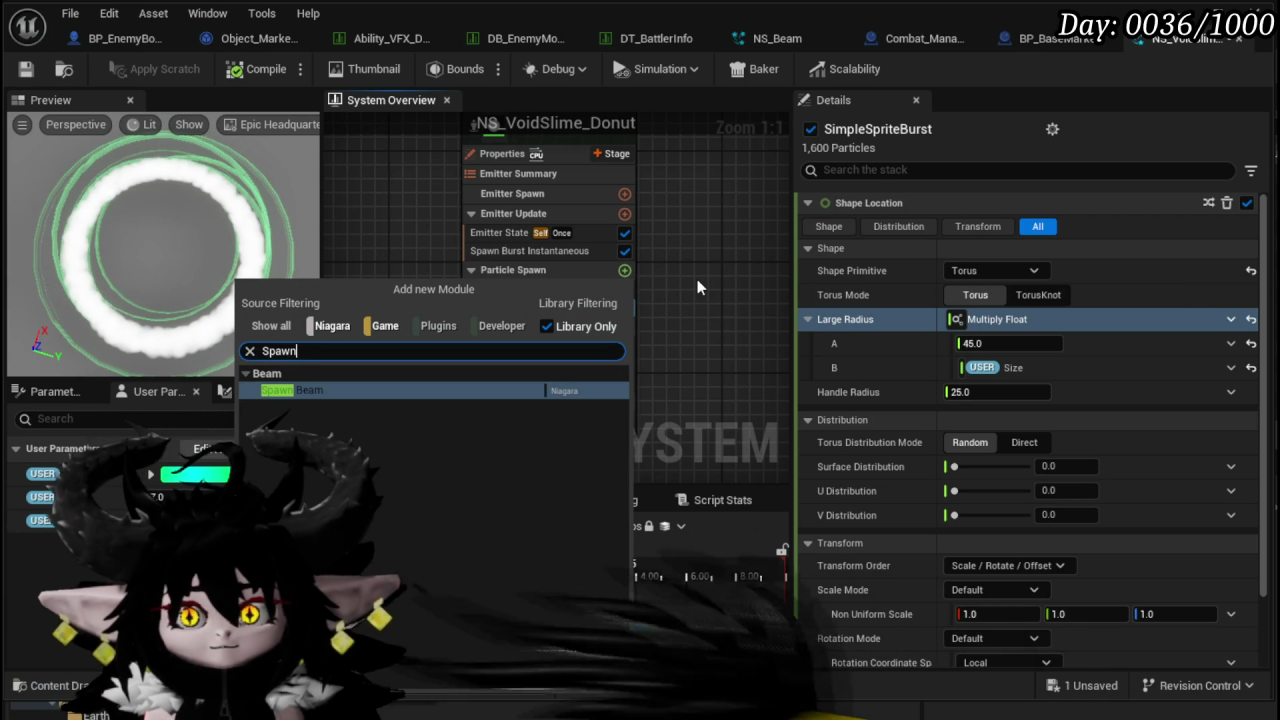
{"action": "key", "text": "Escape"}
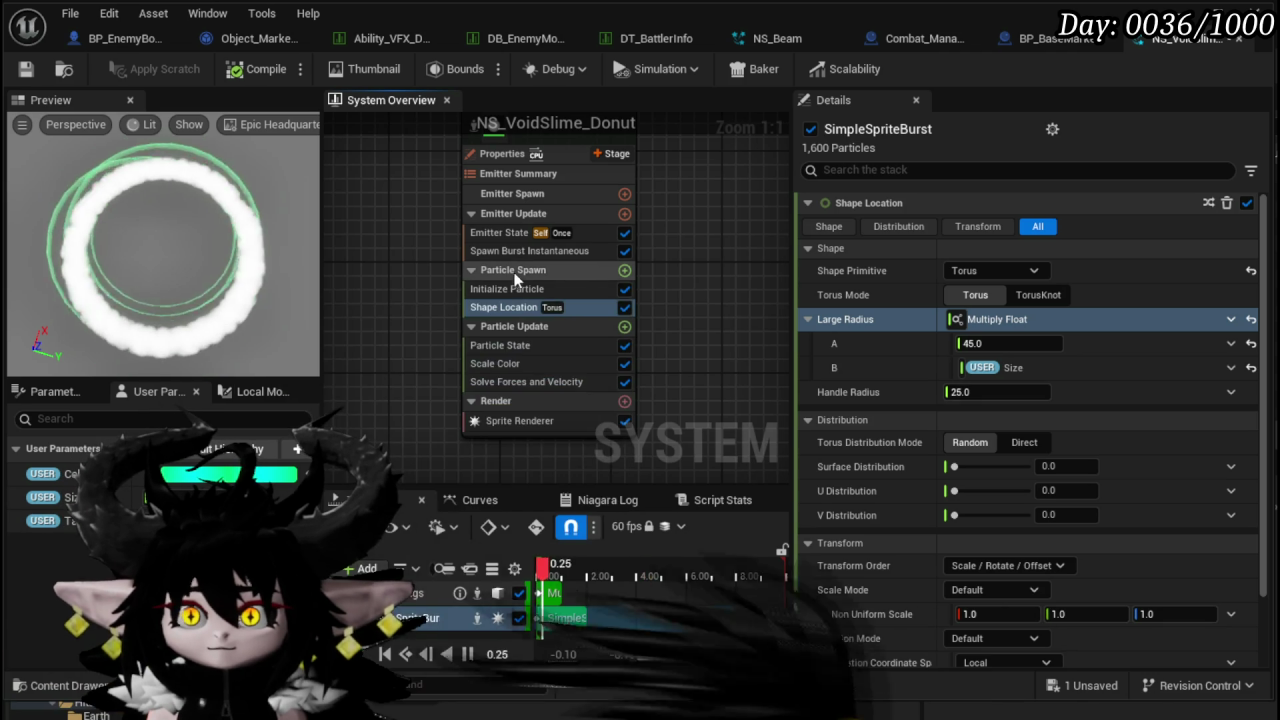
{"action": "left_click", "coordinate": [624, 213]}
{"action": "type", "text": "S"}
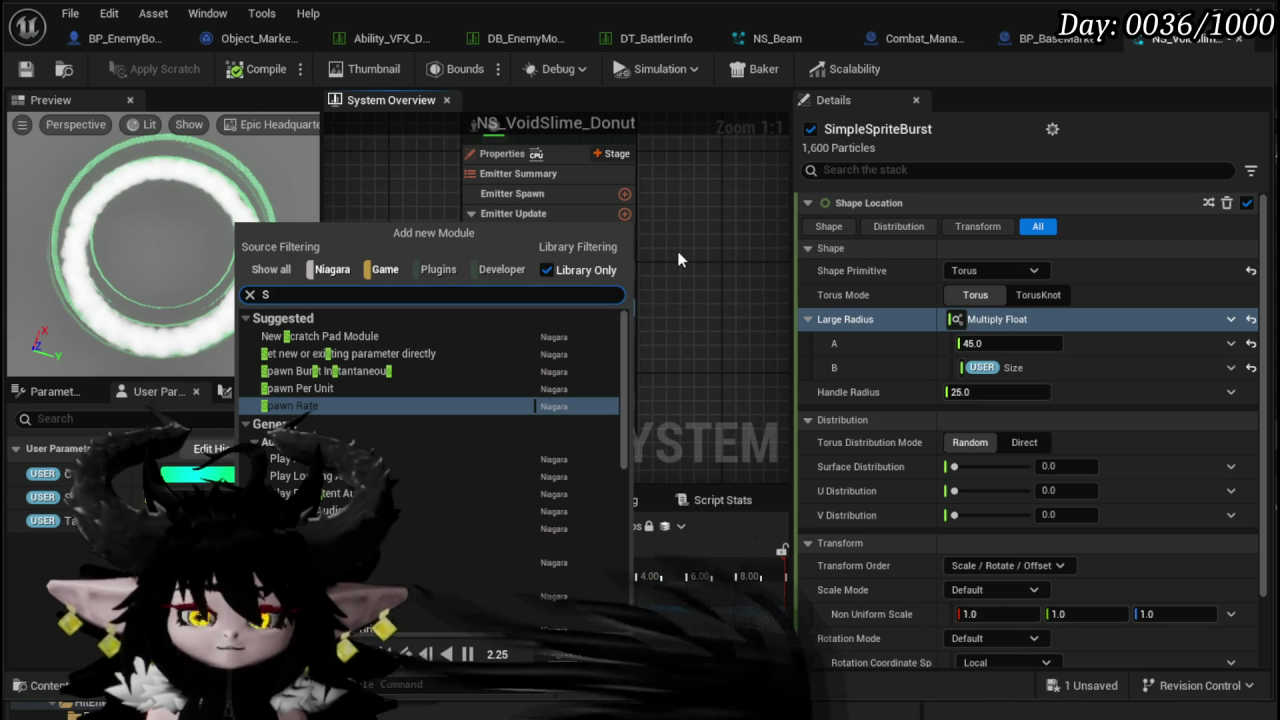
{"action": "left_click", "coordinate": [318, 406]}
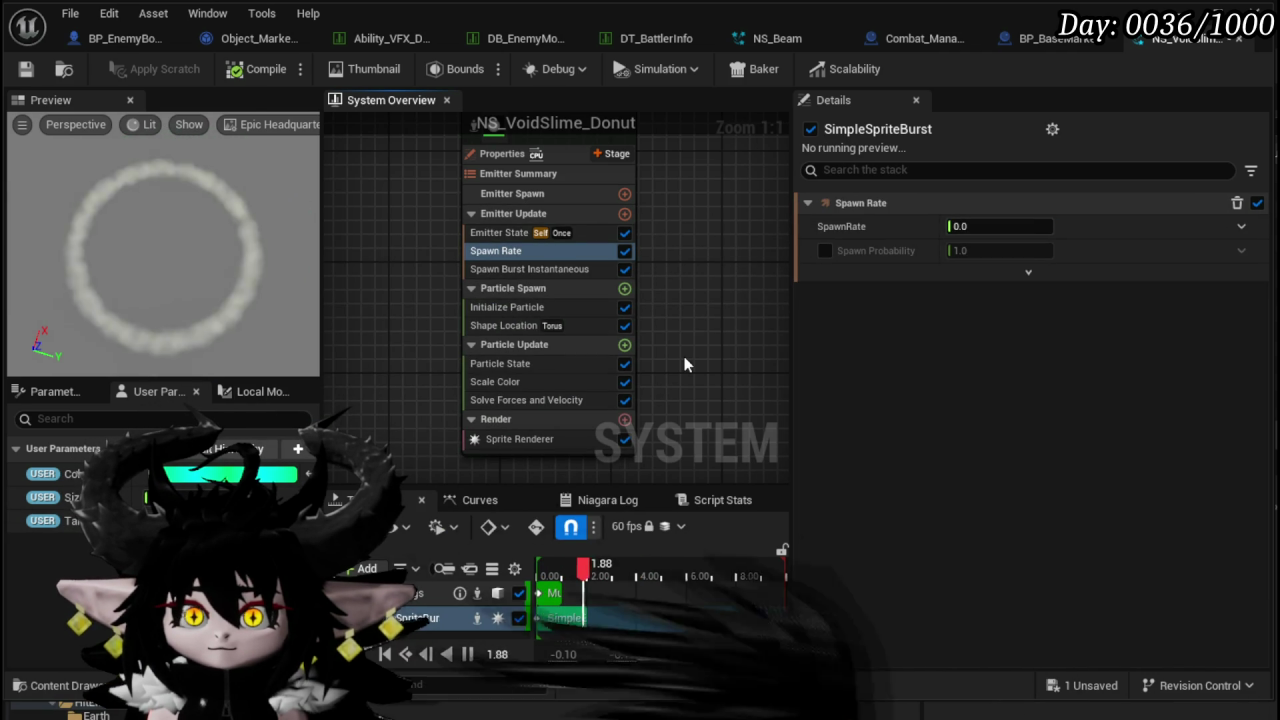
- Disable Spawn Burst Instantaneous and set SpawnRate to 1600
{"action": "left_click", "coordinate": [625, 269]}
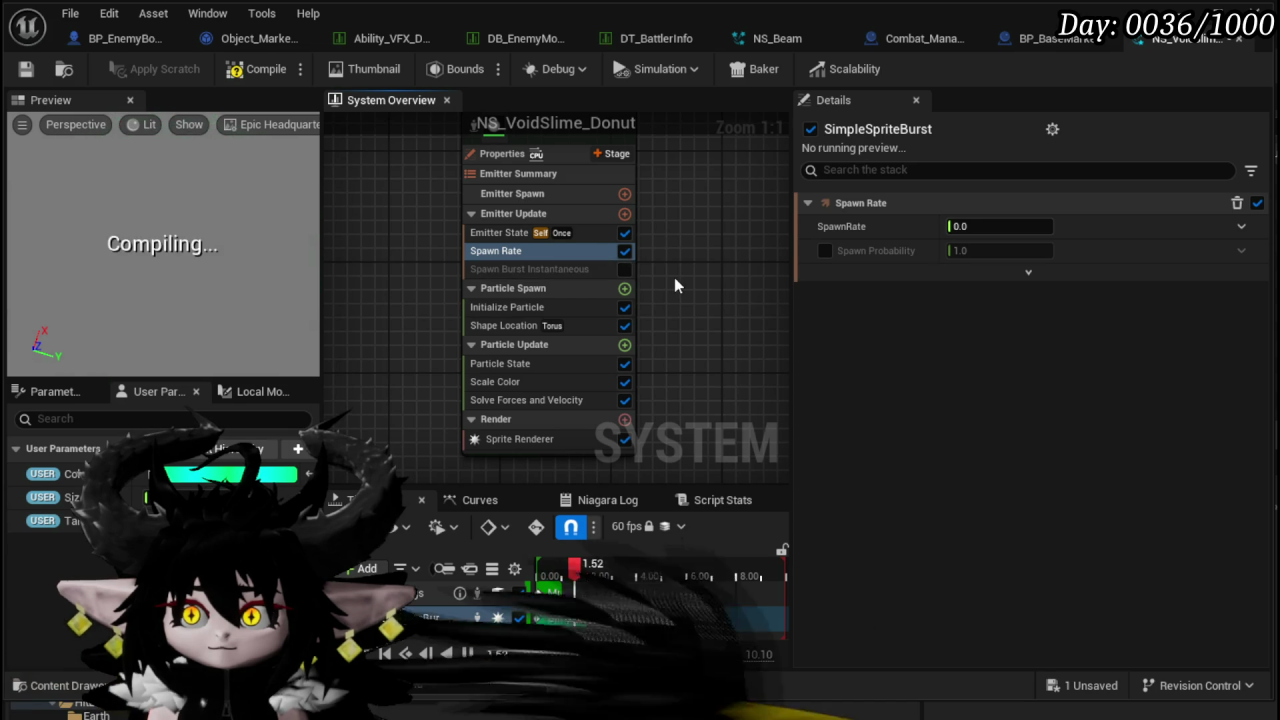
{"action": "left_click", "coordinate": [1000, 226]}
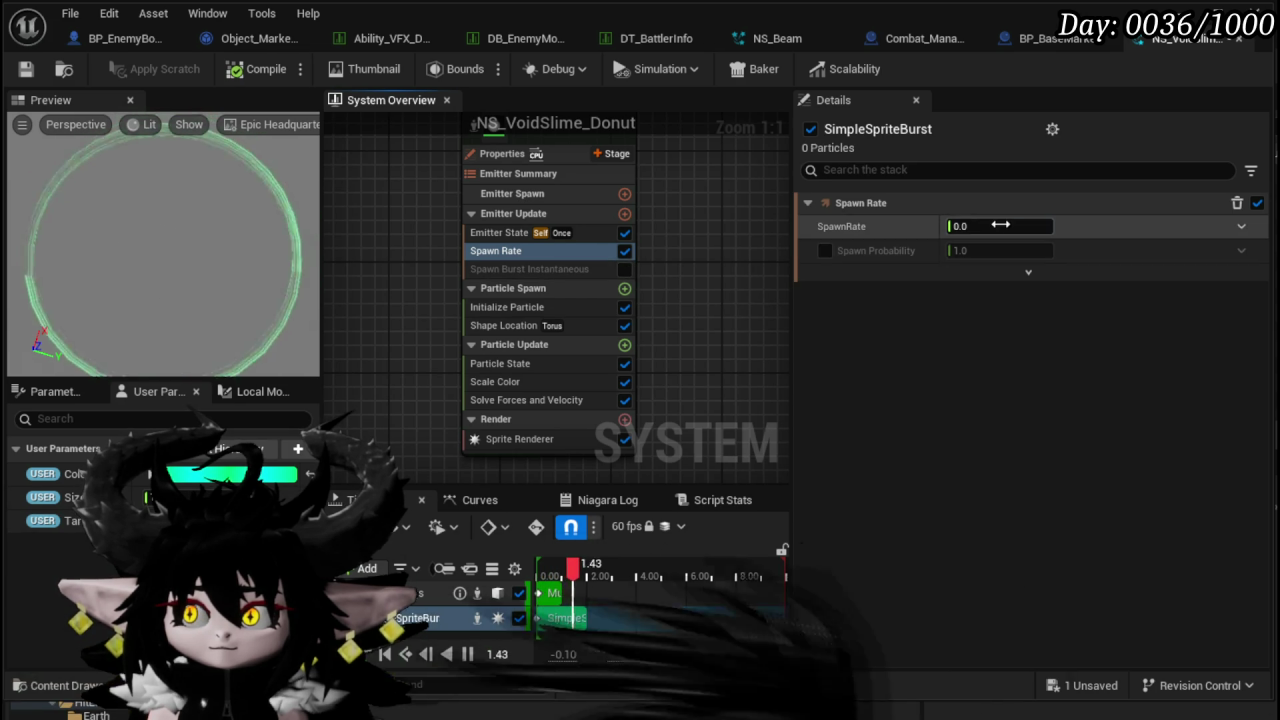
{"action": "type", "text": "16"}
{"action": "key", "text": "Return"}
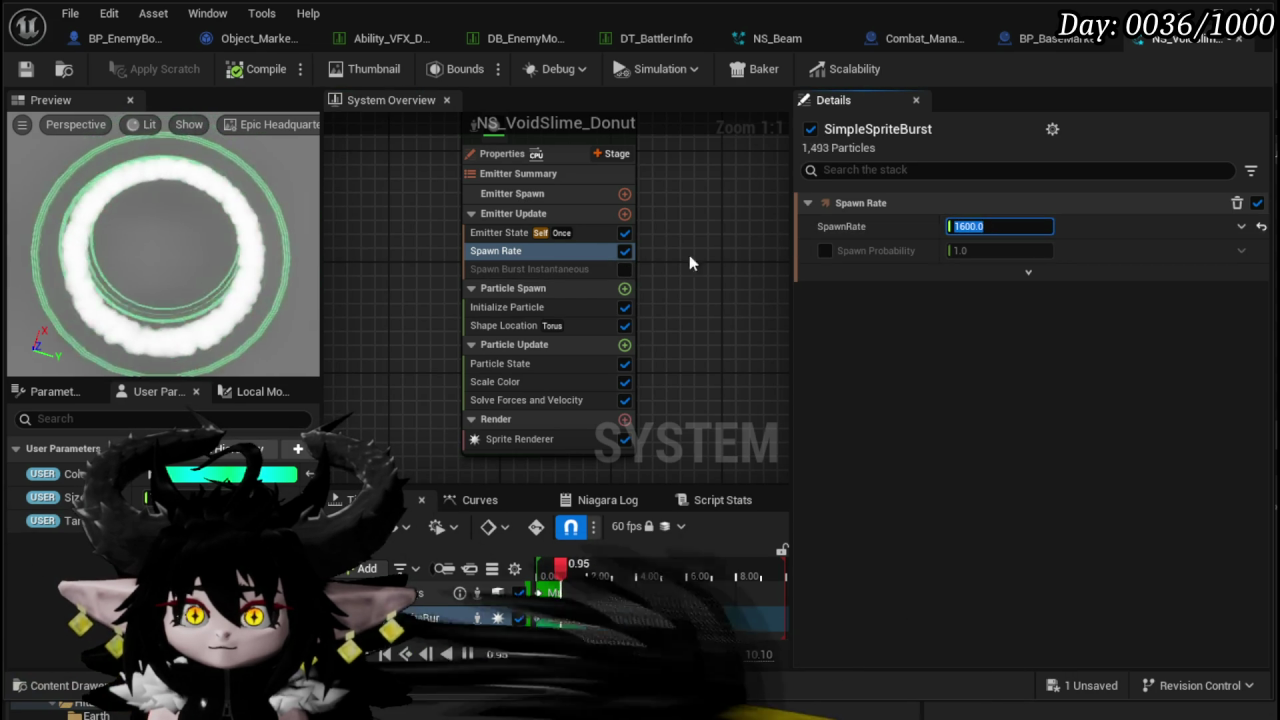
{"action": "left_click_drag", "start_coordinate": [608, 250], "coordinate": [590, 222]}
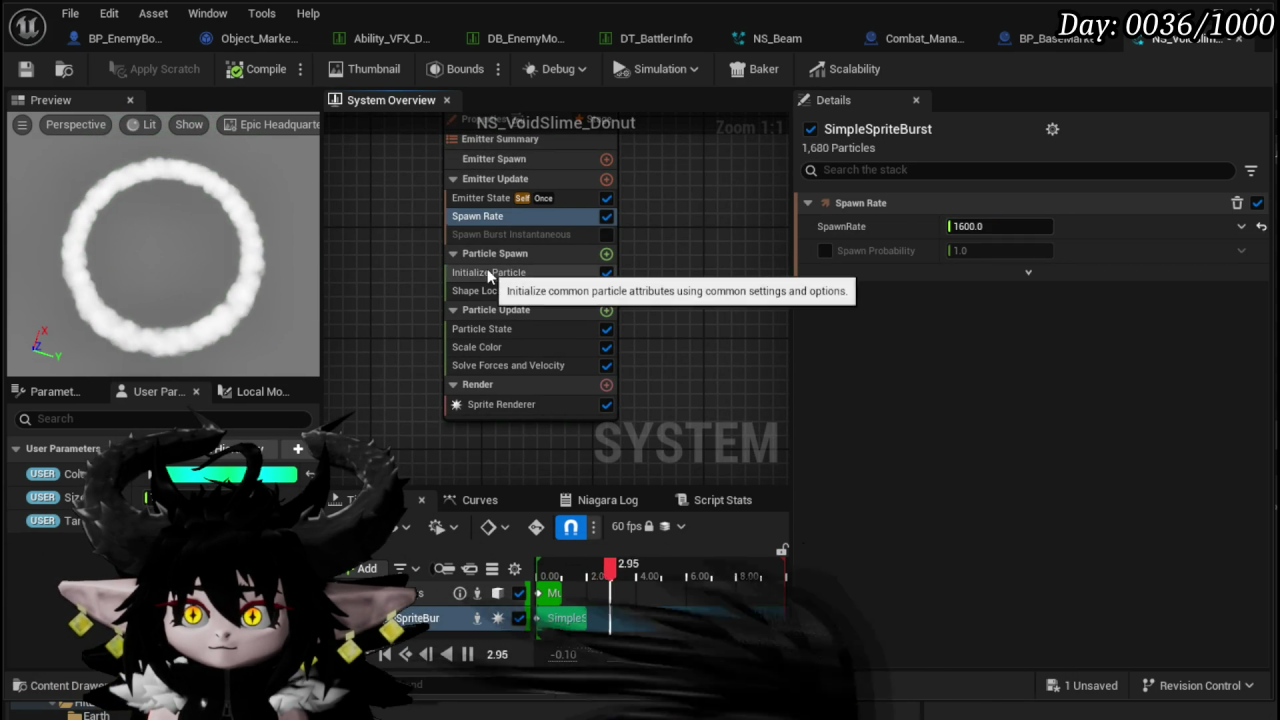
- Switch the Initialize Particle Lifetime to a random range
{"action": "left_click", "coordinate": [488, 272]}
{"action": "left_click", "coordinate": [1008, 294]}
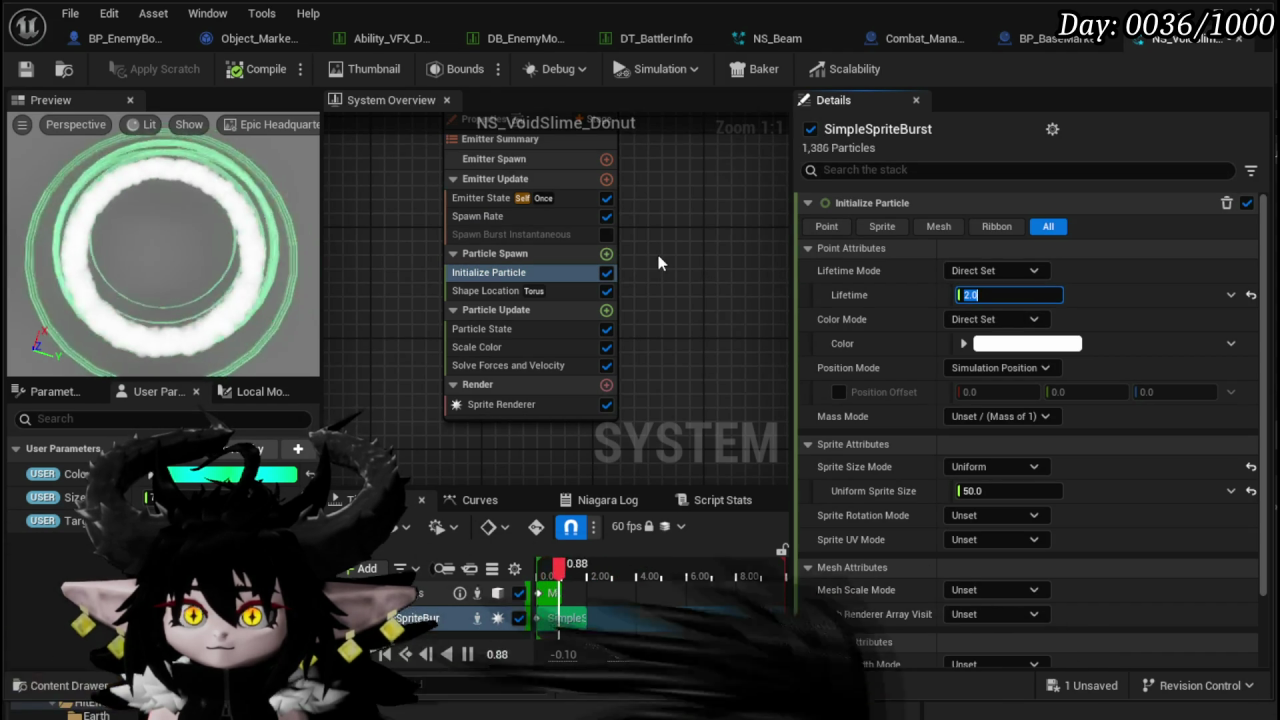
{"action": "type", "text": "0"}
{"action": "left_click", "coordinate": [1229, 296]}
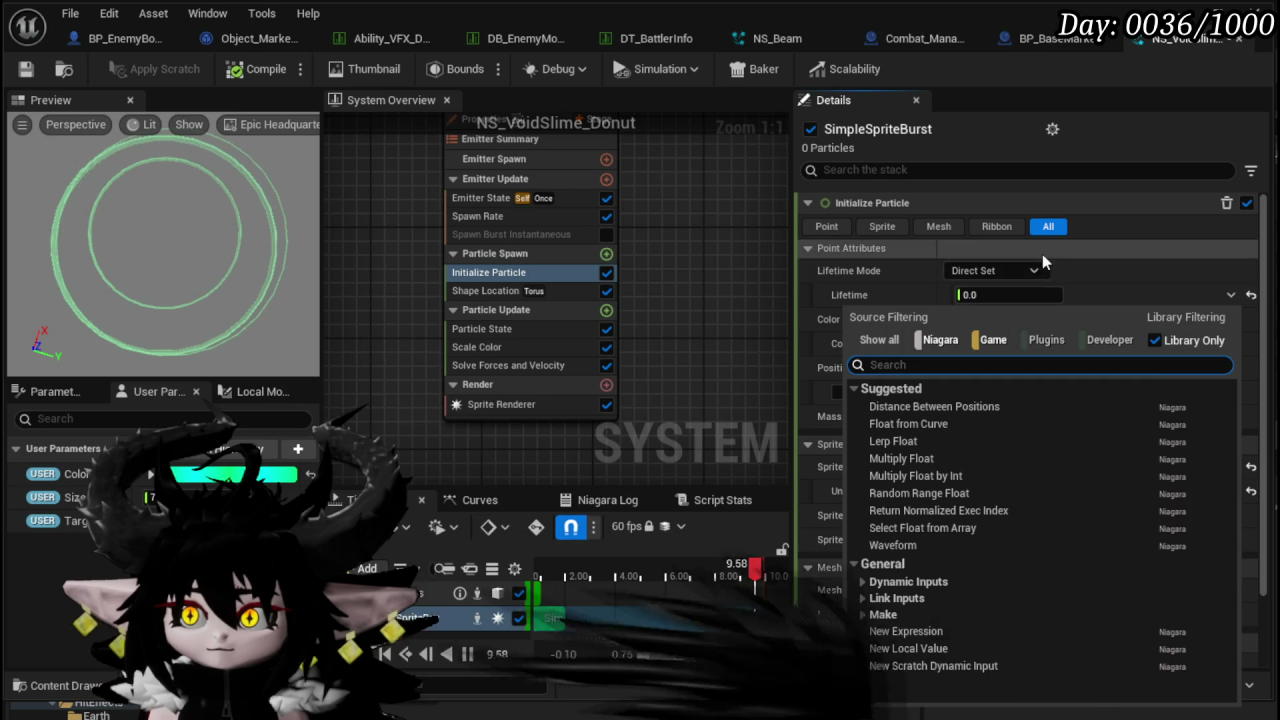
{"action": "left_click", "coordinate": [1000, 270]}
{"action": "left_click", "coordinate": [990, 313]}
- Set Lifetime Min to 0.8 and Lifetime Max to 1.4
{"action": "left_click", "coordinate": [1000, 295]}
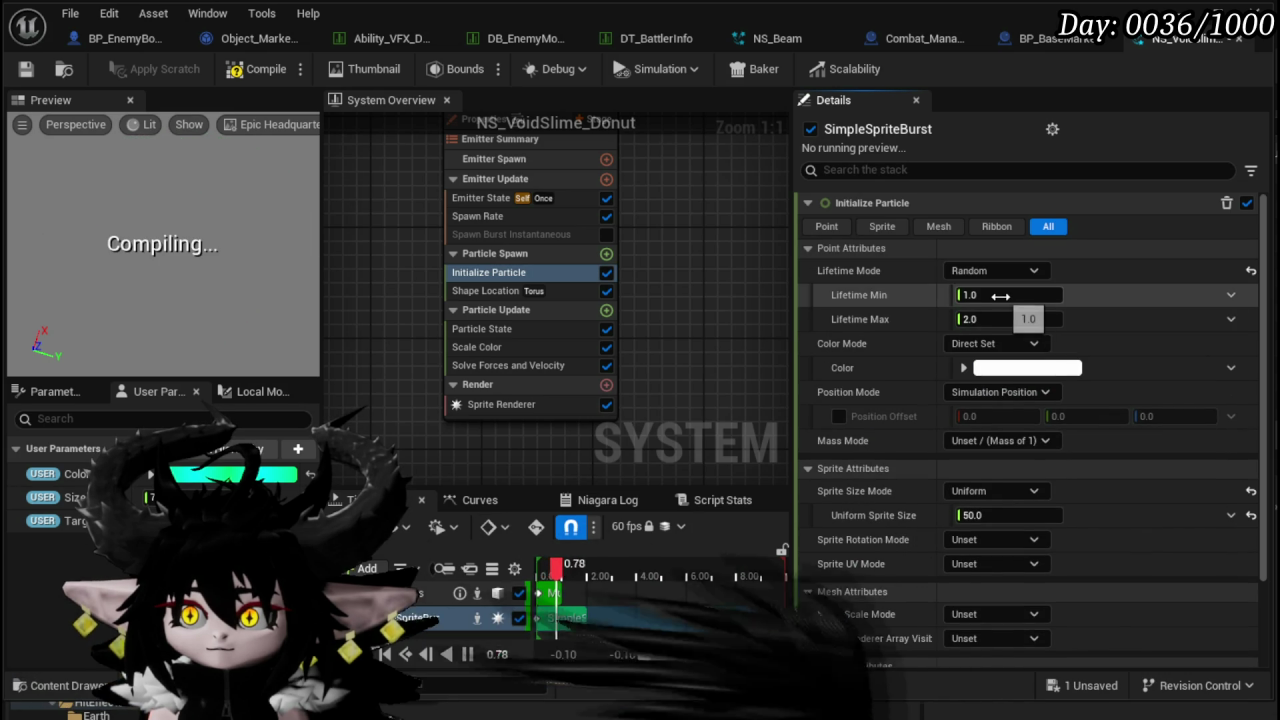
{"action": "left_click", "coordinate": [1000, 319]}
{"action": "type", "text": "0.9"}
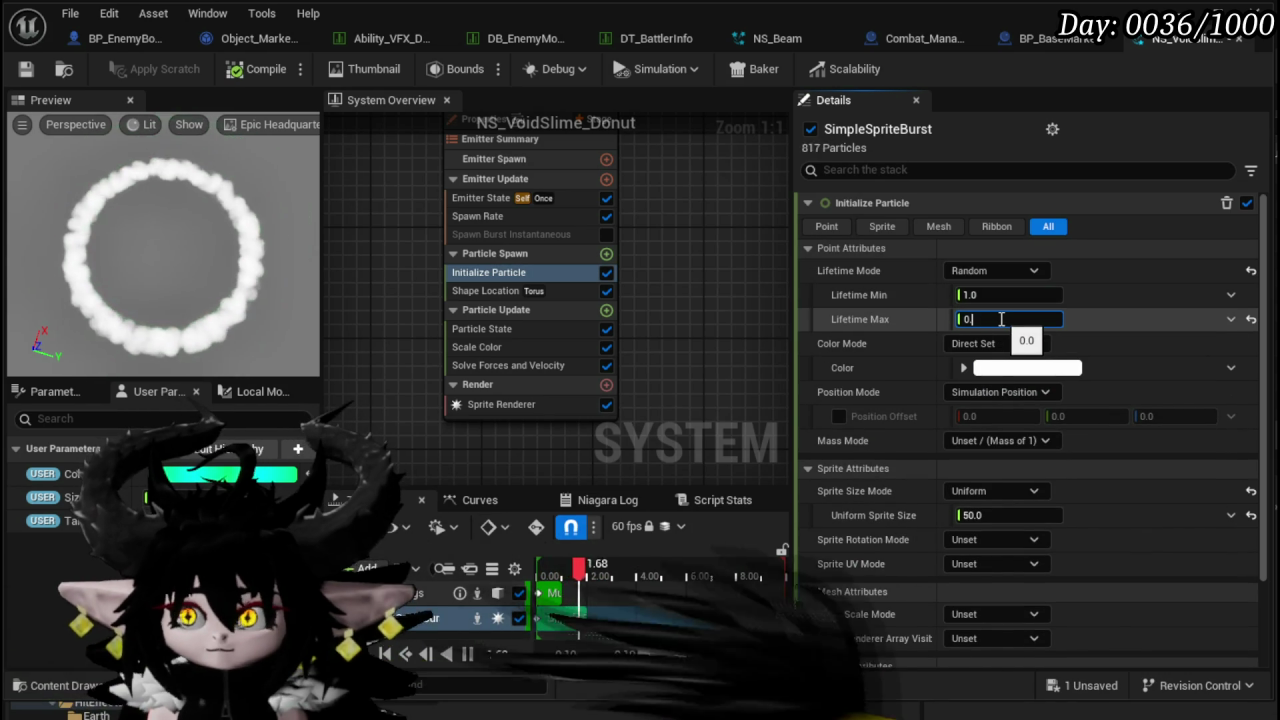
{"action": "key", "text": "Return"}
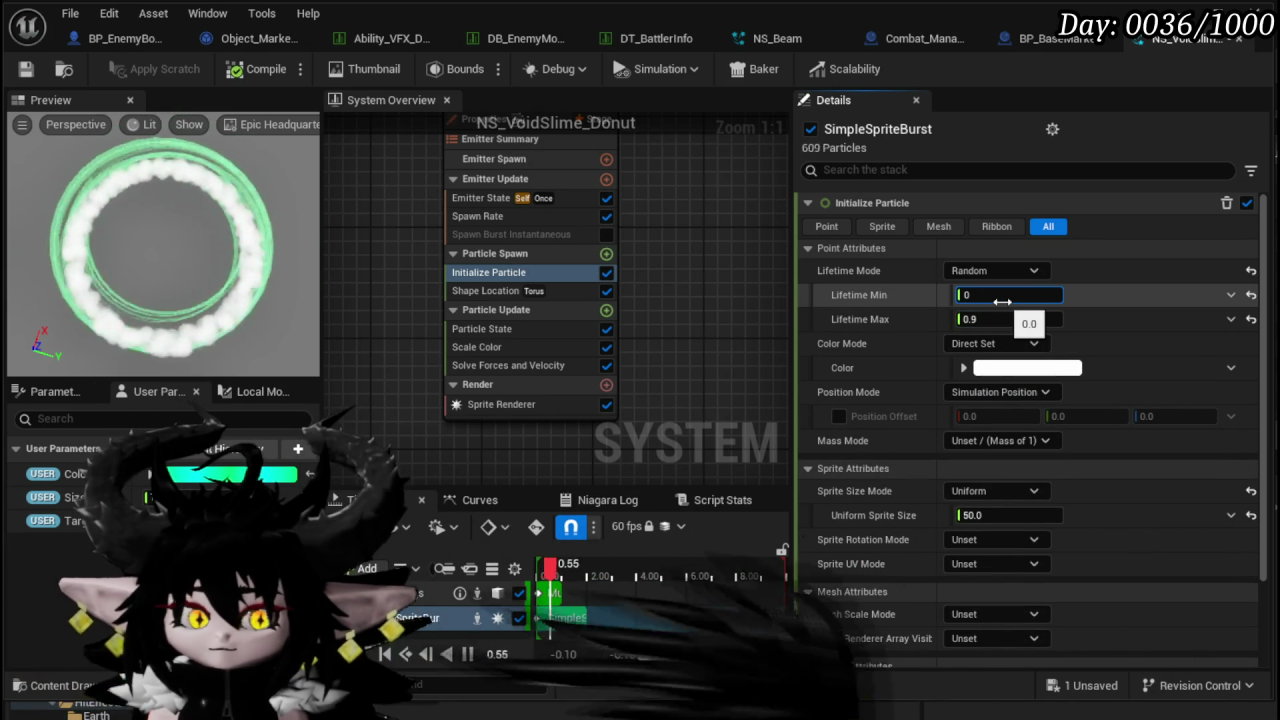
{"action": "type", "text": ".8"}
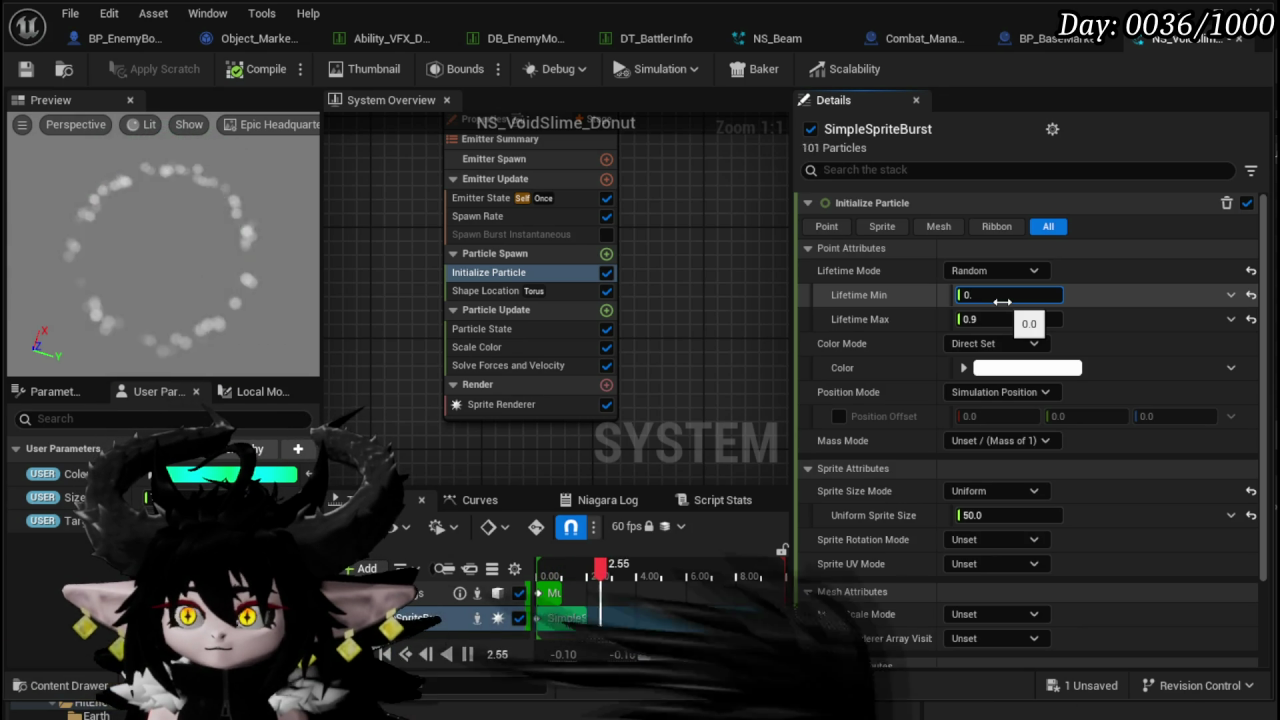
{"action": "left_click", "coordinate": [992, 319]}
{"action": "type", "text": "1.4"}
{"action": "key", "text": "Return"}
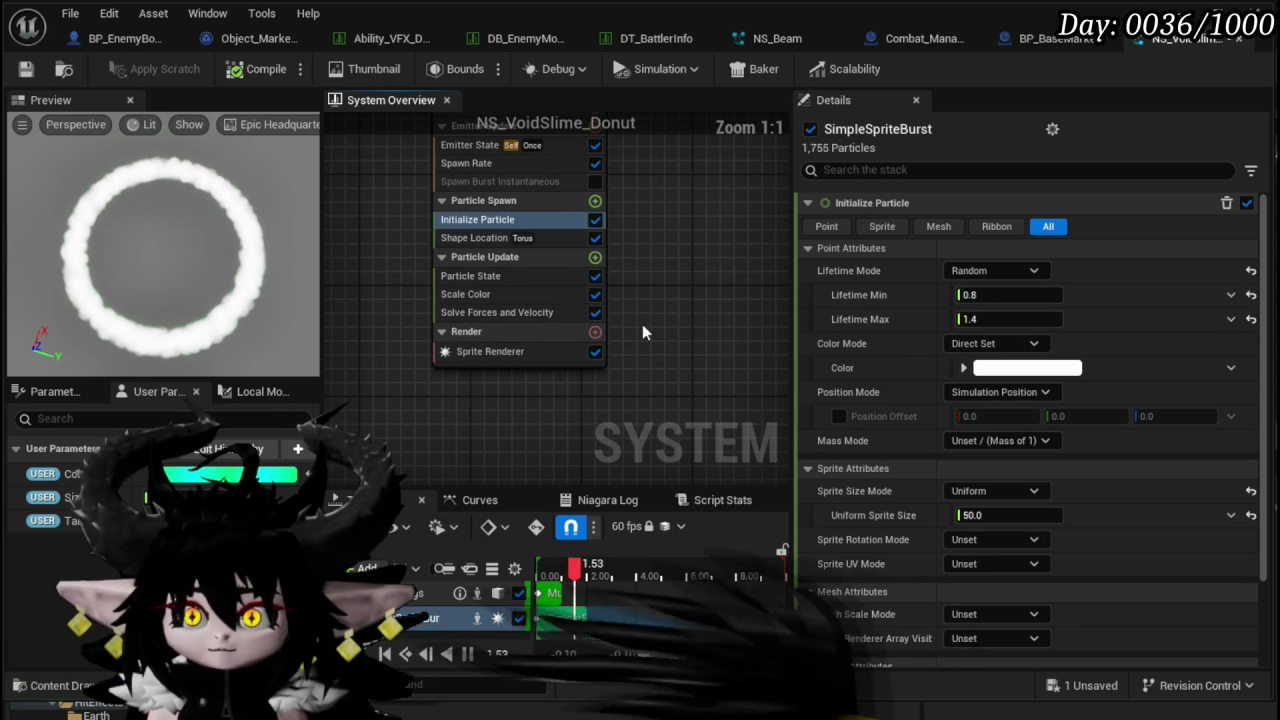
{"action": "left_click_drag", "start_coordinate": [170, 240], "coordinate": [170, 300]}
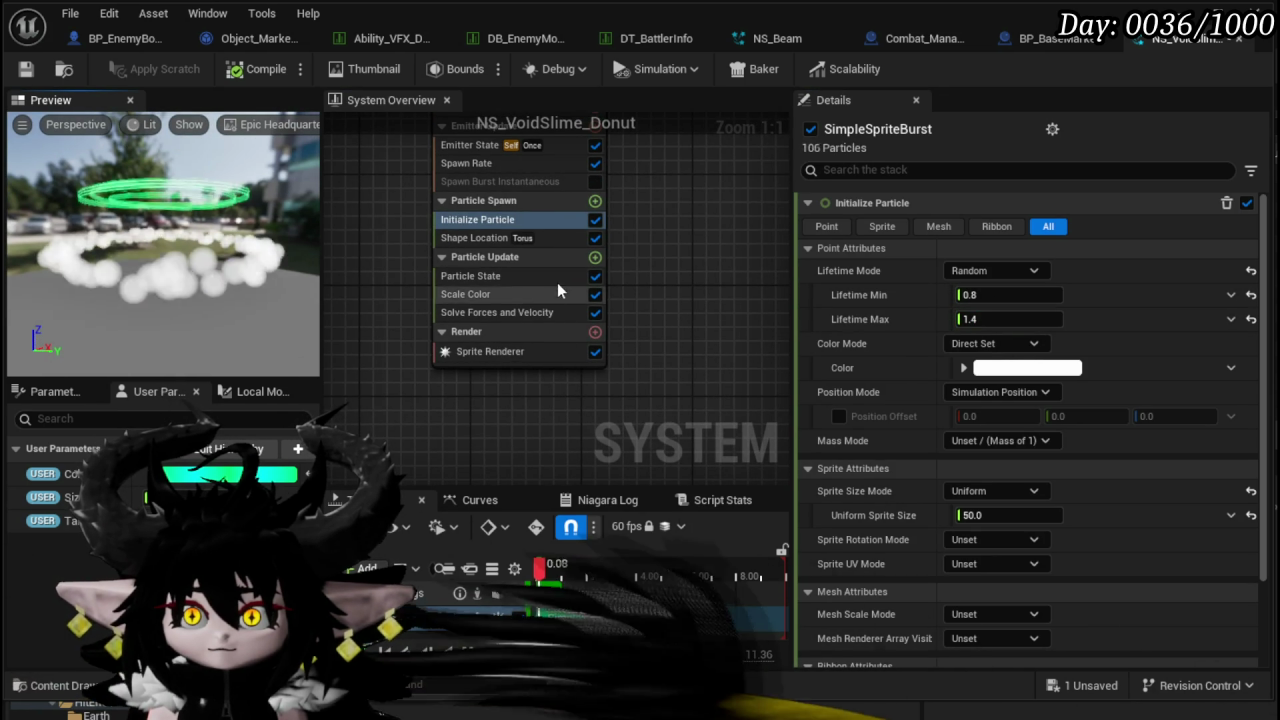
{"action": "left_click", "coordinate": [596, 257]}
- Add an Add Velocity module to Particle Spawn with Velocity Z of 50
{"action": "left_click", "coordinate": [598, 248]}
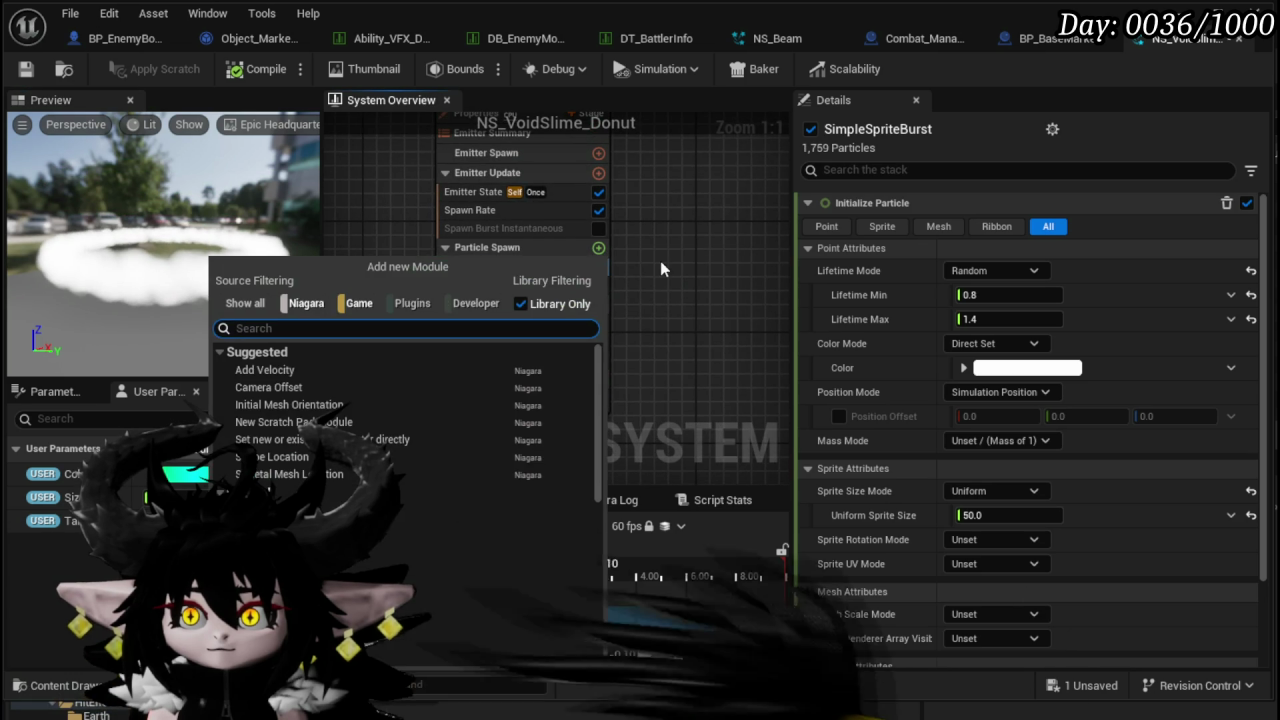
{"action": "type", "text": "add"}
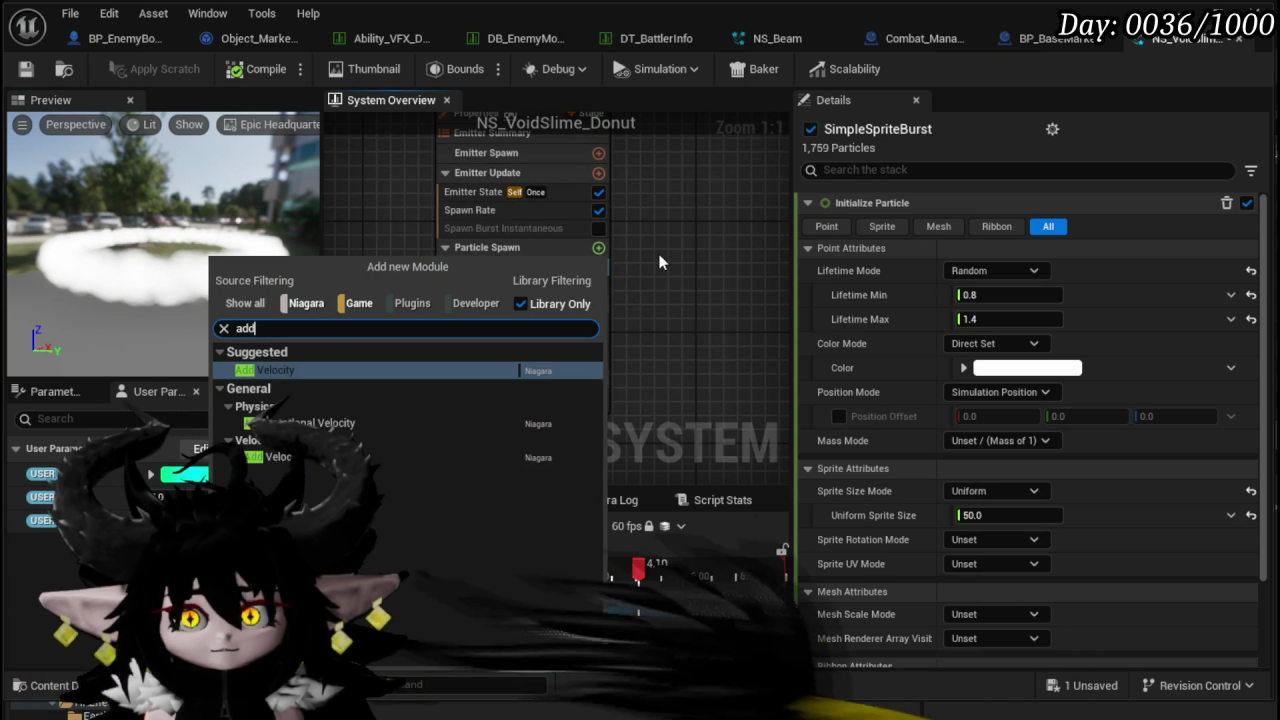
{"action": "key", "text": "Return"}
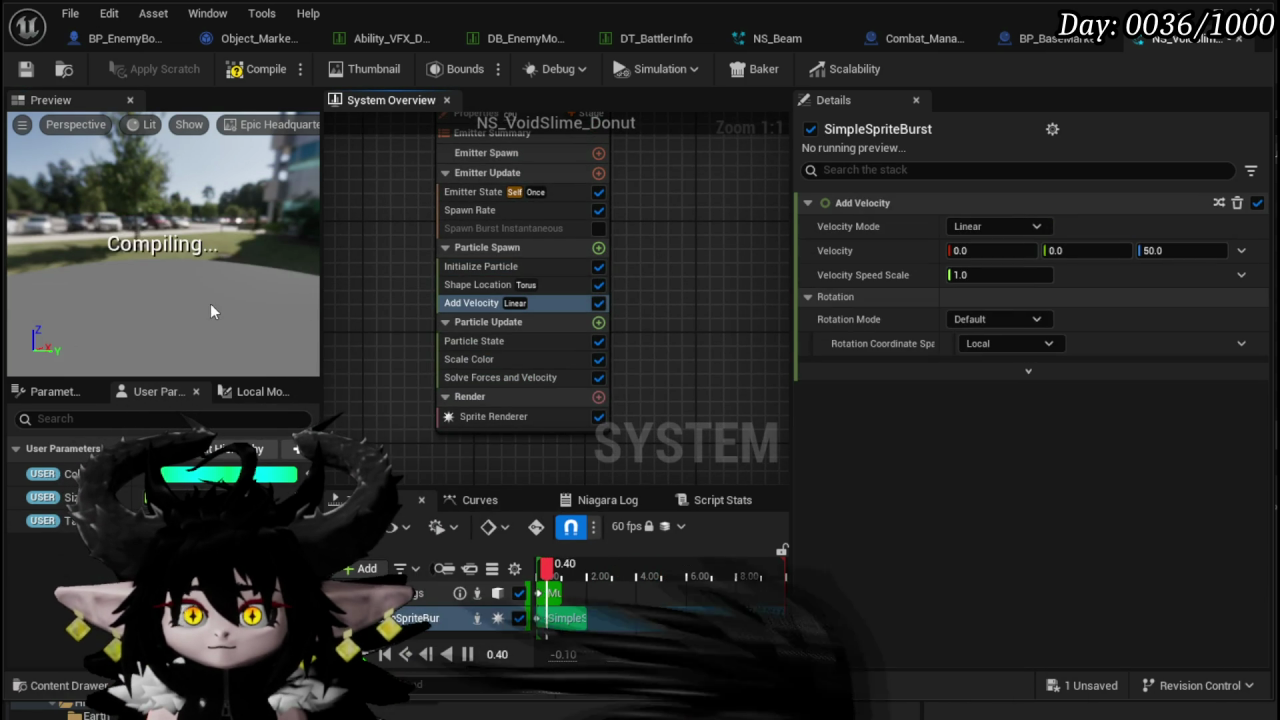
{"action": "left_click", "coordinate": [1190, 250]}
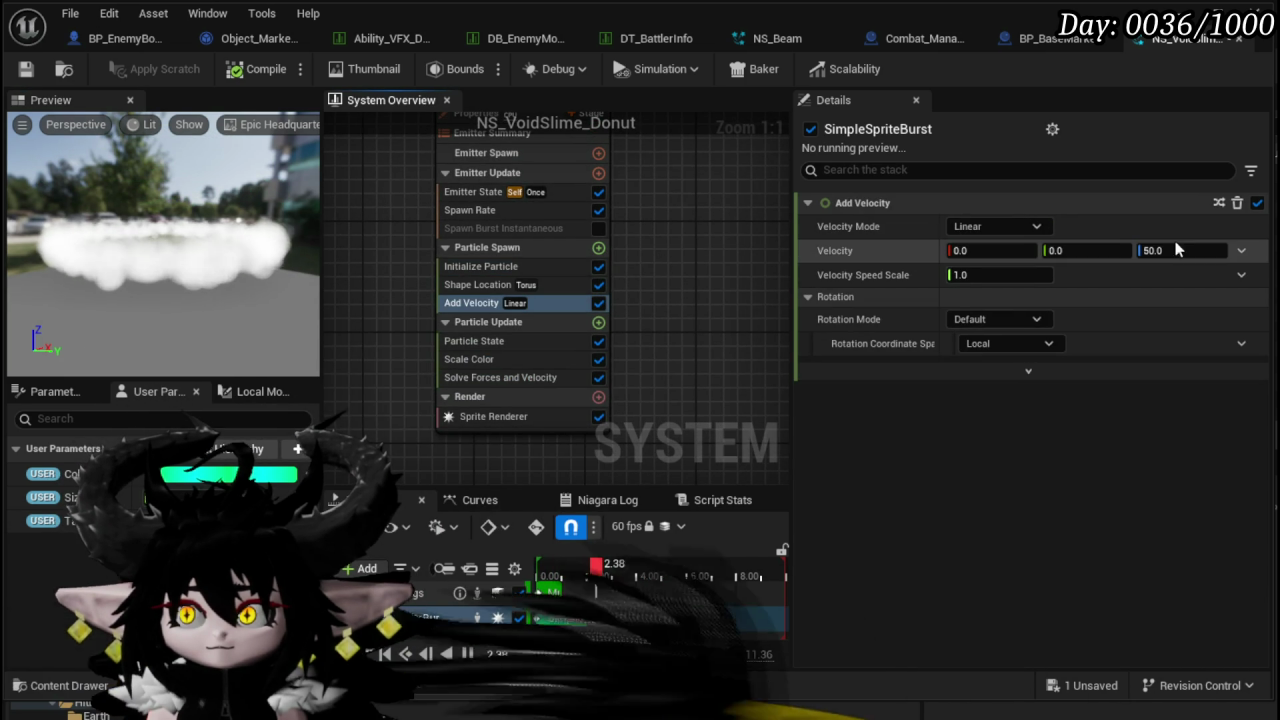
{"action": "type", "text": "5"}
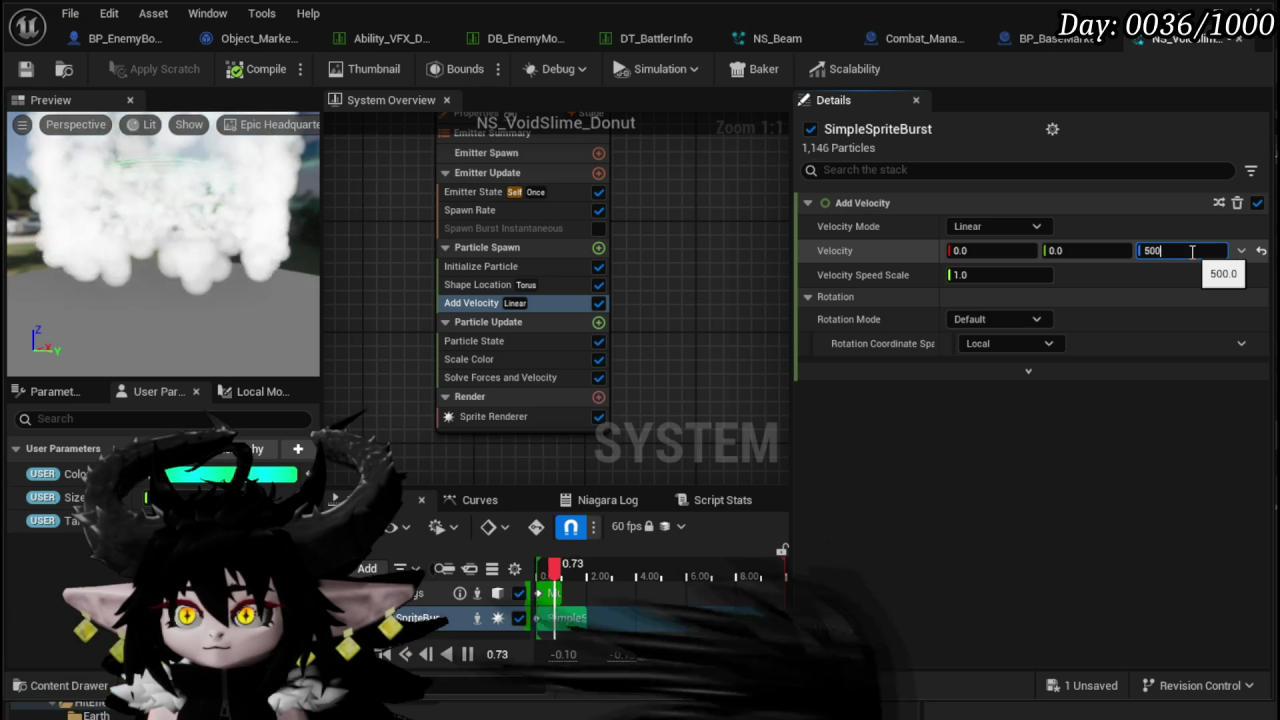
{"action": "type", "text": "00"}
{"action": "type", "text": "50"}
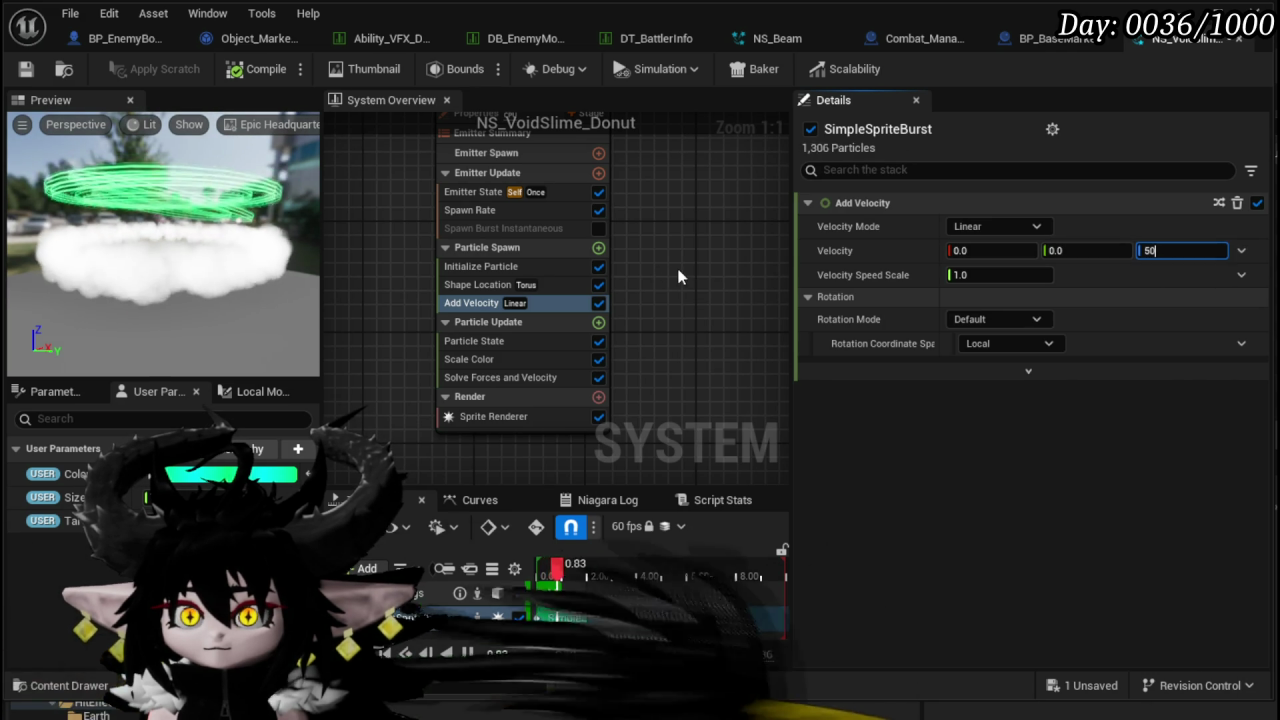
{"action": "key", "text": "Return"}
- Search the Particle Update module list for 'Veloc'
{"action": "left_click", "coordinate": [598, 247]}
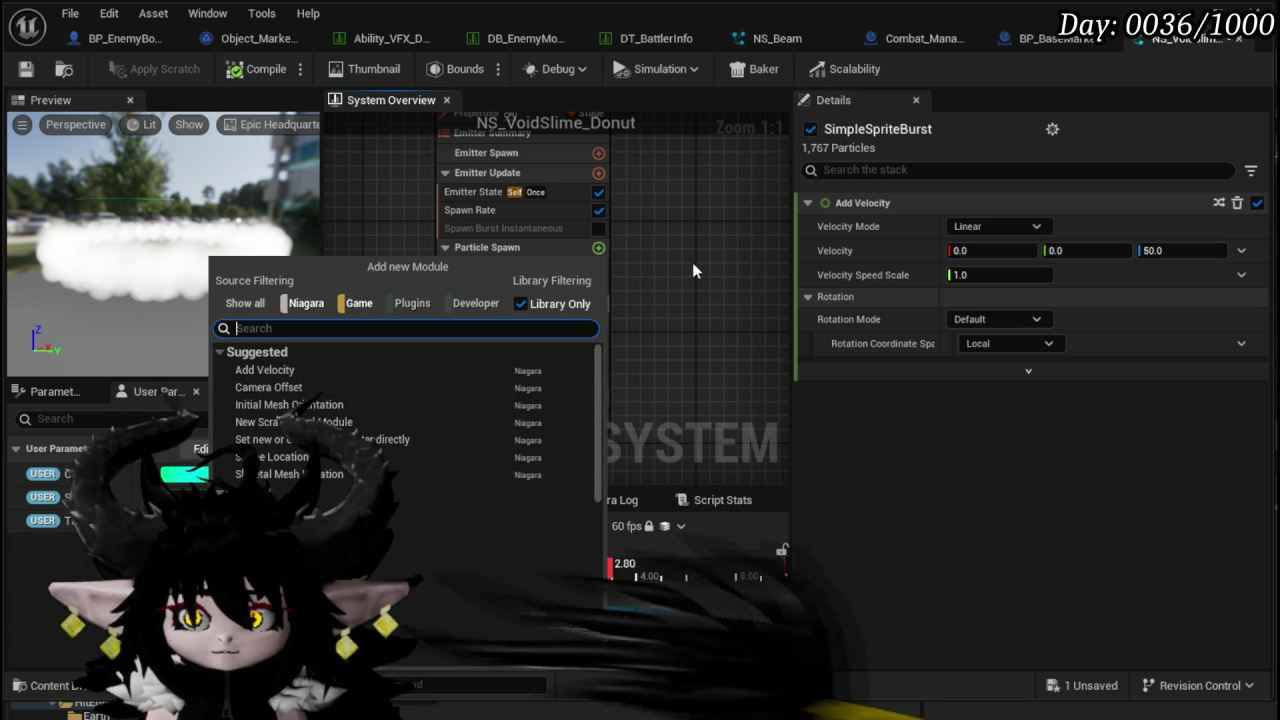
{"action": "left_click", "coordinate": [693, 265]}
{"action": "left_click", "coordinate": [598, 322]}
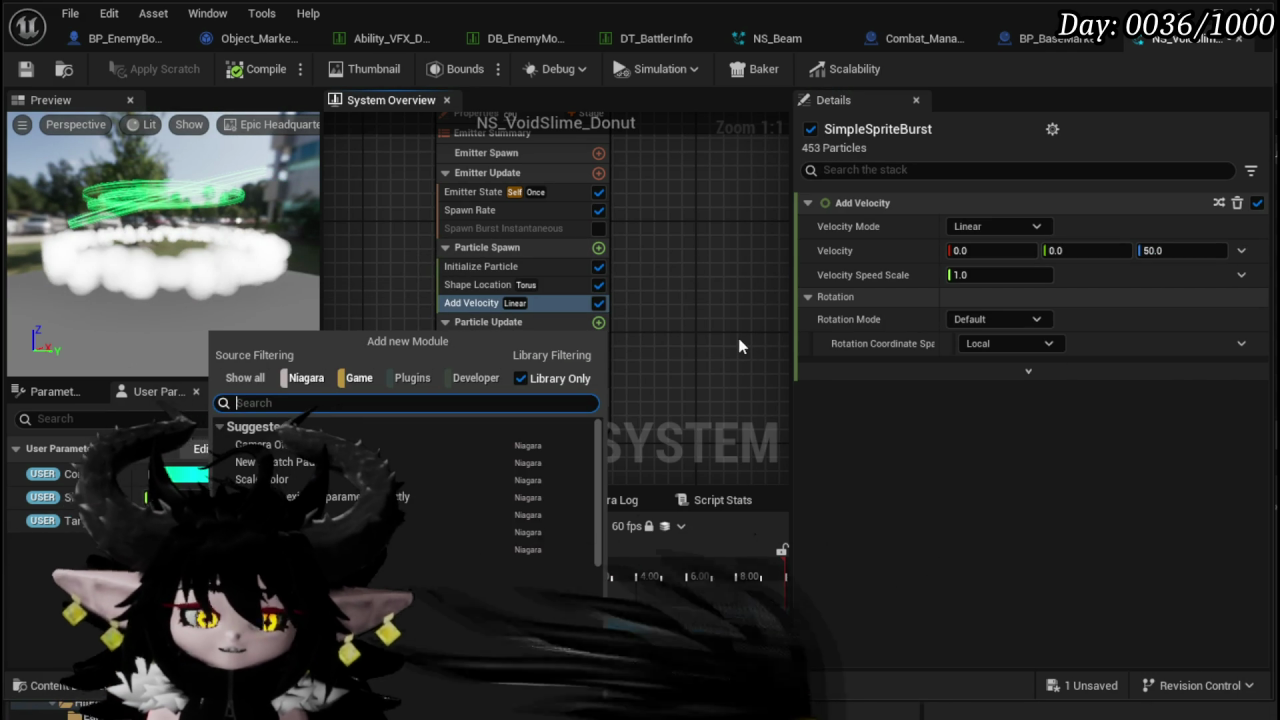
{"action": "type", "text": "Update"}
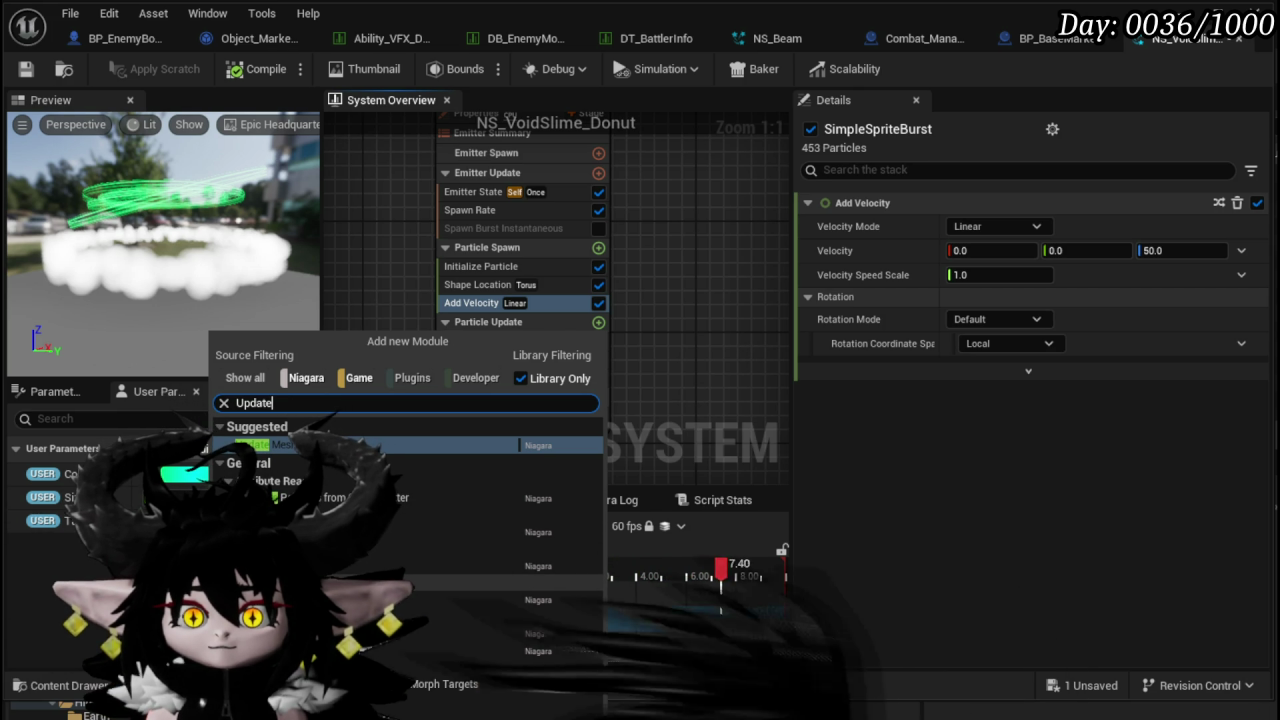
{"action": "key", "text": "ctrl+a"}
{"action": "type", "text": "Veloc"}
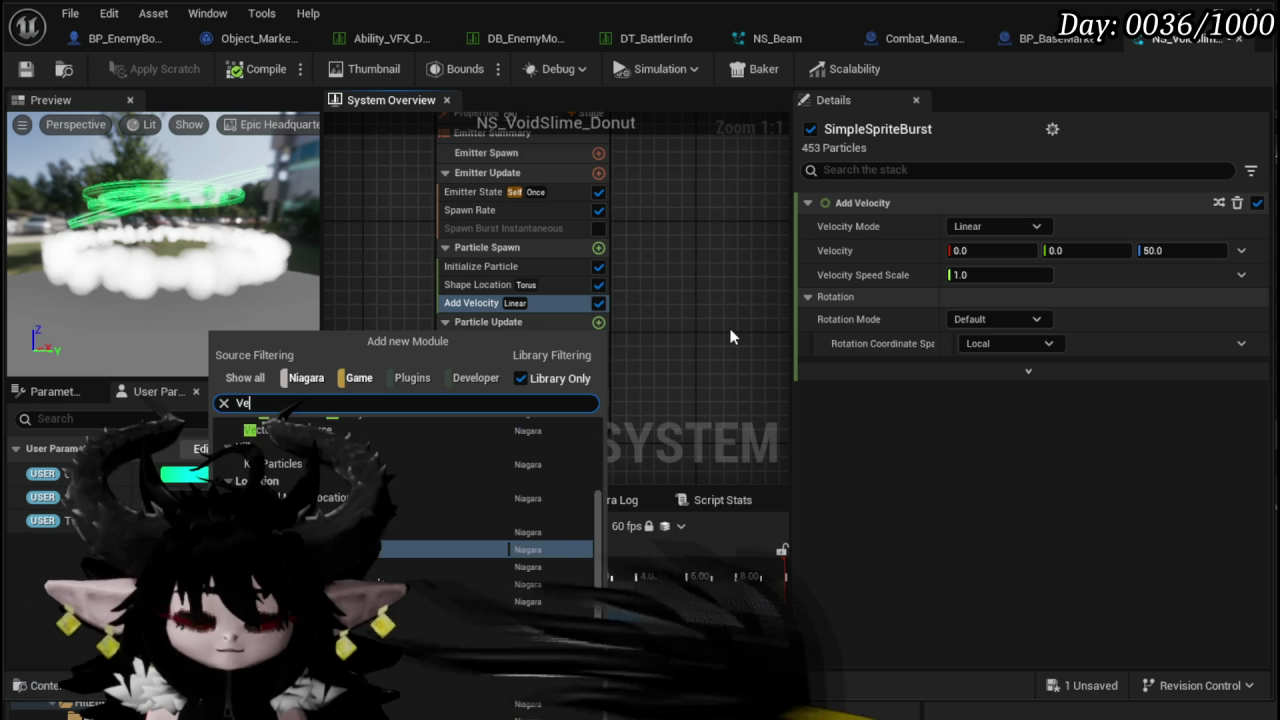
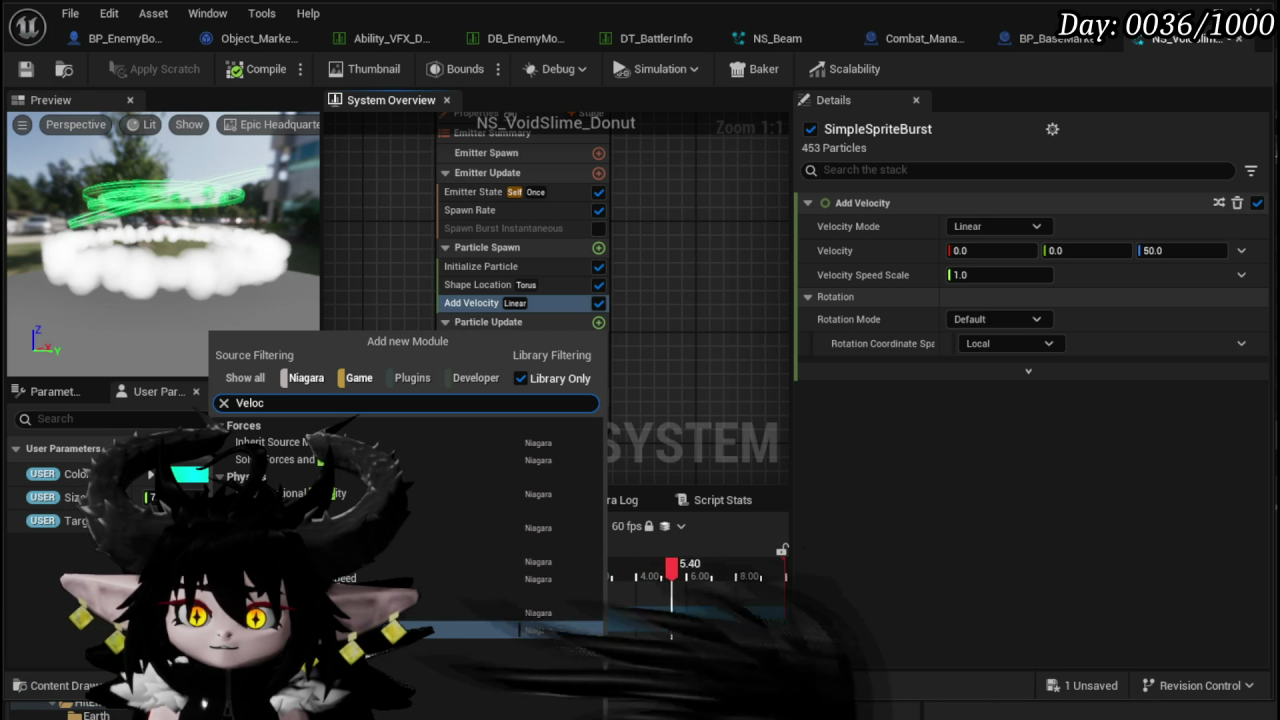
- Replace Particle Update's Scale Sprite Size by Speed module with a Scale Velocity module
{"action": "left_click", "coordinate": [370, 578]}
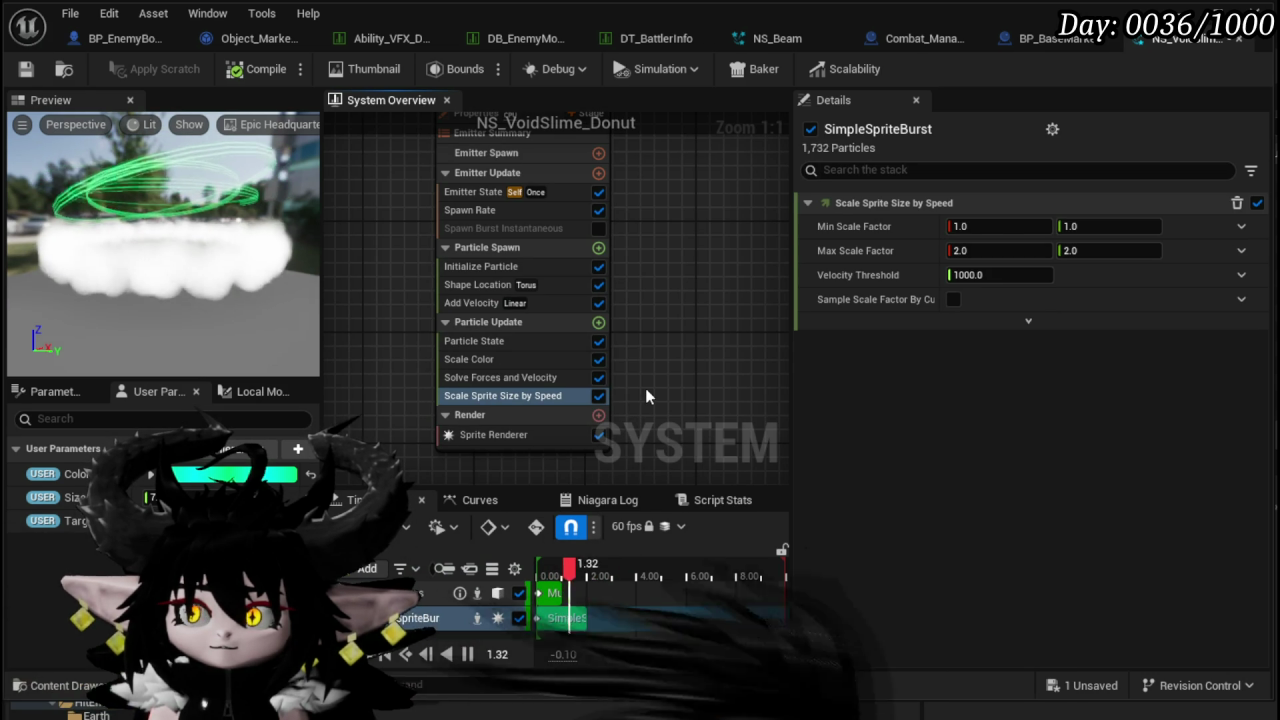
{"action": "key", "text": "Delete"}
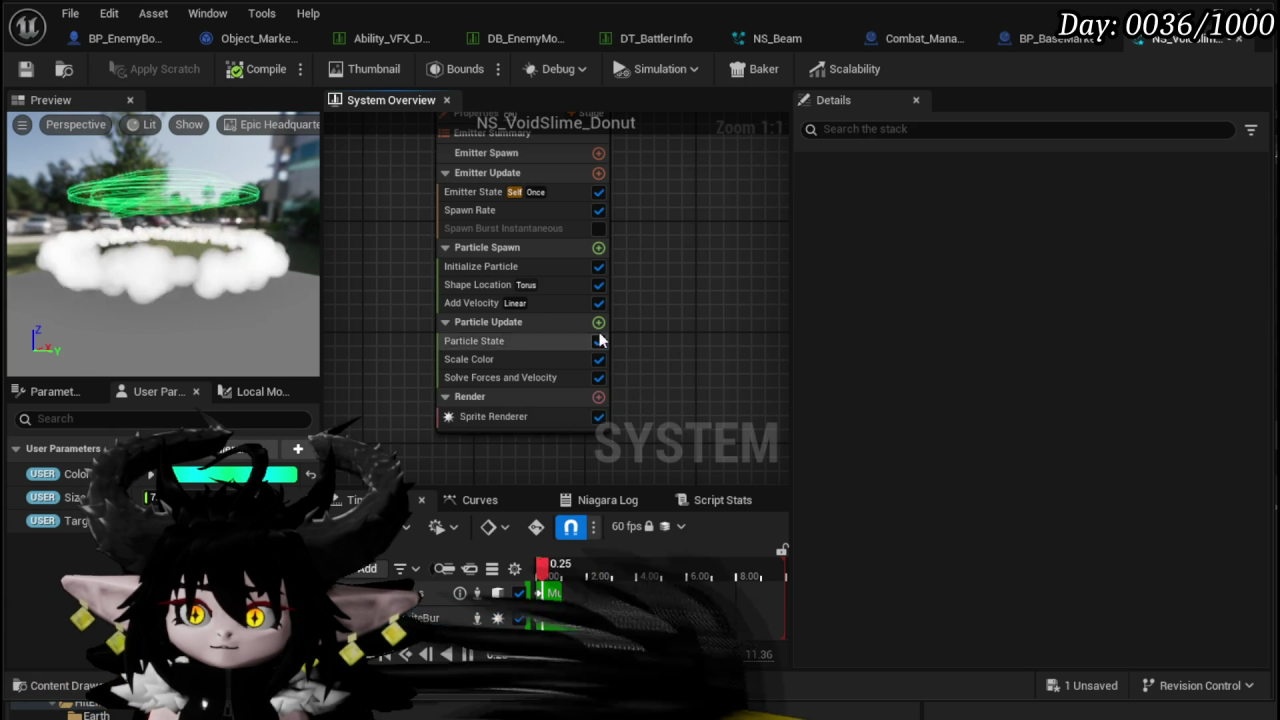
{"action": "left_click", "coordinate": [598, 322]}
{"action": "type", "text": "sc"}
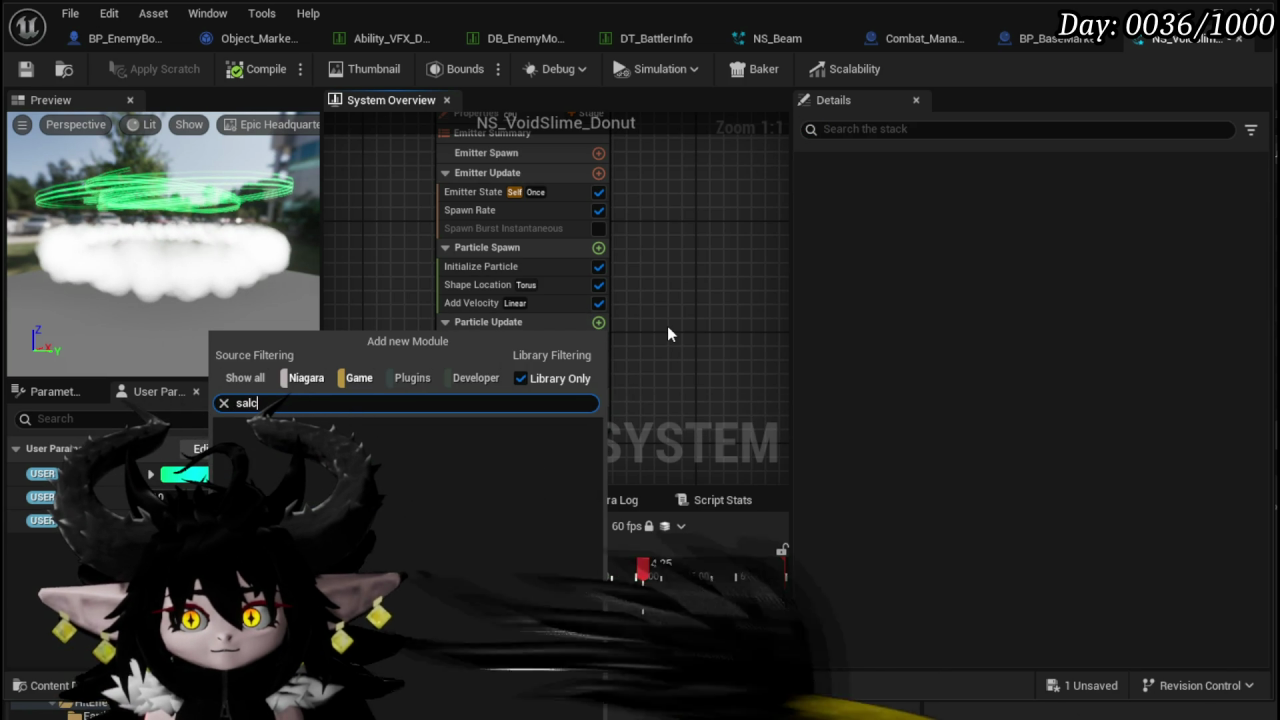
{"action": "type", "text": "ale be"}
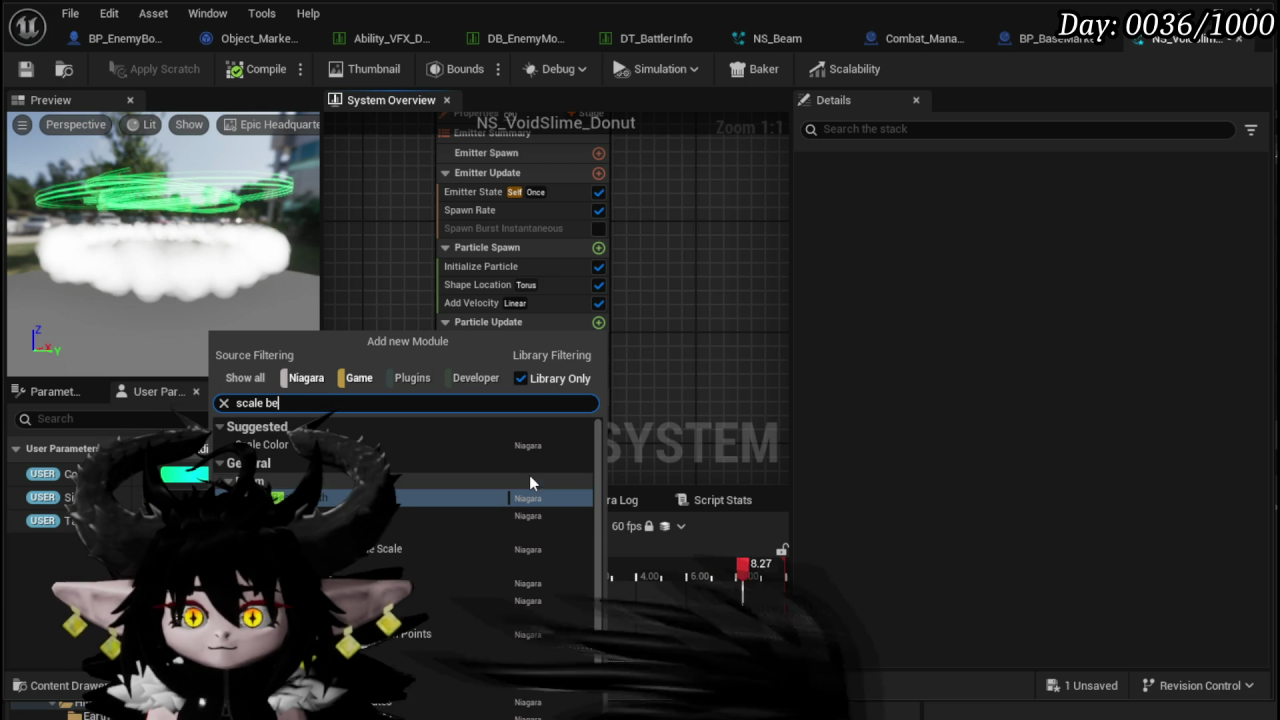
{"action": "scroll", "coordinate": [525, 471], "scroll_direction": "down", "scroll_amount": 2}
{"action": "key", "text": "BackSpace"}
{"action": "key", "text": "BackSpace"}
{"action": "type", "text": "ve"}
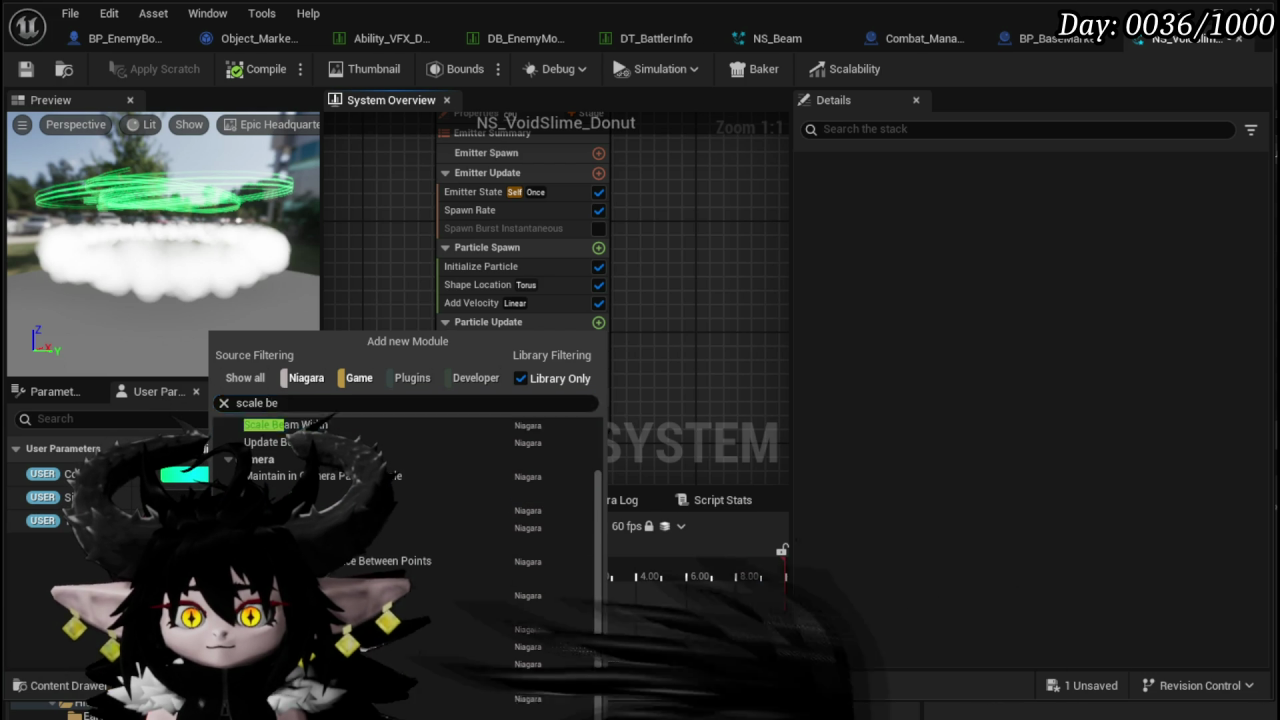
{"action": "key", "text": "Return"}
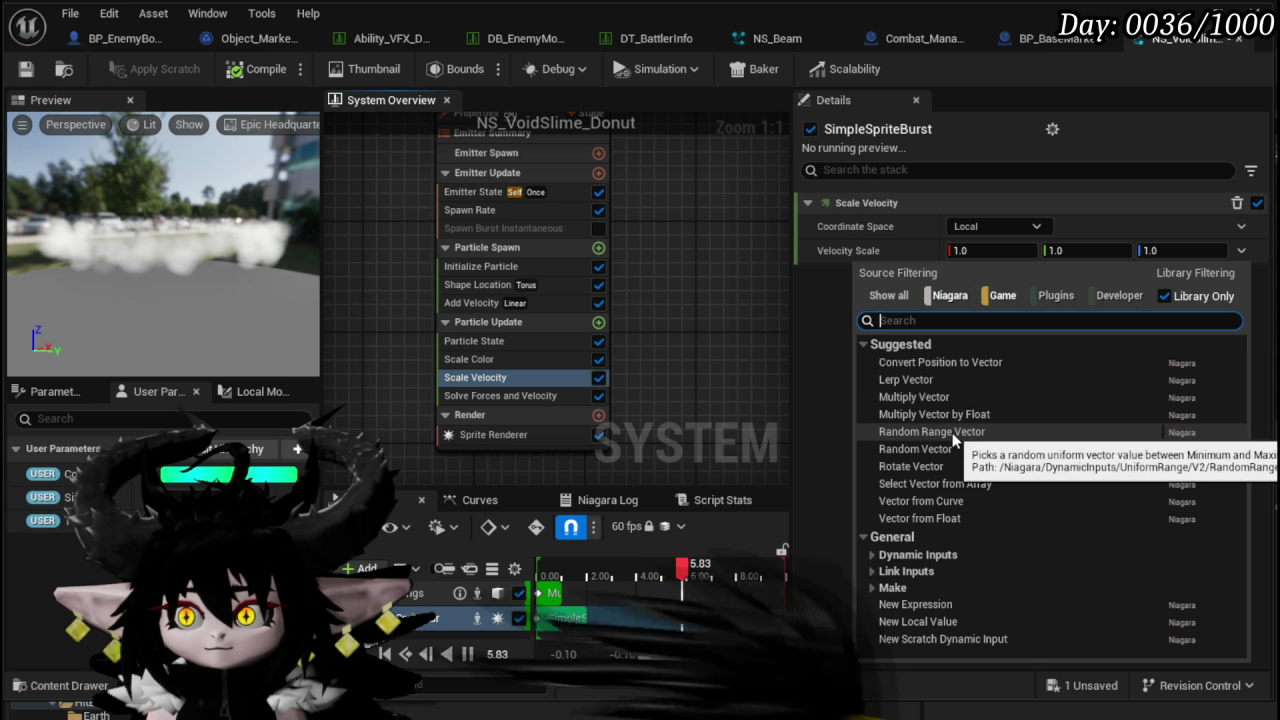
- Drive Velocity Scale from a vector curve and set Add Velocity's speed scale to 500
{"action": "left_click", "coordinate": [954, 506]}
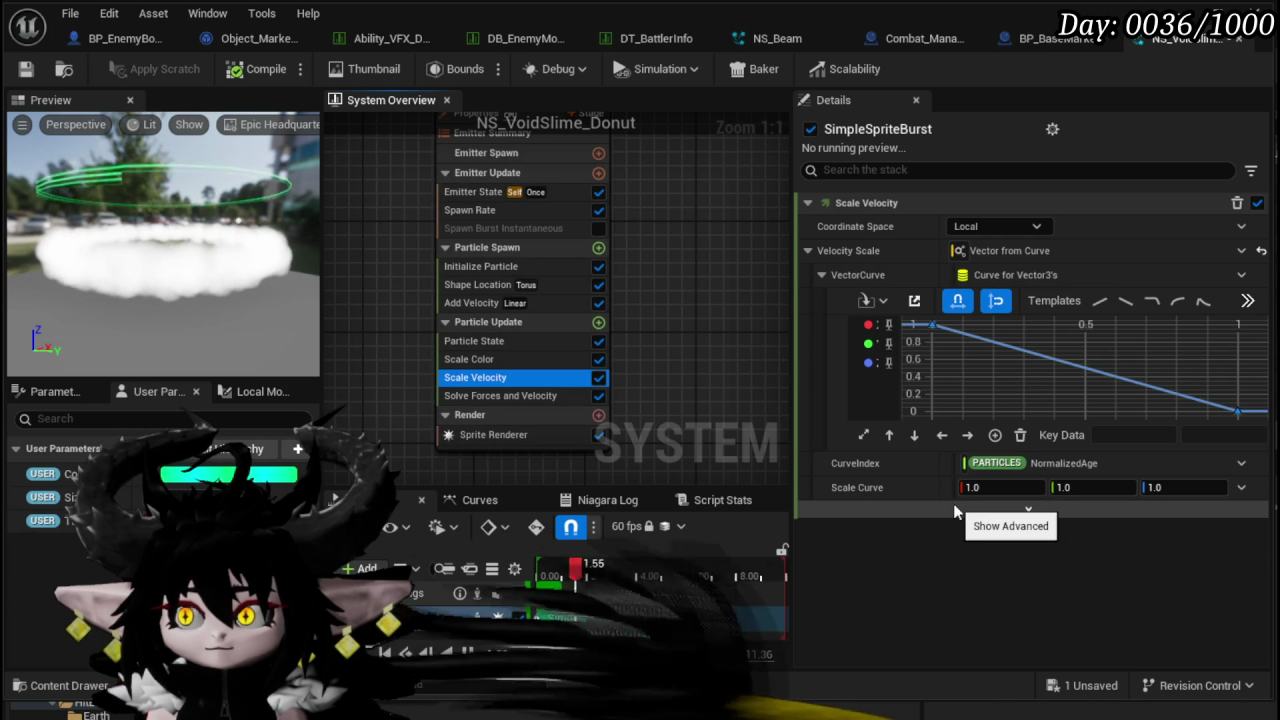
{"action": "scroll", "coordinate": [905, 375], "scroll_direction": "down", "scroll_amount": 2}
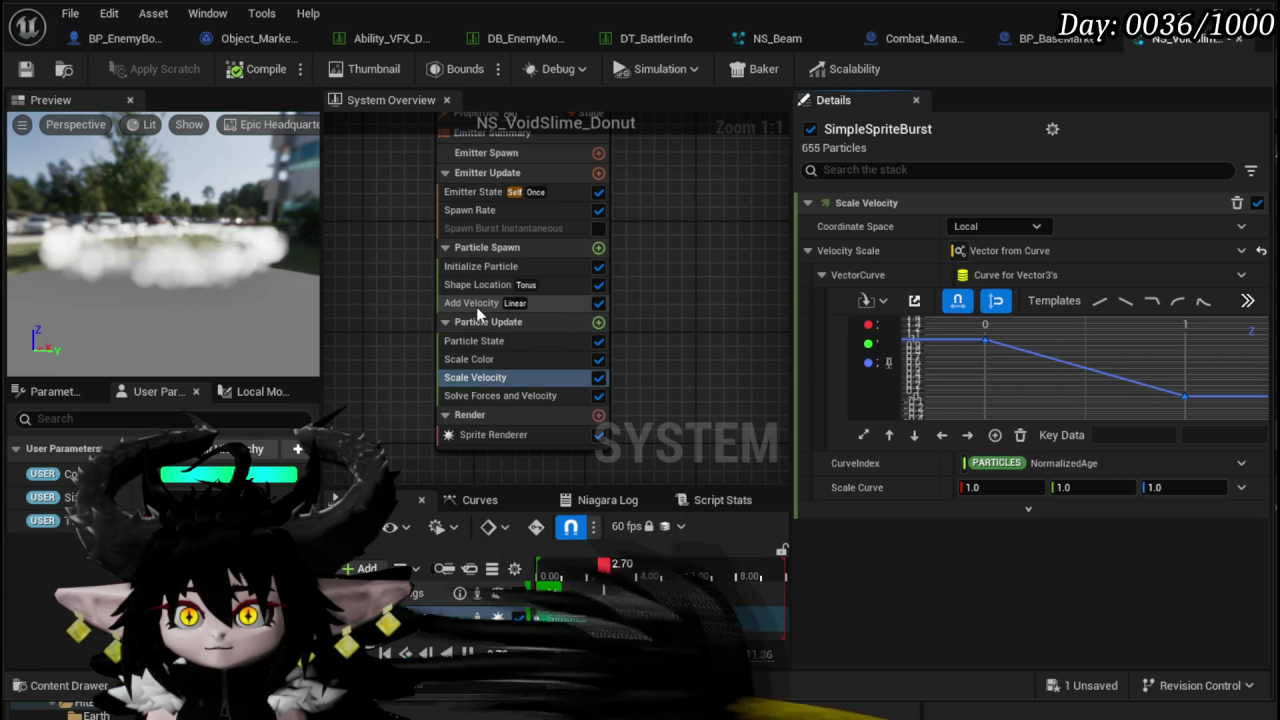
{"action": "left_click", "coordinate": [476, 303]}
{"action": "left_click", "coordinate": [1172, 250]}
{"action": "type", "text": "500"}
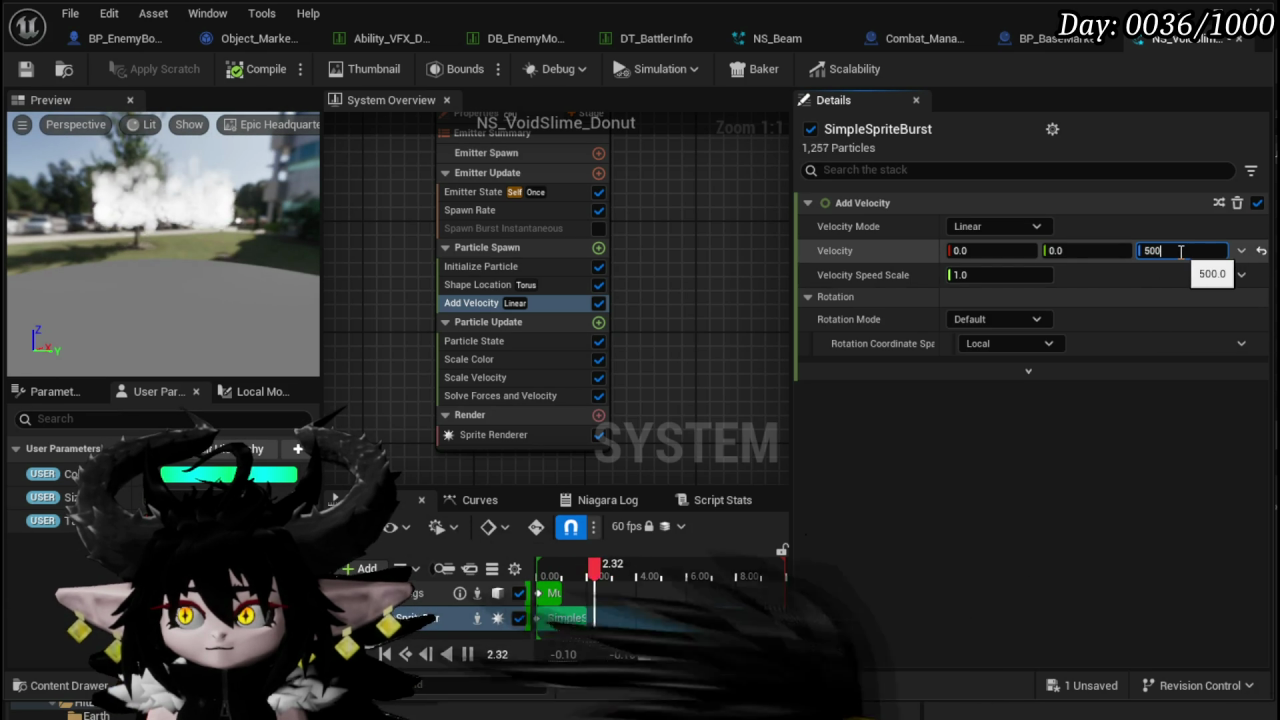
{"action": "key", "text": "Tab"}
{"action": "left_click", "coordinate": [1182, 258]}
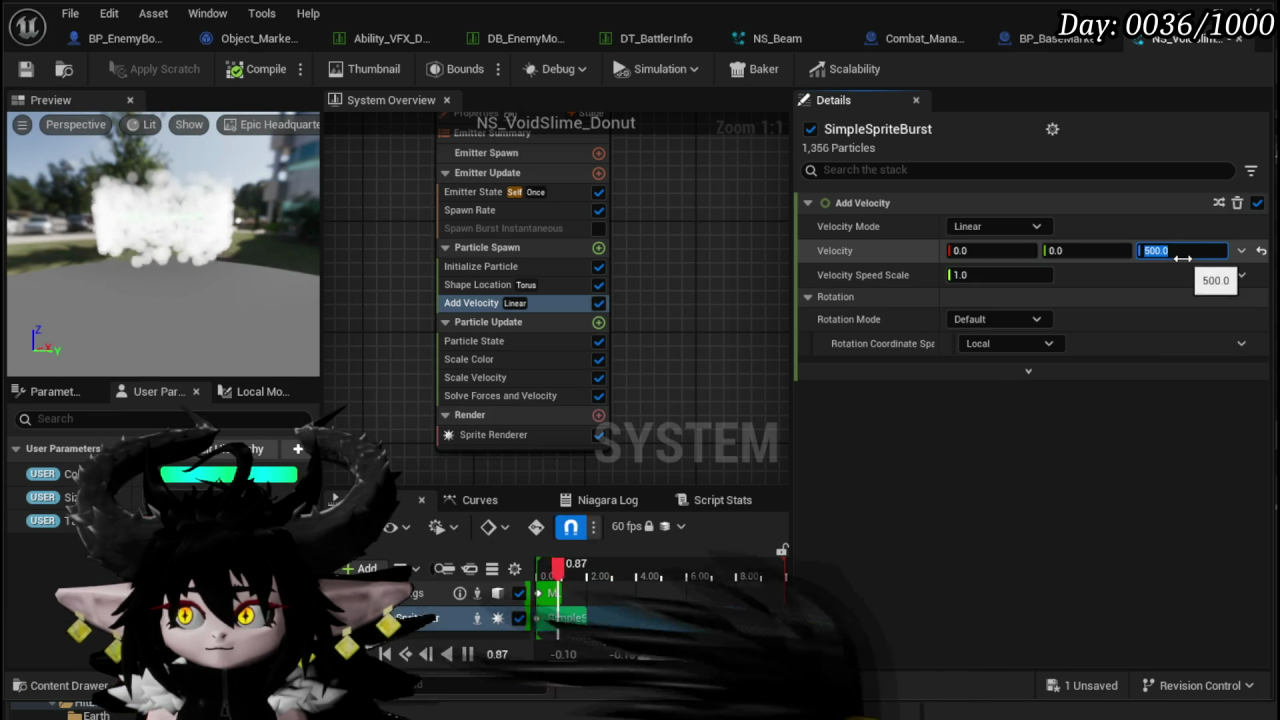
{"action": "type", "text": "1"}
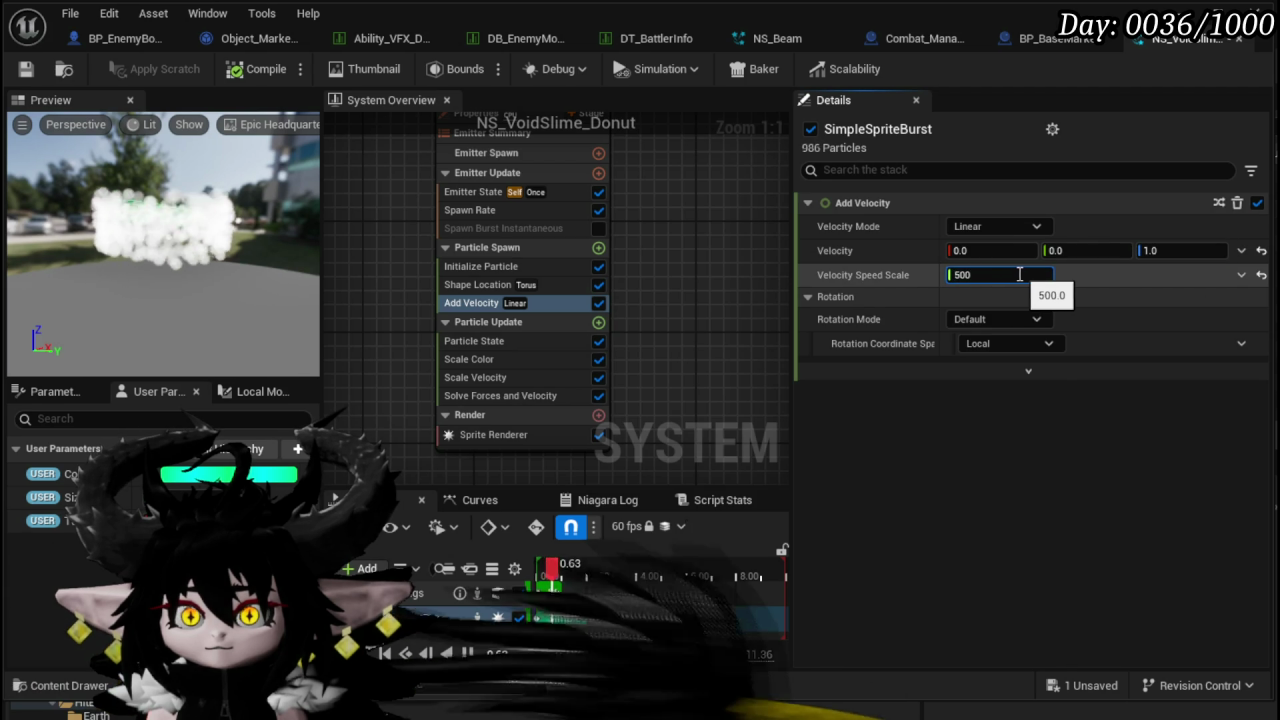
{"action": "key", "text": "Return"}
- Move the Scale Velocity curve's end key from time 1 to time 0.5
{"action": "left_click", "coordinate": [487, 380]}
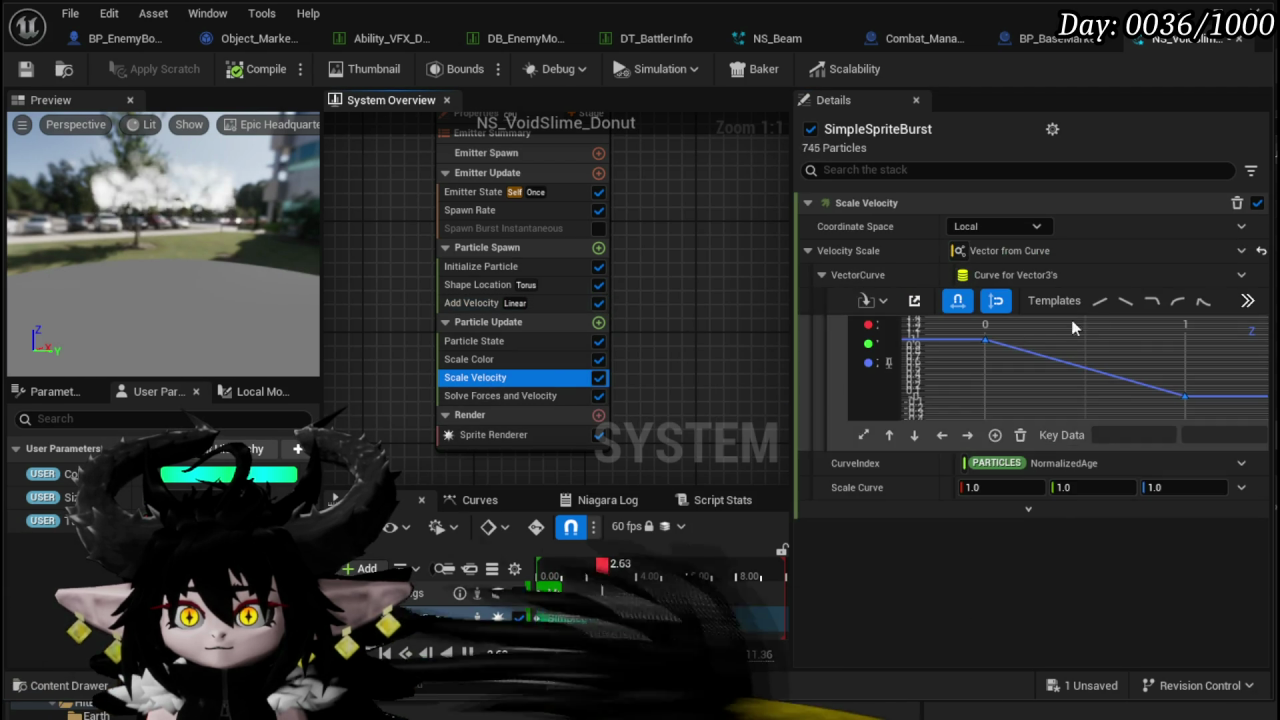
{"action": "left_click", "coordinate": [1183, 397]}
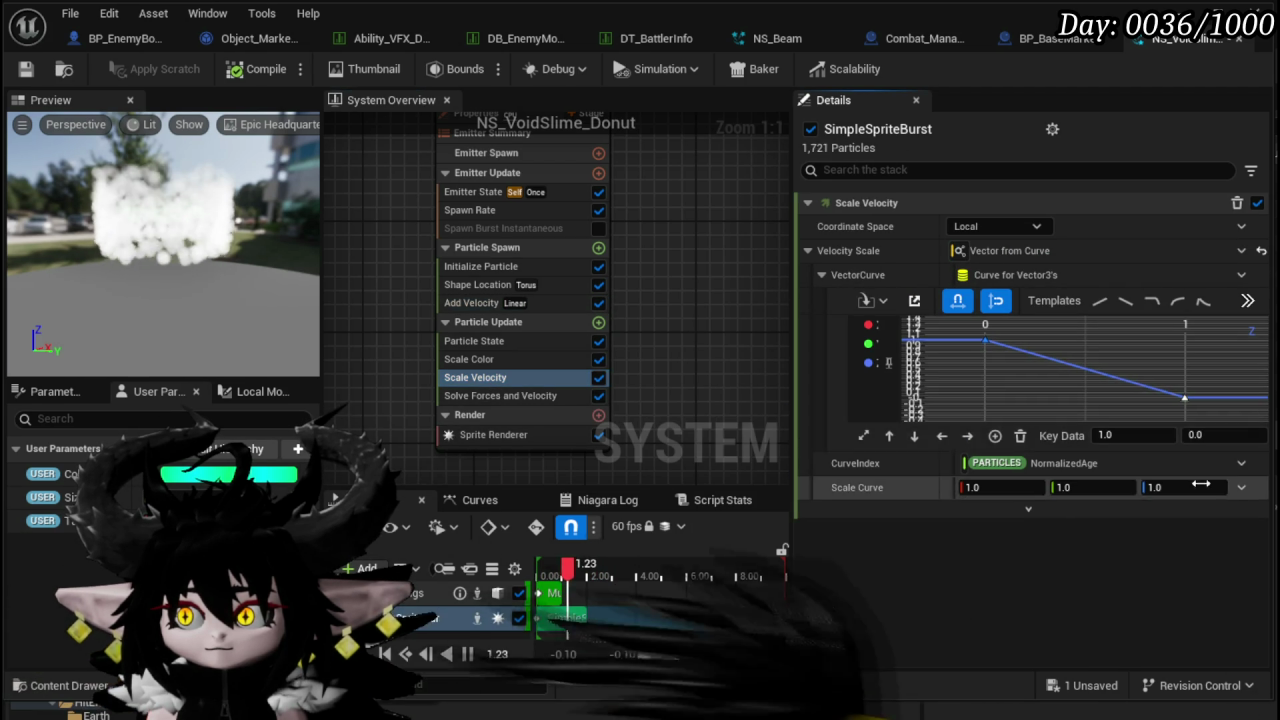
{"action": "left_click", "coordinate": [1140, 436]}
{"action": "type", "text": "0."}
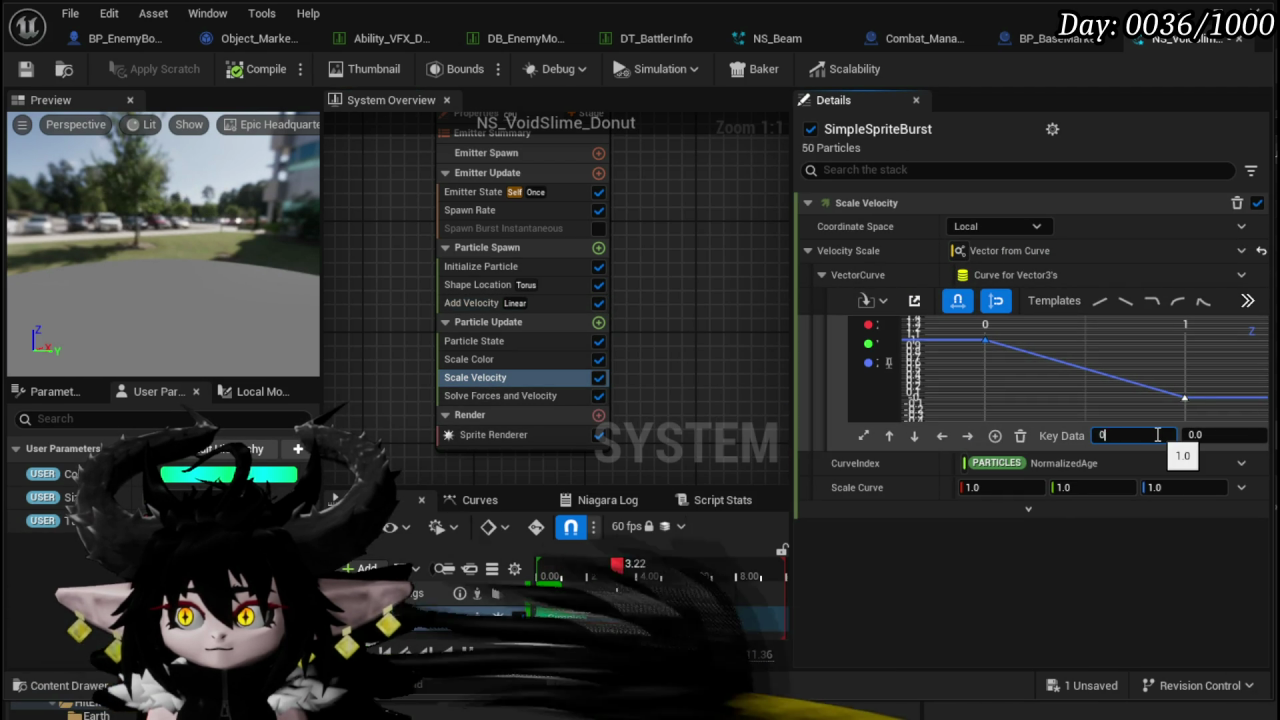
{"action": "type", "text": "5"}
{"action": "key", "text": "Return"}
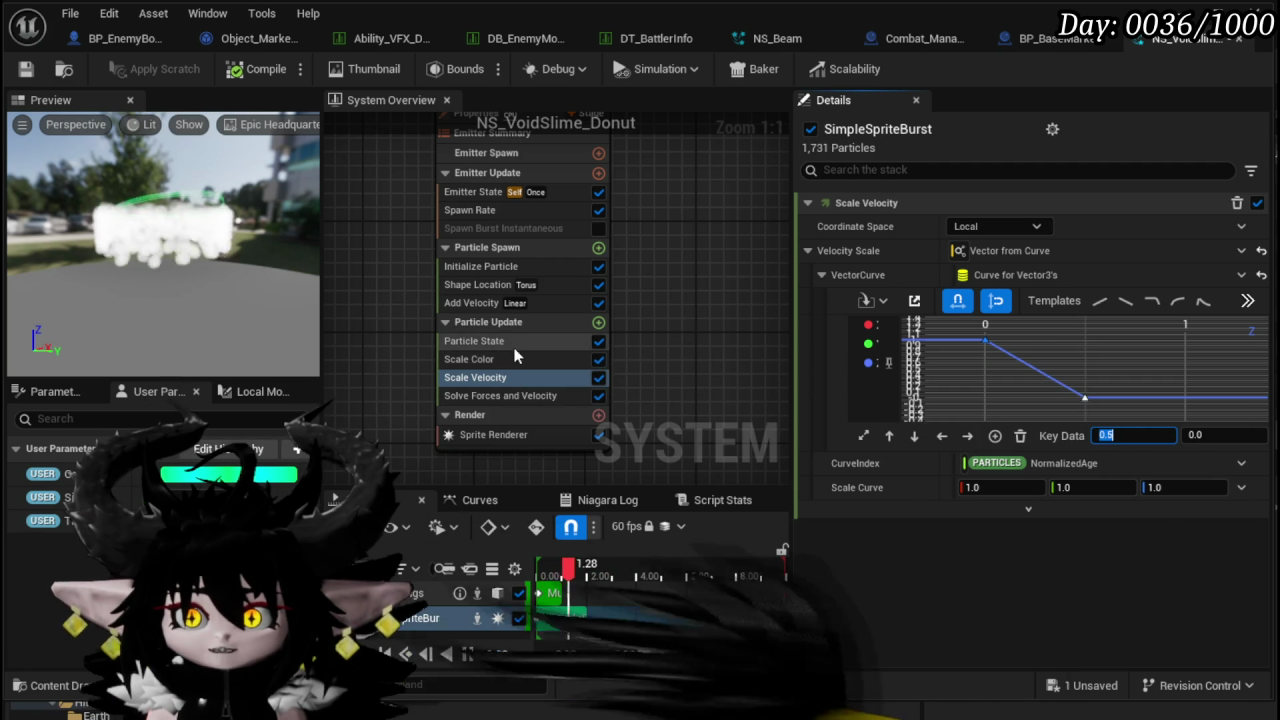
{"action": "left_click", "coordinate": [598, 323]}
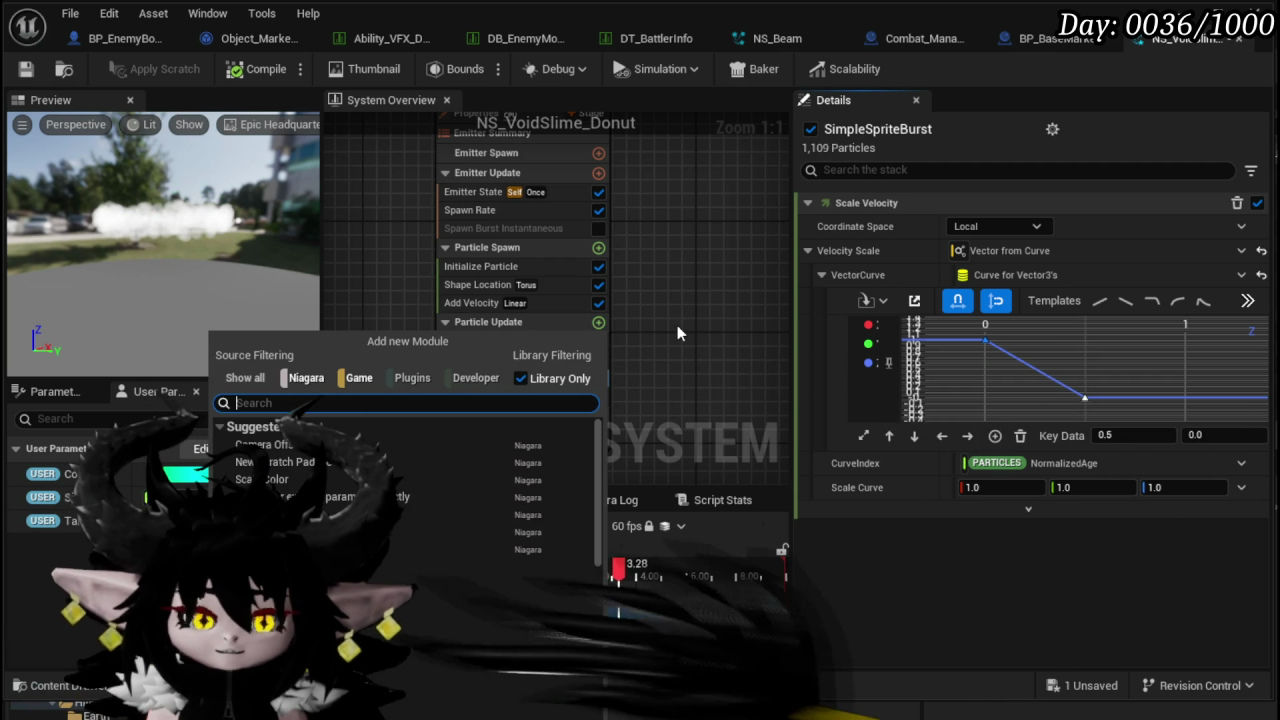
- Swap the mistakenly added Scale Mesh Size by Speed for a Scale Sprite Size module
{"action": "type", "text": "Scale"}
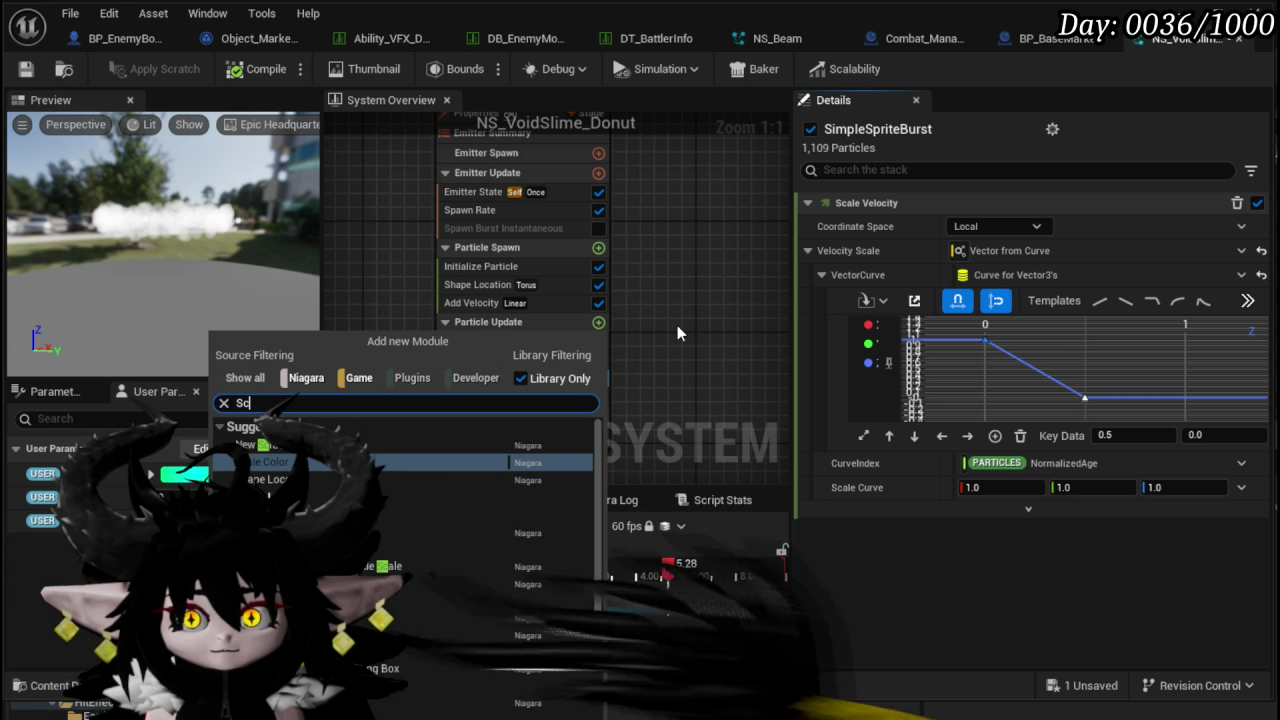
{"action": "type", "text": " si"}
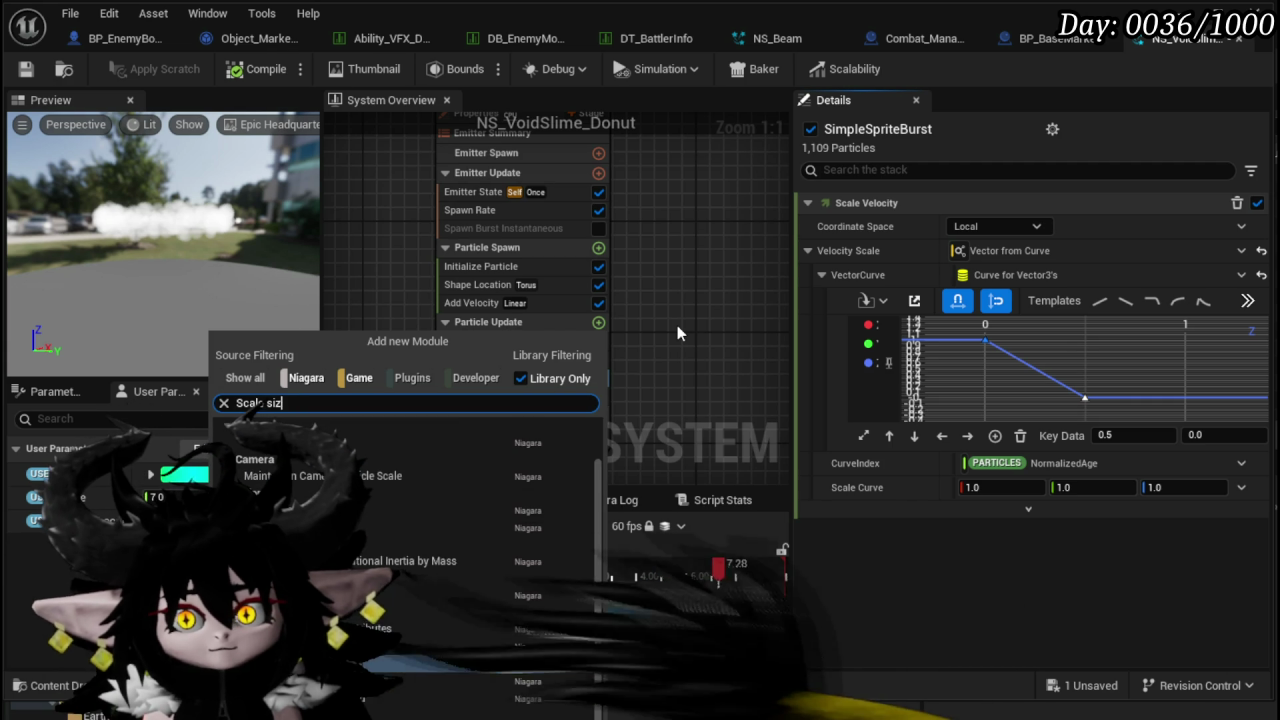
{"action": "type", "text": "z"}
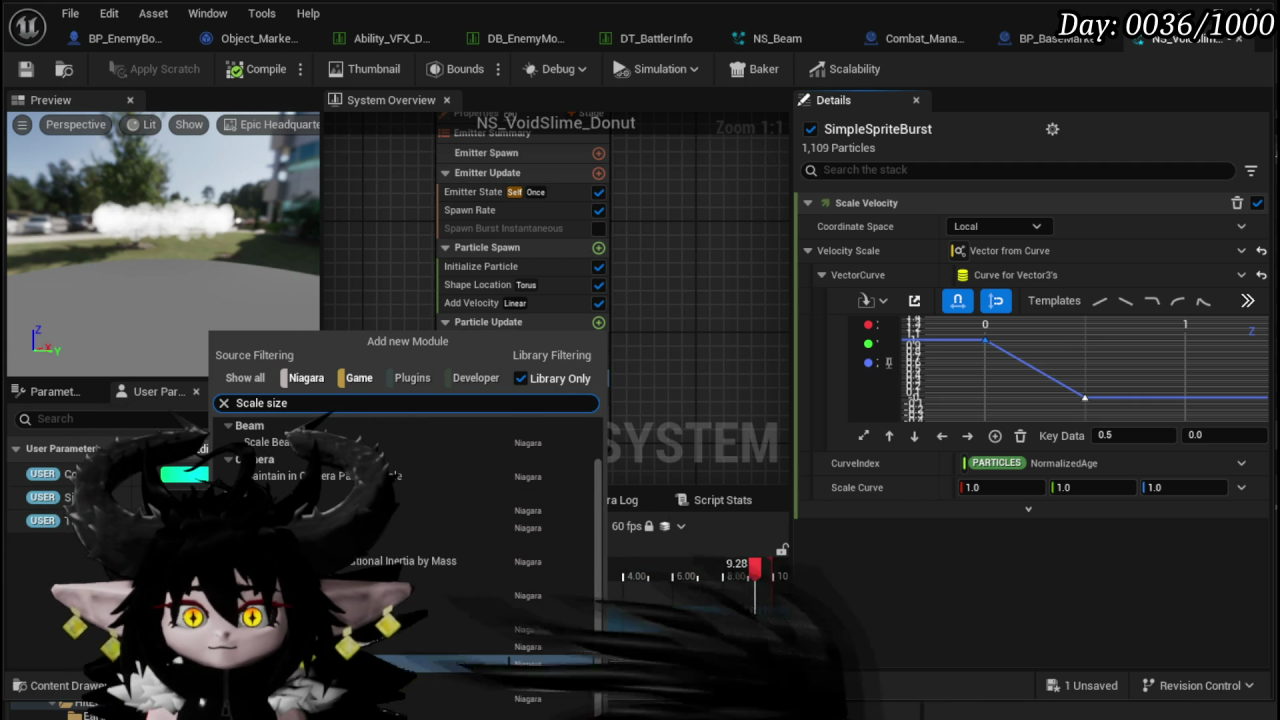
{"action": "left_click", "coordinate": [471, 645]}
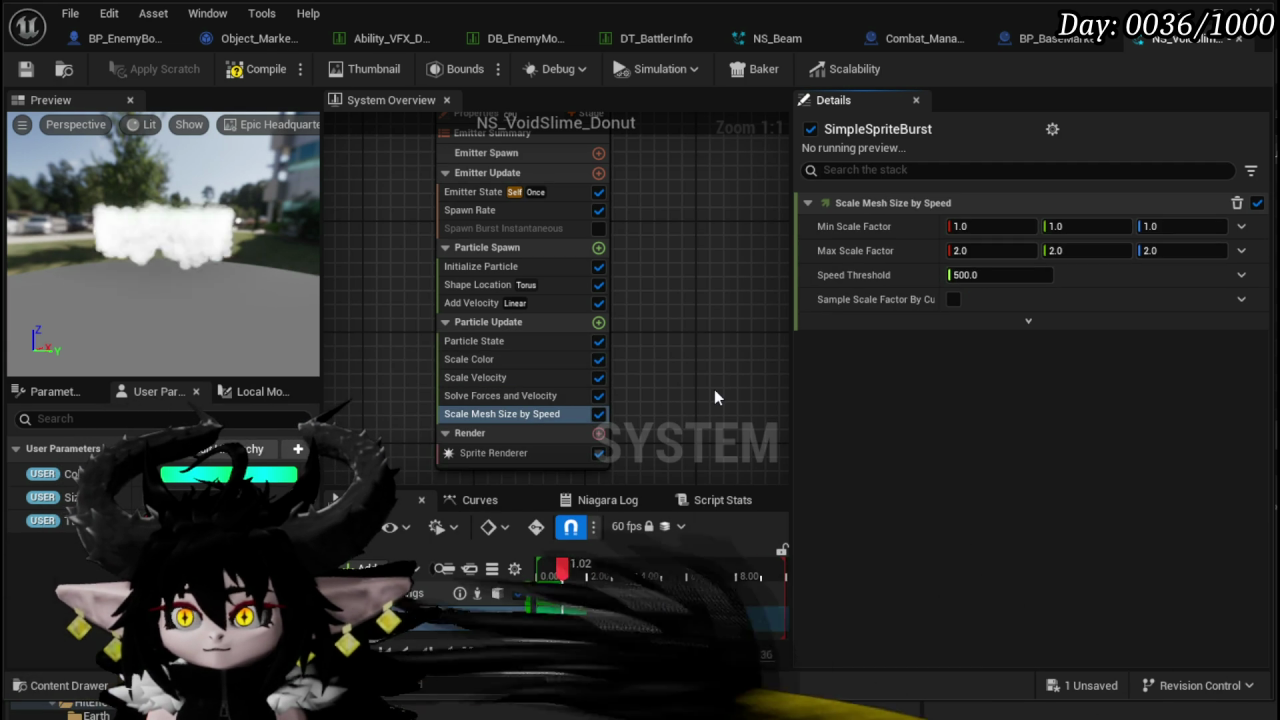
{"action": "key", "text": "Delete"}
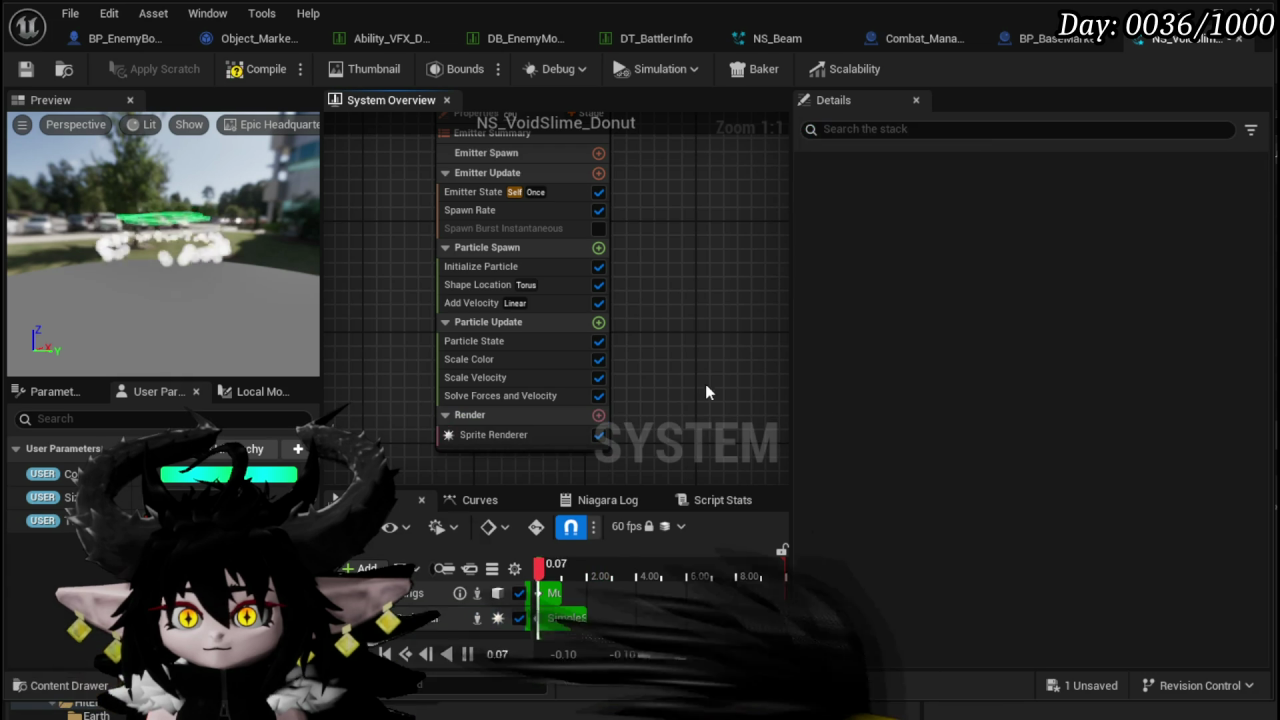
{"action": "left_click", "coordinate": [598, 322]}
{"action": "type", "text": "S"}
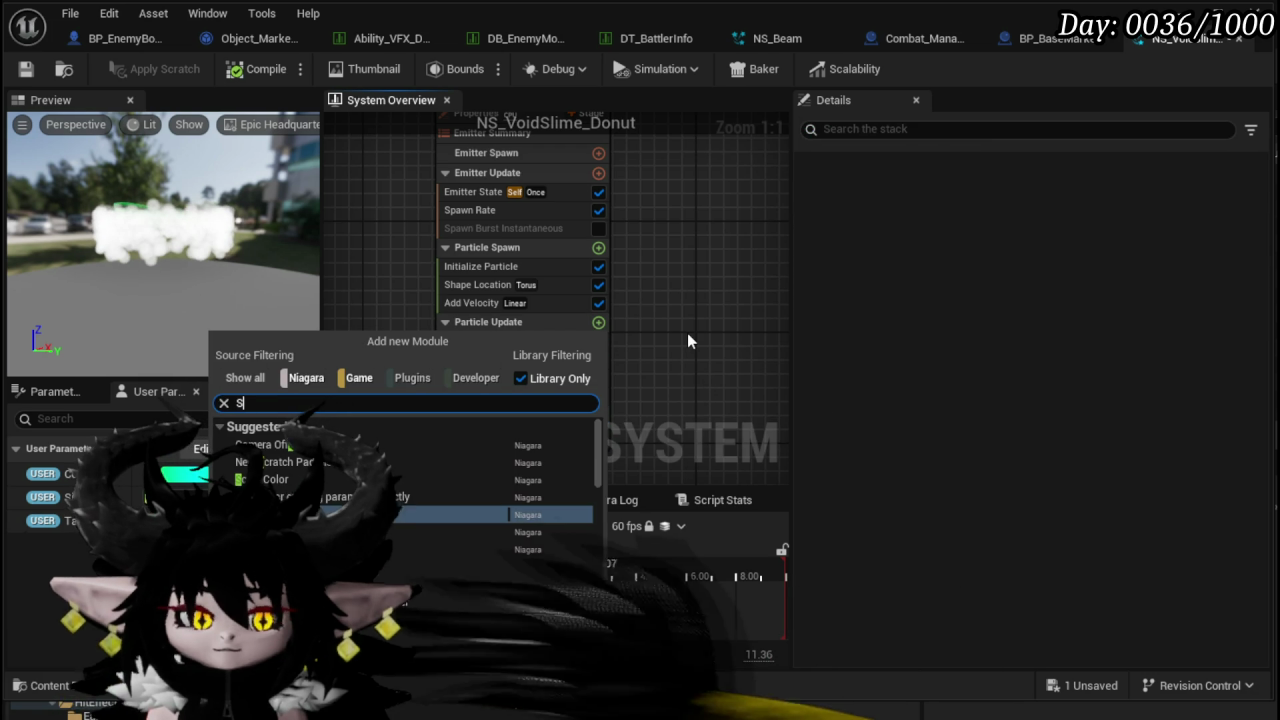
{"action": "type", "text": "cale size"}
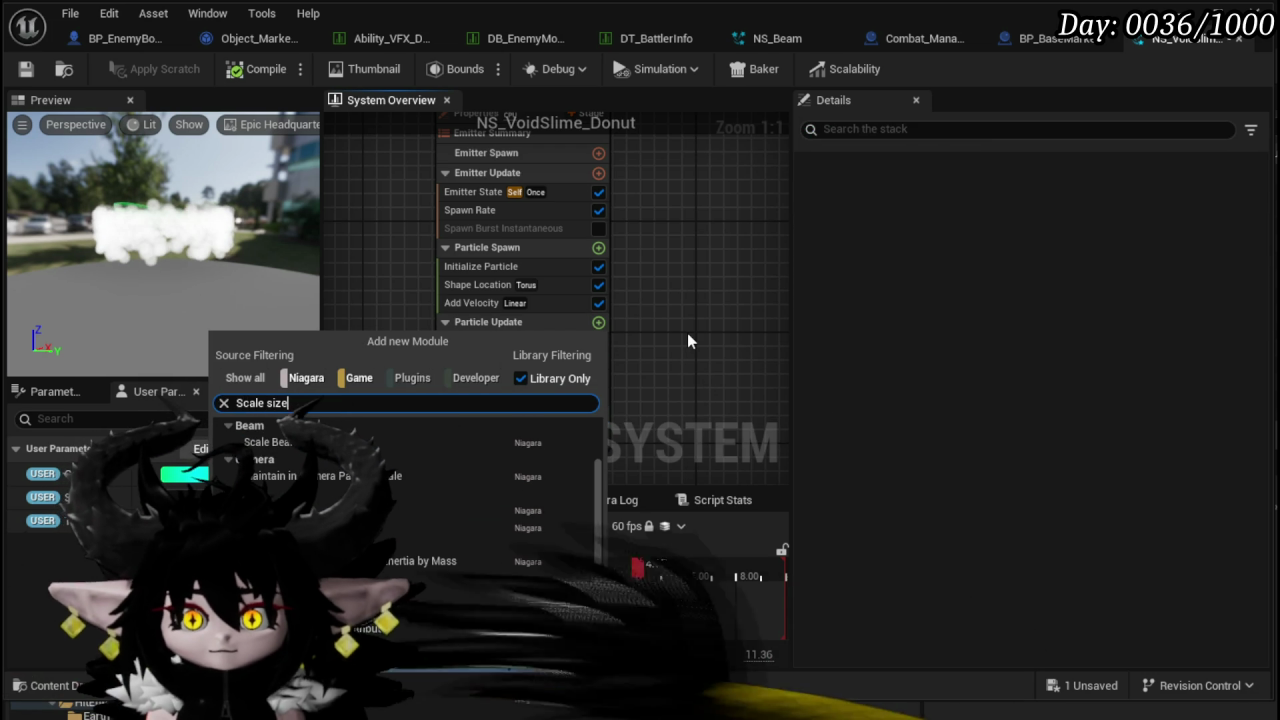
{"action": "left_click", "coordinate": [416, 664]}
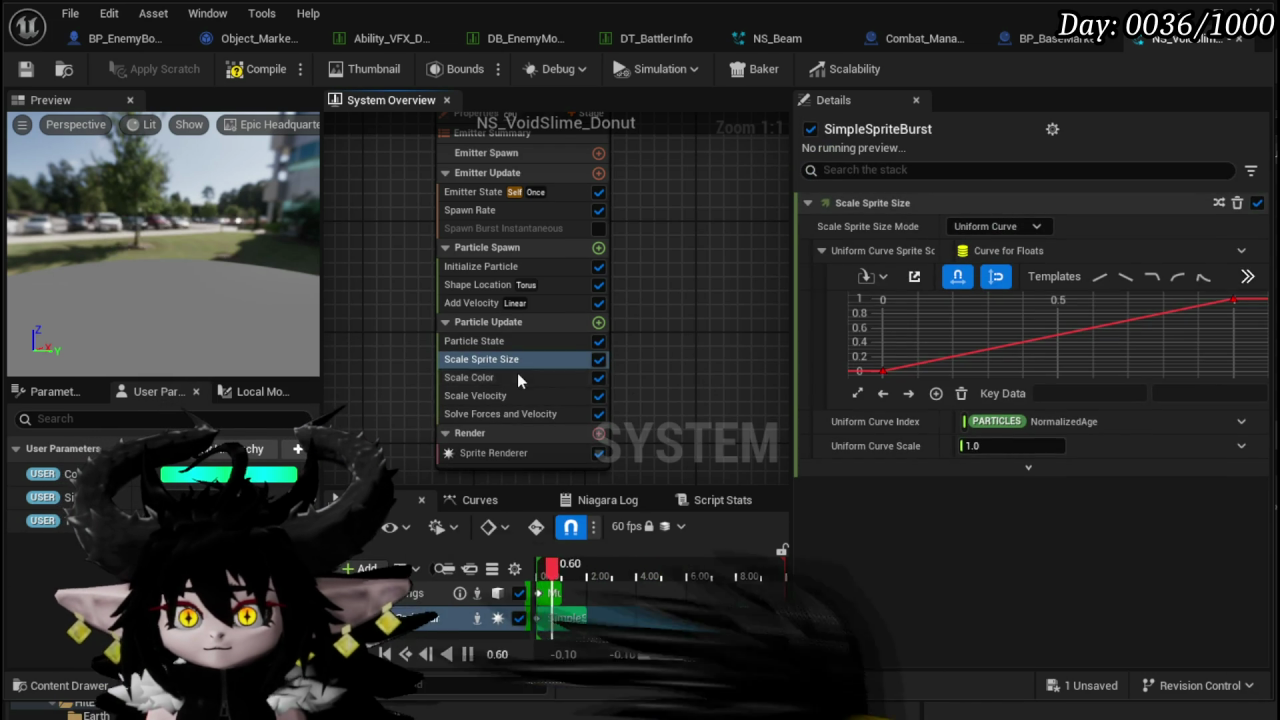
- Add a middle key to the sprite size curve with value 0.8 at time 0.2
{"action": "right_click", "coordinate": [1050, 345]}
{"action": "left_click", "coordinate": [1088, 395]}
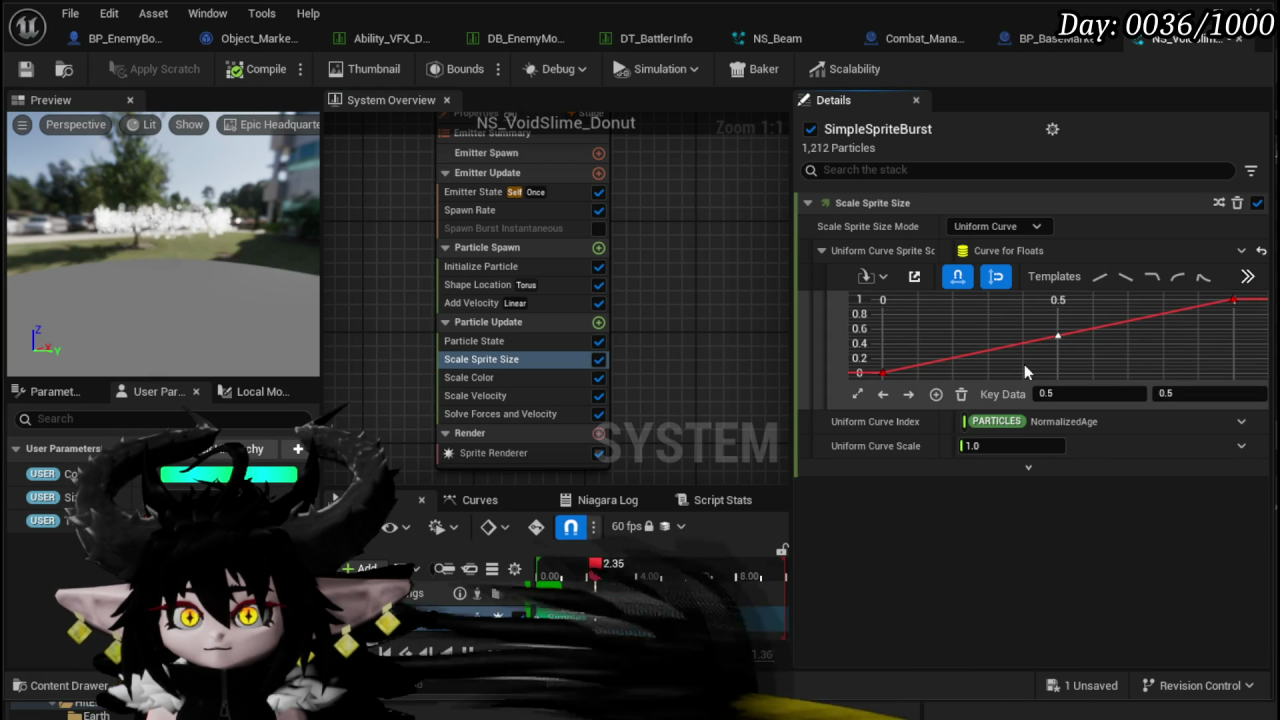
{"action": "mouse_move", "coordinate": [1065, 342]}
{"action": "left_click", "coordinate": [1180, 393]}
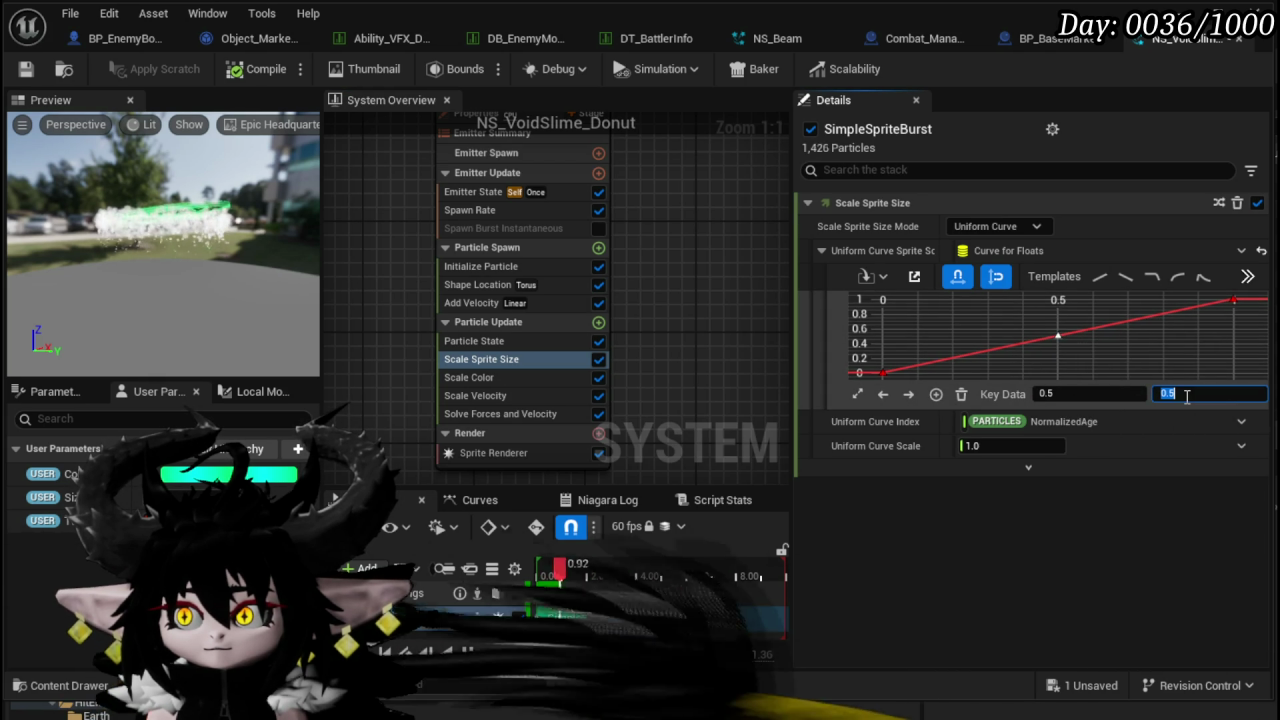
{"action": "type", "text": "0.8"}
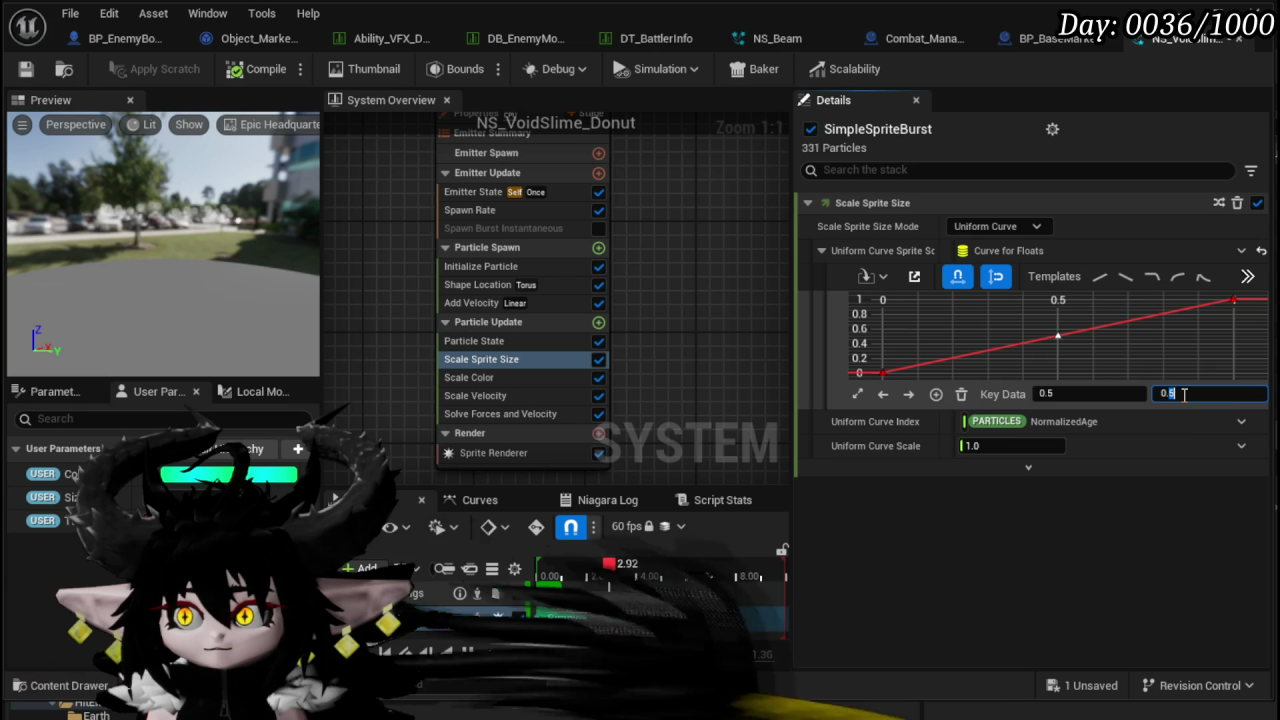
{"action": "key", "text": "Return"}
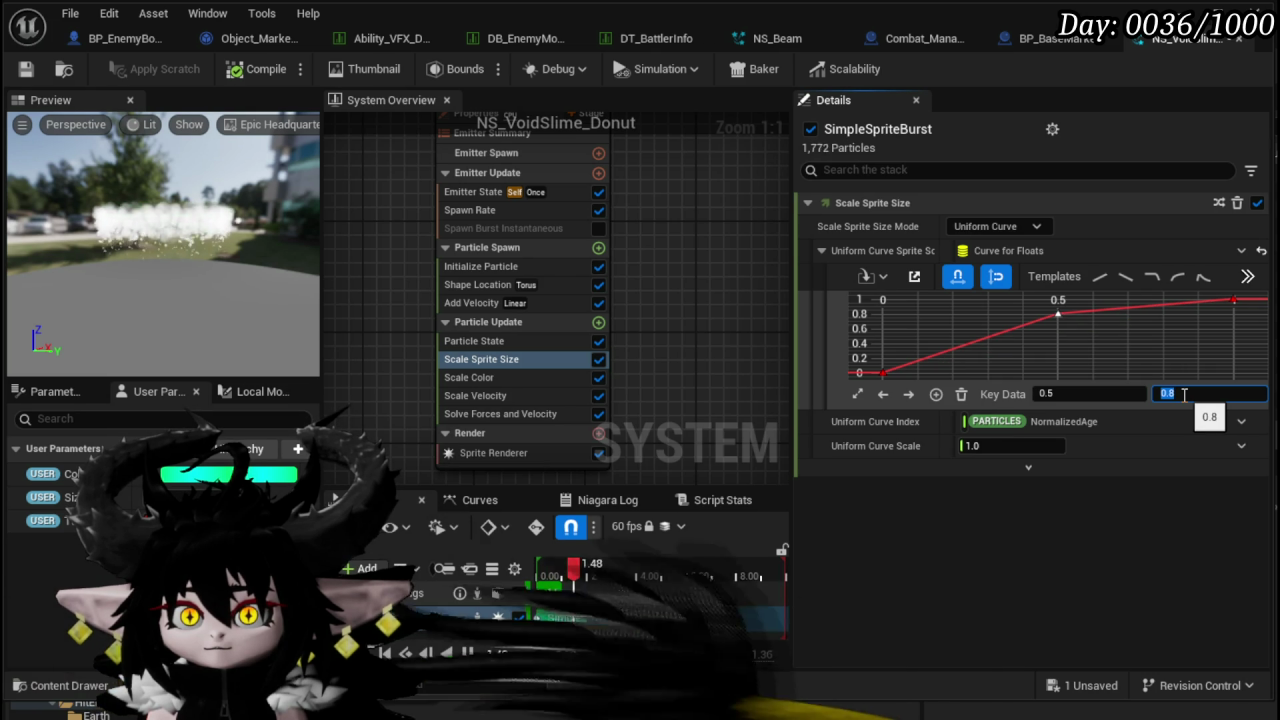
{"action": "left_click", "coordinate": [1046, 393]}
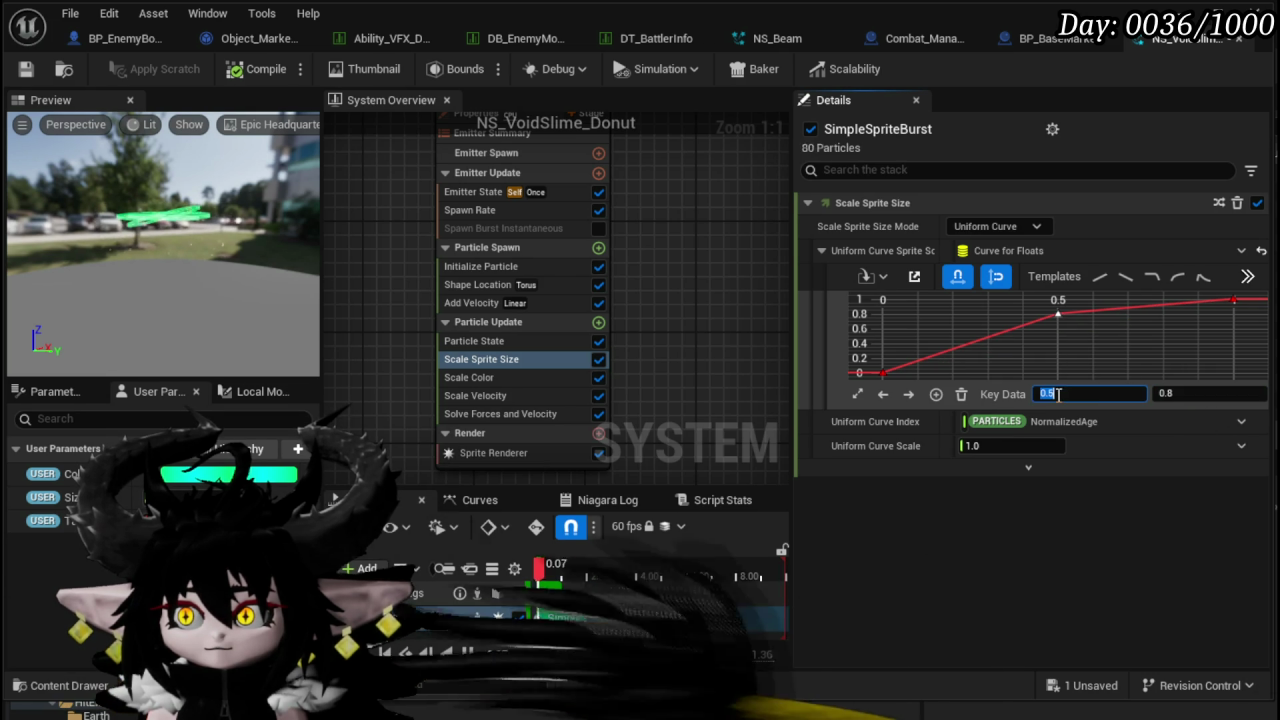
{"action": "type", "text": "0.4"}
{"action": "key", "text": "Return"}
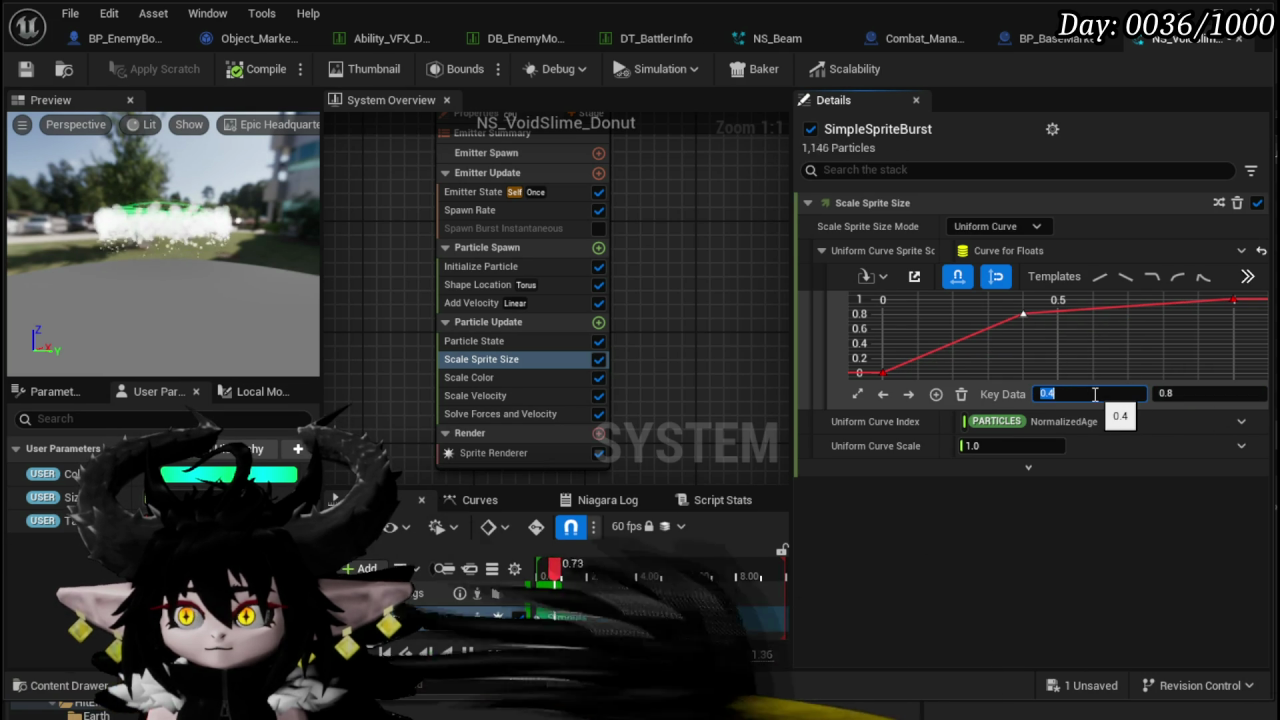
{"action": "type", "text": "2"}
{"action": "key", "text": "Return"}
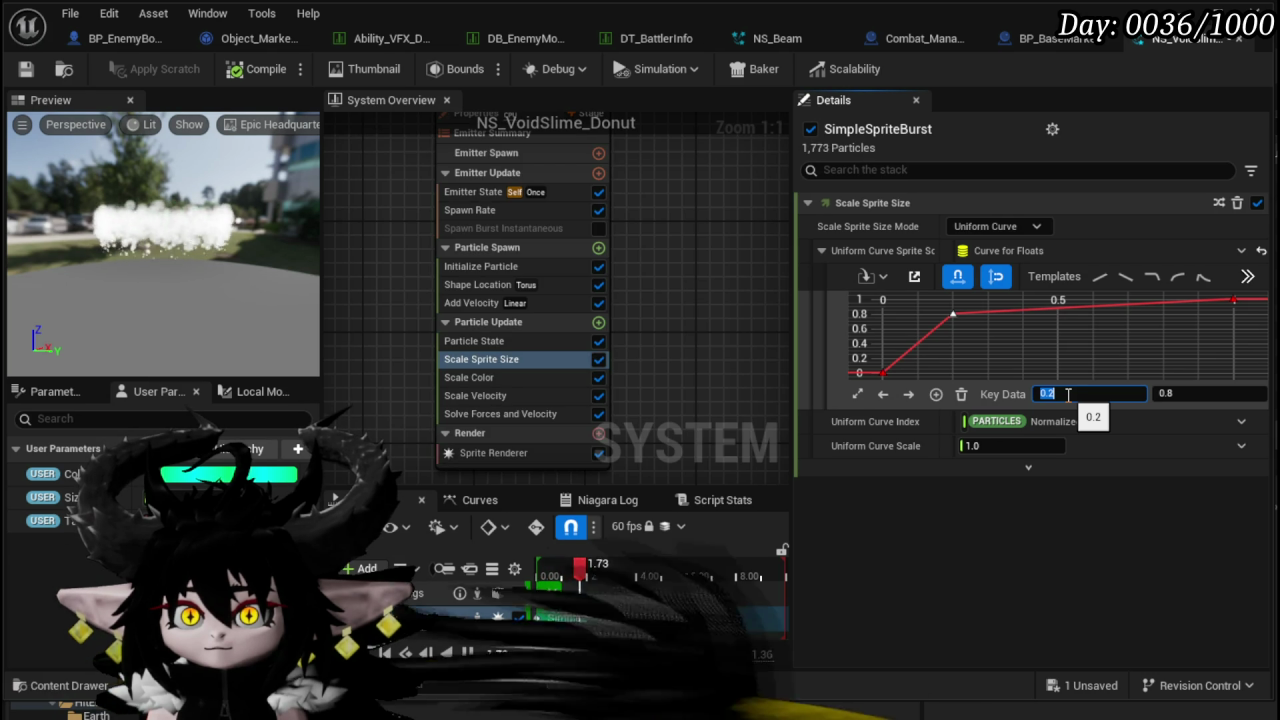
- Add another size key near time 0.8 and set the final key's value to 10
{"action": "left_click", "coordinate": [1233, 300]}
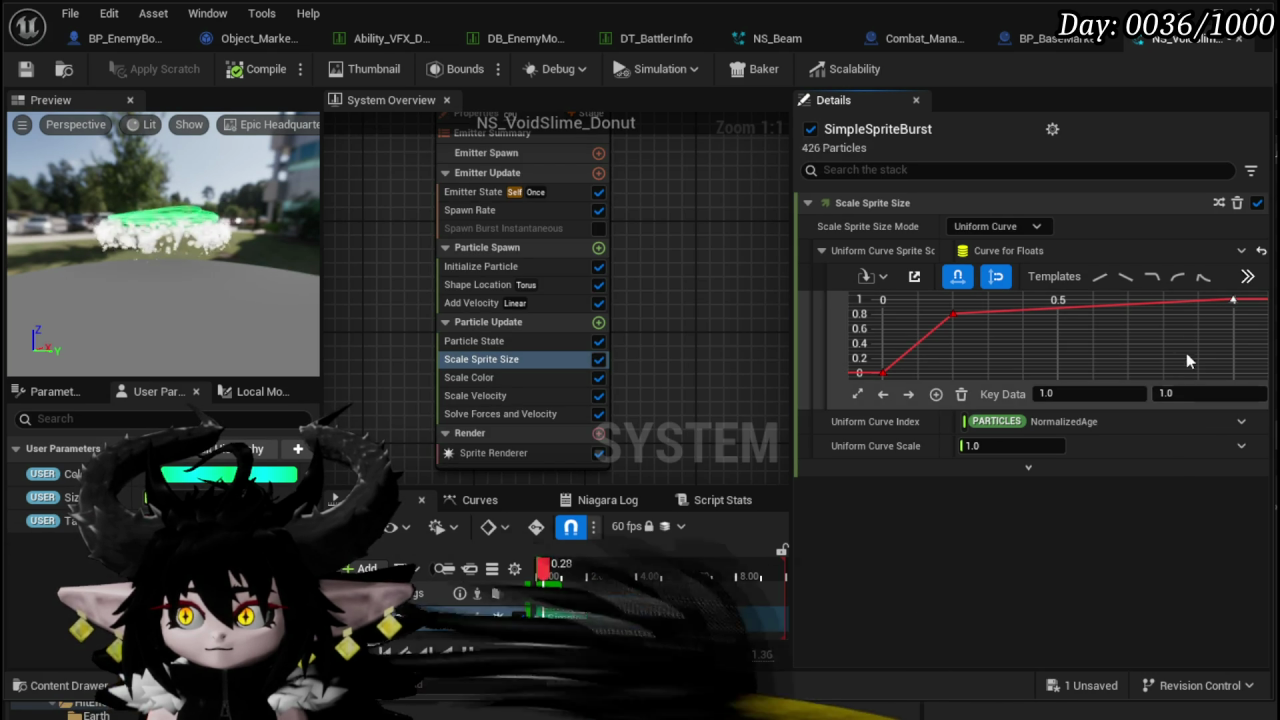
{"action": "right_click", "coordinate": [1177, 322]}
{"action": "left_click", "coordinate": [1190, 361]}
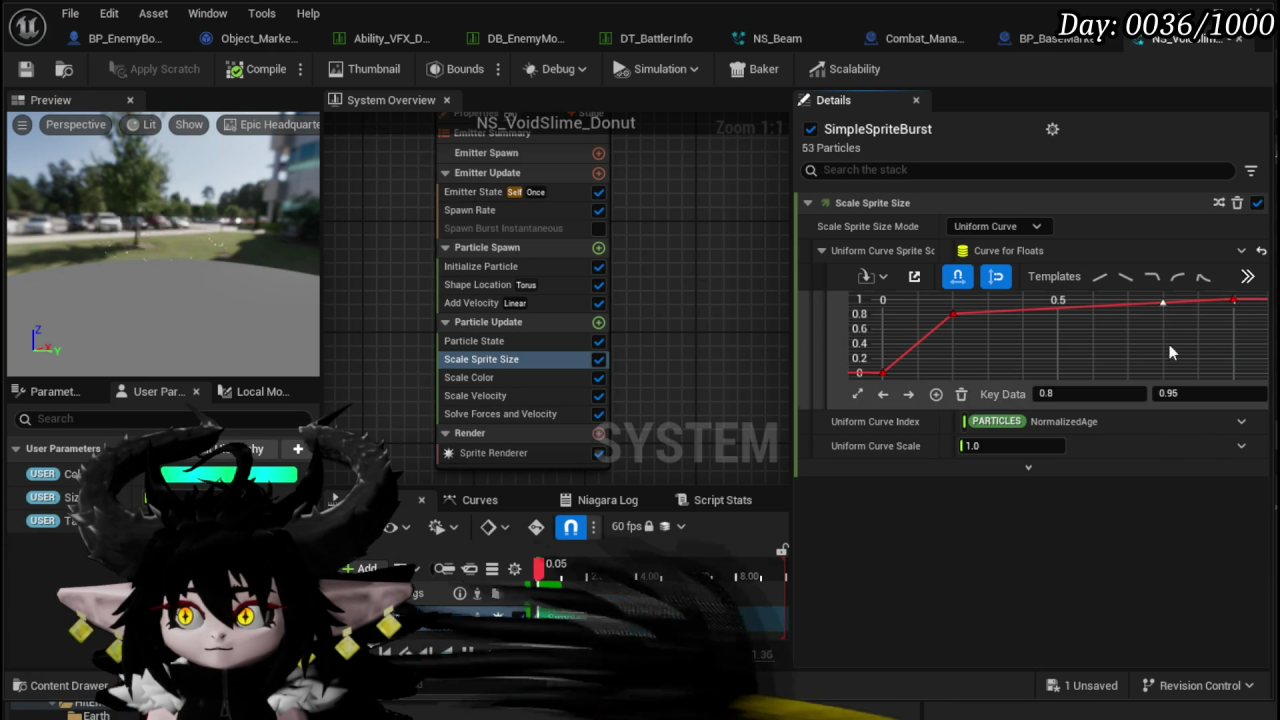
{"action": "left_click", "coordinate": [1233, 300]}
{"action": "left_click", "coordinate": [1190, 394]}
{"action": "type", "text": "10"}
{"action": "key", "text": "Return"}
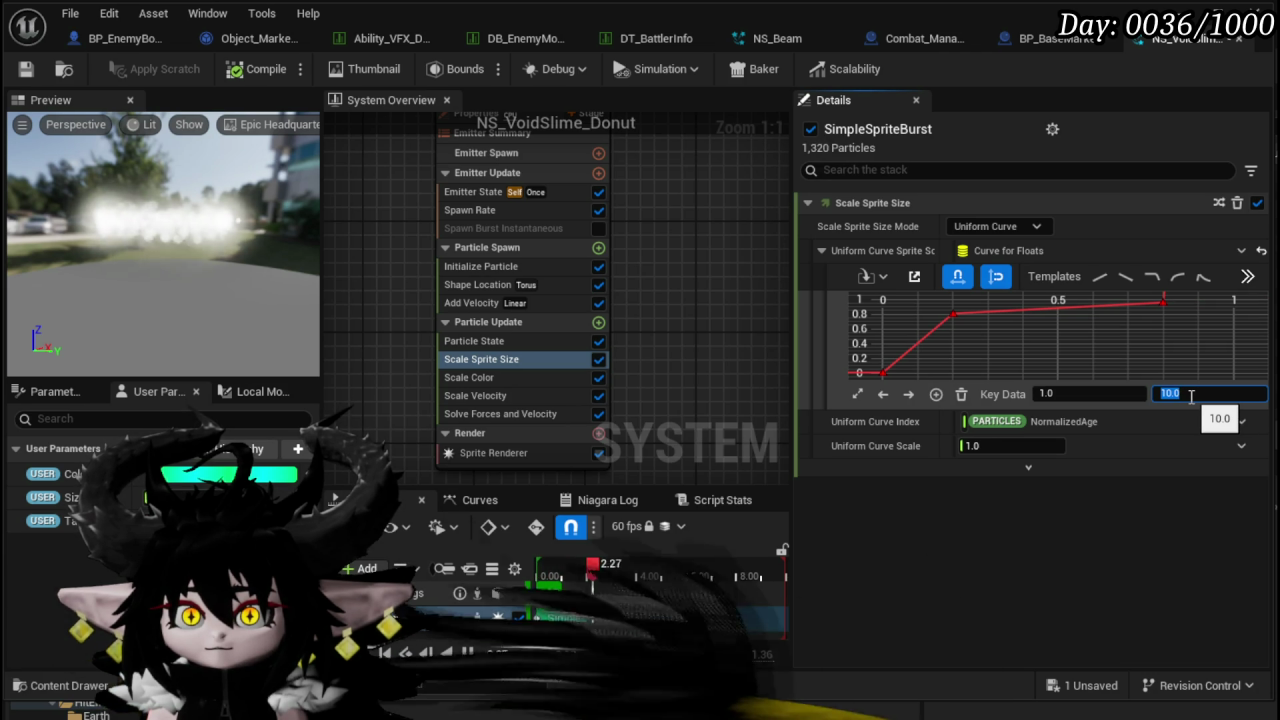
{"action": "left_click", "coordinate": [500, 210]}
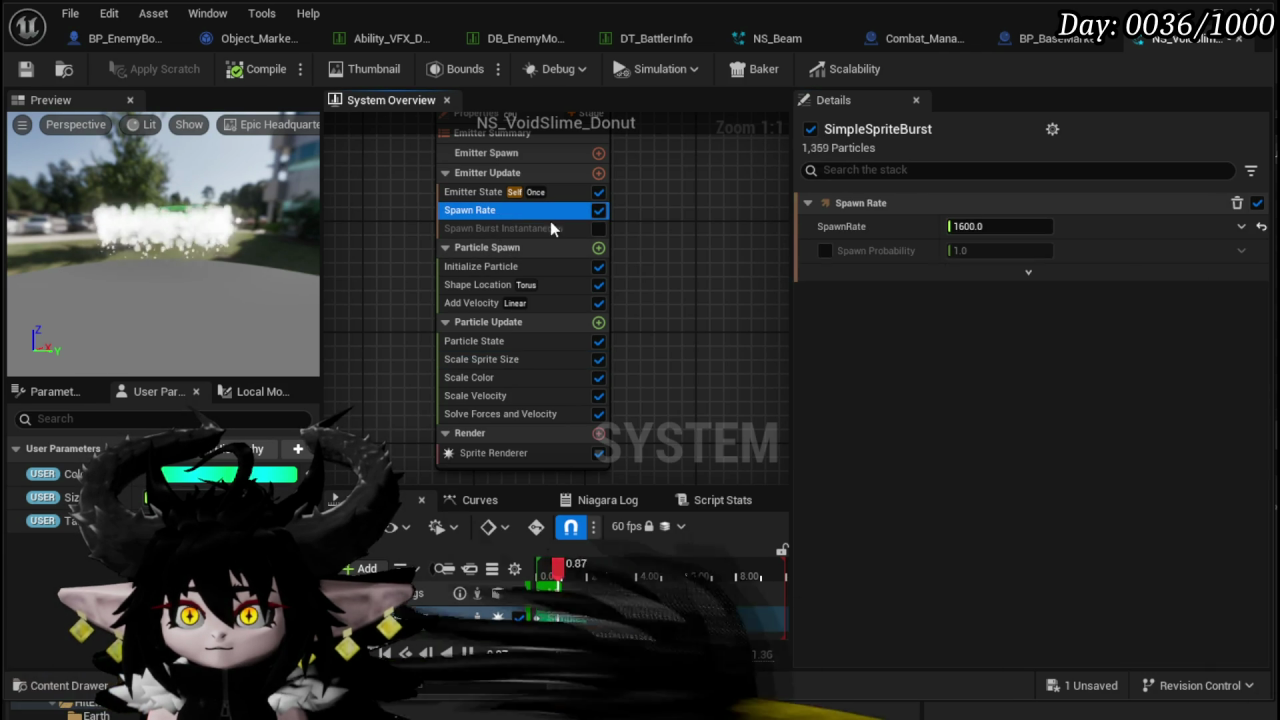
- Set the spawn rate to 200 and add a Scale Color module to Particle Update
{"action": "left_click", "coordinate": [1024, 228]}
{"action": "type", "text": "200"}
{"action": "key", "text": "Return"}
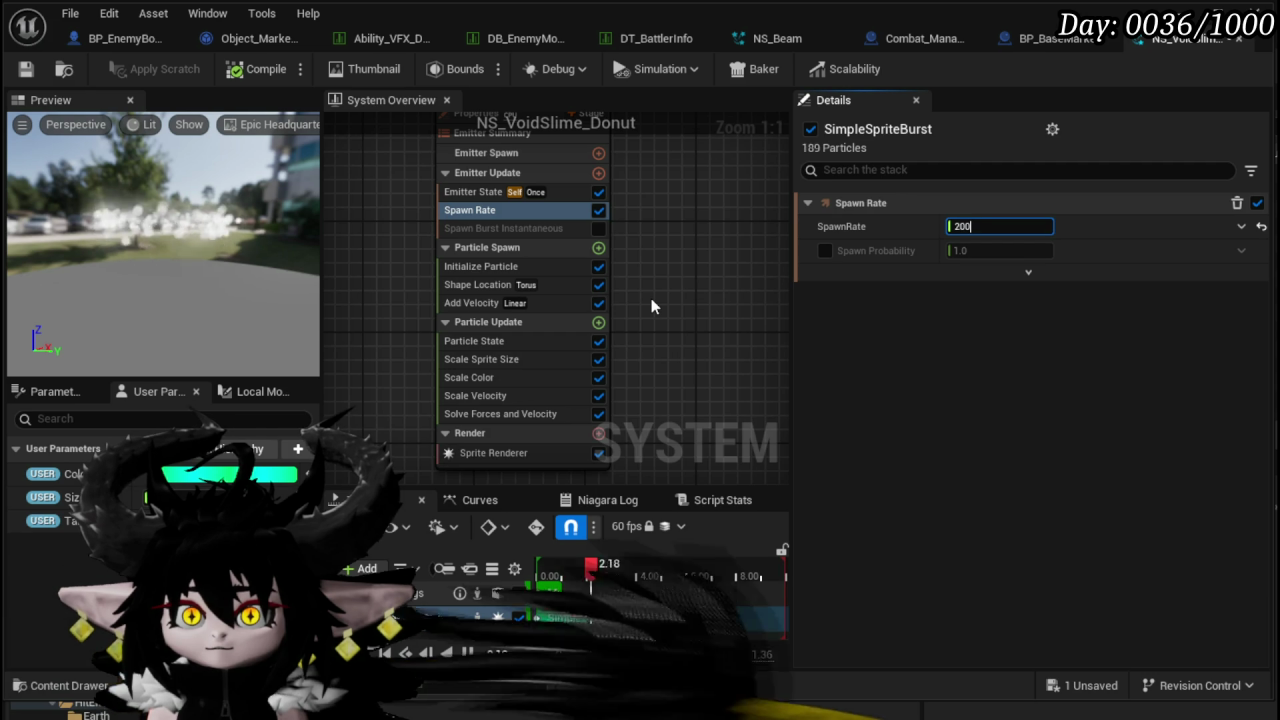
{"action": "left_click", "coordinate": [556, 333]}
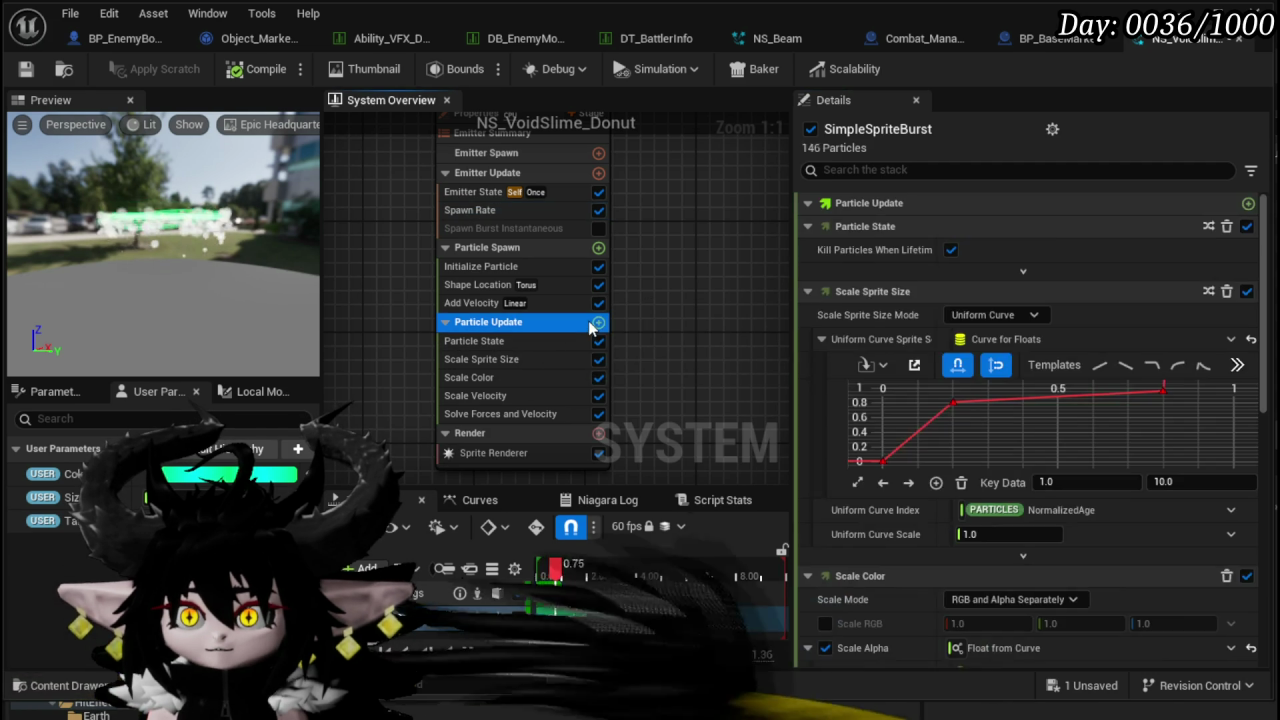
{"action": "left_click", "coordinate": [598, 322]}
{"action": "type", "text": "Sc"}
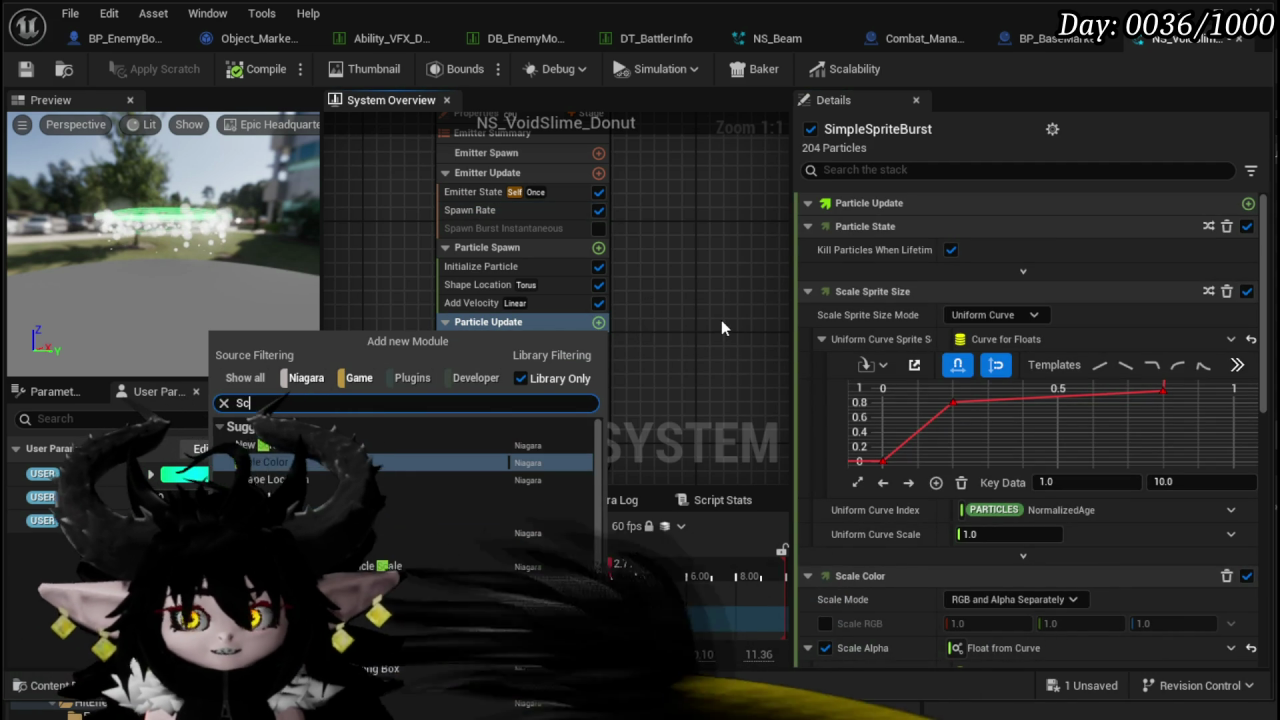
{"action": "type", "text": "ale Color"}
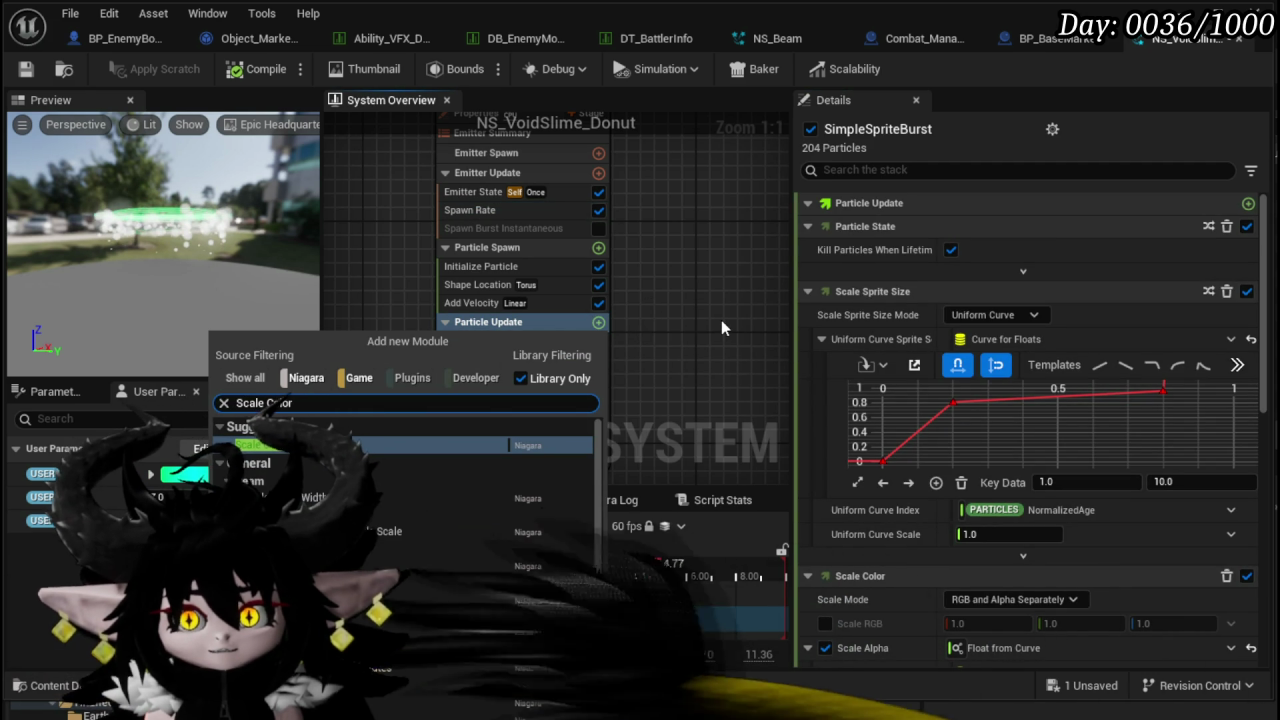
{"action": "left_click", "coordinate": [284, 441]}
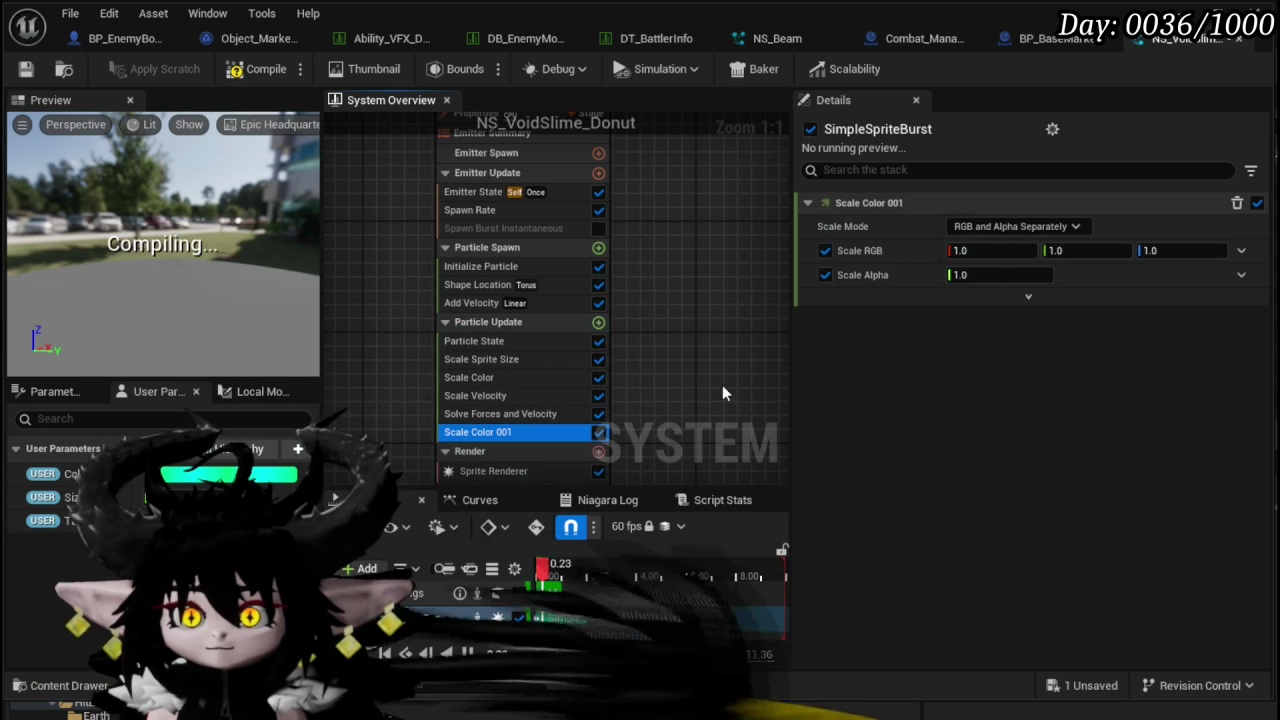
- Set Scale Mode to RGBA Linear Color Curve and make the gradient's starting stop purple
{"action": "left_click", "coordinate": [1240, 252]}
{"action": "left_click", "coordinate": [1017, 226]}
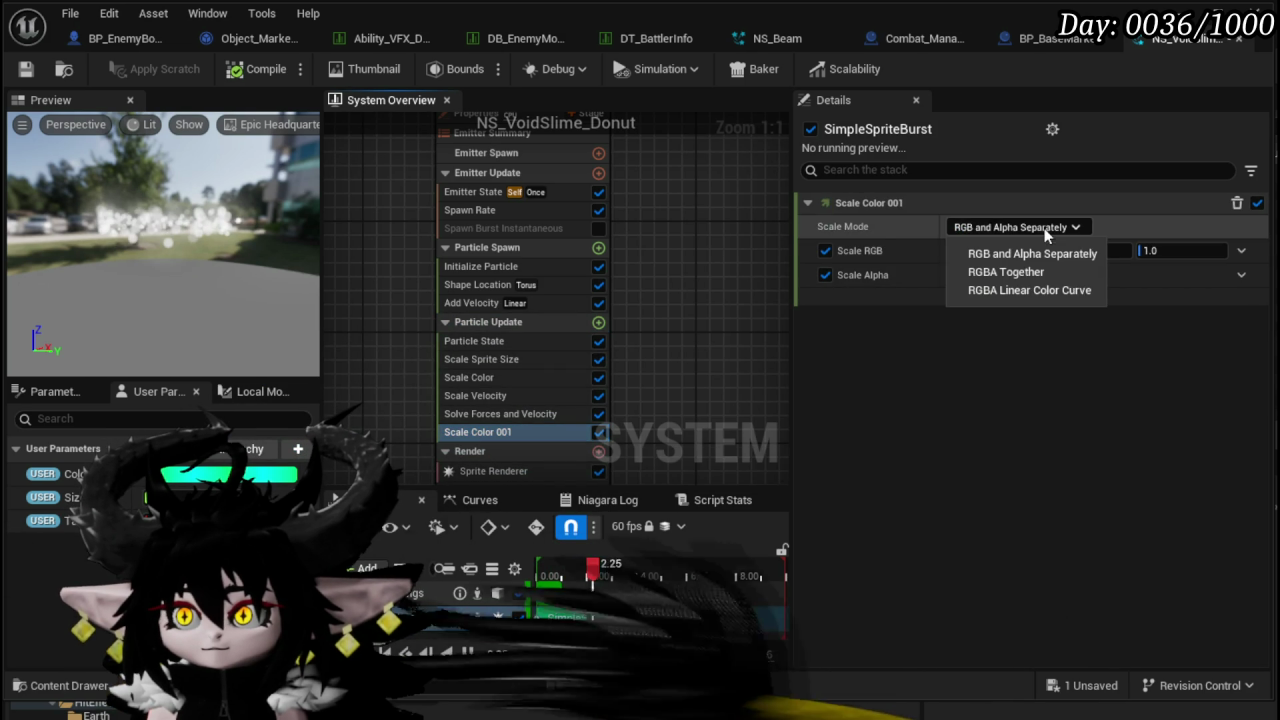
{"action": "left_click", "coordinate": [1021, 290]}
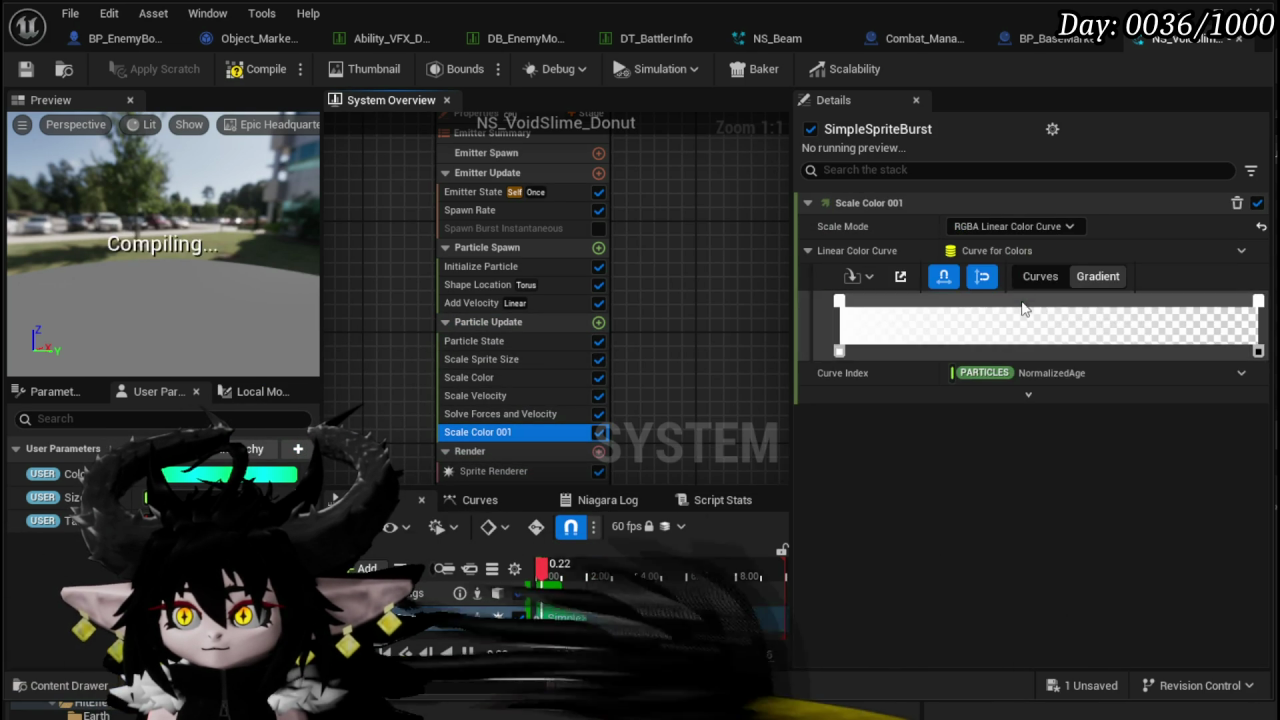
{"action": "left_click", "coordinate": [839, 303]}
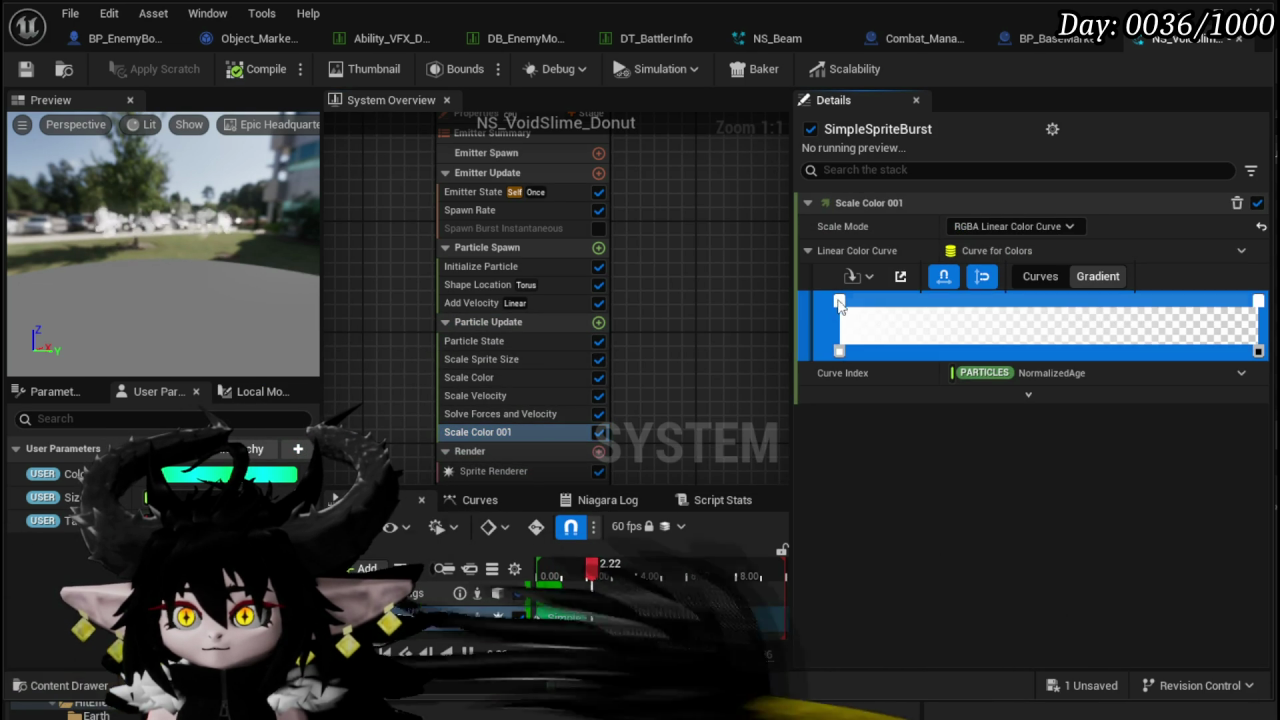
{"action": "double_click", "coordinate": [839, 303]}
{"action": "left_click_drag", "start_coordinate": [1098, 458], "coordinate": [1096, 578]}
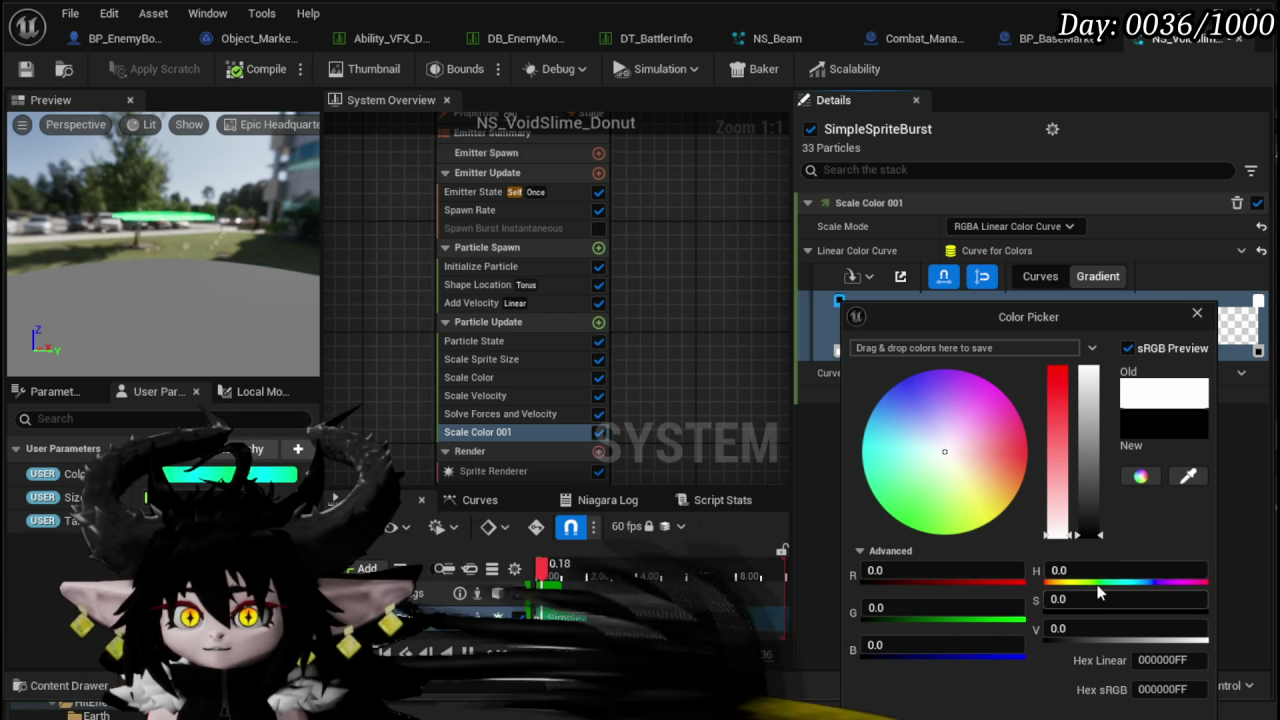
{"action": "left_click_drag", "start_coordinate": [930, 430], "coordinate": [917, 372]}
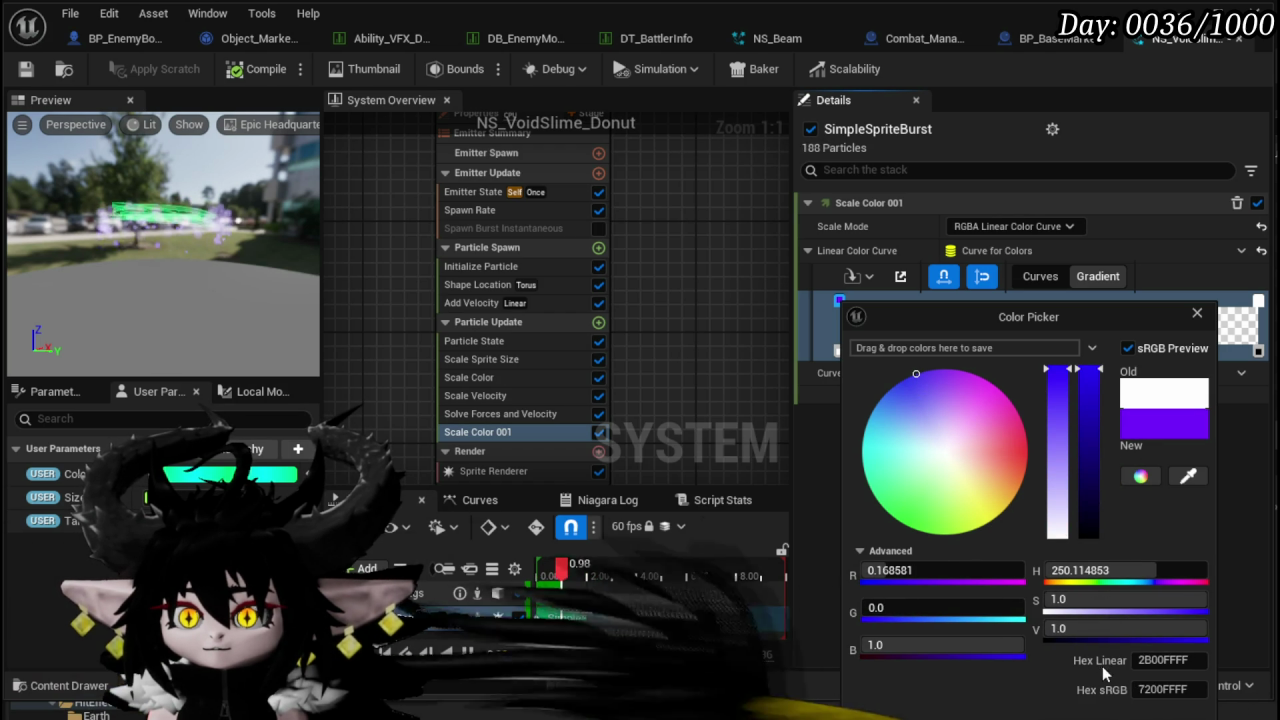
{"action": "key", "text": "Return"}
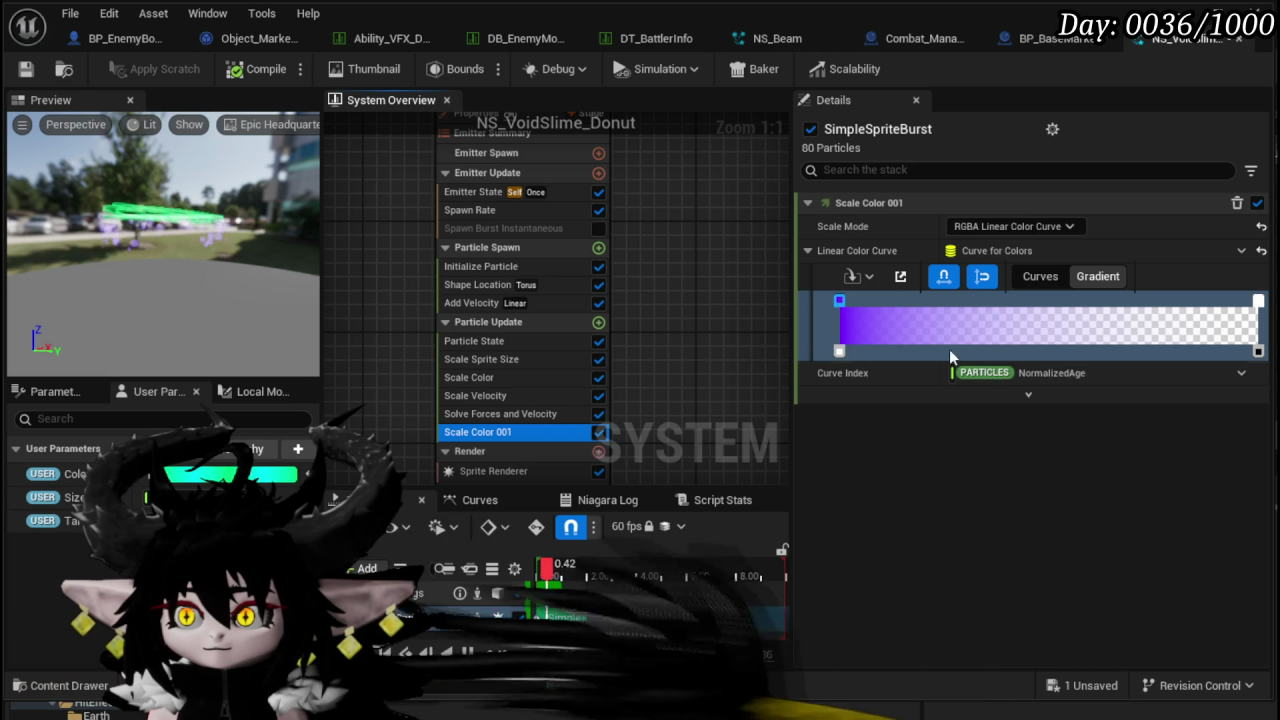
{"action": "left_click", "coordinate": [839, 357]}
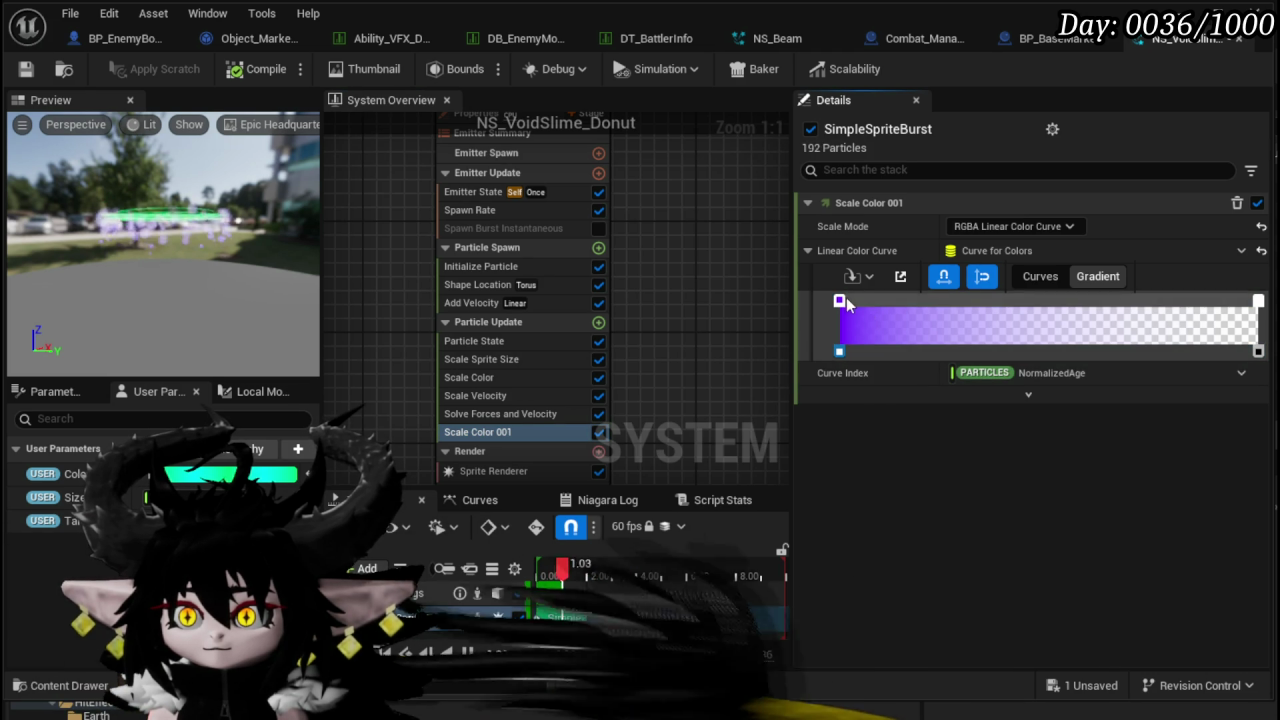
- Move the end opacity stop earlier and set the end colour's red to 100
{"action": "mouse_move", "coordinate": [1258, 300]}
{"action": "left_mouse_down"}
{"action": "mouse_move", "coordinate": [1075, 306]}
{"action": "mouse_move", "coordinate": [1200, 312]}
{"action": "left_mouse_up"}
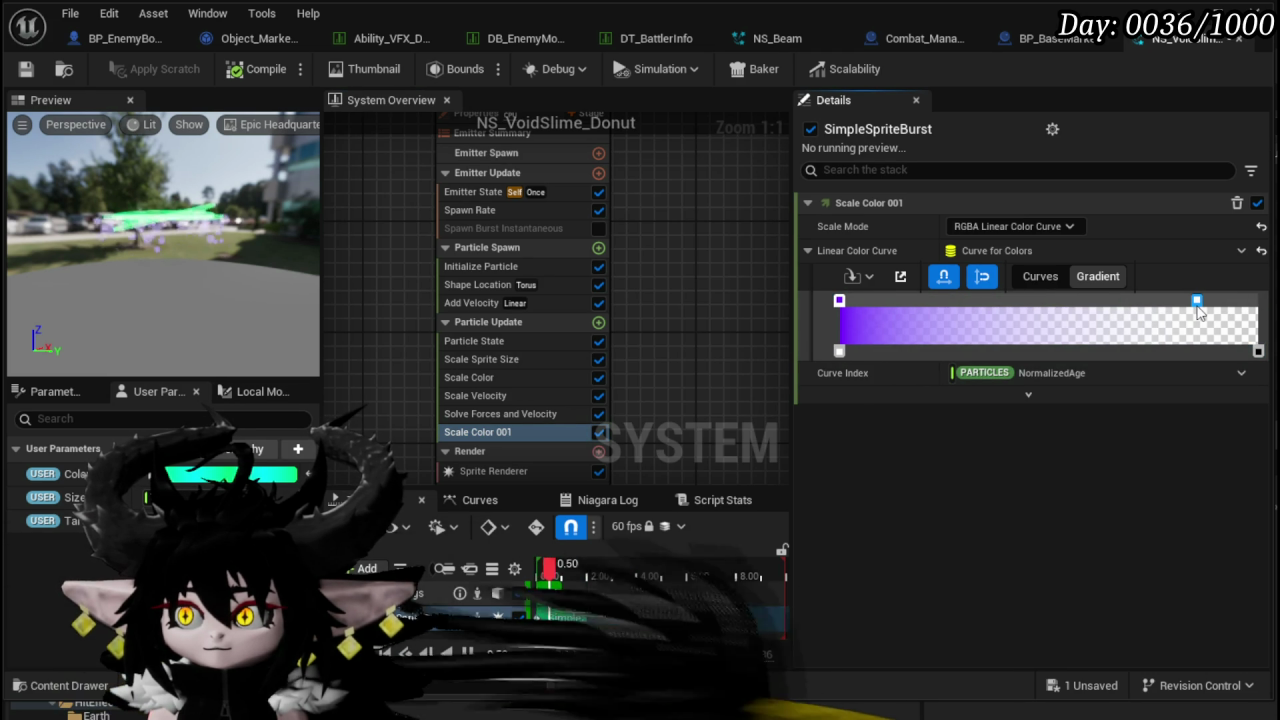
{"action": "double_click", "coordinate": [1198, 303]}
{"action": "left_click", "coordinate": [1268, 569]}
{"action": "type", "text": "100"}
{"action": "key", "text": "Return"}
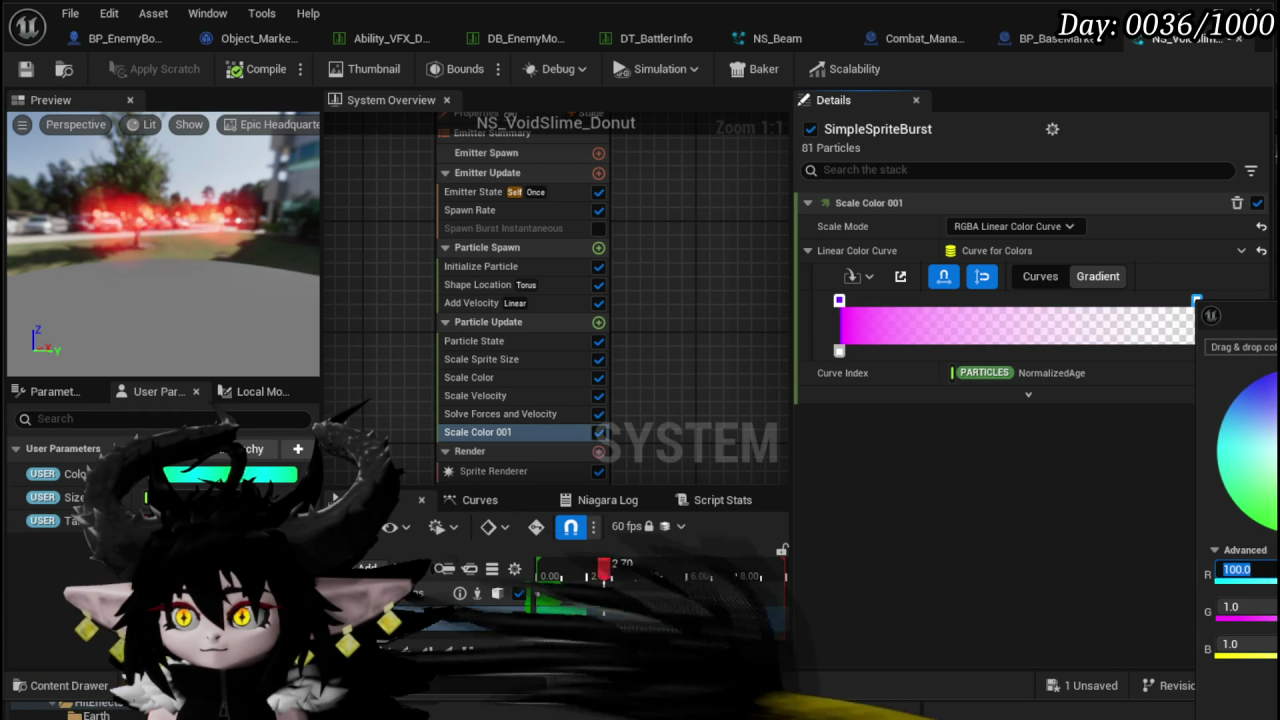
{"action": "key", "text": "Escape"}
- Add a middle colour stop to the gradient and select its hex value for replacement
{"action": "left_click", "coordinate": [839, 300]}
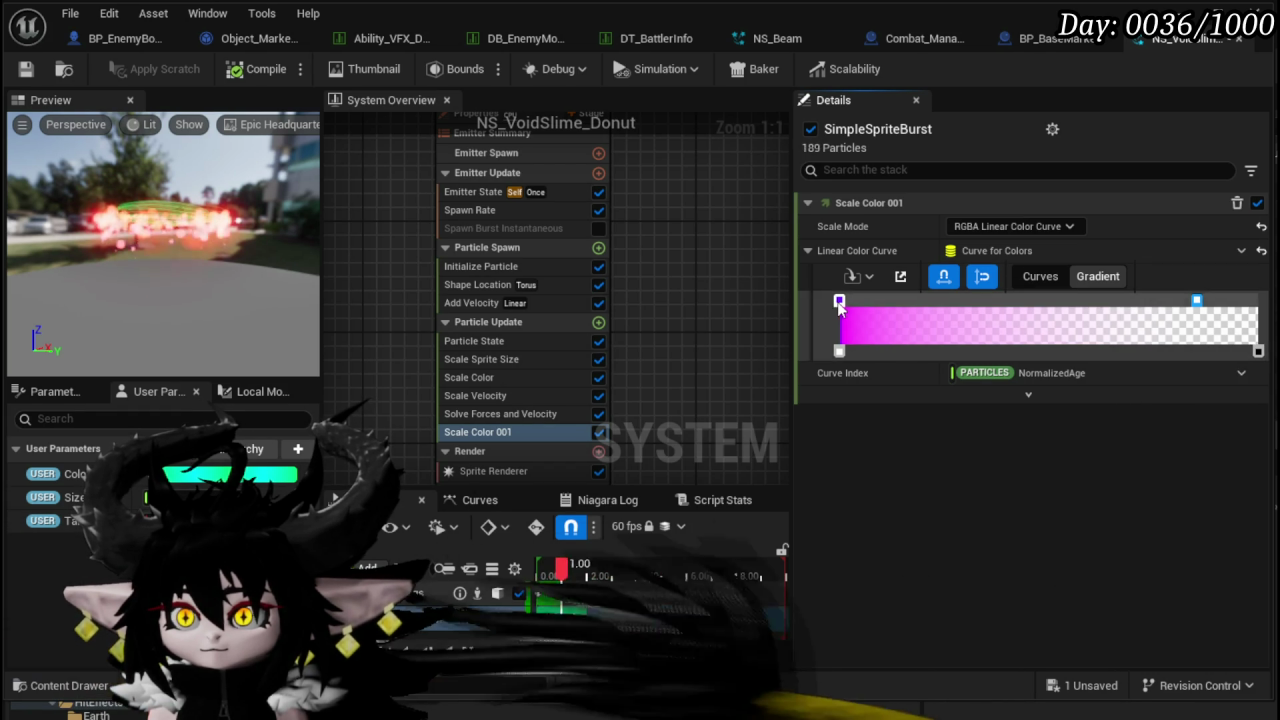
{"action": "left_click", "coordinate": [902, 300]}
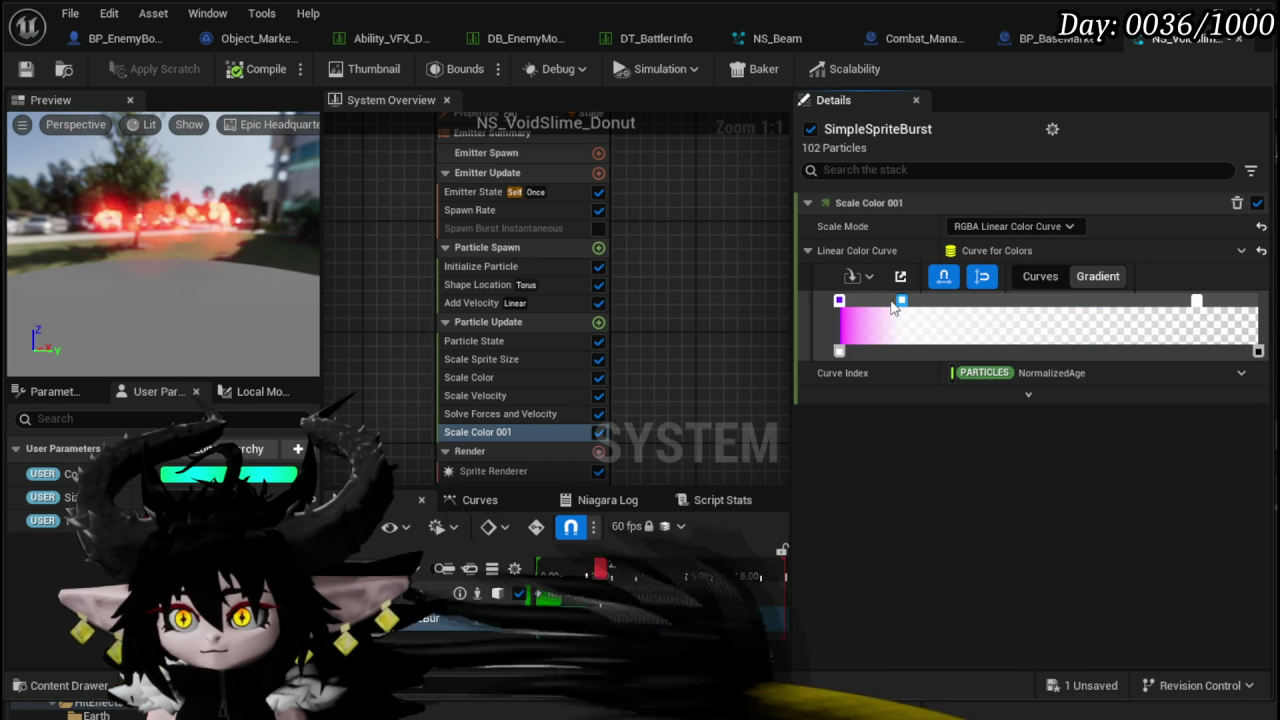
{"action": "double_click", "coordinate": [903, 301]}
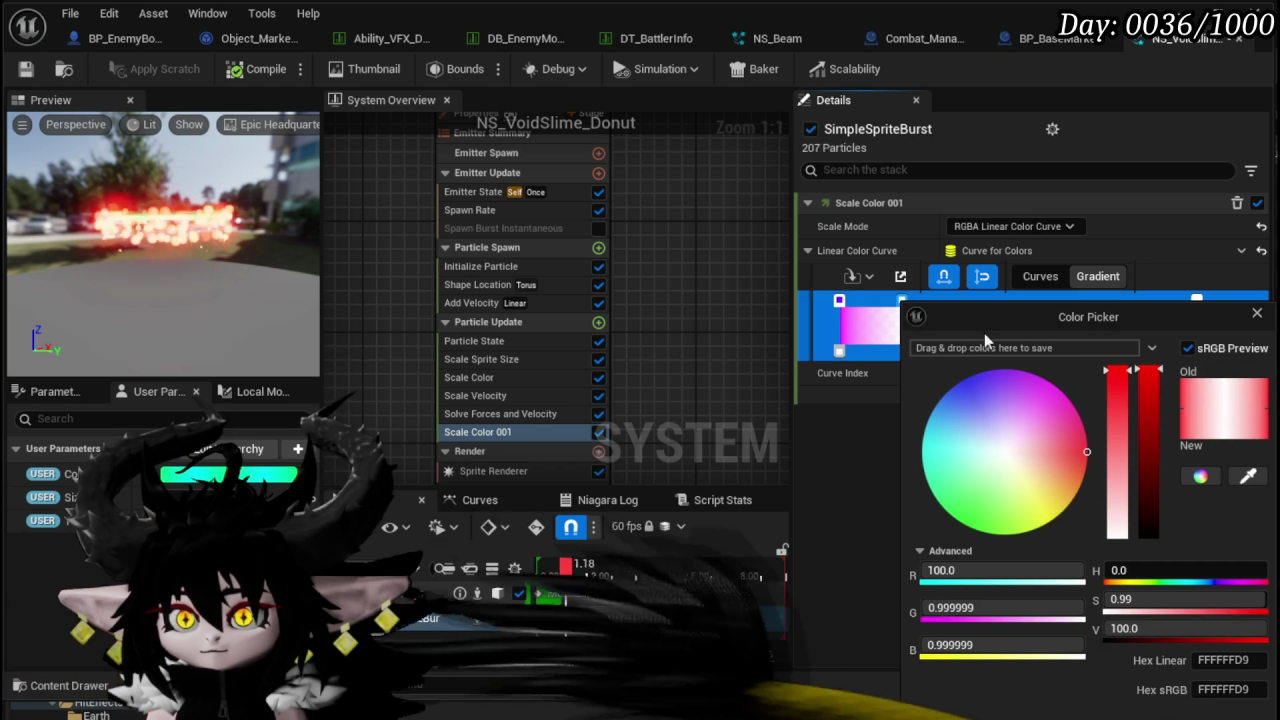
{"action": "left_click", "coordinate": [839, 301]}
{"action": "double_click", "coordinate": [839, 302]}
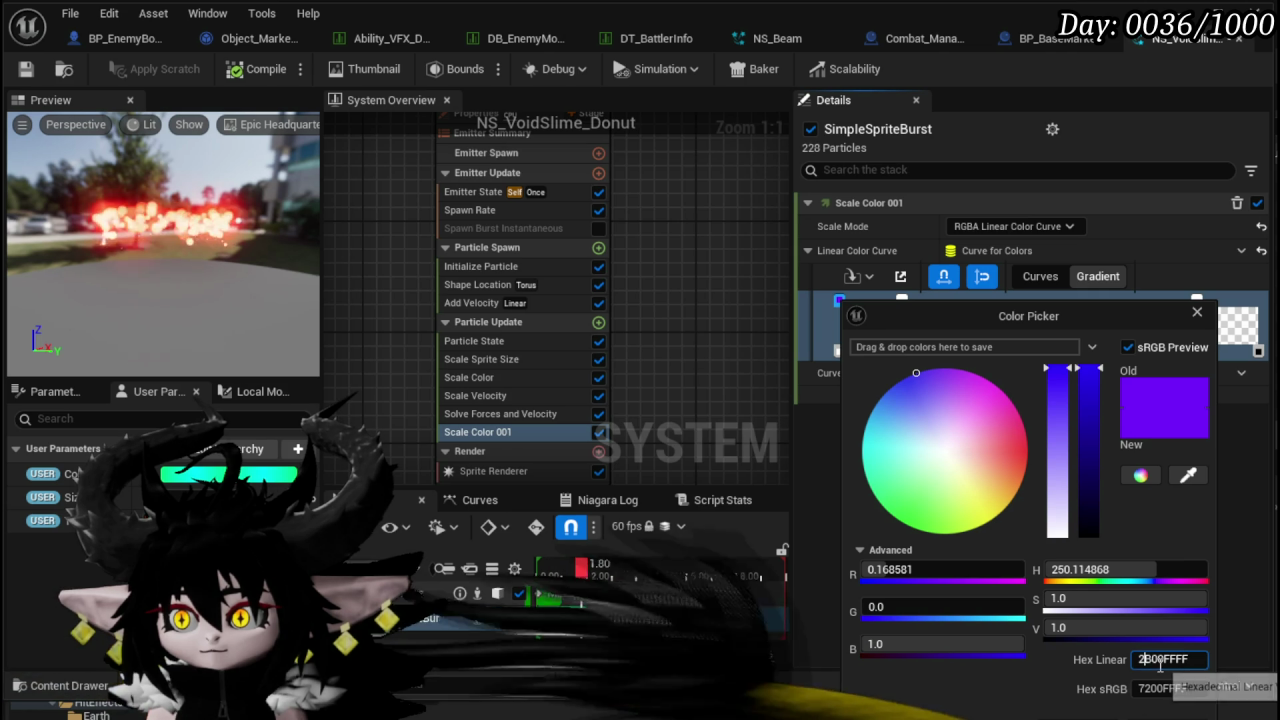
{"action": "left_click", "coordinate": [850, 302]}
{"action": "double_click", "coordinate": [902, 301]}
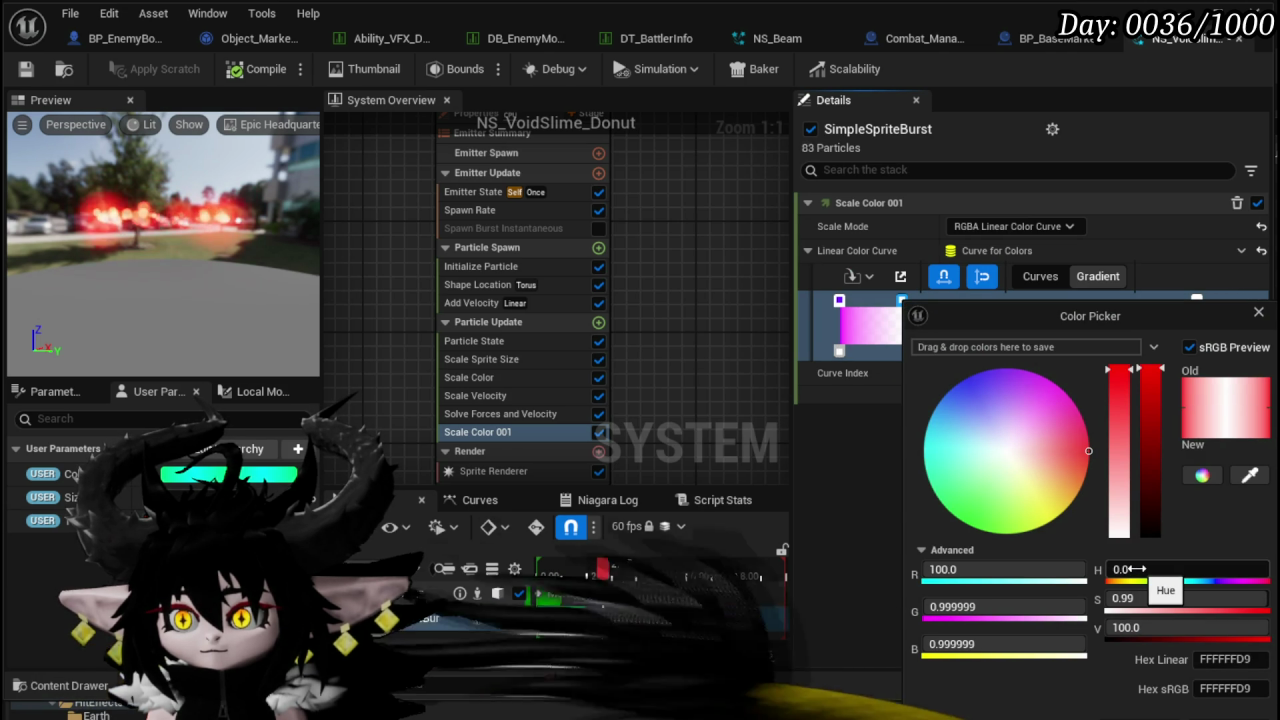
{"action": "left_click", "coordinate": [1225, 659]}
- Paste the purple into the middle stop and stretch solid purple across most of the gradient
{"action": "type", "text": "2B00FFFF"}
{"action": "key", "text": "Return"}
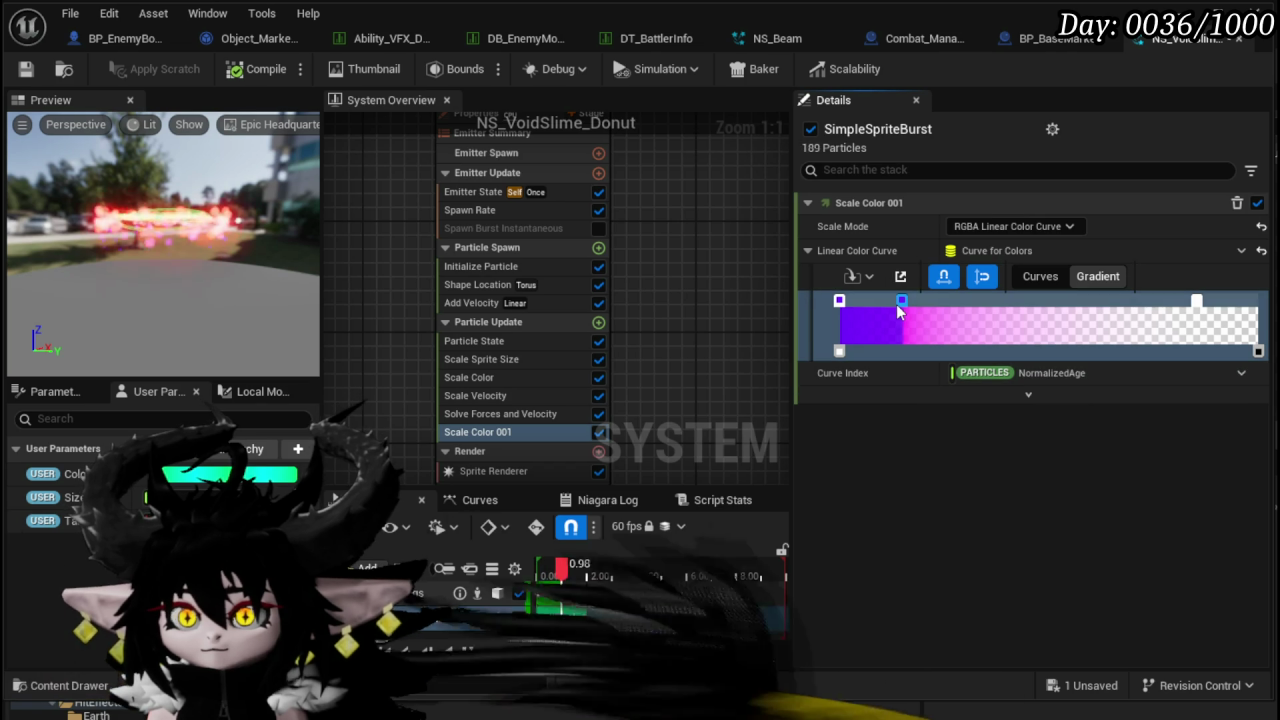
{"action": "left_click_drag", "start_coordinate": [904, 302], "coordinate": [1170, 302]}
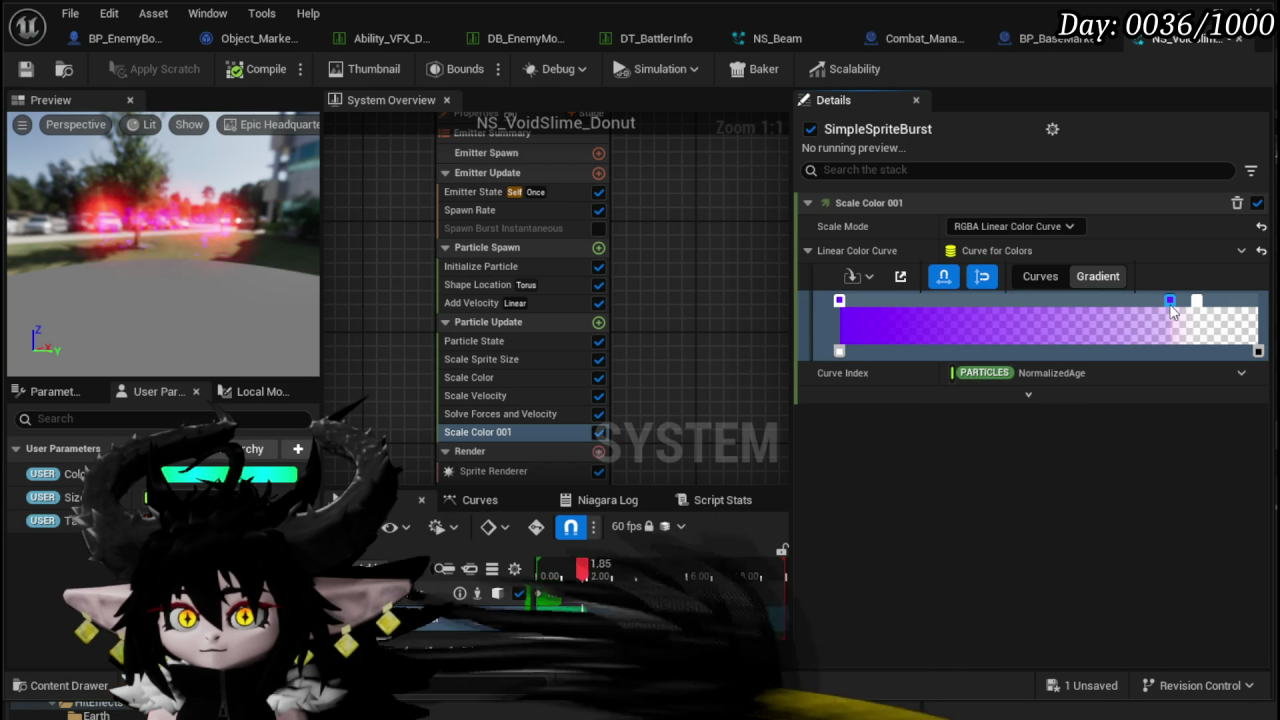
{"action": "left_click", "coordinate": [1197, 302]}
{"action": "left_click_drag", "start_coordinate": [1198, 302], "coordinate": [1243, 302]}
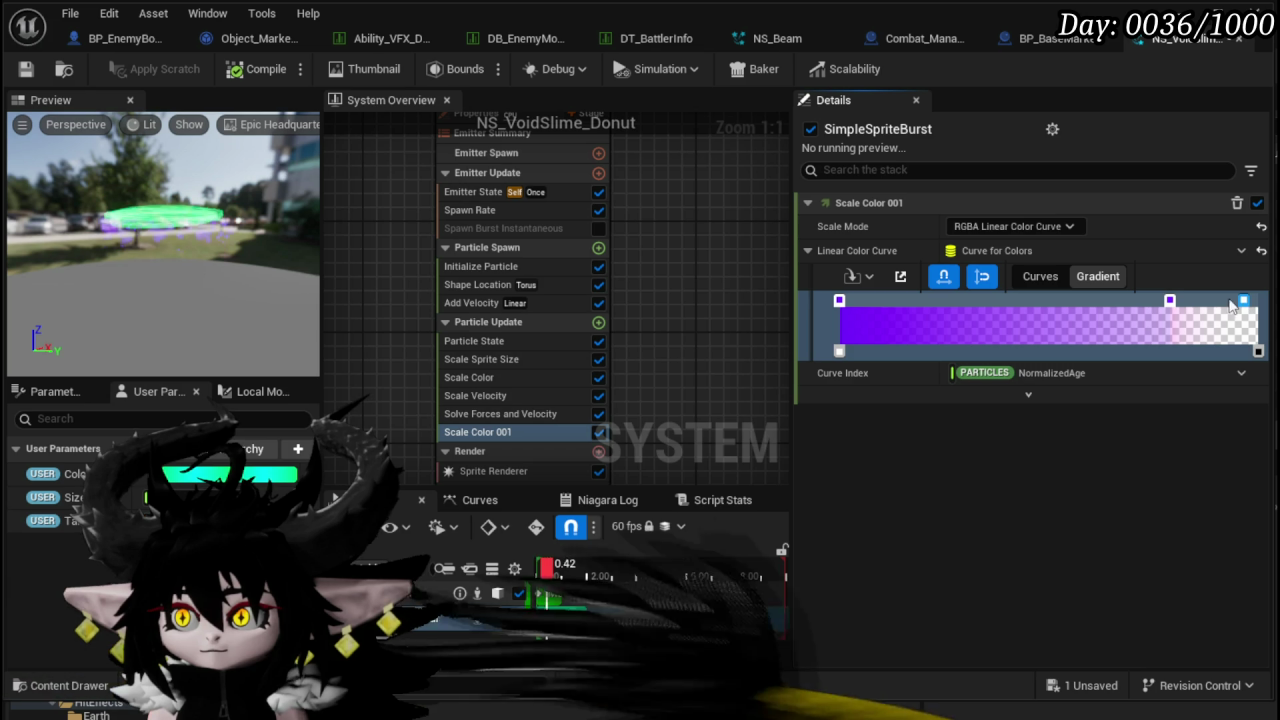
{"action": "left_click_drag", "start_coordinate": [1171, 302], "coordinate": [1199, 306]}
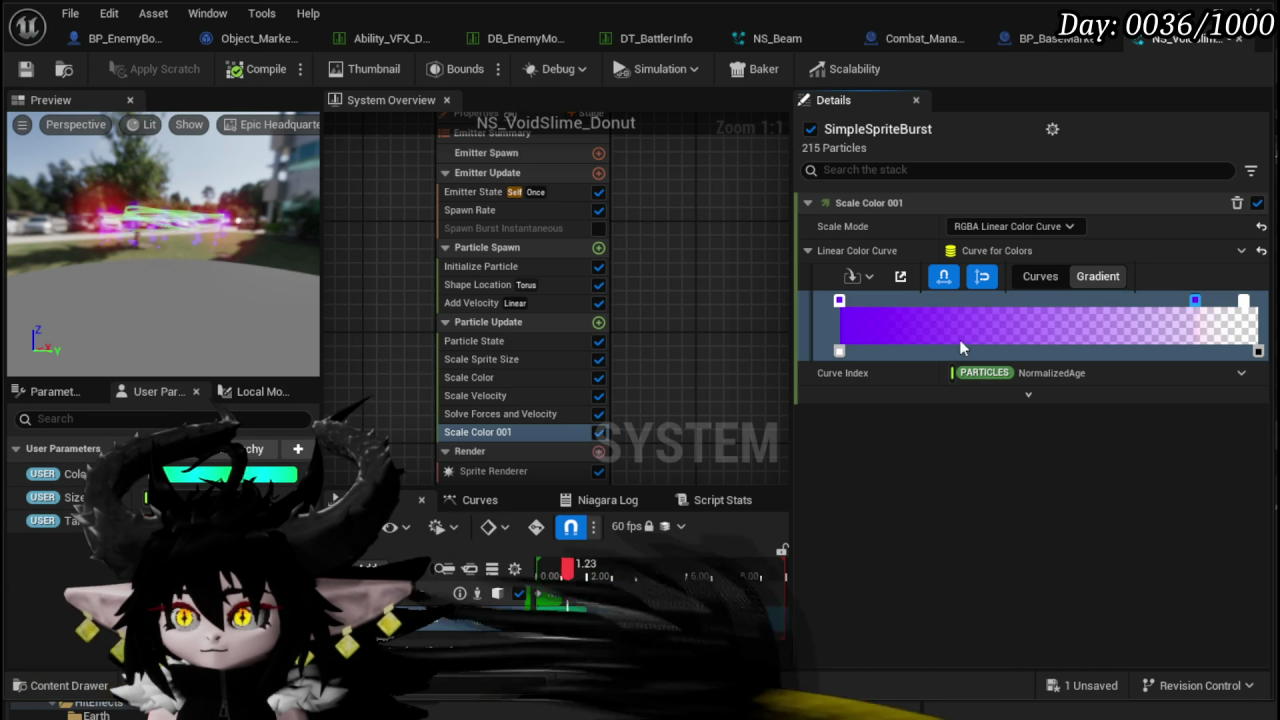
- Set the final opacity stop to 1, start the fade slightly earlier, and save the system
{"action": "left_click", "coordinate": [1258, 352]}
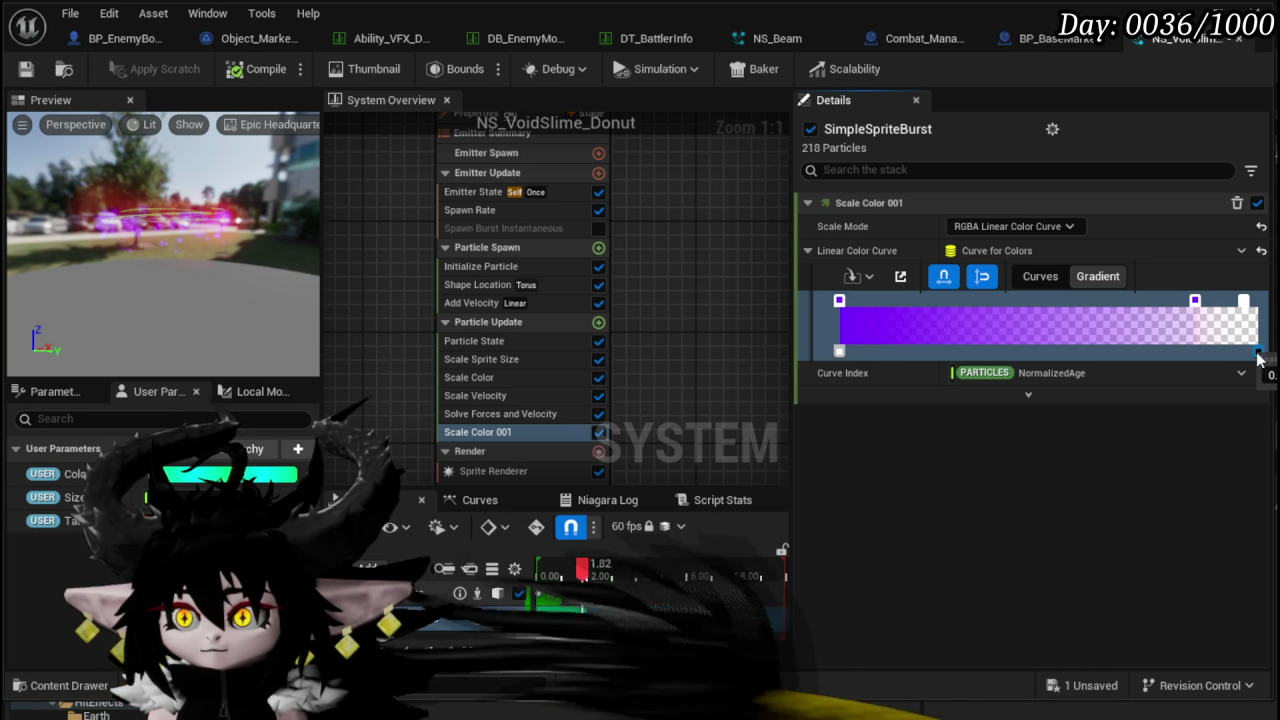
{"action": "type", "text": "1"}
{"action": "key", "text": "Return"}
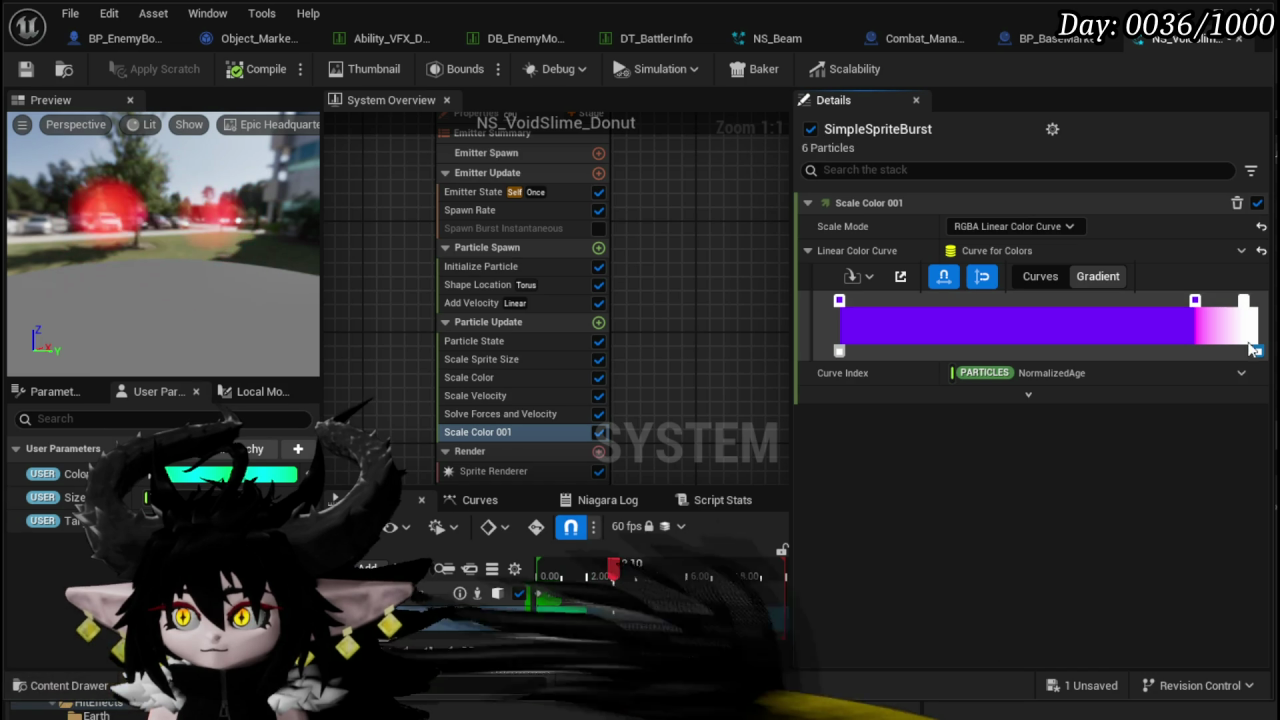
{"action": "left_click_drag", "start_coordinate": [1258, 351], "coordinate": [1241, 354]}
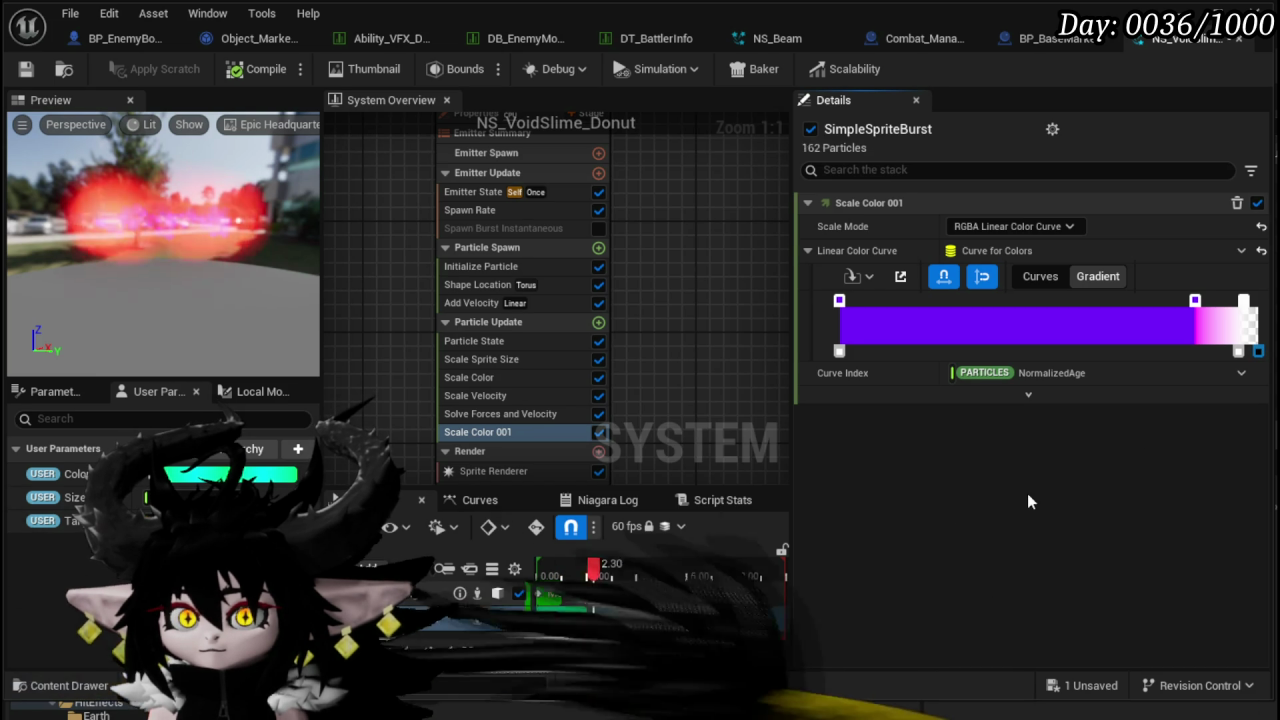
{"action": "left_click", "coordinate": [30, 72]}
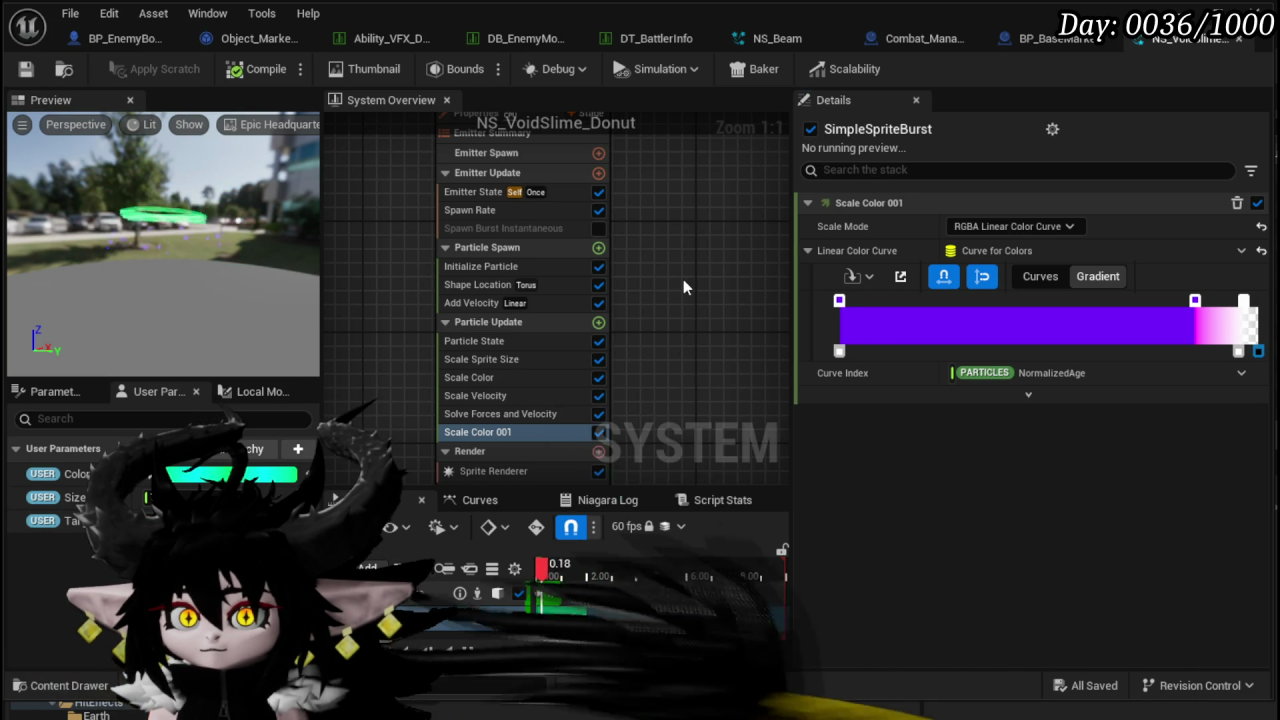
- Delete the Music_Rings emitter from the system
{"action": "scroll", "coordinate": [683, 279], "scroll_direction": "down", "scroll_amount": 3}
{"action": "left_click", "coordinate": [700, 230]}
{"action": "key", "text": "Delete"}
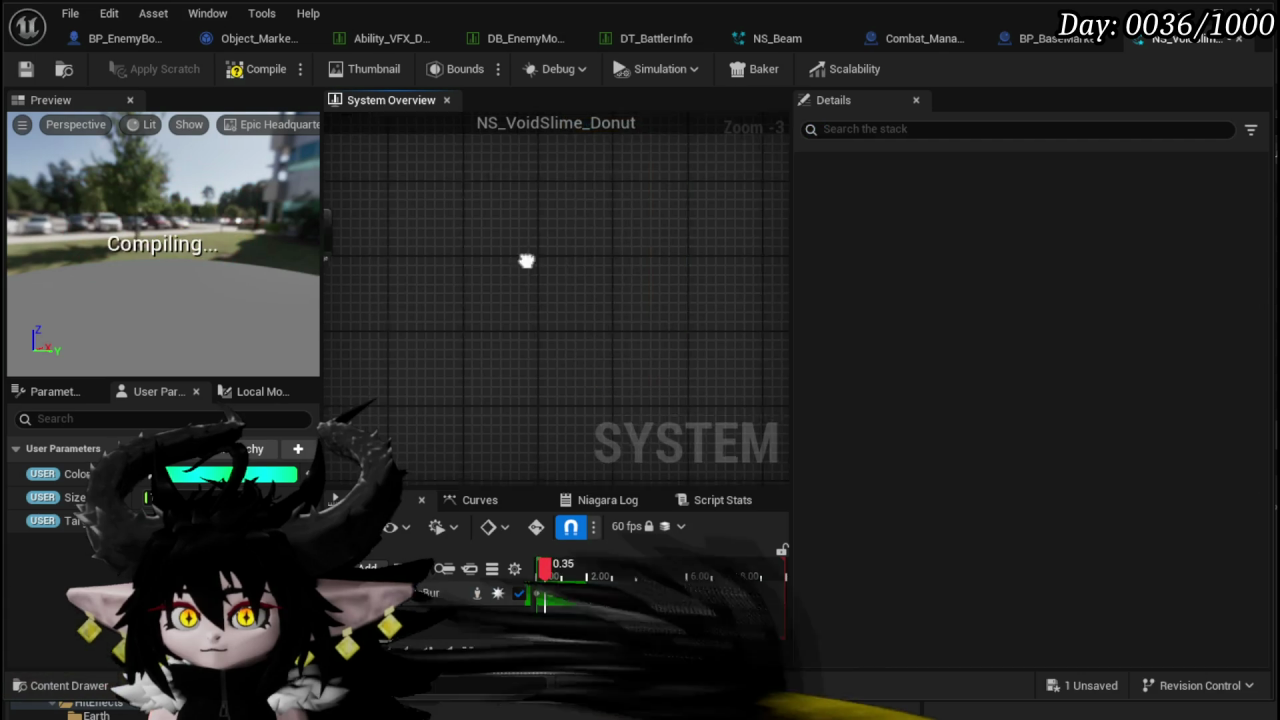
{"action": "left_click_drag", "start_coordinate": [141, 158], "coordinate": [205, 208]}
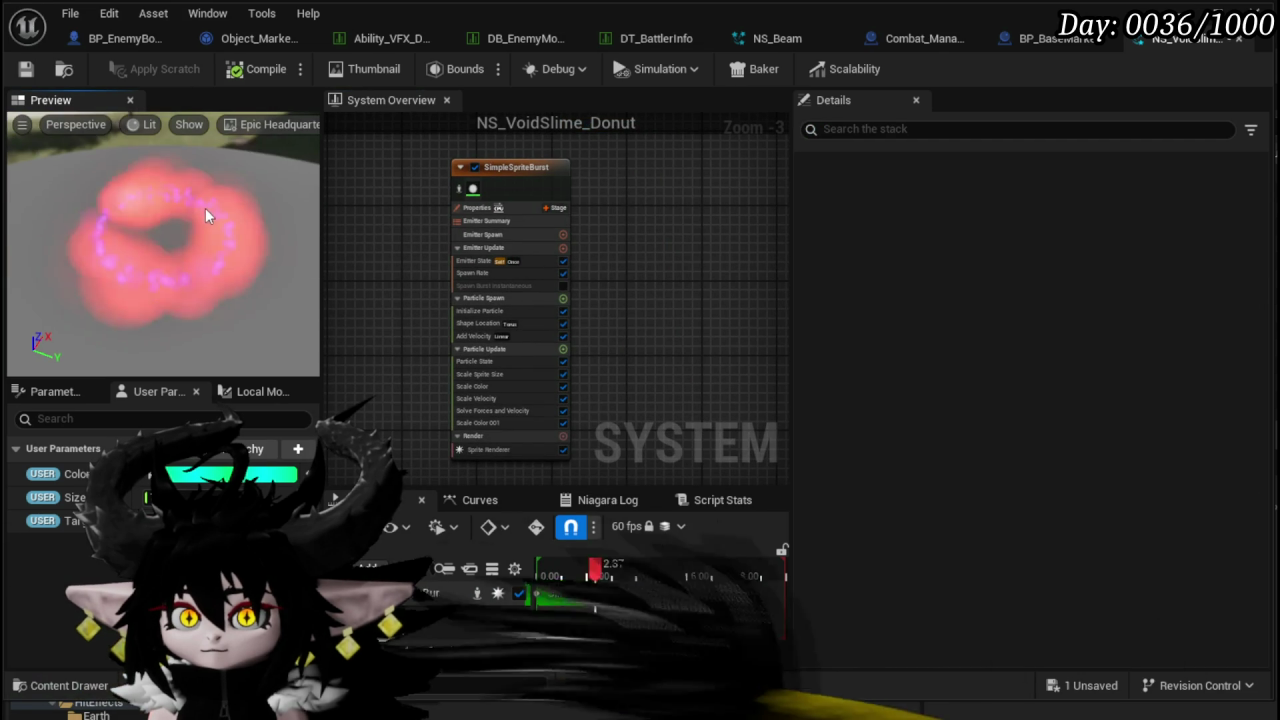
{"action": "scroll", "coordinate": [610, 392], "scroll_direction": "up", "scroll_amount": 3}
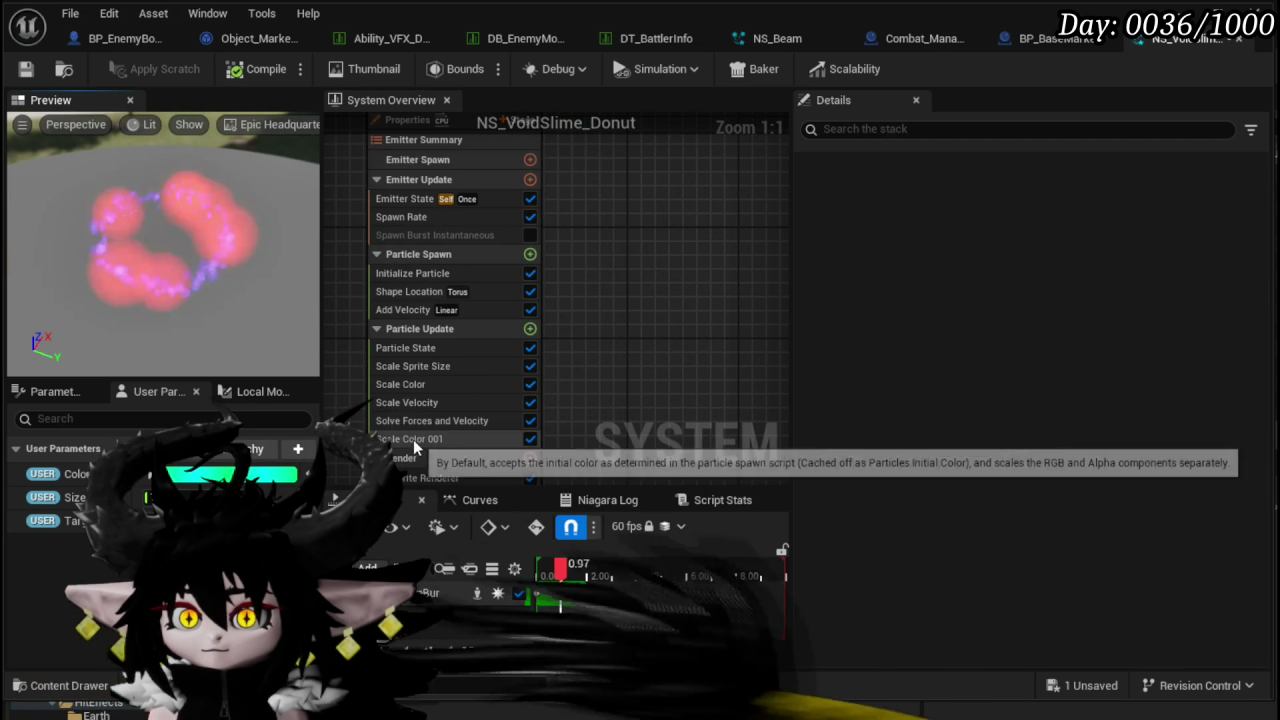
- Lower the Scale Sprite Size curve's final key to 3 and save
{"action": "left_click", "coordinate": [415, 368]}
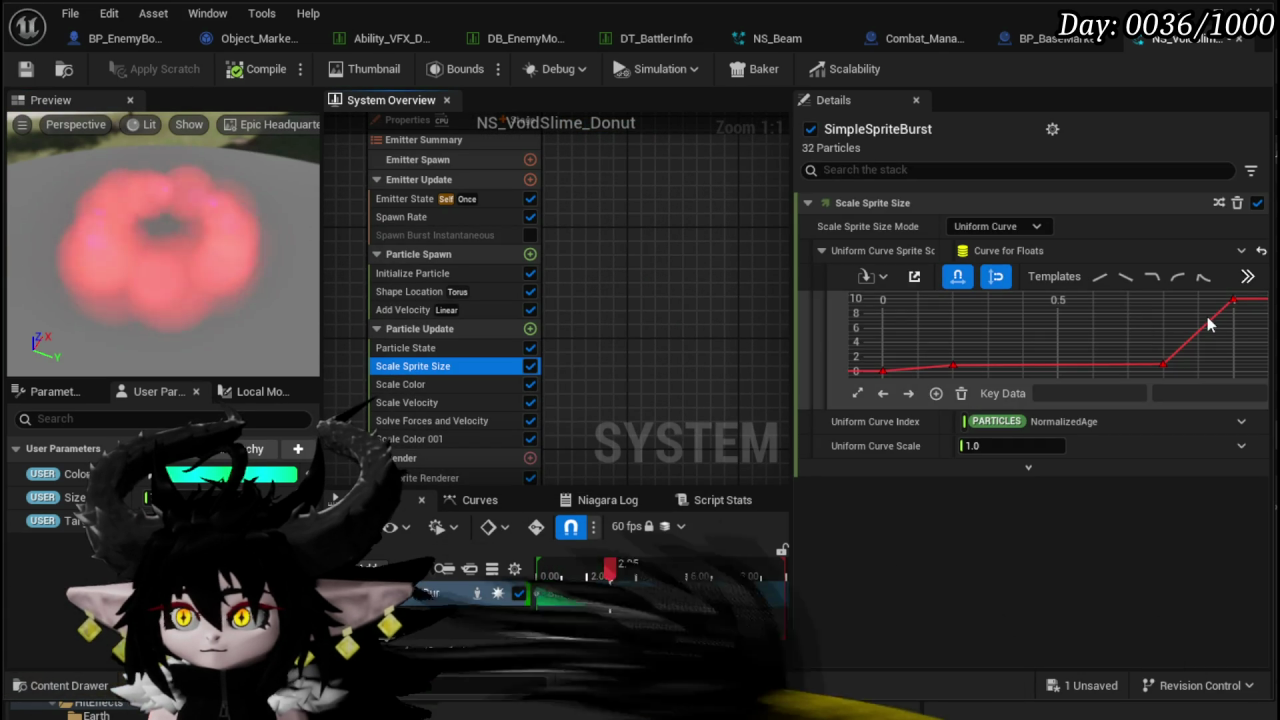
{"action": "left_click", "coordinate": [1233, 300]}
{"action": "left_click", "coordinate": [1207, 394]}
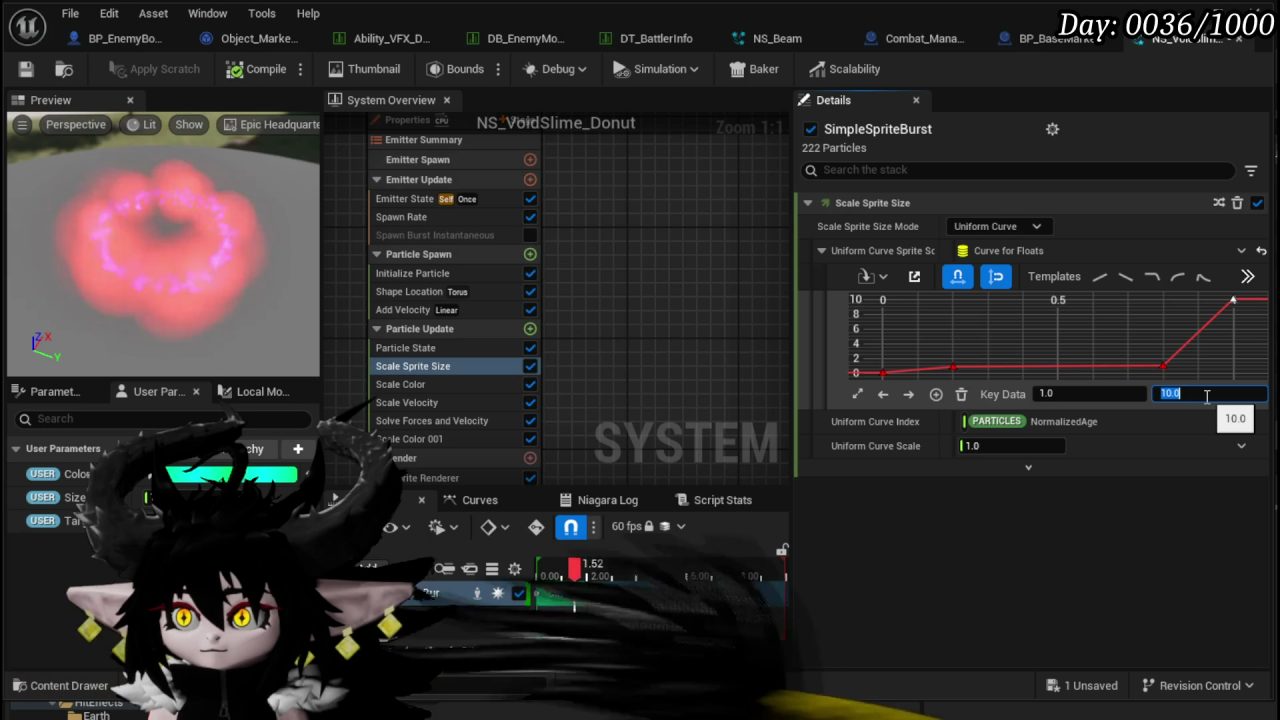
{"action": "type", "text": "3"}
{"action": "key", "text": "Return"}
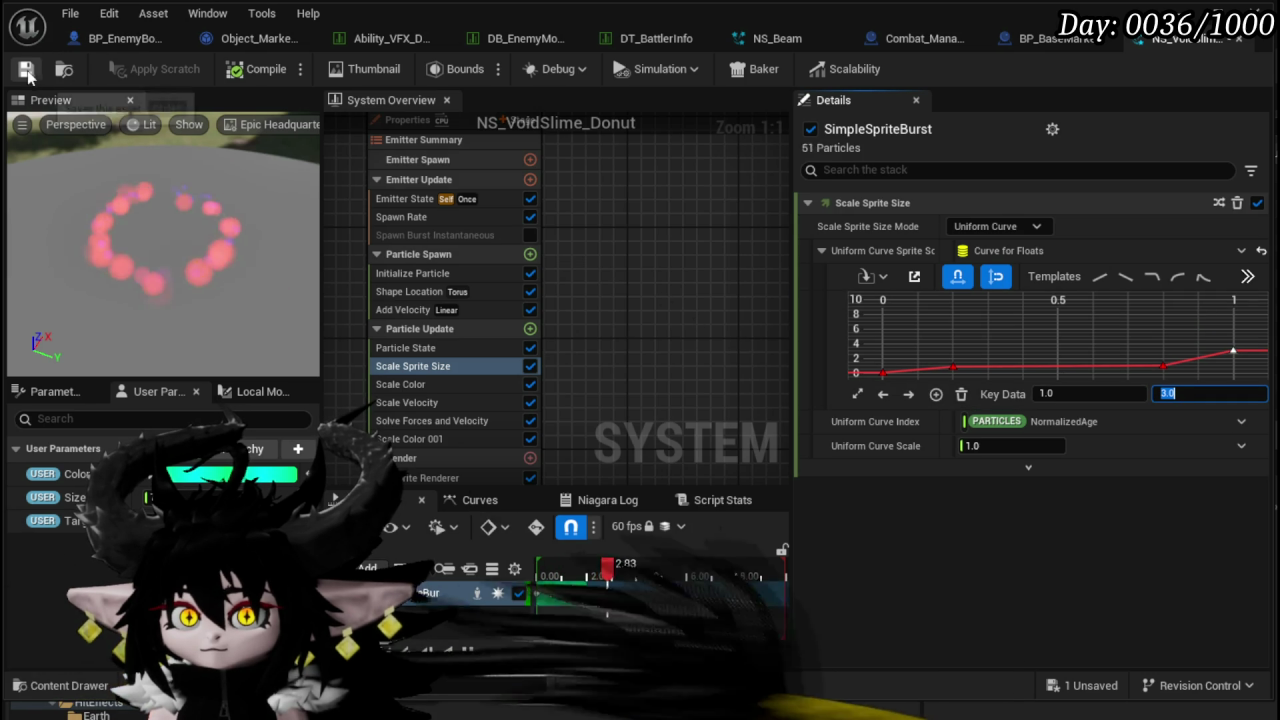
{"action": "key", "text": "ctrl+s"}
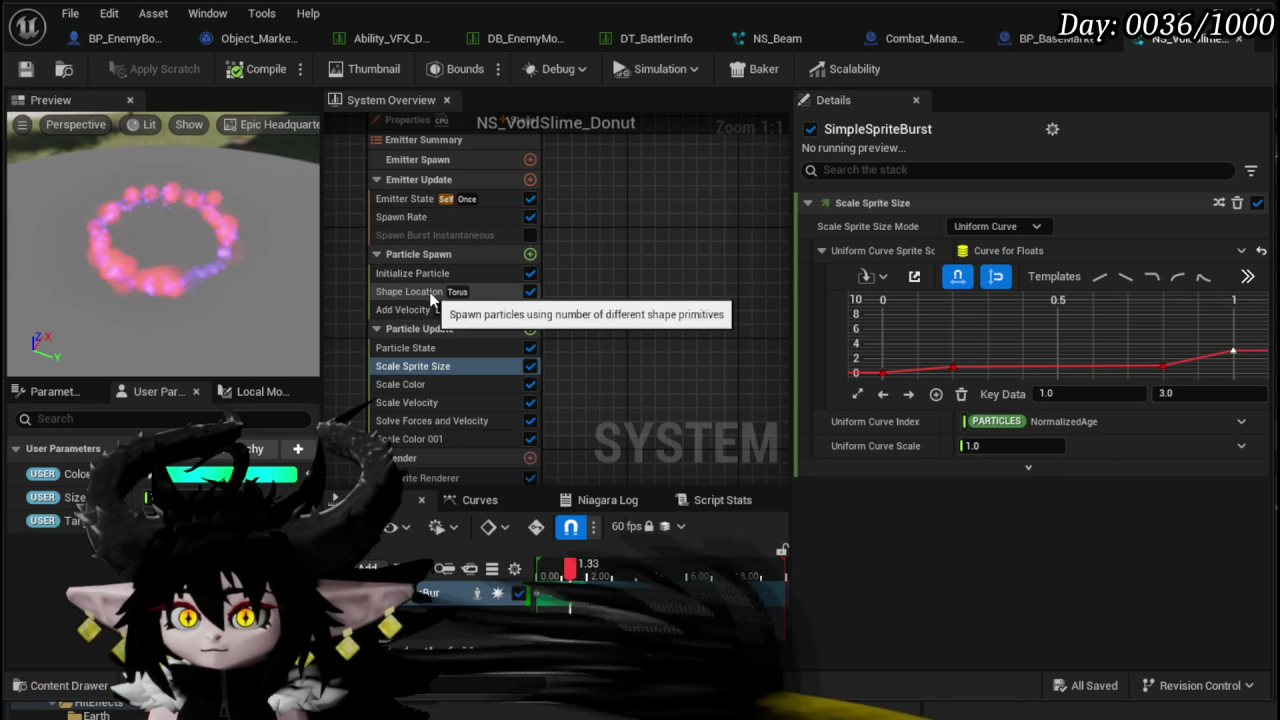
- Set the spawn rate to 50
{"action": "left_click", "coordinate": [410, 220]}
{"action": "left_click", "coordinate": [987, 232]}
{"action": "type", "text": "50"}
{"action": "key", "text": "Return"}
{"action": "left_click_drag", "start_coordinate": [687, 242], "coordinate": [727, 187]}
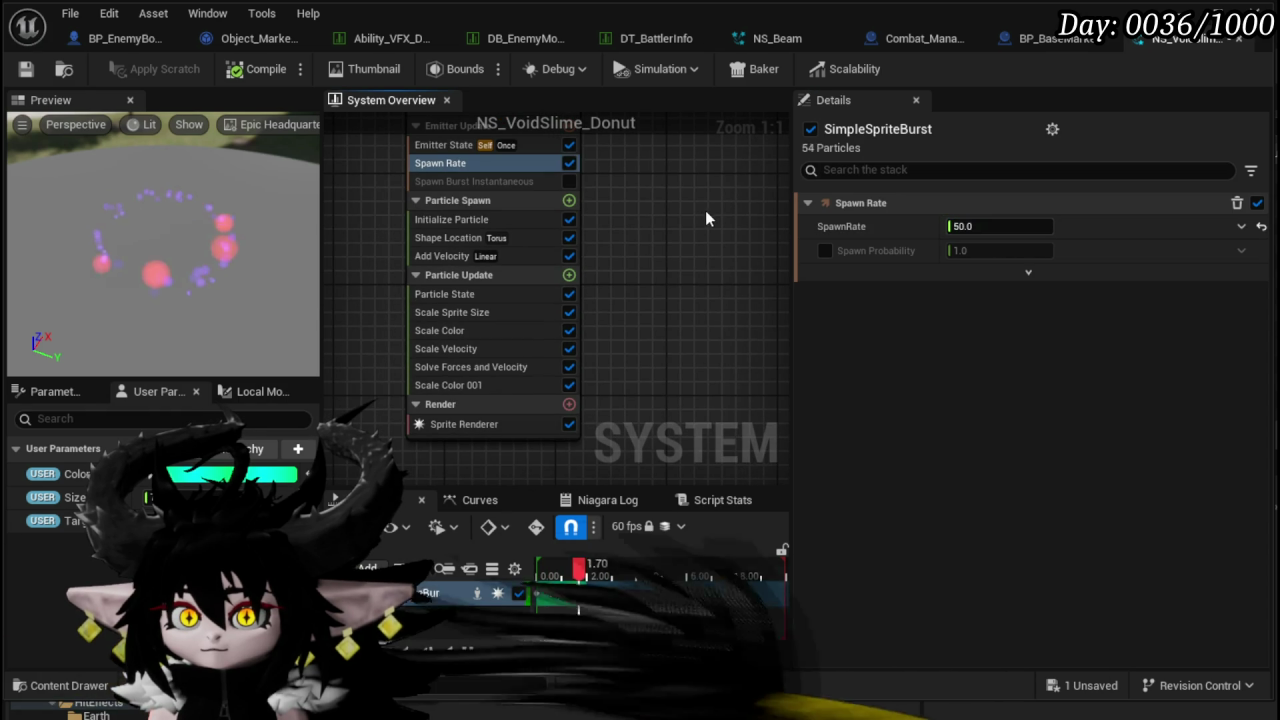
- Save the system and review Initialize Particle, Spawn Rate and Shape Location torus settings
{"action": "left_click", "coordinate": [26, 69]}
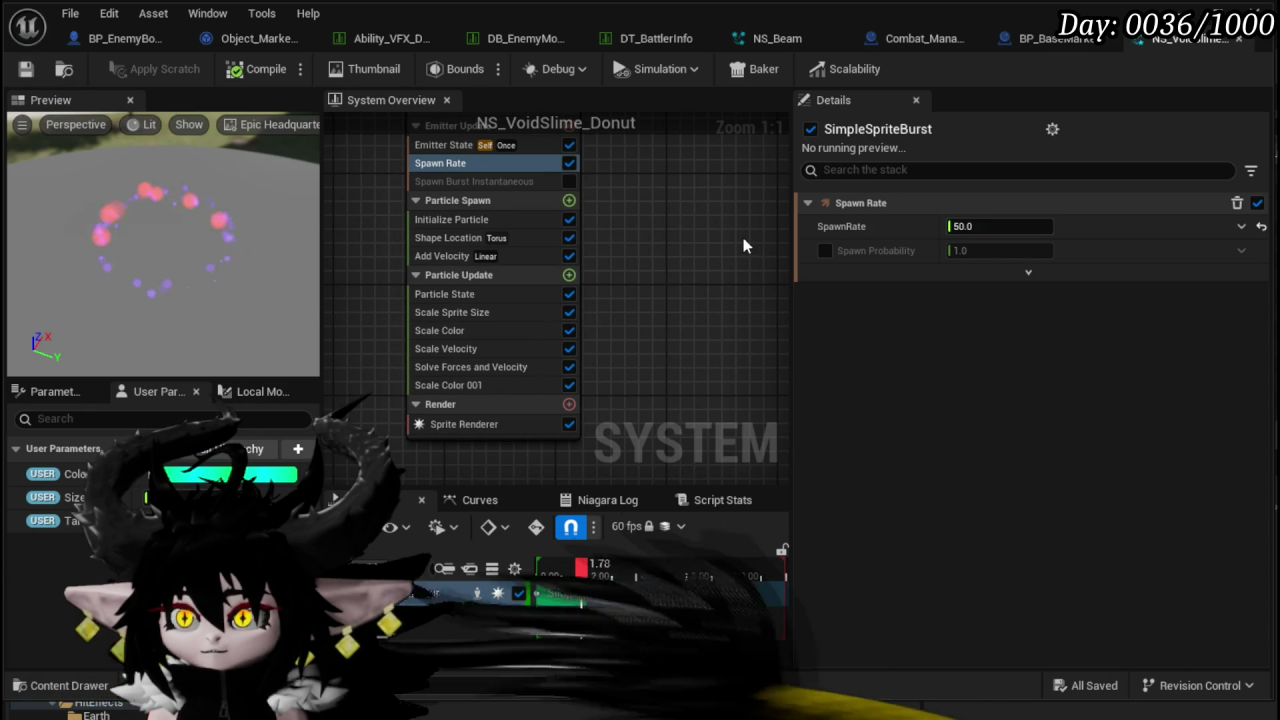
{"action": "left_click", "coordinate": [488, 220]}
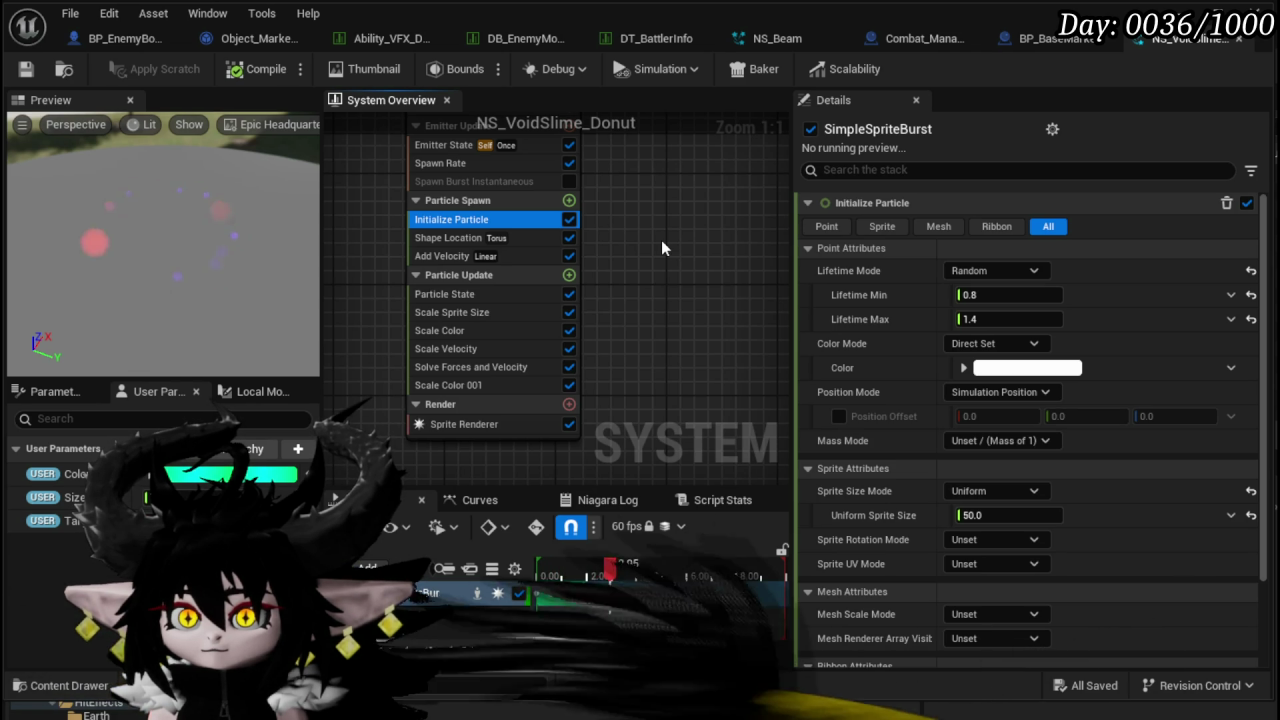
{"action": "left_click_drag", "start_coordinate": [137, 249], "coordinate": [217, 261]}
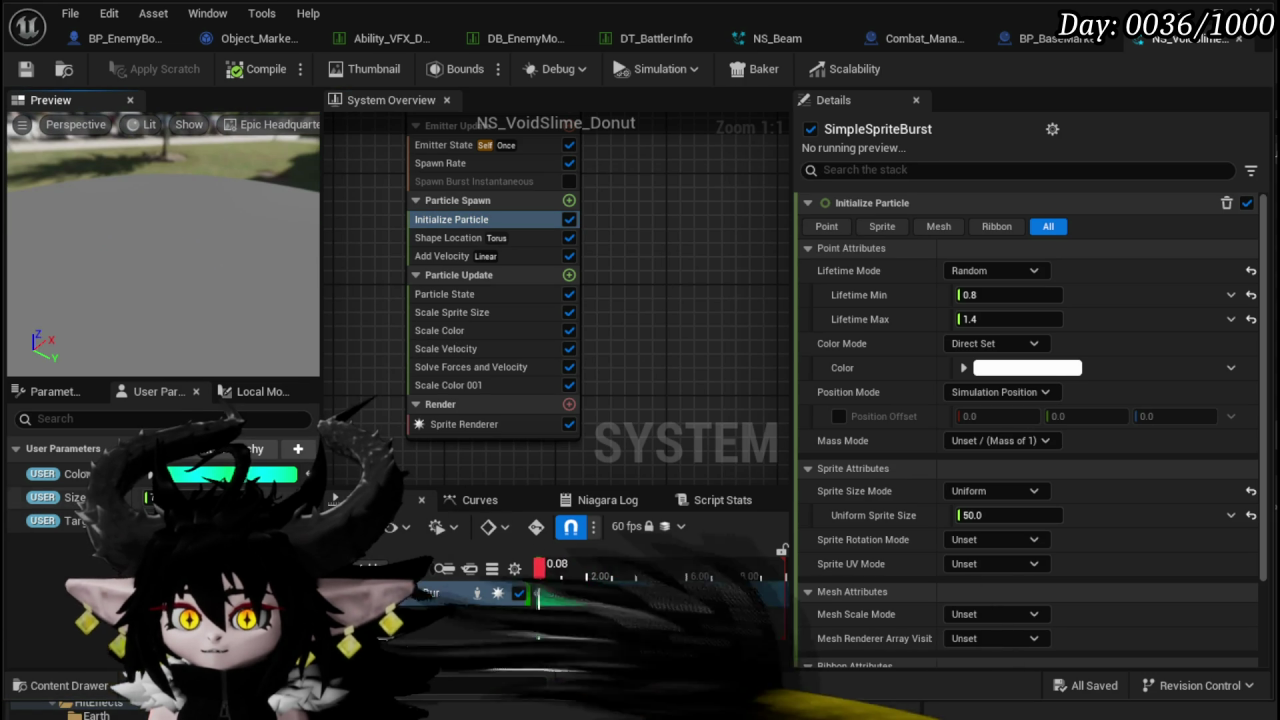
{"action": "mouse_move", "coordinate": [121, 284]}
{"action": "left_mouse_down"}
{"action": "mouse_move", "coordinate": [138, 250]}
{"action": "mouse_move", "coordinate": [138, 262]}
{"action": "left_mouse_up"}
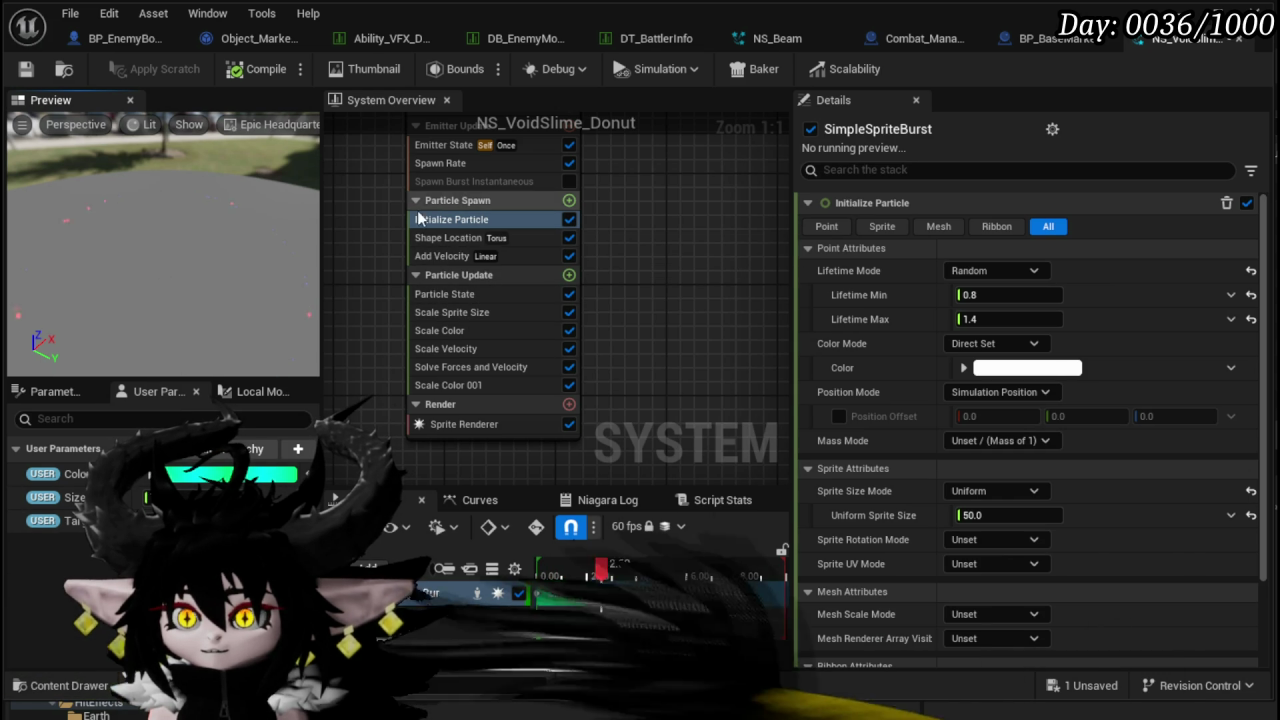
{"action": "left_click", "coordinate": [440, 163]}
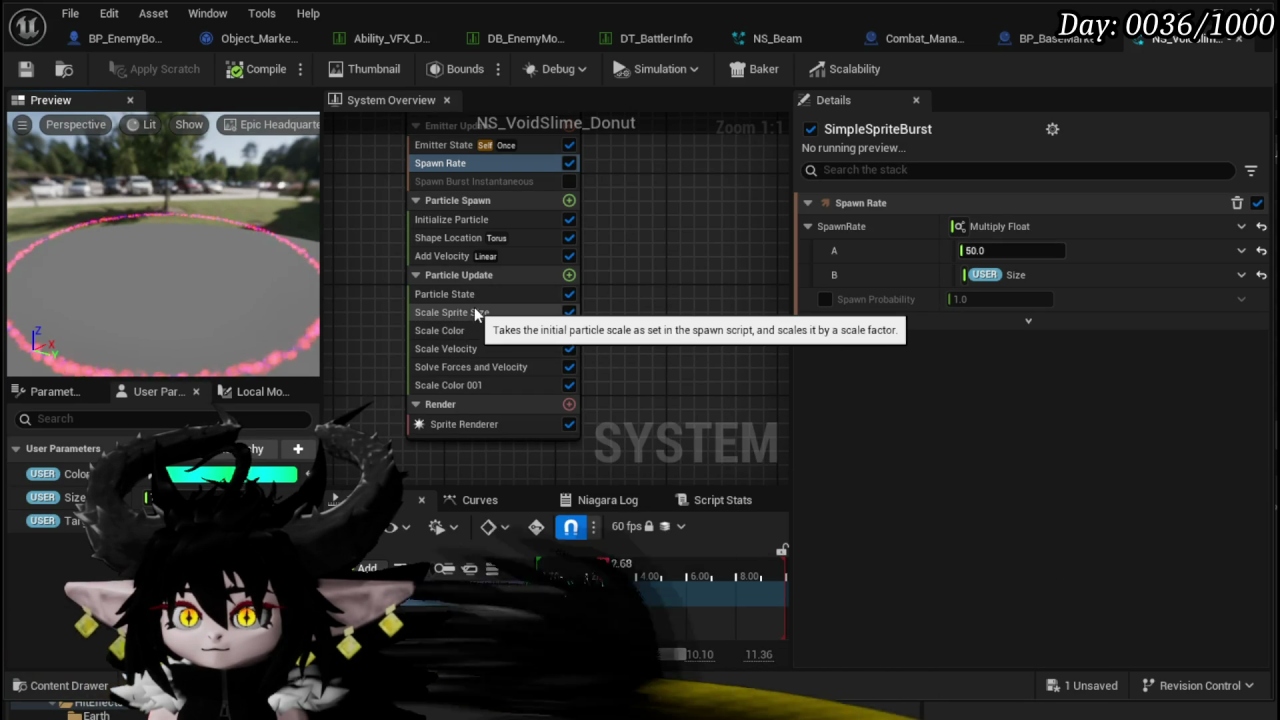
{"action": "left_click", "coordinate": [455, 238]}
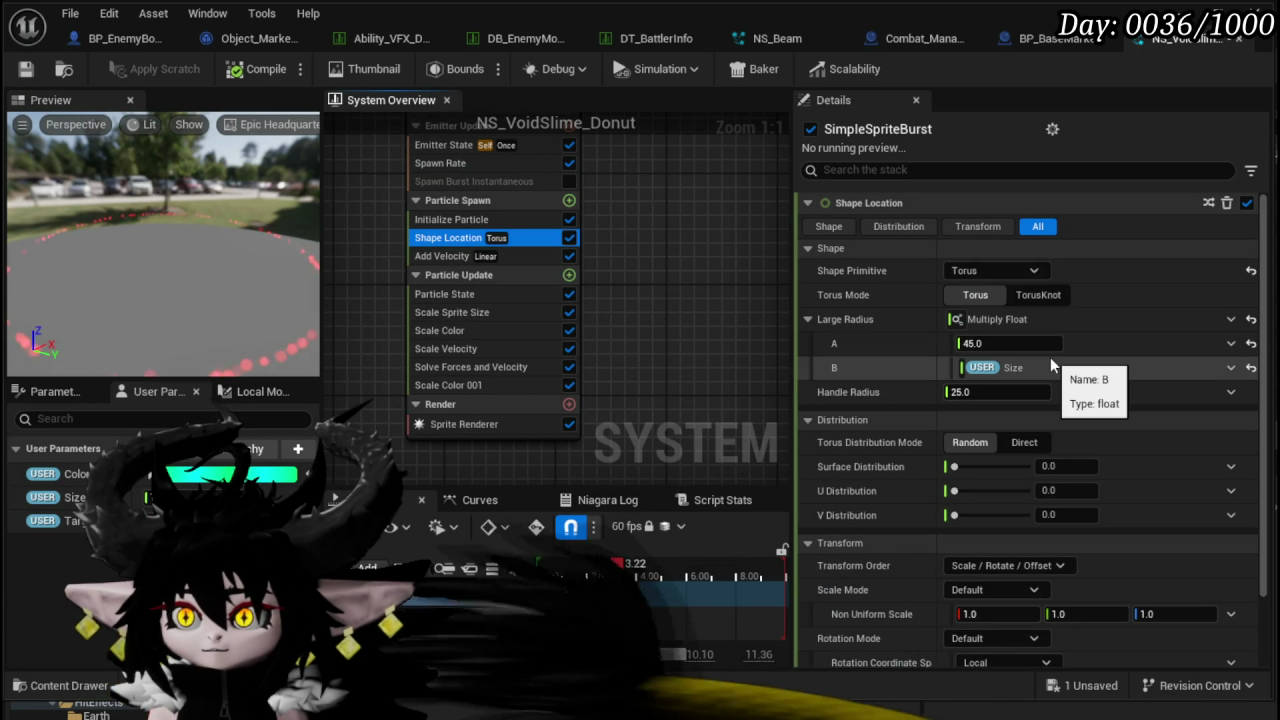
- Make the torus handle radius a Multiply Float of 5 times User Size
{"action": "scroll", "coordinate": [1176, 382], "scroll_direction": "down", "scroll_amount": 2}
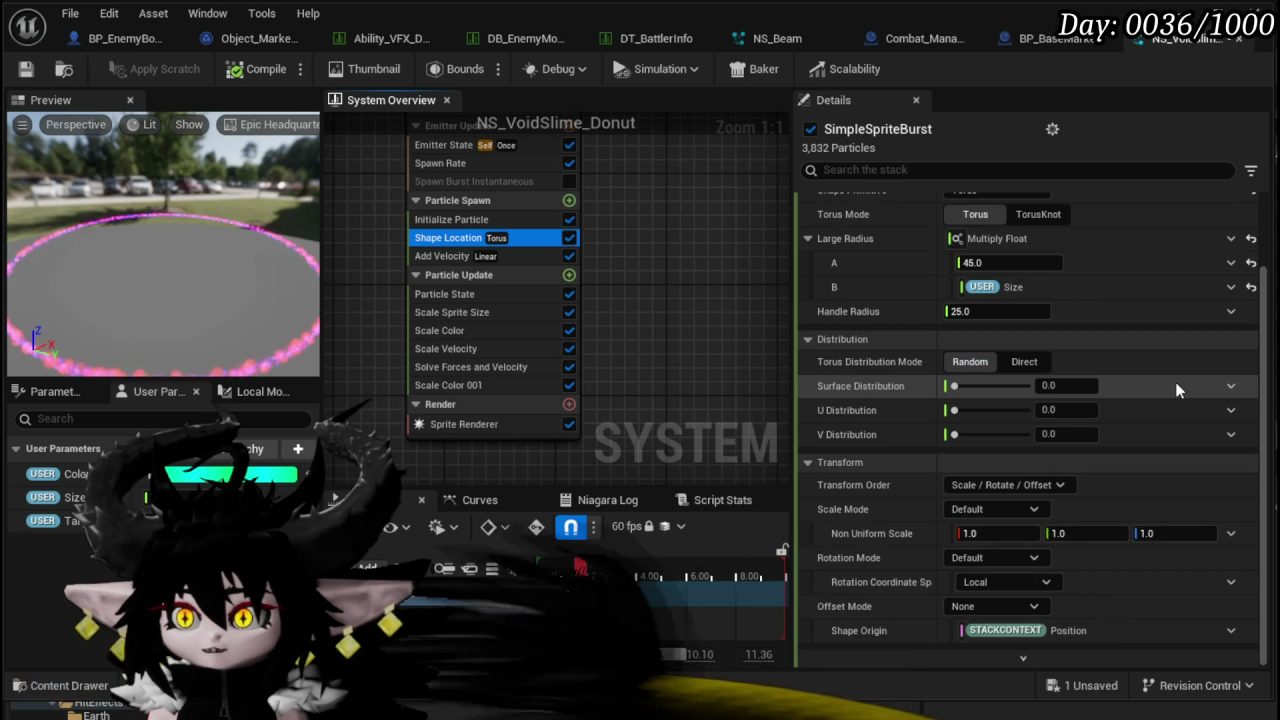
{"action": "scroll", "coordinate": [1175, 382], "scroll_direction": "up", "scroll_amount": 2}
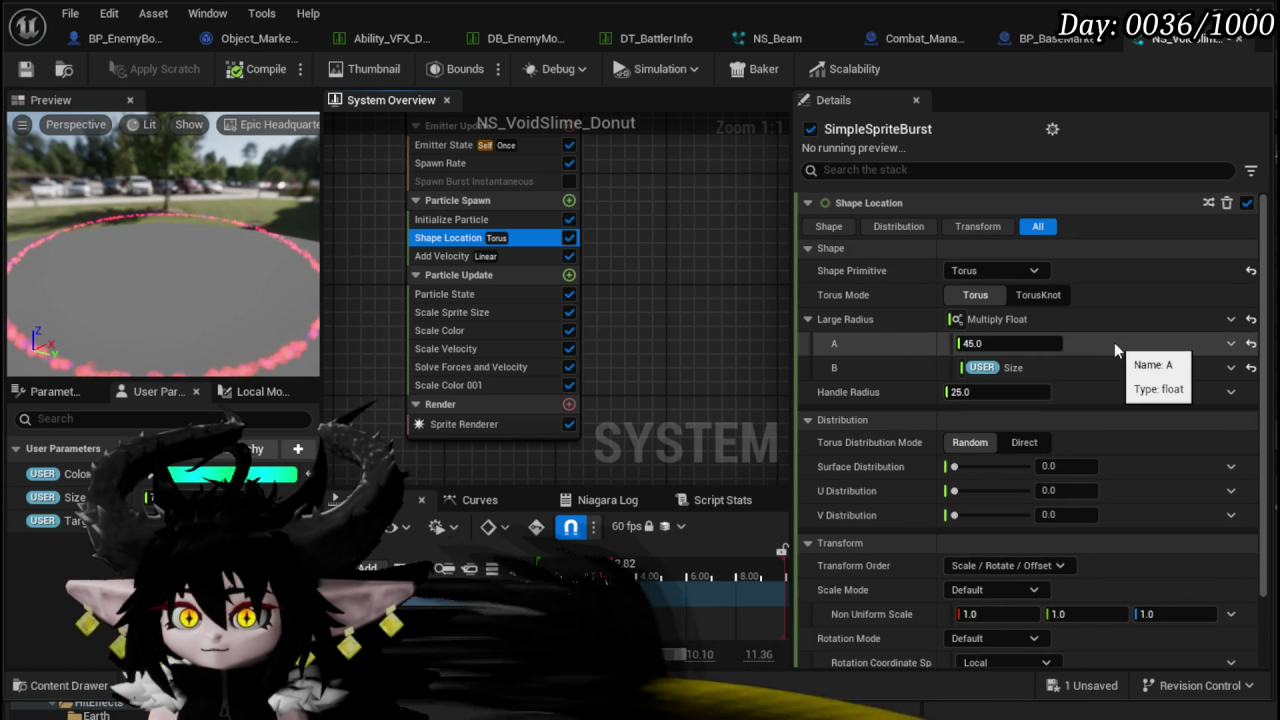
{"action": "left_click", "coordinate": [1001, 392]}
{"action": "type", "text": "500"}
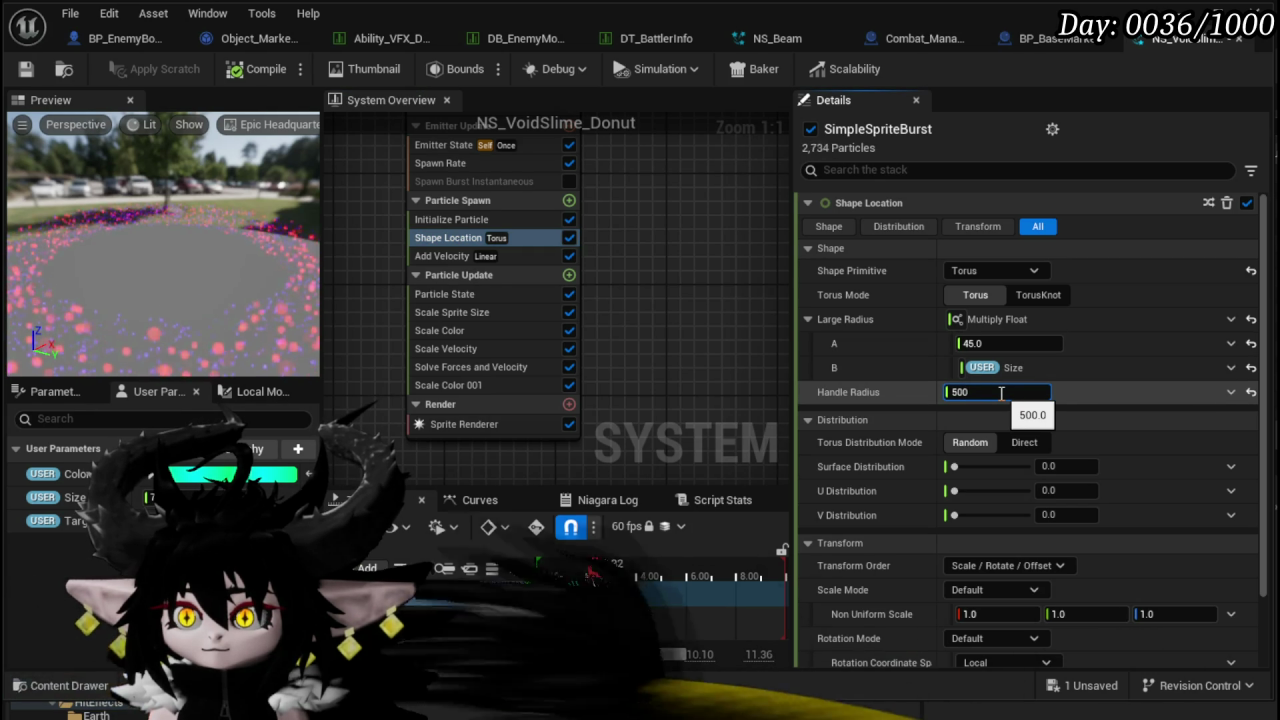
{"action": "key", "text": "Return"}
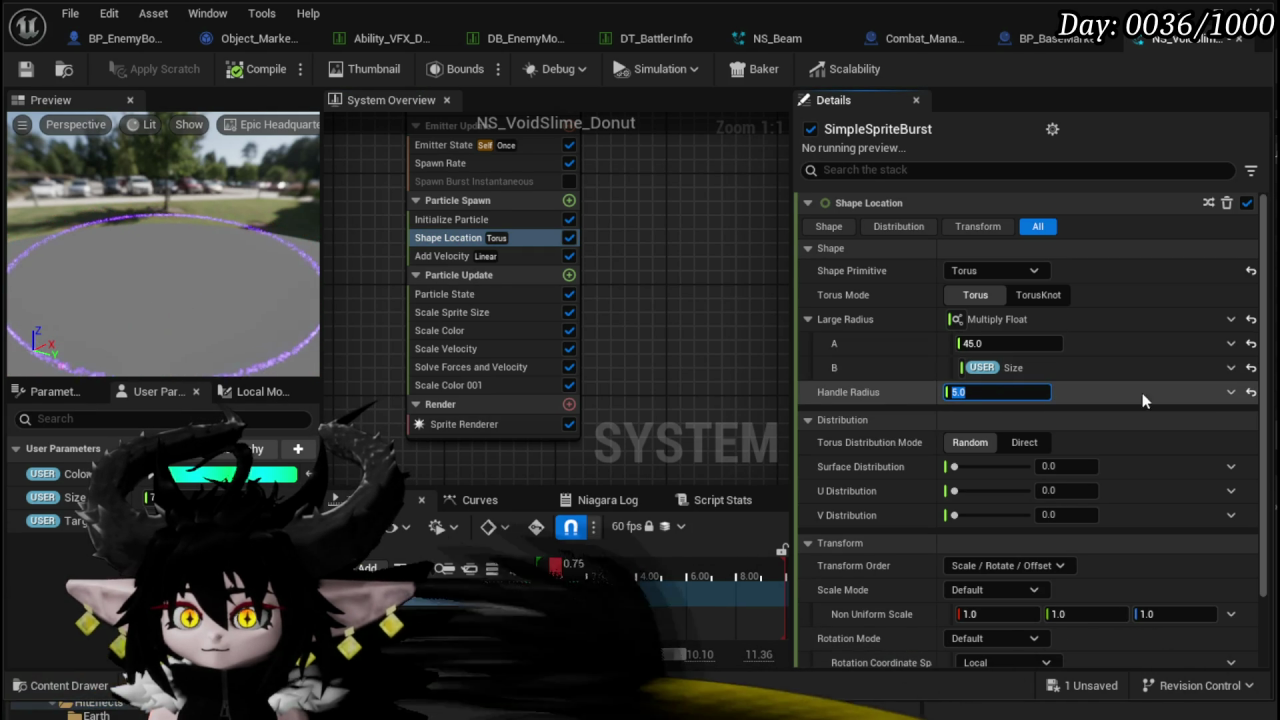
{"action": "left_click", "coordinate": [1231, 392]}
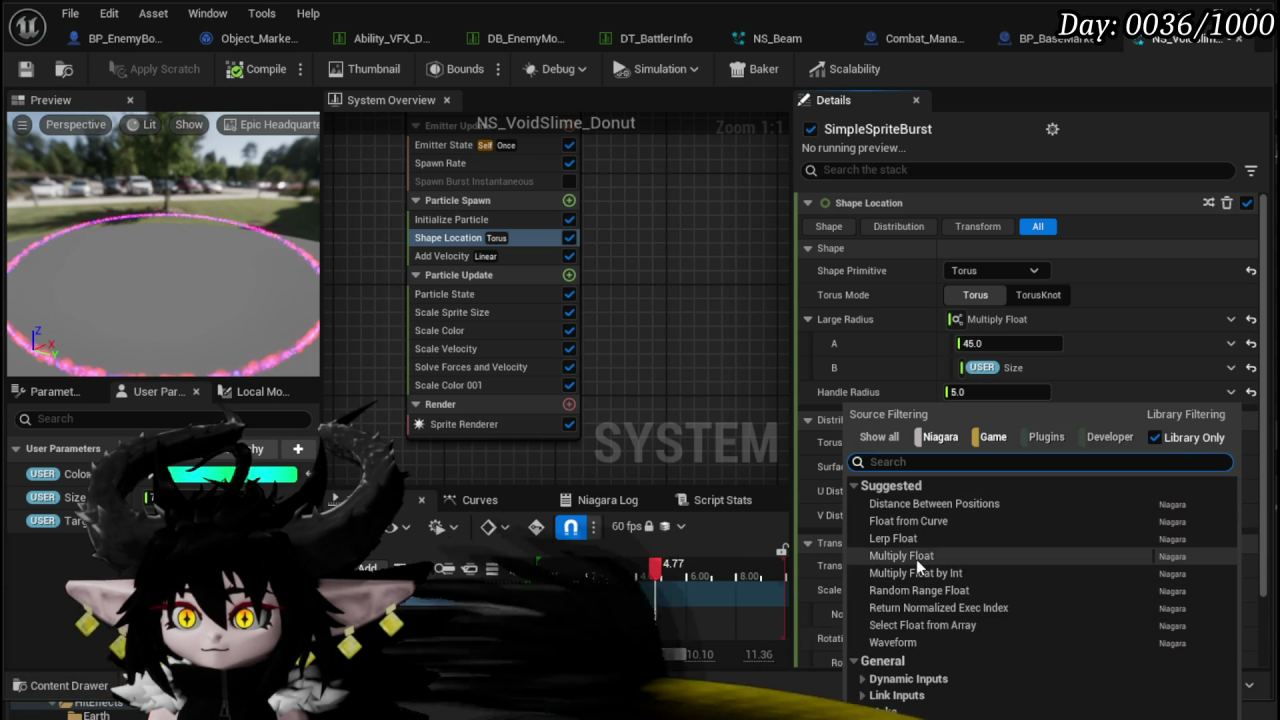
{"action": "left_click", "coordinate": [916, 556]}
{"action": "left_click", "coordinate": [1008, 416]}
{"action": "type", "text": "5"}
{"action": "key", "text": "Return"}
{"action": "mouse_move", "coordinate": [49, 505]}
{"action": "left_mouse_down"}
{"action": "mouse_move", "coordinate": [885, 433]}
{"action": "mouse_move", "coordinate": [989, 437]}
{"action": "left_mouse_up"}
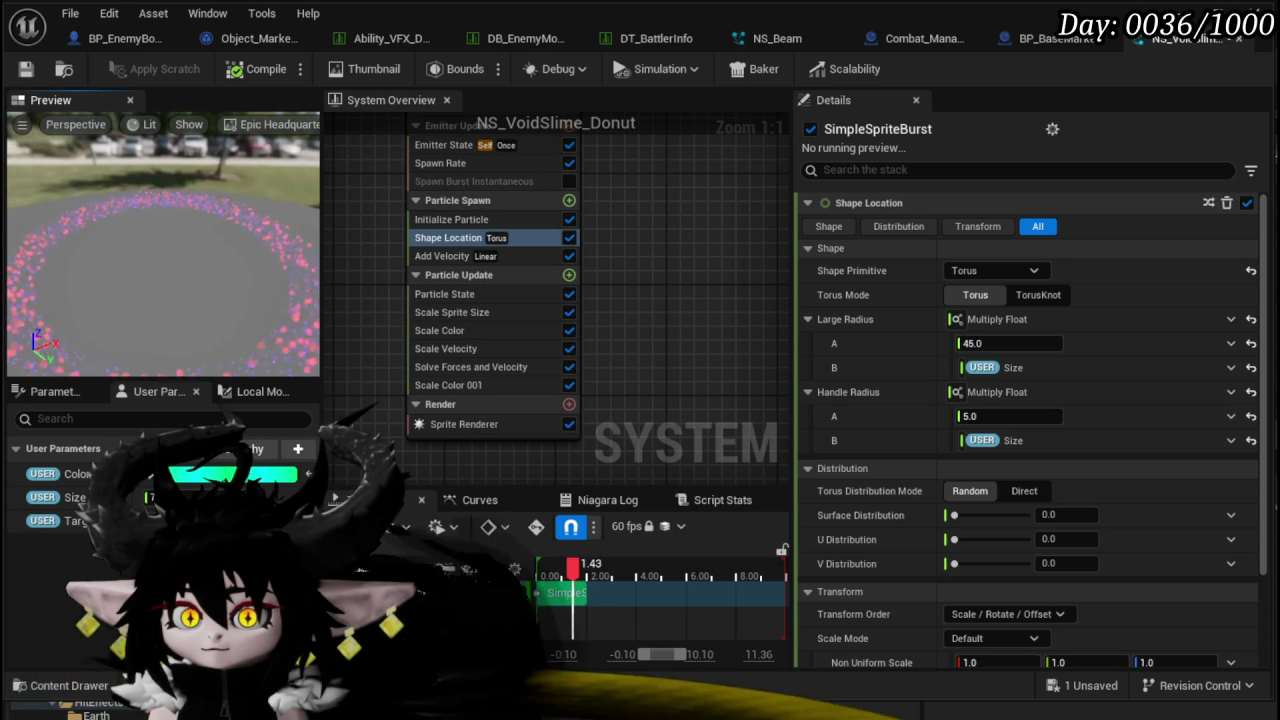
- Save the Niagara system and bring up the Sprite Renderer settings
{"action": "mouse_move", "coordinate": [243, 271]}
{"action": "left_mouse_down"}
{"action": "mouse_move", "coordinate": [240, 310]}
{"action": "mouse_move", "coordinate": [250, 287]}
{"action": "left_mouse_up"}
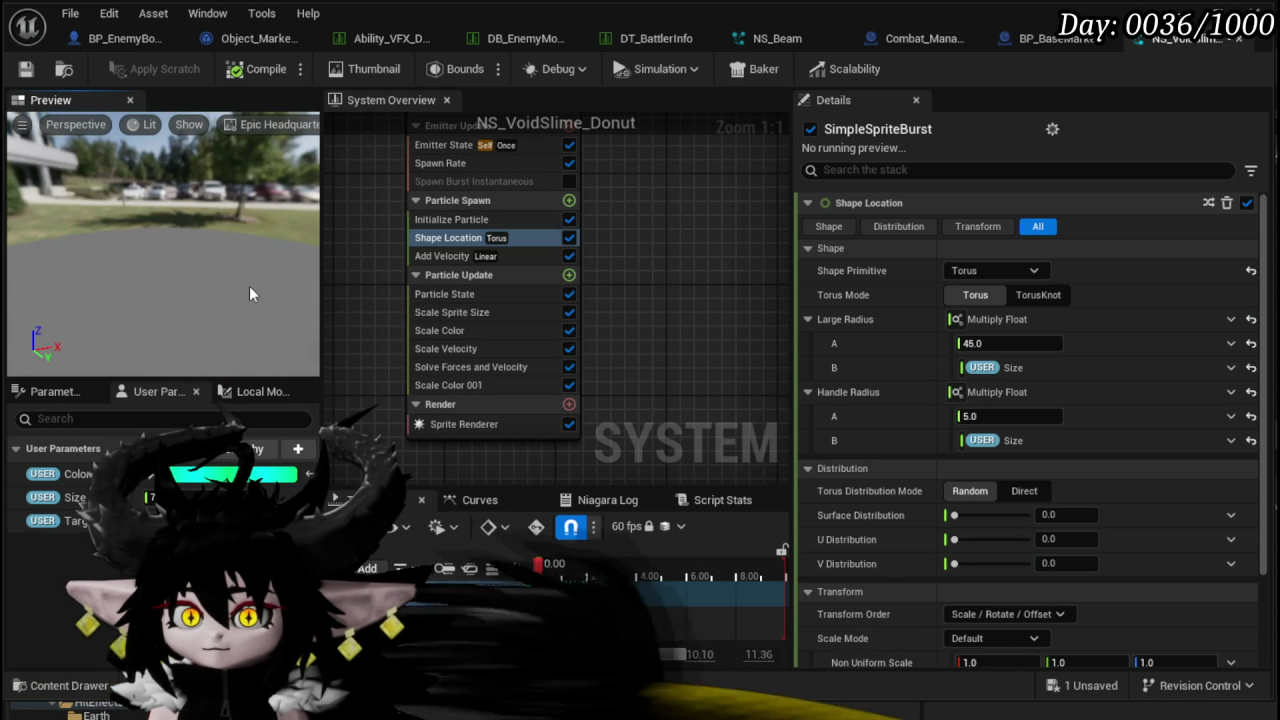
{"action": "left_click", "coordinate": [24, 72]}
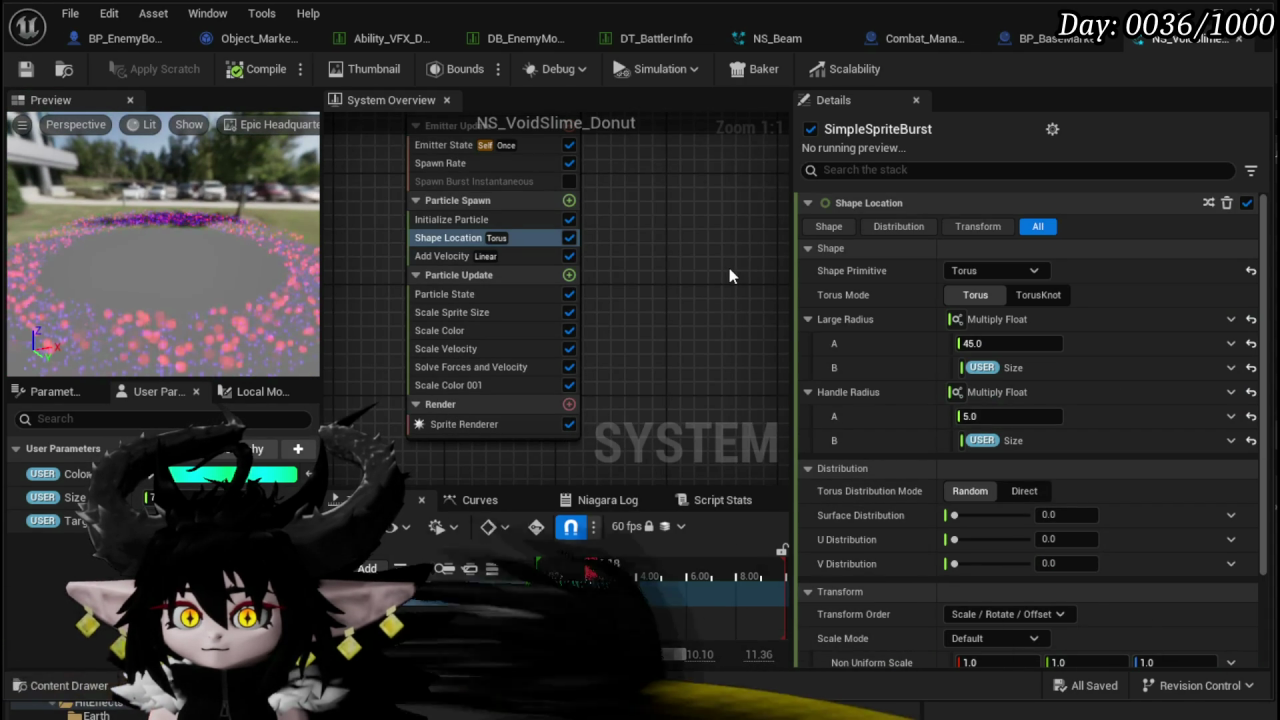
{"action": "left_click", "coordinate": [446, 425]}
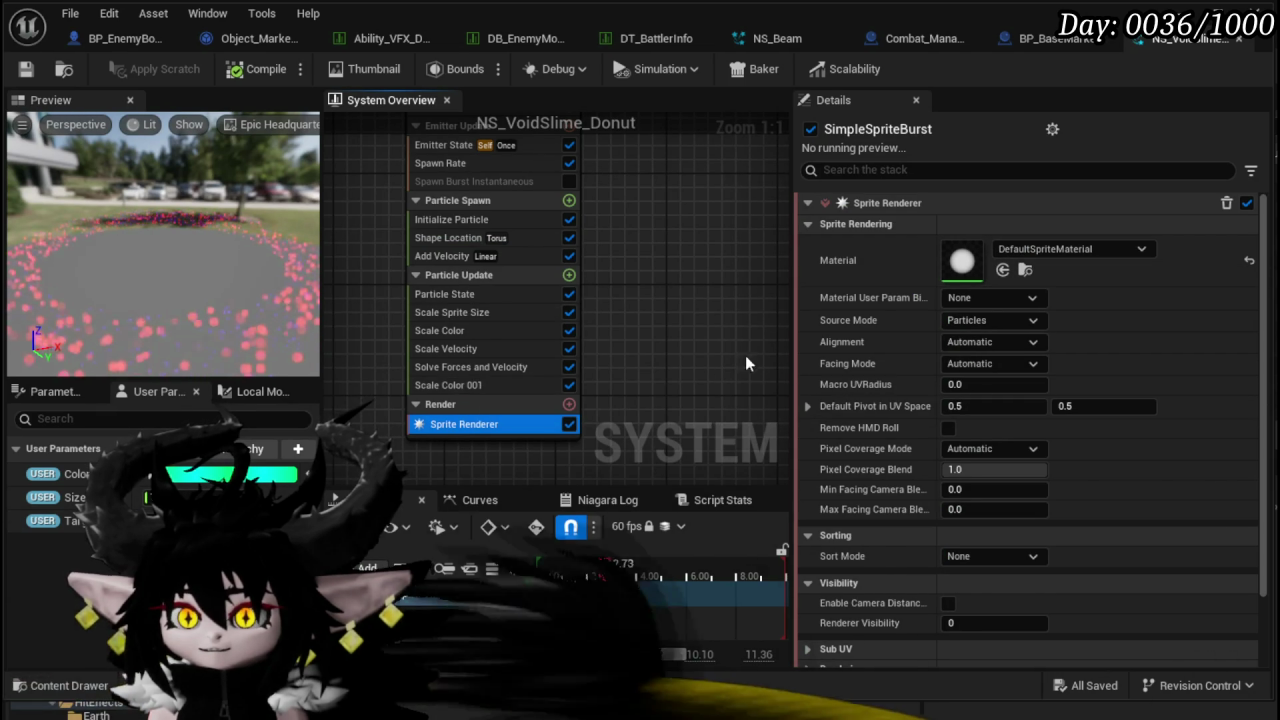
- Set the sprite material to M_PureBlackTwoSides and save the system
{"action": "left_click", "coordinate": [1019, 247]}
{"action": "type", "text": "Pure"}
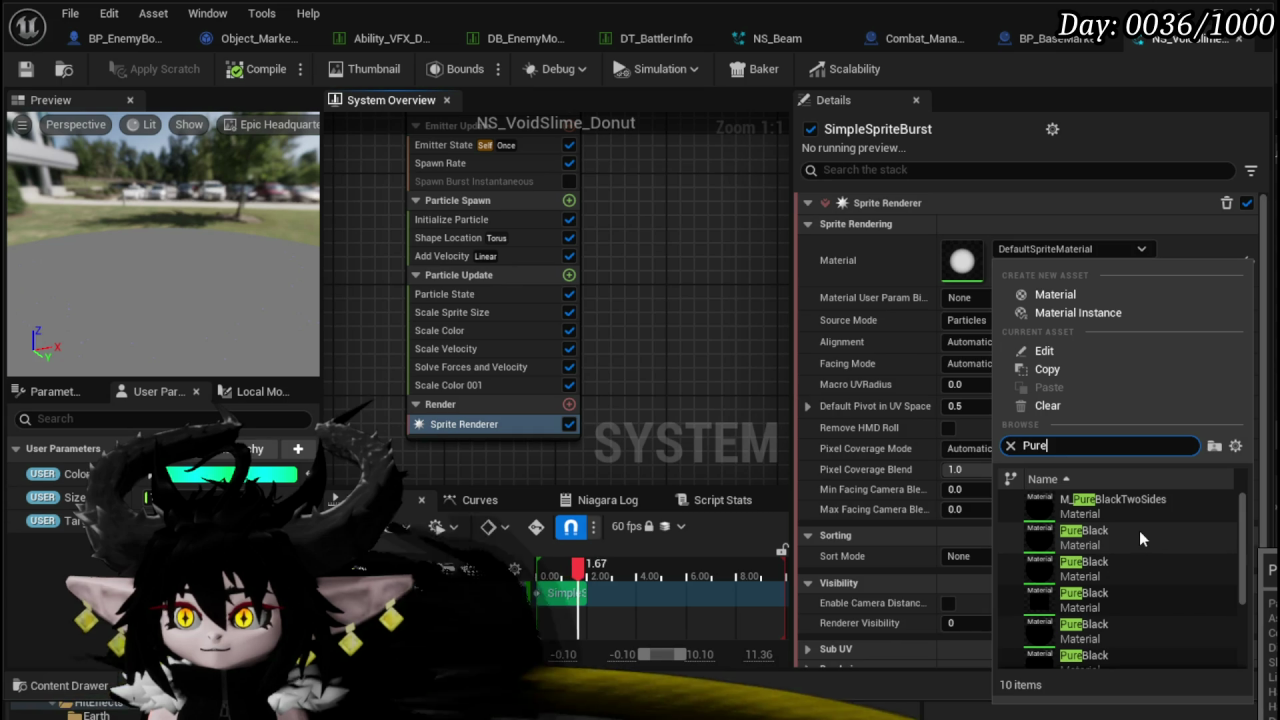
{"action": "left_click", "coordinate": [1125, 510]}
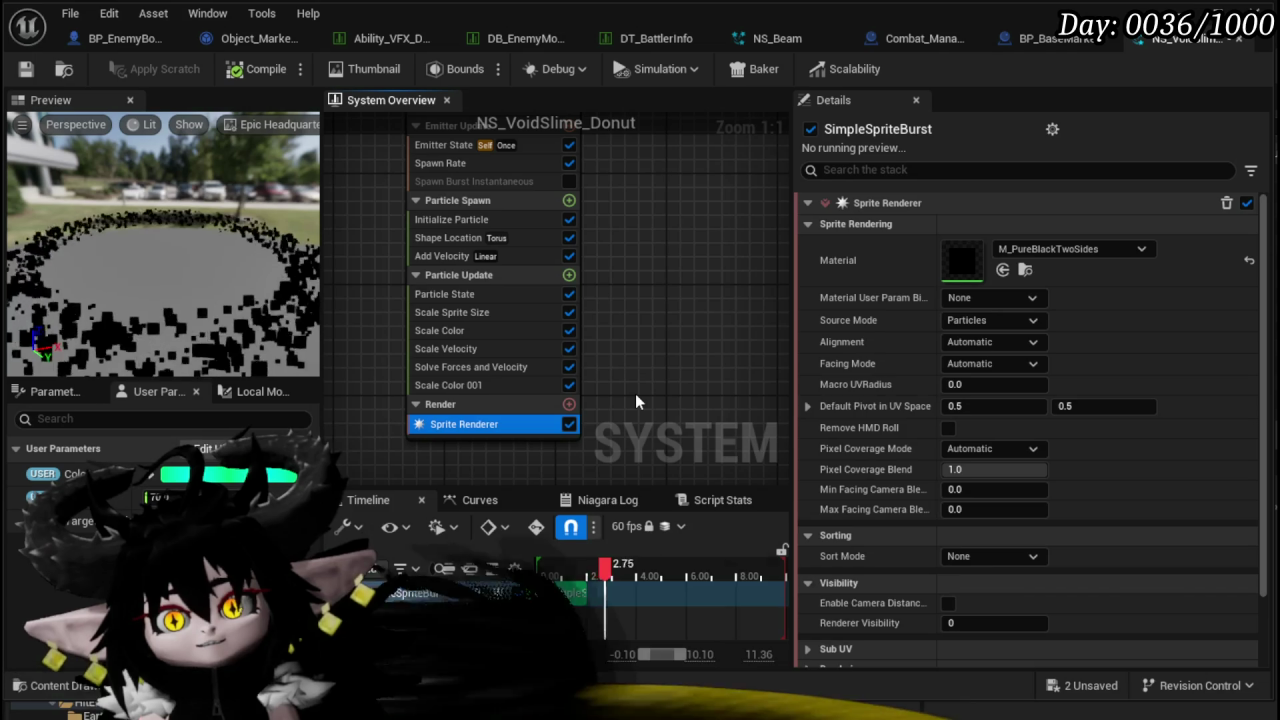
{"action": "left_click", "coordinate": [25, 69]}
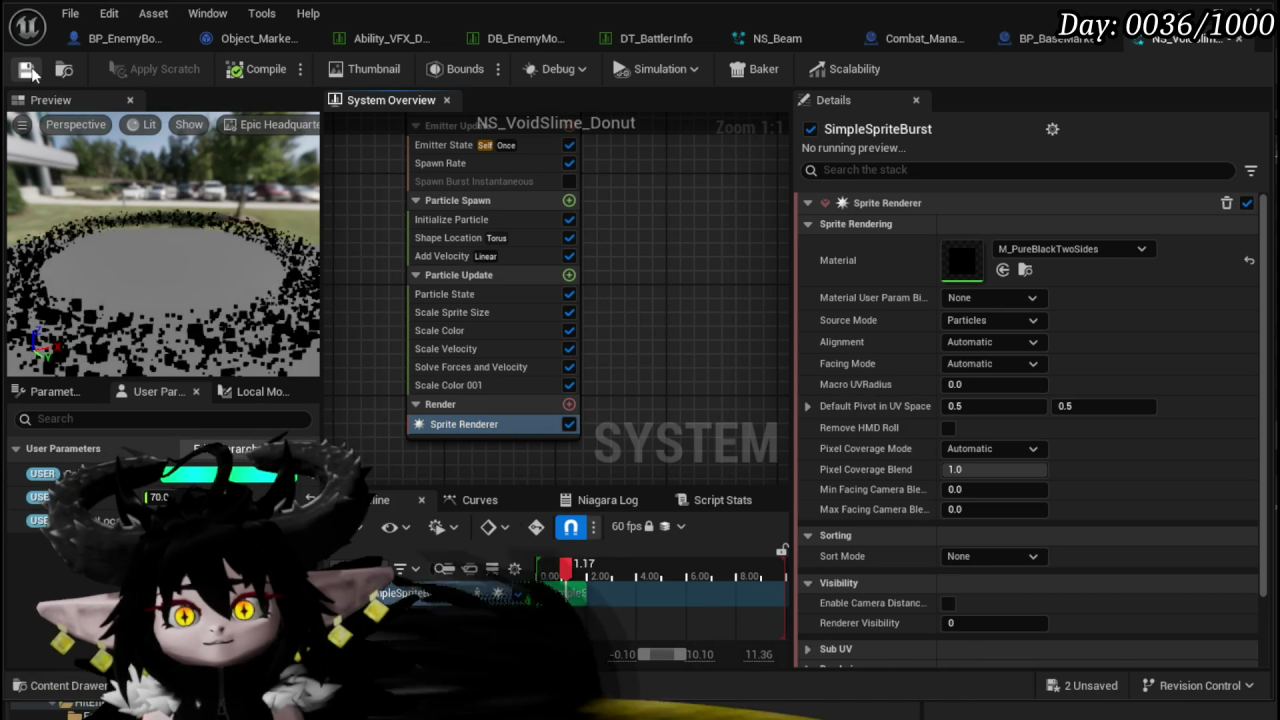
{"action": "left_click", "coordinate": [476, 315]}
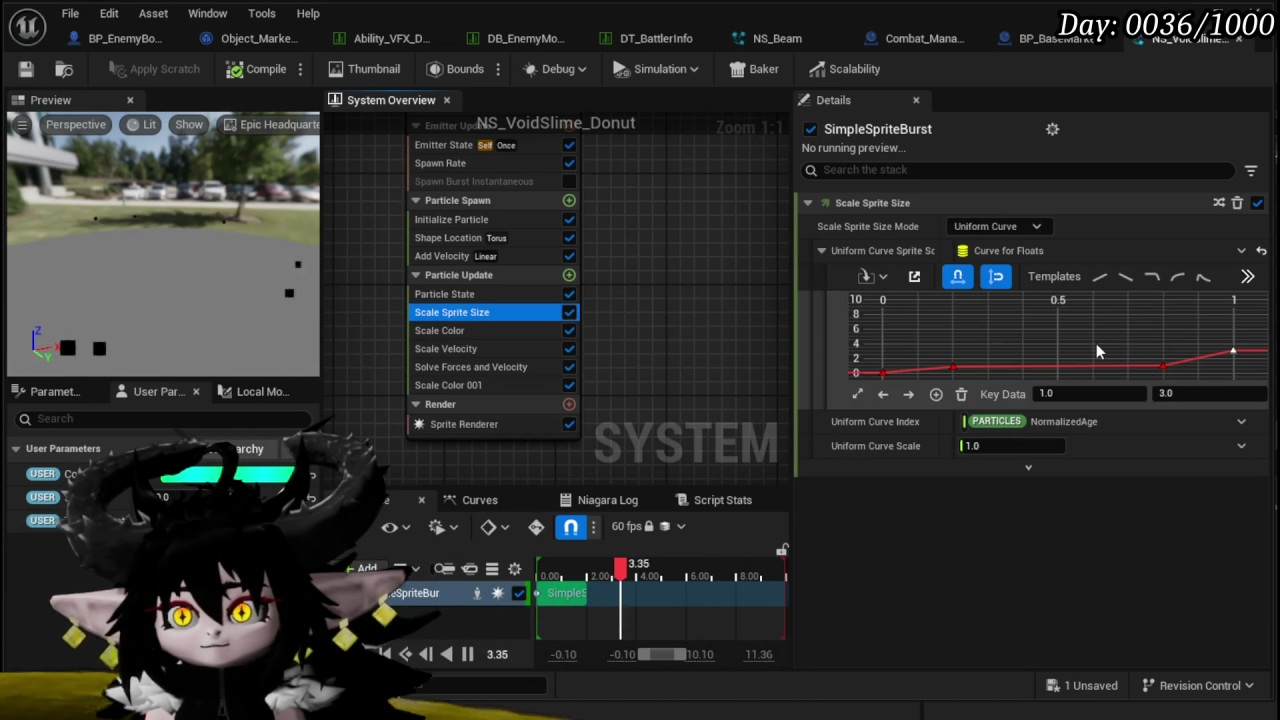
- Set the donut's last size-curve key to 5.0 and save the particle system
{"action": "left_click", "coordinate": [1186, 394]}
{"action": "type", "text": "5"}
{"action": "key", "text": "Return"}
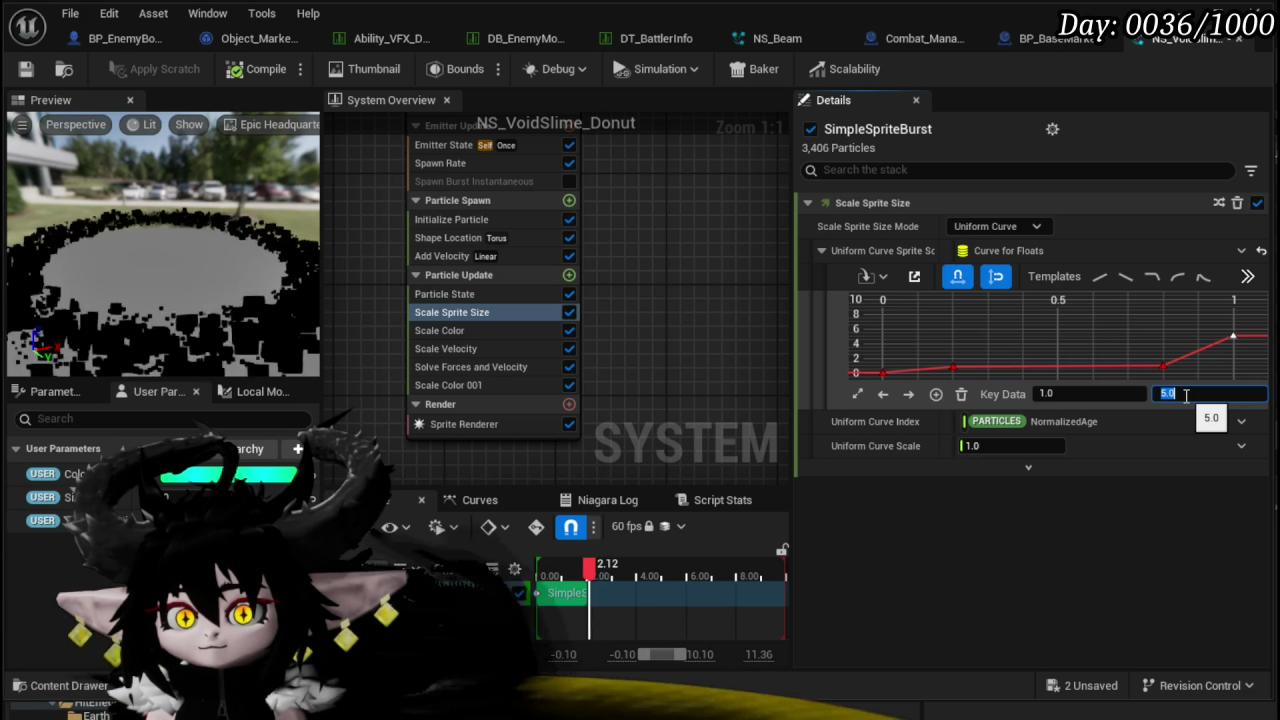
{"action": "left_click", "coordinate": [26, 72]}
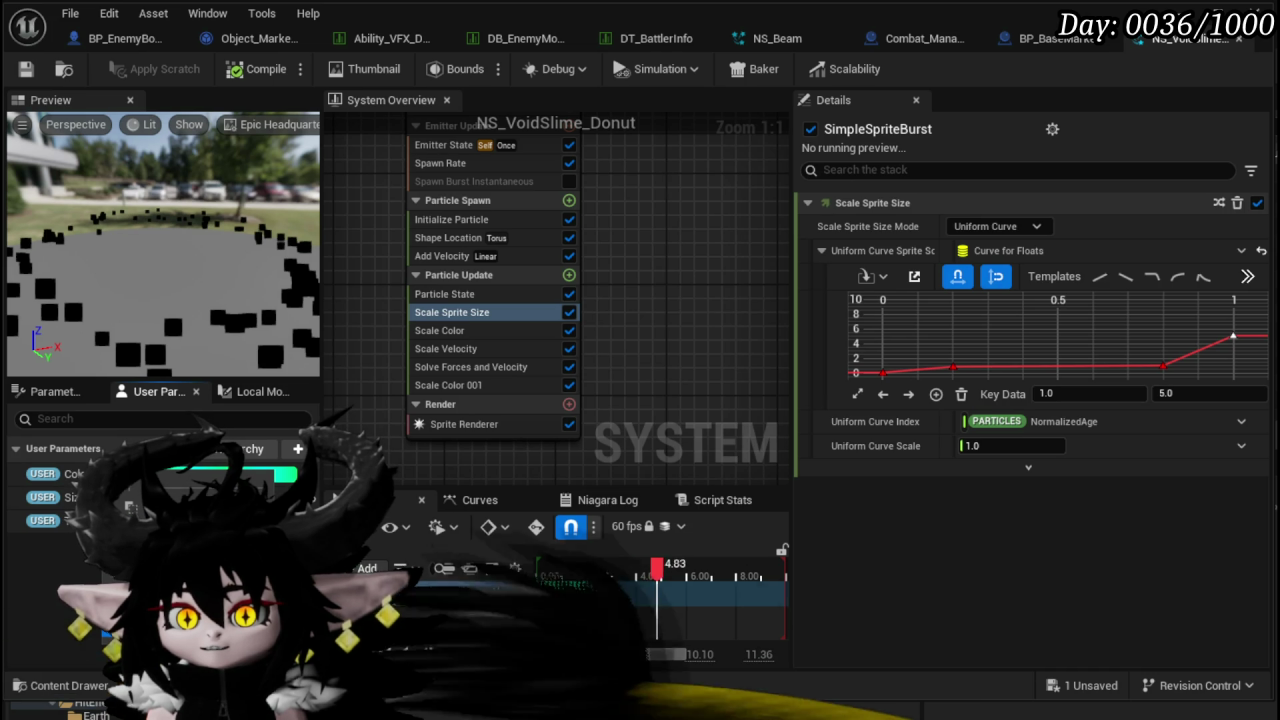
{"action": "key", "text": "ctrl+s"}
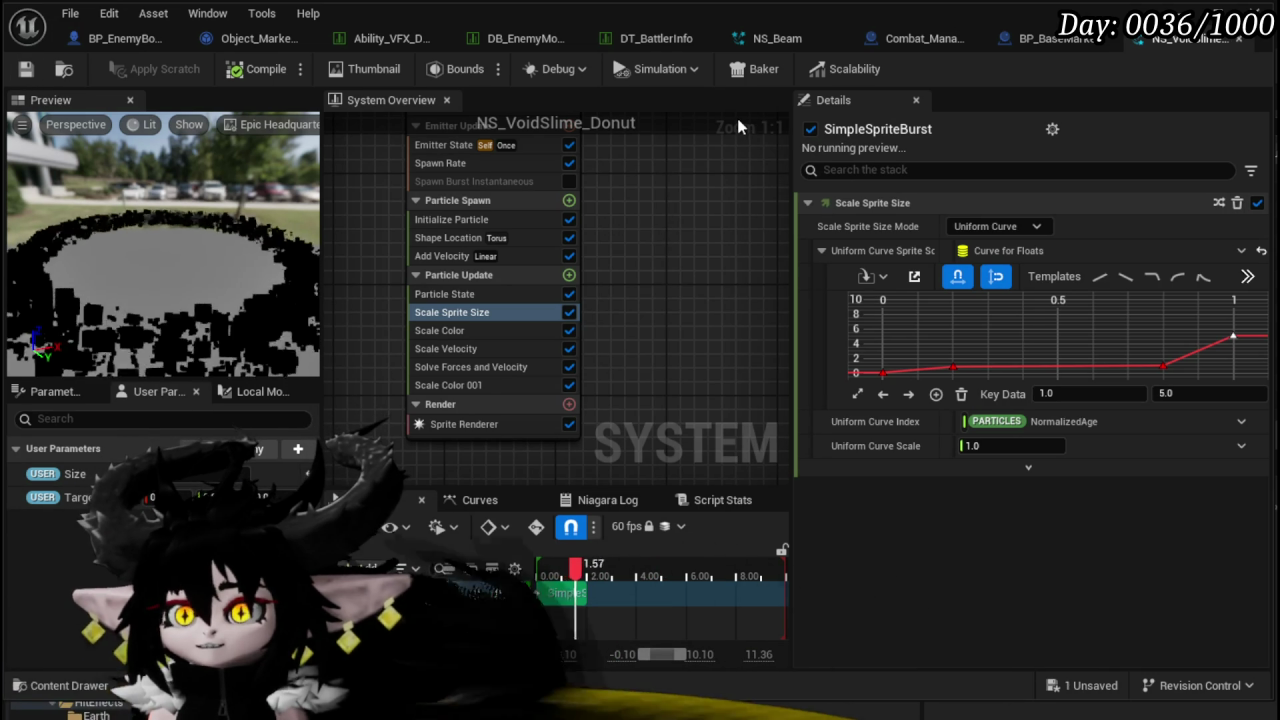
- Adjust the User Parameter Size, save again, and bring up the Ability_VFX data table
{"action": "left_click_drag", "start_coordinate": [185, 480], "coordinate": [205, 490]}
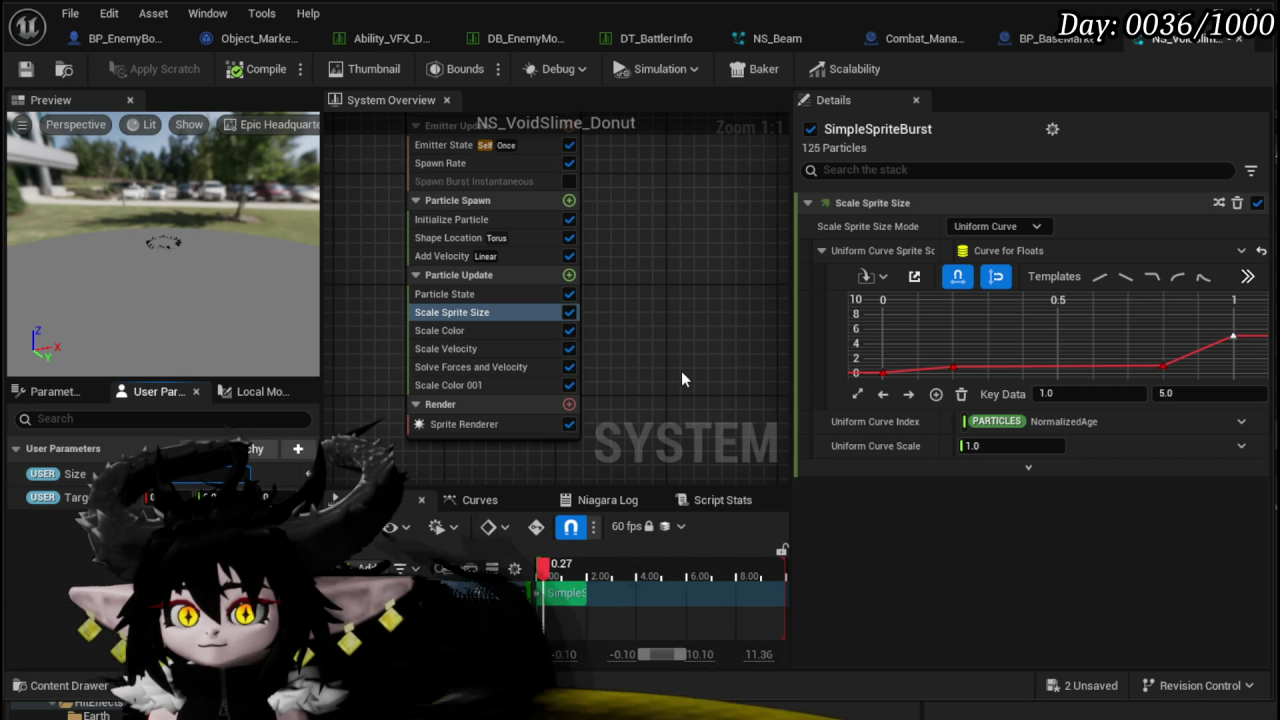
{"action": "left_click", "coordinate": [25, 68]}
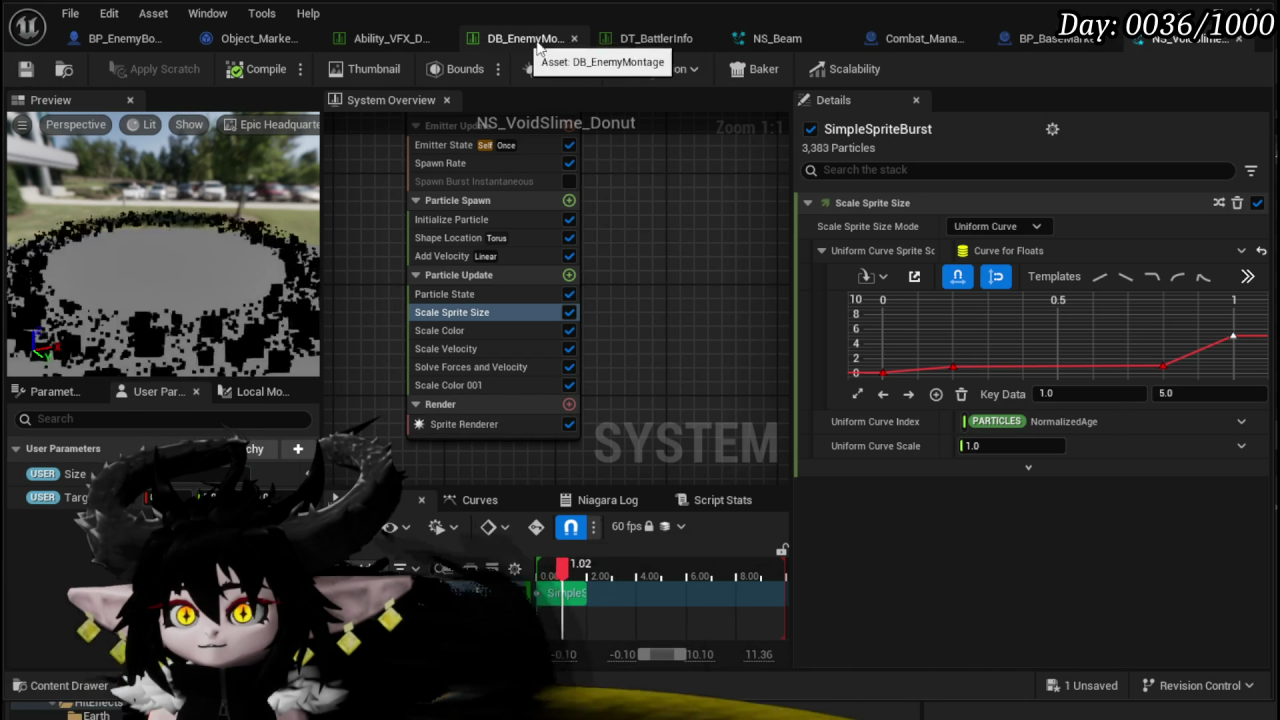
{"action": "left_click", "coordinate": [392, 38]}
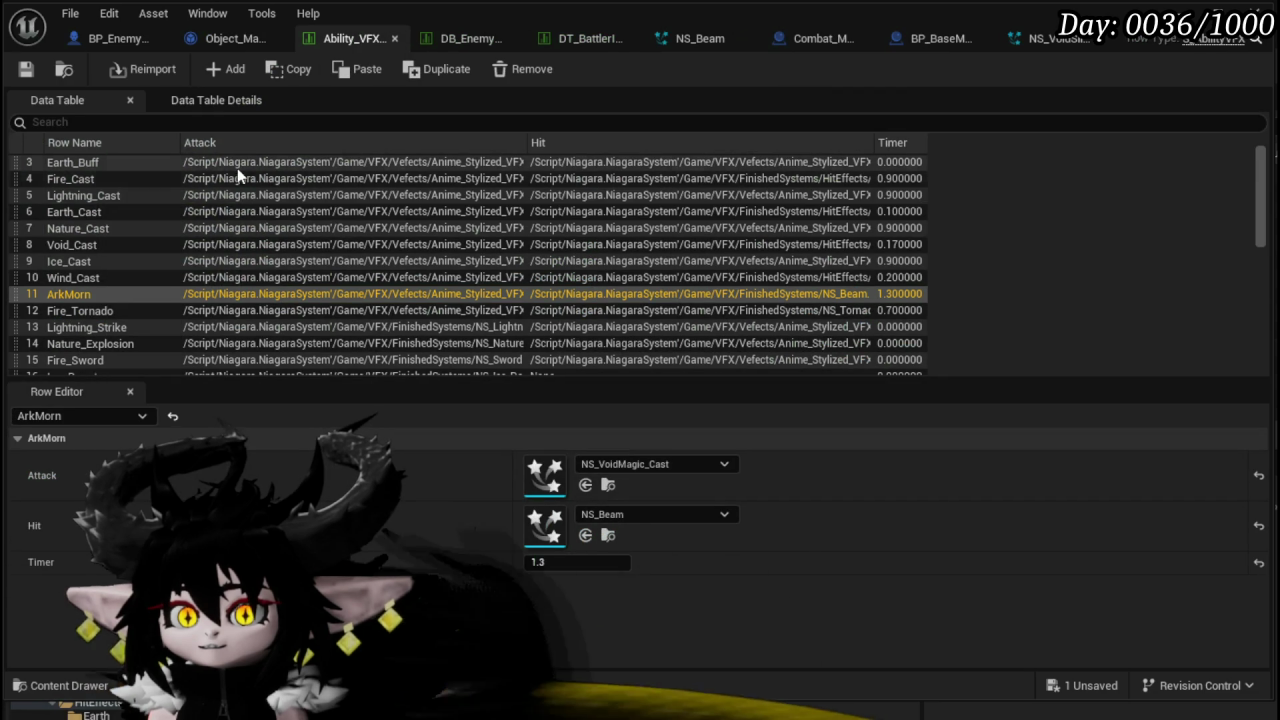
- Add a new data table row named Slime_VoidDonut
{"action": "left_click", "coordinate": [230, 68]}
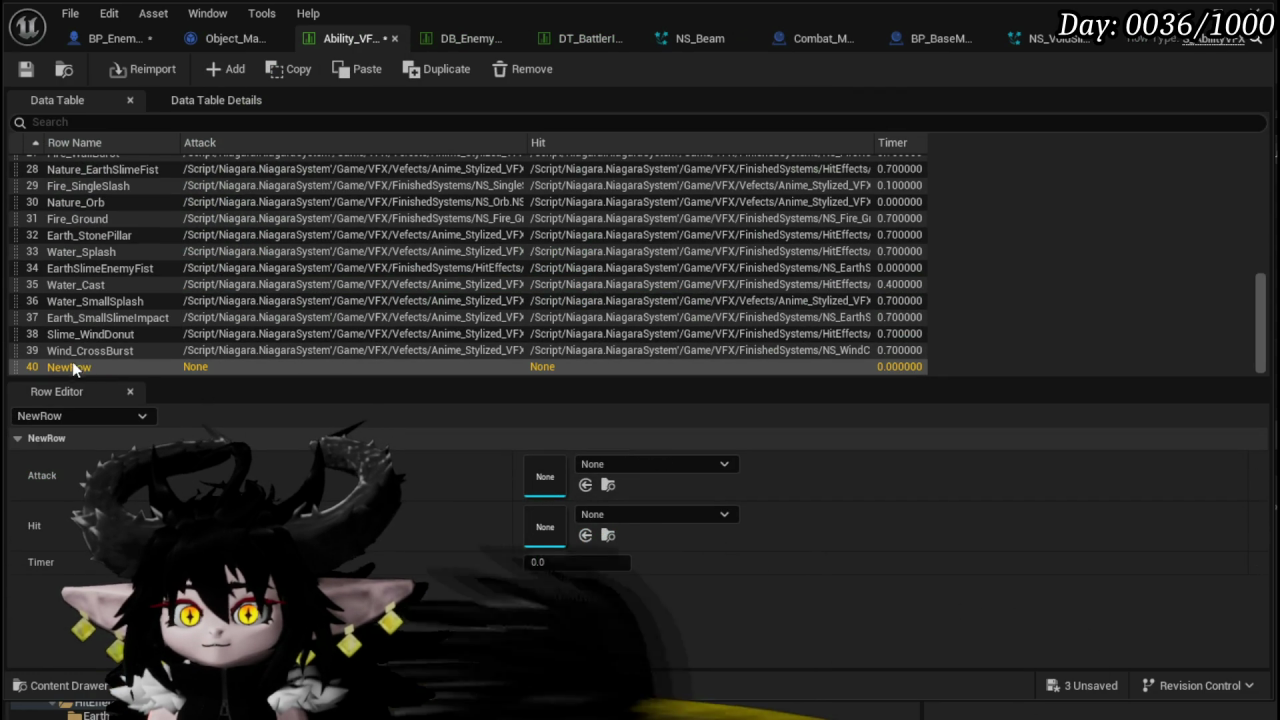
{"action": "double_click", "coordinate": [72, 366]}
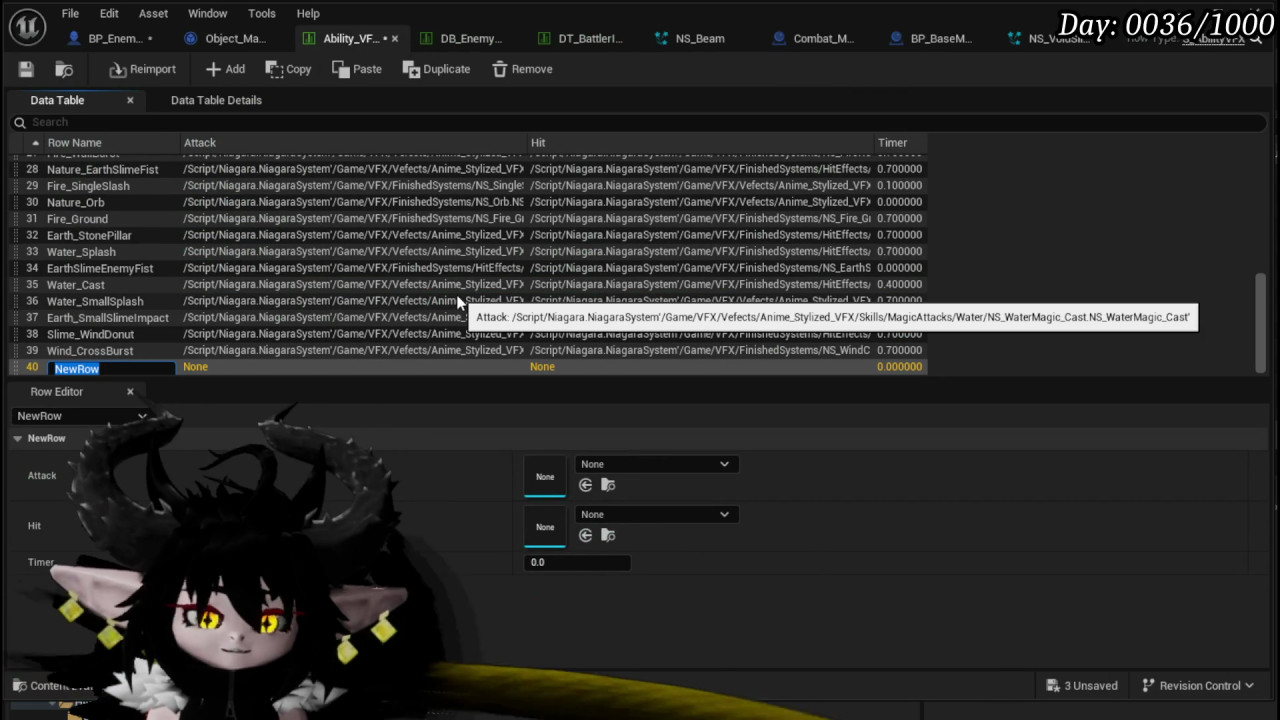
{"action": "type", "text": "Slime_Voi"}
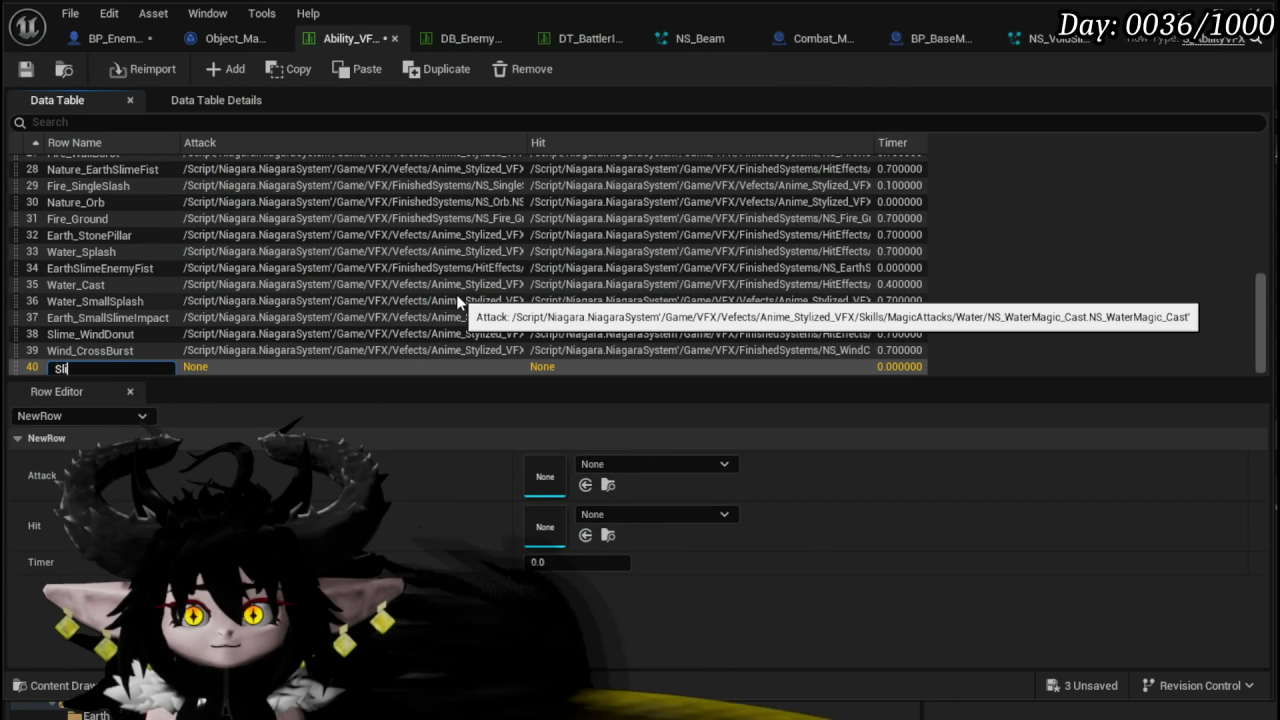
{"action": "type", "text": "dDonut"}
{"action": "key", "text": "Return"}
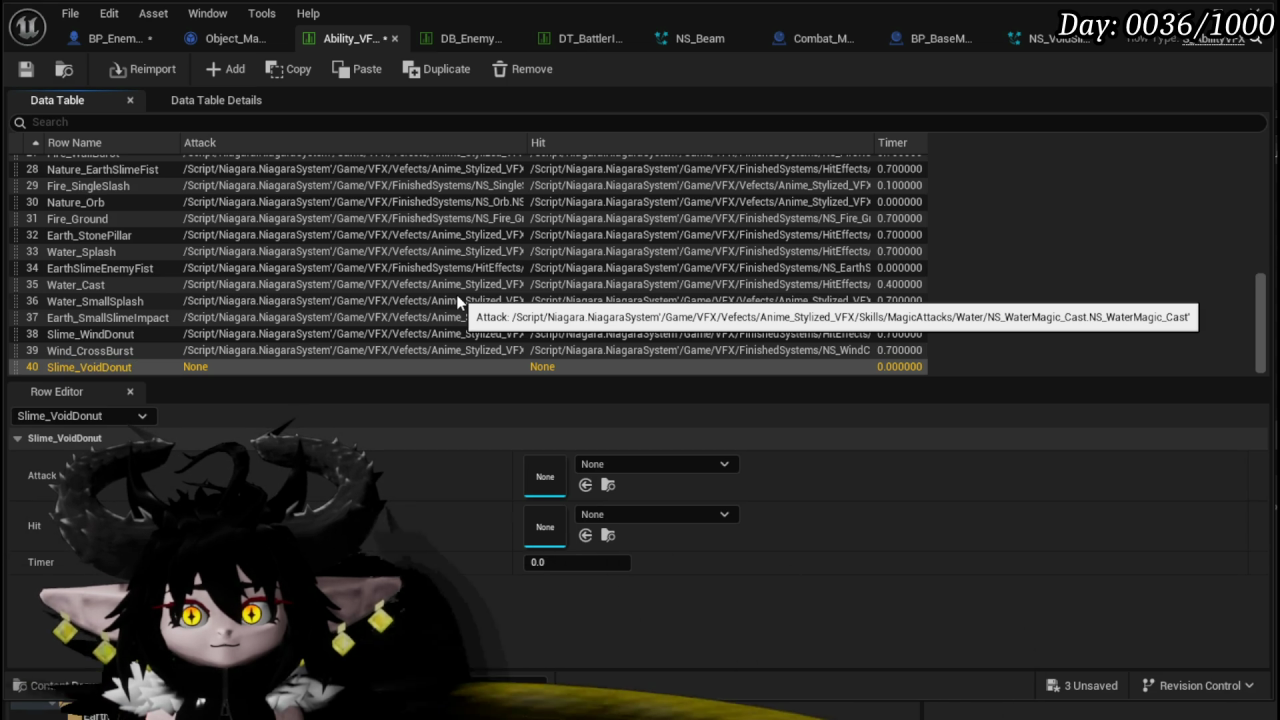
- Give the row Hit NS_VoidSlime_Donut and timer 0.8, save, and recompile BP_EnemyBoss_SlimeYY
{"action": "left_click", "coordinate": [643, 512]}
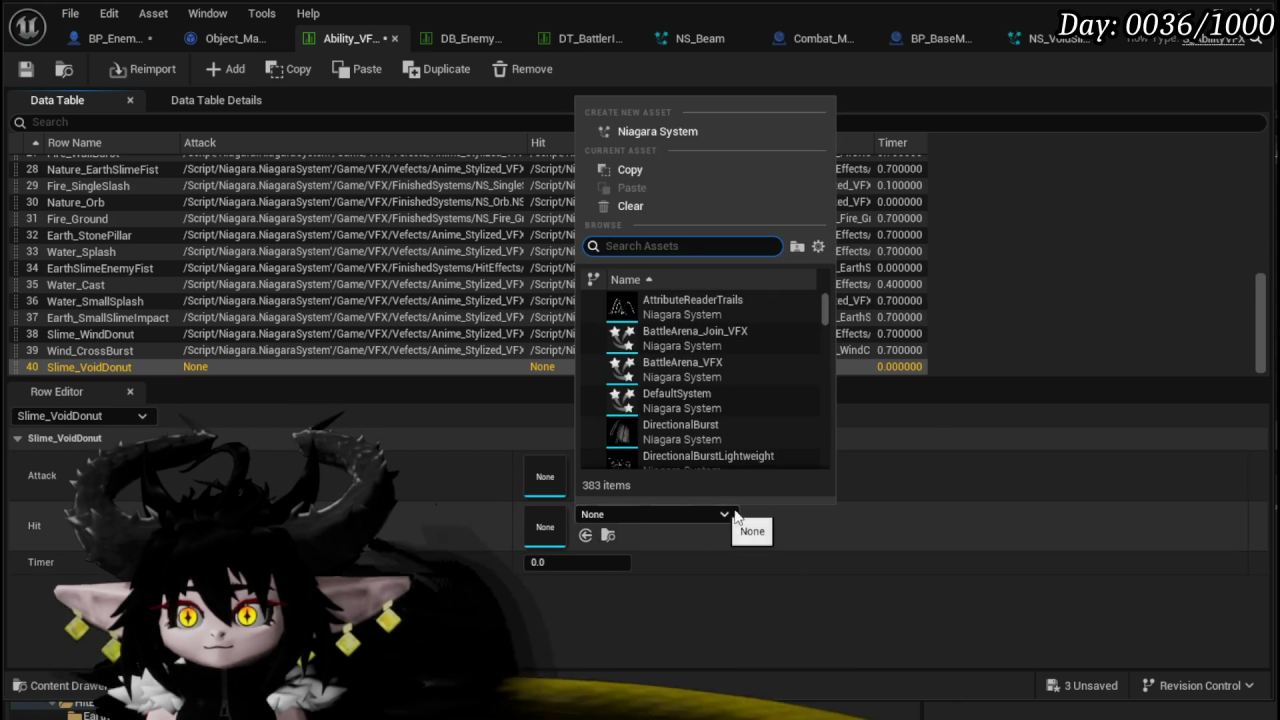
{"action": "type", "text": "Slime"}
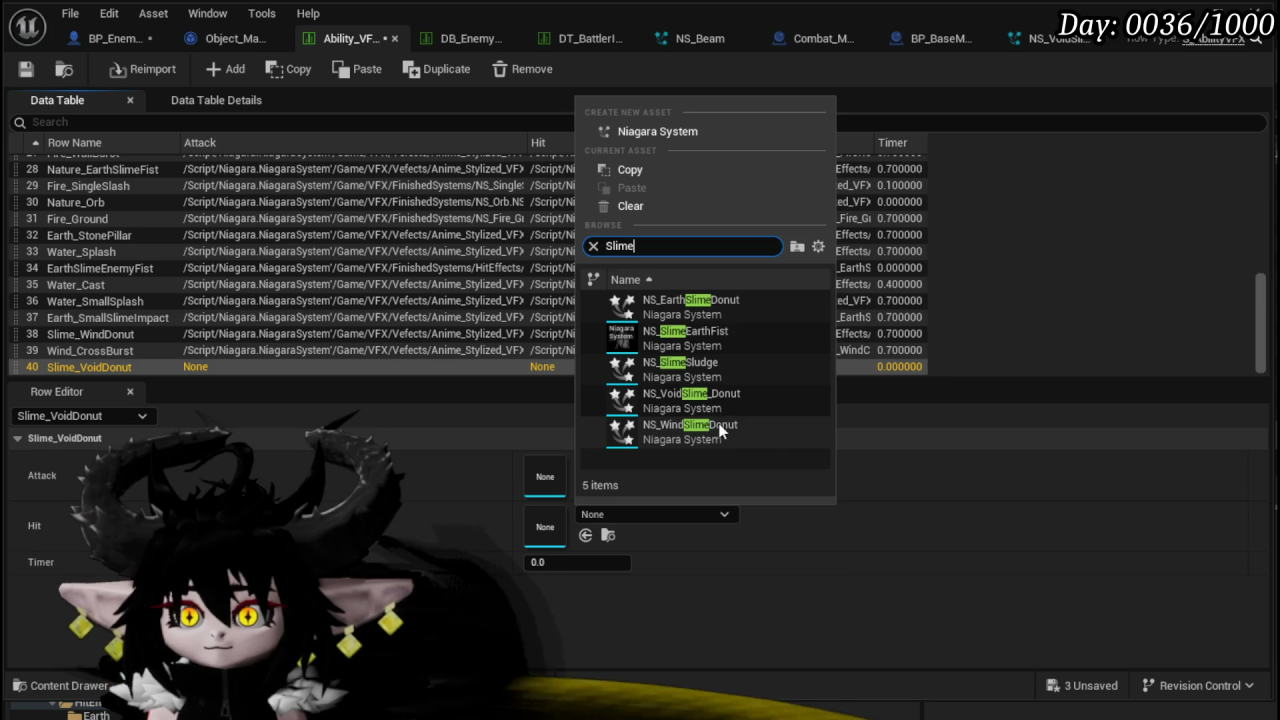
{"action": "left_click", "coordinate": [689, 398]}
{"action": "type", "text": "0.8"}
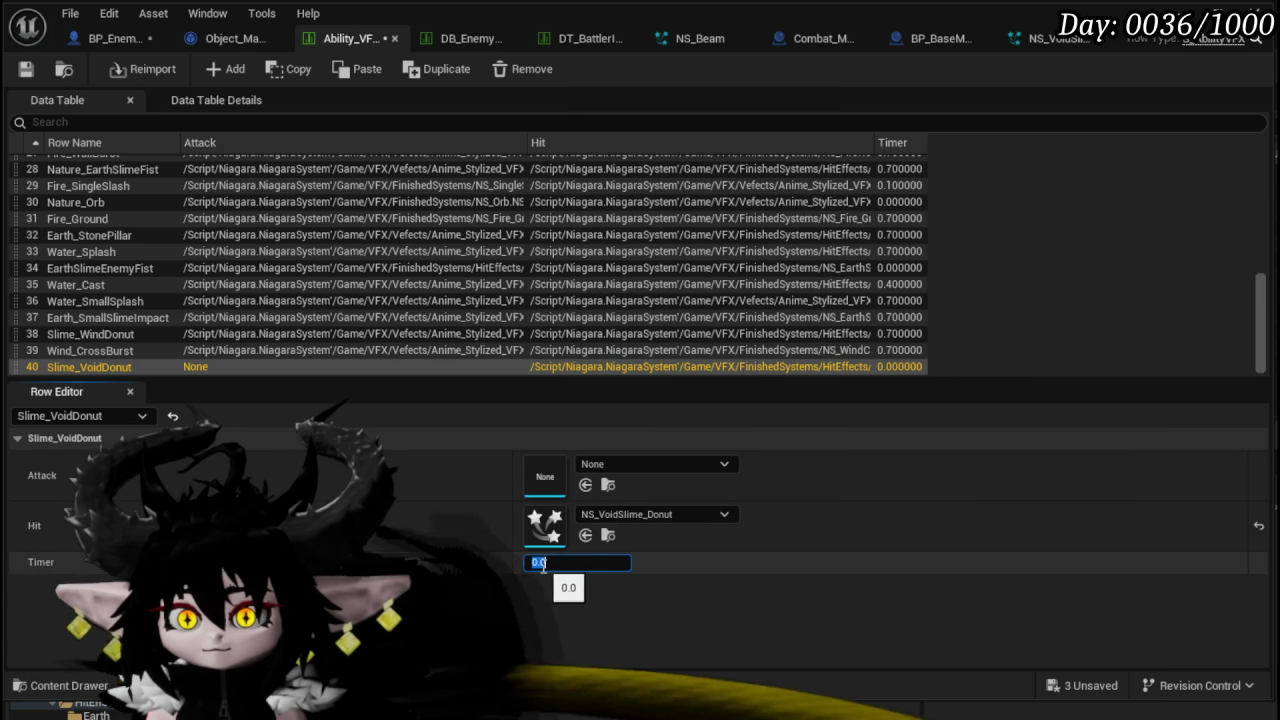
{"action": "key", "text": "Return"}
{"action": "key", "text": "ctrl+s"}
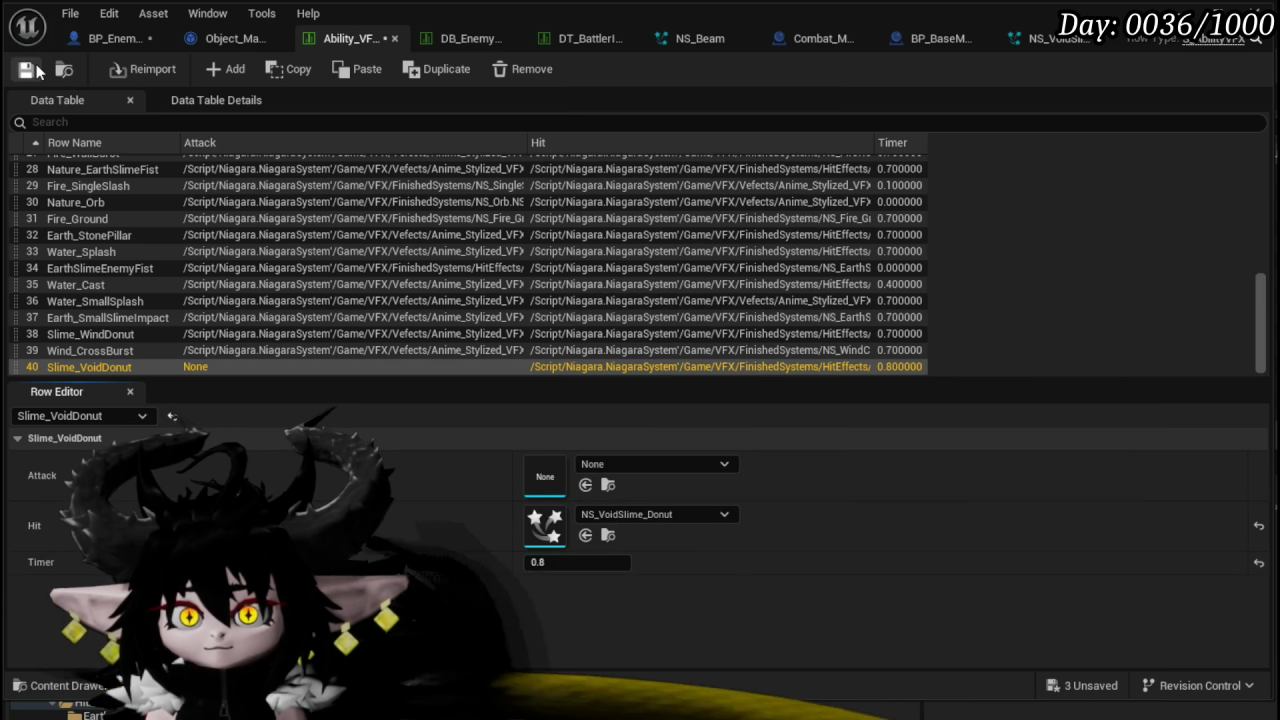
{"action": "left_click", "coordinate": [112, 38]}
{"action": "left_click", "coordinate": [110, 75]}
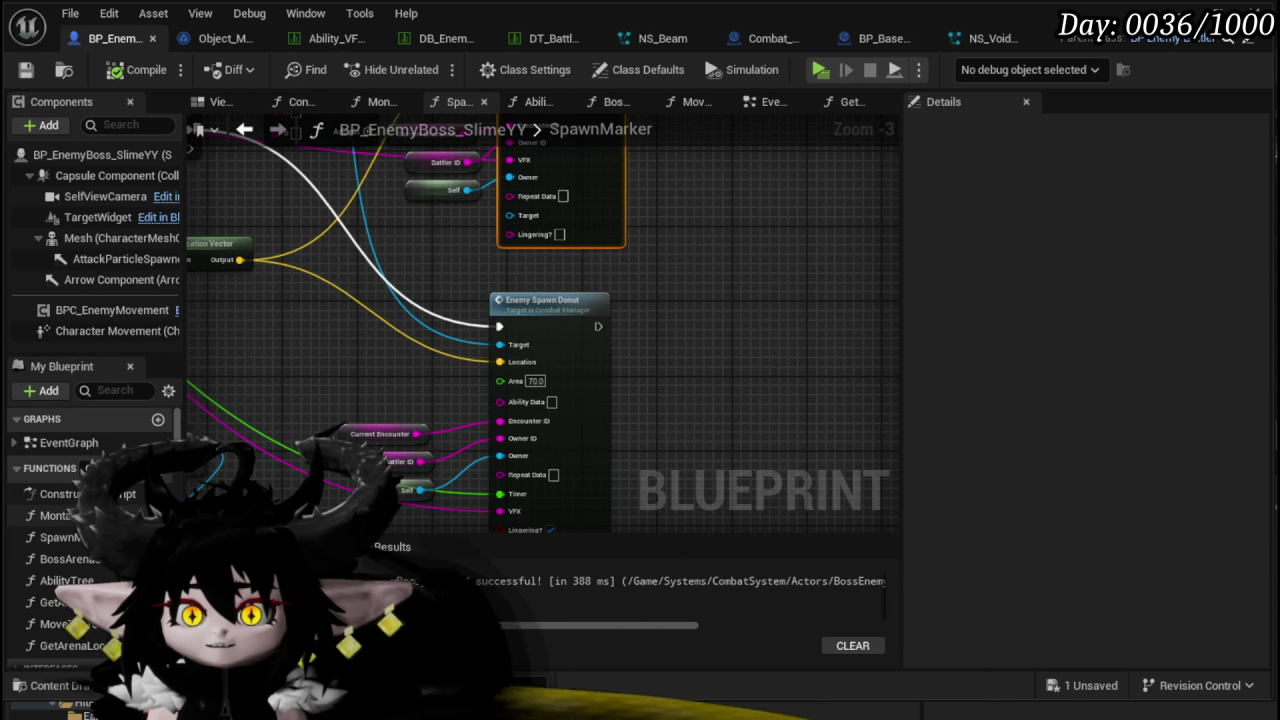
- Browse the SpawnMarker and Switch nodes, then the boss's EventGraph around Set Timer by Event
{"action": "scroll", "coordinate": [756, 271], "scroll_direction": "down", "scroll_amount": 3}
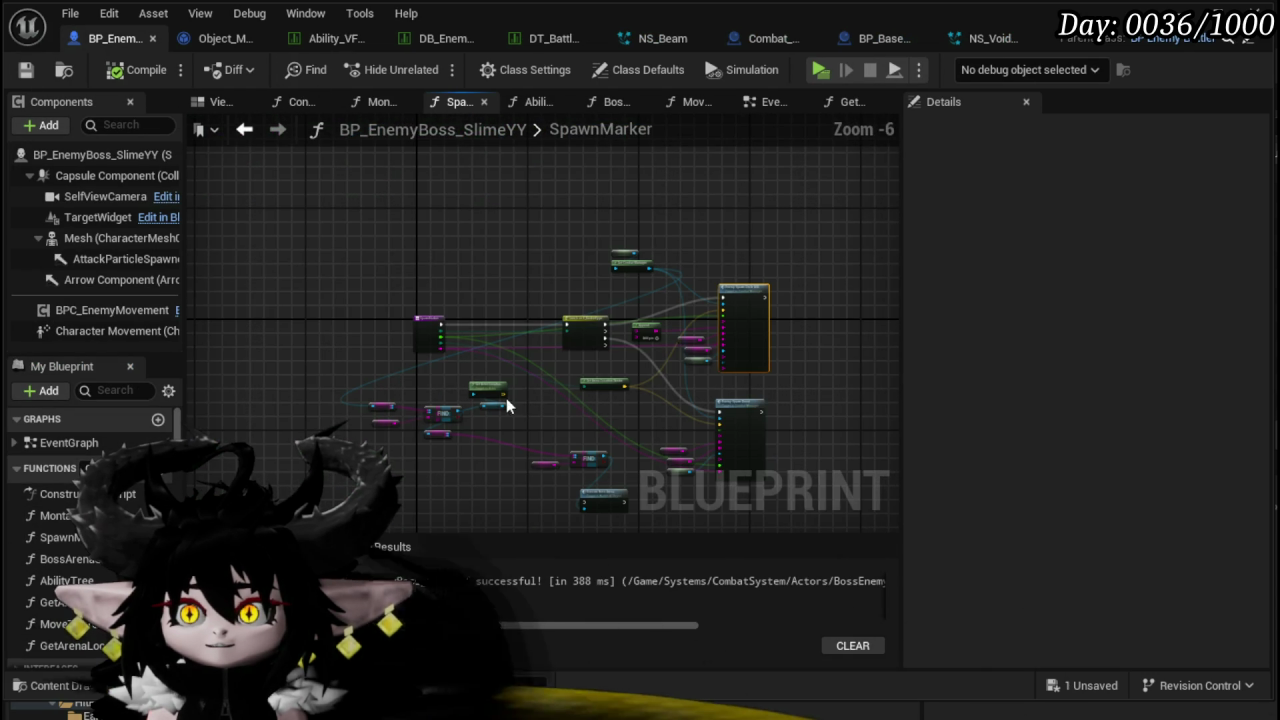
{"action": "scroll", "coordinate": [506, 398], "scroll_direction": "up", "scroll_amount": 3}
{"action": "mouse_move", "coordinate": [668, 349]}
{"action": "left_mouse_down"}
{"action": "mouse_move", "coordinate": [640, 288]}
{"action": "mouse_move", "coordinate": [629, 429]}
{"action": "left_mouse_up"}
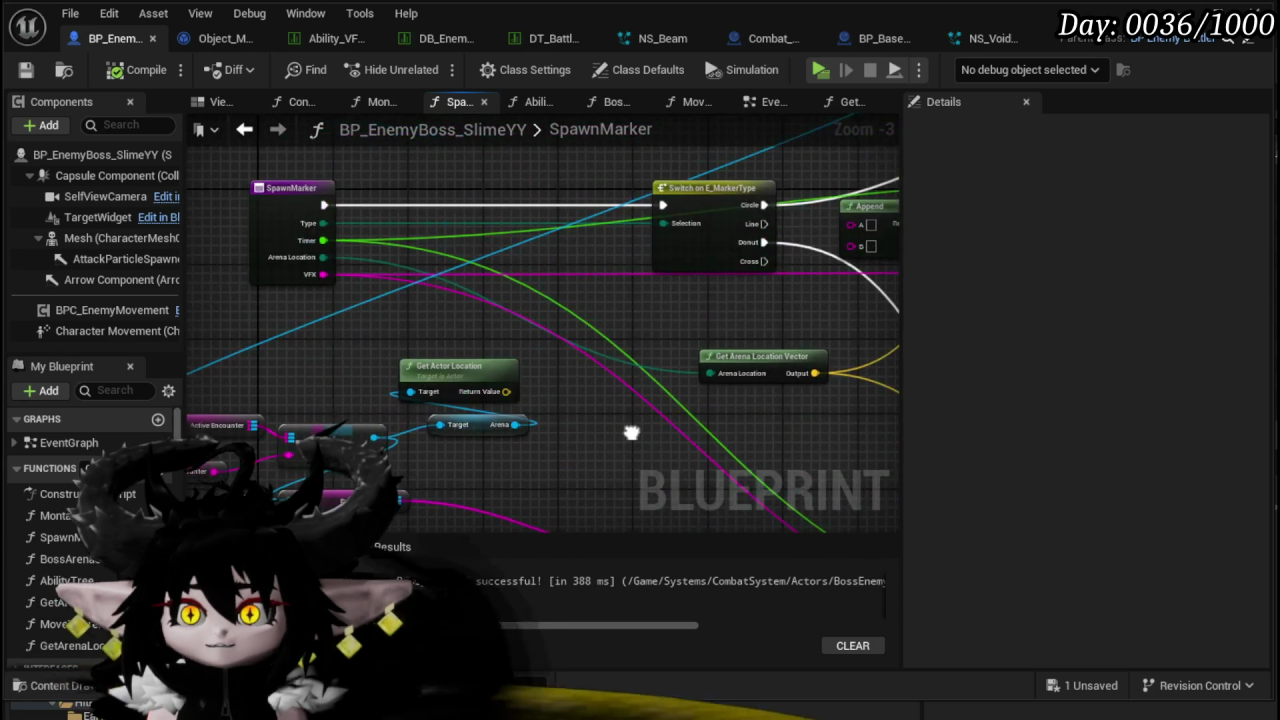
{"action": "left_click", "coordinate": [770, 101]}
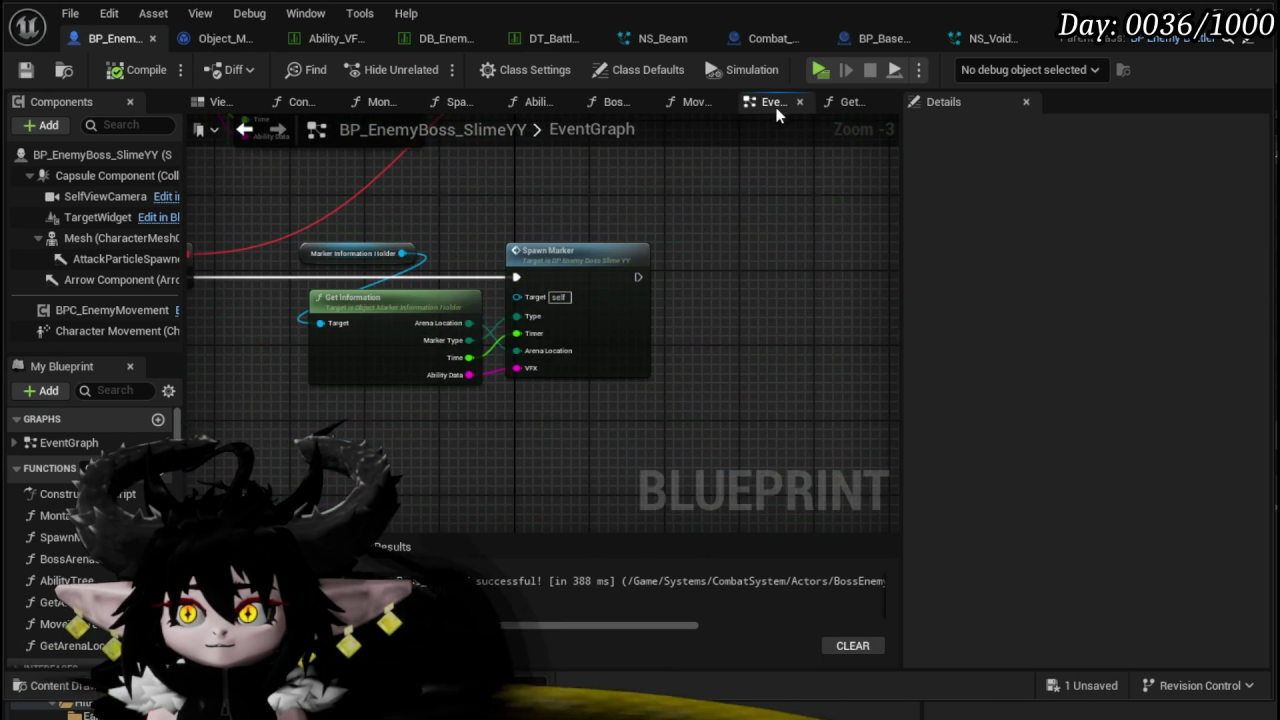
{"action": "left_click_drag", "start_coordinate": [744, 332], "coordinate": [531, 333]}
{"action": "scroll", "coordinate": [505, 330], "scroll_direction": "down", "scroll_amount": 5}
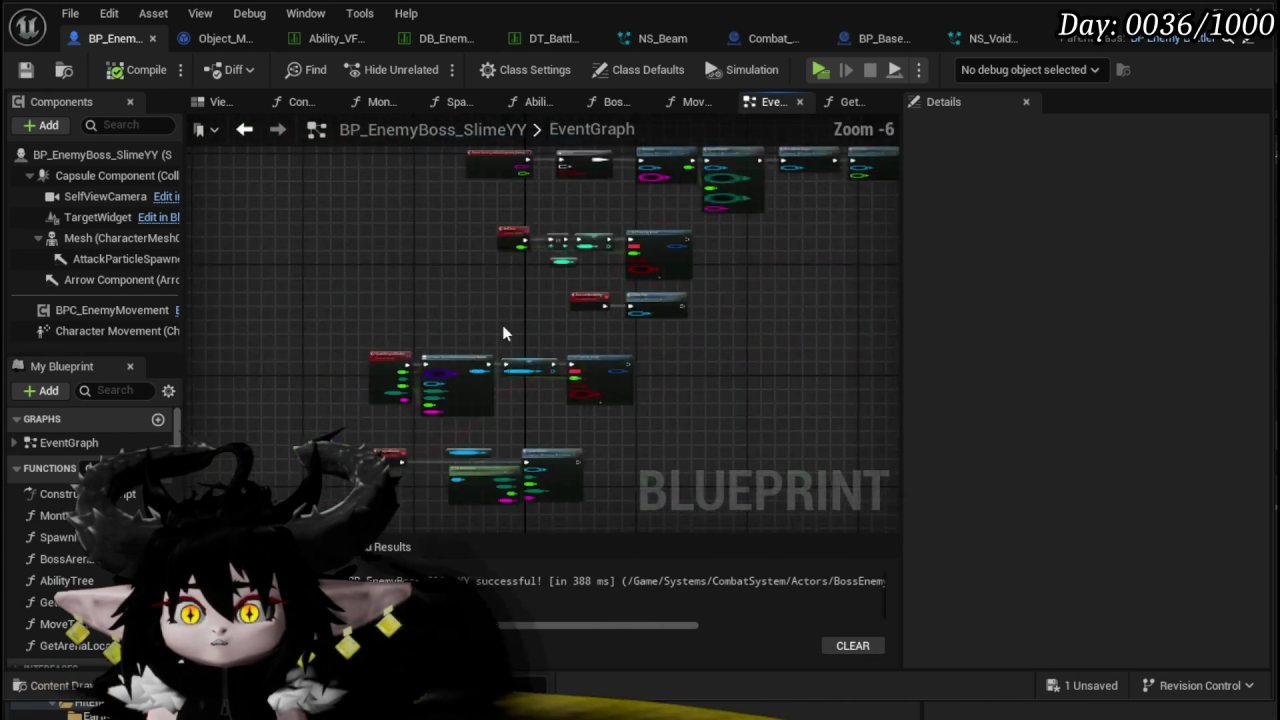
{"action": "scroll", "coordinate": [560, 380], "scroll_direction": "up", "scroll_amount": 8}
{"action": "mouse_move", "coordinate": [576, 397]}
{"action": "left_mouse_down"}
{"action": "mouse_move", "coordinate": [574, 366]}
{"action": "mouse_move", "coordinate": [295, 336]}
{"action": "mouse_move", "coordinate": [650, 313]}
{"action": "mouse_move", "coordinate": [640, 316]}
{"action": "left_mouse_up"}
- Go from the Boss Arena Setup graph into the Execute Boss Arena function
{"action": "double_click", "coordinate": [722, 225]}
{"action": "mouse_move", "coordinate": [722, 225]}
{"action": "left_mouse_down"}
{"action": "mouse_move", "coordinate": [522, 197]}
{"action": "mouse_move", "coordinate": [575, 390]}
{"action": "left_mouse_up"}
{"action": "scroll", "coordinate": [583, 349], "scroll_direction": "down", "scroll_amount": 3}
{"action": "scroll", "coordinate": [530, 355], "scroll_direction": "up", "scroll_amount": 3}
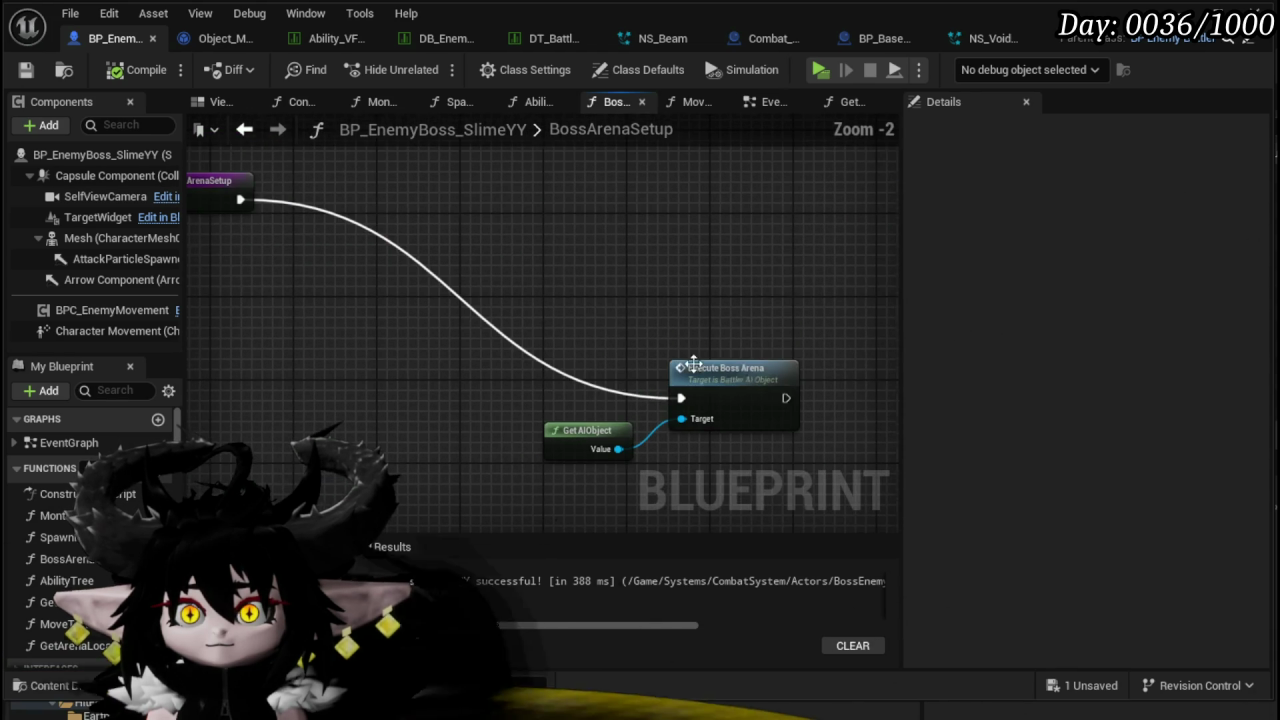
{"action": "double_click", "coordinate": [766, 387]}
{"action": "scroll", "coordinate": [661, 295], "scroll_direction": "up", "scroll_amount": 3}
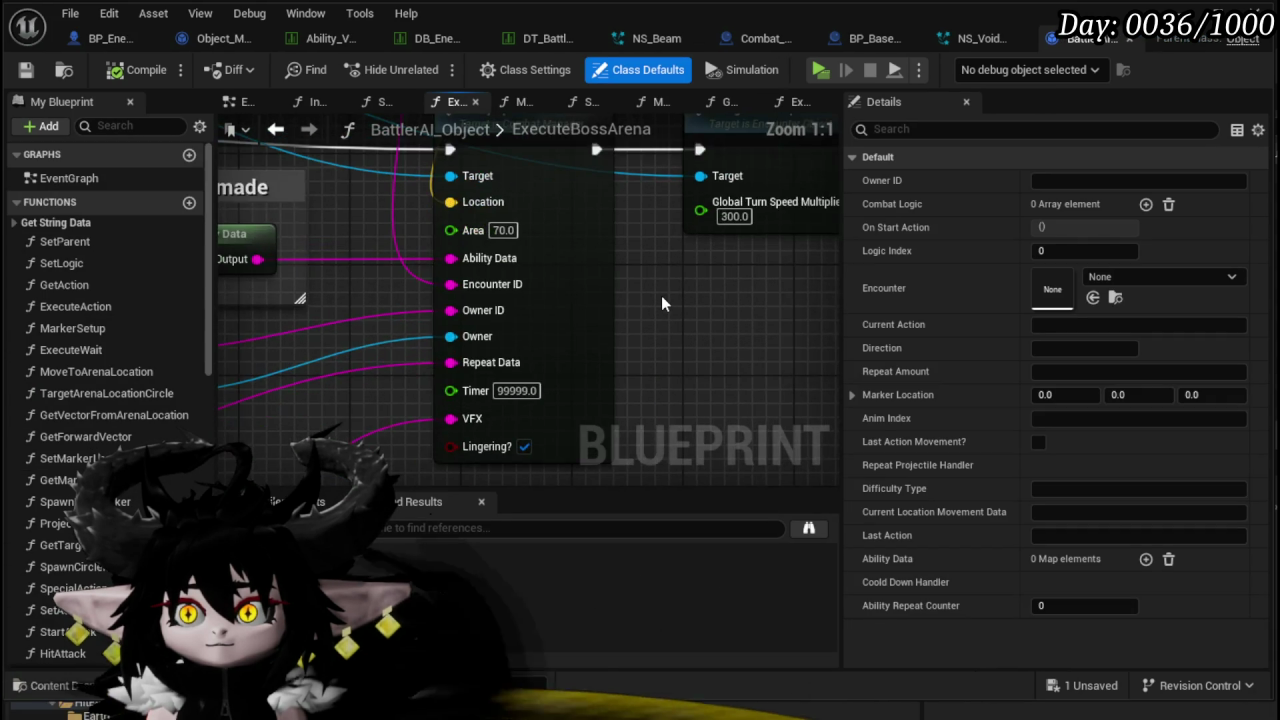
- Set the ExecuteBossArena literal string to Slime_VoidDonut and save all unsaved assets
{"action": "left_click_drag", "start_coordinate": [661, 295], "coordinate": [764, 197]}
{"action": "left_click_drag", "start_coordinate": [470, 470], "coordinate": [602, 233]}
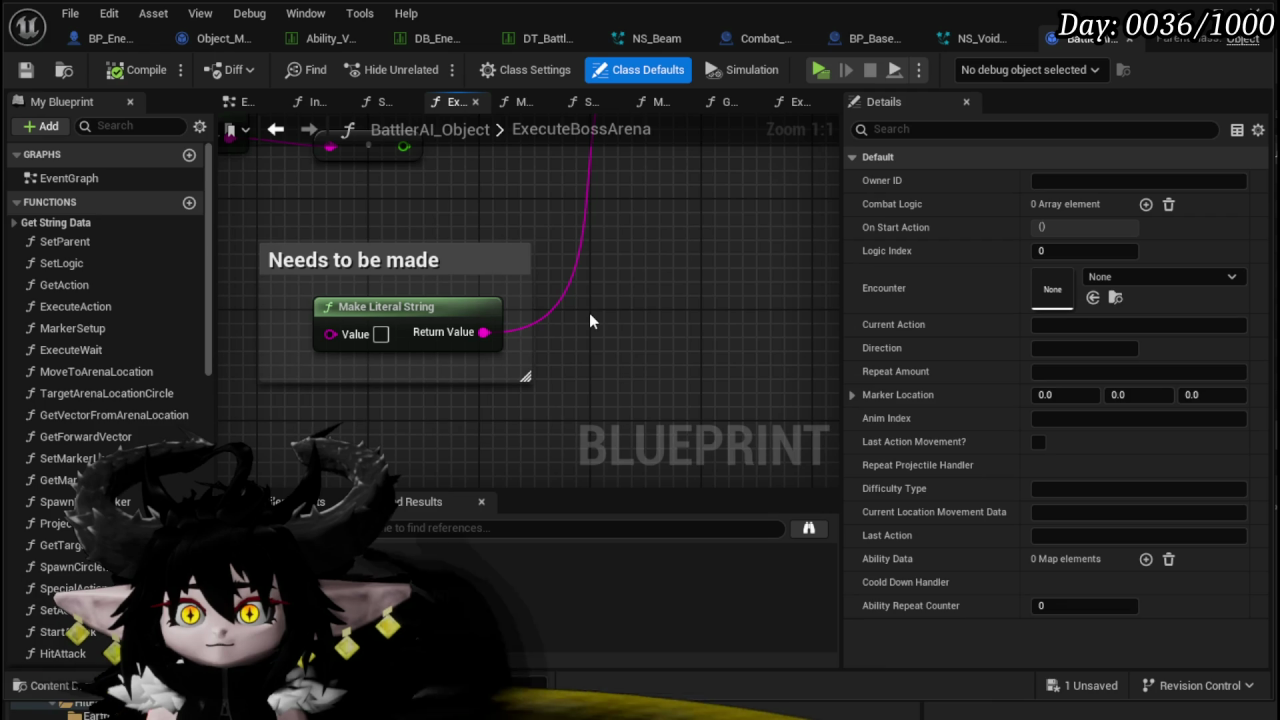
{"action": "scroll", "coordinate": [589, 313], "scroll_direction": "down", "scroll_amount": 2}
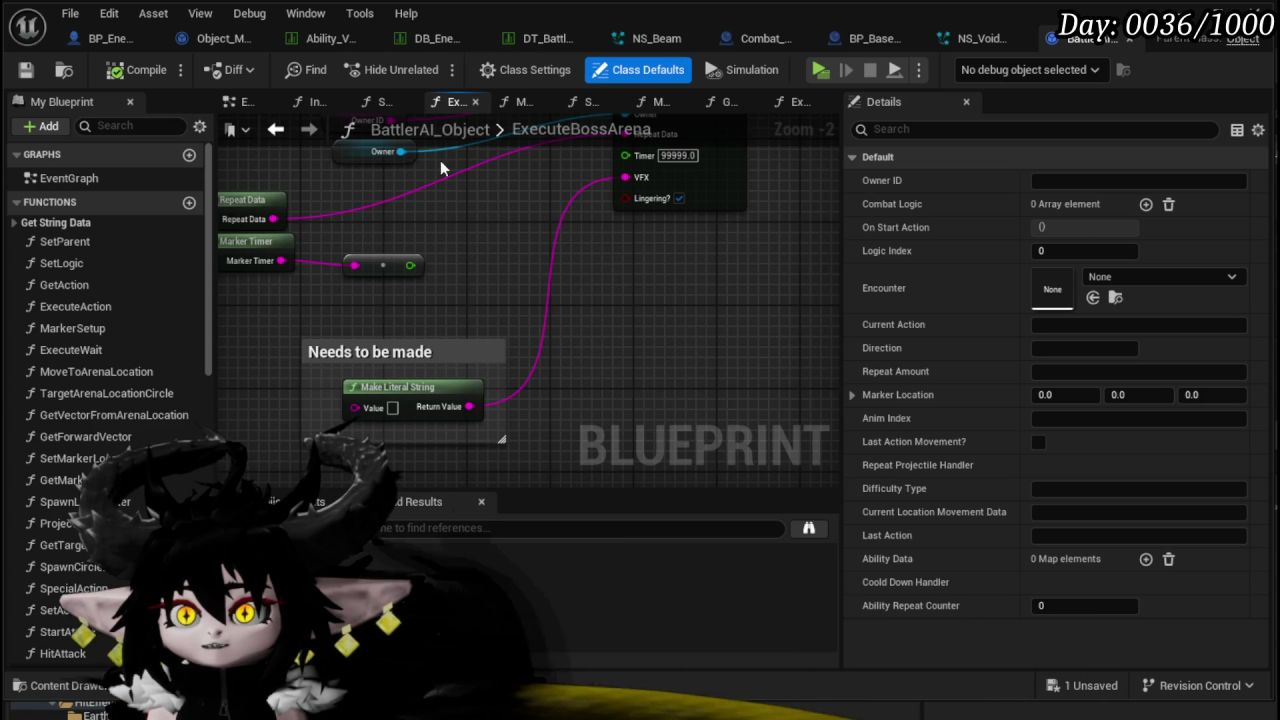
{"action": "left_click", "coordinate": [345, 40]}
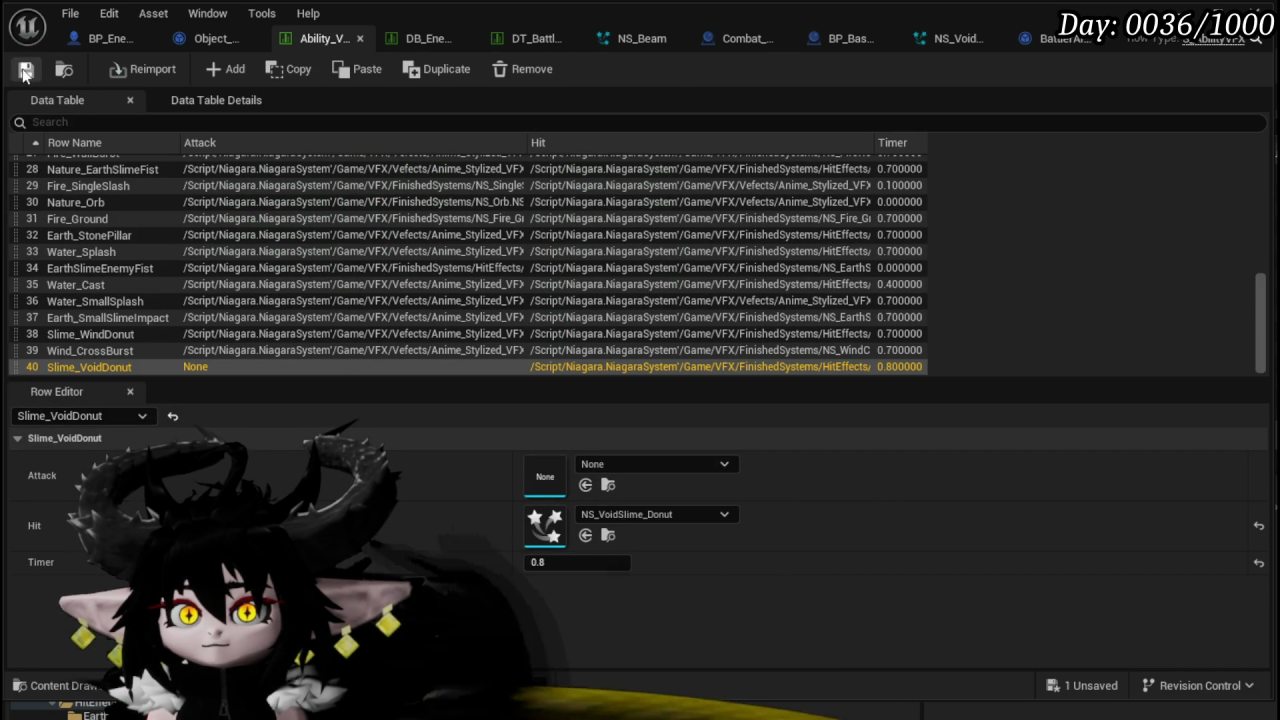
{"action": "left_click", "coordinate": [1076, 688]}
{"action": "left_click", "coordinate": [968, 660]}
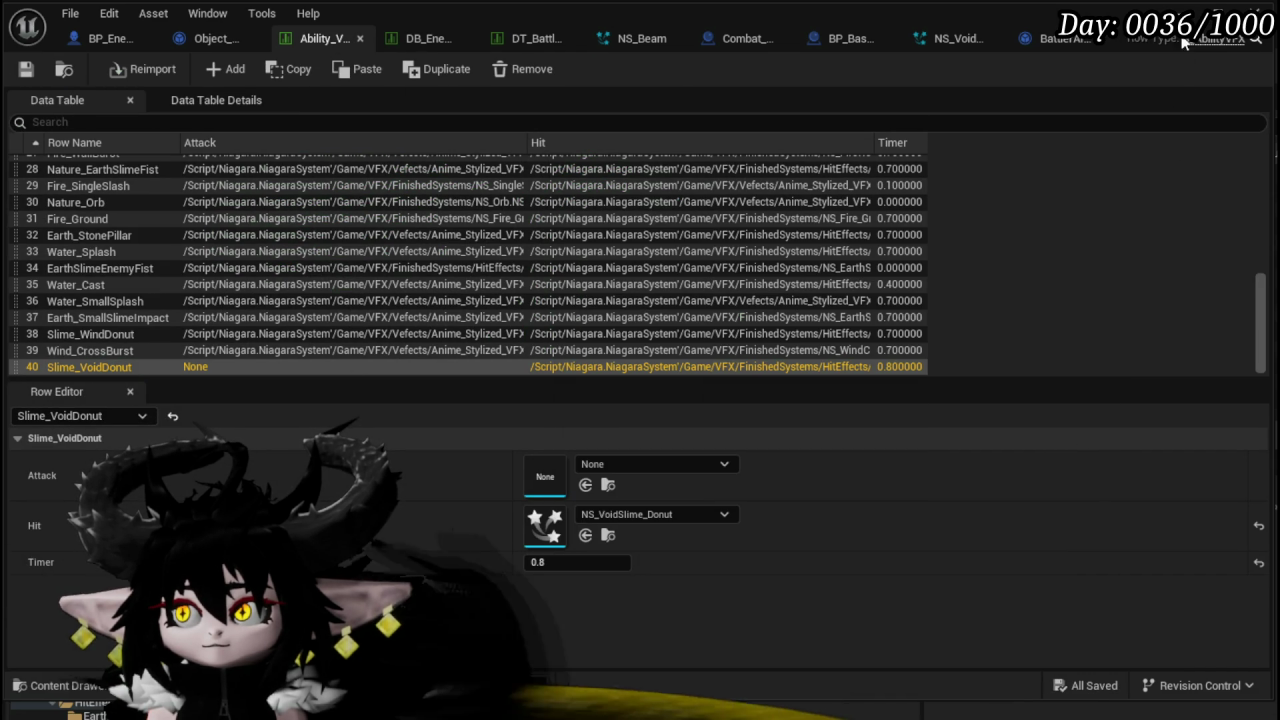
- Check the level editor, data table and BattlerAI_Object, then return to the boss blueprint
{"action": "left_click", "coordinate": [1185, 42]}
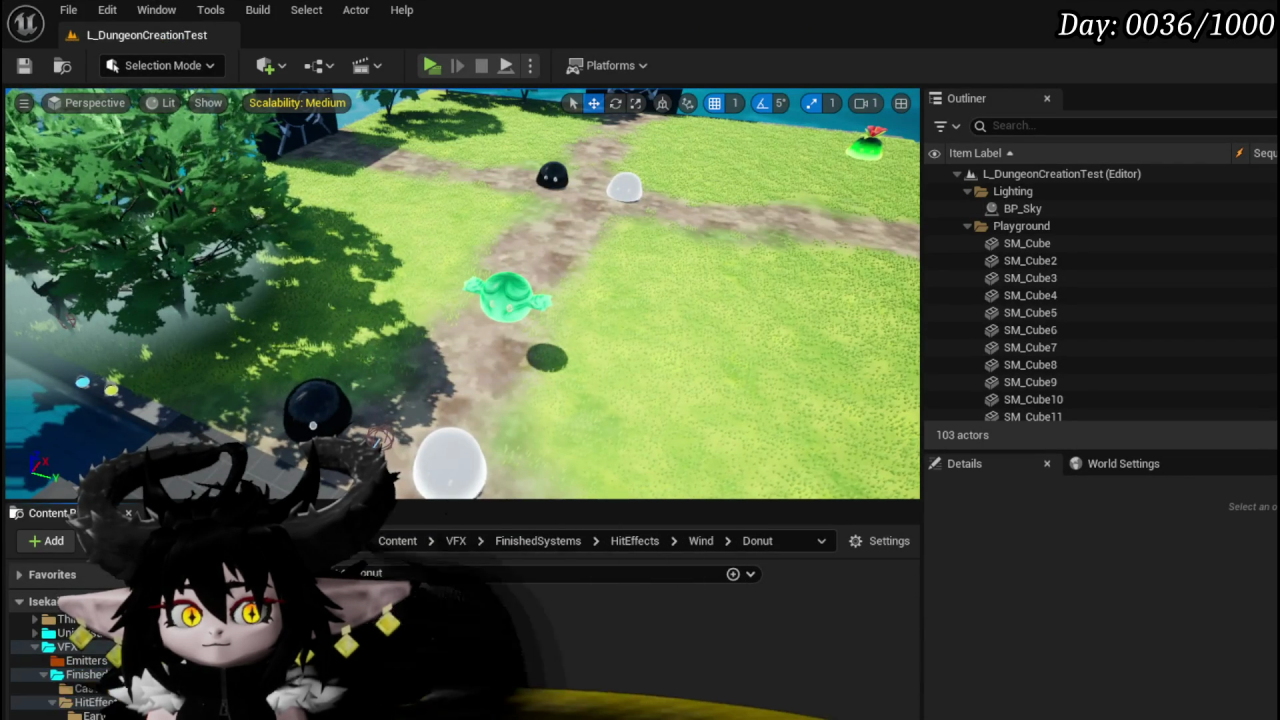
{"action": "key", "text": "alt+Tab"}
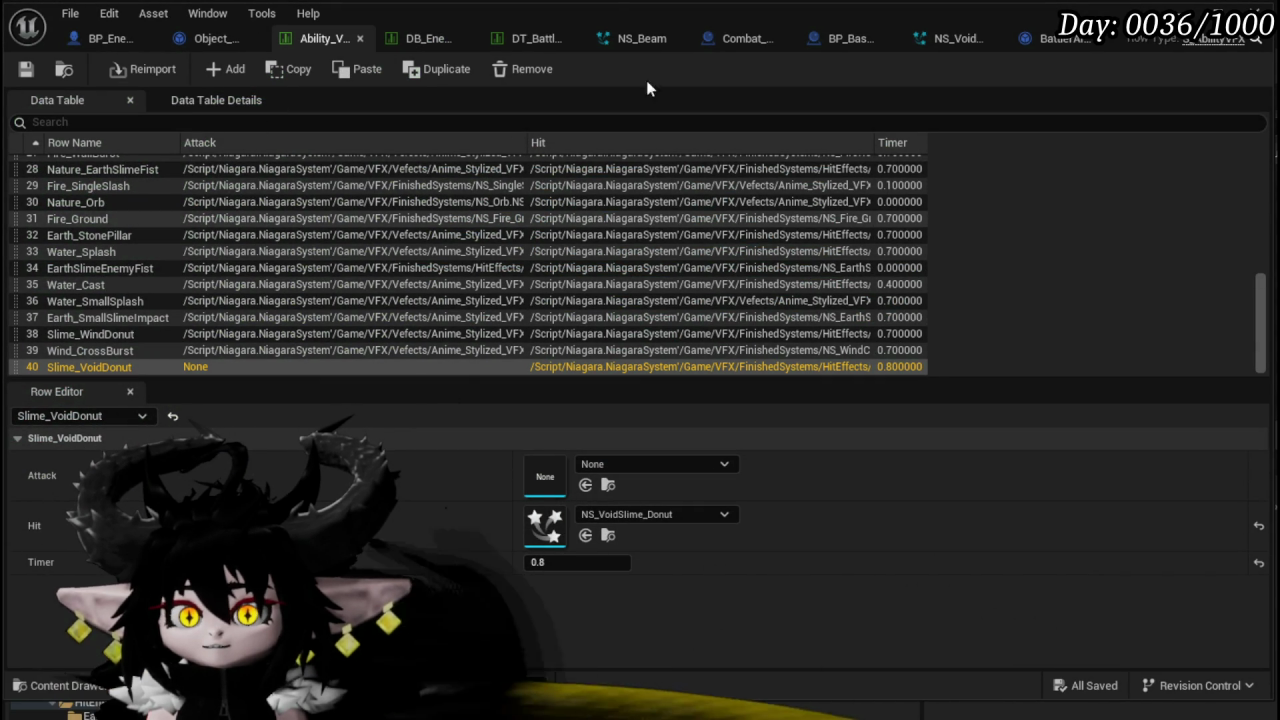
{"action": "left_click", "coordinate": [1035, 39]}
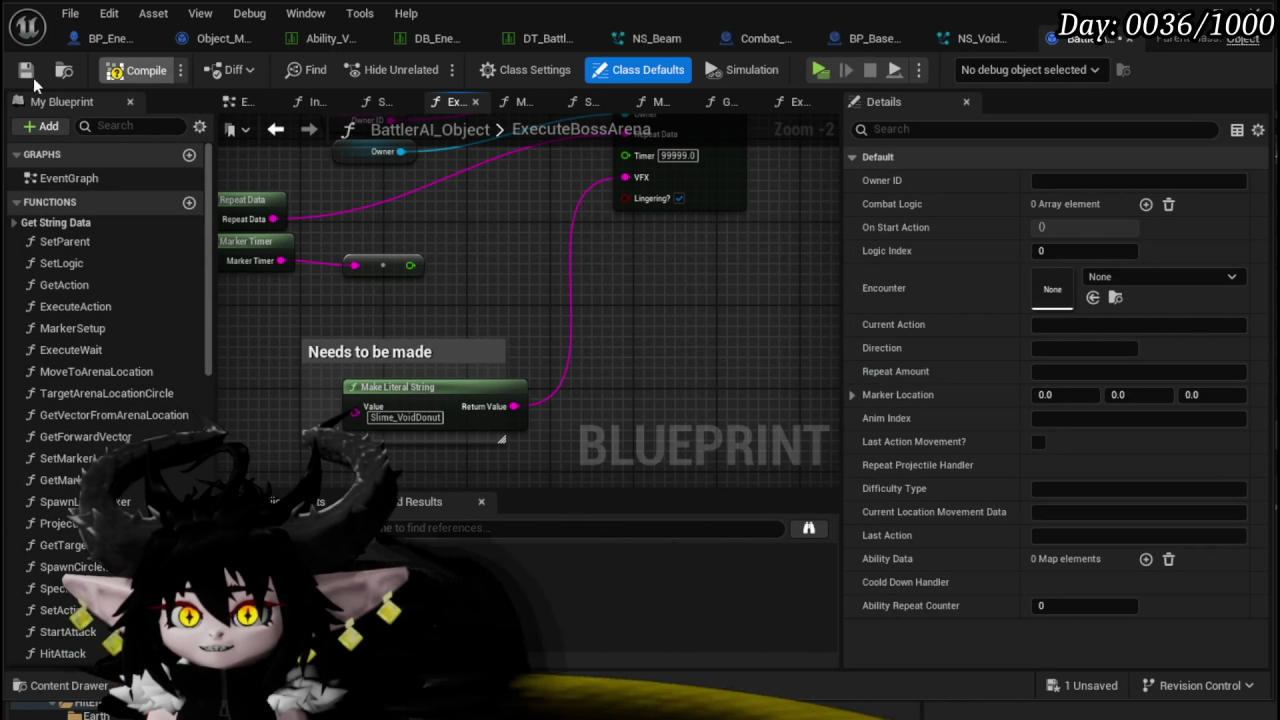
{"action": "left_click", "coordinate": [115, 38]}
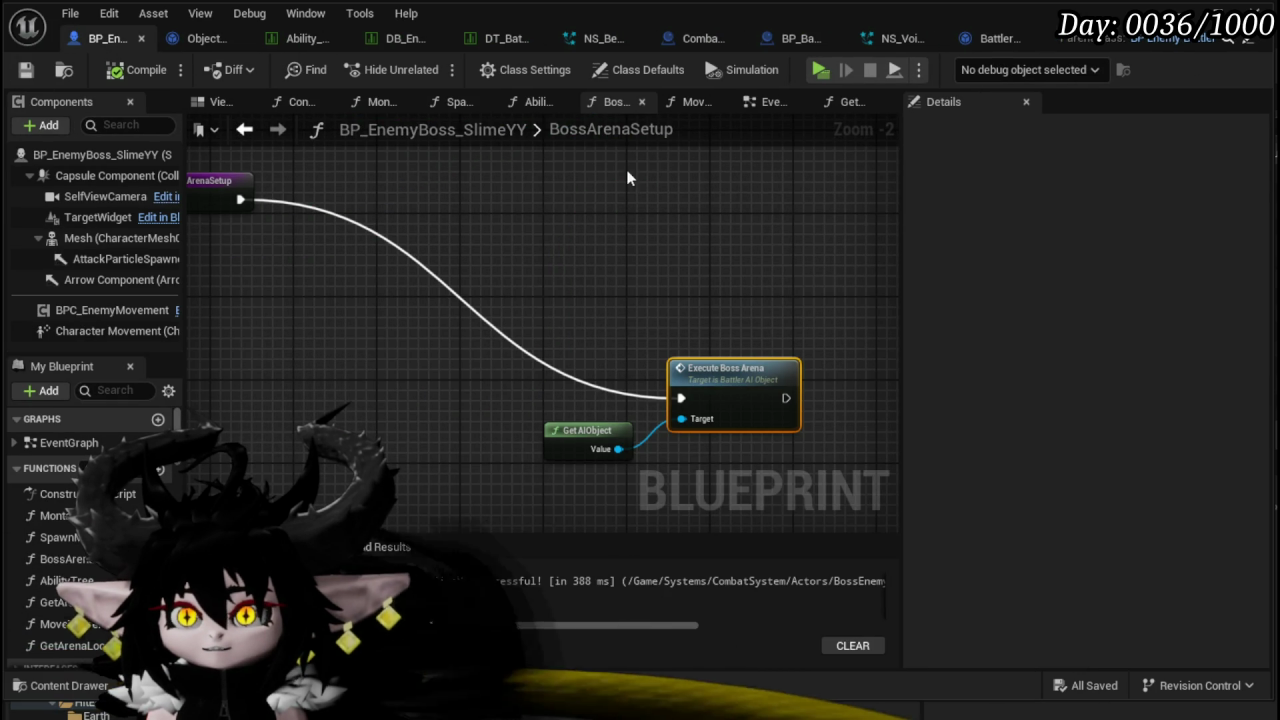
- Open the boss's AbilityTree graph, play-test water splash against the slimes, and save all
{"action": "left_click", "coordinate": [760, 101]}
{"action": "scroll", "coordinate": [678, 330], "scroll_direction": "down", "scroll_amount": 4}
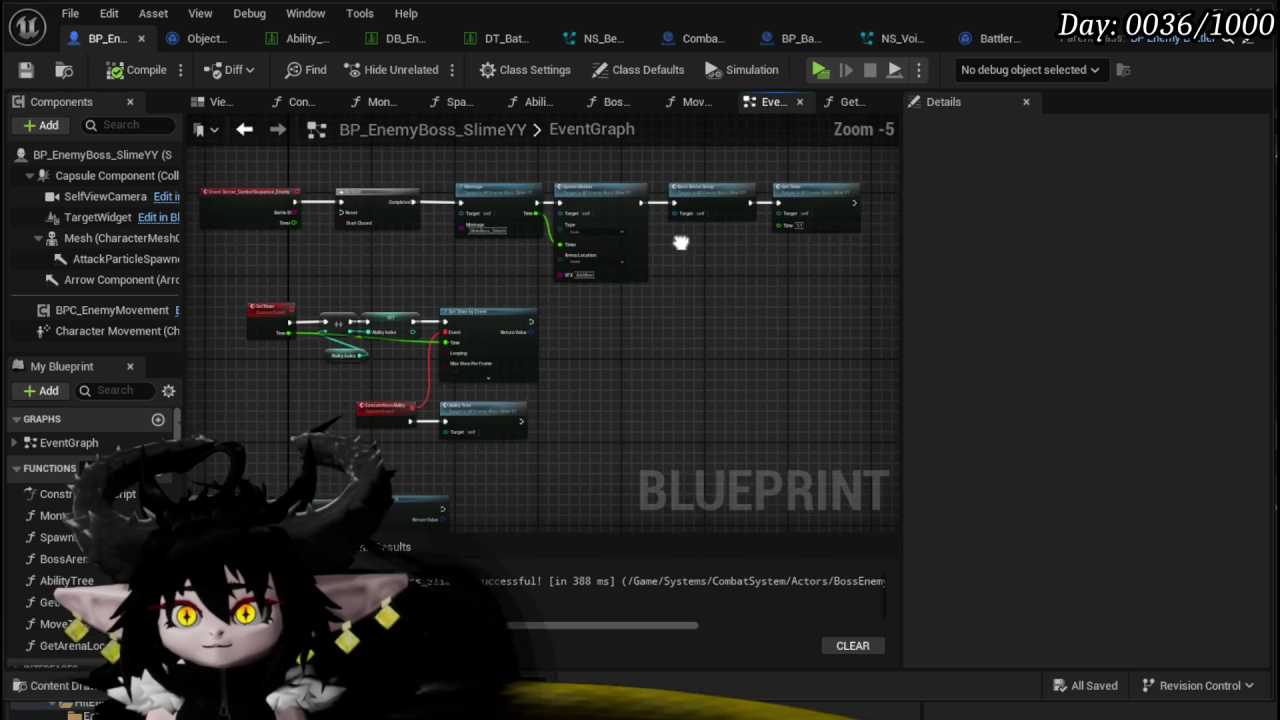
{"action": "double_click", "coordinate": [575, 370]}
{"action": "mouse_move", "coordinate": [667, 375]}
{"action": "left_mouse_down"}
{"action": "mouse_move", "coordinate": [361, 323]}
{"action": "mouse_move", "coordinate": [605, 391]}
{"action": "mouse_move", "coordinate": [425, 401]}
{"action": "left_mouse_up"}
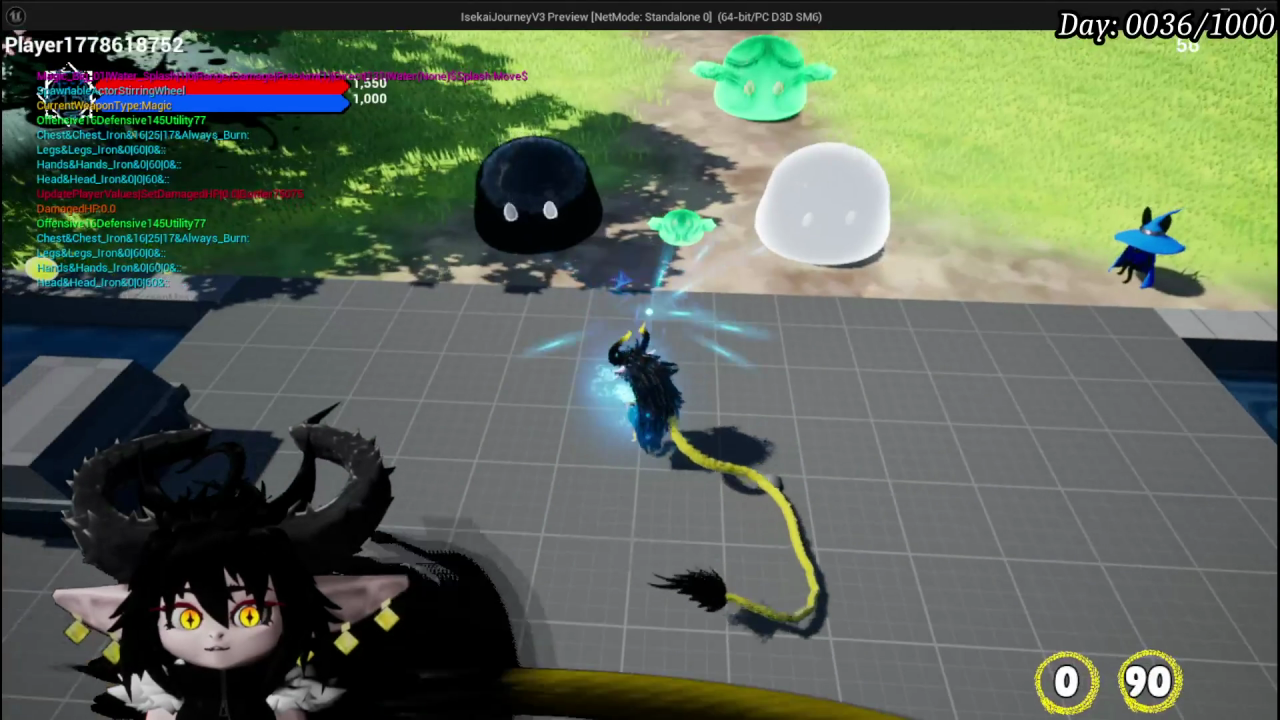
{"action": "left_click", "coordinate": [70, 75]}
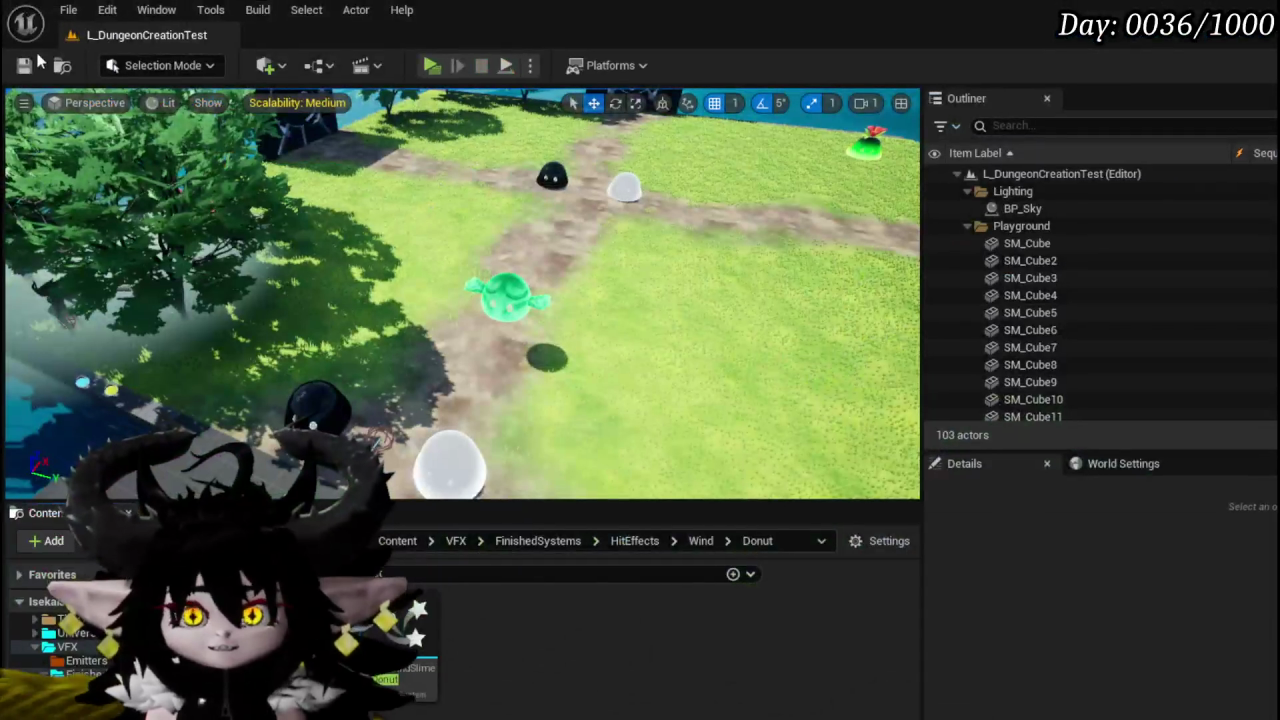
{"action": "left_click", "coordinate": [24, 65]}
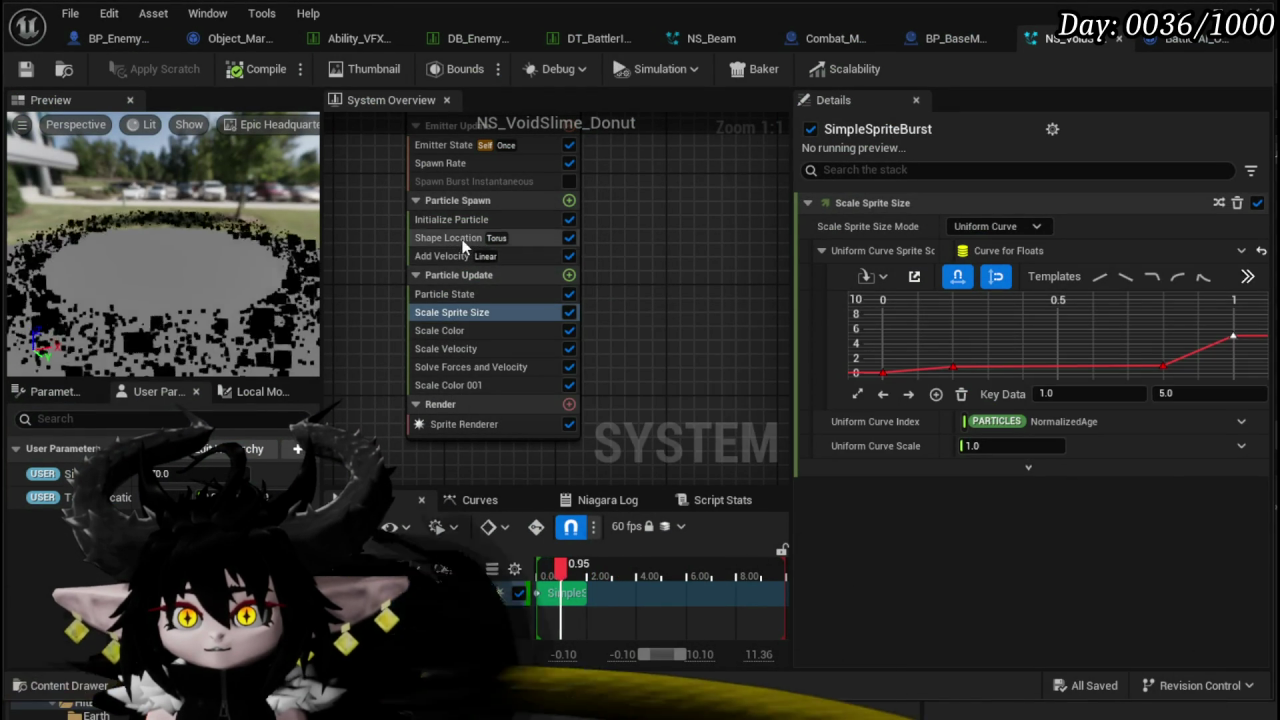
- Set Shape Location's Large Radius A to 35 and save NS_VoidSlime_Donut
{"action": "left_click", "coordinate": [450, 238]}
{"action": "left_click", "coordinate": [1030, 344]}
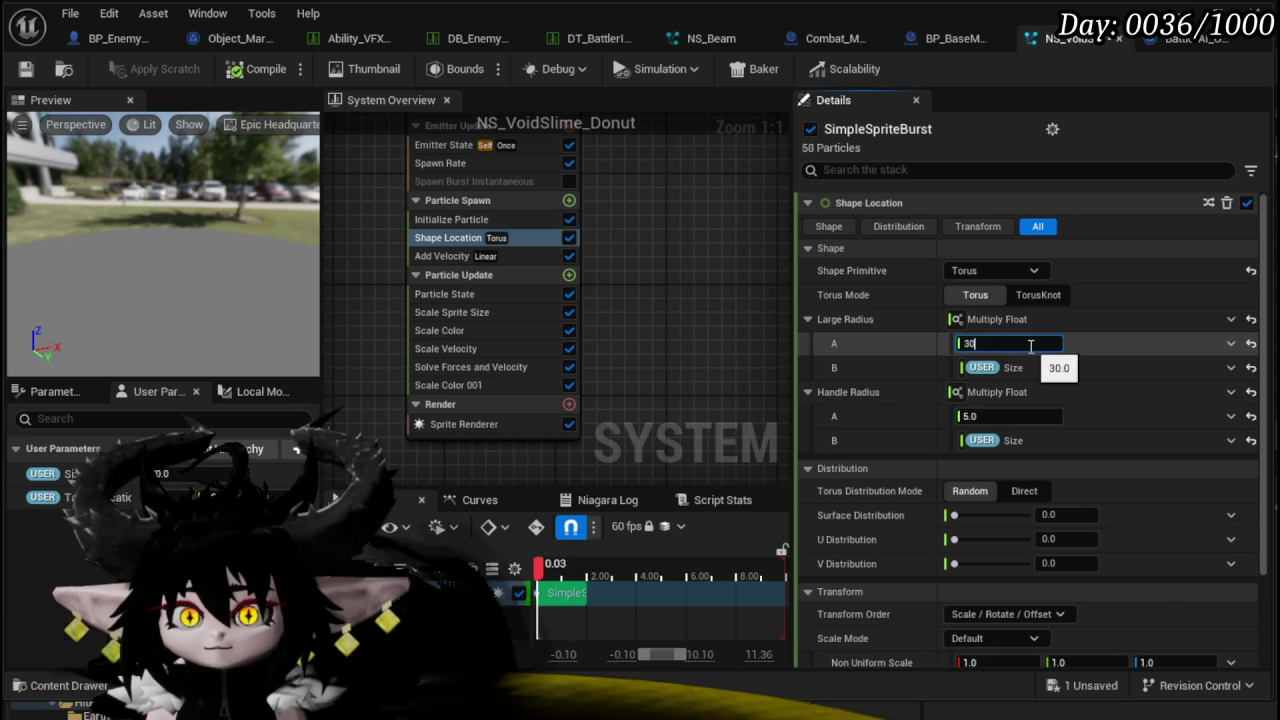
{"action": "key", "text": "Return"}
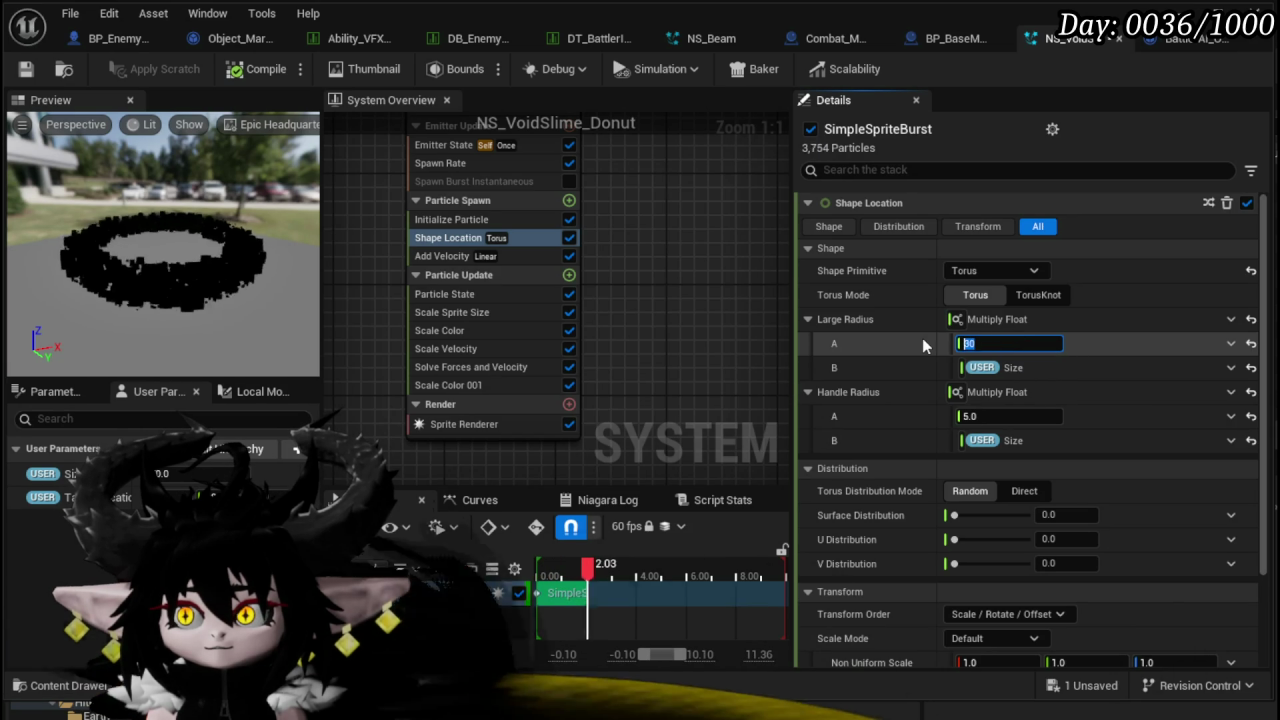
{"action": "type", "text": "35"}
{"action": "key", "text": "Return"}
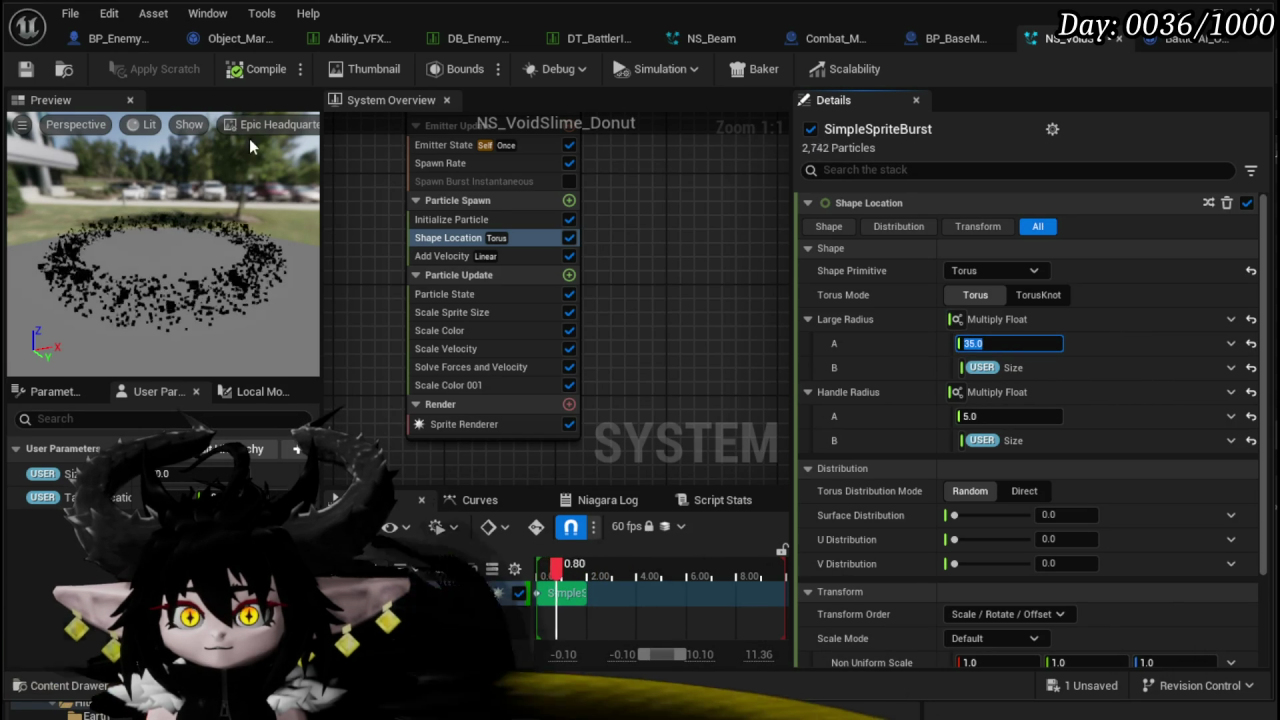
{"action": "left_click", "coordinate": [36, 70]}
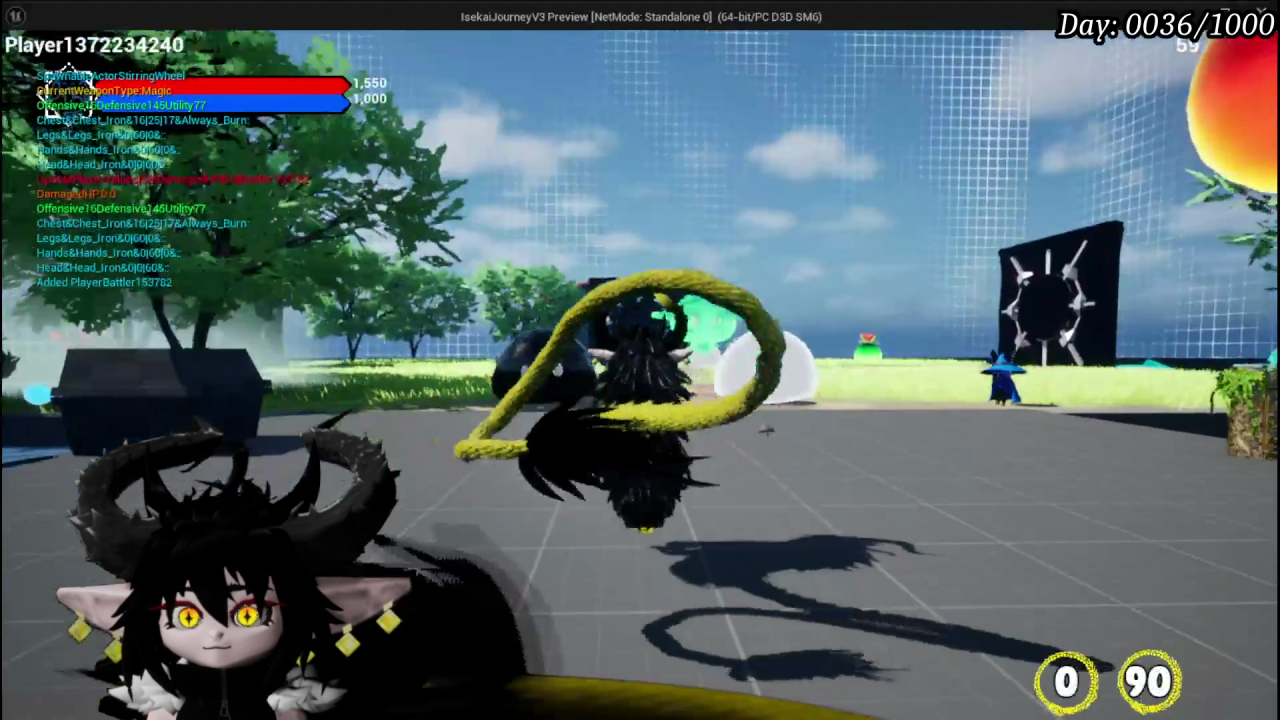
- Walk toward the slimes and cast water splash, then stop PIE and save the level
{"action": "key", "text": "w"}
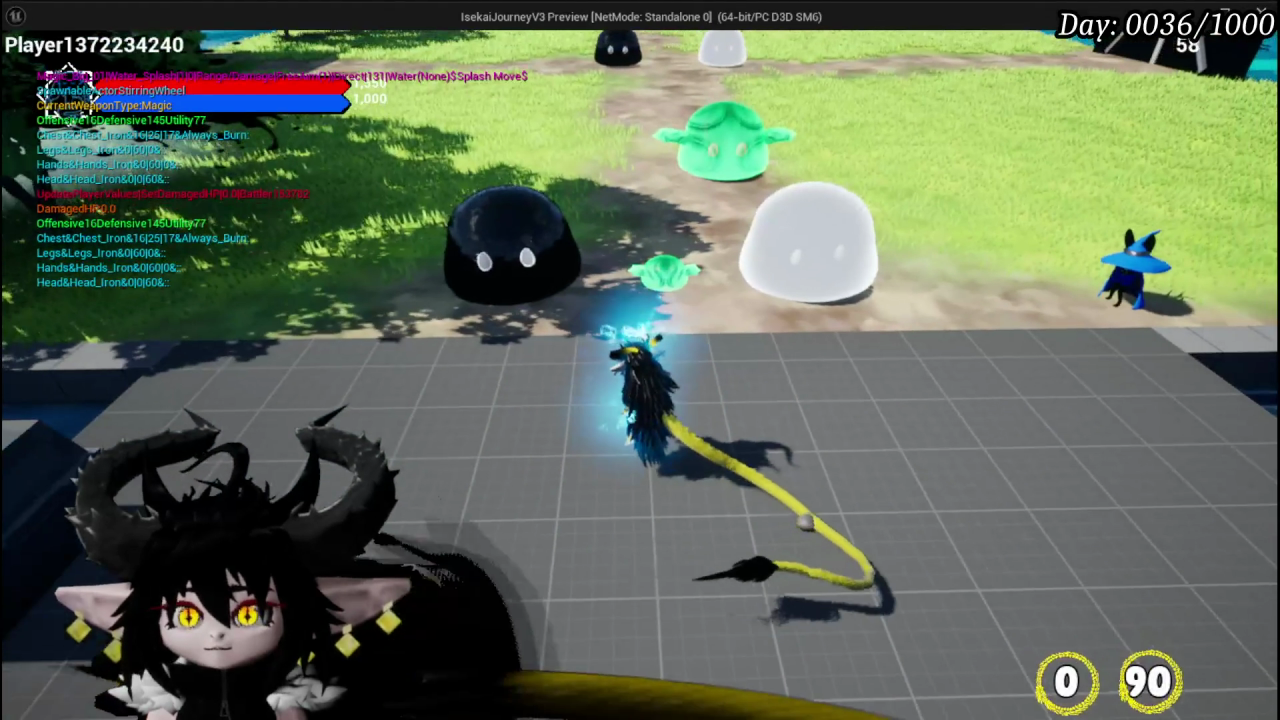
{"action": "key", "text": "1"}
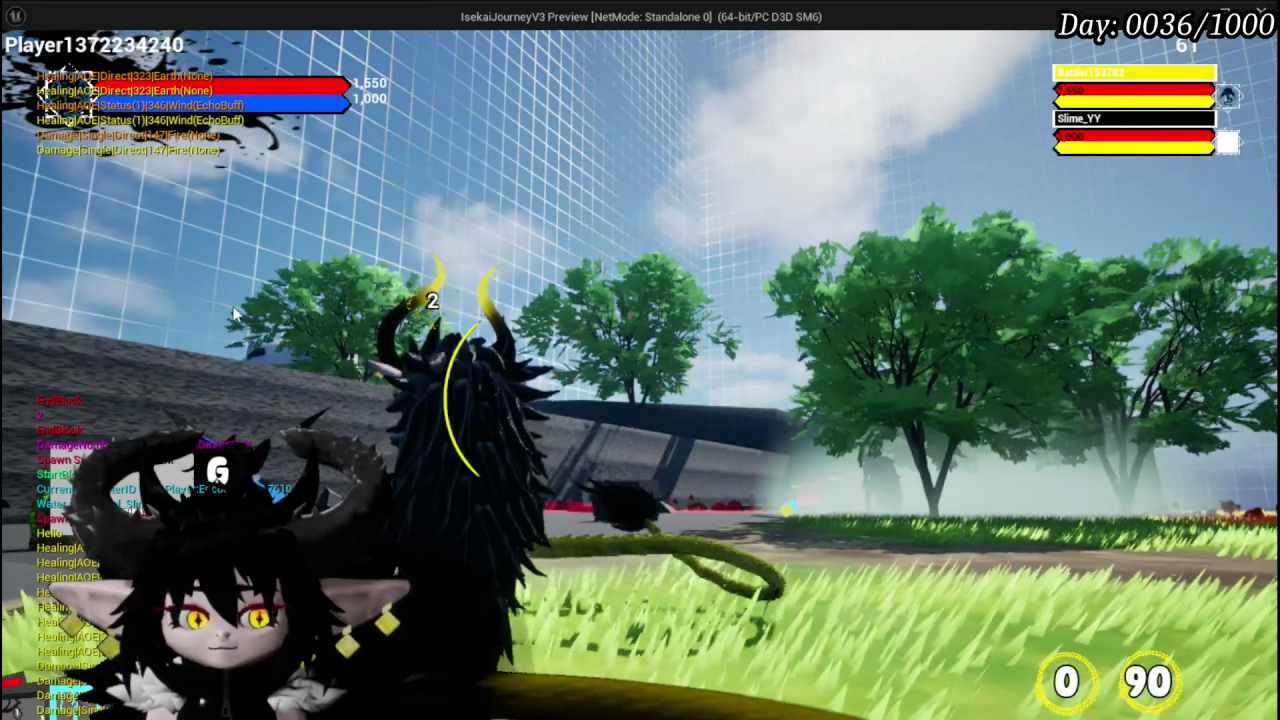
{"action": "key", "text": "Escape"}
{"action": "left_click", "coordinate": [15, 64]}
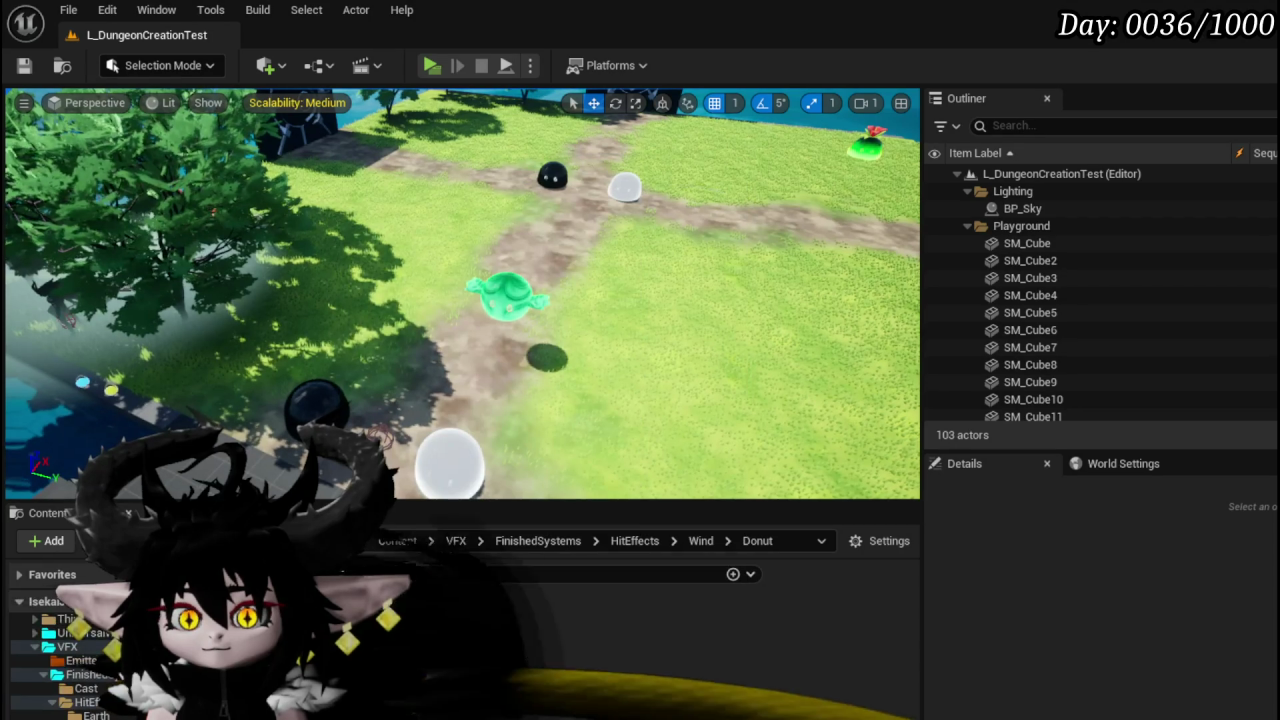
- Reopen NS_VoidSlime_Donut, review Initialize Particle and Emitter State, save, and start a play test
{"action": "double_click", "coordinate": [190, 650]}
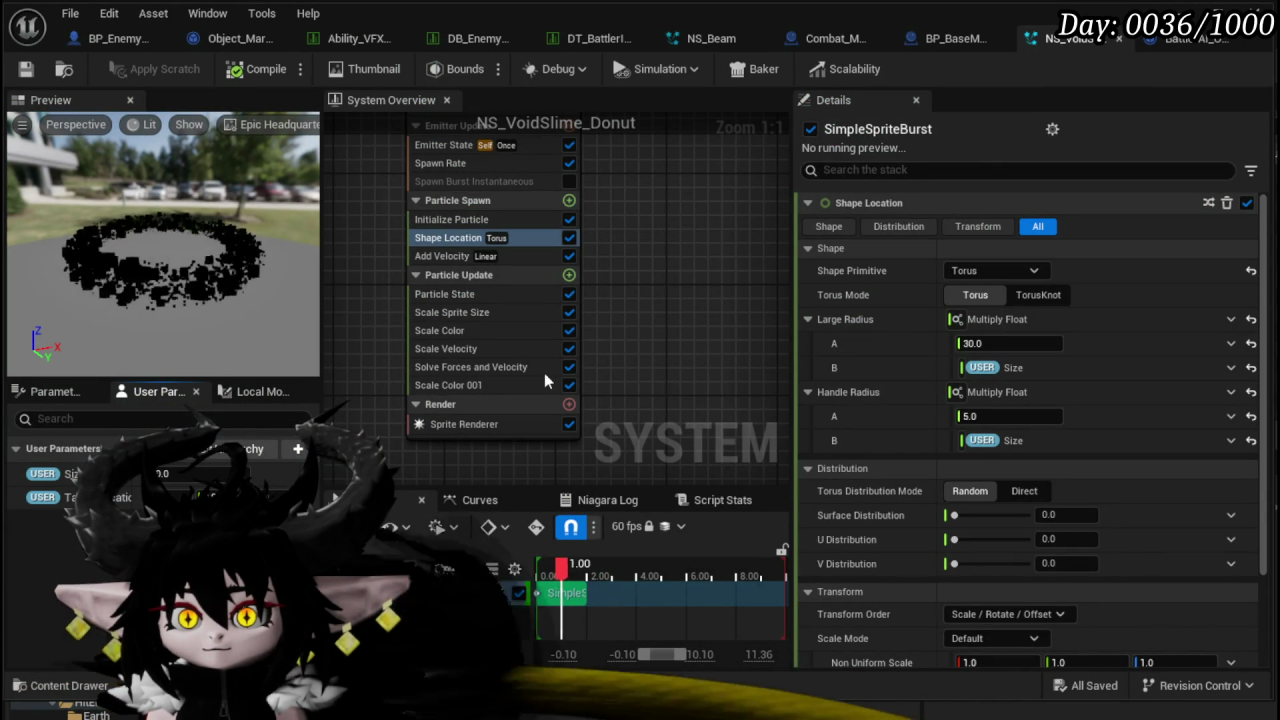
{"action": "left_click", "coordinate": [458, 222]}
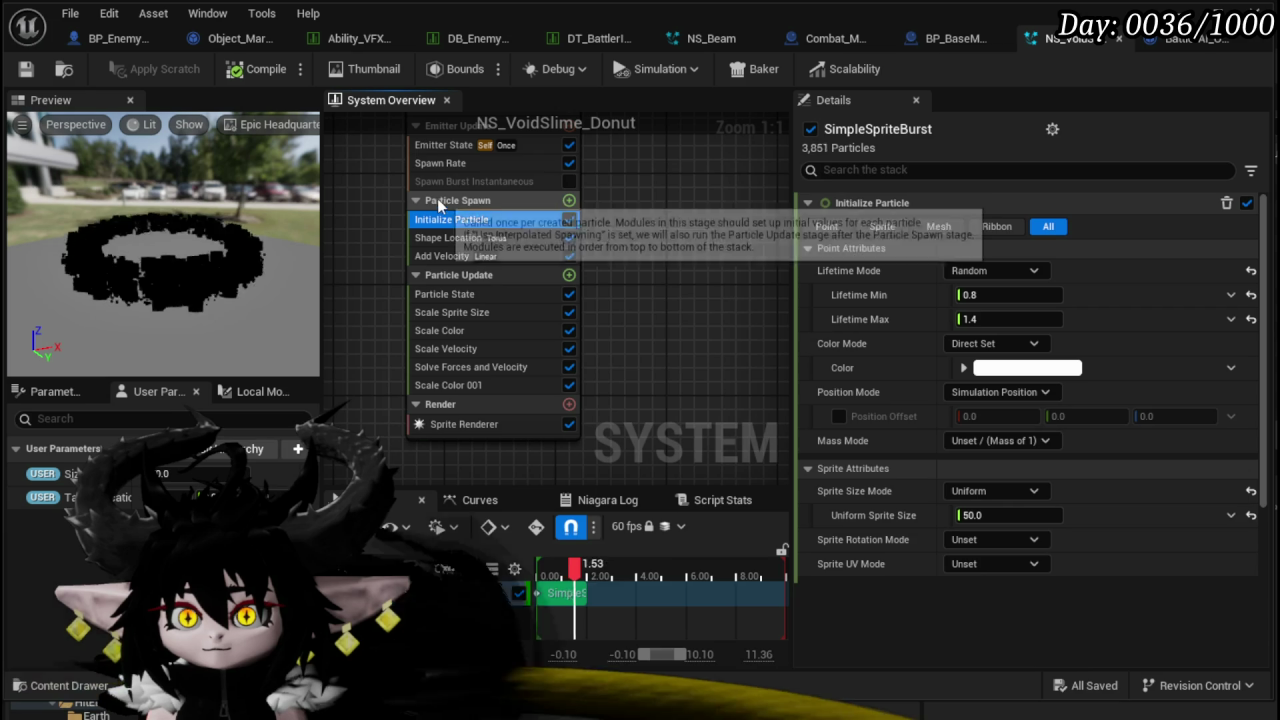
{"action": "left_click", "coordinate": [451, 150]}
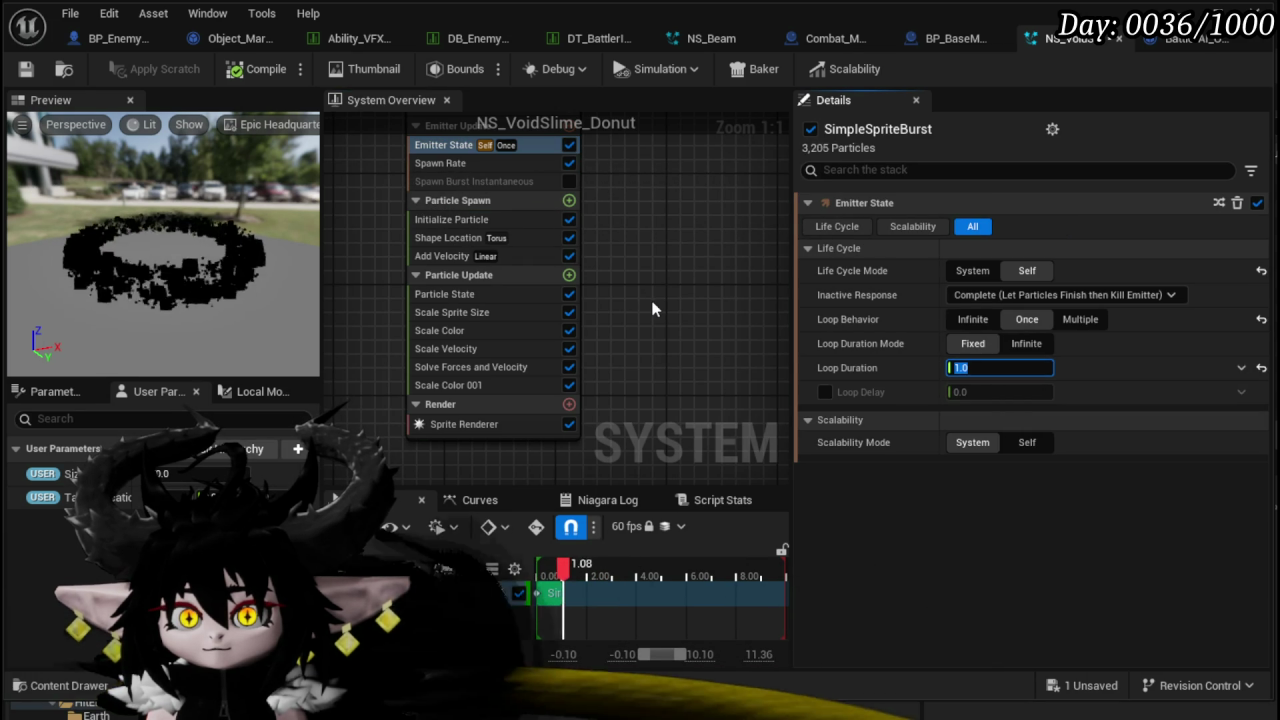
{"action": "left_click", "coordinate": [27, 69]}
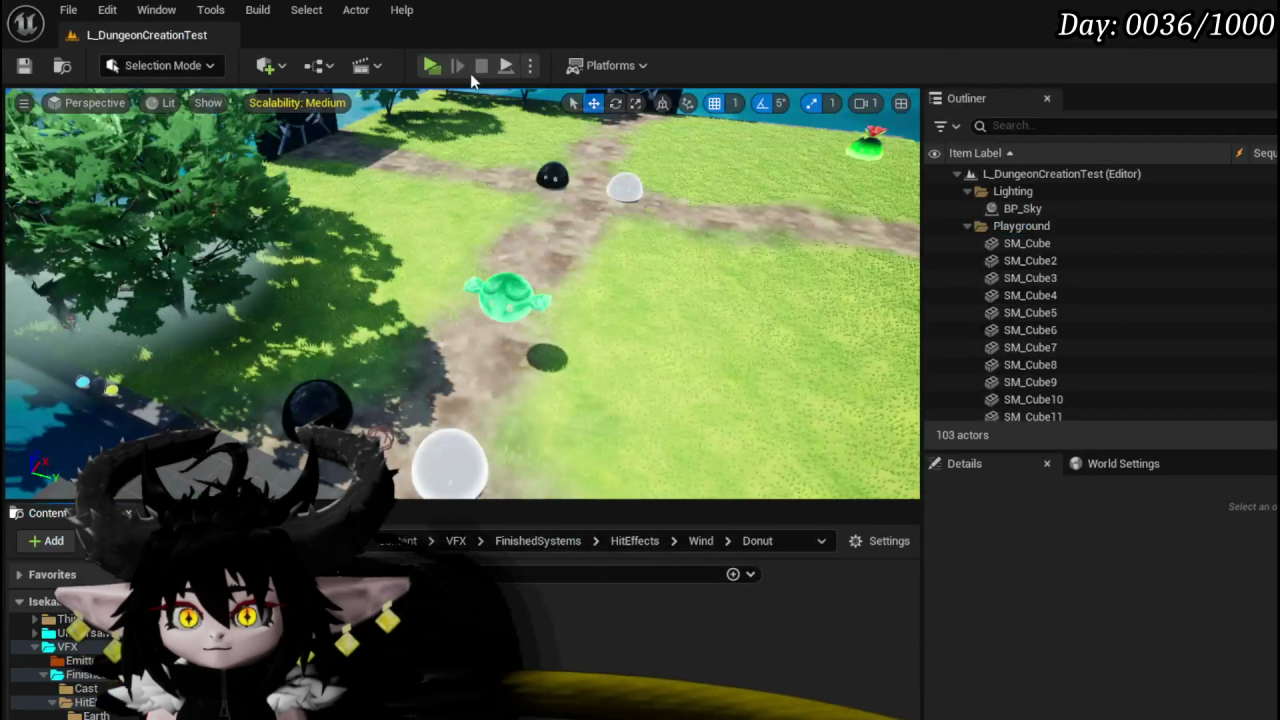
{"action": "left_click", "coordinate": [434, 63]}
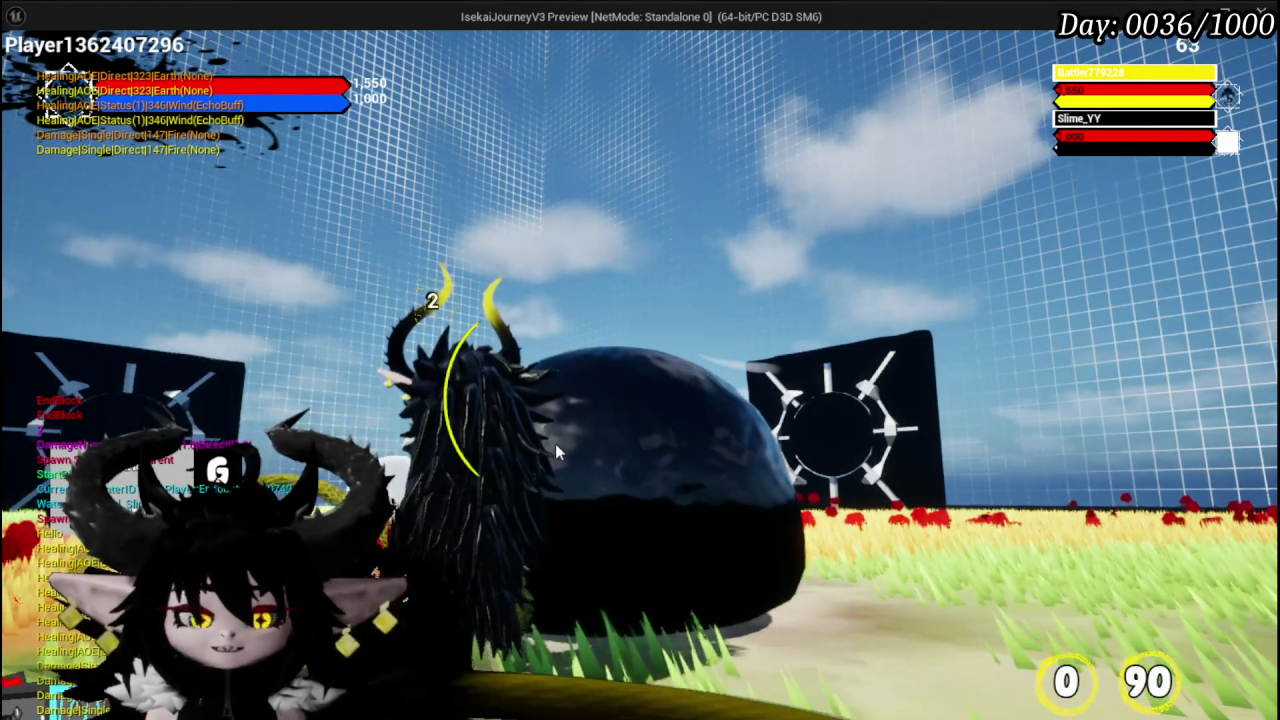
{"action": "key", "text": "Escape"}
{"action": "key", "text": "ctrl+s"}
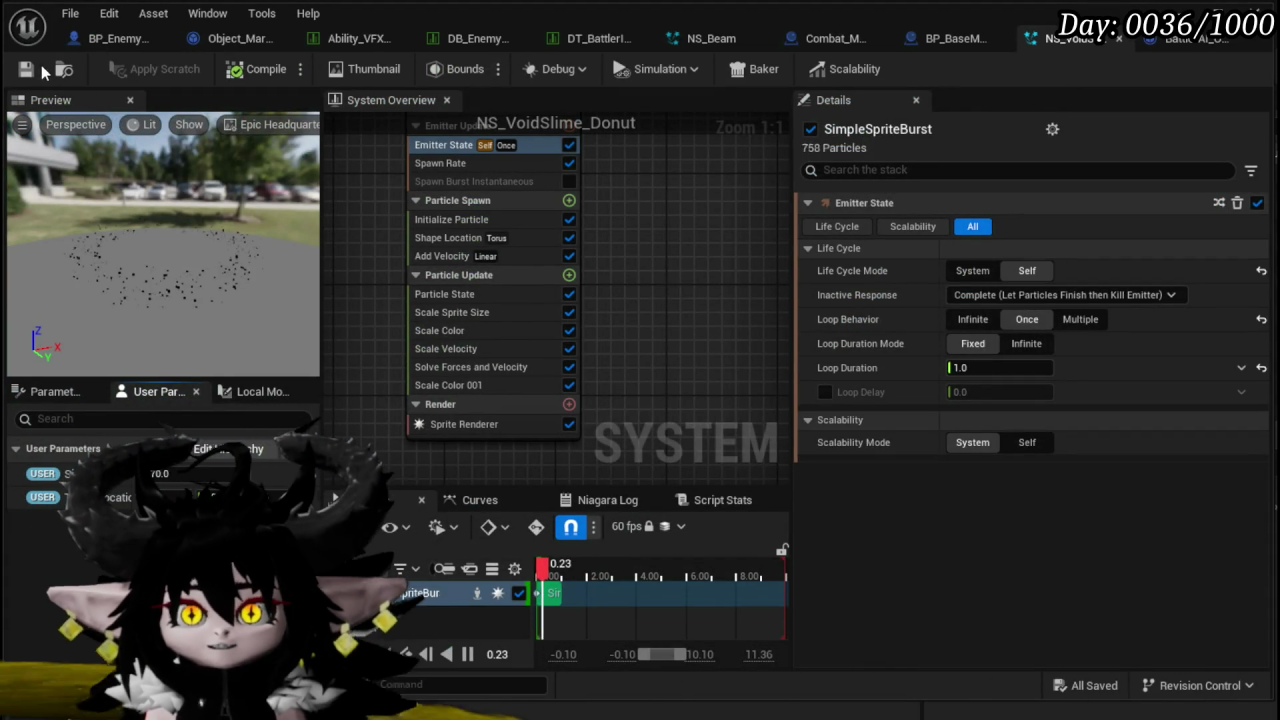
{"action": "left_click", "coordinate": [38, 67]}
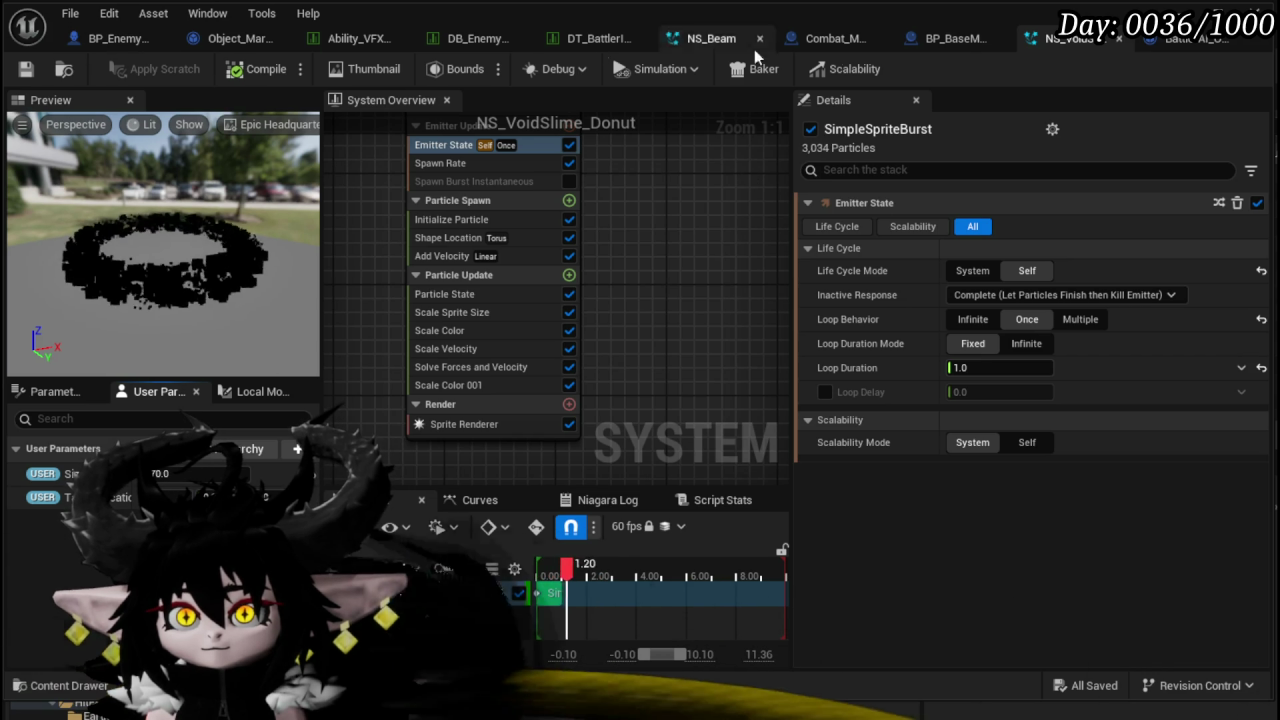
- Switch to the BP_BaseMarker blueprint to show its EventGraph
{"action": "left_click", "coordinate": [978, 45]}
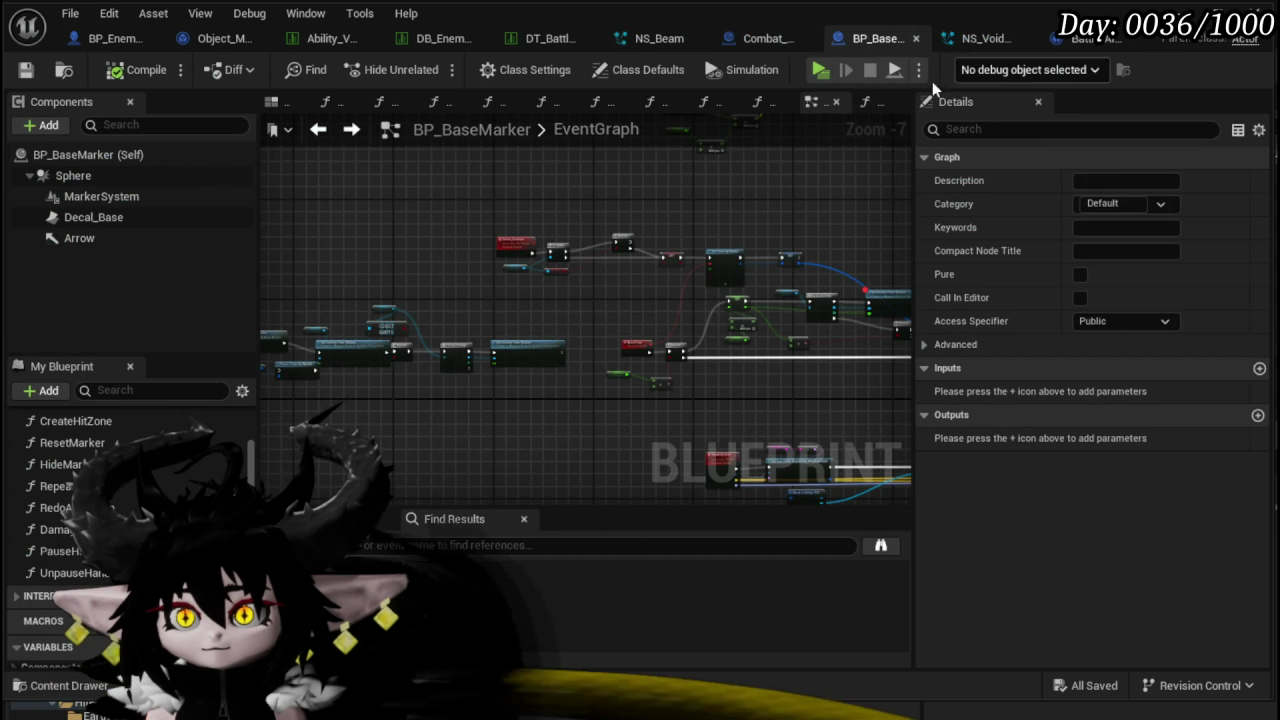
- Review the AbilityTree function's properties, then go to the boss's EventGraph
{"action": "left_click", "coordinate": [92, 45]}
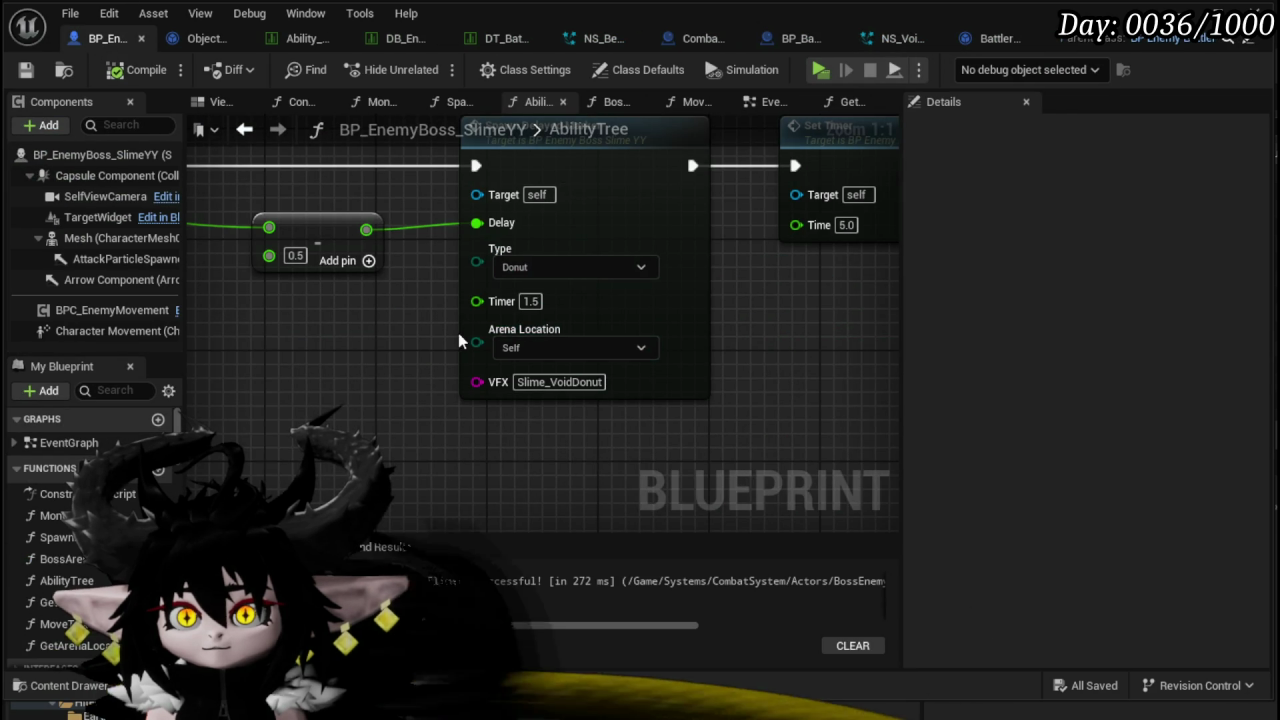
{"action": "scroll", "coordinate": [360, 316], "scroll_direction": "down", "scroll_amount": 3}
{"action": "scroll", "coordinate": [356, 302], "scroll_direction": "down", "scroll_amount": 4}
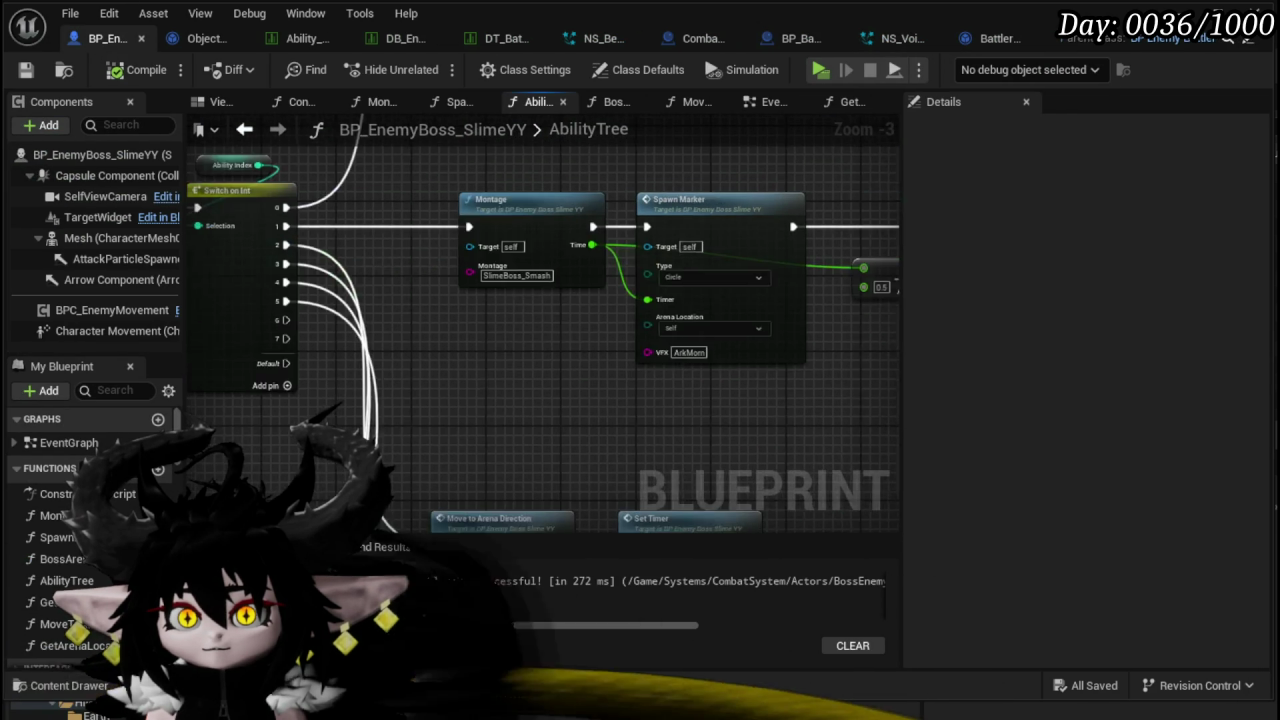
{"action": "scroll", "coordinate": [80, 500], "scroll_direction": "down", "scroll_amount": 3}
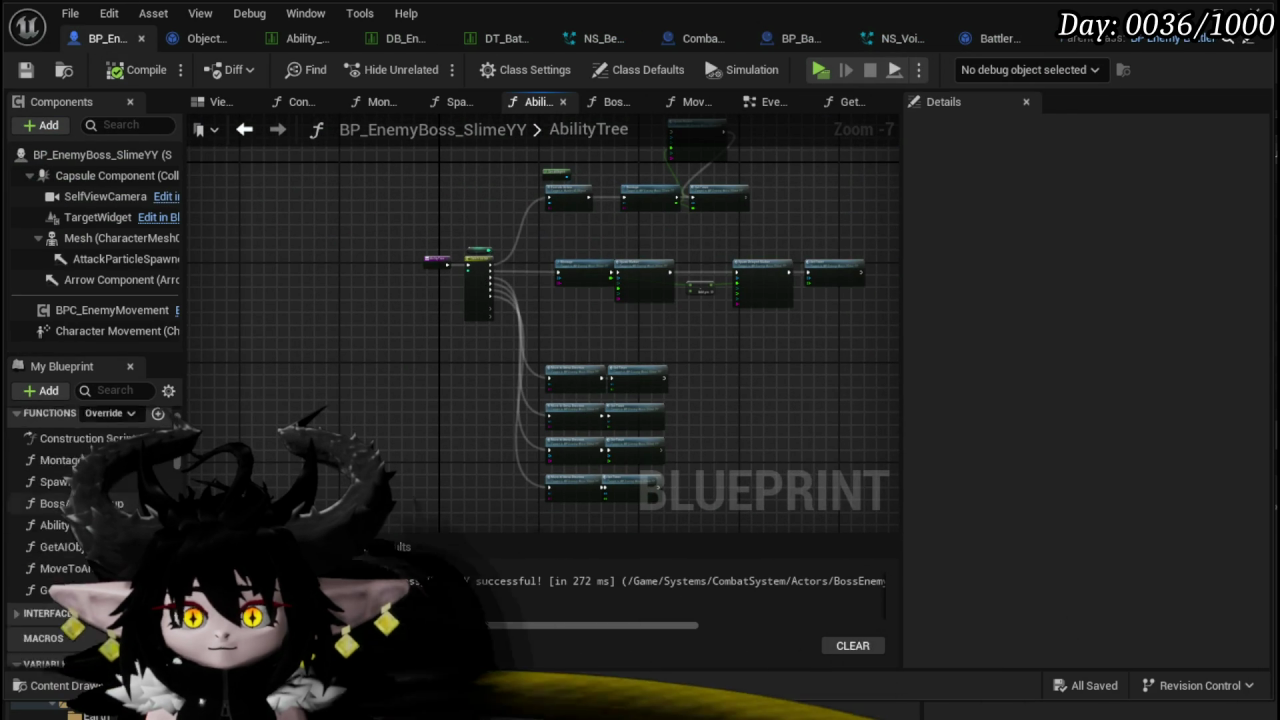
{"action": "left_click", "coordinate": [55, 470]}
{"action": "left_click", "coordinate": [393, 416]}
{"action": "left_click", "coordinate": [767, 103]}
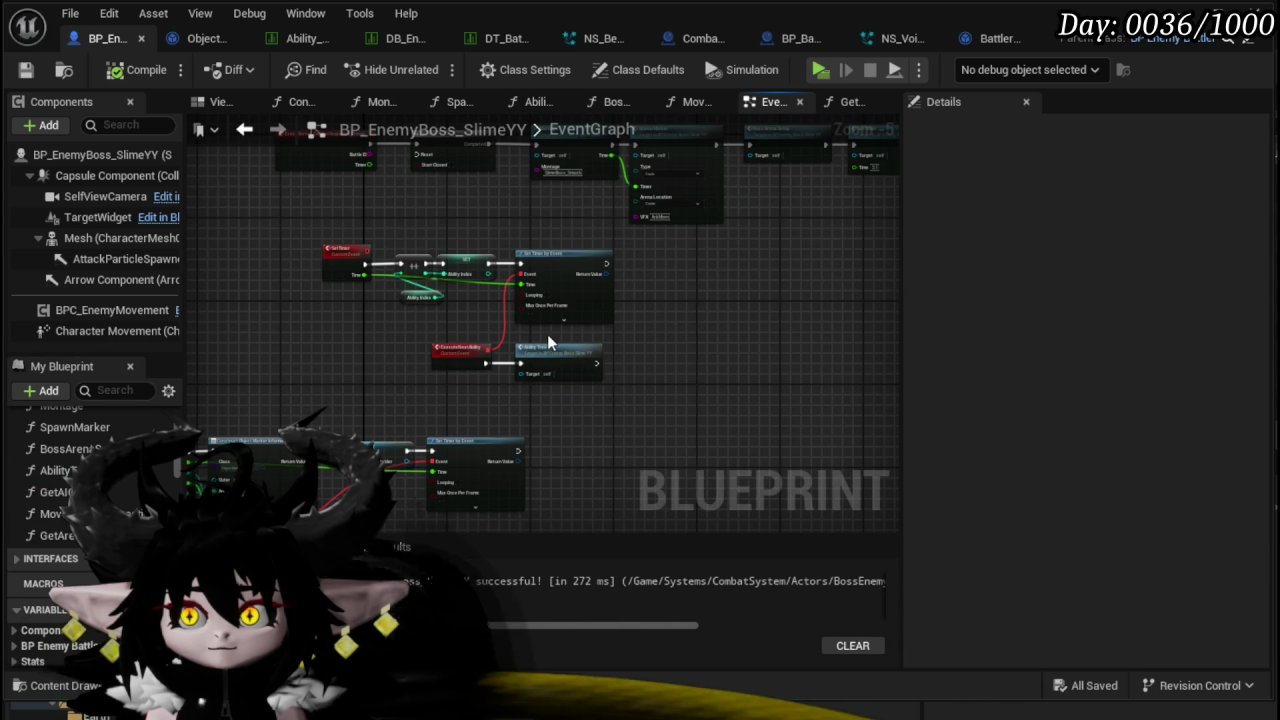
{"action": "scroll", "coordinate": [547, 334], "scroll_direction": "up", "scroll_amount": 5}
- Promote the Set Timer by Event Return Value to an AbilityTreeHandler variable
{"action": "right_click", "coordinate": [486, 278]}
{"action": "left_click", "coordinate": [559, 330]}
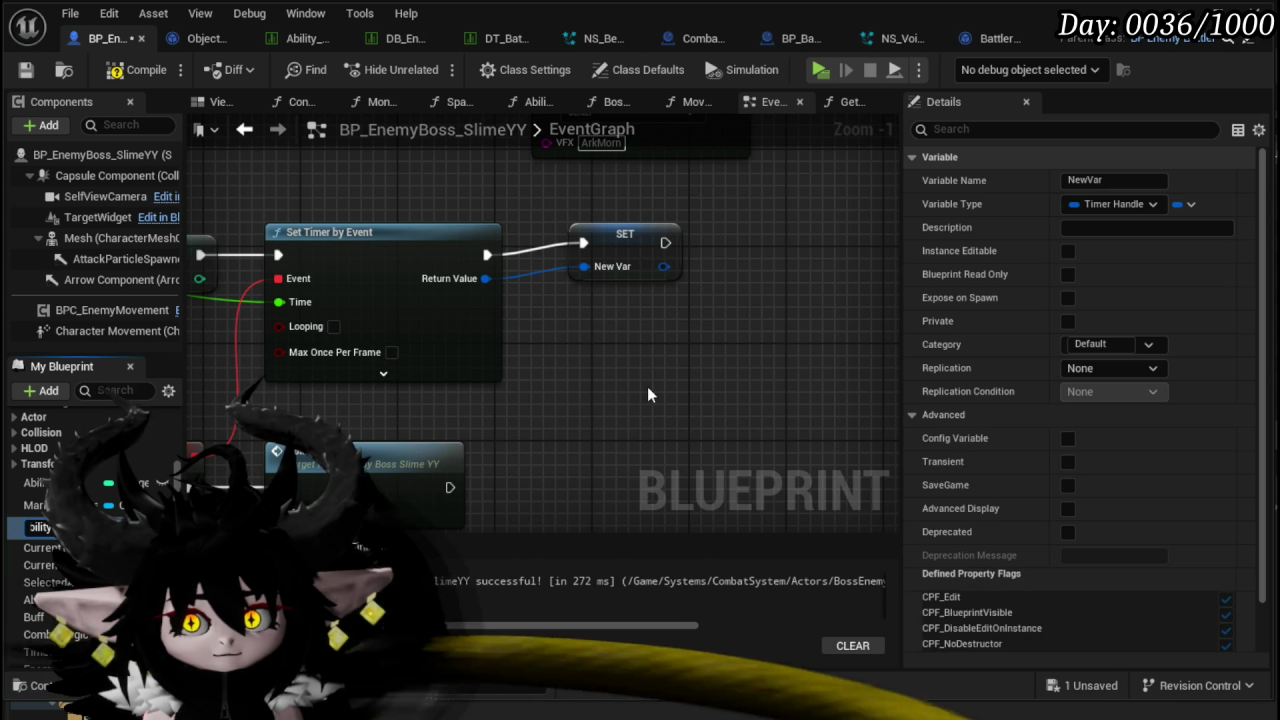
{"action": "key", "text": "Return"}
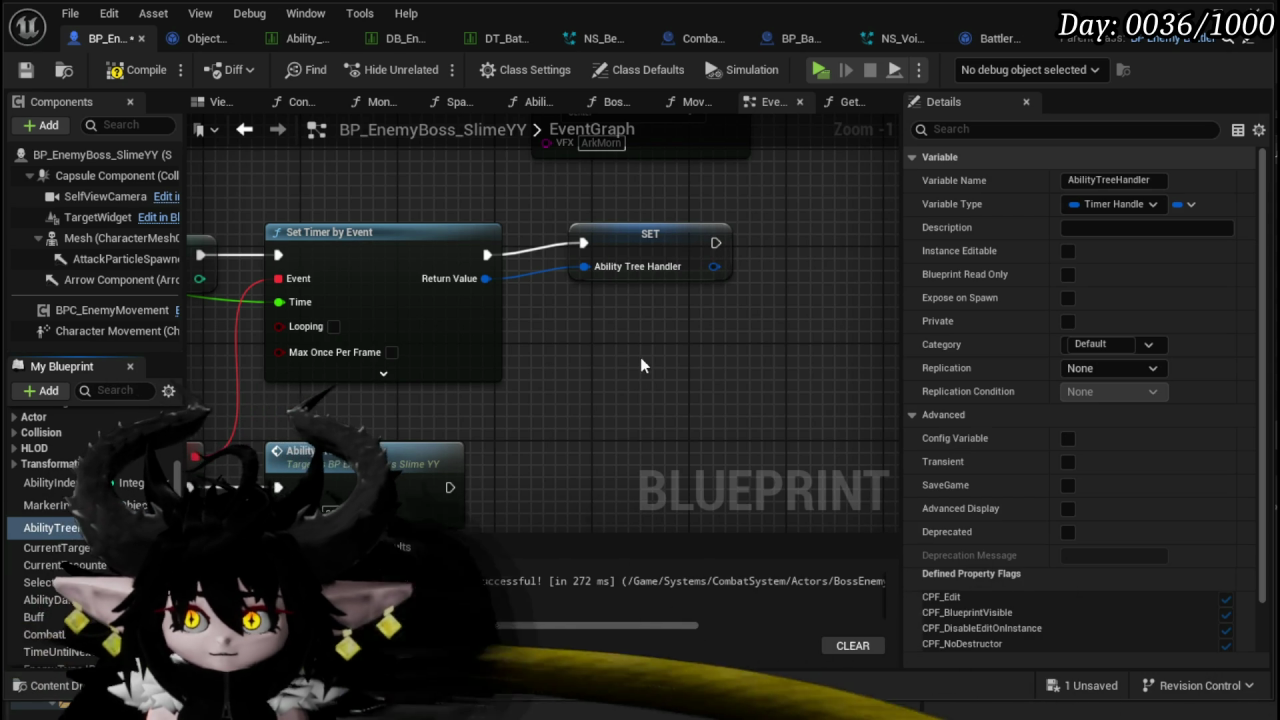
{"action": "left_click_drag", "start_coordinate": [638, 258], "coordinate": [624, 258]}
{"action": "left_click_drag", "start_coordinate": [585, 341], "coordinate": [935, 386]}
- Rename the SetTimer custom event to SetAbilityTreeTimer, then compile and save
{"action": "left_click", "coordinate": [225, 265]}
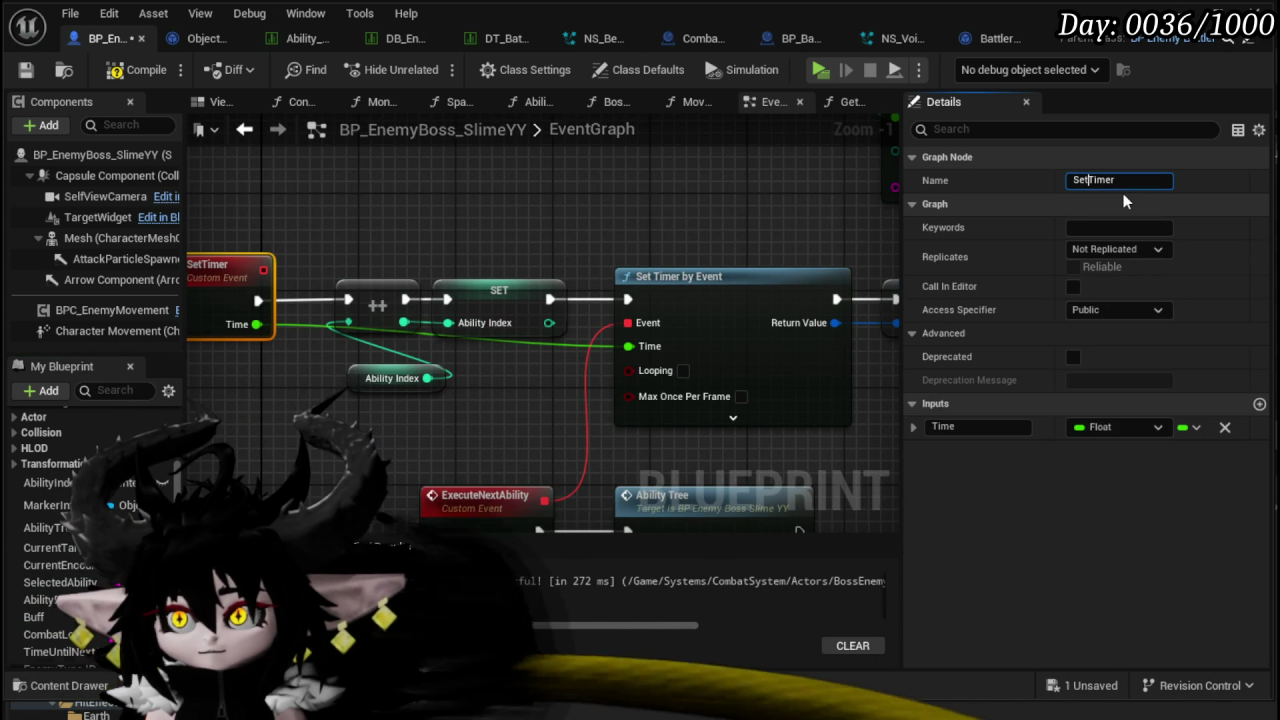
{"action": "type", "text": "AbilityTr"}
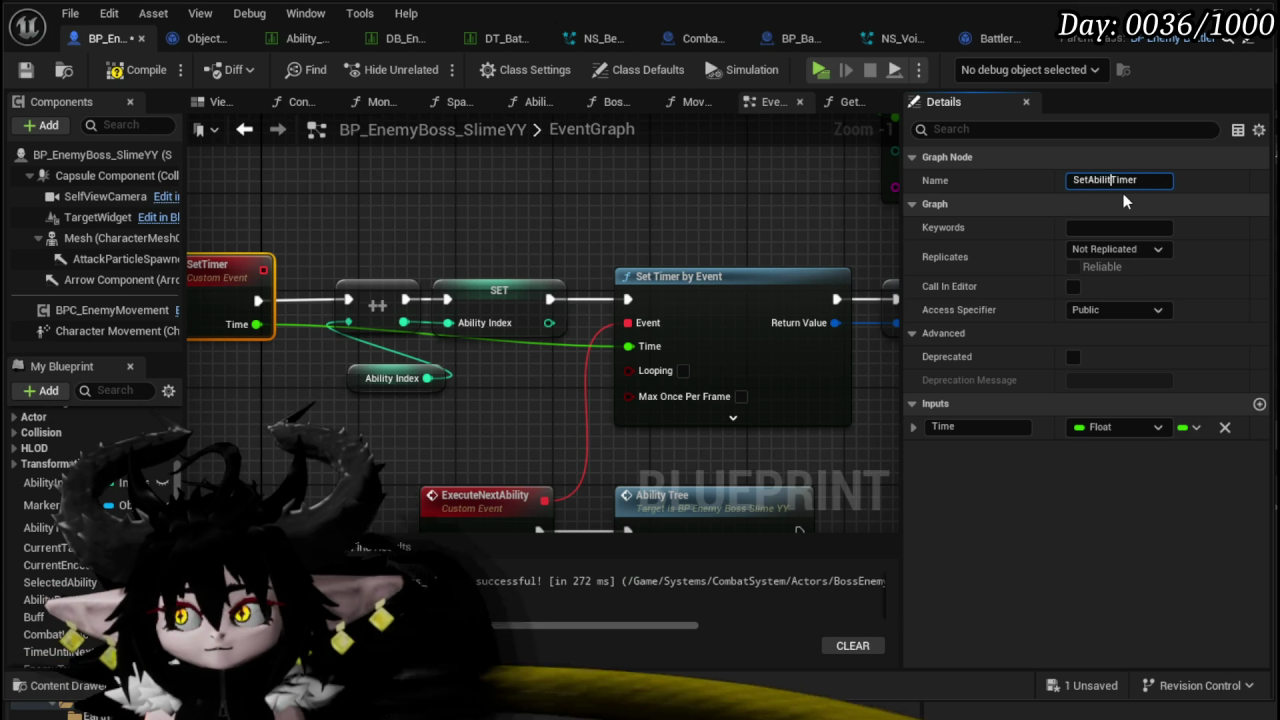
{"action": "type", "text": "ee"}
{"action": "key", "text": "Return"}
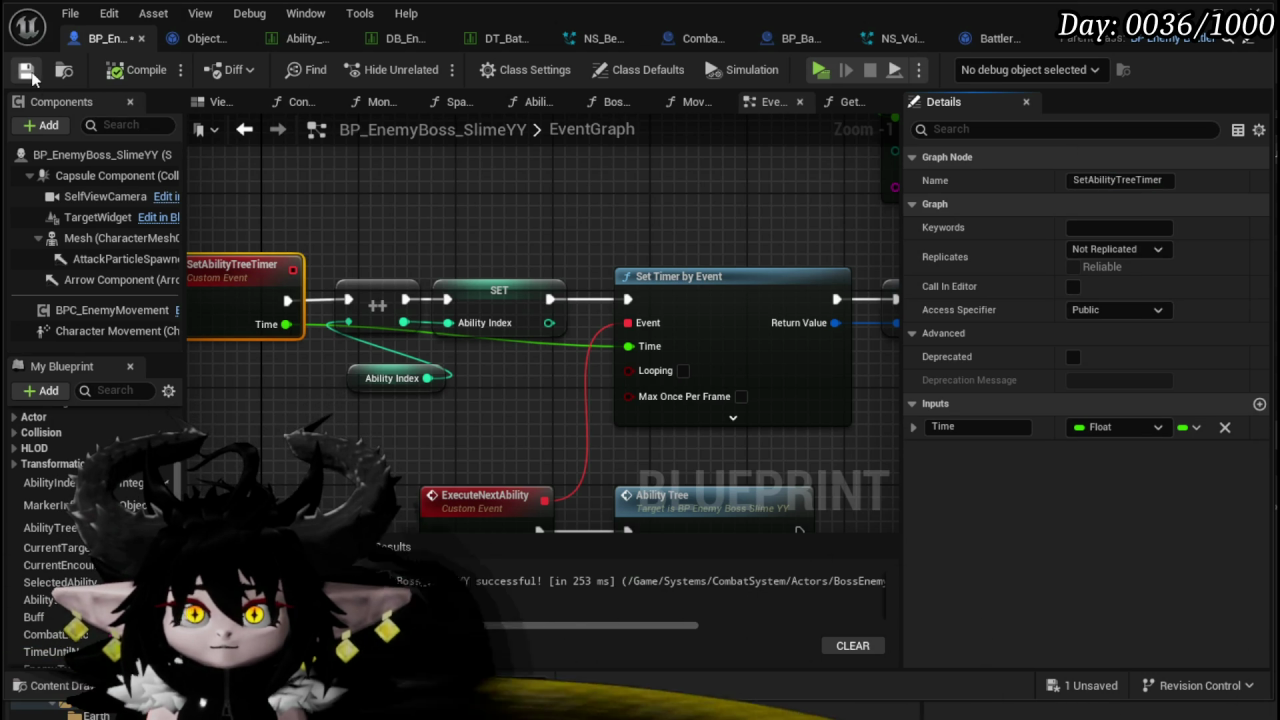
{"action": "scroll", "coordinate": [400, 300], "scroll_direction": "down", "scroll_amount": 1}
{"action": "left_click", "coordinate": [640, 300]}
{"action": "left_click", "coordinate": [26, 69]}
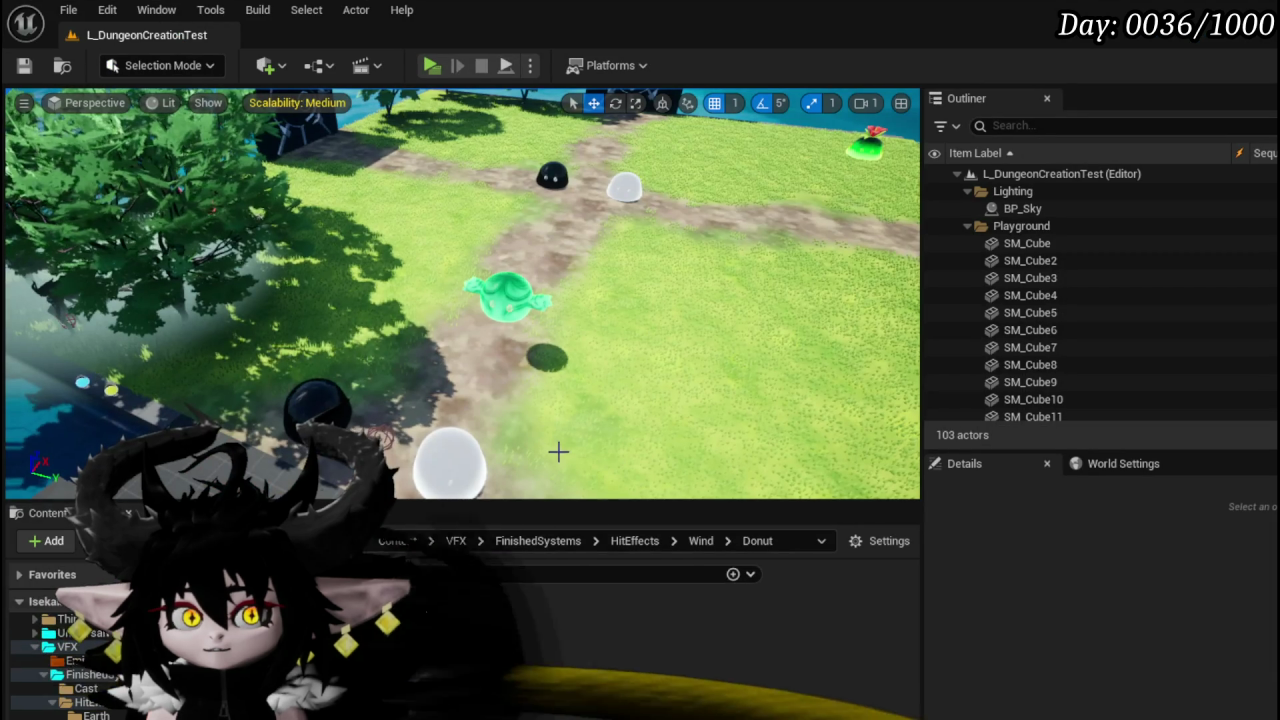
- Clear the Content Browser search filter and open BP_EnemyBattler in the Blueprint Editor
{"action": "mouse_move", "coordinate": [415, 642]}
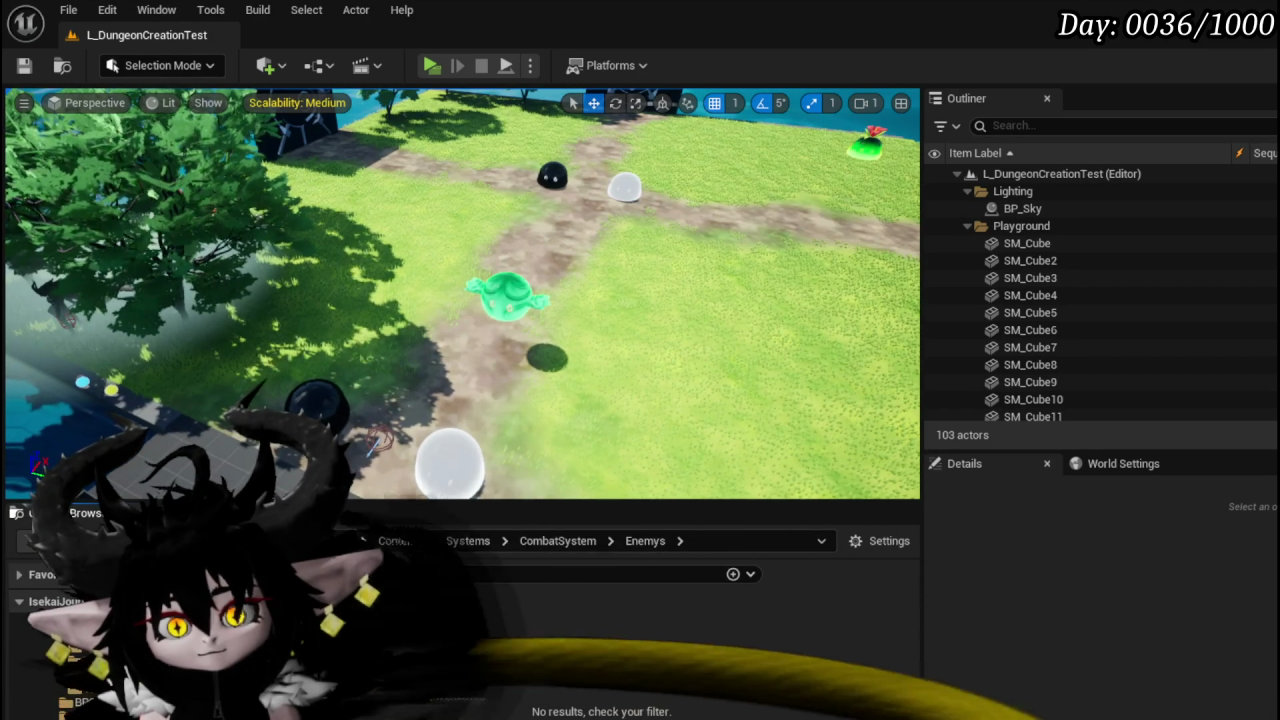
{"action": "key", "text": "Up"}
{"action": "key", "text": "Up"}
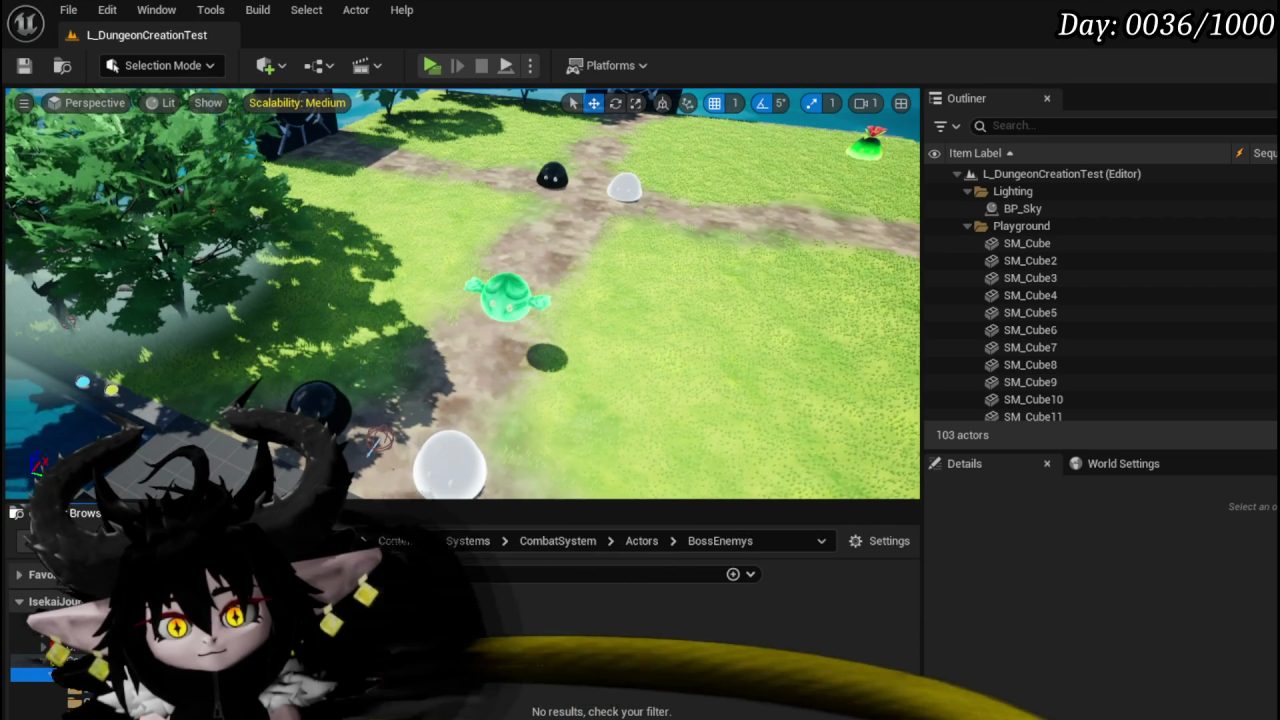
{"action": "key", "text": "BackSpace"}
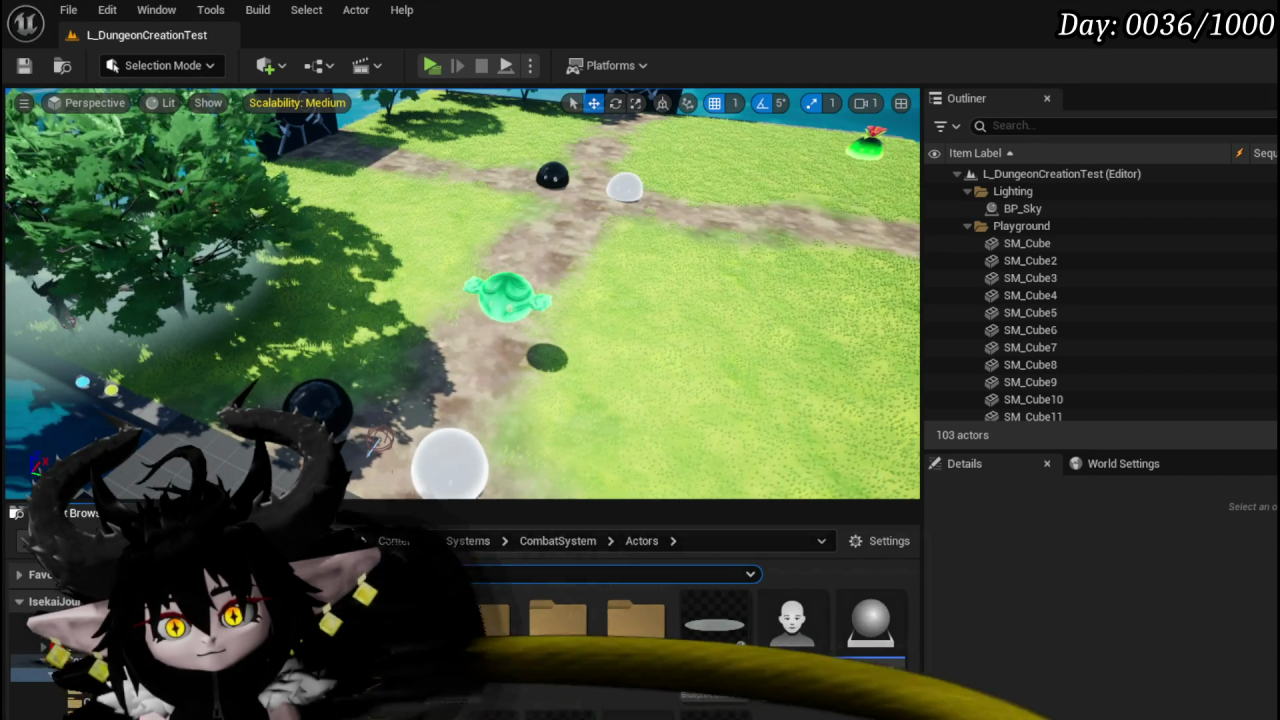
{"action": "key", "text": "ctrl+e"}
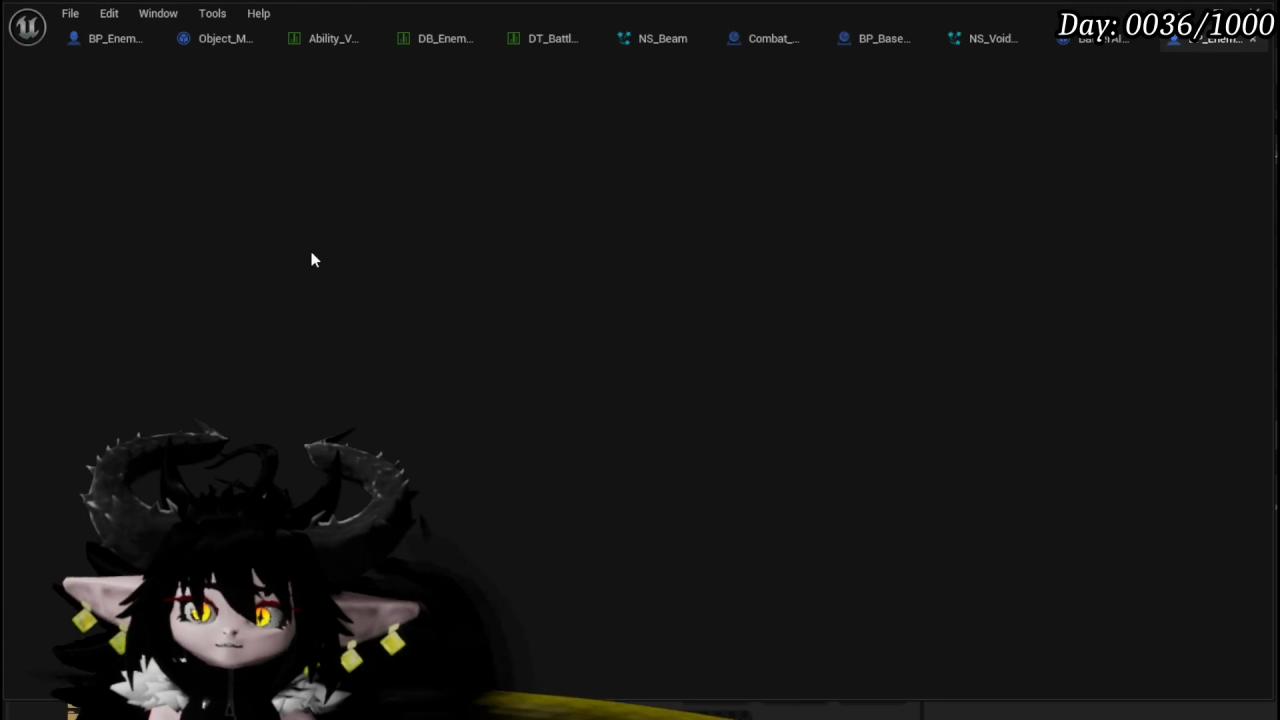
- Review BP_EnemyBattler's PauseHandlers and GetHandlerArray function graphs, then save the blueprint
{"action": "scroll", "coordinate": [469, 305], "scroll_direction": "up", "scroll_amount": 10}
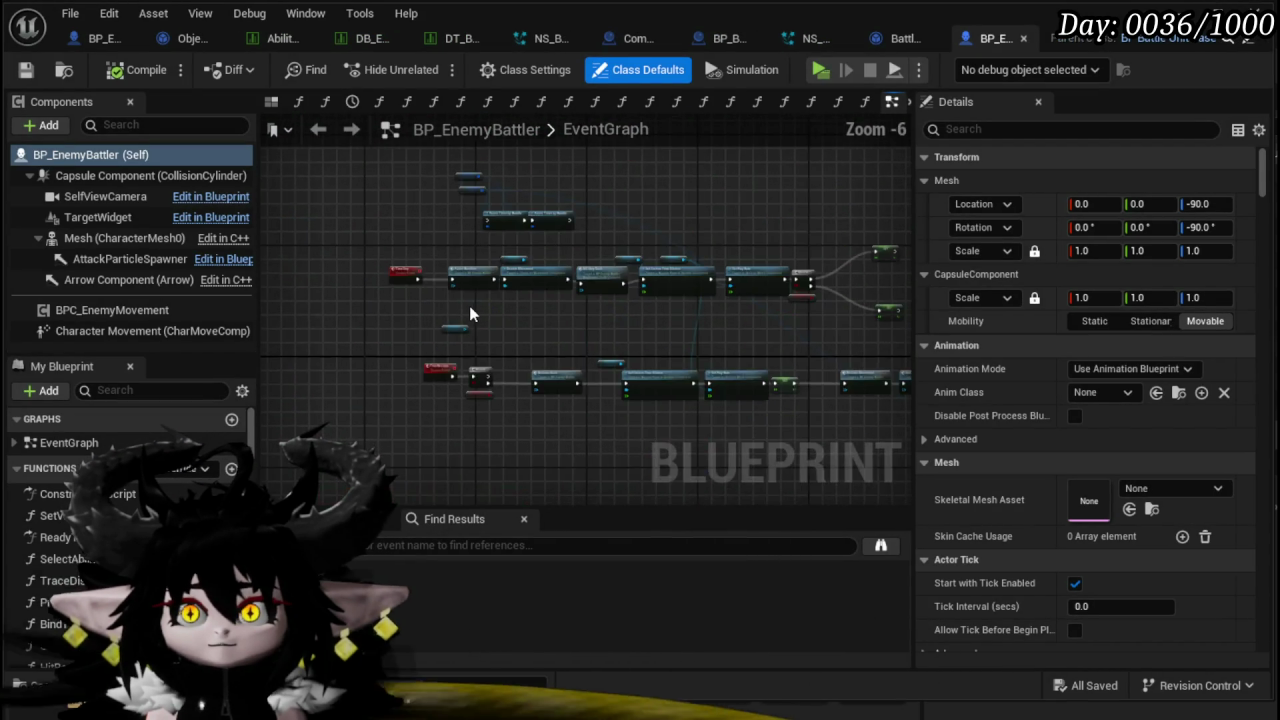
{"action": "mouse_move", "coordinate": [471, 460]}
{"action": "left_mouse_down"}
{"action": "mouse_move", "coordinate": [463, 451]}
{"action": "mouse_move", "coordinate": [594, 411]}
{"action": "mouse_move", "coordinate": [586, 200]}
{"action": "mouse_move", "coordinate": [614, 285]}
{"action": "left_mouse_up"}
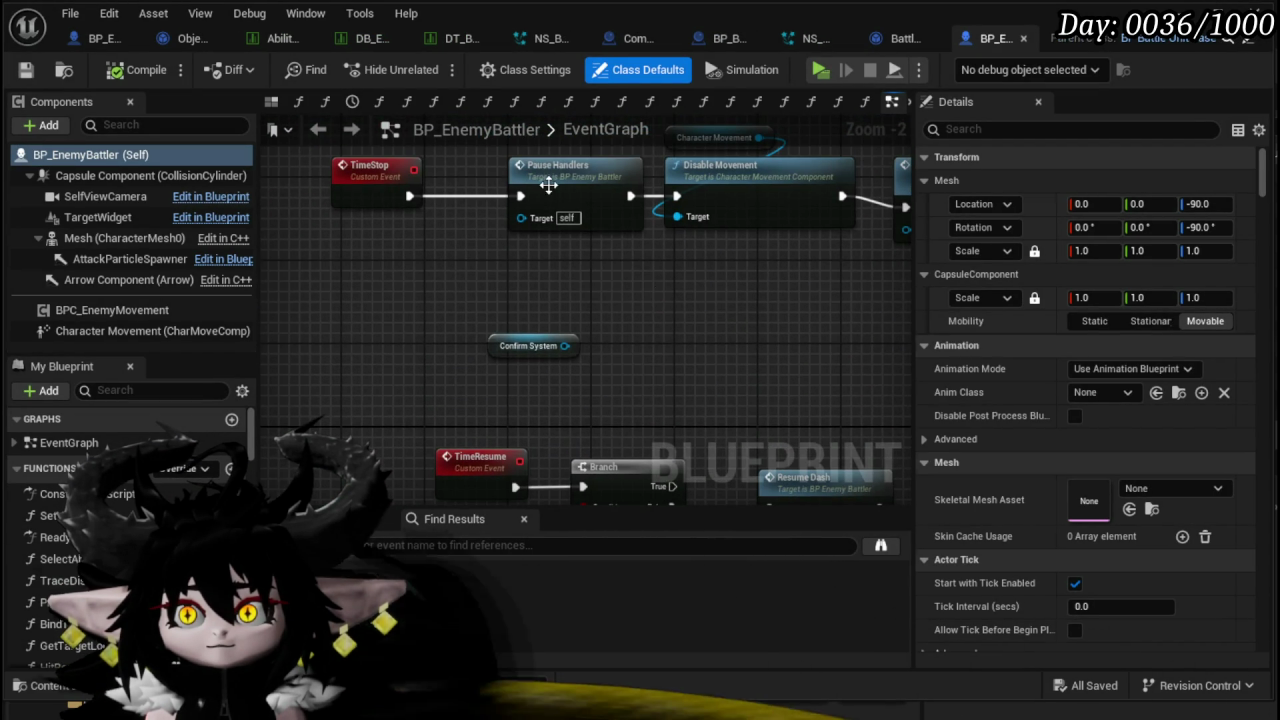
{"action": "left_click_drag", "start_coordinate": [723, 380], "coordinate": [496, 257]}
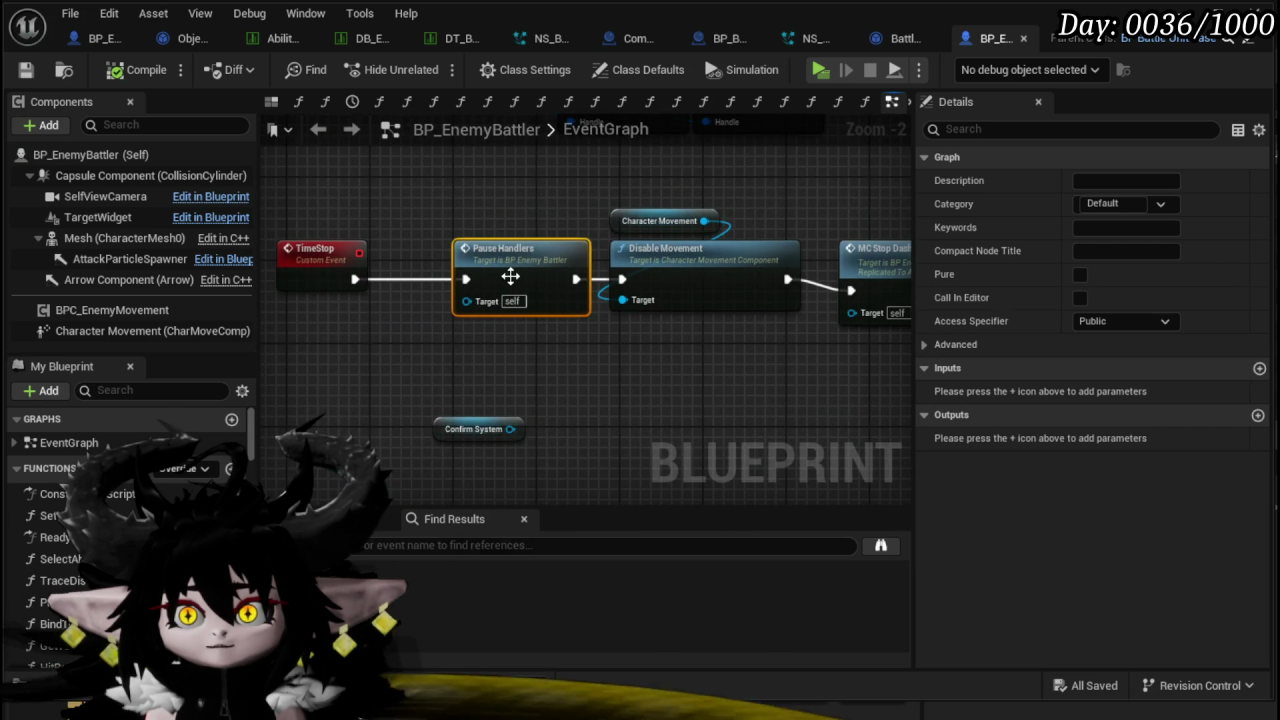
{"action": "double_click", "coordinate": [525, 268]}
{"action": "left_click_drag", "start_coordinate": [588, 372], "coordinate": [400, 395]}
{"action": "left_click_drag", "start_coordinate": [390, 268], "coordinate": [342, 268]}
{"action": "left_click", "coordinate": [444, 436]}
{"action": "double_click", "coordinate": [352, 270]}
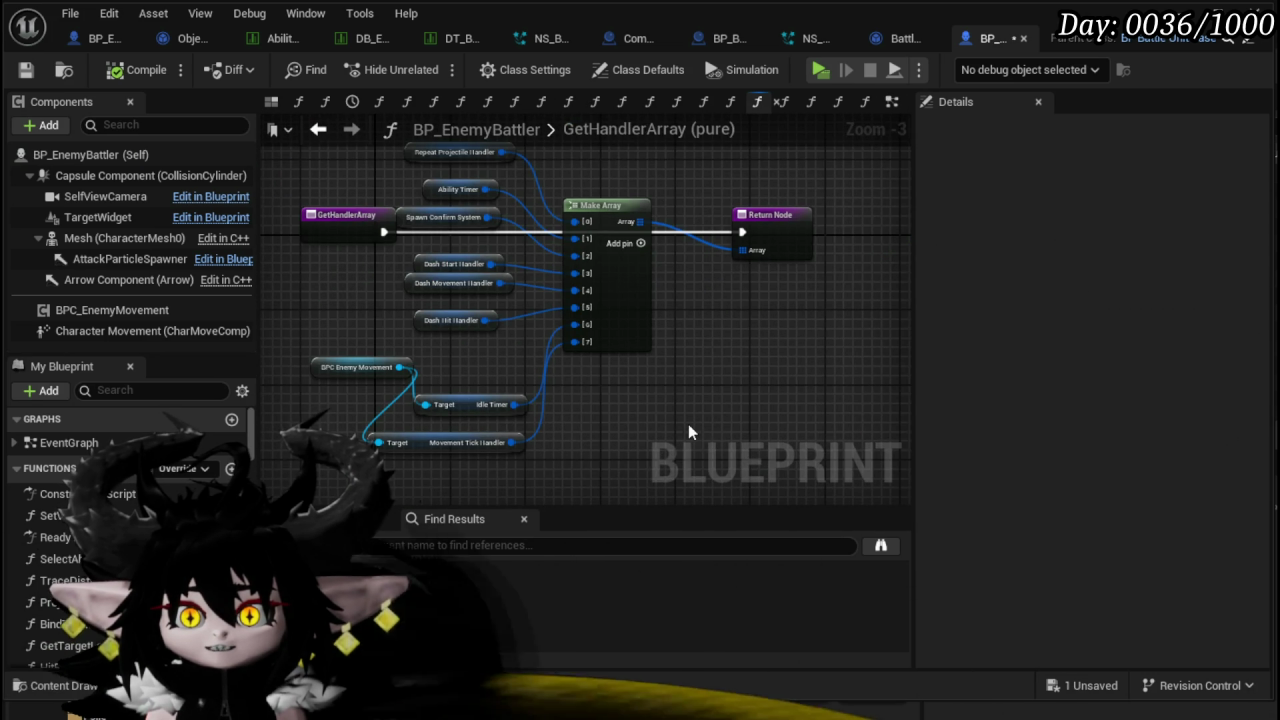
{"action": "left_click_drag", "start_coordinate": [689, 431], "coordinate": [719, 463]}
{"action": "left_click", "coordinate": [26, 69]}
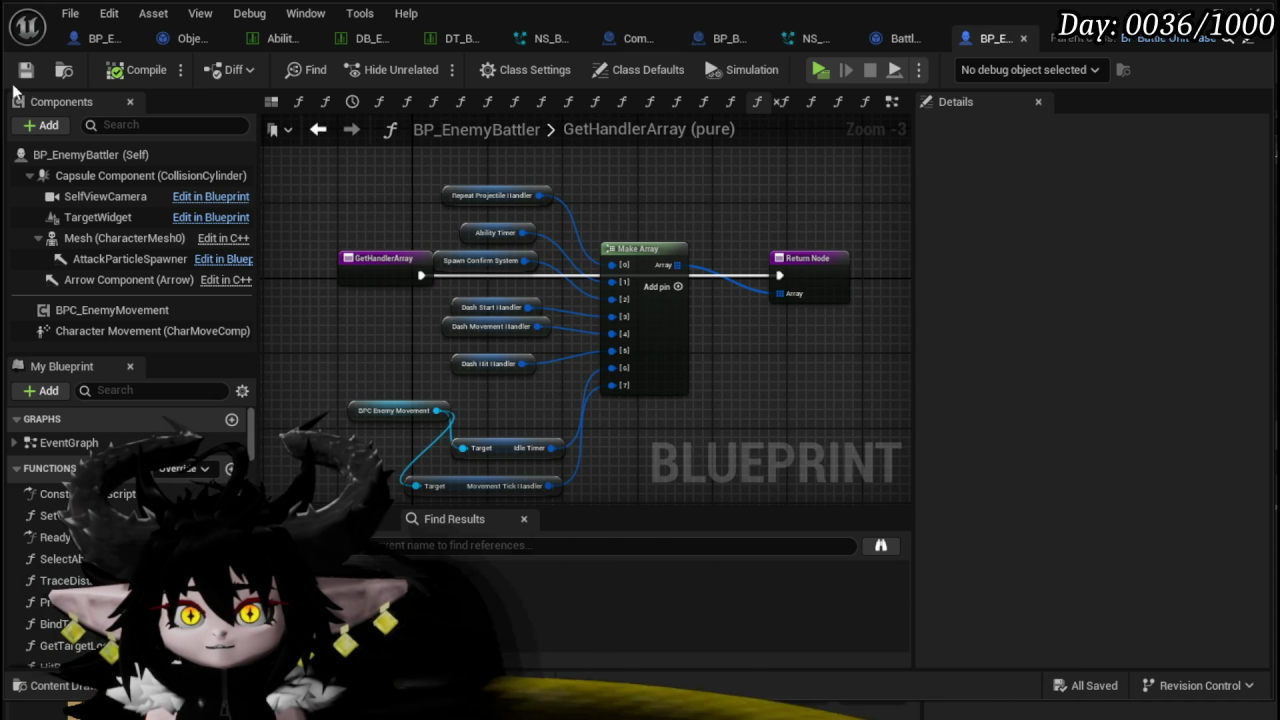
- Select the Make Array handler nodes to copy, and go back to BP_EnemyBoss_SlimeYY's EventGraph
{"action": "scroll", "coordinate": [455, 179], "scroll_direction": "down", "scroll_amount": 1}
{"action": "left_click_drag", "start_coordinate": [447, 155], "coordinate": [603, 392]}
{"action": "left_click_drag", "start_coordinate": [614, 436], "coordinate": [614, 436]}
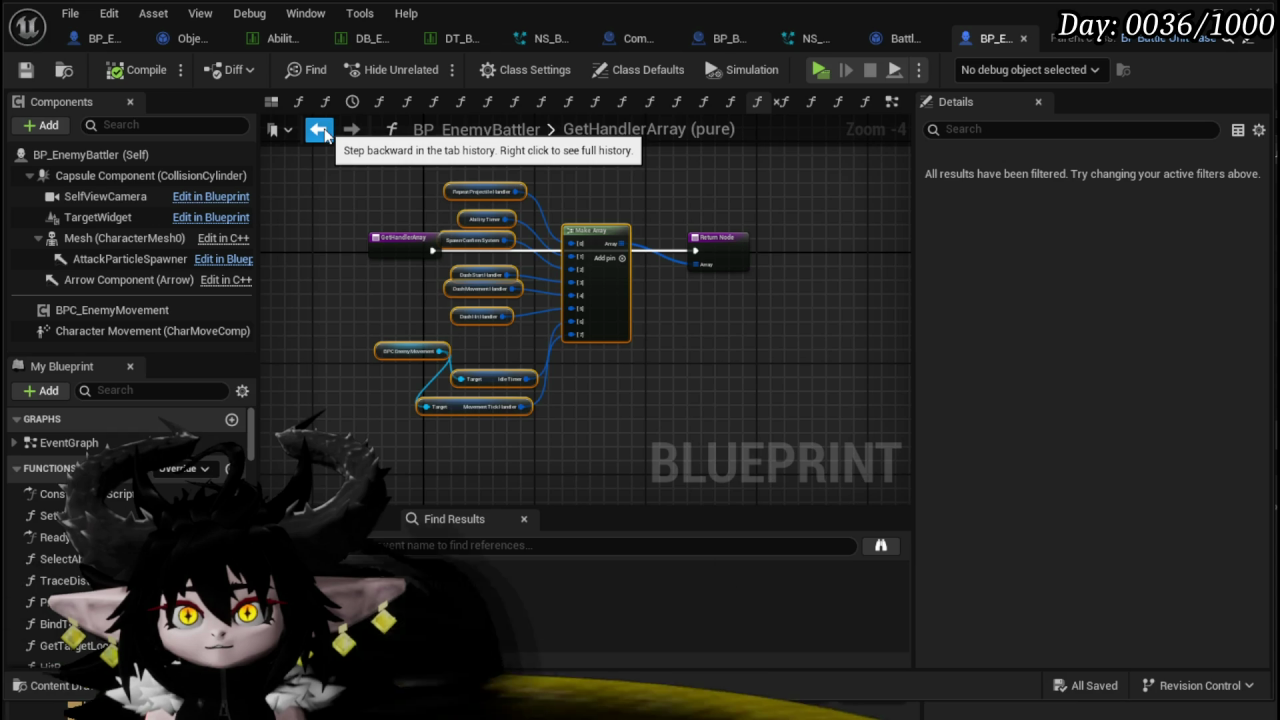
{"action": "left_click", "coordinate": [106, 42]}
{"action": "scroll", "coordinate": [95, 520], "scroll_direction": "up", "scroll_amount": 5}
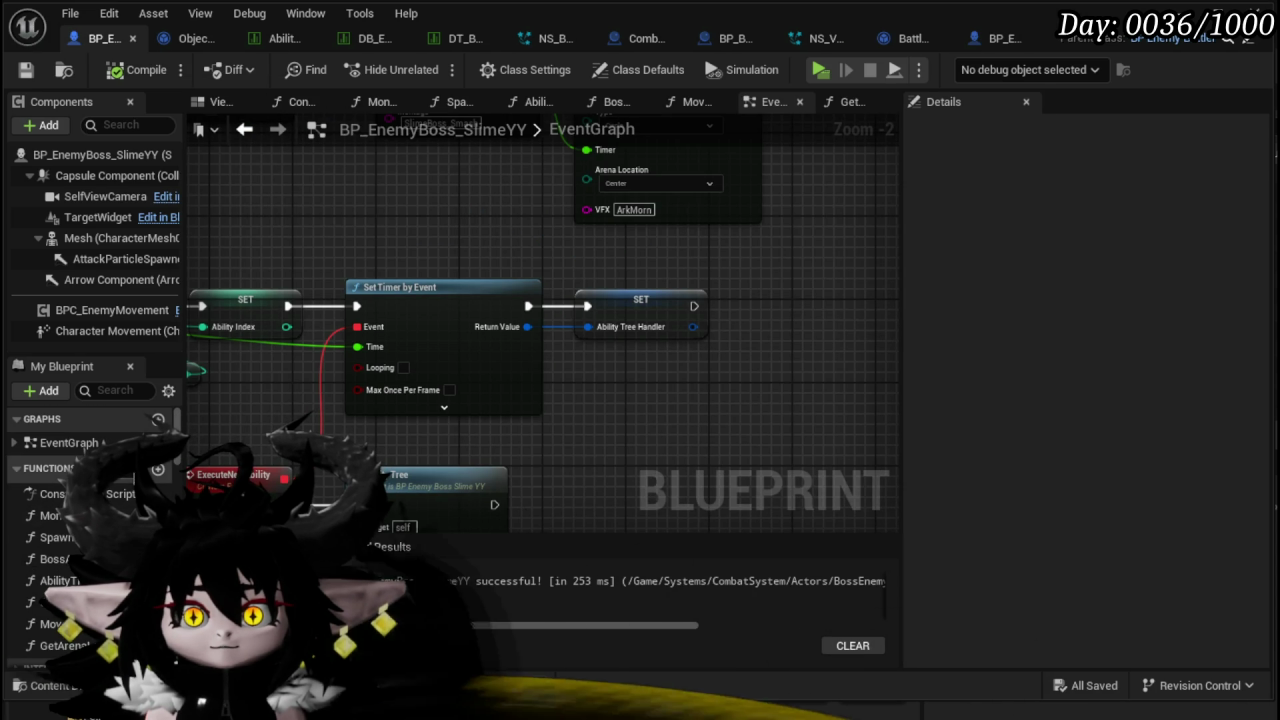
- Create a GetHandlerArray function override in BP_EnemyBoss_SlimeYY
{"action": "left_click", "coordinate": [140, 468]}
{"action": "type", "text": "et"}
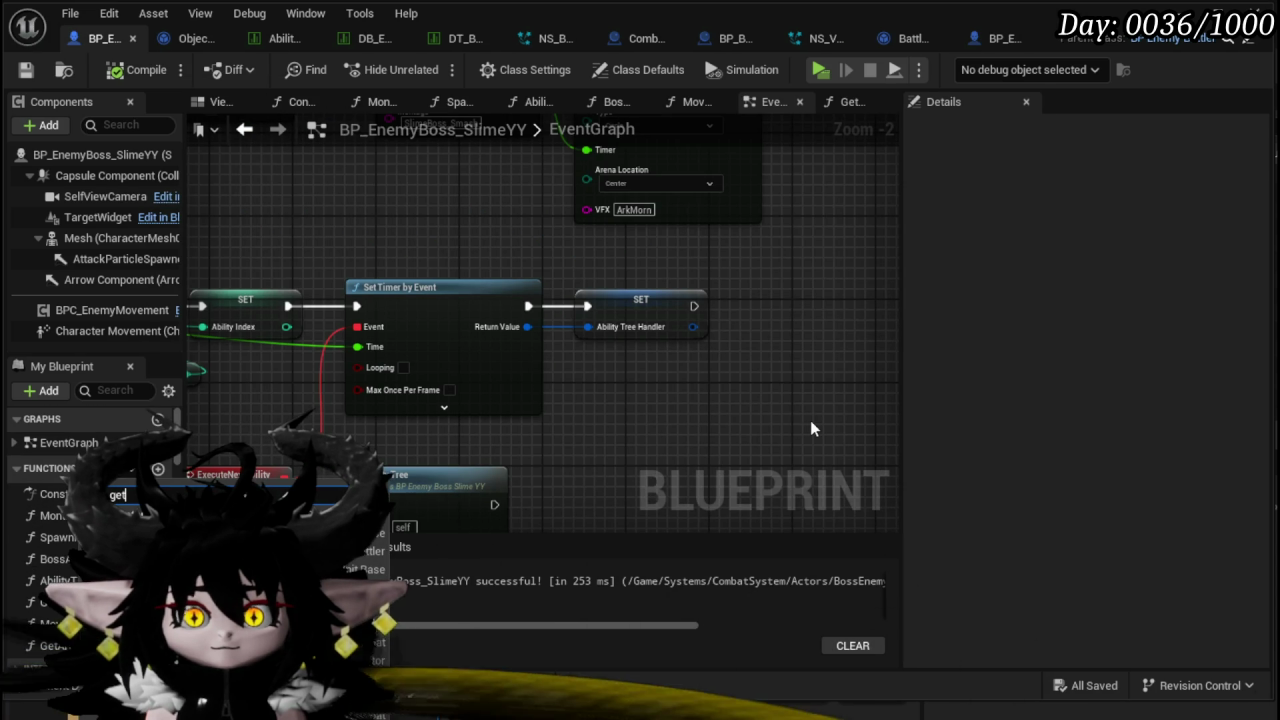
{"action": "key", "text": "Return"}
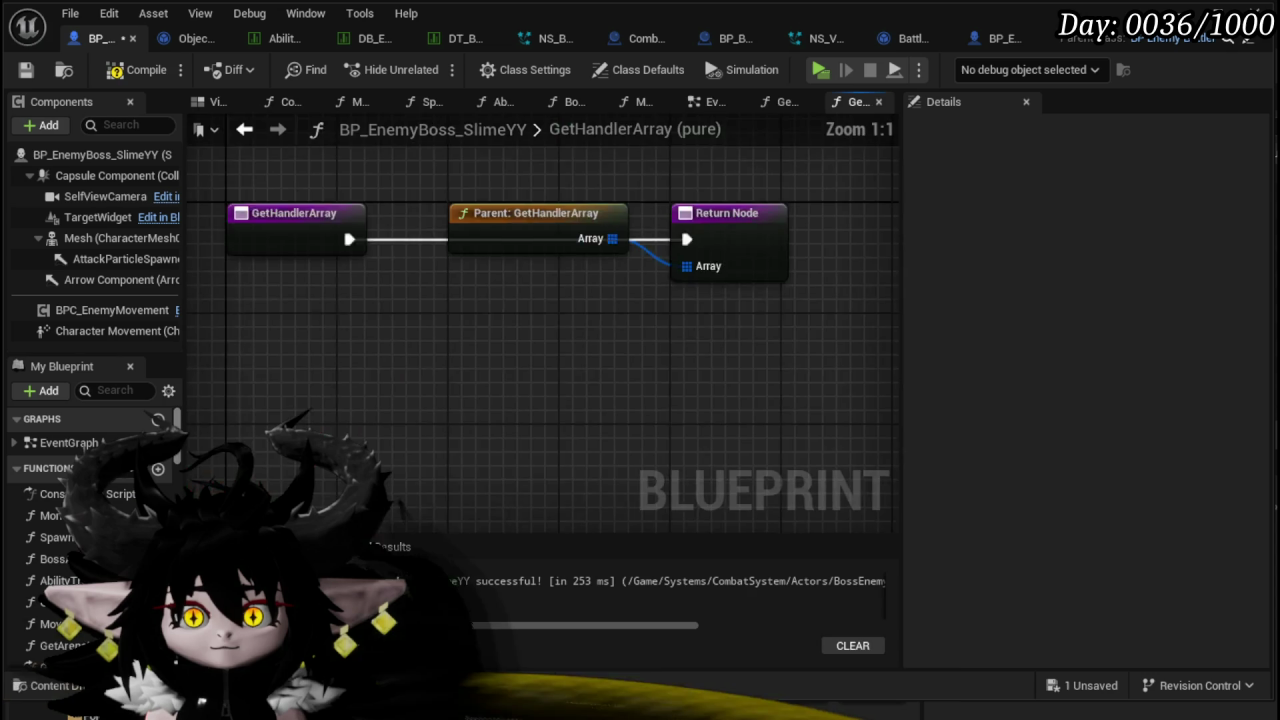
{"action": "mouse_move", "coordinate": [558, 290]}
{"action": "left_mouse_down"}
{"action": "mouse_move", "coordinate": [552, 359]}
{"action": "mouse_move", "coordinate": [458, 200]}
{"action": "left_mouse_up"}
- Try adding Add nodes to the parent and Return Node arrays, then delete them
{"action": "left_click_drag", "start_coordinate": [724, 360], "coordinate": [615, 376]}
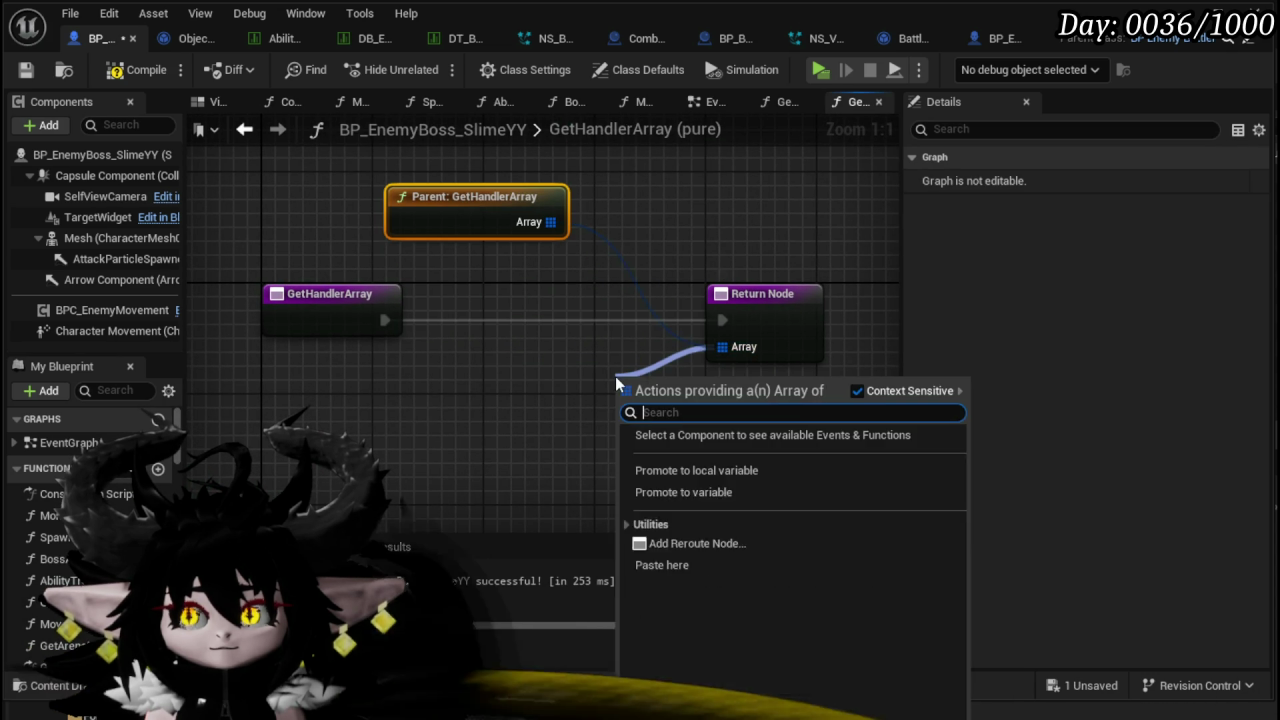
{"action": "type", "text": "ad"}
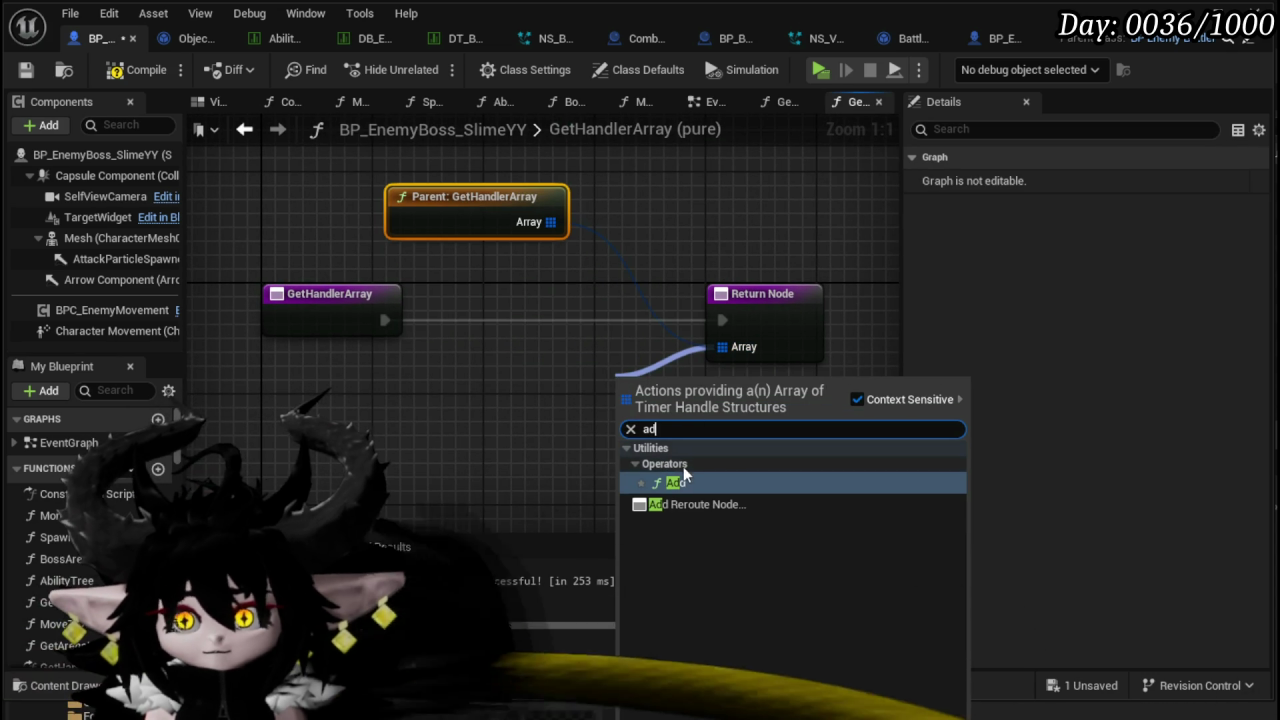
{"action": "left_click", "coordinate": [675, 482]}
{"action": "key", "text": "Delete"}
{"action": "left_click_drag", "start_coordinate": [549, 222], "coordinate": [568, 285]}
{"action": "type", "text": "add"}
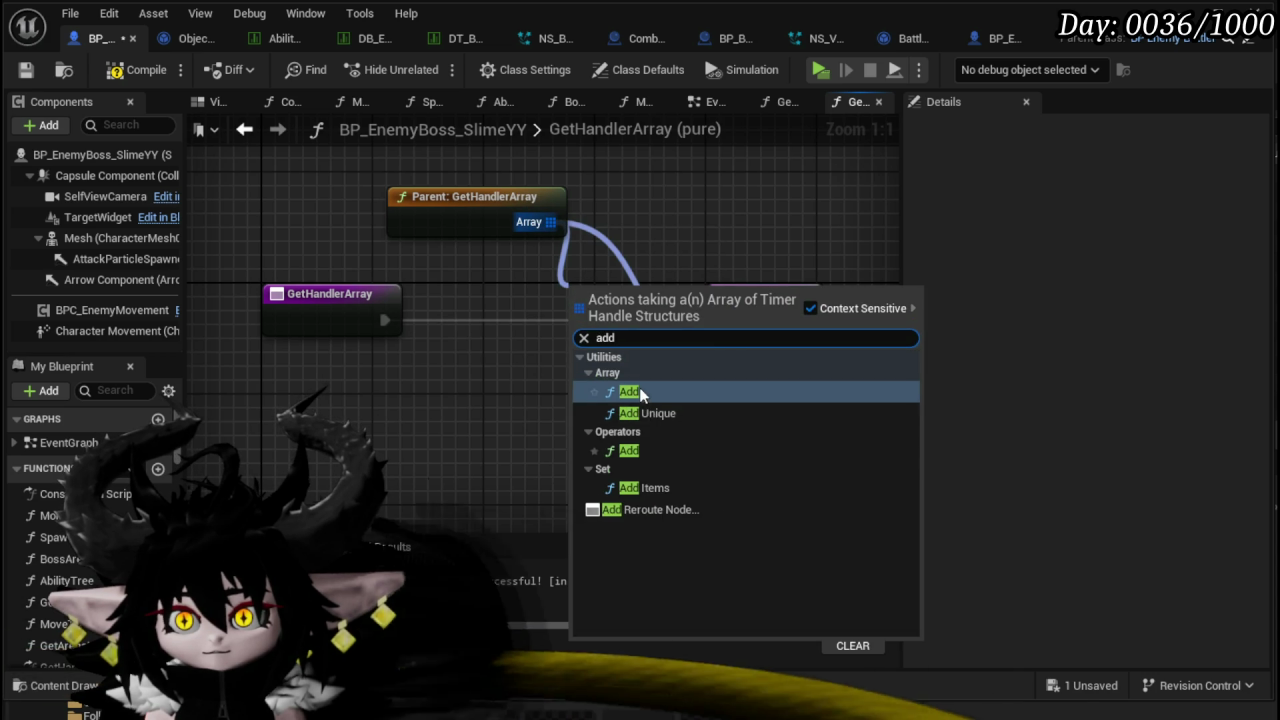
{"action": "left_click", "coordinate": [639, 387]}
{"action": "left_click_drag", "start_coordinate": [626, 374], "coordinate": [622, 334]}
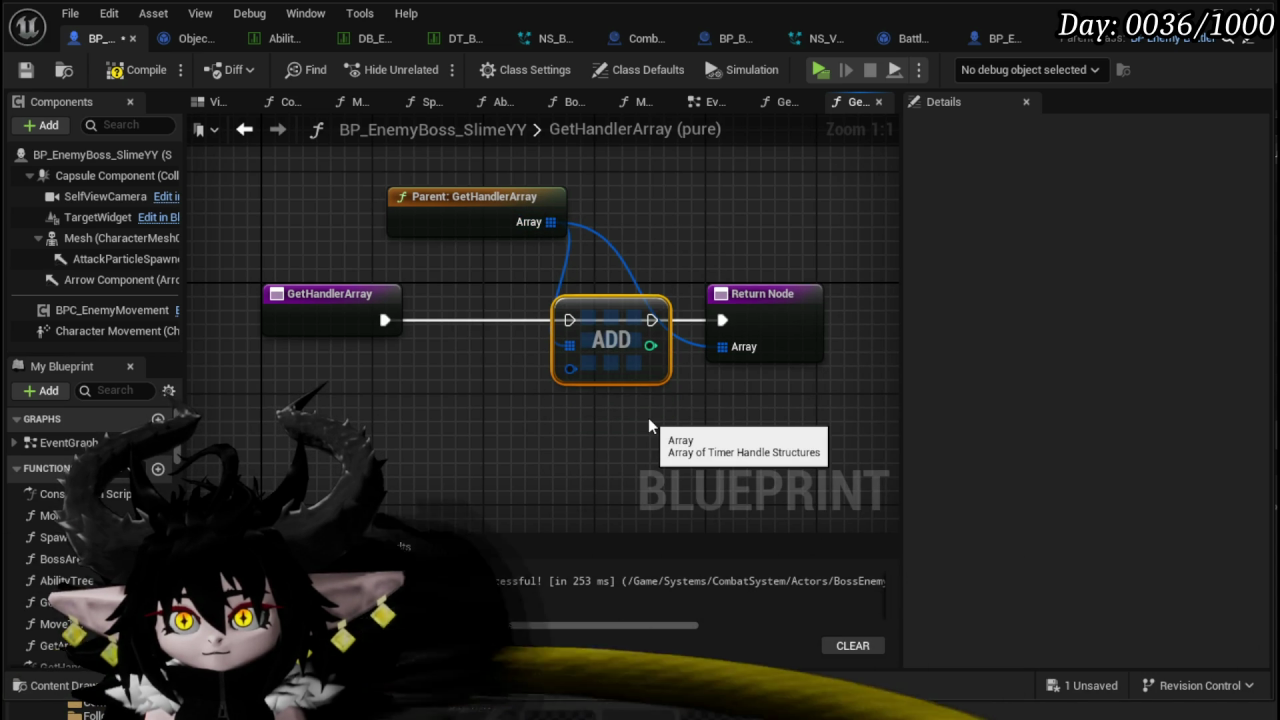
{"action": "key", "text": "Delete"}
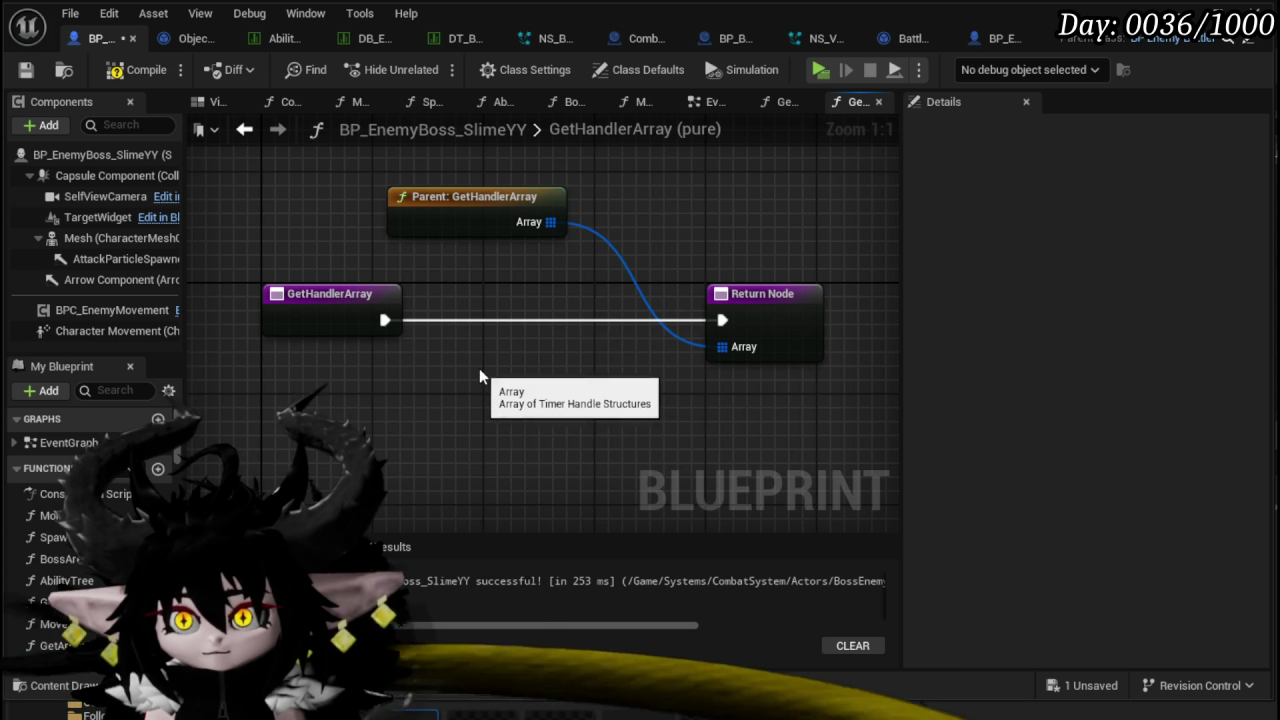
- Paste the copied handler array nodes and wire Make Array into the Return Node
{"action": "scroll", "coordinate": [473, 441], "scroll_direction": "down", "scroll_amount": 2}
{"action": "key", "text": "ctrl+v"}
{"action": "mouse_move", "coordinate": [651, 307]}
{"action": "left_mouse_down"}
{"action": "mouse_move", "coordinate": [369, 358]}
{"action": "mouse_move", "coordinate": [369, 330]}
{"action": "mouse_move", "coordinate": [428, 280]}
{"action": "mouse_move", "coordinate": [405, 272]}
{"action": "left_mouse_up"}
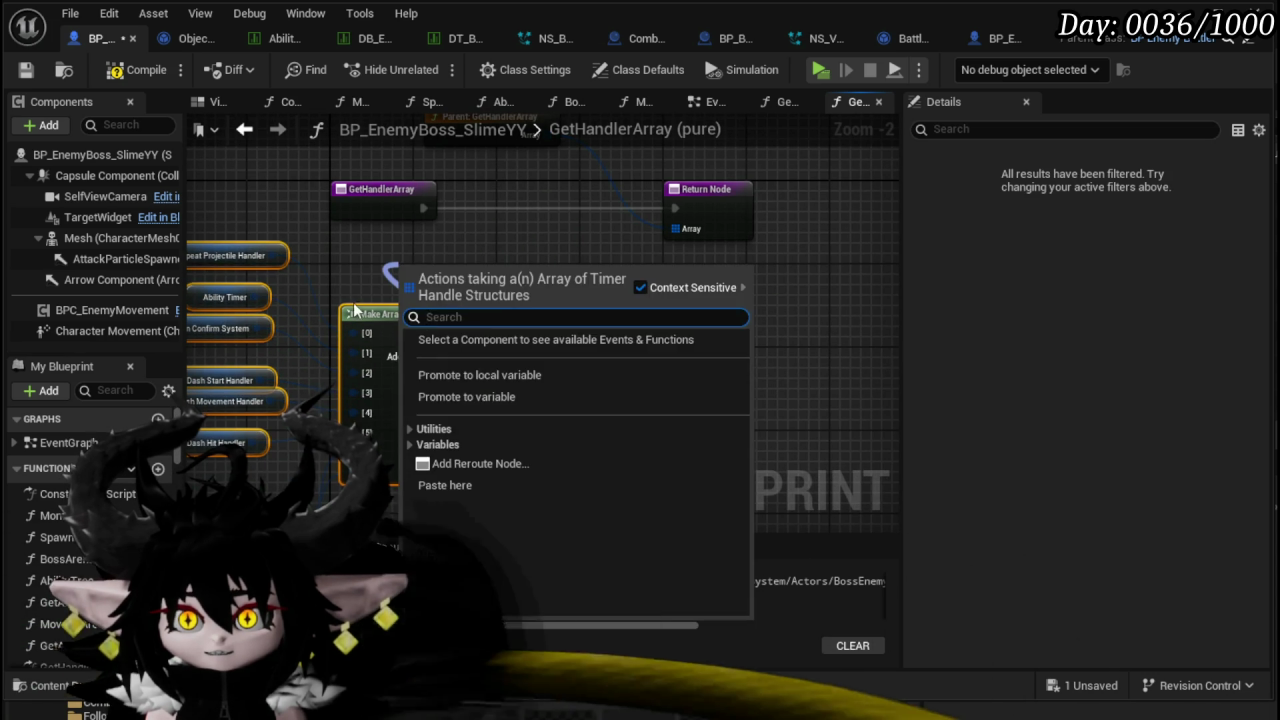
{"action": "left_click", "coordinate": [355, 311]}
{"action": "mouse_move", "coordinate": [363, 337]}
{"action": "left_mouse_down"}
{"action": "mouse_move", "coordinate": [586, 271]}
{"action": "mouse_move", "coordinate": [625, 236]}
{"action": "left_mouse_up"}
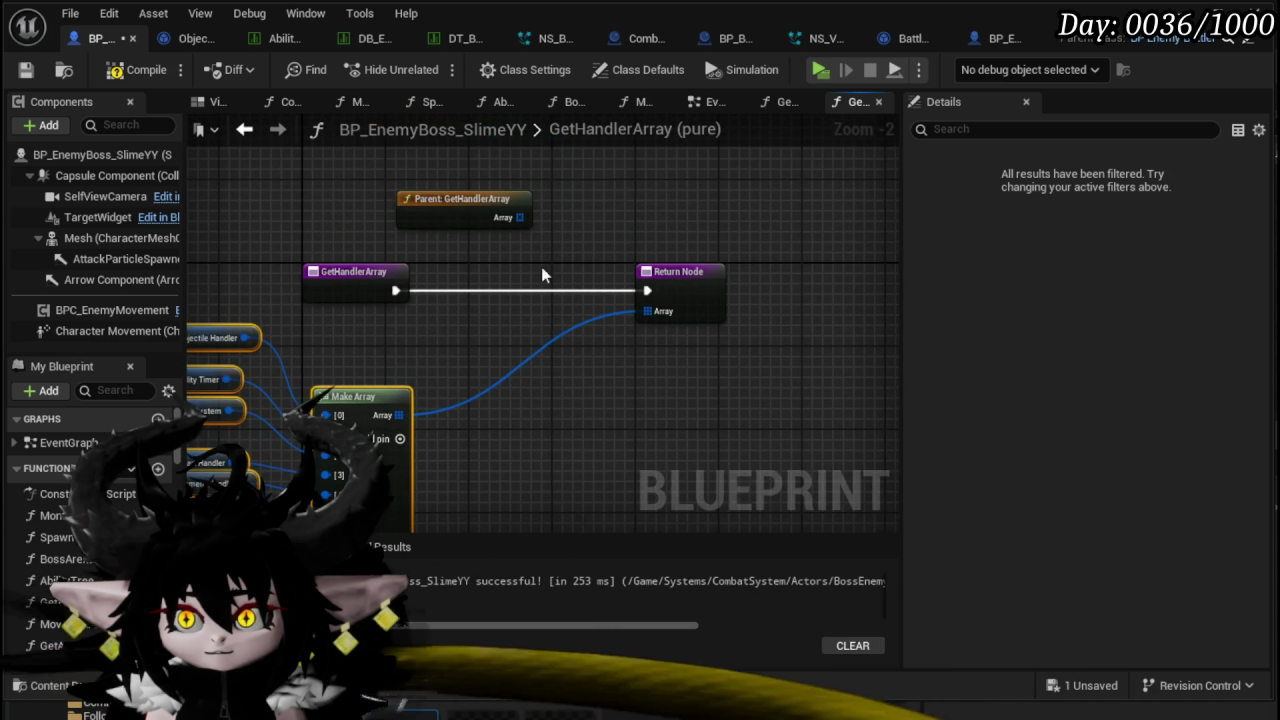
- Add a ninth Make Array pin fed by an AbilityTreeHandler getter, then start a play test
{"action": "left_click_drag", "start_coordinate": [544, 322], "coordinate": [644, 97]}
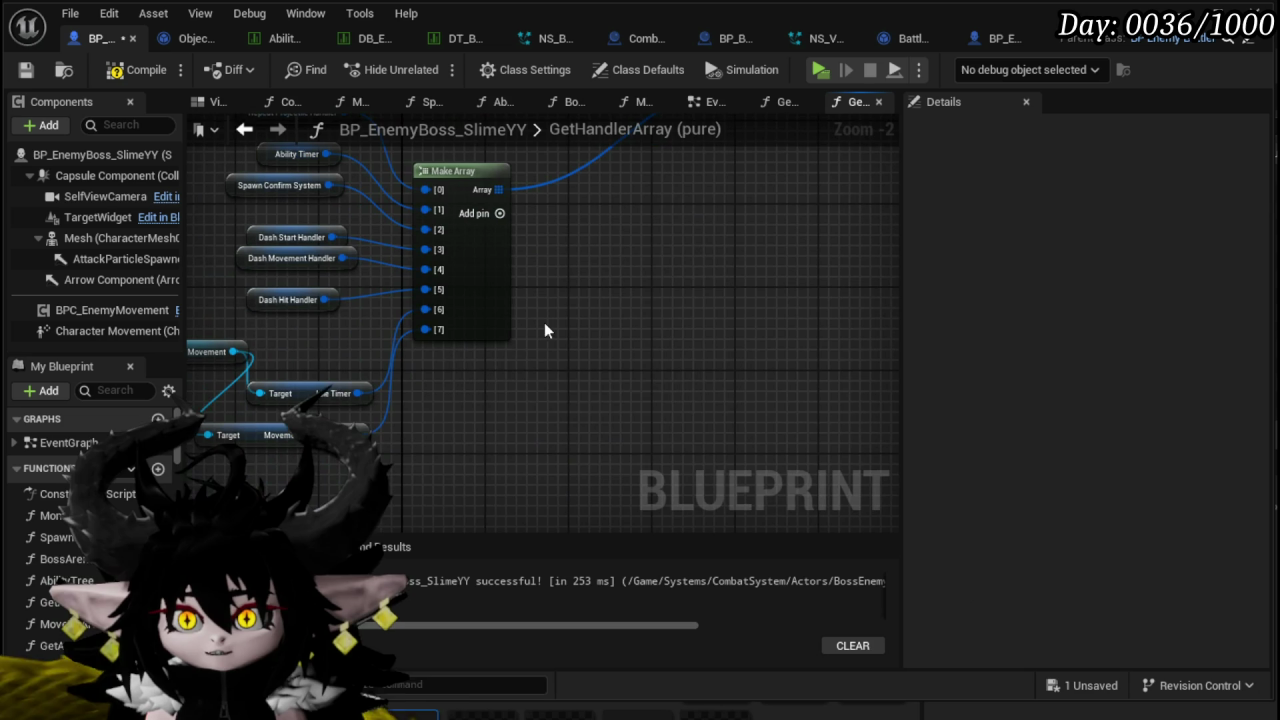
{"action": "left_click", "coordinate": [499, 214]}
{"action": "scroll", "coordinate": [60, 480], "scroll_direction": "down", "scroll_amount": 2}
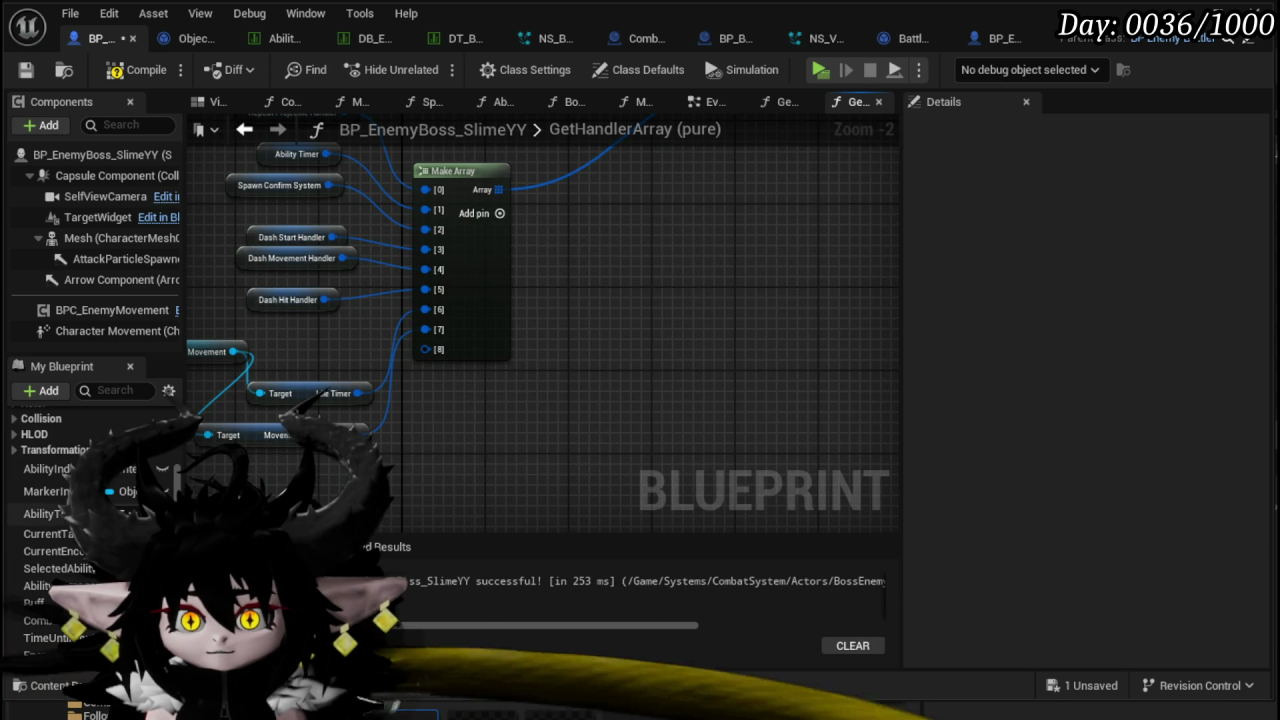
{"action": "left_click_drag", "start_coordinate": [48, 513], "coordinate": [264, 467]}
{"action": "left_click_drag", "start_coordinate": [320, 500], "coordinate": [316, 477]}
{"action": "scroll", "coordinate": [491, 457], "scroll_direction": "down", "scroll_amount": 3}
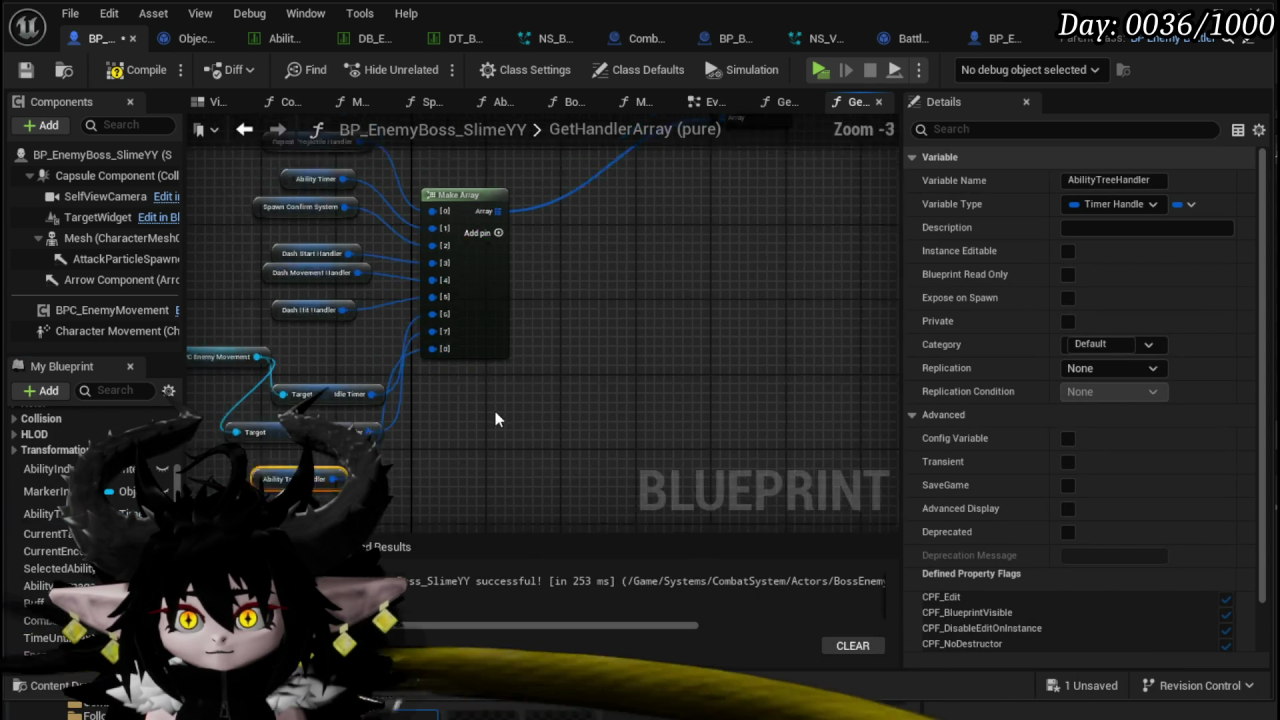
{"action": "mouse_move", "coordinate": [490, 428]}
{"action": "left_mouse_down"}
{"action": "mouse_move", "coordinate": [489, 405]}
{"action": "mouse_move", "coordinate": [464, 404]}
{"action": "left_mouse_up"}
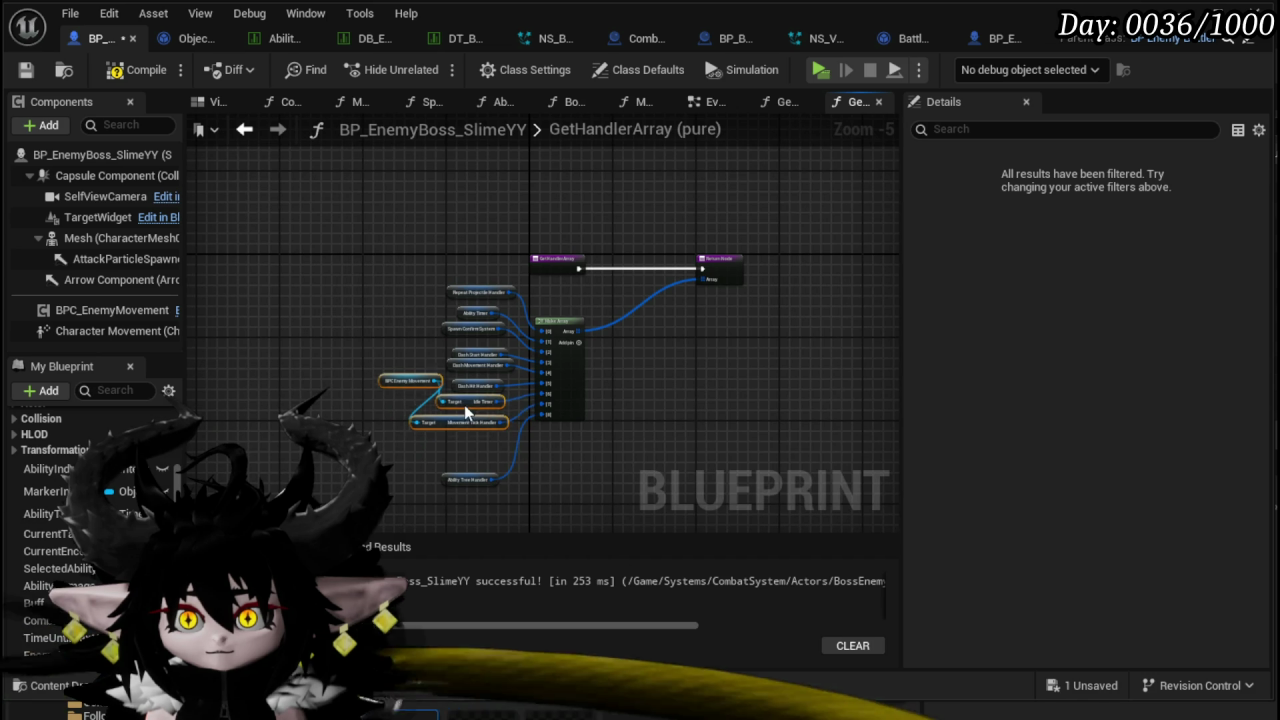
{"action": "left_click", "coordinate": [470, 446]}
{"action": "left_click", "coordinate": [591, 465]}
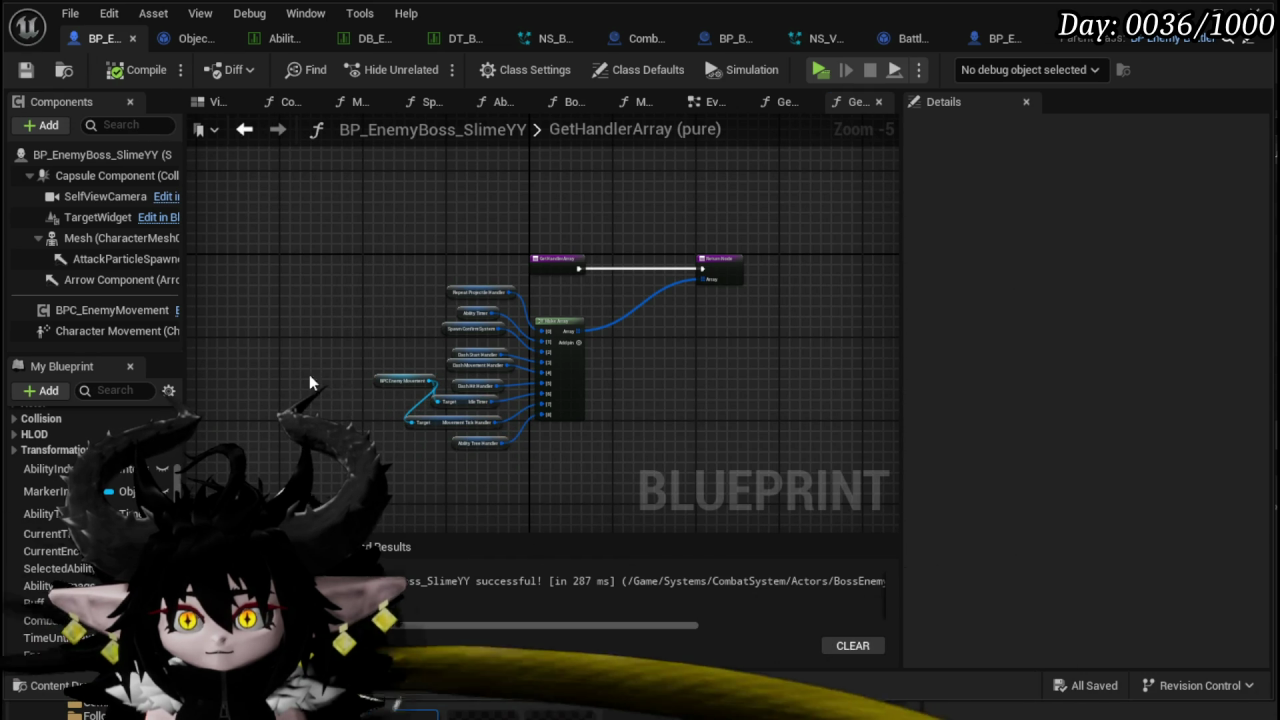
{"action": "left_click_drag", "start_coordinate": [309, 383], "coordinate": [316, 283]}
{"action": "scroll", "coordinate": [90, 500], "scroll_direction": "down", "scroll_amount": 3}
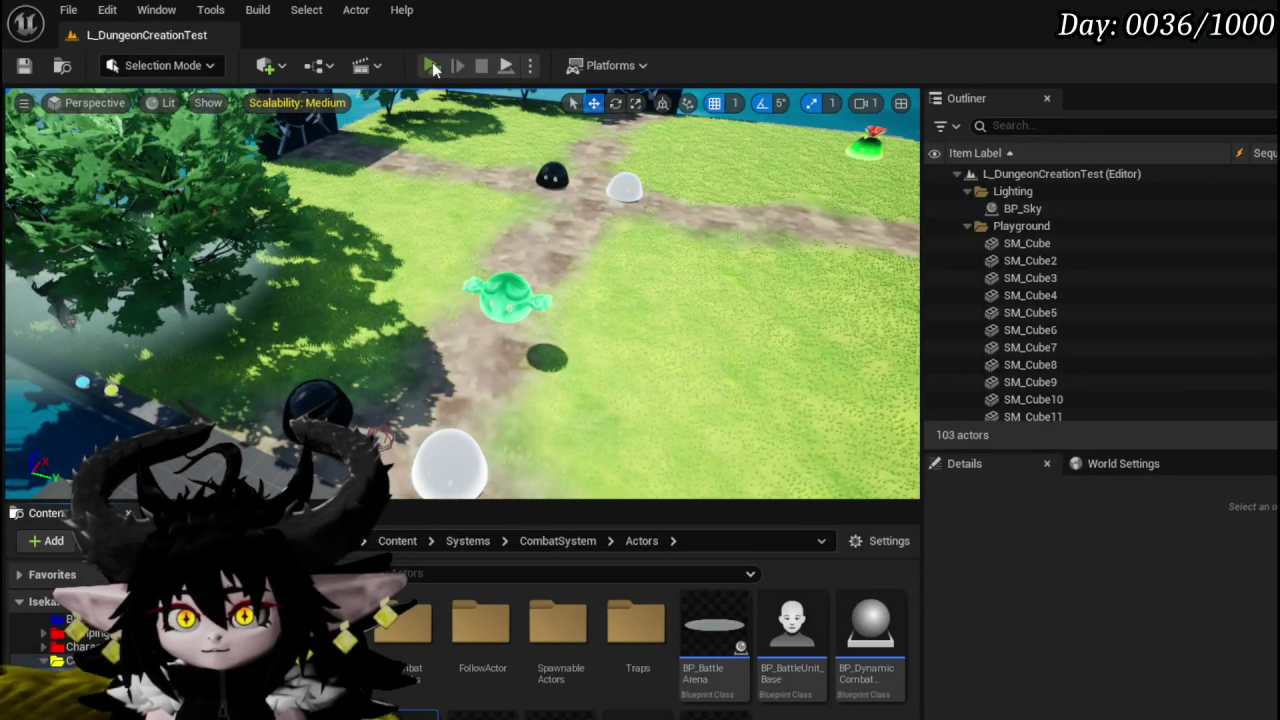
{"action": "left_click", "coordinate": [432, 62]}
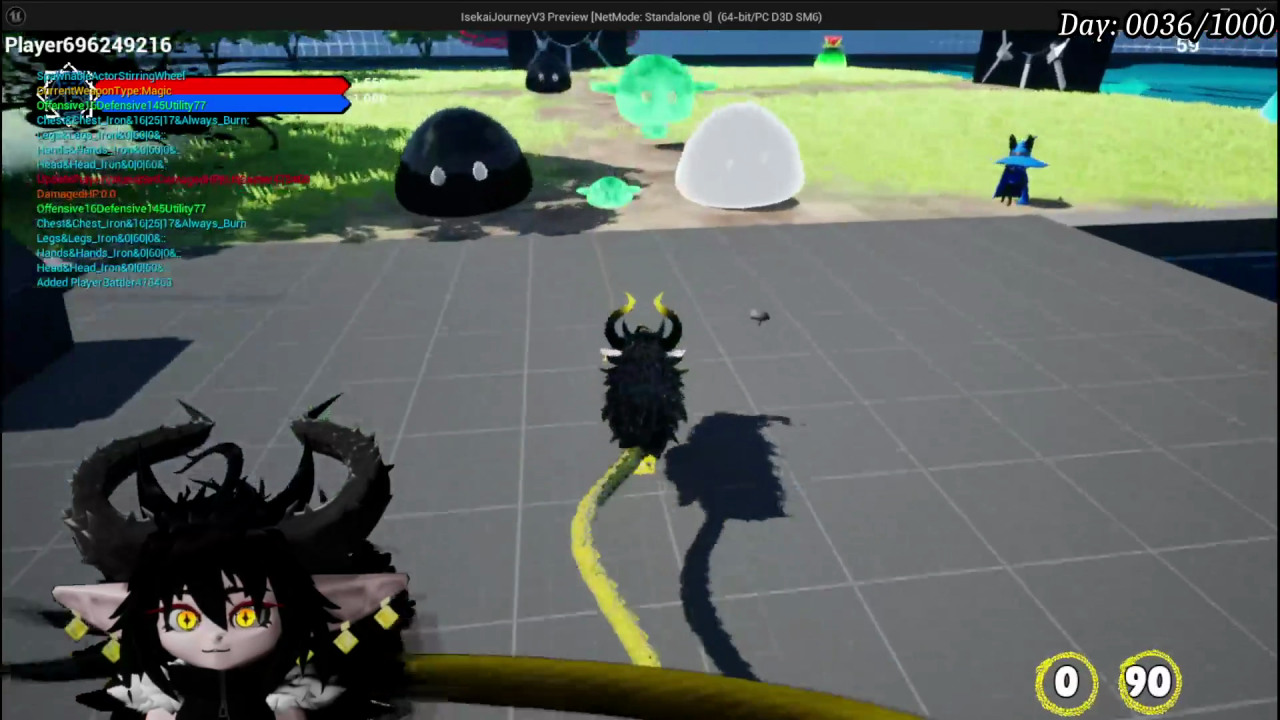
- Walk to the slimes, start the boss battle with X, and stop the session with Esc
{"action": "key", "text": "w"}
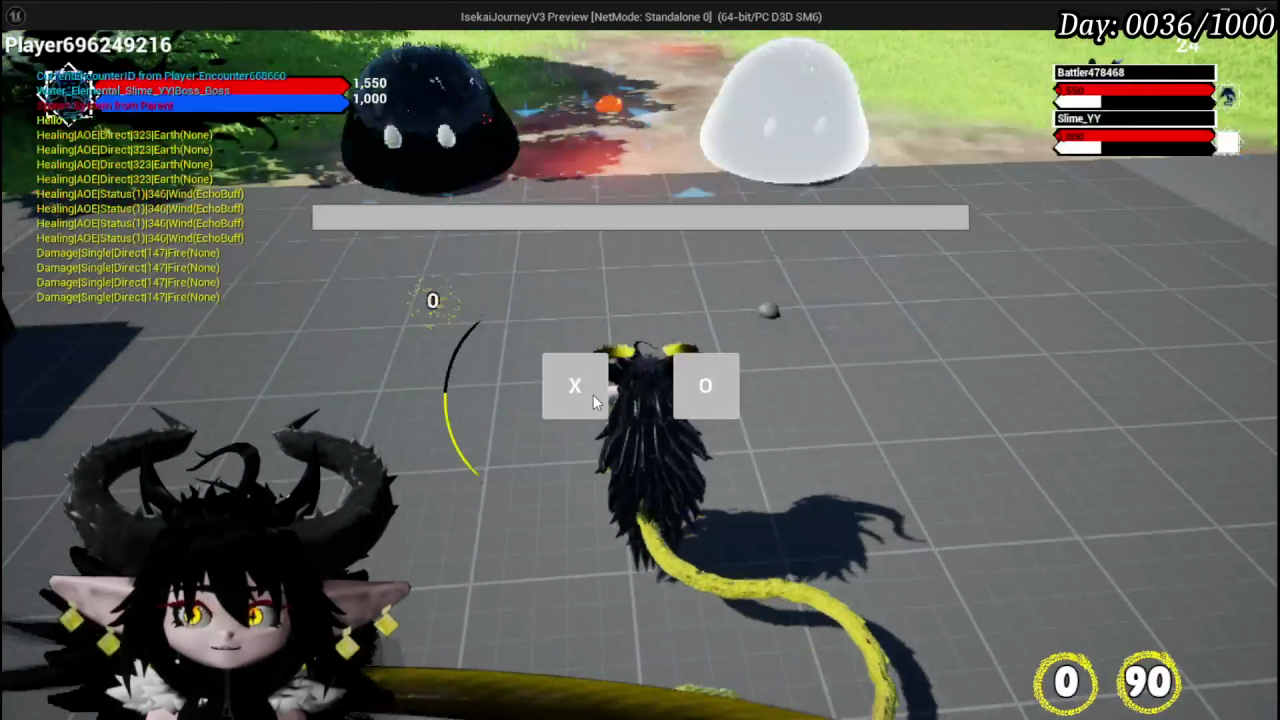
{"action": "left_click", "coordinate": [593, 397]}
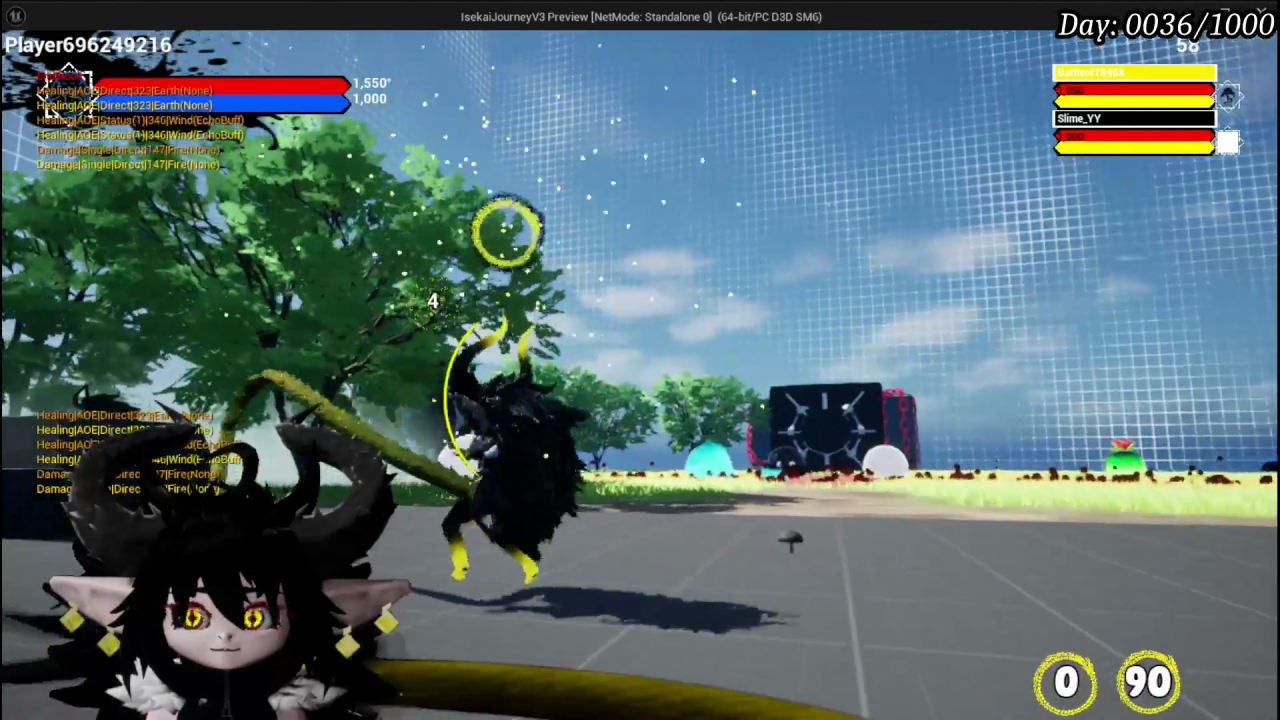
{"action": "key", "text": "Escape"}
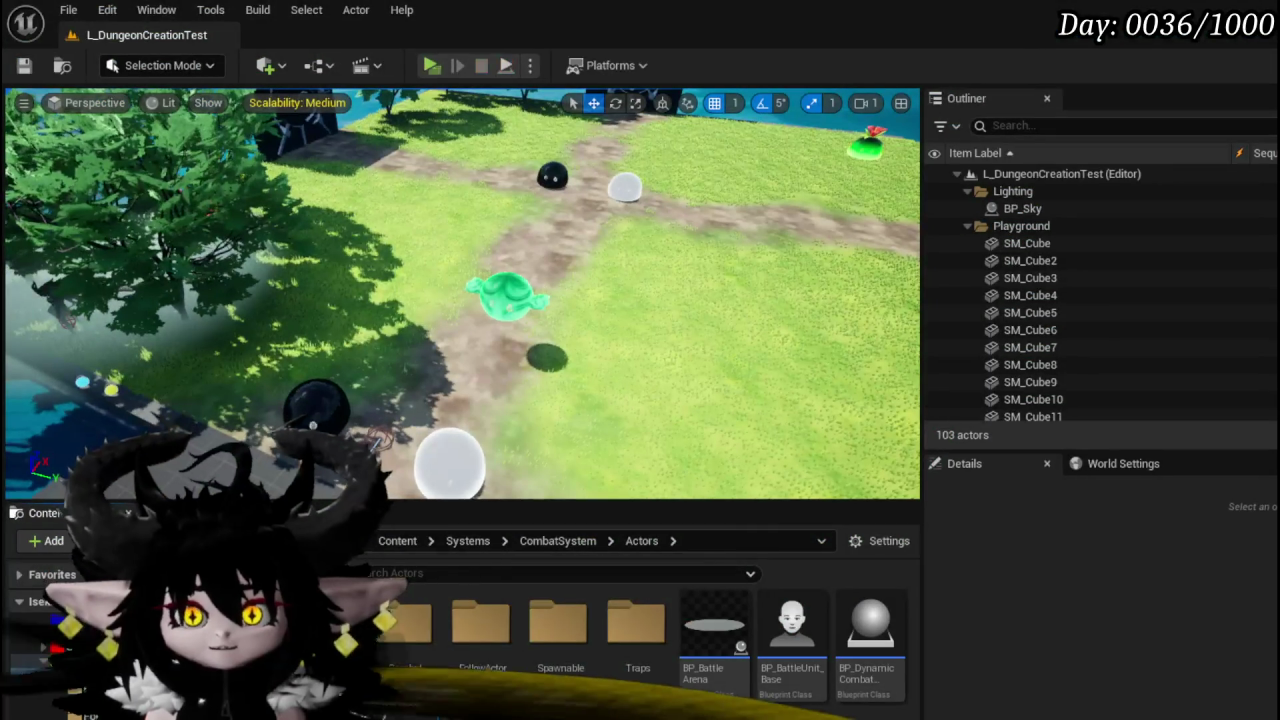
{"action": "left_click", "coordinate": [25, 66]}
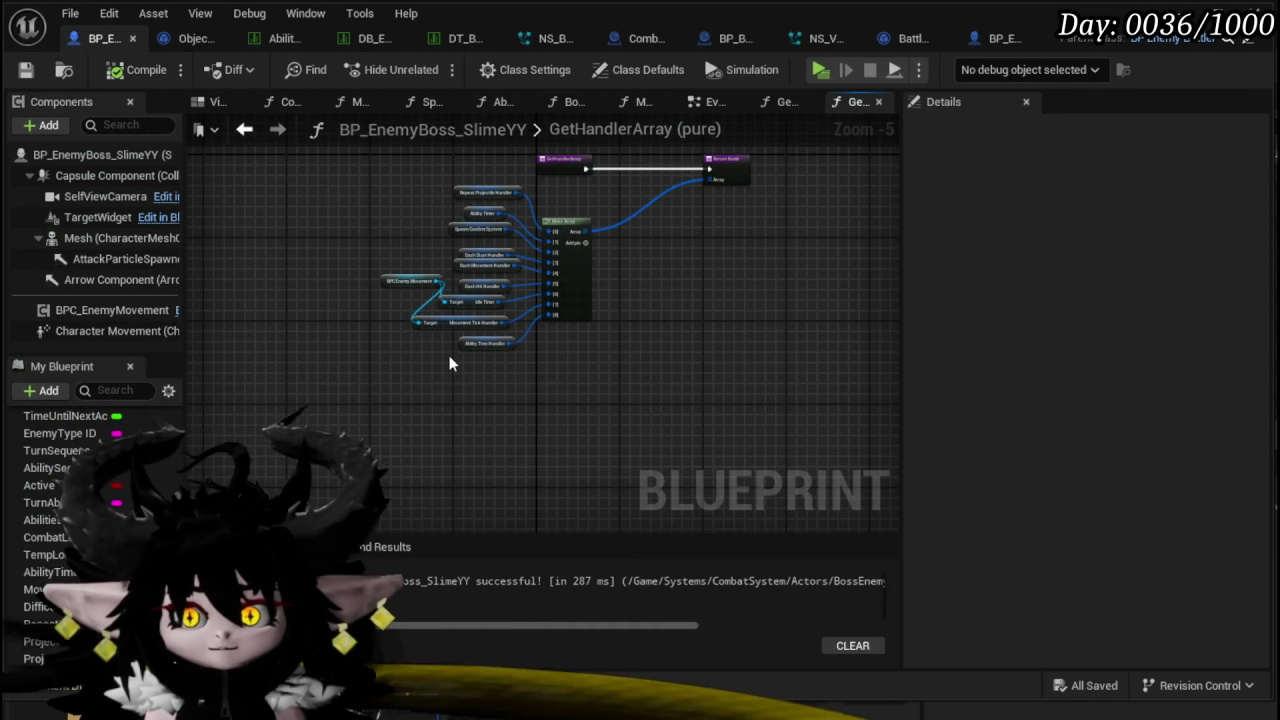
{"action": "left_click", "coordinate": [714, 102]}
{"action": "scroll", "coordinate": [612, 380], "scroll_direction": "down", "scroll_amount": 5}
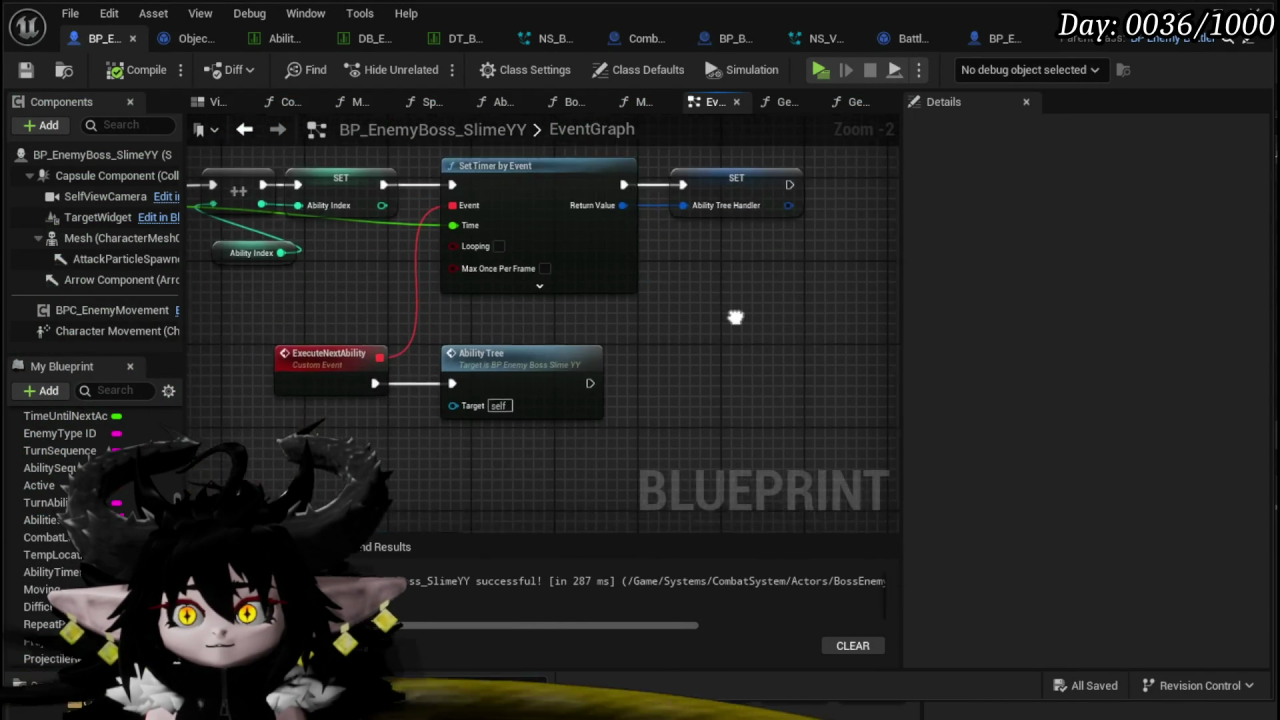
{"action": "scroll", "coordinate": [549, 327], "scroll_direction": "up", "scroll_amount": 5}
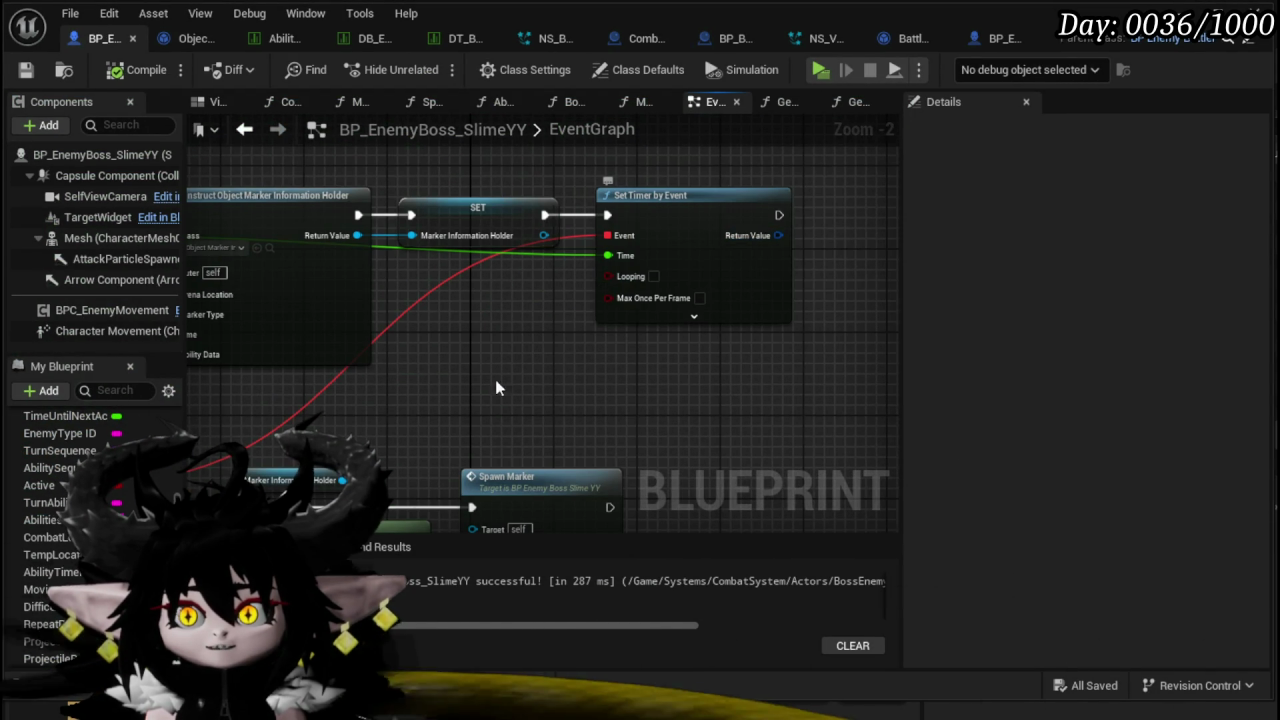
{"action": "scroll", "coordinate": [495, 379], "scroll_direction": "down", "scroll_amount": 2}
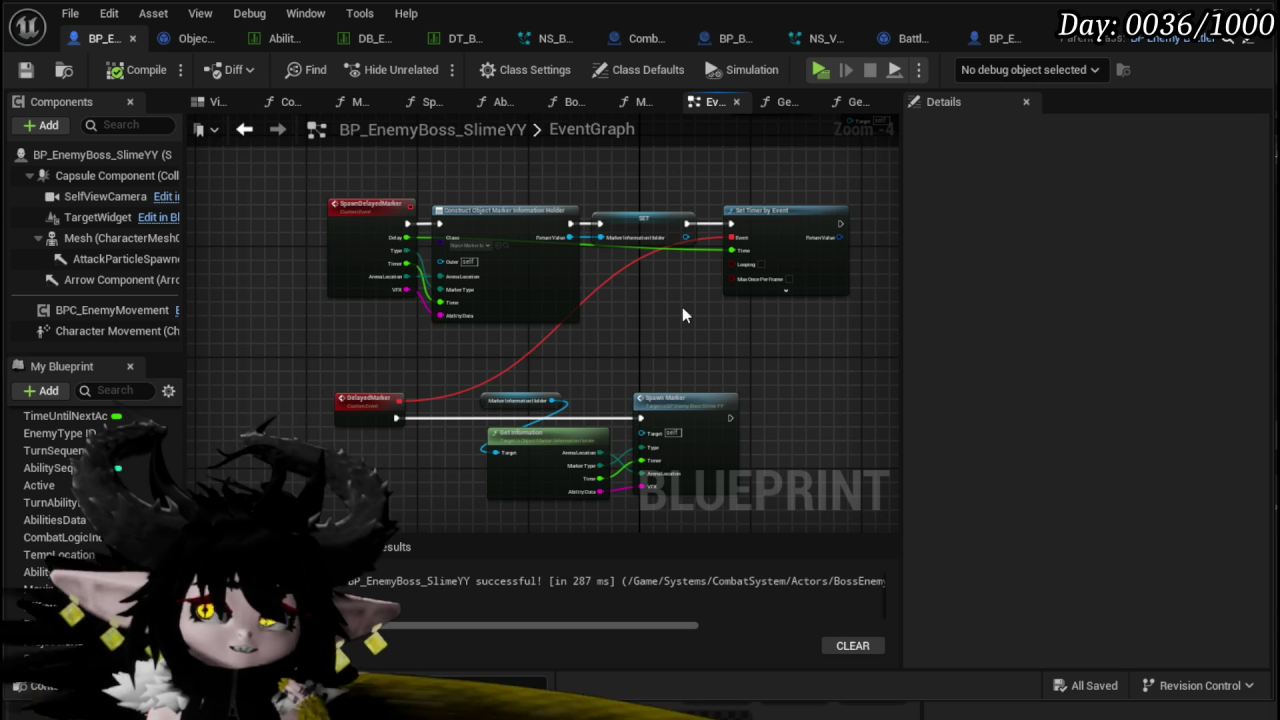
{"action": "scroll", "coordinate": [712, 303], "scroll_direction": "up", "scroll_amount": 2}
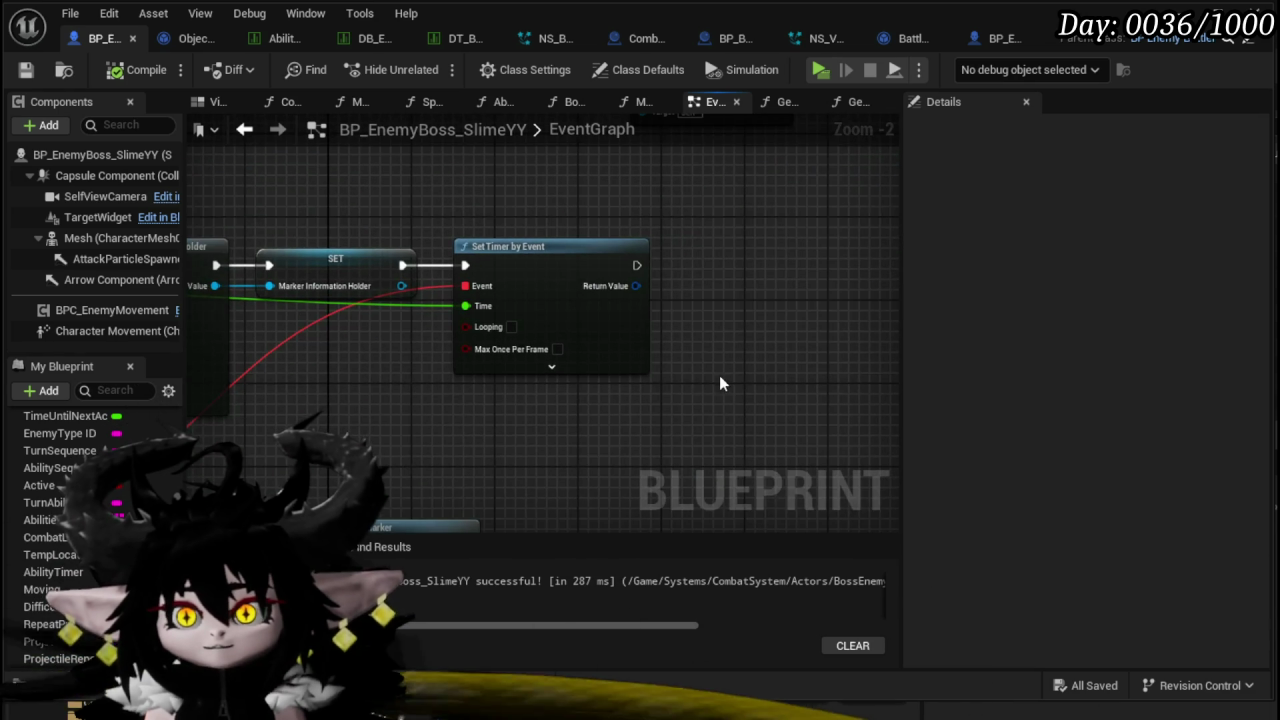
- Promote Set Timer by Event's Return Value to a new variable named DelayedMarkerHandler
{"action": "scroll", "coordinate": [720, 378], "scroll_direction": "up", "scroll_amount": 2}
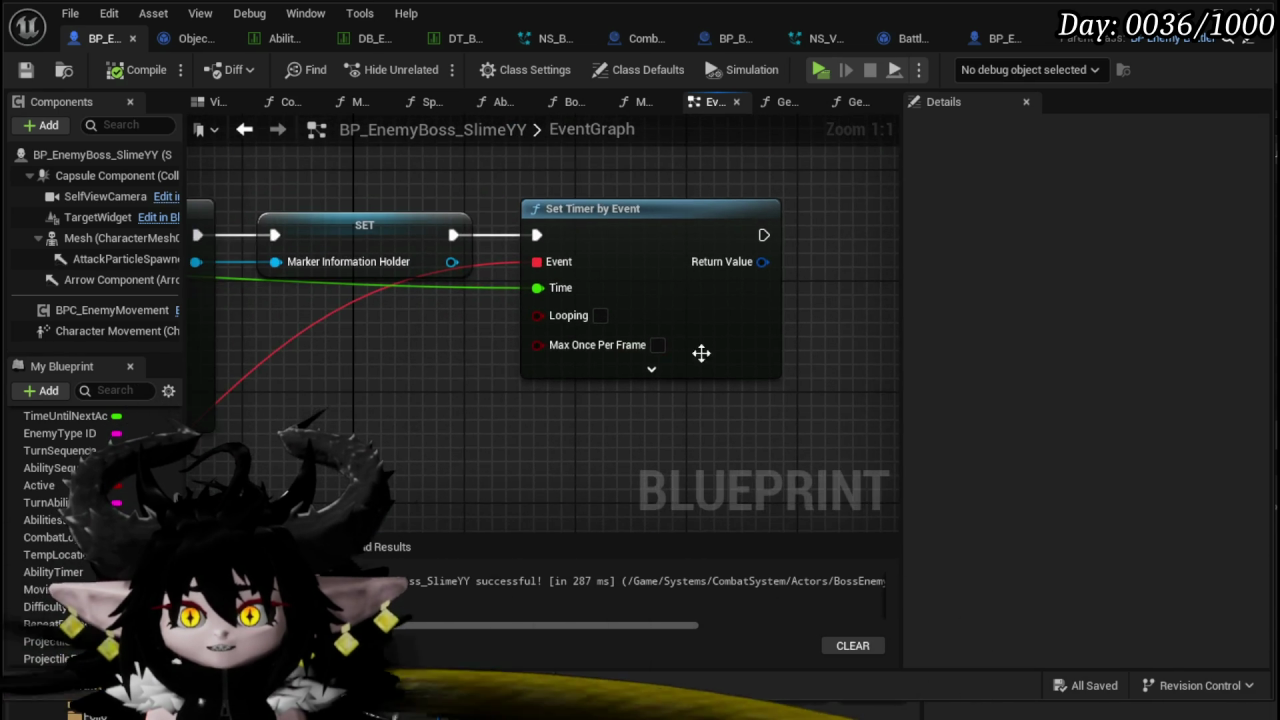
{"action": "left_click_drag", "start_coordinate": [701, 353], "coordinate": [531, 381]}
{"action": "mouse_move", "coordinate": [697, 333]}
{"action": "left_mouse_down"}
{"action": "mouse_move", "coordinate": [834, 331]}
{"action": "mouse_move", "coordinate": [521, 298]}
{"action": "left_mouse_up"}
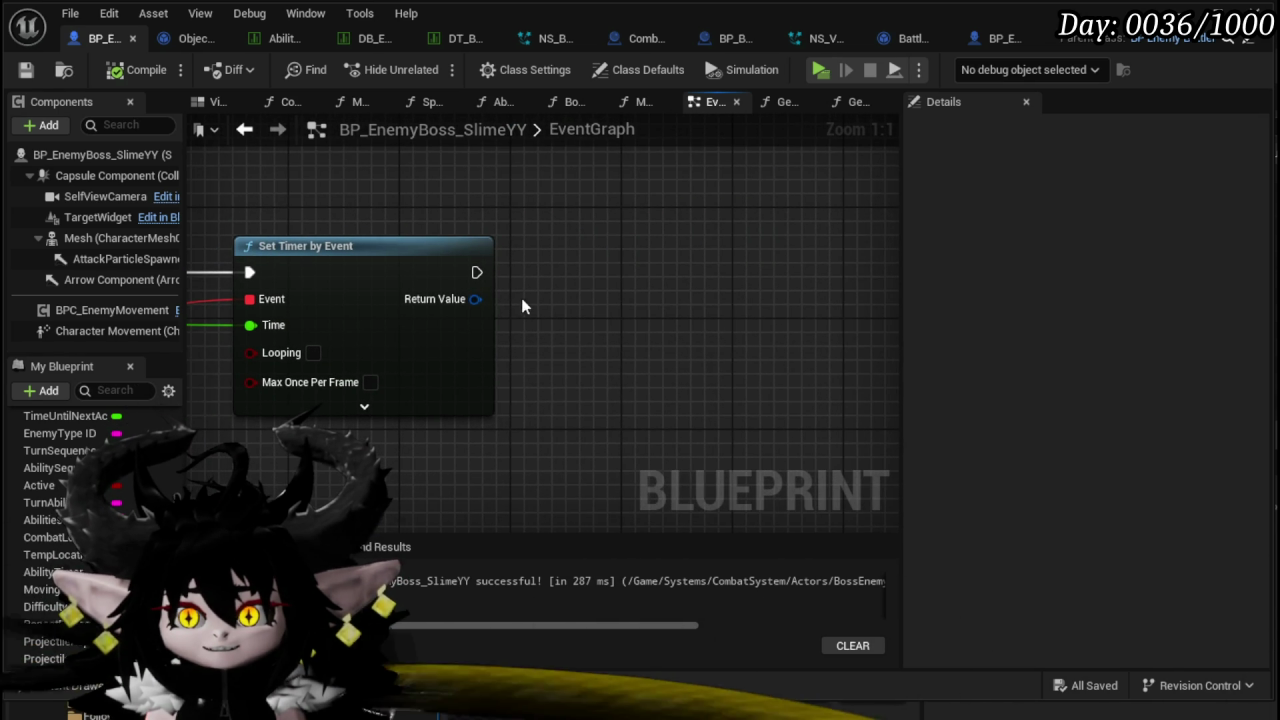
{"action": "right_click", "coordinate": [476, 299]}
{"action": "left_click", "coordinate": [548, 361]}
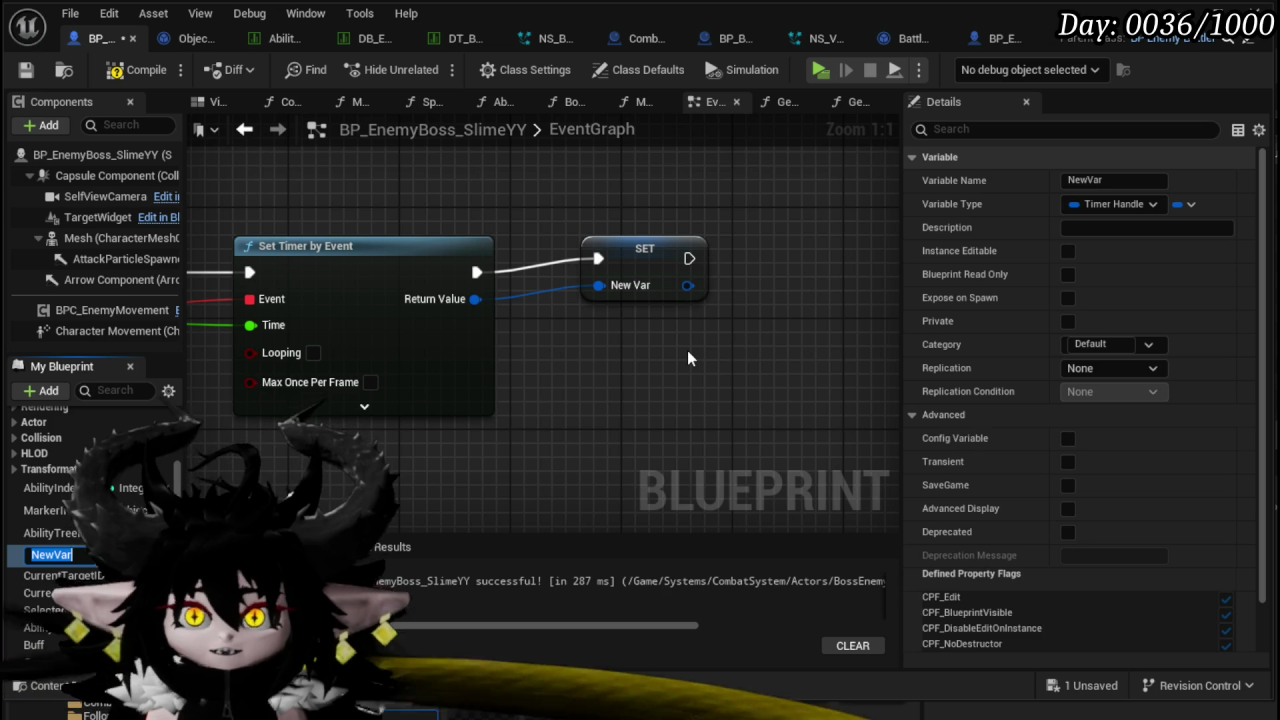
{"action": "type", "text": "Del"}
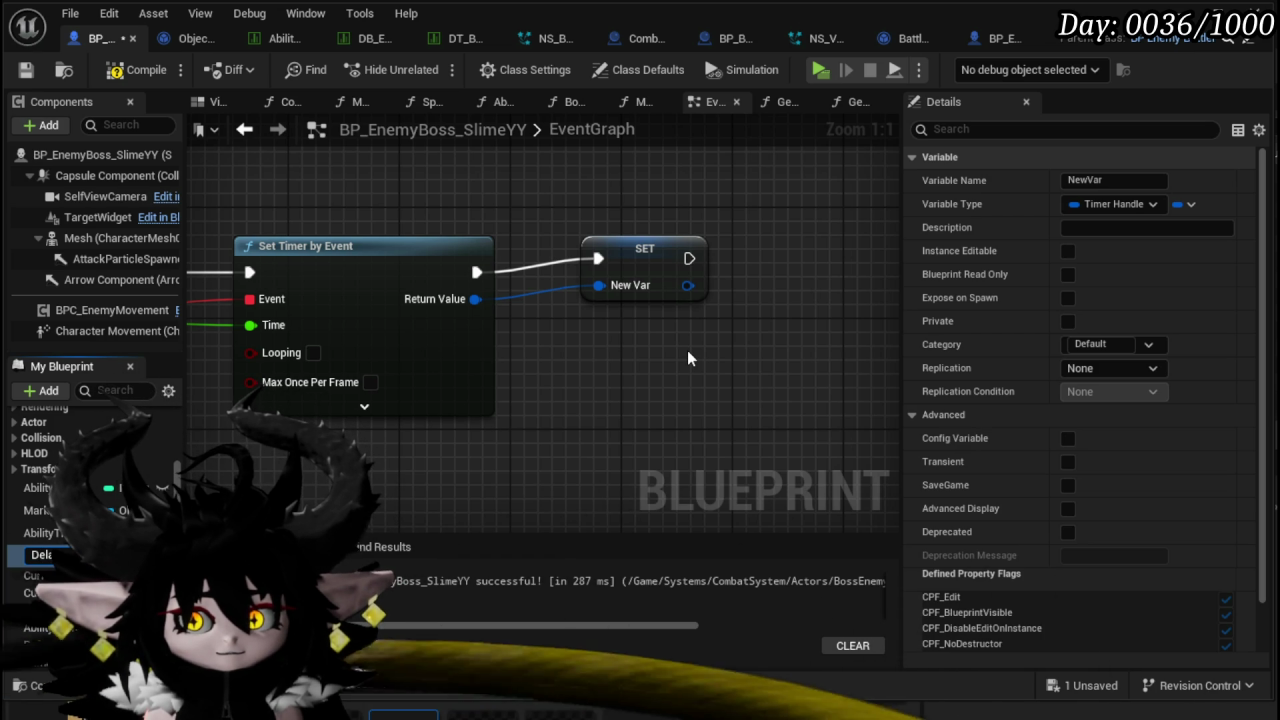
{"action": "type", "text": "a"}
{"action": "type", "text": "ove"}
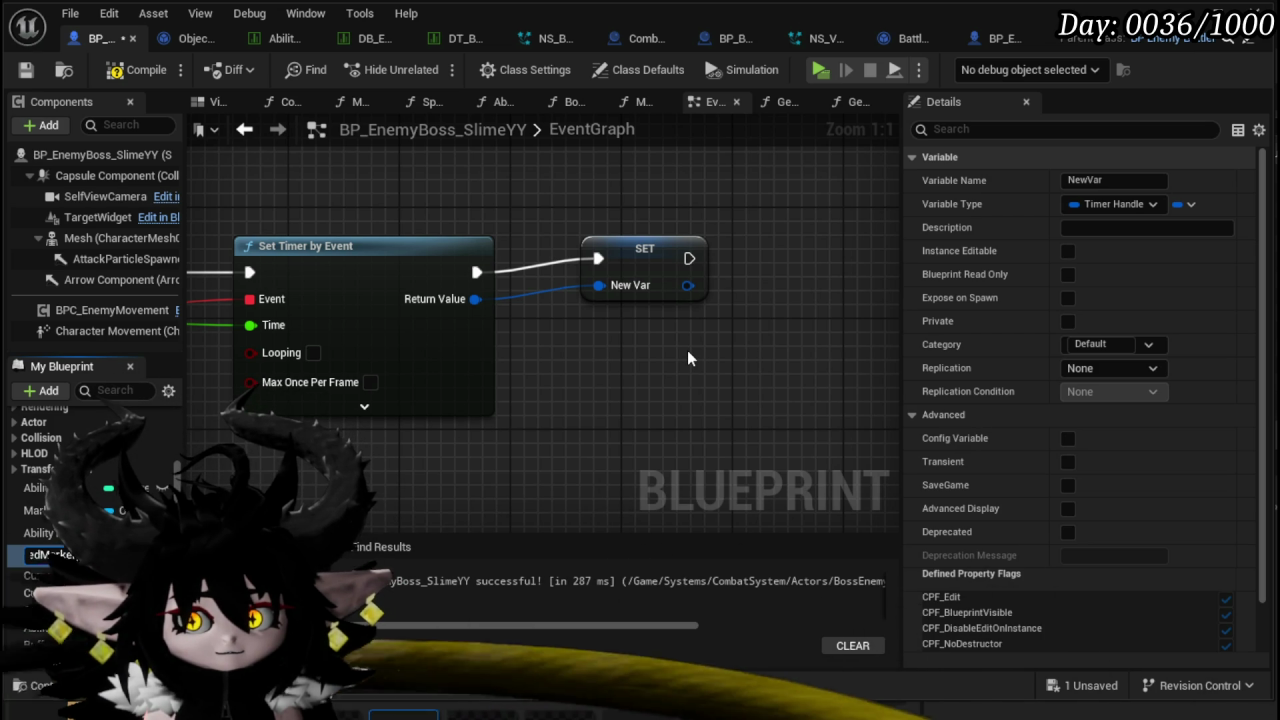
{"action": "type", "text": "Hand"}
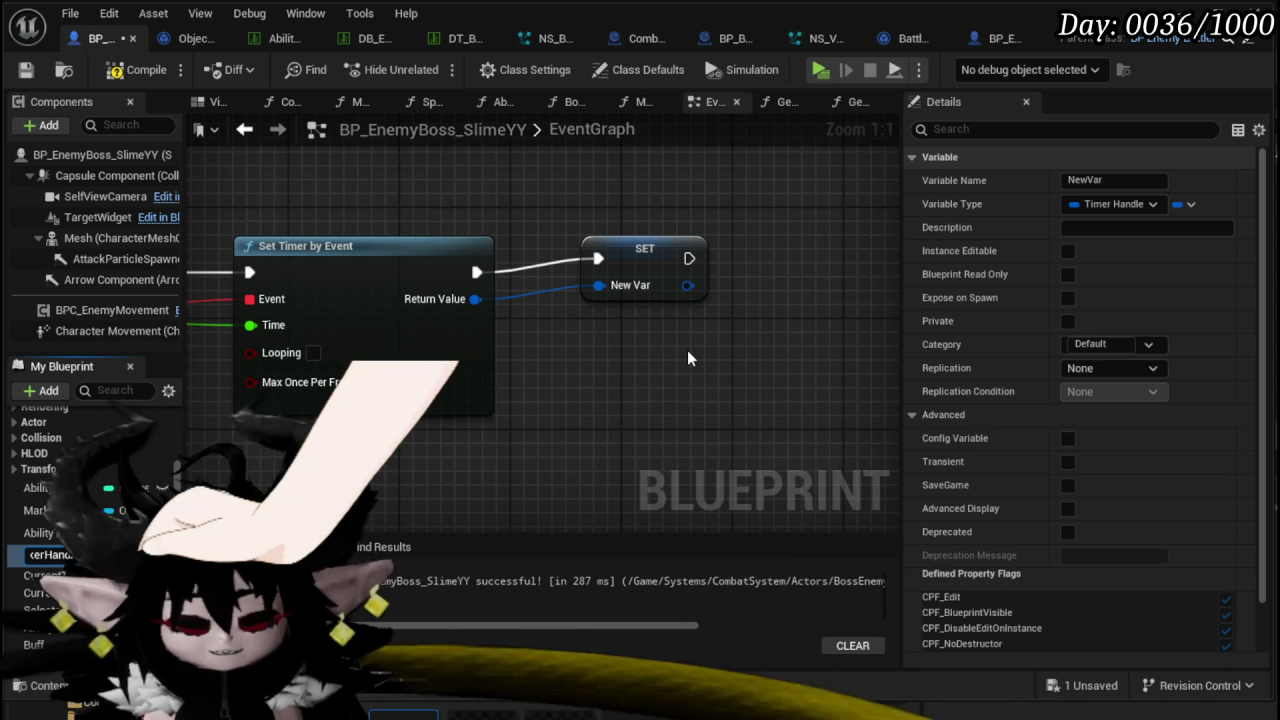
{"action": "type", "text": "ler"}
{"action": "key", "text": "Return"}
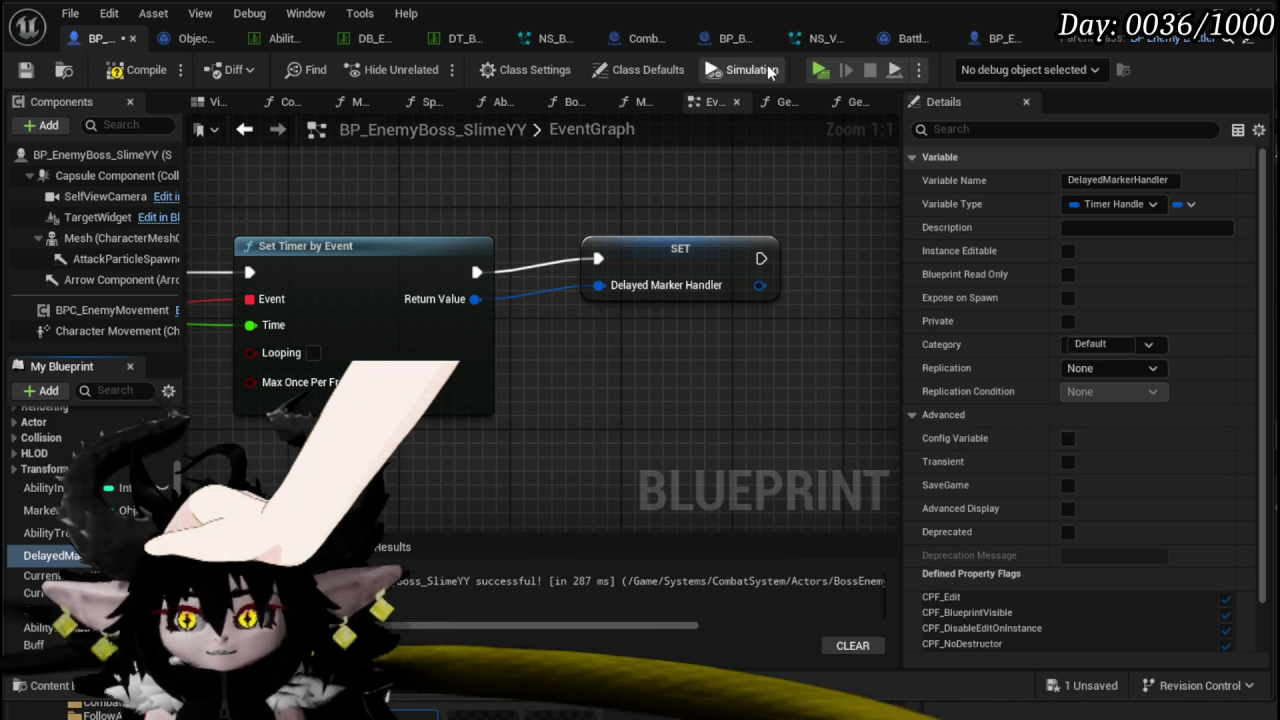
- Compile the blueprint, reposition the SET node, and save
{"action": "left_click", "coordinate": [139, 76]}
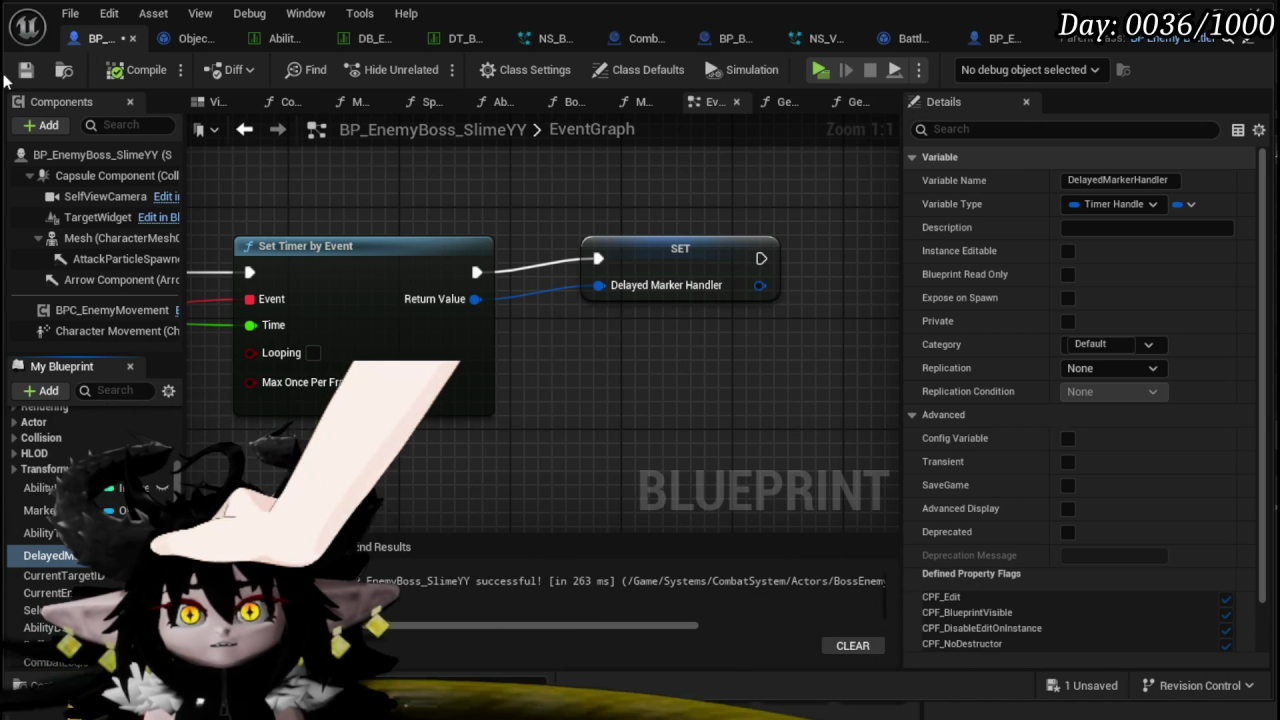
{"action": "left_click_drag", "start_coordinate": [688, 259], "coordinate": [661, 273]}
{"action": "left_click", "coordinate": [649, 215]}
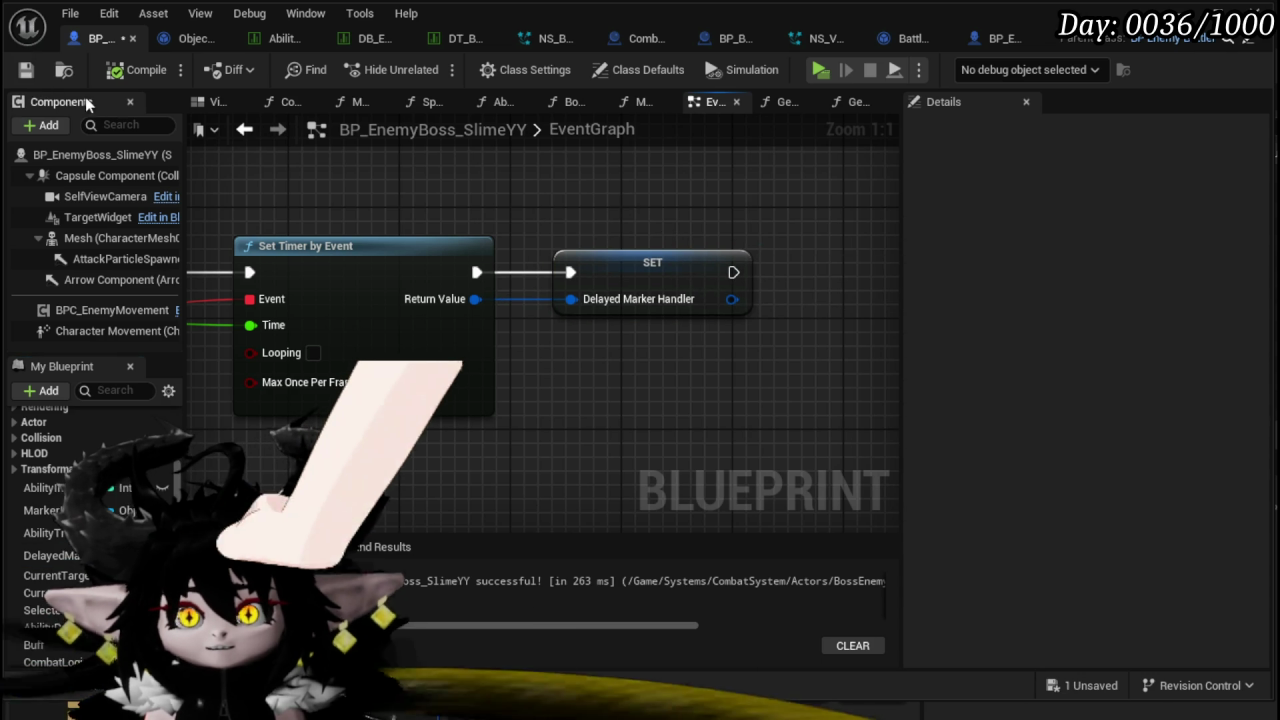
{"action": "left_click", "coordinate": [28, 70]}
- Add a tenth Make Array pin fed by a DelayedMarkerHandler getter in GetHandlerArray, then compile
{"action": "scroll", "coordinate": [95, 433], "scroll_direction": "up", "scroll_amount": 10}
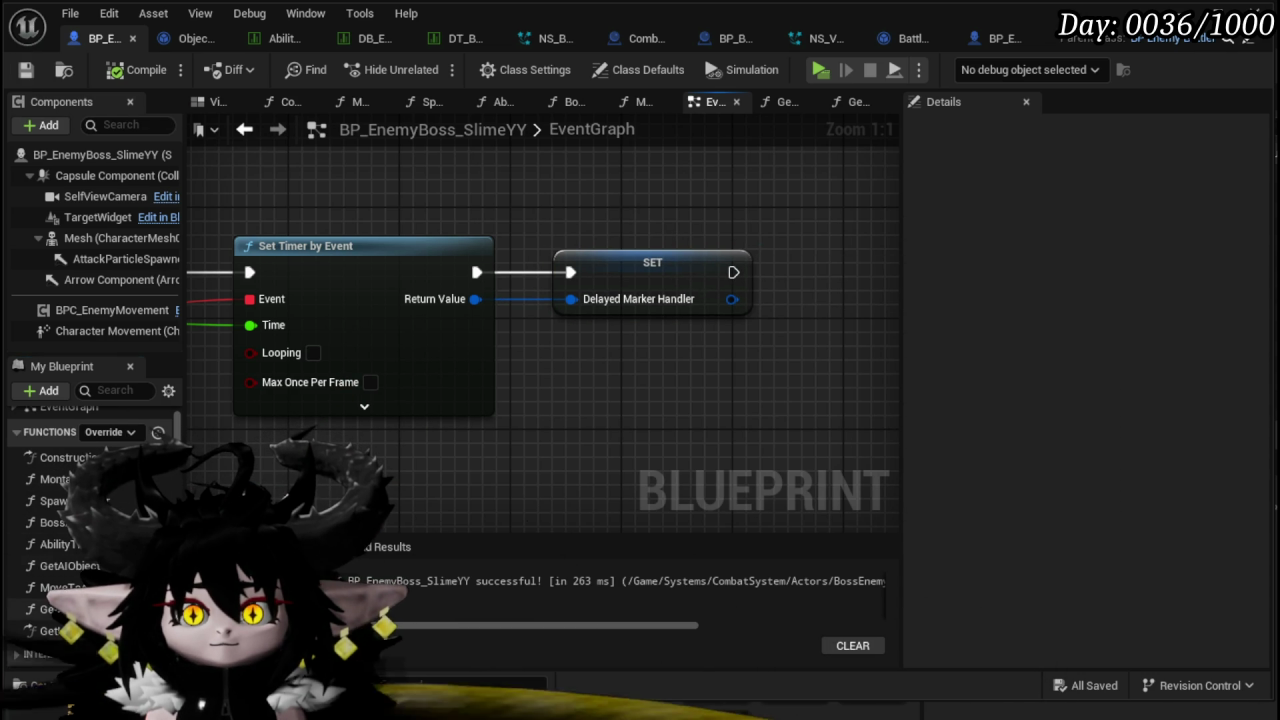
{"action": "left_click", "coordinate": [858, 101]}
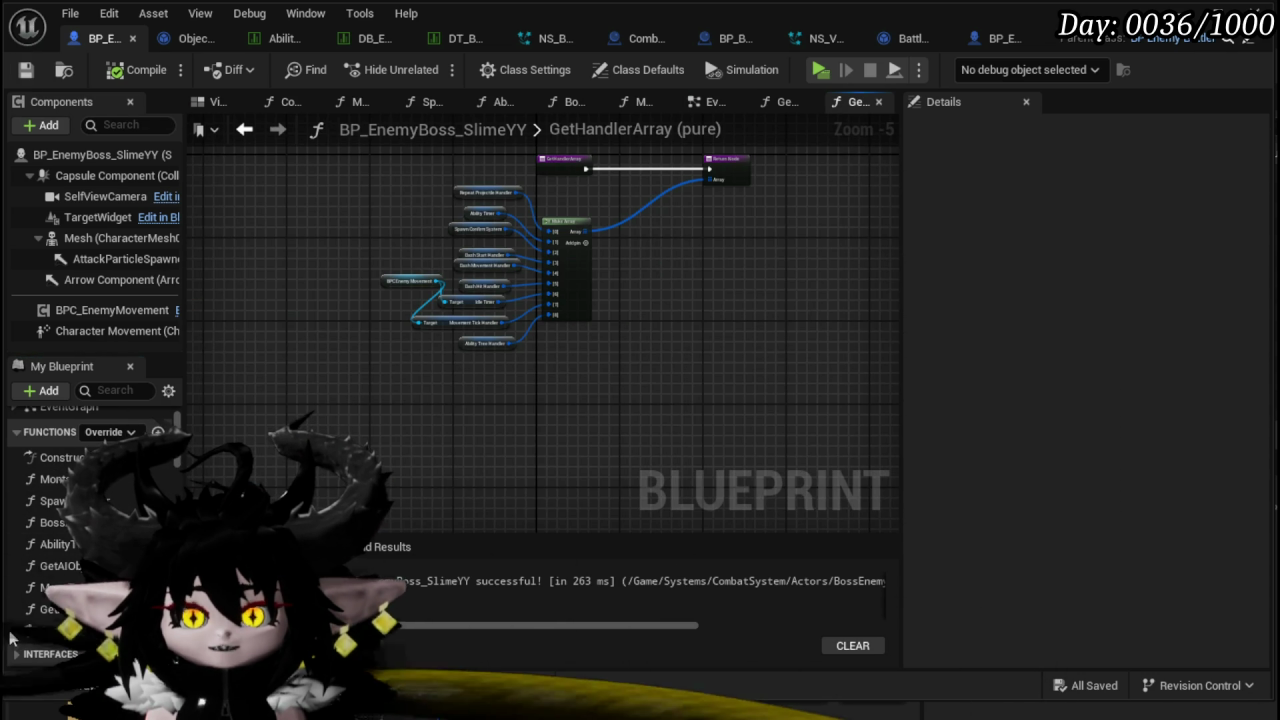
{"action": "scroll", "coordinate": [634, 255], "scroll_direction": "up", "scroll_amount": 4}
{"action": "left_click", "coordinate": [485, 211]}
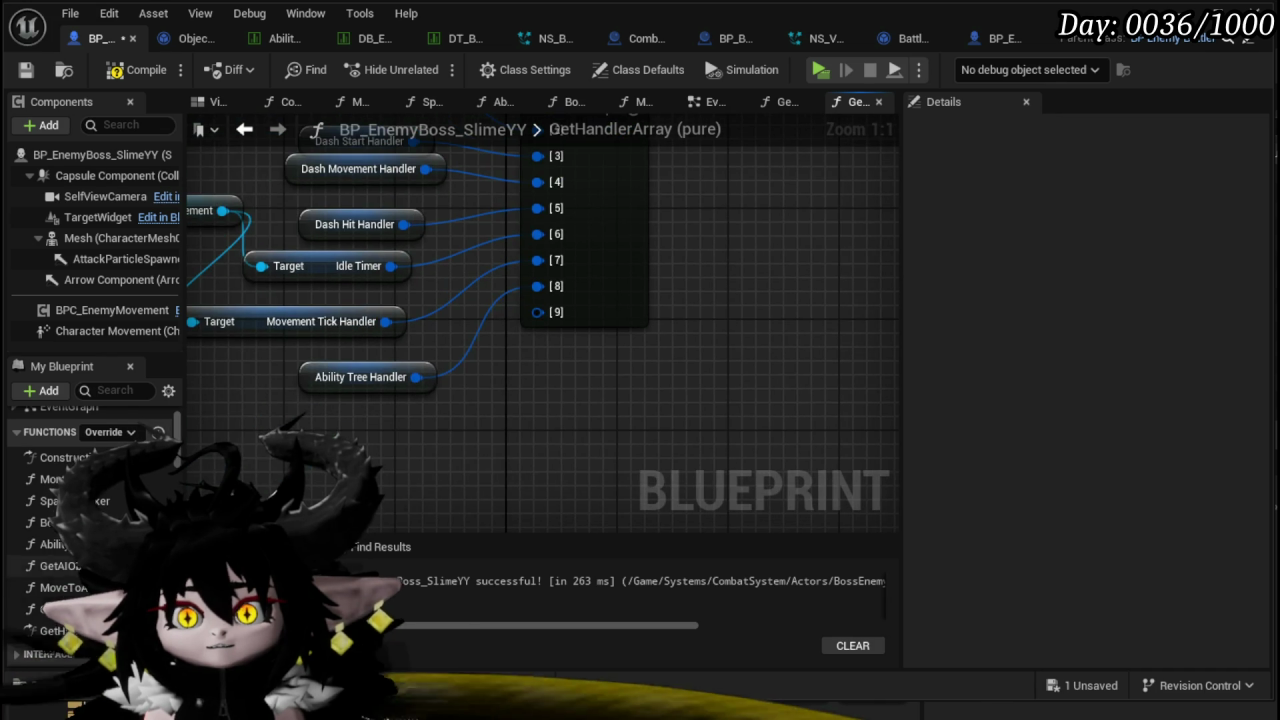
{"action": "scroll", "coordinate": [90, 540], "scroll_direction": "down", "scroll_amount": 5}
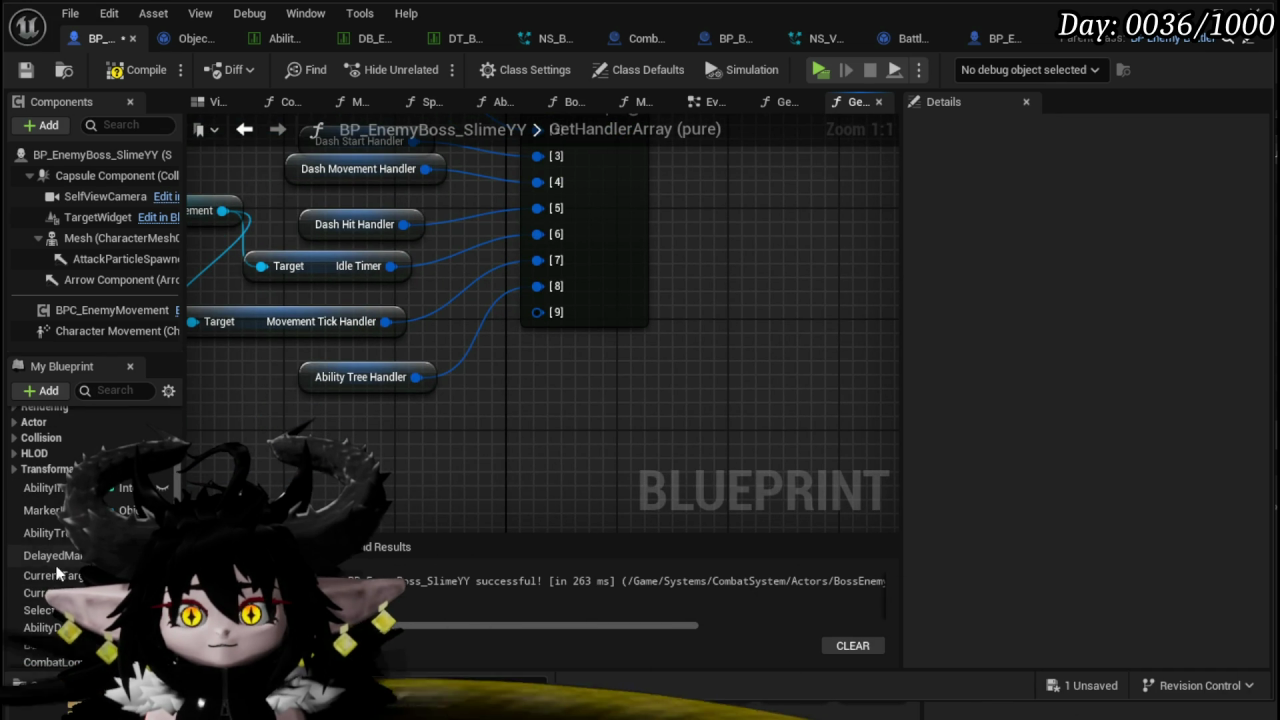
{"action": "mouse_move", "coordinate": [34, 556]}
{"action": "left_mouse_down"}
{"action": "mouse_move", "coordinate": [335, 445]}
{"action": "mouse_move", "coordinate": [428, 434]}
{"action": "mouse_move", "coordinate": [570, 340]}
{"action": "mouse_move", "coordinate": [540, 312]}
{"action": "left_mouse_up"}
{"action": "scroll", "coordinate": [528, 368], "scroll_direction": "down", "scroll_amount": 3}
{"action": "key", "text": "F7"}
- Look over the handler array graph and switch to the Object_MarkerInformationHolder blueprint
{"action": "scroll", "coordinate": [860, 280], "scroll_direction": "down", "scroll_amount": 3}
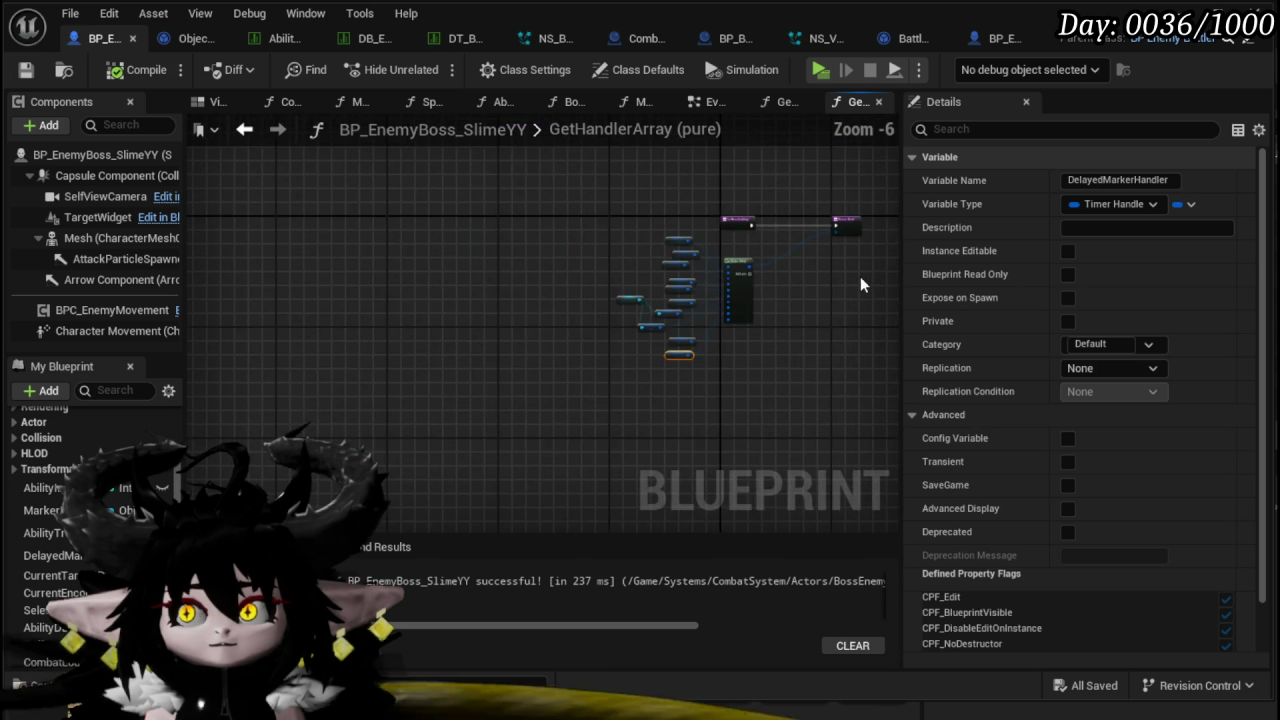
{"action": "left_click_drag", "start_coordinate": [860, 276], "coordinate": [619, 274]}
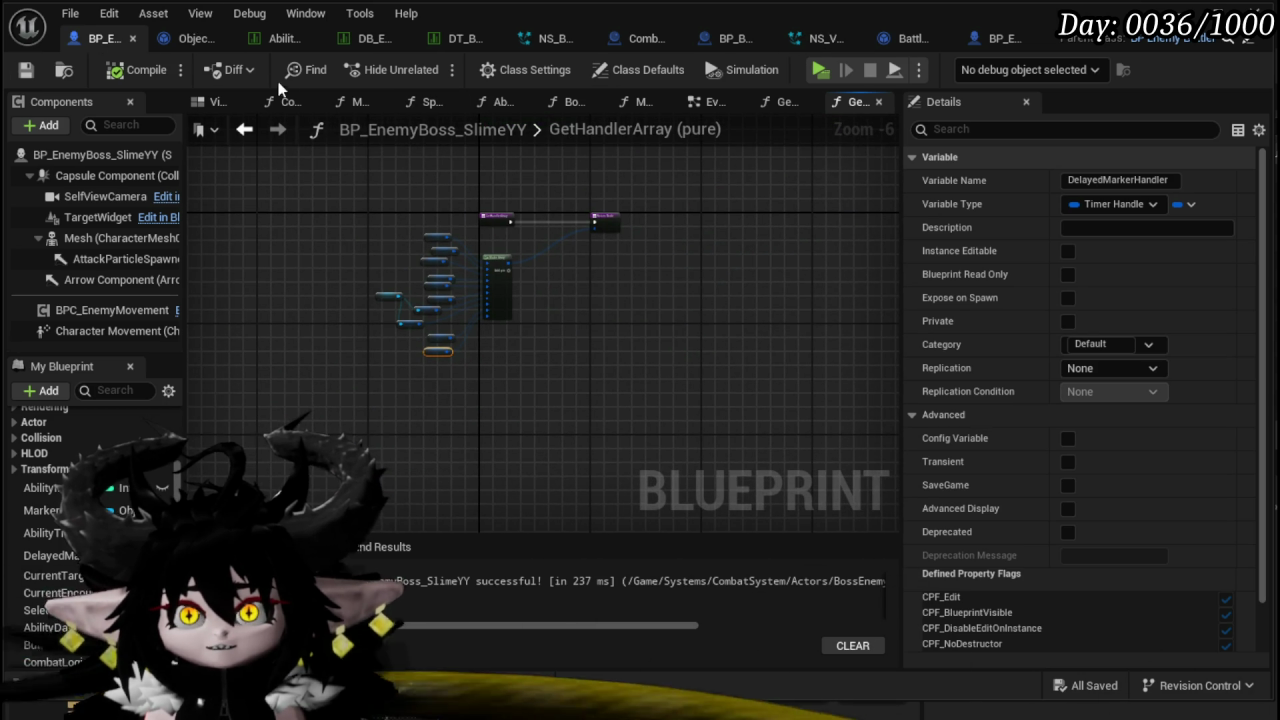
{"action": "left_click", "coordinate": [191, 39]}
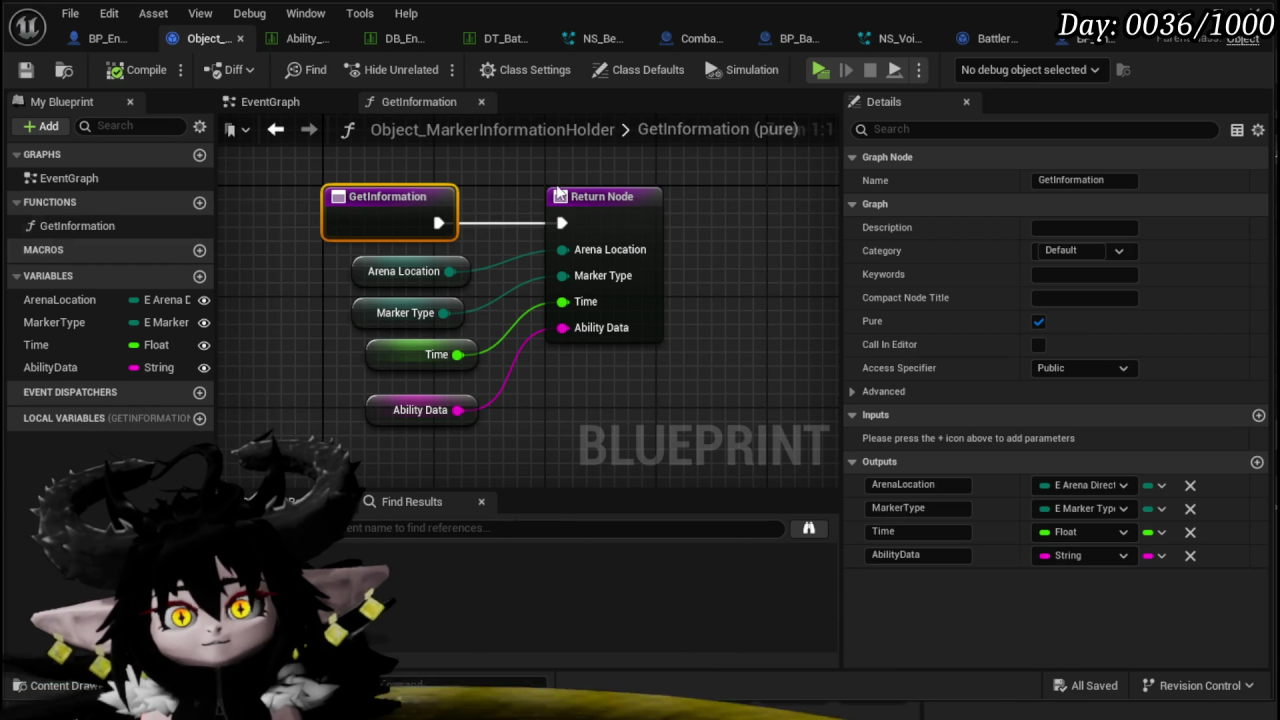
- Glance at the holder's EventGraph and GetInformation, then return to the boss blueprint's EventGraph
{"action": "left_click", "coordinate": [267, 104]}
{"action": "left_click", "coordinate": [402, 102]}
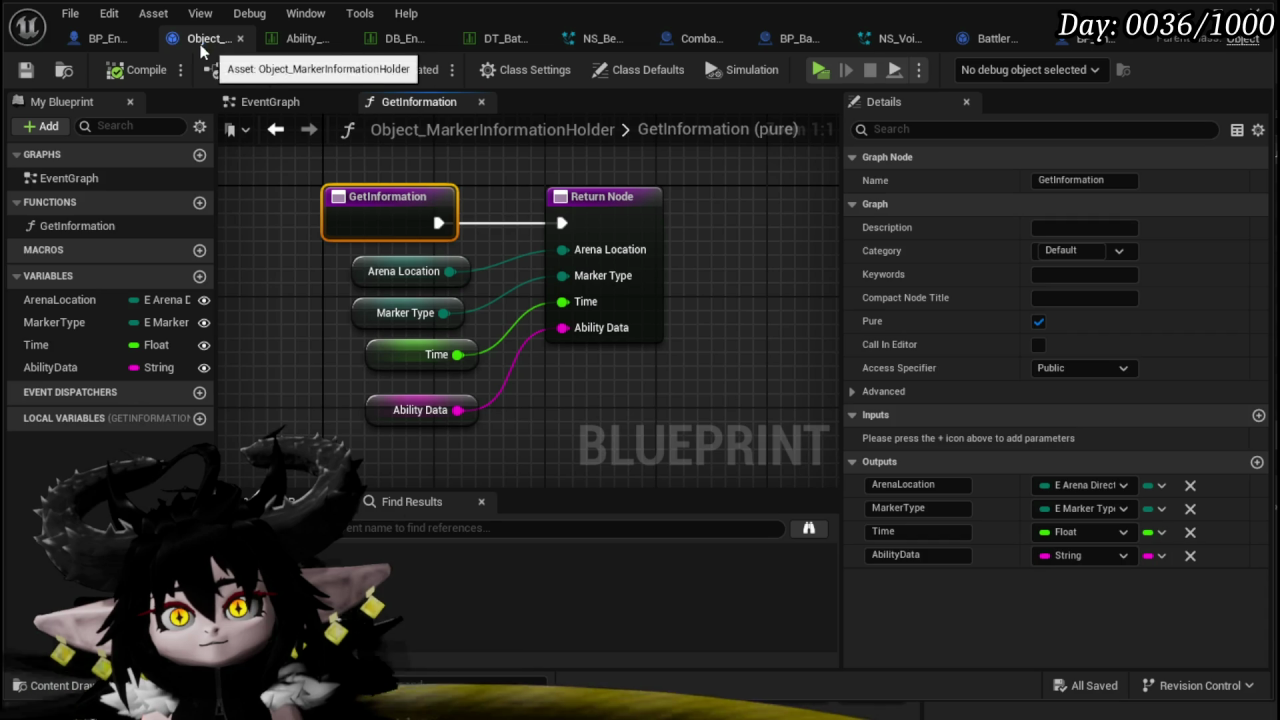
{"action": "key", "text": "ctrl+shift+Tab"}
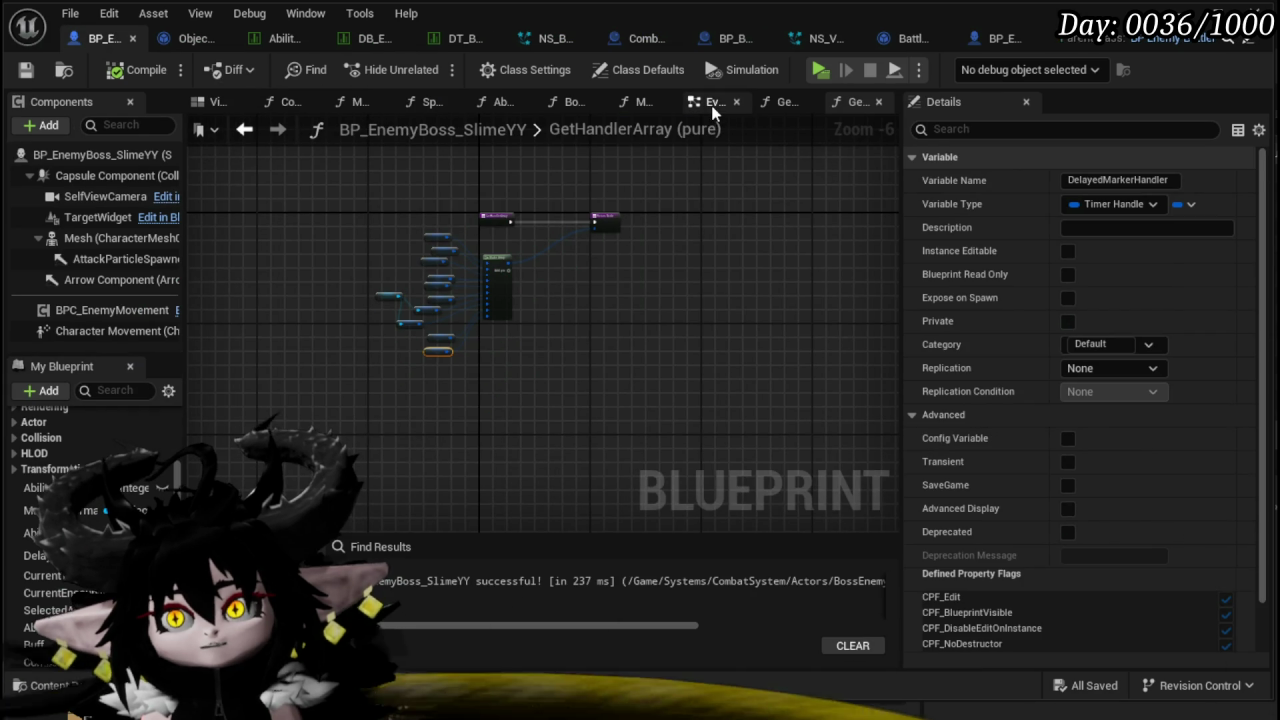
{"action": "left_click", "coordinate": [715, 101]}
- Open the AbilityTree function and bring the Move to Arena Direction nodes into view
{"action": "scroll", "coordinate": [412, 316], "scroll_direction": "down", "scroll_amount": 5}
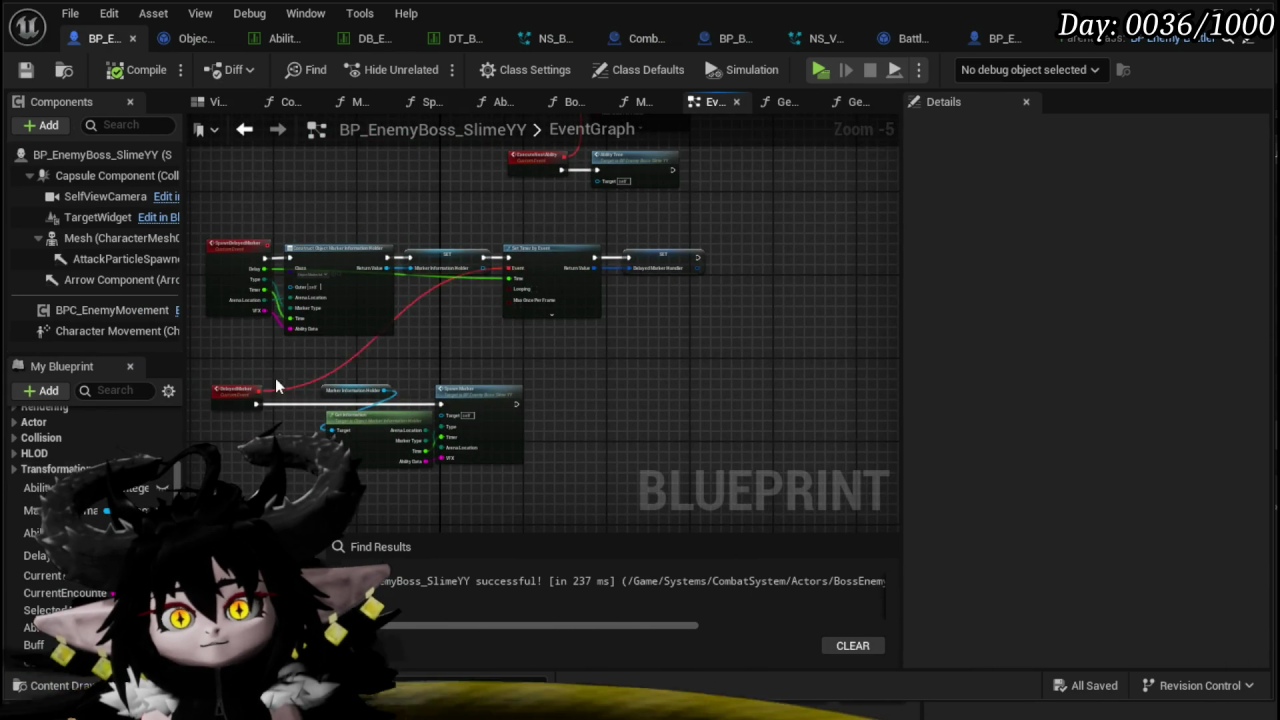
{"action": "scroll", "coordinate": [275, 378], "scroll_direction": "up", "scroll_amount": 4}
{"action": "scroll", "coordinate": [451, 423], "scroll_direction": "down", "scroll_amount": 3}
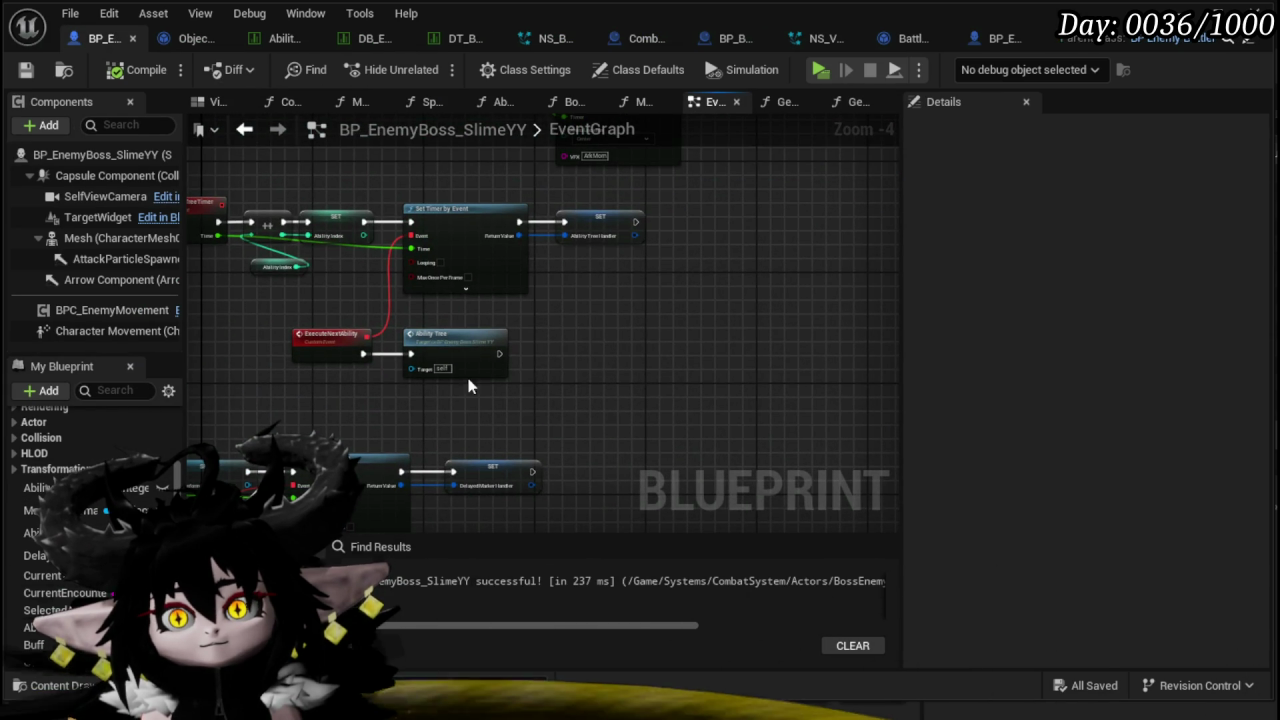
{"action": "double_click", "coordinate": [470, 341]}
{"action": "scroll", "coordinate": [595, 336], "scroll_direction": "up", "scroll_amount": 2}
{"action": "mouse_move", "coordinate": [442, 366]}
{"action": "left_mouse_down"}
{"action": "mouse_move", "coordinate": [363, 374]}
{"action": "mouse_move", "coordinate": [351, 265]}
{"action": "mouse_move", "coordinate": [283, 345]}
{"action": "mouse_move", "coordinate": [430, 233]}
{"action": "mouse_move", "coordinate": [437, 351]}
{"action": "mouse_move", "coordinate": [417, 309]}
{"action": "mouse_move", "coordinate": [535, 405]}
{"action": "mouse_move", "coordinate": [529, 301]}
{"action": "mouse_move", "coordinate": [478, 310]}
{"action": "mouse_move", "coordinate": [492, 310]}
{"action": "left_mouse_up"}
{"action": "scroll", "coordinate": [345, 397], "scroll_direction": "up", "scroll_amount": 4}
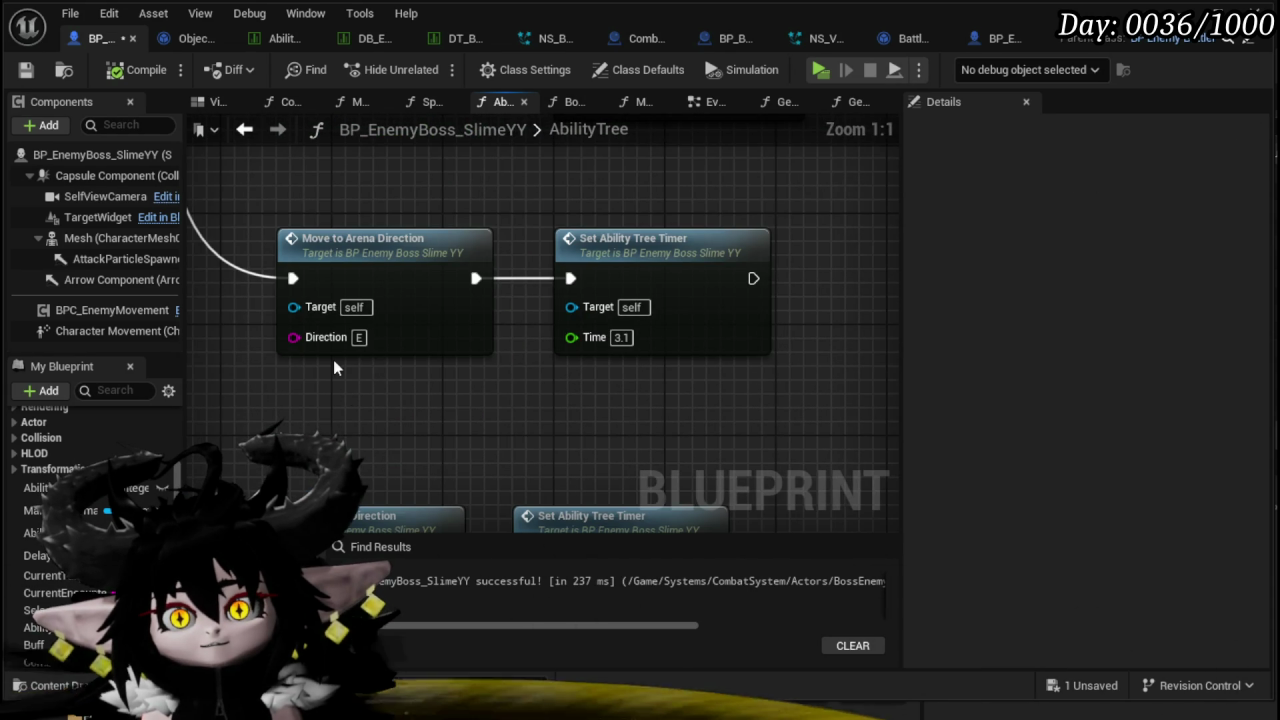
{"action": "scroll", "coordinate": [387, 378], "scroll_direction": "down", "scroll_amount": 2}
{"action": "mouse_move", "coordinate": [387, 378]}
{"action": "left_mouse_down"}
{"action": "mouse_move", "coordinate": [423, 386]}
{"action": "mouse_move", "coordinate": [425, 312]}
{"action": "mouse_move", "coordinate": [332, 345]}
{"action": "left_mouse_up"}
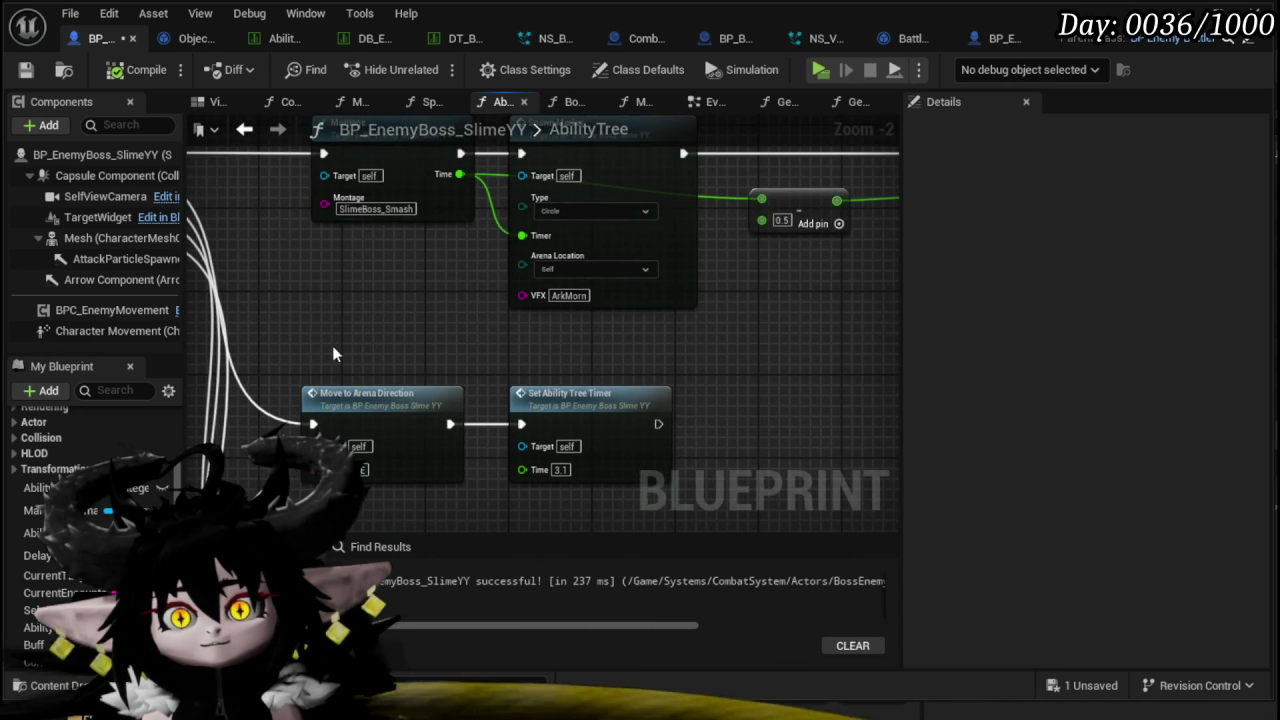
{"action": "scroll", "coordinate": [374, 352], "scroll_direction": "down", "scroll_amount": 2}
{"action": "scroll", "coordinate": [440, 340], "scroll_direction": "up", "scroll_amount": 4}
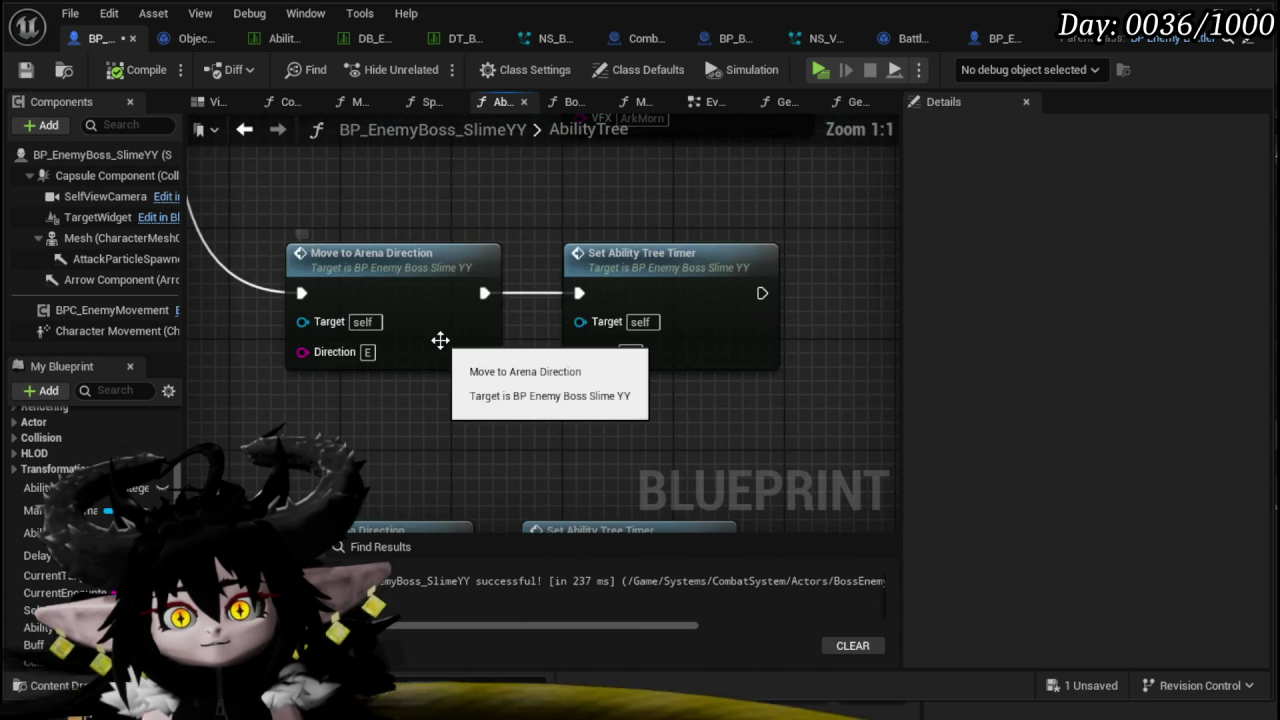
- Open MoveToArenaDirection and rearrange its Get AIObject, Execute Action, Append and entry nodes
{"action": "double_click", "coordinate": [440, 340]}
{"action": "mouse_move", "coordinate": [485, 160]}
{"action": "left_mouse_down"}
{"action": "mouse_move", "coordinate": [625, 305]}
{"action": "mouse_move", "coordinate": [700, 286]}
{"action": "left_mouse_up"}
{"action": "left_click", "coordinate": [623, 360]}
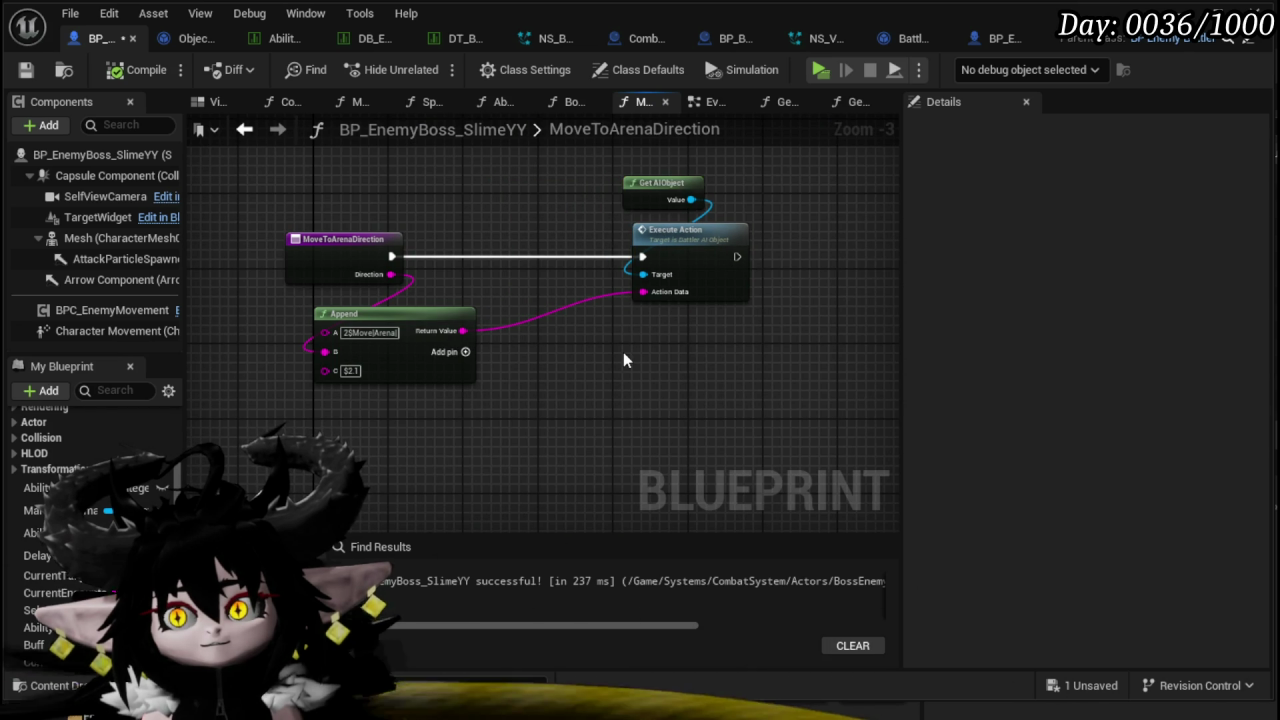
{"action": "mouse_move", "coordinate": [334, 246]}
{"action": "left_mouse_down"}
{"action": "mouse_move", "coordinate": [554, 246]}
{"action": "mouse_move", "coordinate": [313, 247]}
{"action": "left_mouse_up"}
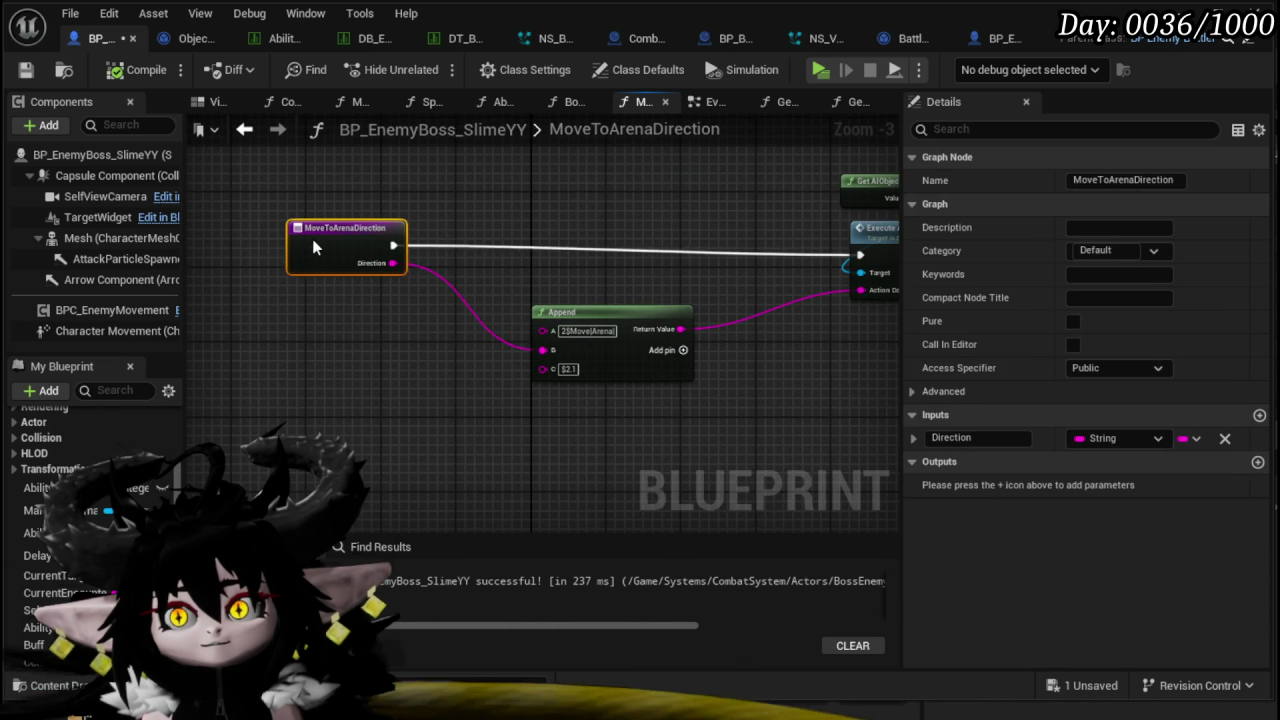
{"action": "left_click_drag", "start_coordinate": [583, 222], "coordinate": [405, 219]}
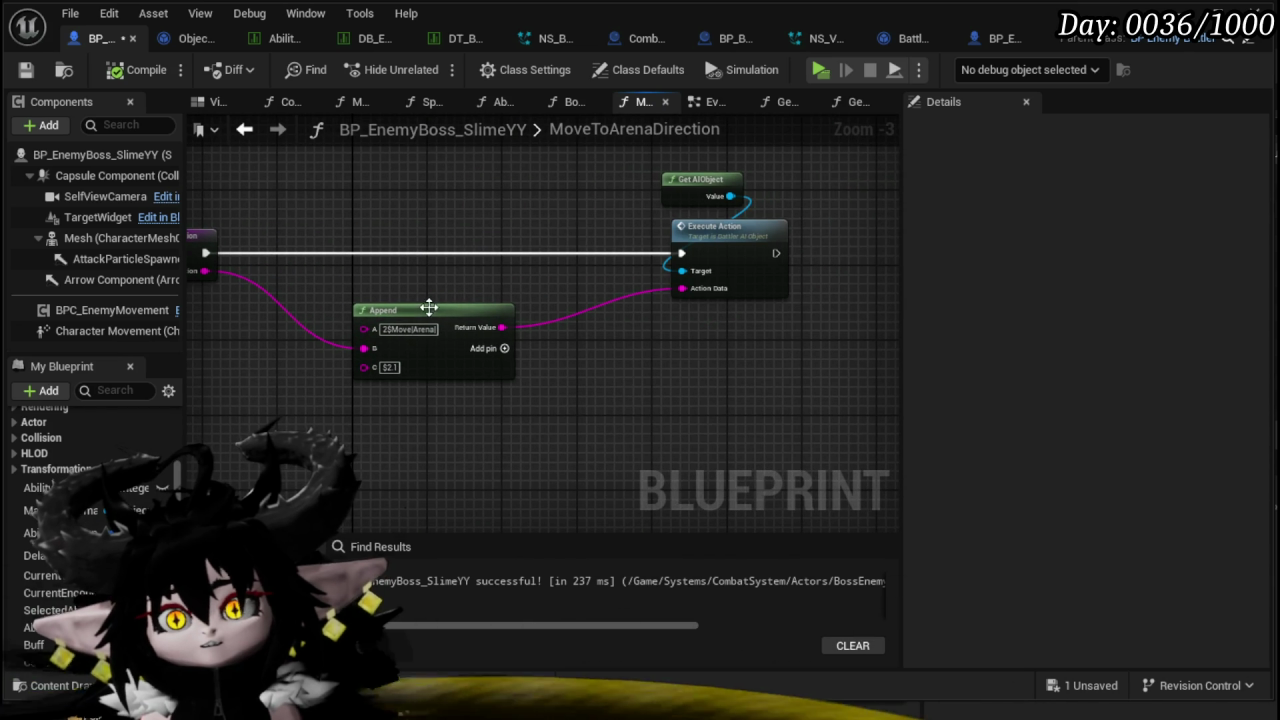
{"action": "left_click_drag", "start_coordinate": [426, 307], "coordinate": [312, 307]}
{"action": "left_click_drag", "start_coordinate": [544, 393], "coordinate": [725, 358]}
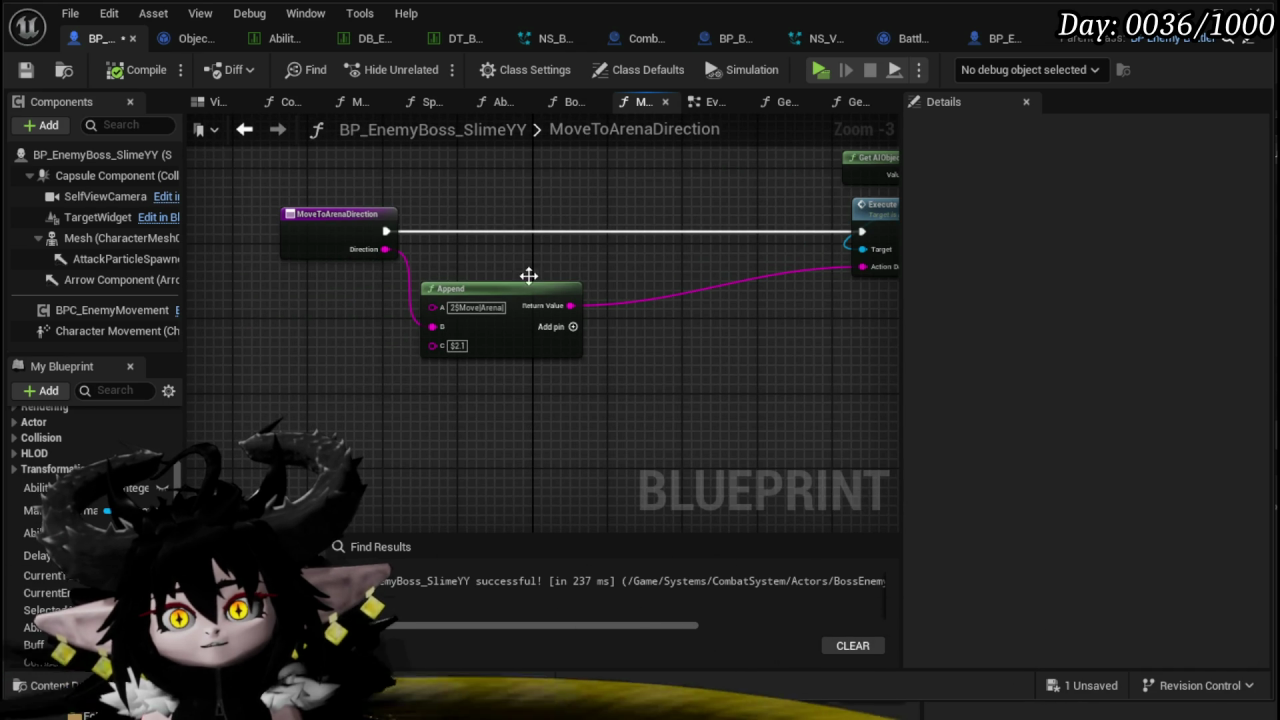
{"action": "left_click_drag", "start_coordinate": [522, 283], "coordinate": [690, 293]}
{"action": "left_click_drag", "start_coordinate": [359, 240], "coordinate": [282, 240]}
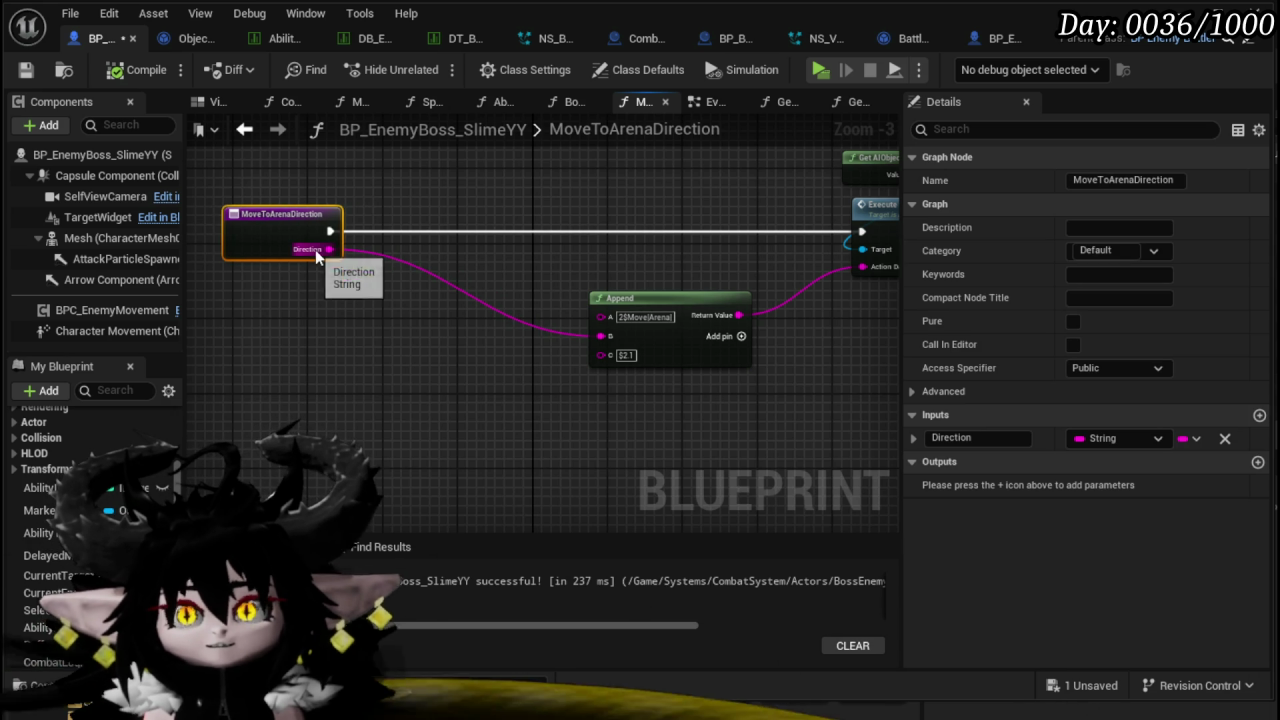
- Nudge the MoveToArenaDirection entry node into place, then compile and save the boss Blueprint
{"action": "left_click", "coordinate": [335, 268]}
{"action": "left_click", "coordinate": [275, 255]}
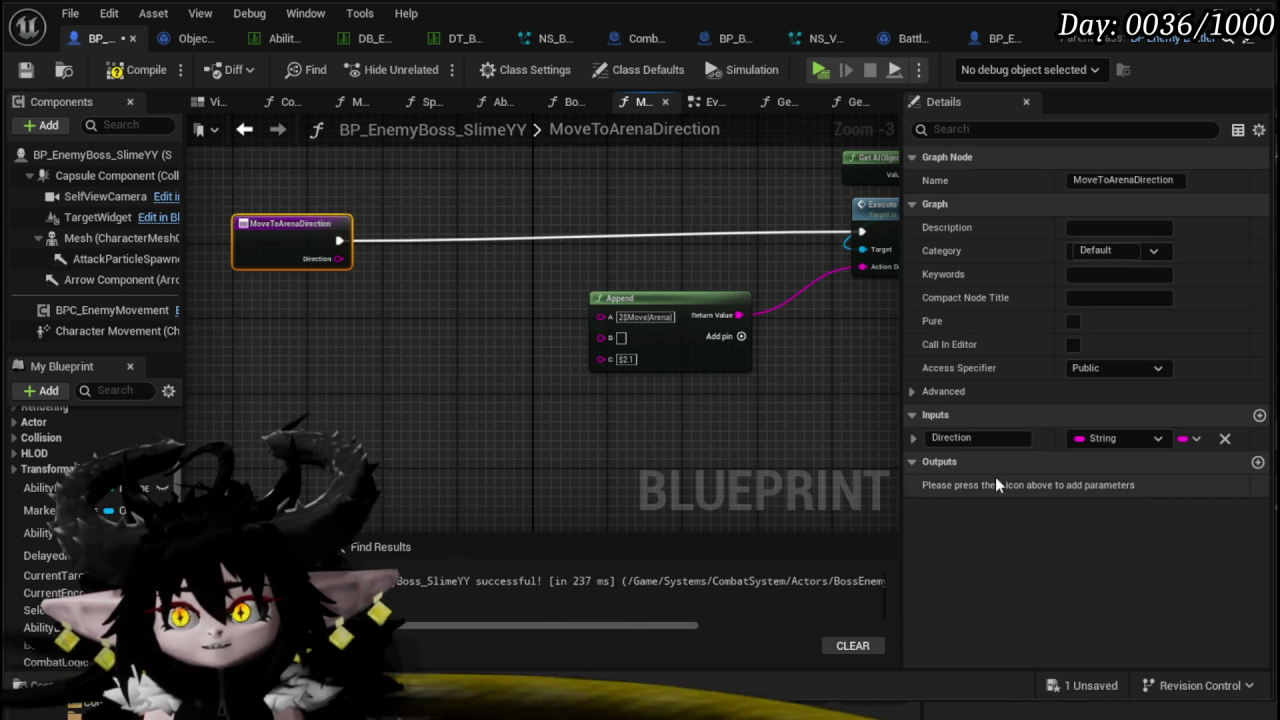
{"action": "left_click", "coordinate": [471, 277]}
{"action": "mouse_move", "coordinate": [280, 250]}
{"action": "left_mouse_down"}
{"action": "mouse_move", "coordinate": [267, 259]}
{"action": "mouse_move", "coordinate": [254, 215]}
{"action": "left_mouse_up"}
{"action": "left_click", "coordinate": [140, 69]}
{"action": "left_click", "coordinate": [26, 69]}
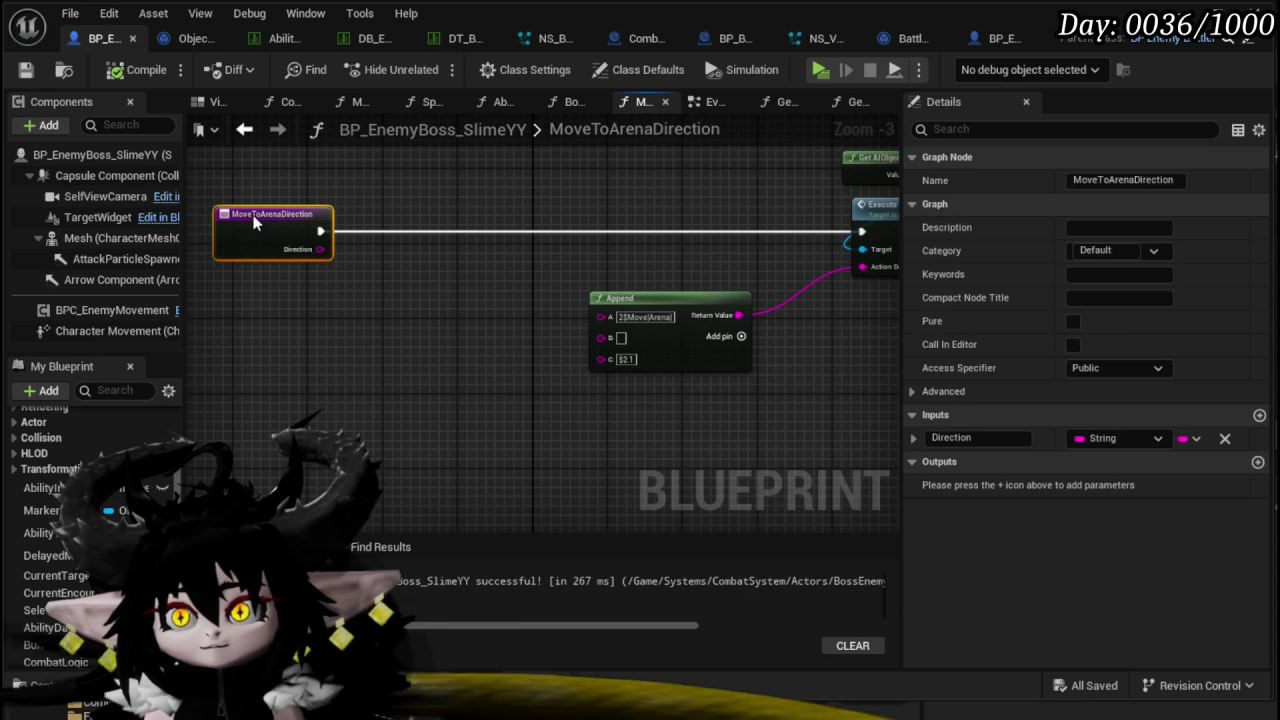
- Add a function input named Location of type E_Arena_Directions
{"action": "left_click", "coordinate": [1259, 414]}
{"action": "left_click", "coordinate": [1114, 461]}
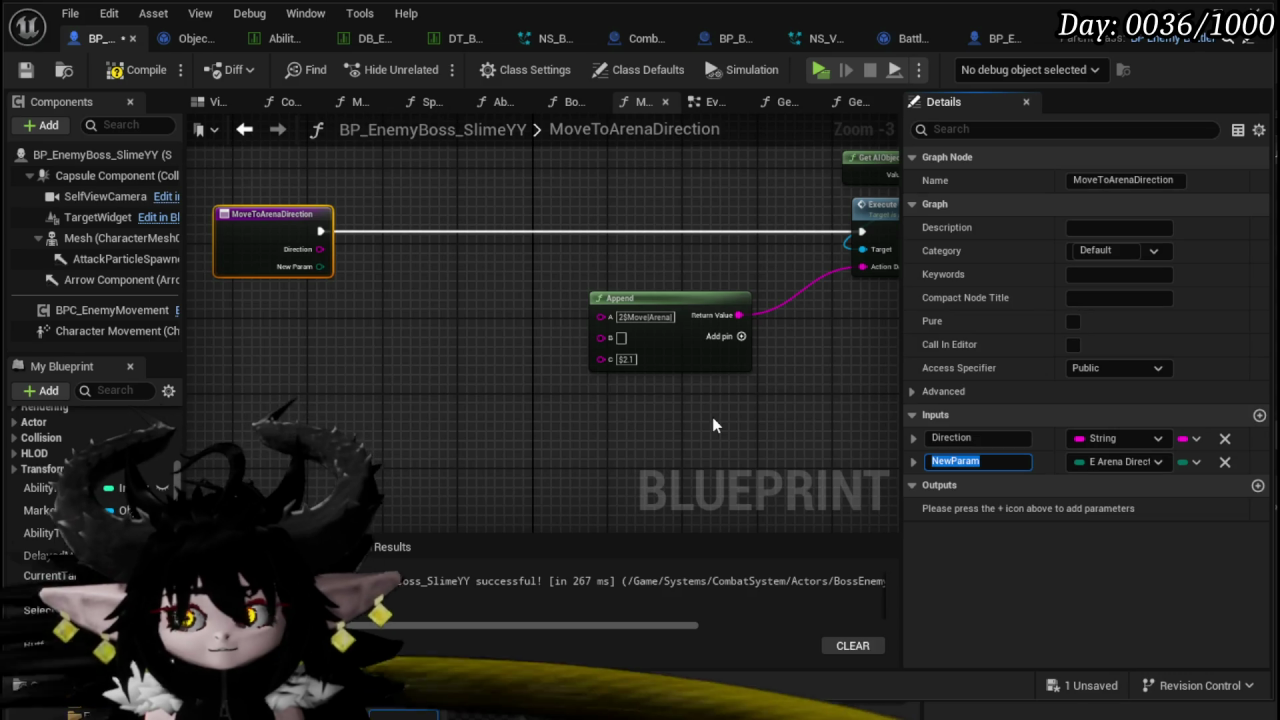
{"action": "type", "text": "Location"}
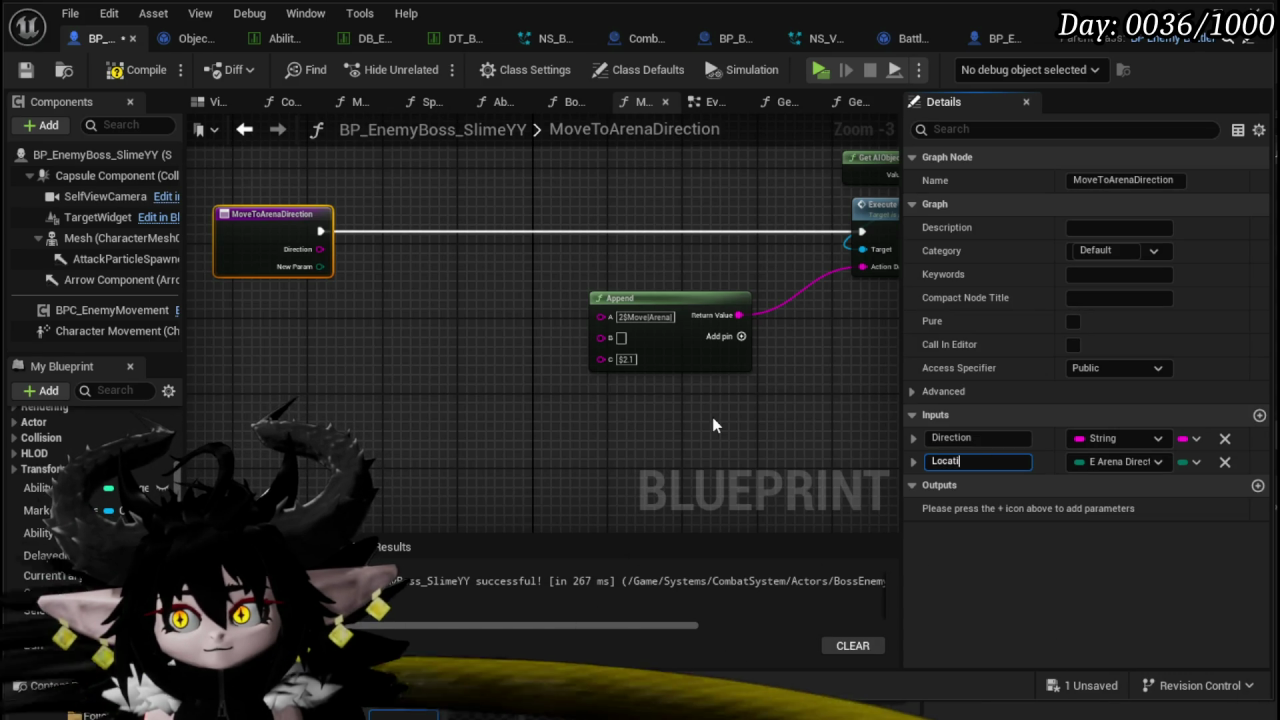
{"action": "key", "text": "Return"}
- Feed Location into a new Switch on E_Arena_Directions node and save the Blueprint
{"action": "mouse_move", "coordinate": [320, 266]}
{"action": "left_mouse_down"}
{"action": "mouse_move", "coordinate": [305, 280]}
{"action": "mouse_move", "coordinate": [343, 330]}
{"action": "left_mouse_up"}
{"action": "type", "text": "Swtich"}
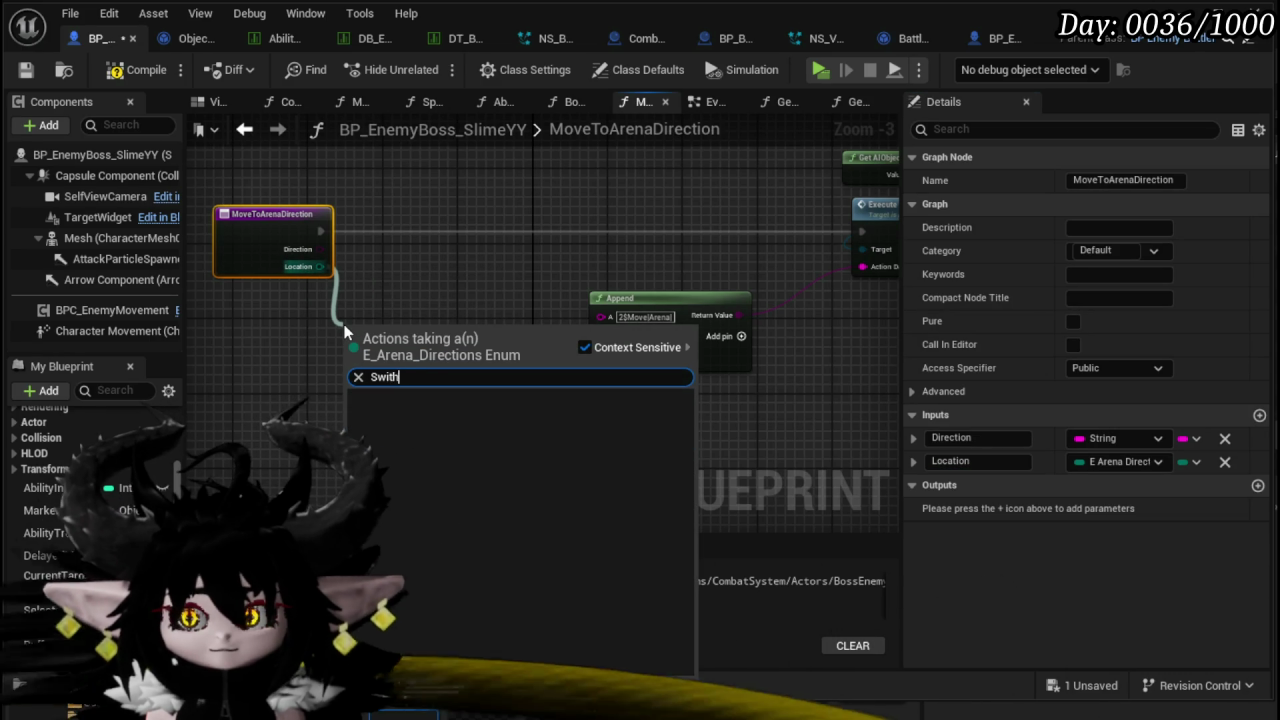
{"action": "key", "text": "BackSpace"}
{"action": "key", "text": "BackSpace"}
{"action": "key", "text": "BackSpace"}
{"action": "type", "text": "it"}
{"action": "key", "text": "Return"}
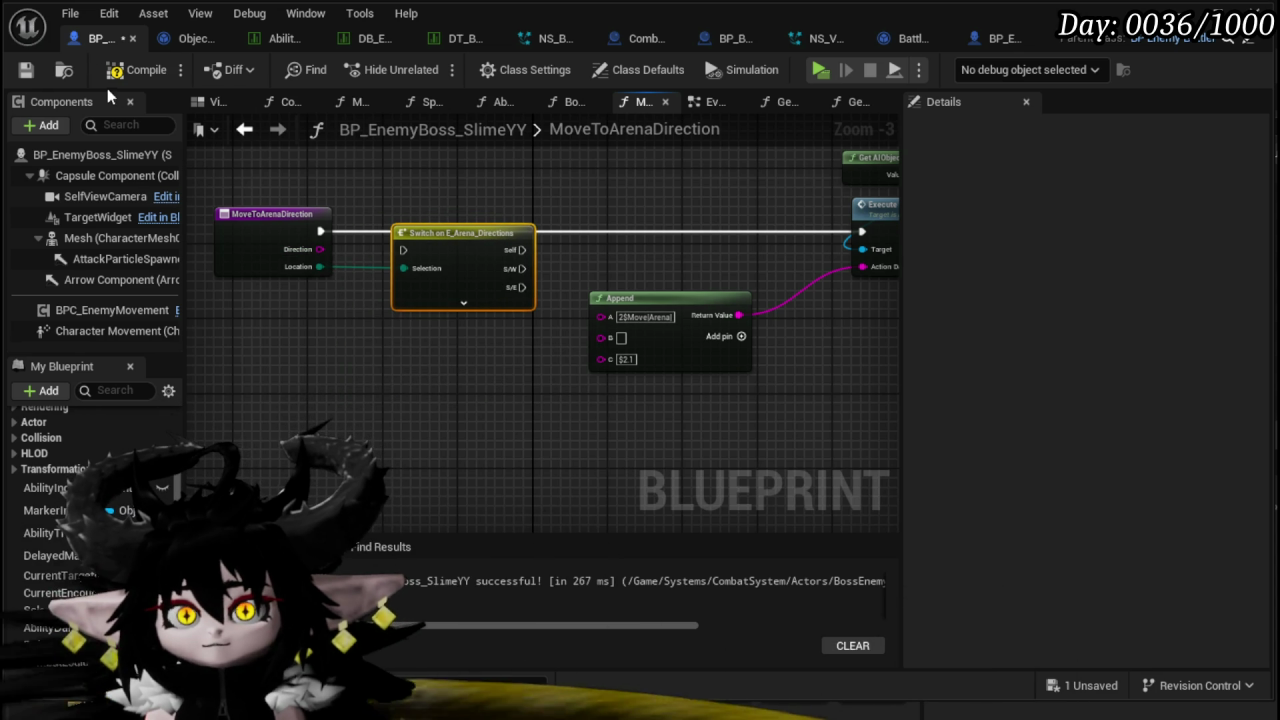
{"action": "key", "text": "ctrl+s"}
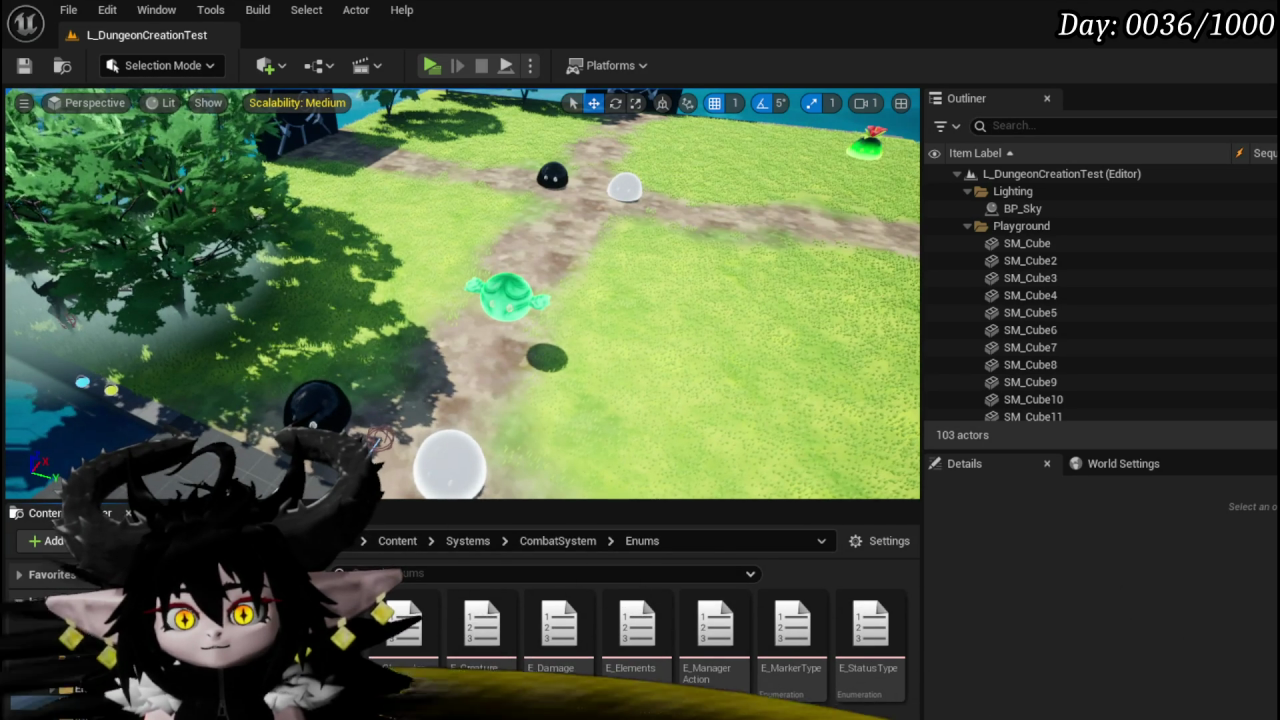
- Add a new enumerator named Random to the E_Arena_Directions enum
{"action": "double_click", "coordinate": [325, 630]}
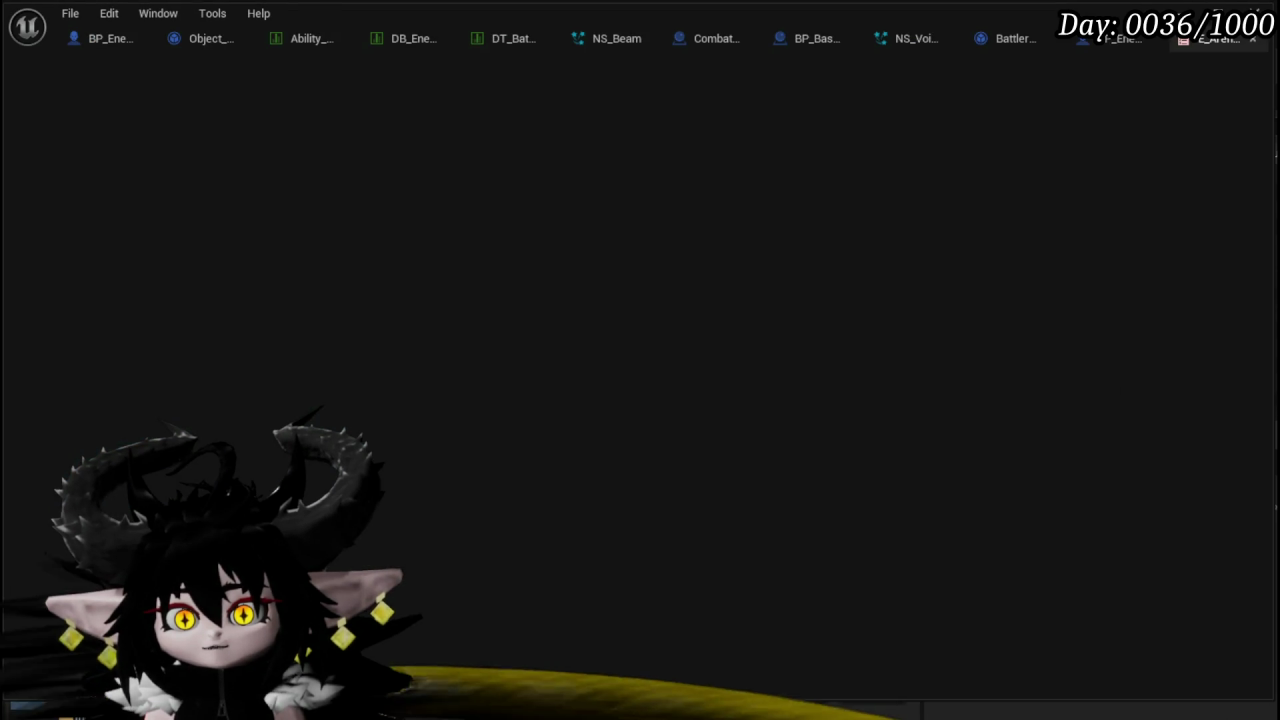
{"action": "left_click", "coordinate": [165, 70]}
{"action": "left_click", "coordinate": [295, 405]}
{"action": "type", "text": "Random"}
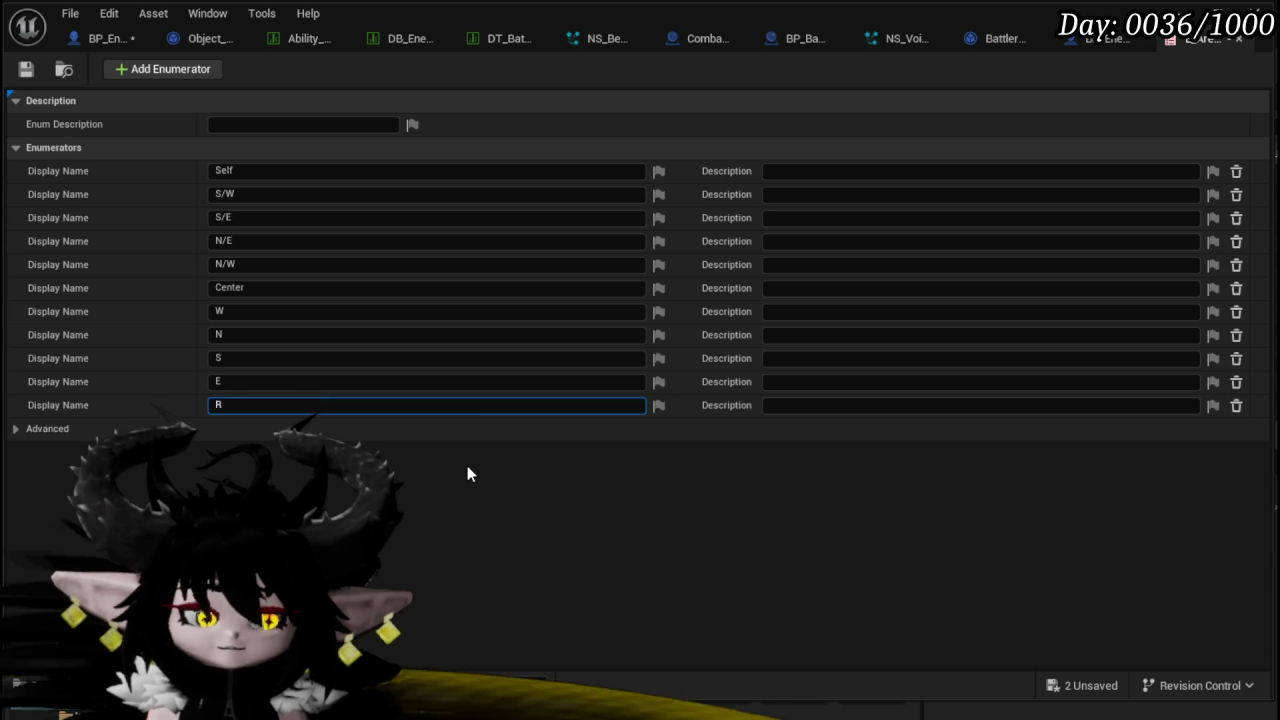
{"action": "key", "text": "Return"}
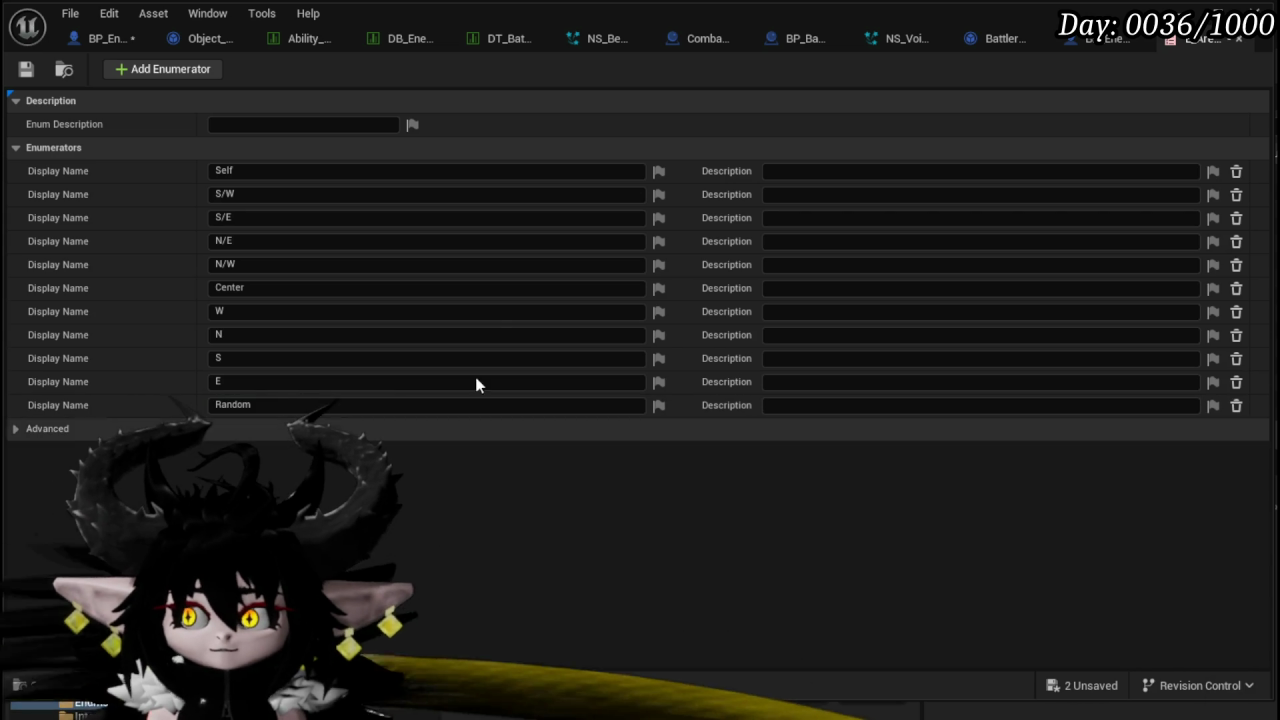
- Save both modified assets and show all the boss Switch node's direction outputs
{"action": "left_click", "coordinate": [1088, 687]}
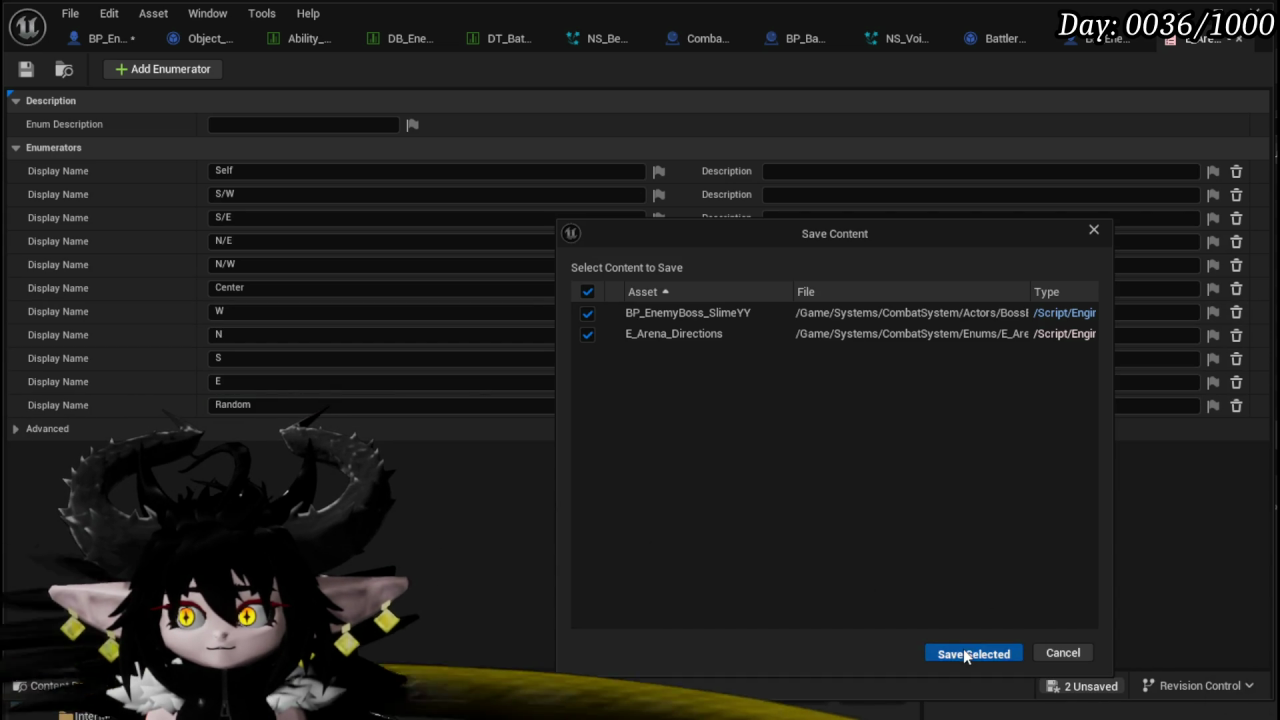
{"action": "left_click", "coordinate": [965, 654]}
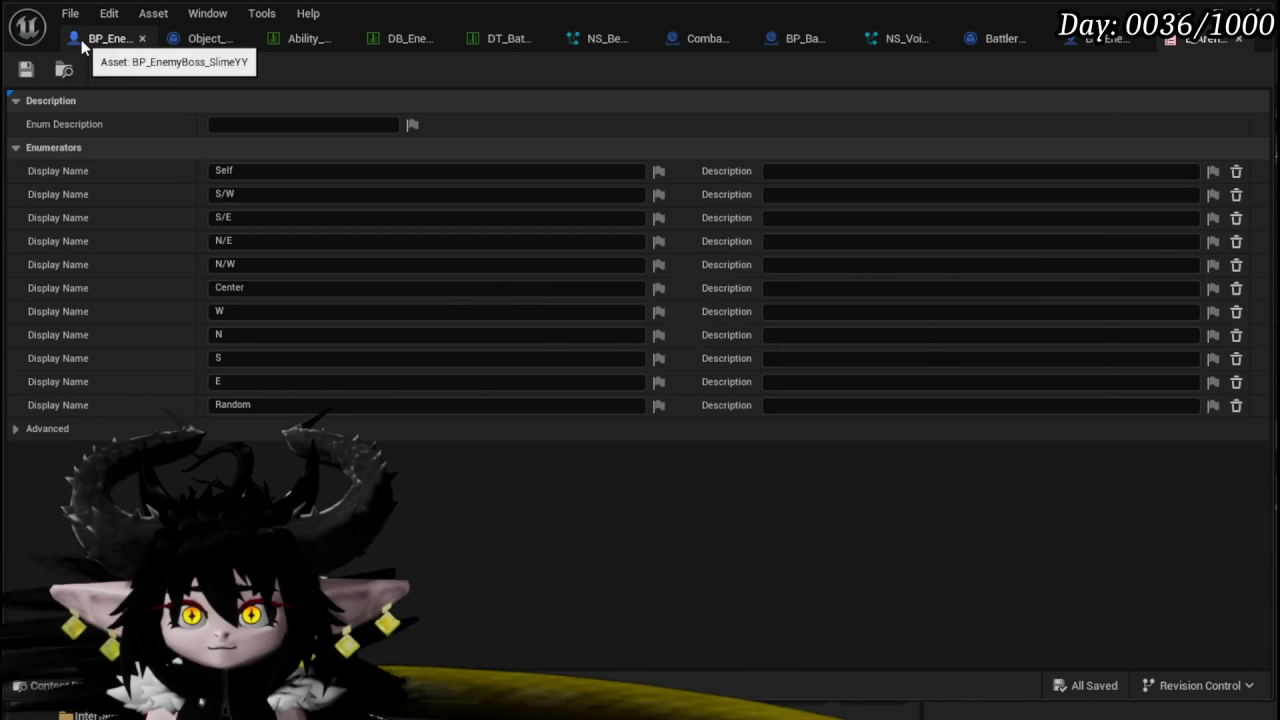
{"action": "left_click", "coordinate": [81, 39]}
{"action": "left_click", "coordinate": [490, 303]}
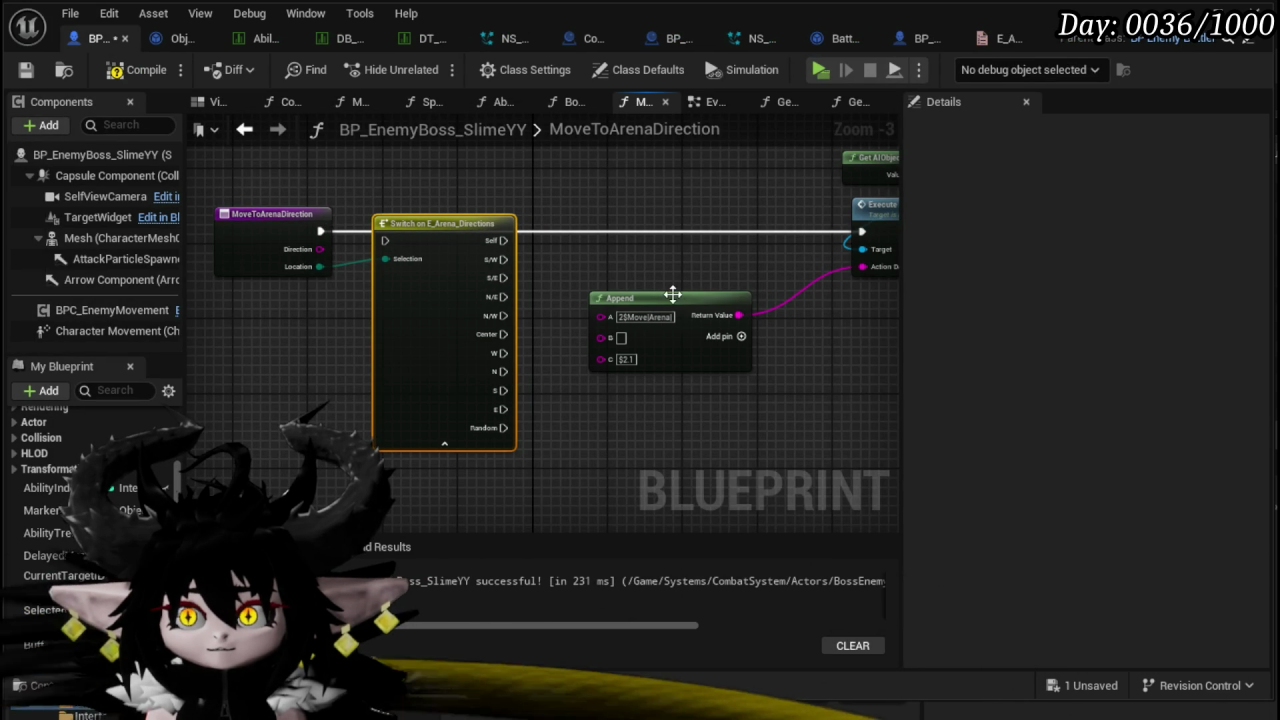
- Promote Append's B input to a local string variable named TempString
{"action": "left_click_drag", "start_coordinate": [672, 293], "coordinate": [810, 331]}
{"action": "right_click", "coordinate": [741, 372]}
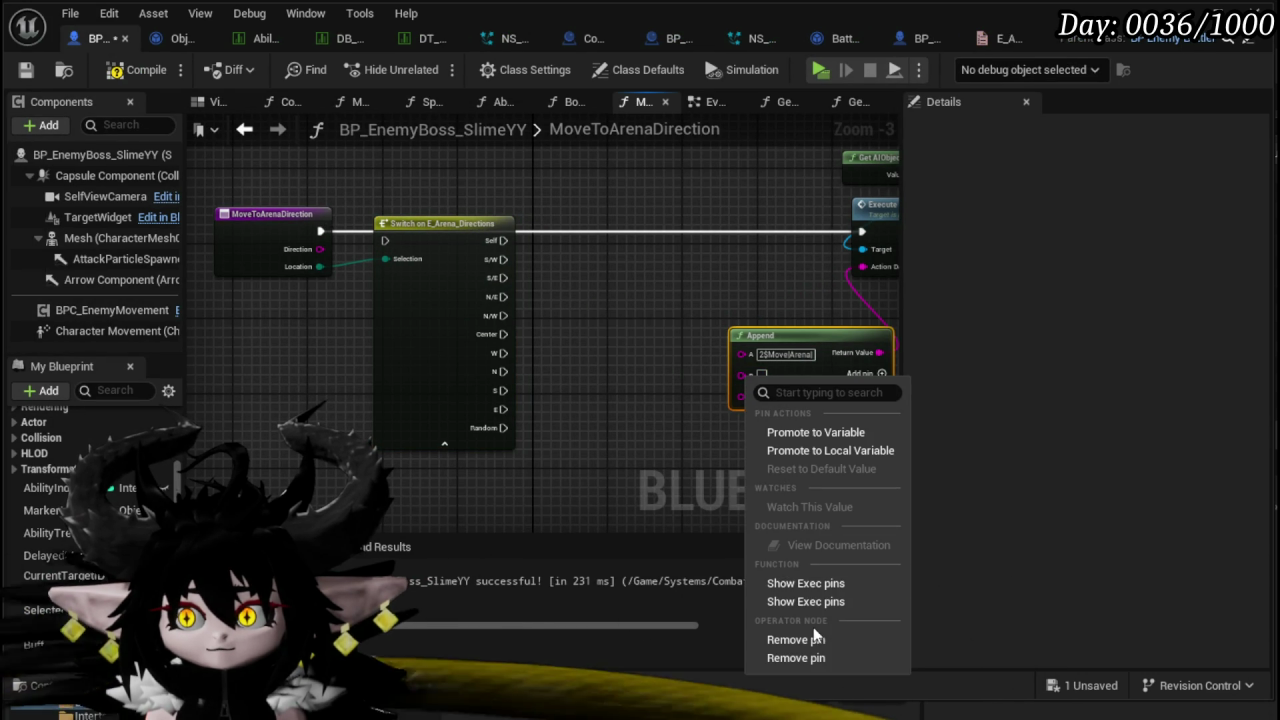
{"action": "left_click", "coordinate": [820, 451]}
{"action": "type", "text": "Tem"}
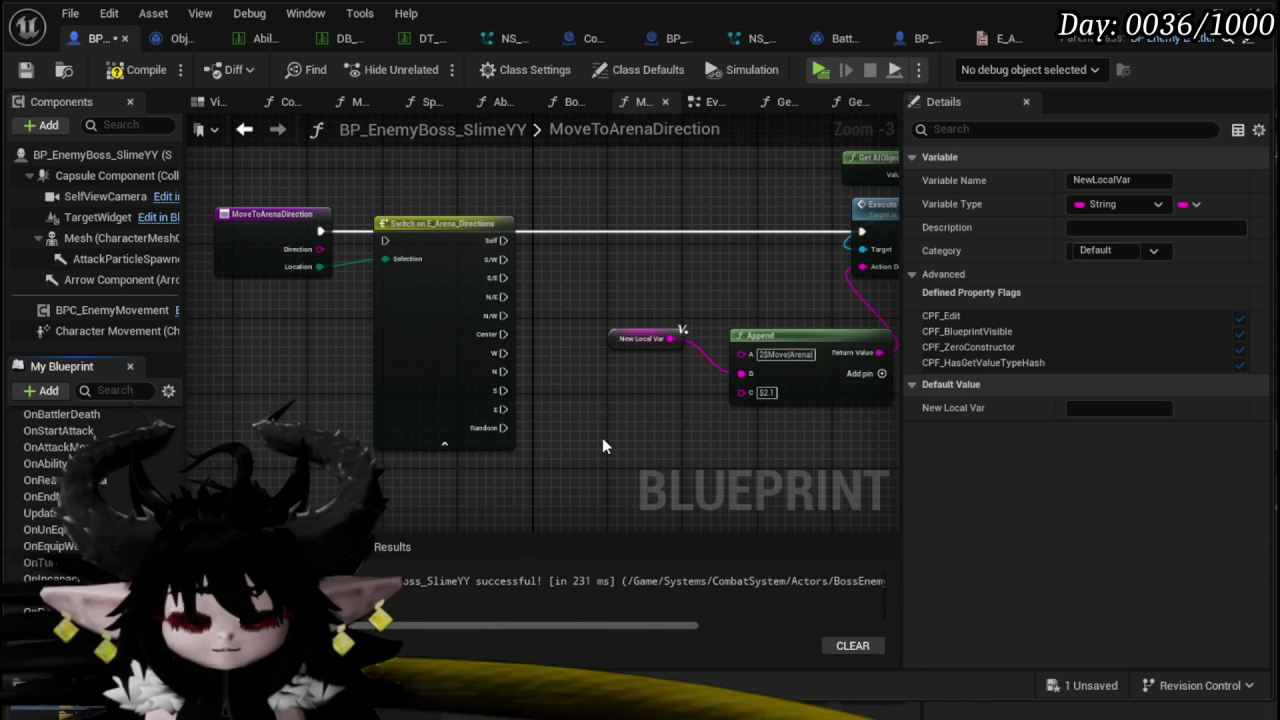
{"action": "type", "text": "pString"}
{"action": "key", "text": "Return"}
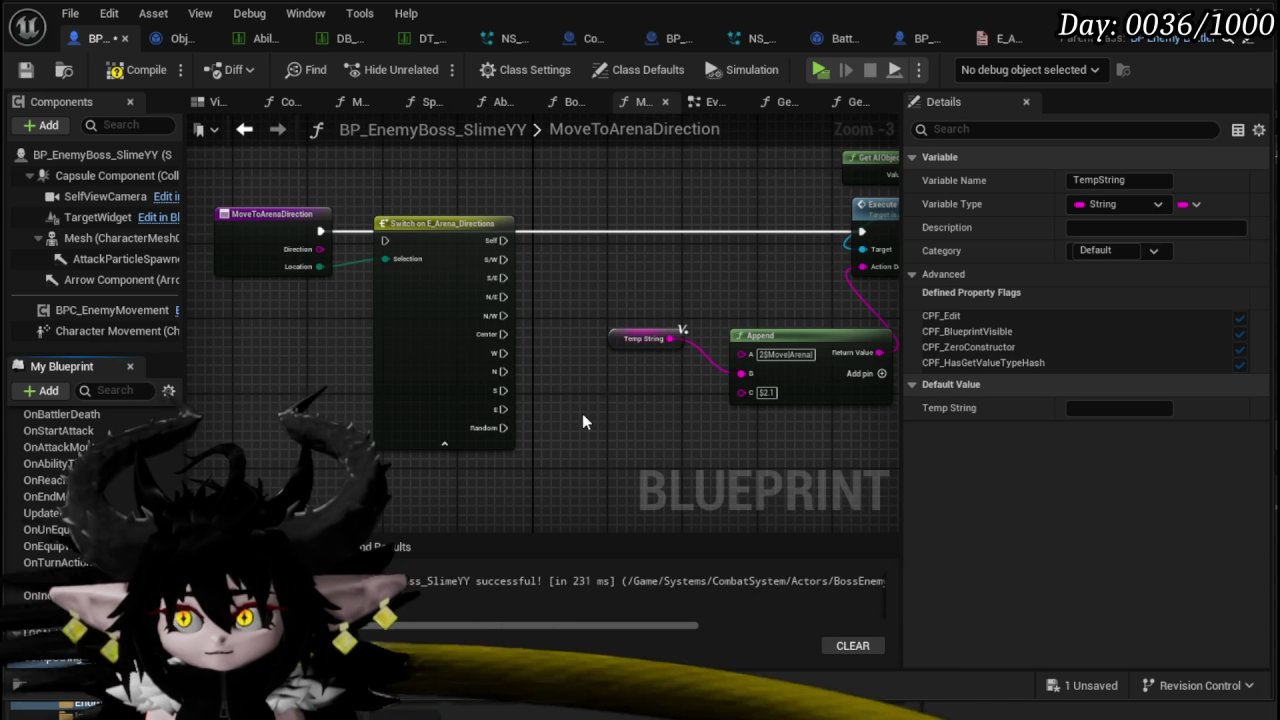
- Shift Temp String, Append, Get AIObject and Execute Action right to make room
{"action": "left_click_drag", "start_coordinate": [582, 413], "coordinate": [422, 428]}
{"action": "left_click_drag", "start_coordinate": [430, 335], "coordinate": [745, 430]}
{"action": "left_click_drag", "start_coordinate": [684, 355], "coordinate": [869, 346]}
{"action": "mouse_move", "coordinate": [635, 432]}
{"action": "left_mouse_down"}
{"action": "mouse_move", "coordinate": [855, 201]}
{"action": "mouse_move", "coordinate": [860, 150]}
{"action": "left_mouse_up"}
{"action": "mouse_move", "coordinate": [744, 233]}
{"action": "left_mouse_down"}
{"action": "mouse_move", "coordinate": [492, 252]}
{"action": "mouse_move", "coordinate": [790, 250]}
{"action": "left_mouse_up"}
{"action": "left_click_drag", "start_coordinate": [432, 453], "coordinate": [700, 453]}
- Add a SET TempString node with value SW between the switch's S/W output and Execute Action
{"action": "mouse_move", "coordinate": [45, 651]}
{"action": "left_mouse_down"}
{"action": "mouse_move", "coordinate": [537, 370]}
{"action": "mouse_move", "coordinate": [523, 366]}
{"action": "left_mouse_up"}
{"action": "left_click", "coordinate": [520, 329]}
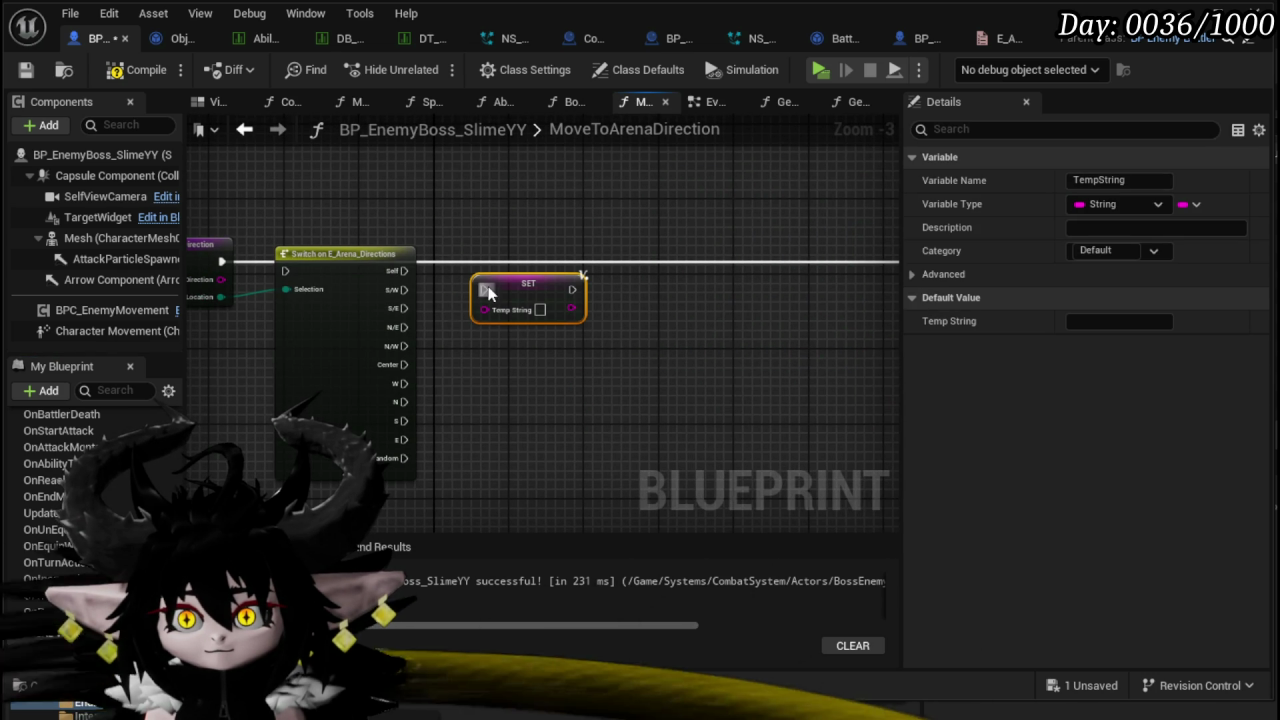
{"action": "left_click_drag", "start_coordinate": [219, 261], "coordinate": [279, 267]}
{"action": "left_click", "coordinate": [310, 265]}
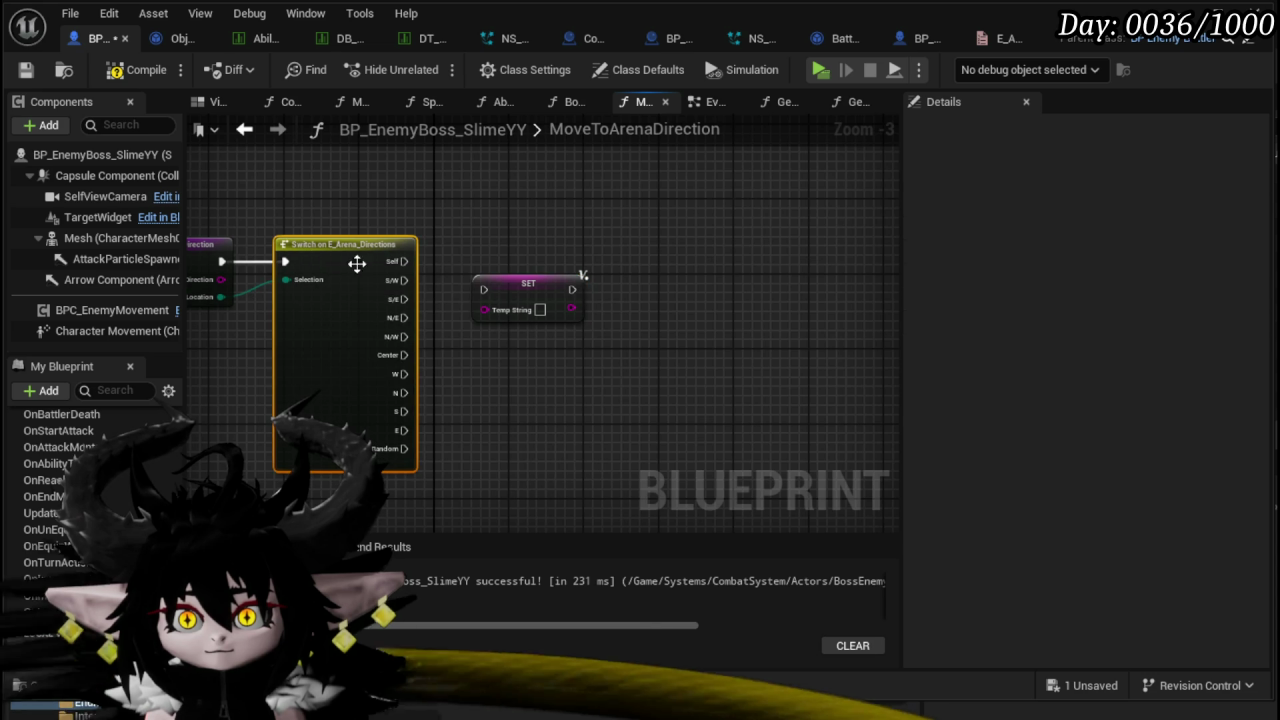
{"action": "left_click", "coordinate": [371, 305]}
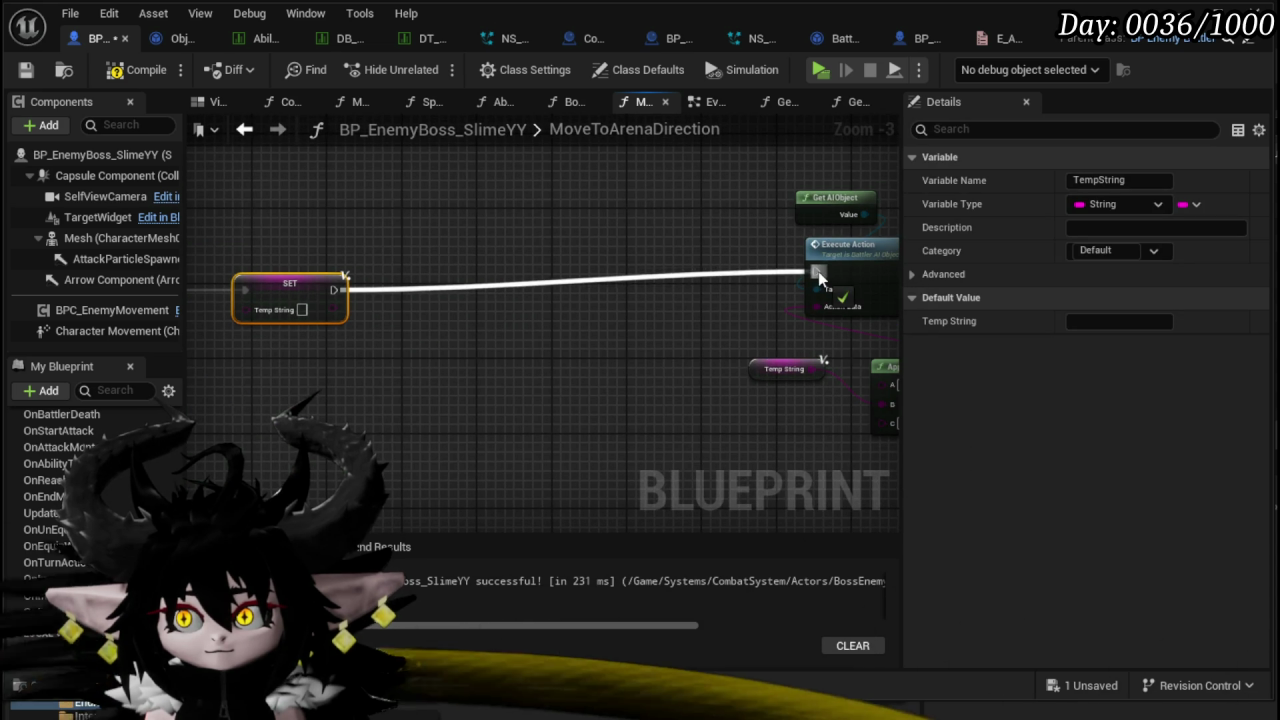
{"action": "left_click_drag", "start_coordinate": [818, 278], "coordinate": [818, 276]}
{"action": "left_click", "coordinate": [529, 306]}
{"action": "type", "text": "SW"}
{"action": "left_click", "coordinate": [600, 353]}
- Duplicate the SW SET node into three copies stacked below it
{"action": "left_click", "coordinate": [472, 305]}
{"action": "key", "text": "ctrl+d"}
{"action": "left_click_drag", "start_coordinate": [600, 420], "coordinate": [455, 300]}
{"action": "key", "text": "ctrl+d"}
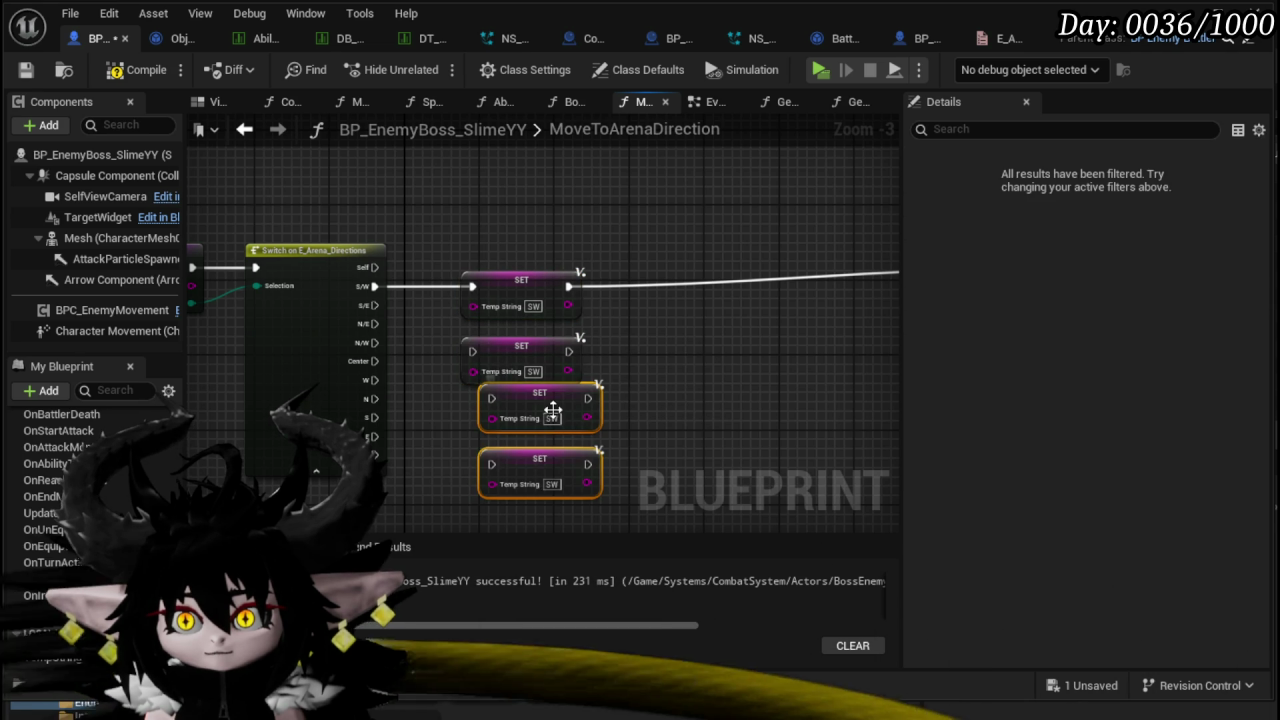
{"action": "left_click_drag", "start_coordinate": [551, 409], "coordinate": [532, 425]}
- Set the copied SET nodes' Temp String values to SE, NE and NW
{"action": "type", "text": "SE"}
{"action": "key", "text": "Return"}
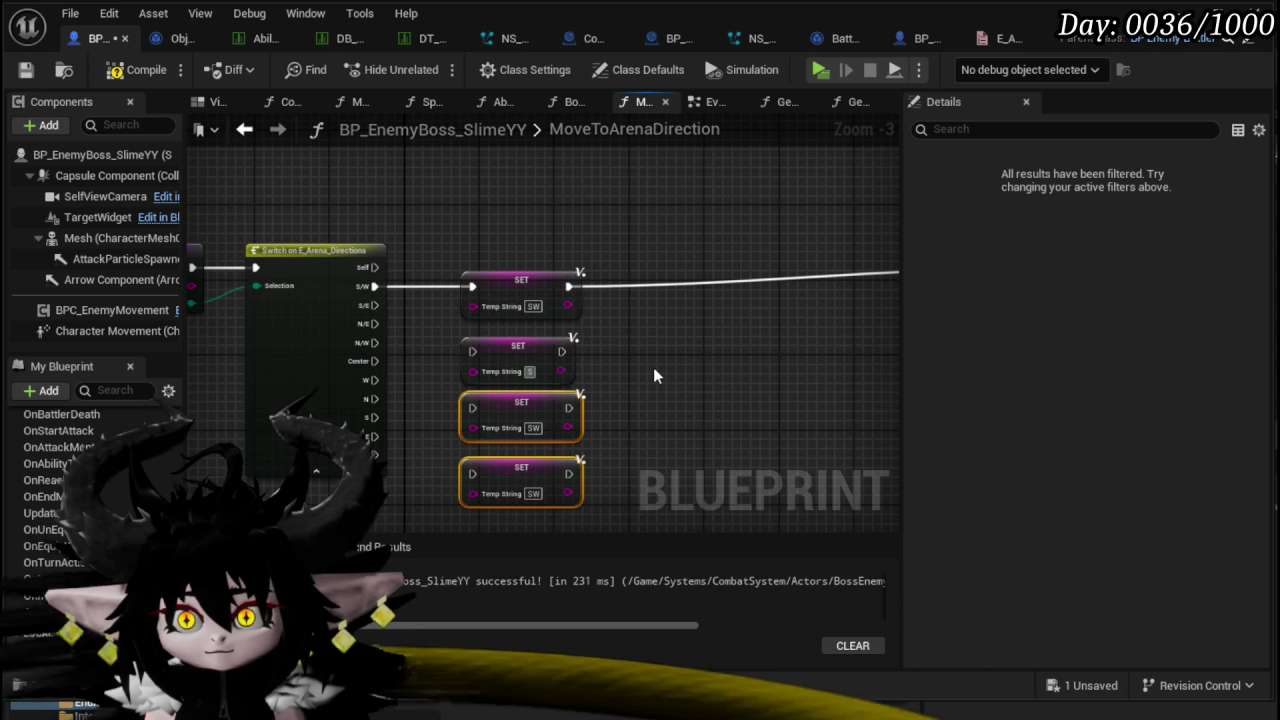
{"action": "type", "text": "N"}
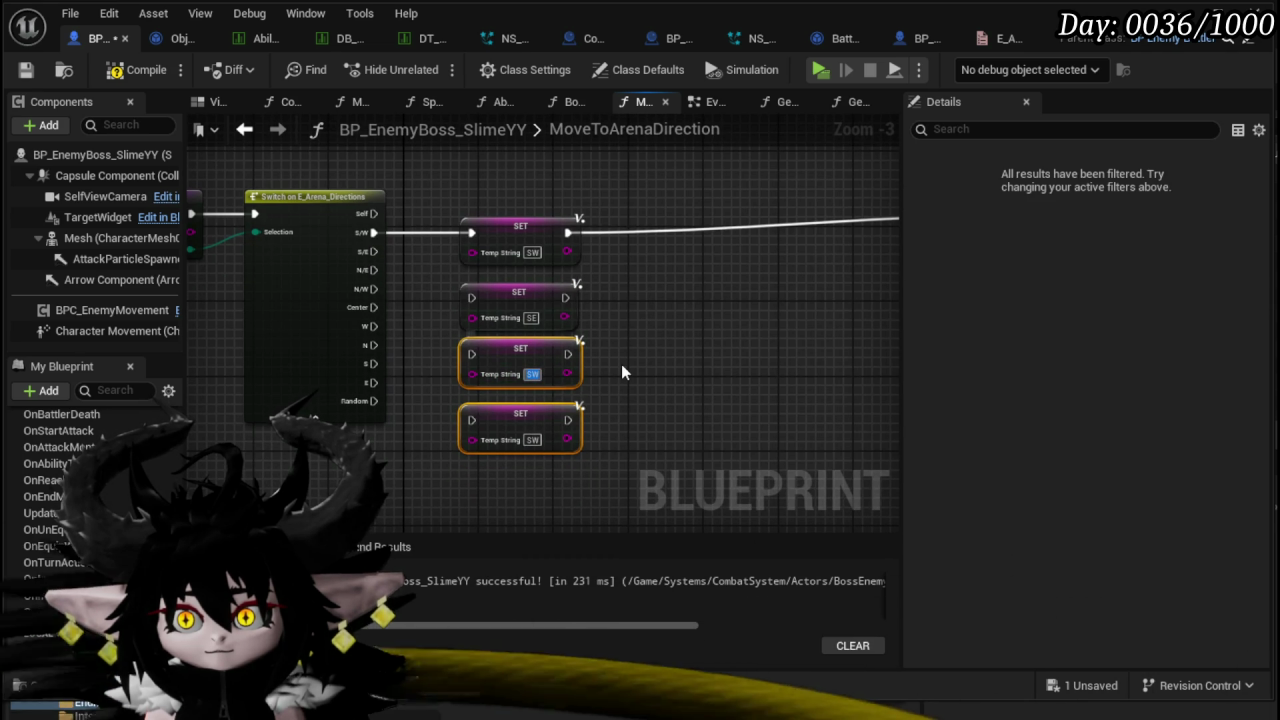
{"action": "key", "text": "Return"}
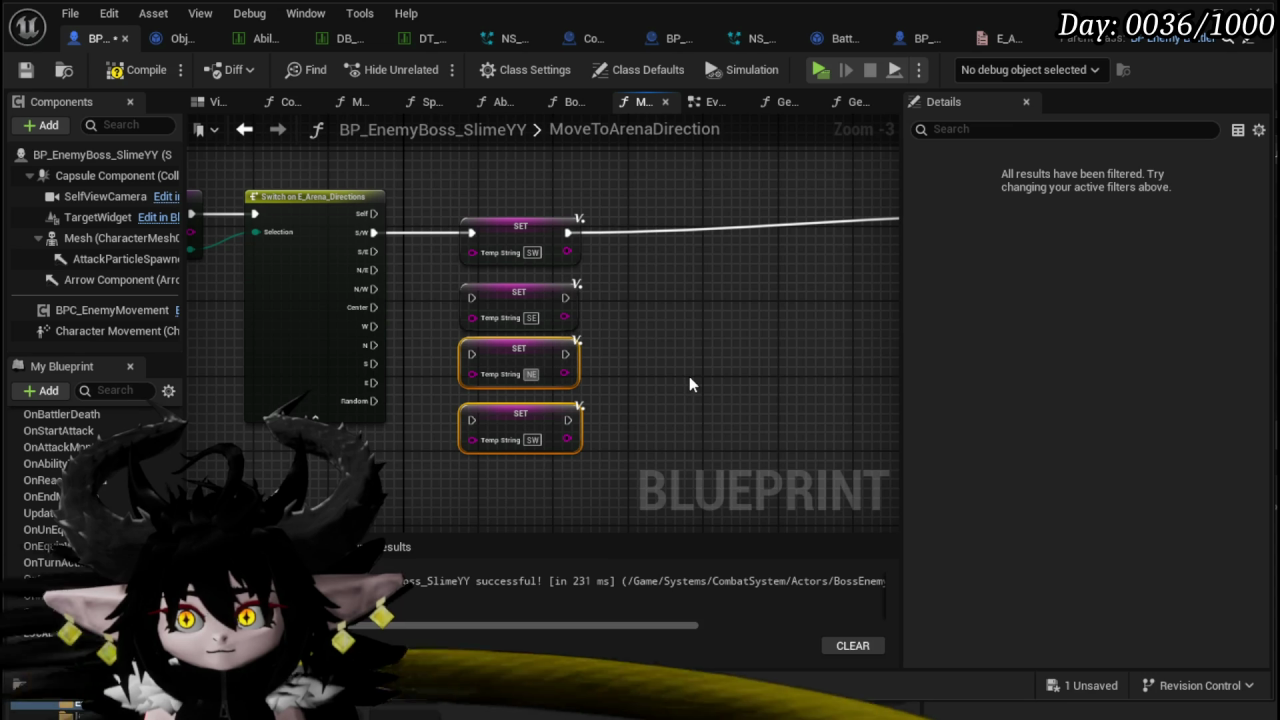
{"action": "type", "text": "E"}
{"action": "key", "text": "Return"}
{"action": "double_click", "coordinate": [517, 388]}
{"action": "type", "text": "NW"}
{"action": "key", "text": "Return"}
- Copy-paste the four SET nodes and rearrange the entry and switch nodes around them
{"action": "mouse_move", "coordinate": [447, 447]}
{"action": "left_mouse_down"}
{"action": "mouse_move", "coordinate": [580, 406]}
{"action": "mouse_move", "coordinate": [587, 196]}
{"action": "left_mouse_up"}
{"action": "key", "text": "ctrl+c"}
{"action": "key", "text": "ctrl+v"}
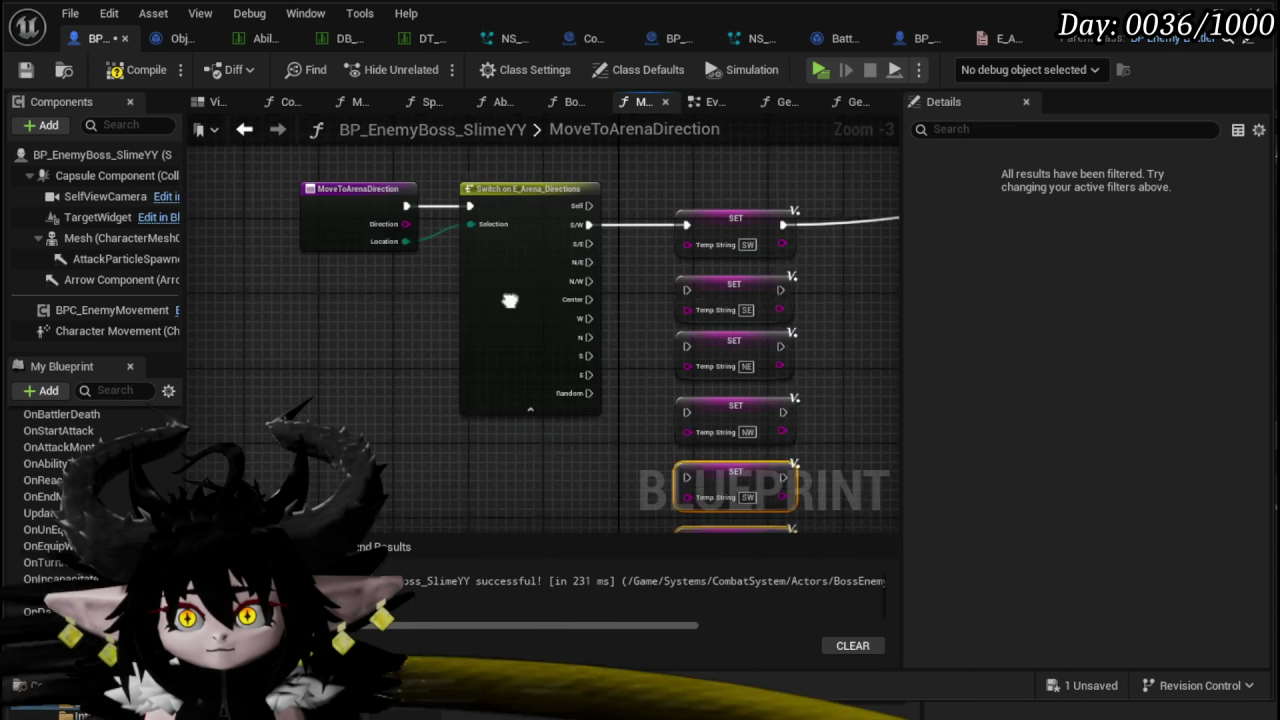
{"action": "mouse_move", "coordinate": [583, 206]}
{"action": "left_mouse_down"}
{"action": "mouse_move", "coordinate": [435, 206]}
{"action": "mouse_move", "coordinate": [543, 284]}
{"action": "mouse_move", "coordinate": [489, 320]}
{"action": "left_mouse_up"}
{"action": "scroll", "coordinate": [489, 310], "scroll_direction": "down", "scroll_amount": 3}
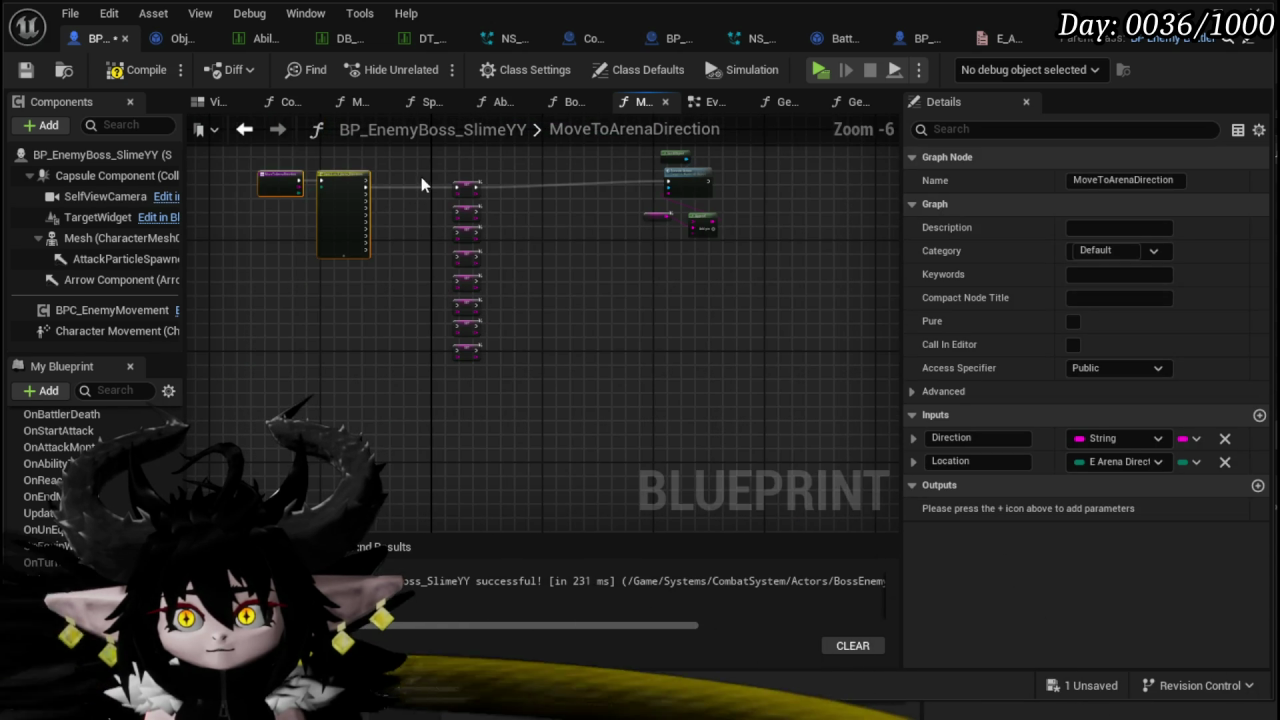
{"action": "left_click_drag", "start_coordinate": [440, 170], "coordinate": [491, 363]}
{"action": "scroll", "coordinate": [423, 454], "scroll_direction": "up", "scroll_amount": 3}
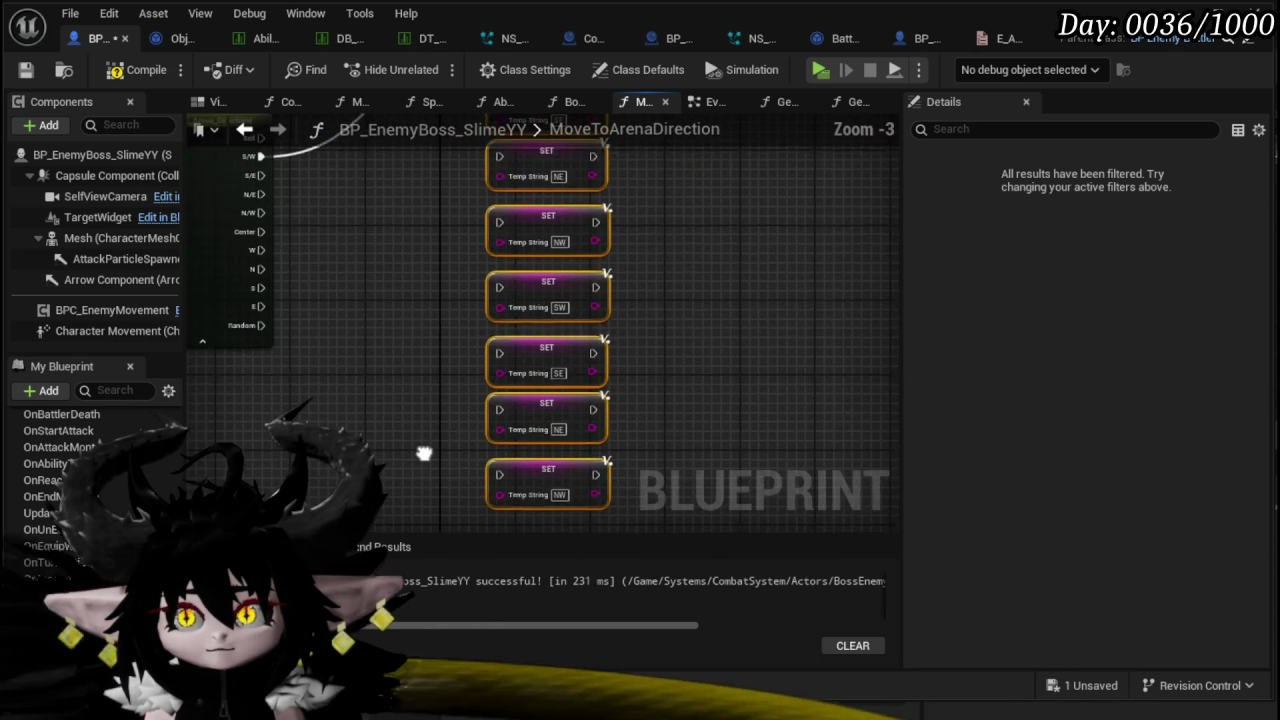
{"action": "left_click_drag", "start_coordinate": [420, 488], "coordinate": [452, 515]}
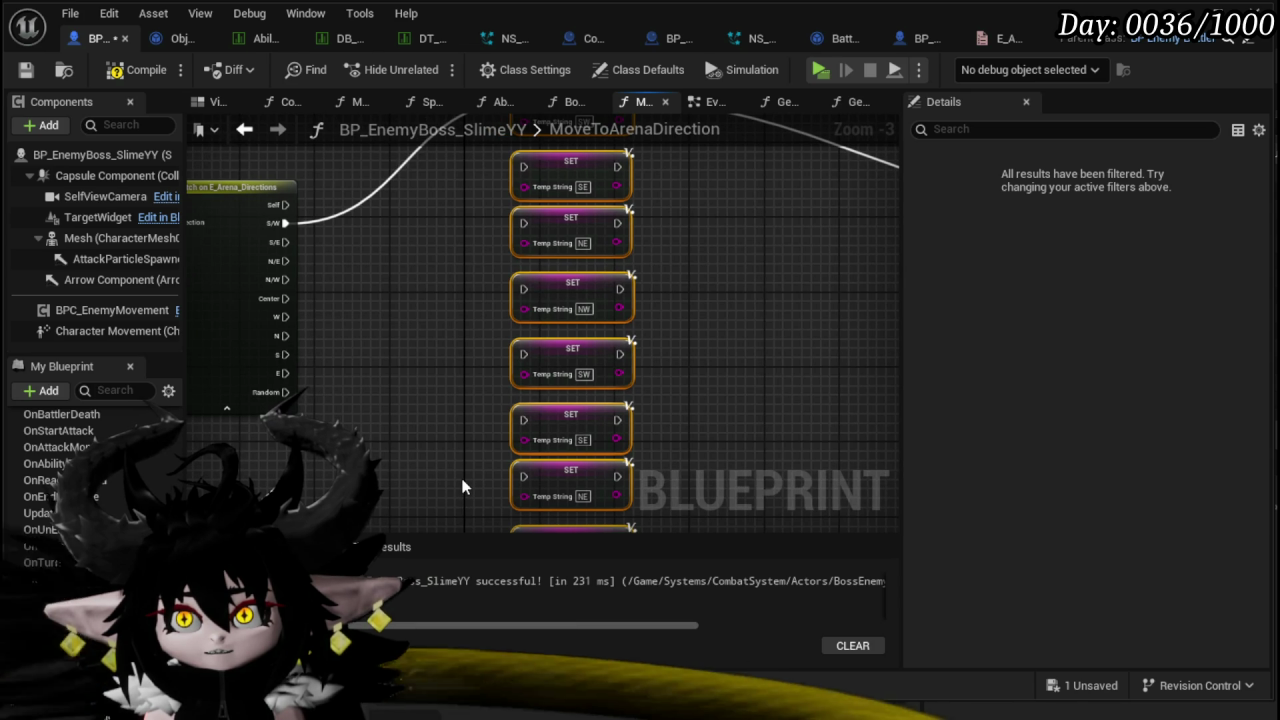
{"action": "right_click", "coordinate": [380, 460]}
{"action": "left_click", "coordinate": [417, 400]}
{"action": "mouse_move", "coordinate": [774, 358]}
{"action": "left_mouse_down"}
{"action": "mouse_move", "coordinate": [337, 351]}
{"action": "mouse_move", "coordinate": [406, 369]}
{"action": "mouse_move", "coordinate": [668, 370]}
{"action": "left_mouse_up"}
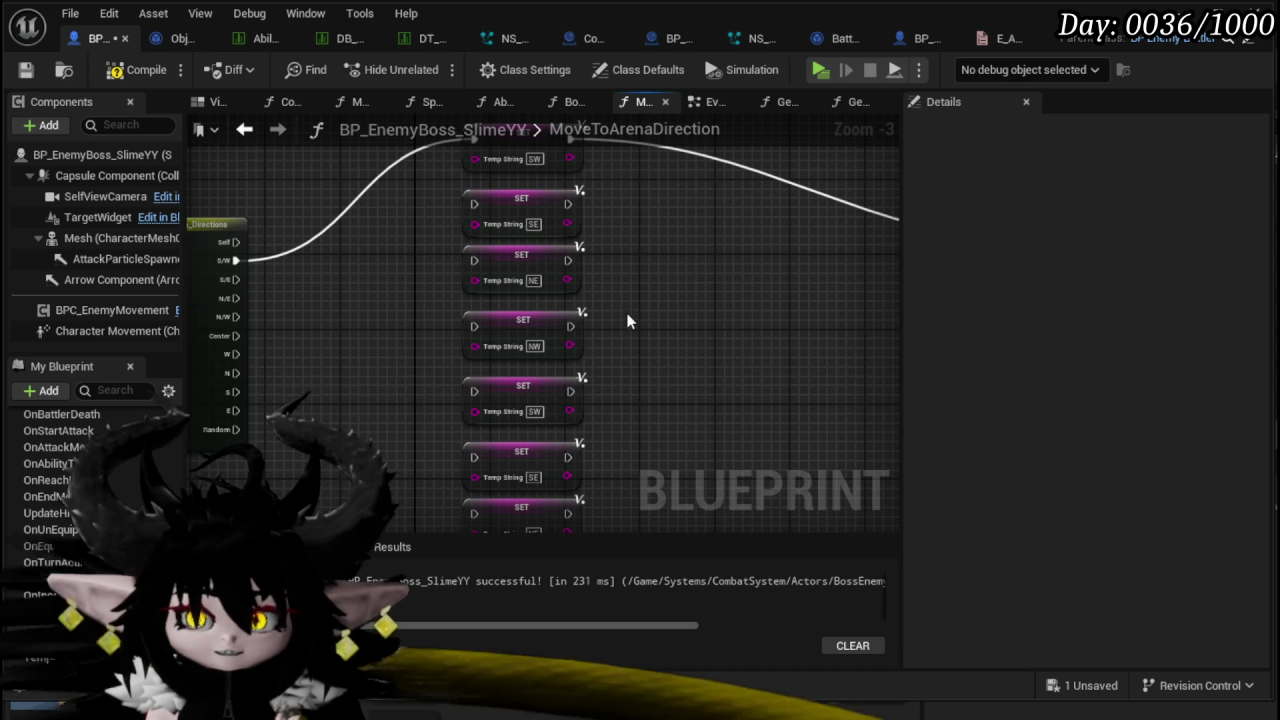
{"action": "scroll", "coordinate": [530, 200], "scroll_direction": "down", "scroll_amount": 2}
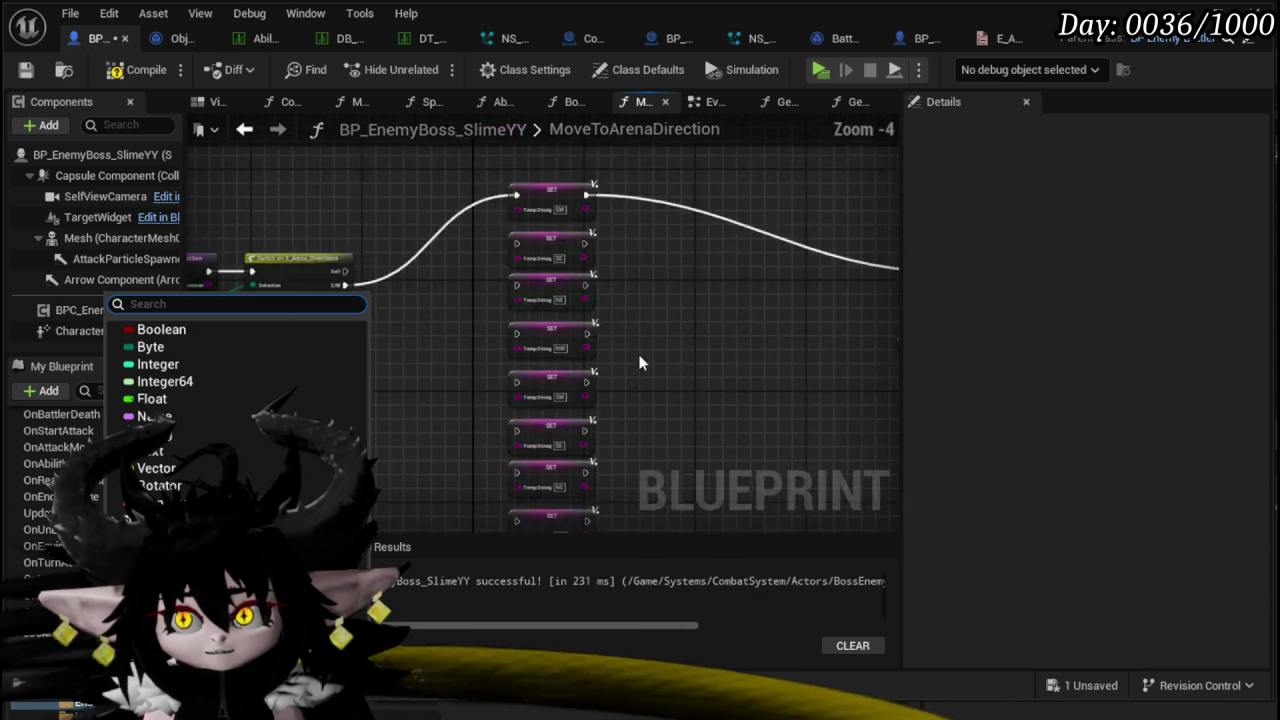
- Delete the eight SET nodes and change TempString's container type to Array
{"action": "key", "text": "Delete"}
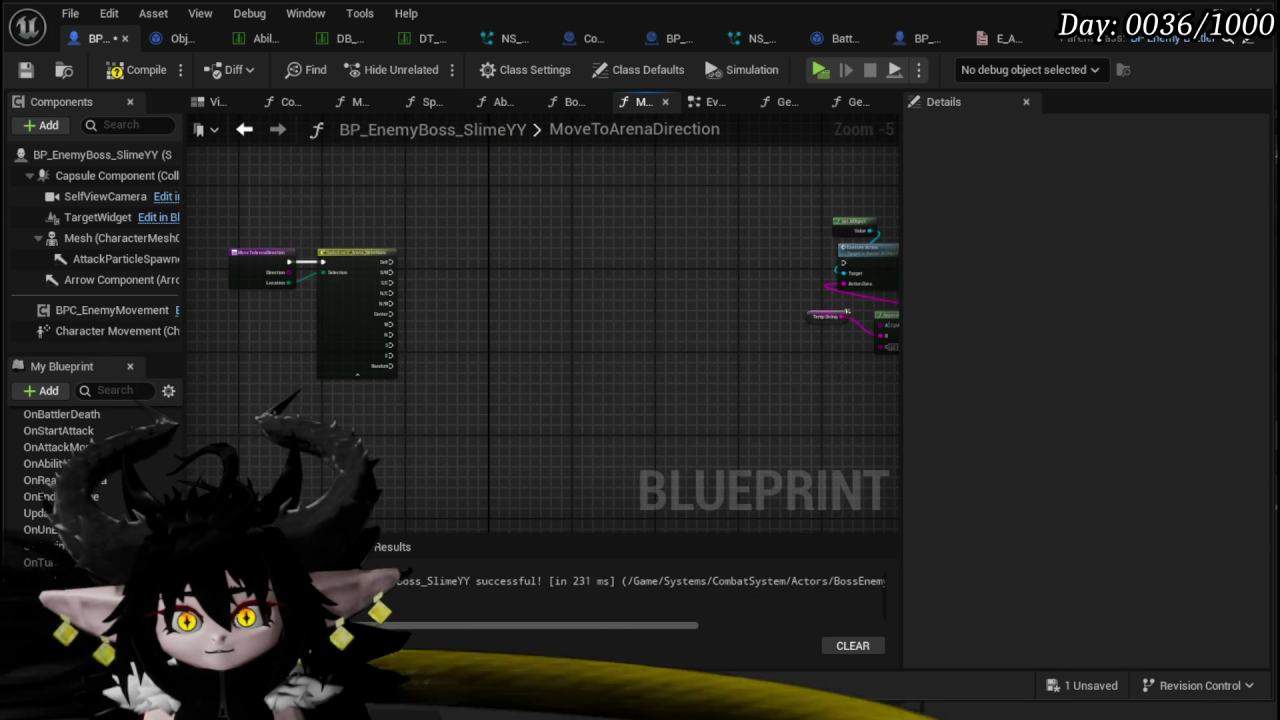
{"action": "left_click", "coordinate": [165, 657]}
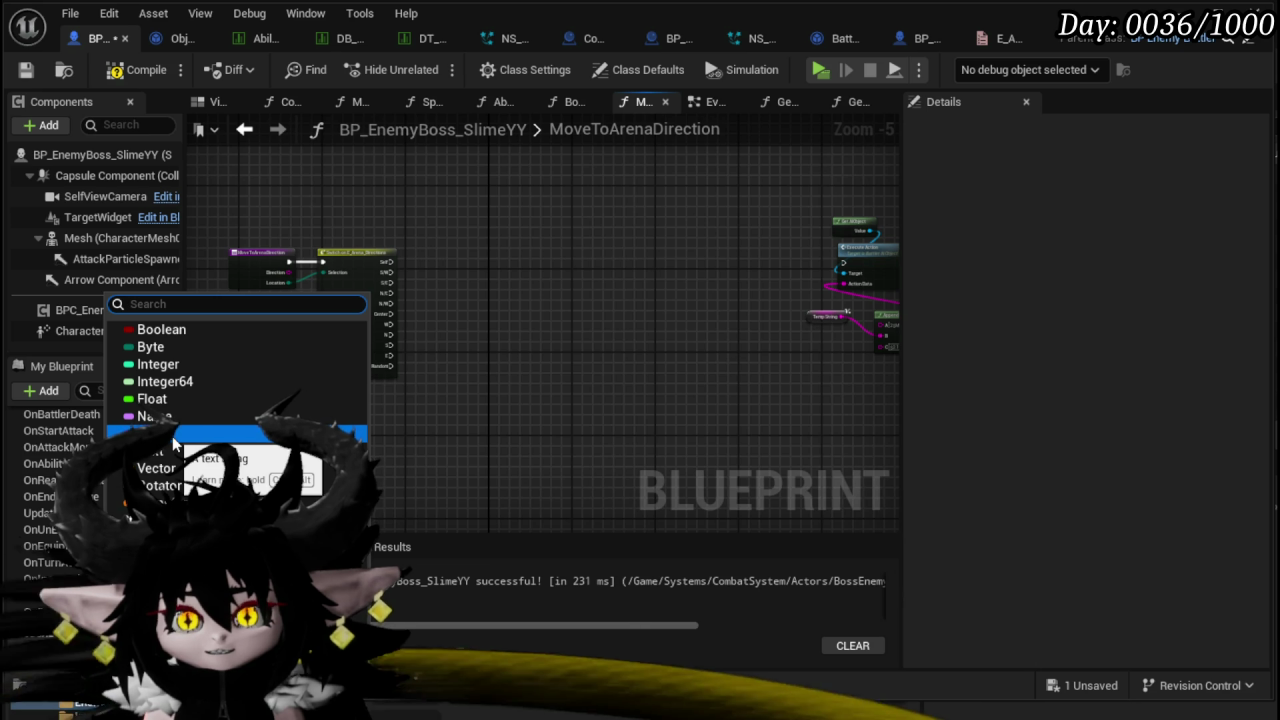
{"action": "left_click", "coordinate": [674, 503]}
{"action": "left_click", "coordinate": [60, 657]}
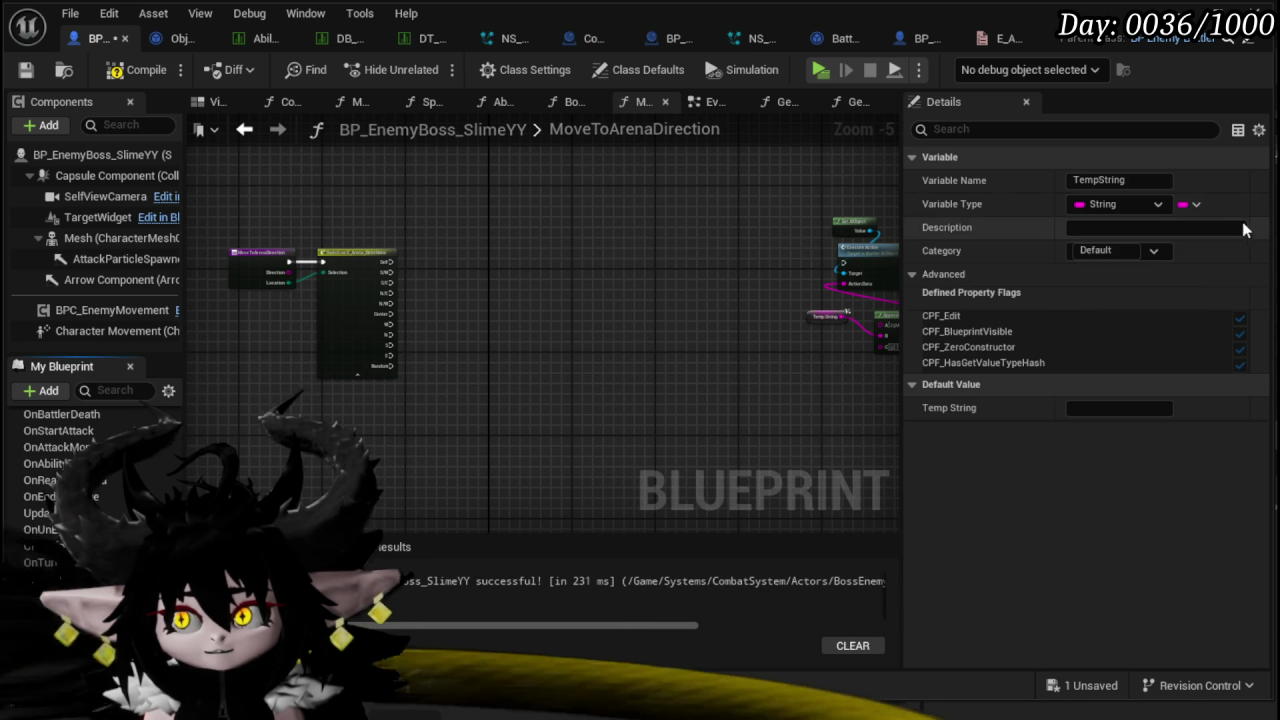
{"action": "left_click", "coordinate": [1188, 204]}
{"action": "left_click", "coordinate": [1180, 250]}
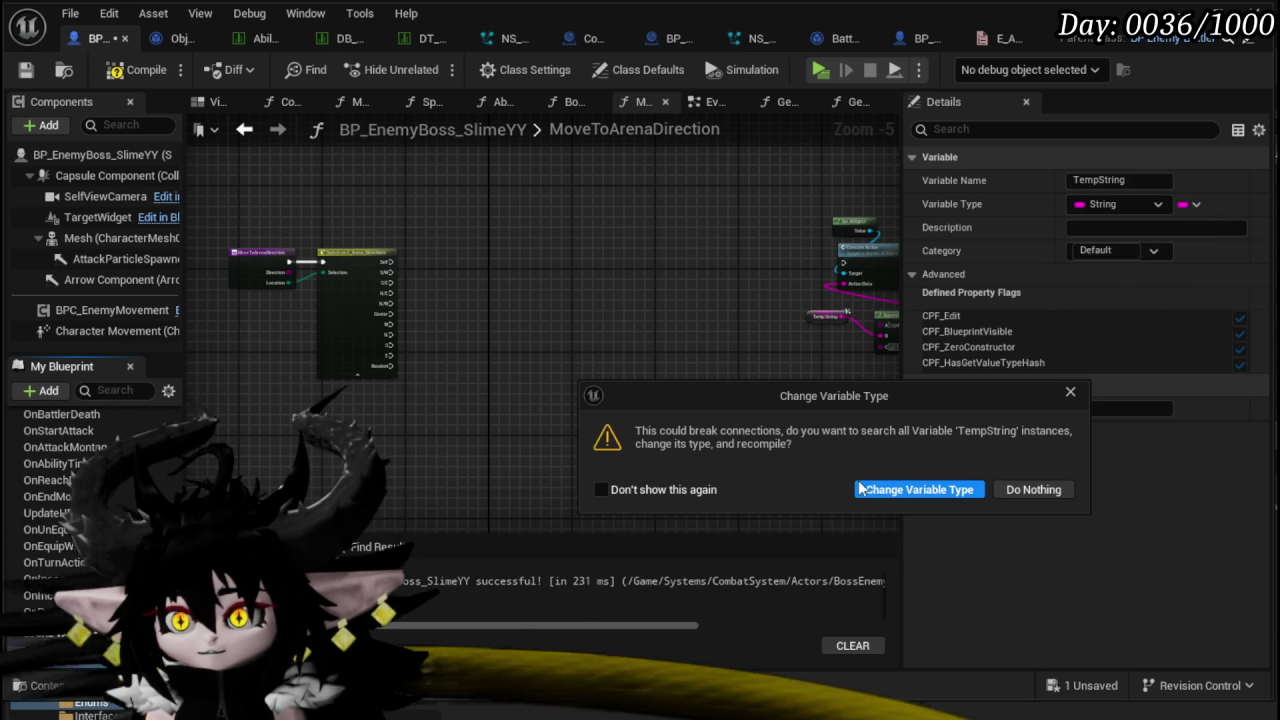
{"action": "left_click", "coordinate": [1003, 491]}
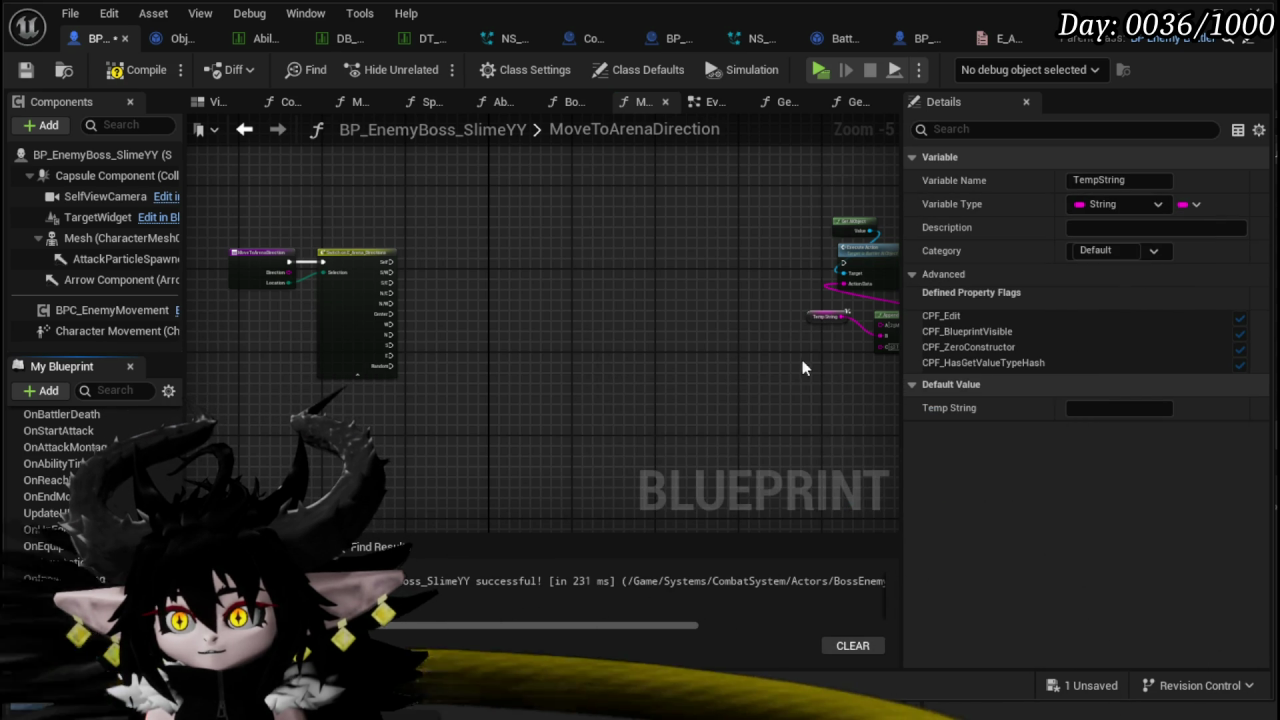
{"action": "left_click", "coordinate": [592, 350]}
{"action": "left_click", "coordinate": [52, 657]}
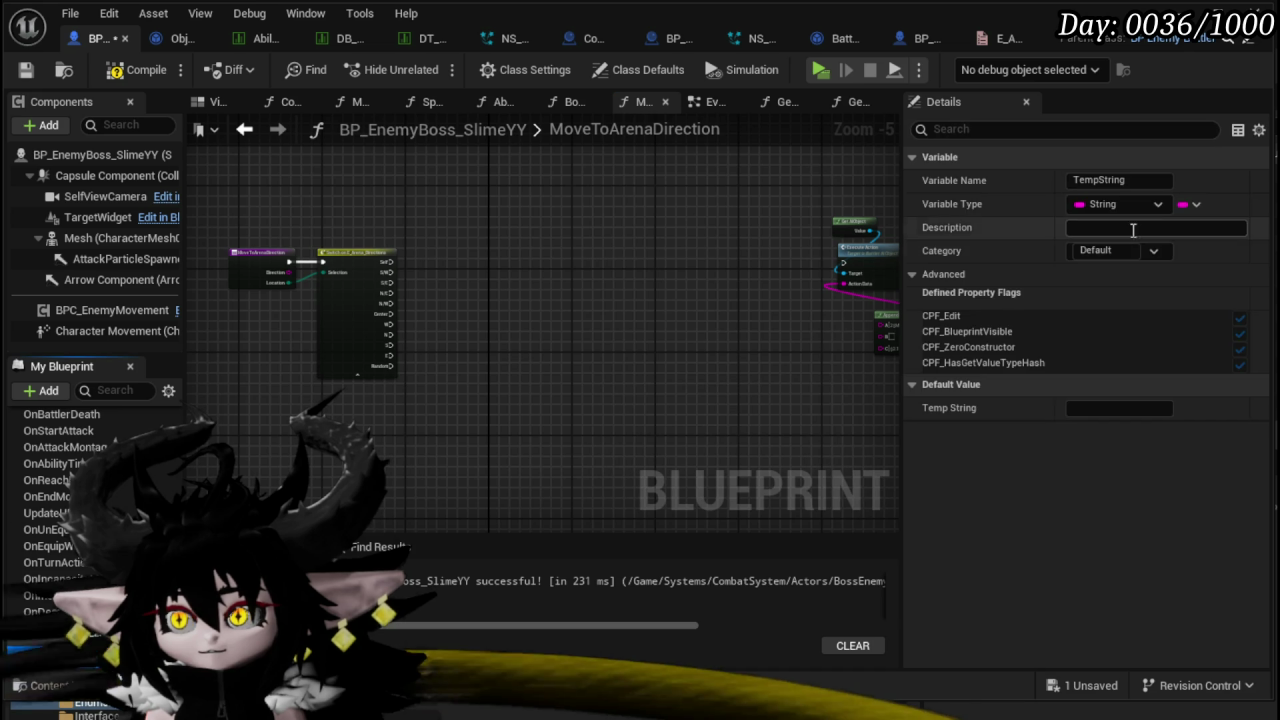
{"action": "left_click", "coordinate": [1195, 204]}
{"action": "left_click", "coordinate": [1181, 255]}
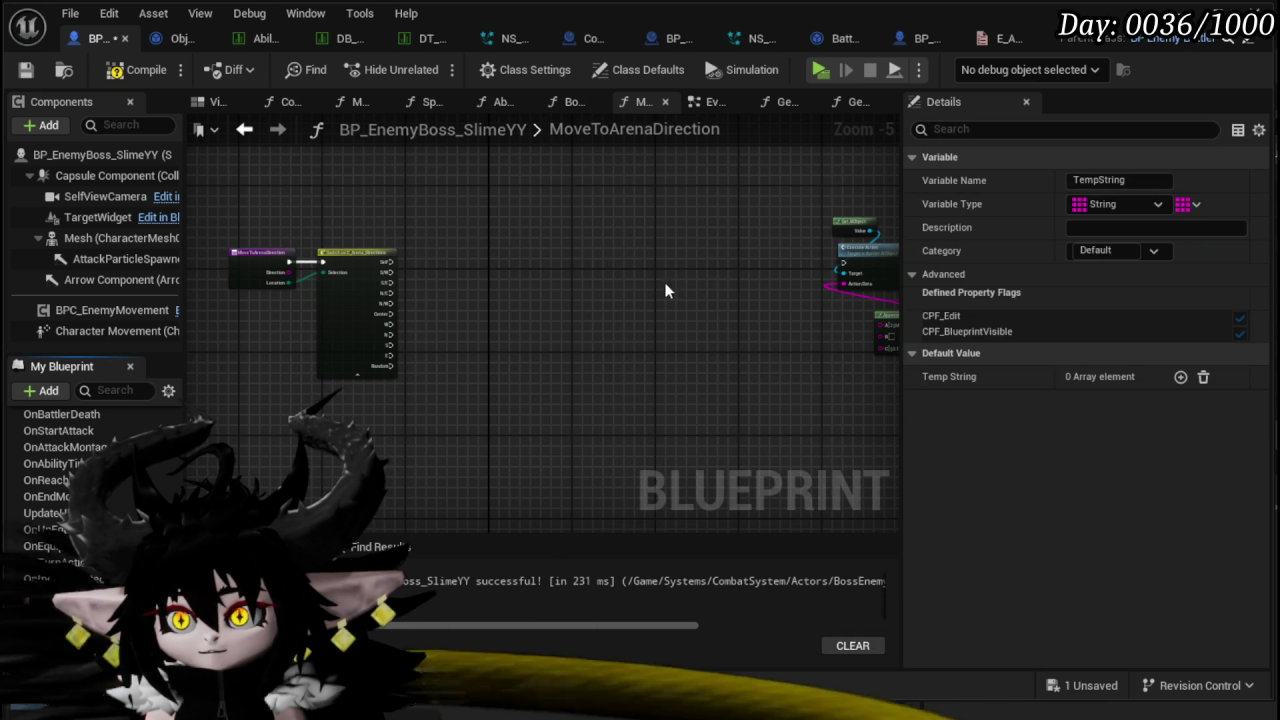
- Add a TempString getter and create a single-value Integer local variable TempIndex
{"action": "left_click_drag", "start_coordinate": [387, 337], "coordinate": [466, 258]}
{"action": "left_click", "coordinate": [529, 287]}
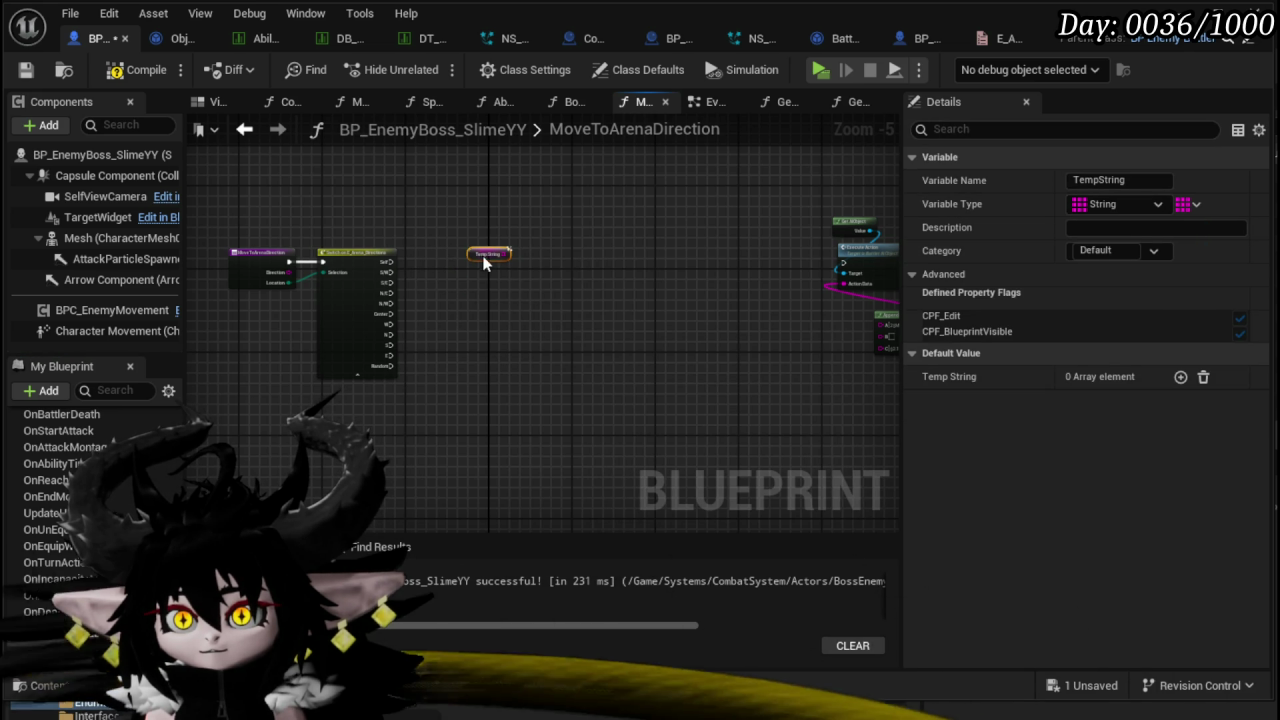
{"action": "scroll", "coordinate": [490, 284], "scroll_direction": "up", "scroll_amount": 4}
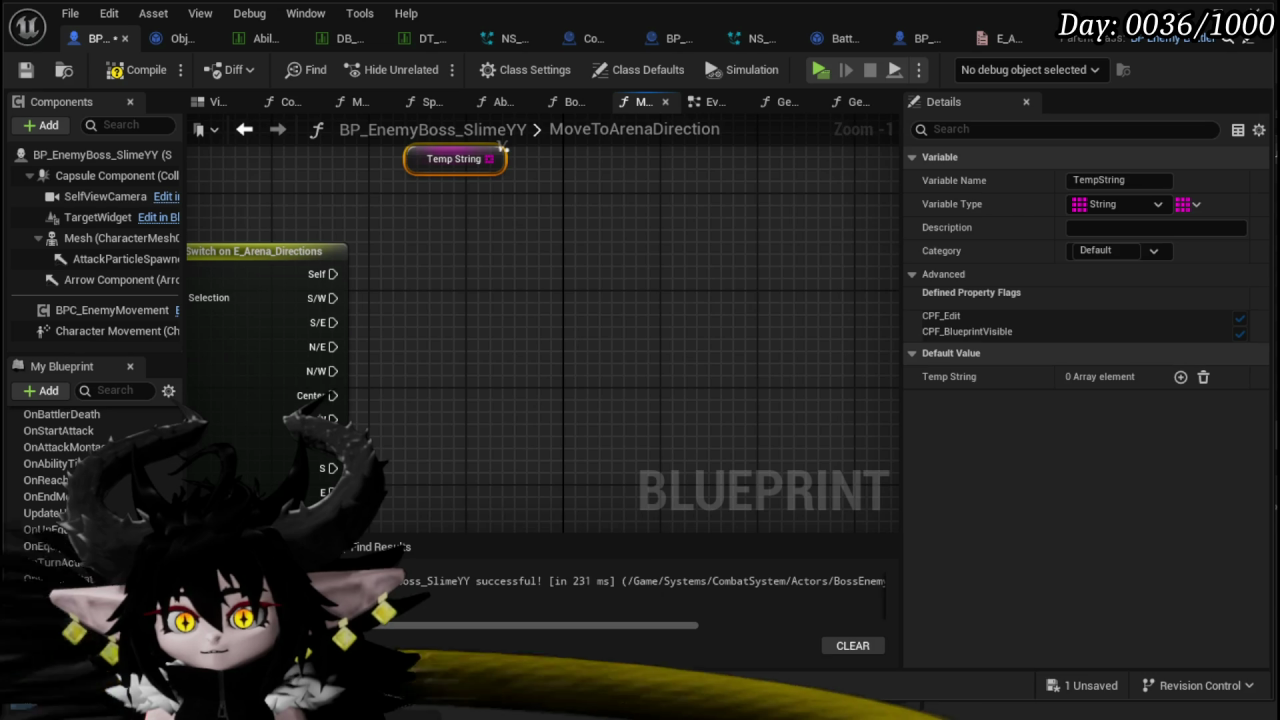
{"action": "type", "text": "TempIndex"}
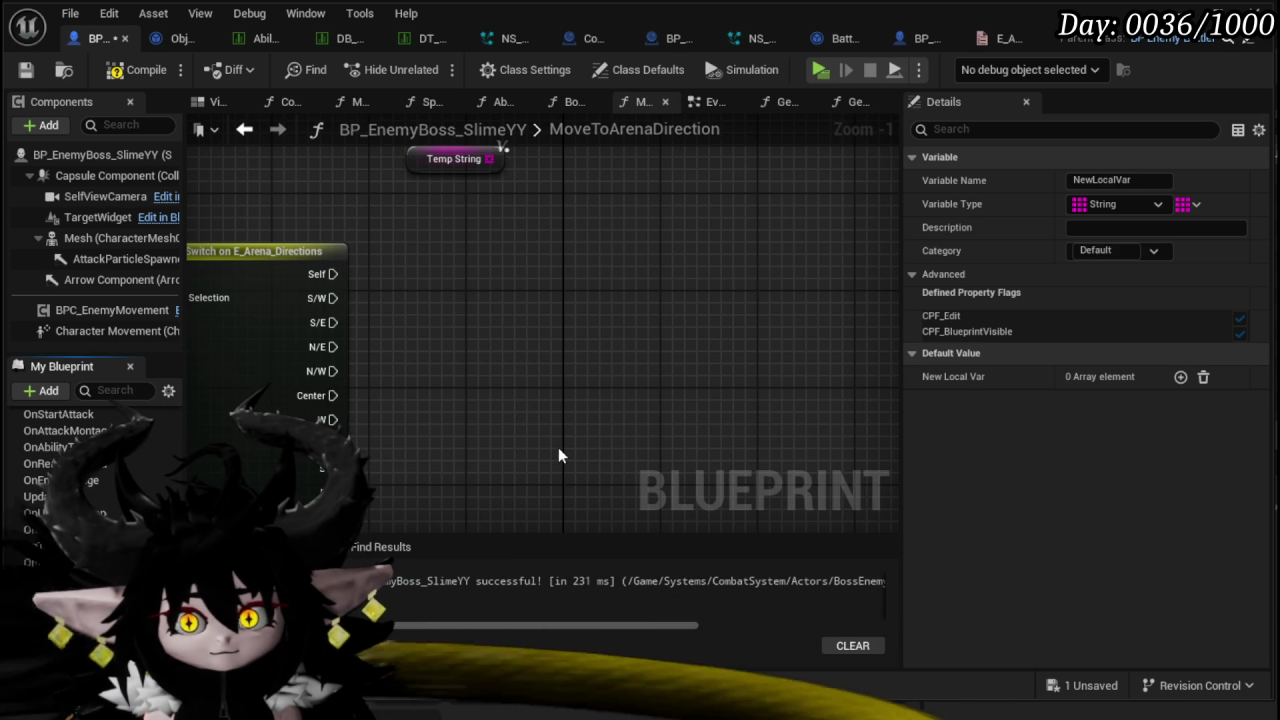
{"action": "key", "text": "Return"}
{"action": "left_click", "coordinate": [1190, 204]}
{"action": "left_click", "coordinate": [1183, 231]}
{"action": "left_click", "coordinate": [1128, 206]}
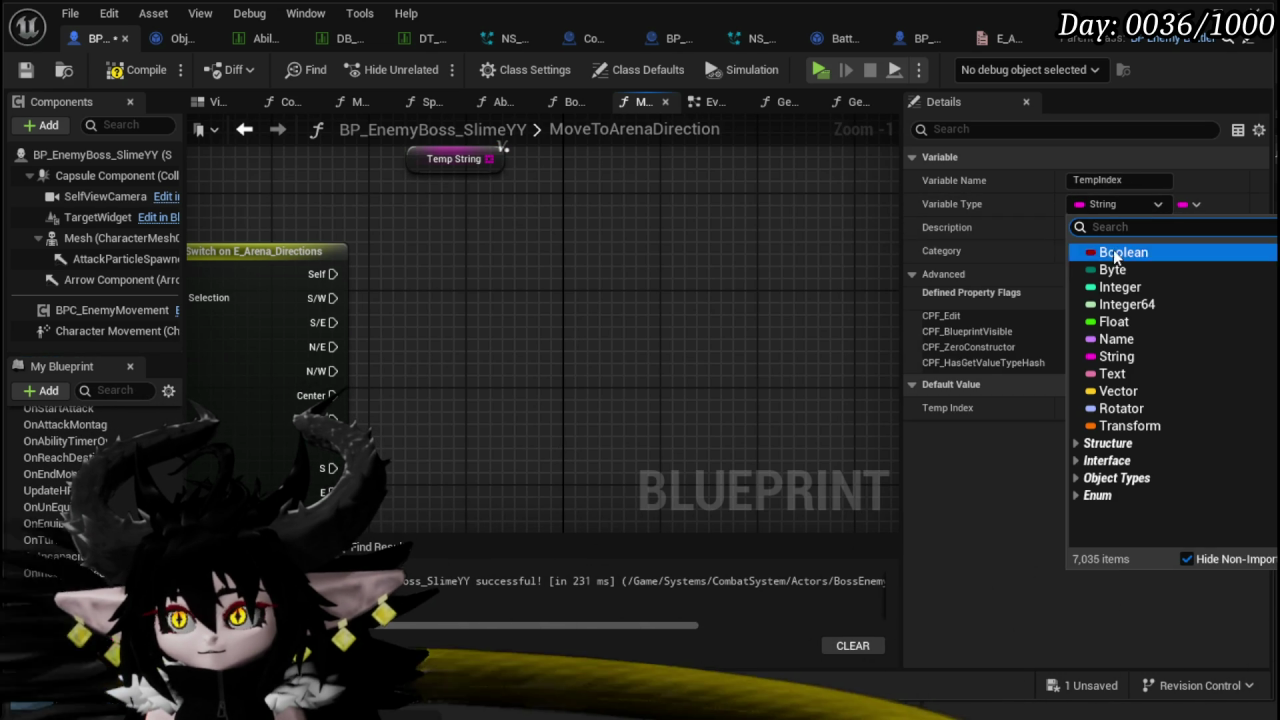
{"action": "left_click", "coordinate": [1112, 298]}
- Wire an array GET from TempString into Append, save, and add another TempString getter
{"action": "left_click_drag", "start_coordinate": [490, 206], "coordinate": [575, 255]}
{"action": "type", "text": "get"}
{"action": "left_click", "coordinate": [660, 357]}
{"action": "scroll", "coordinate": [339, 275], "scroll_direction": "down", "scroll_amount": 3}
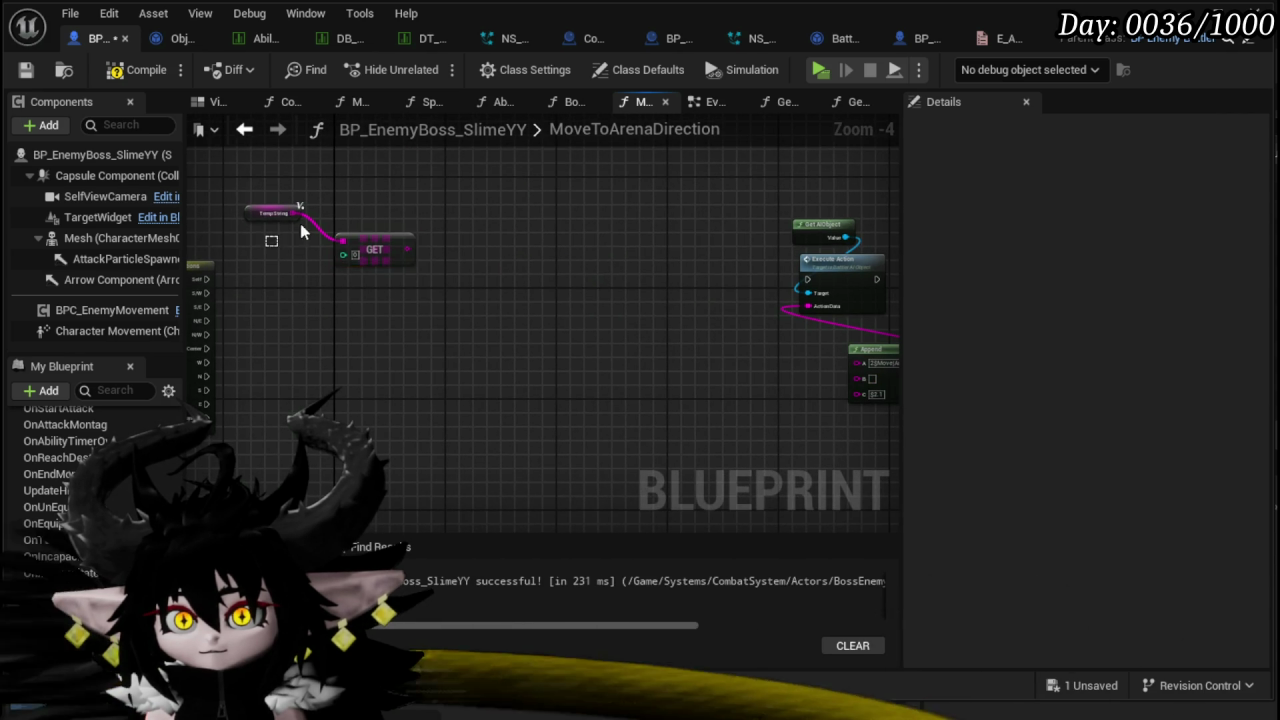
{"action": "left_click_drag", "start_coordinate": [302, 232], "coordinate": [372, 249]}
{"action": "left_click_drag", "start_coordinate": [862, 386], "coordinate": [864, 384]}
{"action": "left_click", "coordinate": [569, 354]}
{"action": "left_click", "coordinate": [26, 69]}
{"action": "left_click_drag", "start_coordinate": [64, 619], "coordinate": [443, 222]}
{"action": "left_click", "coordinate": [497, 233]}
{"action": "scroll", "coordinate": [533, 248], "scroll_direction": "up", "scroll_amount": 3}
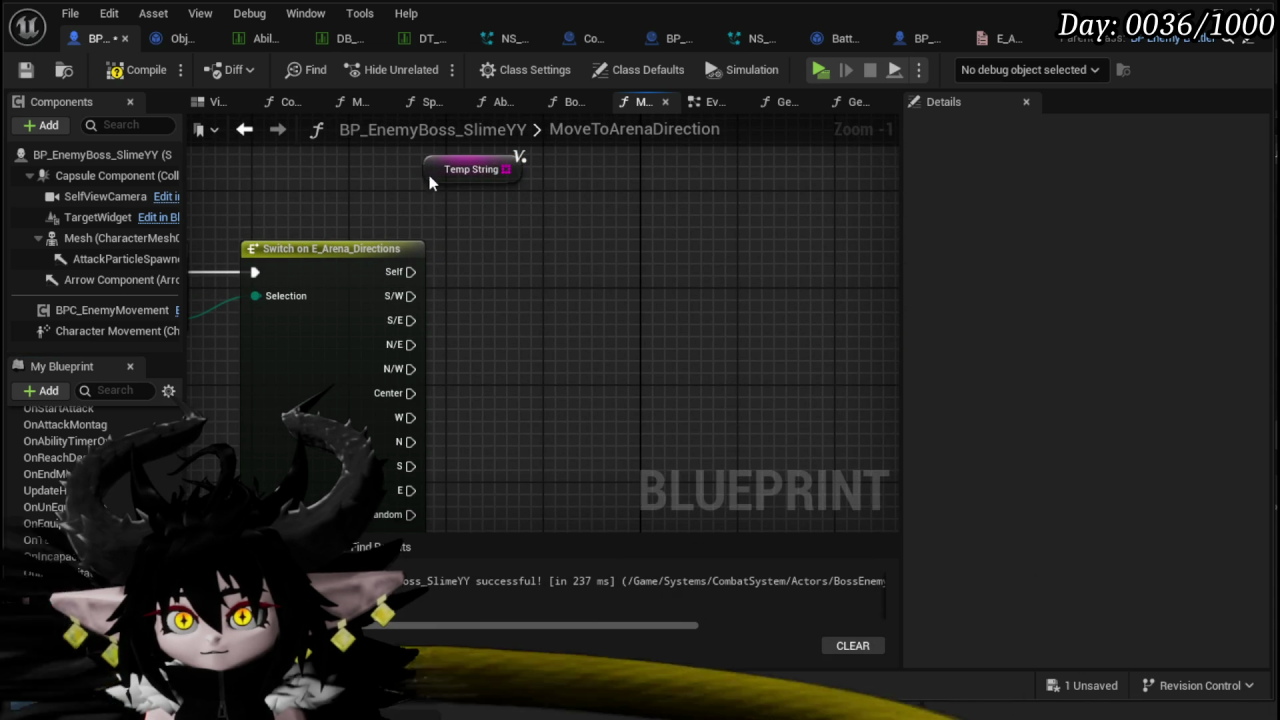
- Add array elements to TempString's default value and enter SW, SE, NE and NW
{"action": "left_click", "coordinate": [1180, 377]}
{"action": "left_click", "coordinate": [1180, 377]}
{"action": "left_click", "coordinate": [1180, 377]}
{"action": "left_click", "coordinate": [1180, 377]}
{"action": "left_click", "coordinate": [1180, 377]}
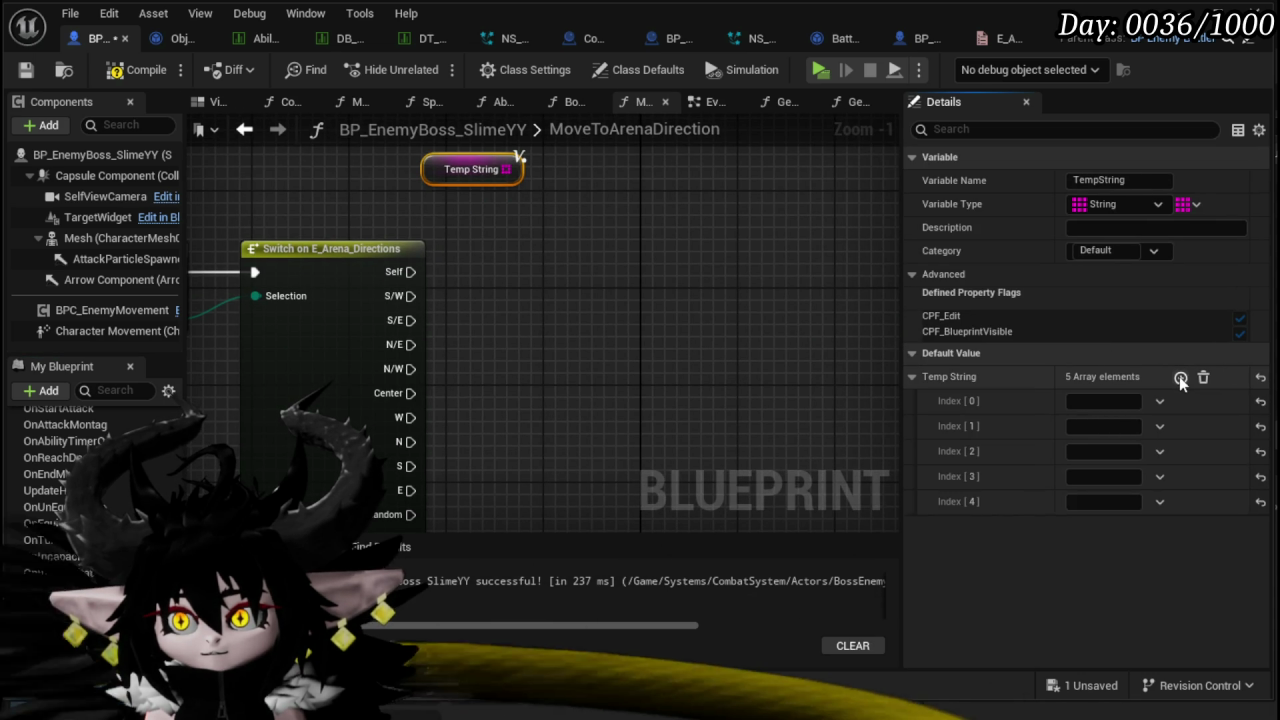
{"action": "left_click", "coordinate": [1180, 377]}
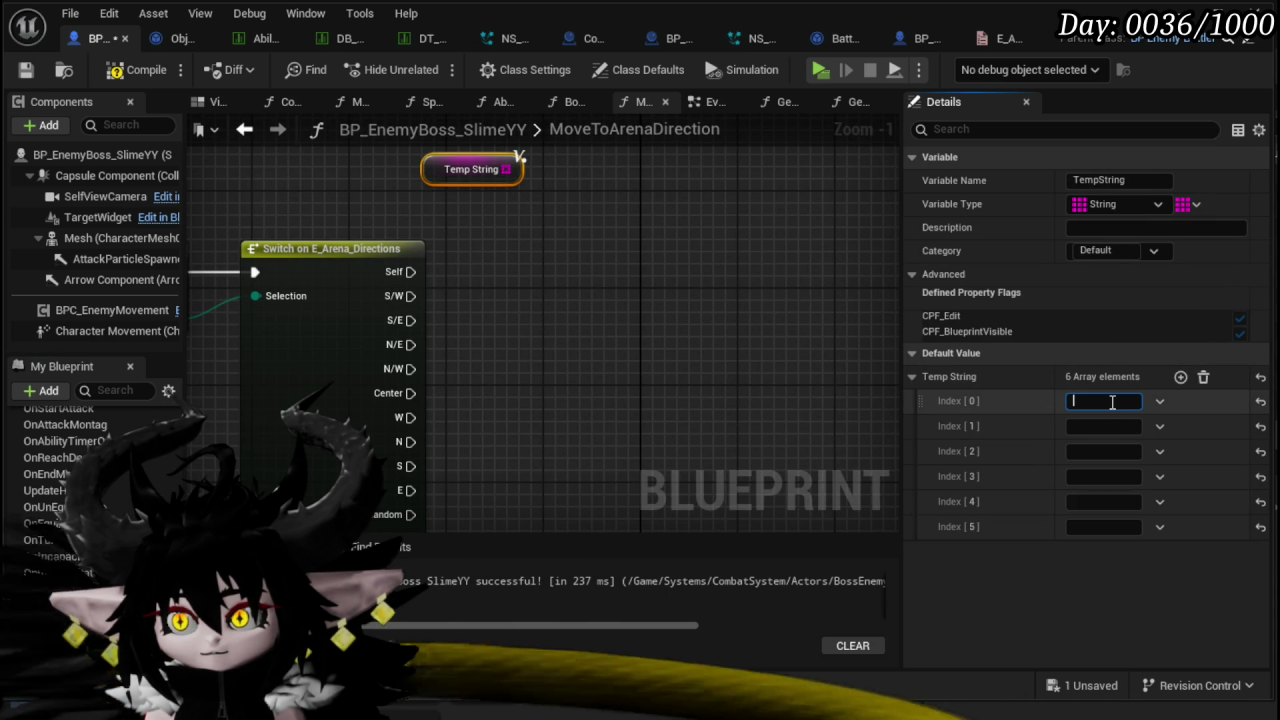
{"action": "type", "text": "SW"}
{"action": "left_click", "coordinate": [1105, 426]}
{"action": "type", "text": "SE"}
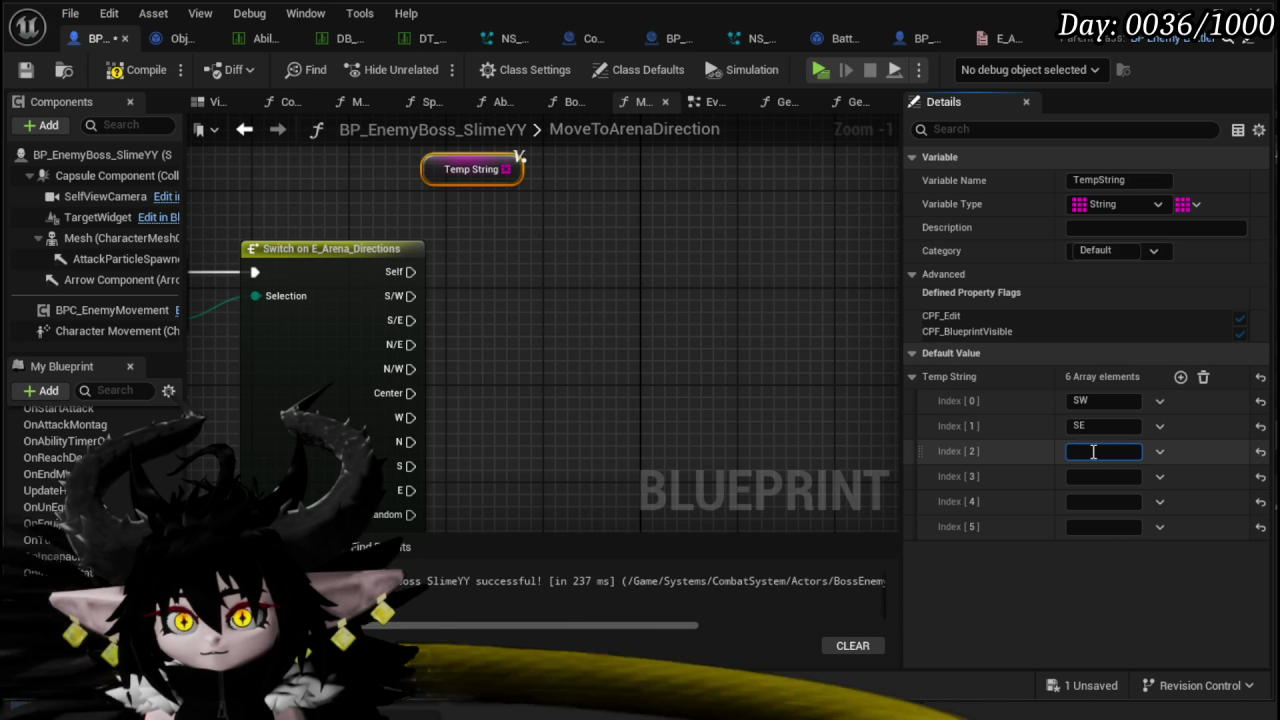
{"action": "type", "text": "NE"}
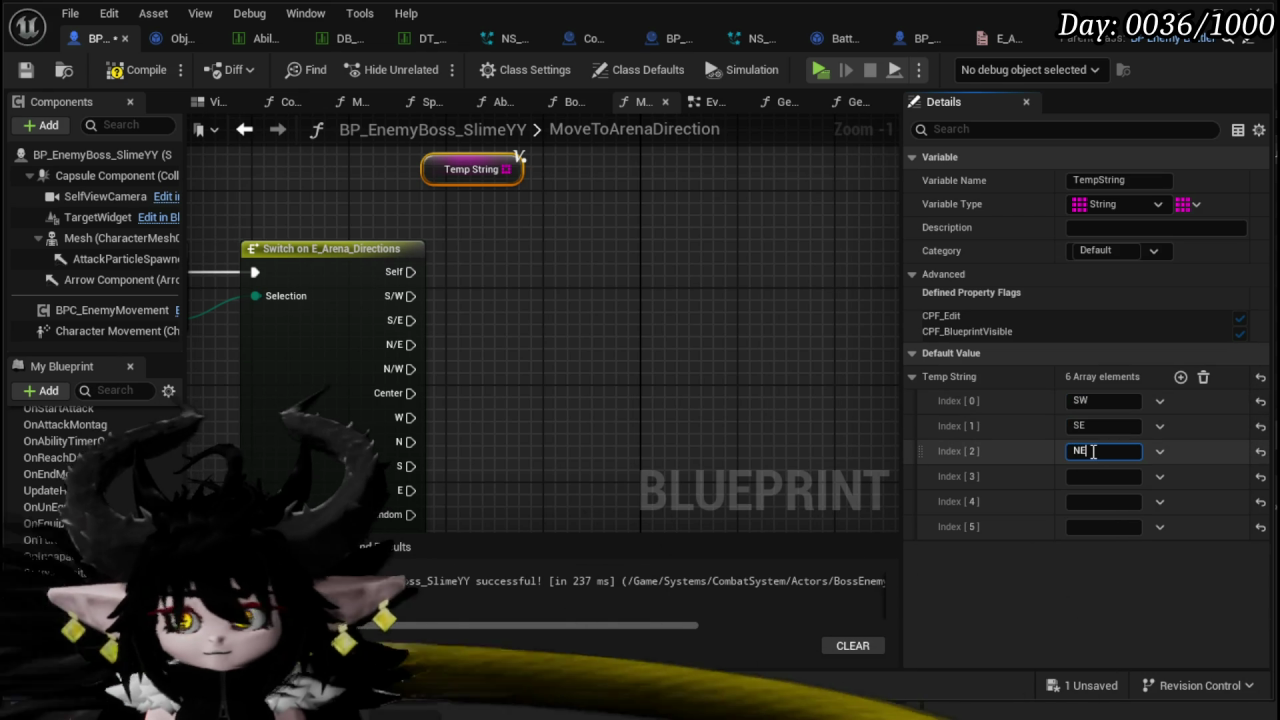
{"action": "left_click", "coordinate": [1103, 479]}
{"action": "type", "text": "NW"}
{"action": "left_click", "coordinate": [1094, 502]}
- Reselect the Temp String node and add elements for C, W and N plus two empty entries
{"action": "left_click_drag", "start_coordinate": [740, 383], "coordinate": [740, 294]}
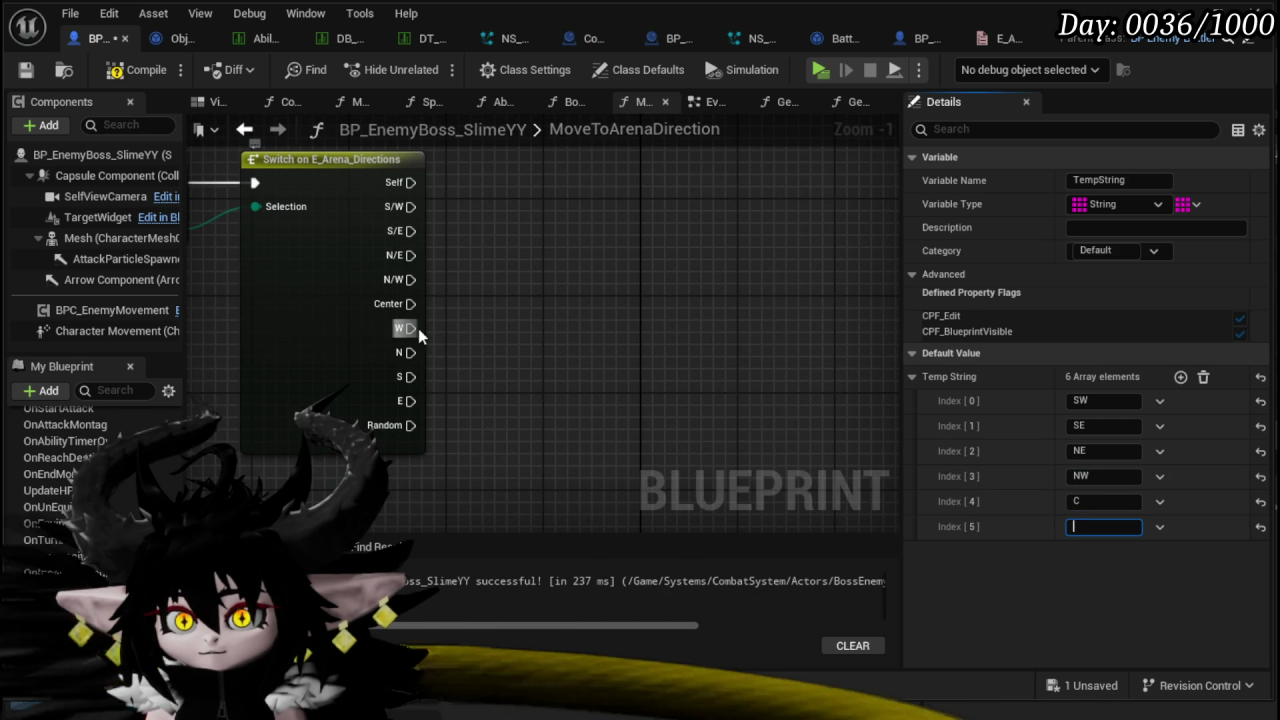
{"action": "left_click", "coordinate": [643, 382]}
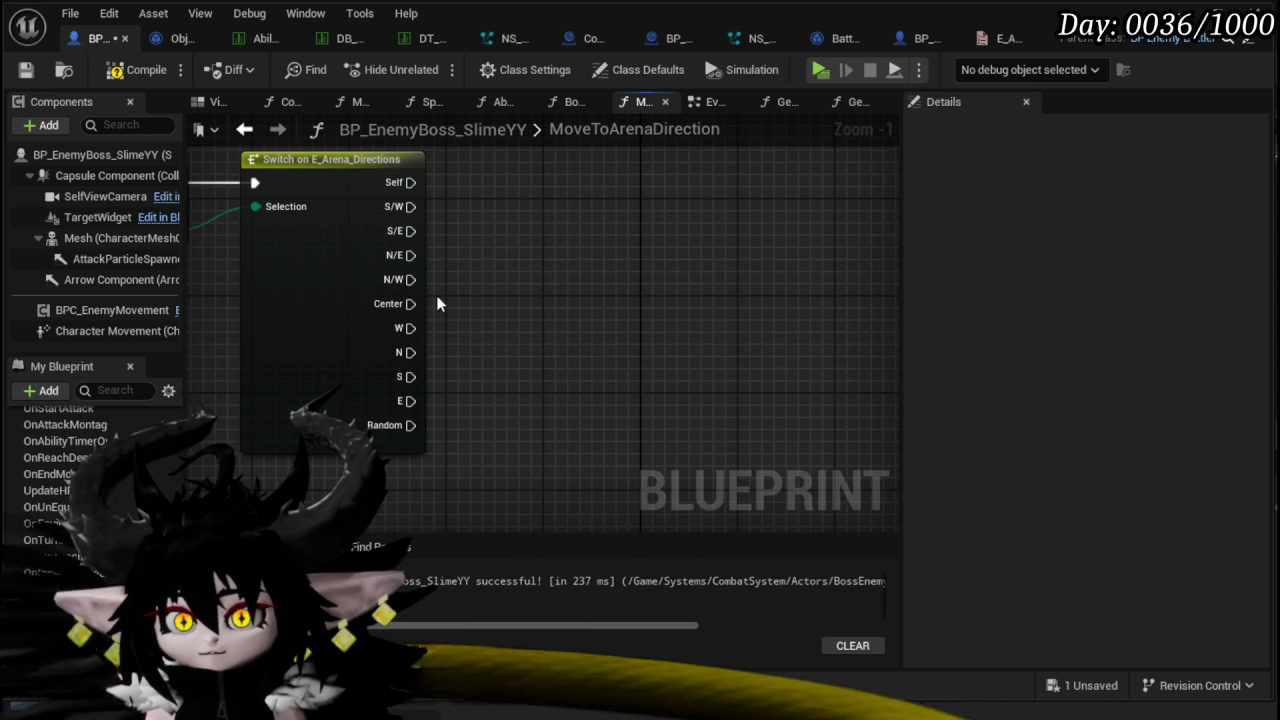
{"action": "left_click_drag", "start_coordinate": [505, 218], "coordinate": [573, 300]}
{"action": "left_click", "coordinate": [492, 164]}
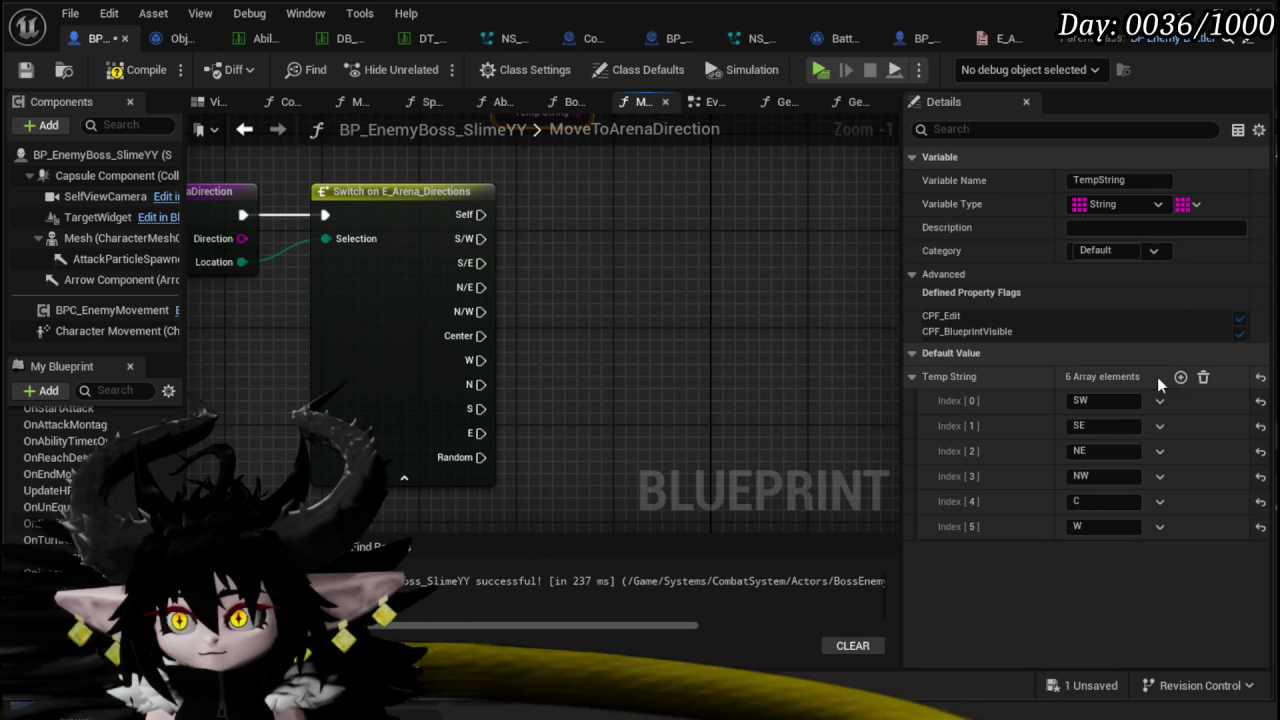
{"action": "left_click", "coordinate": [1180, 377]}
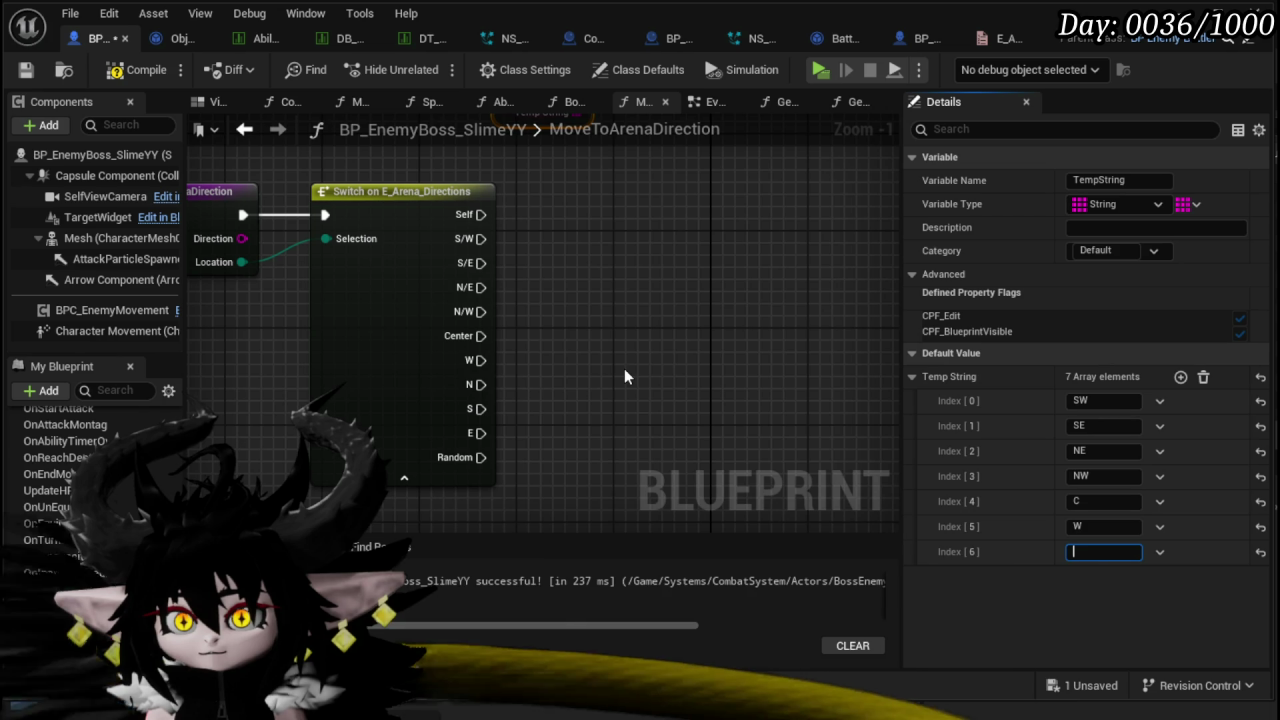
{"action": "type", "text": "N"}
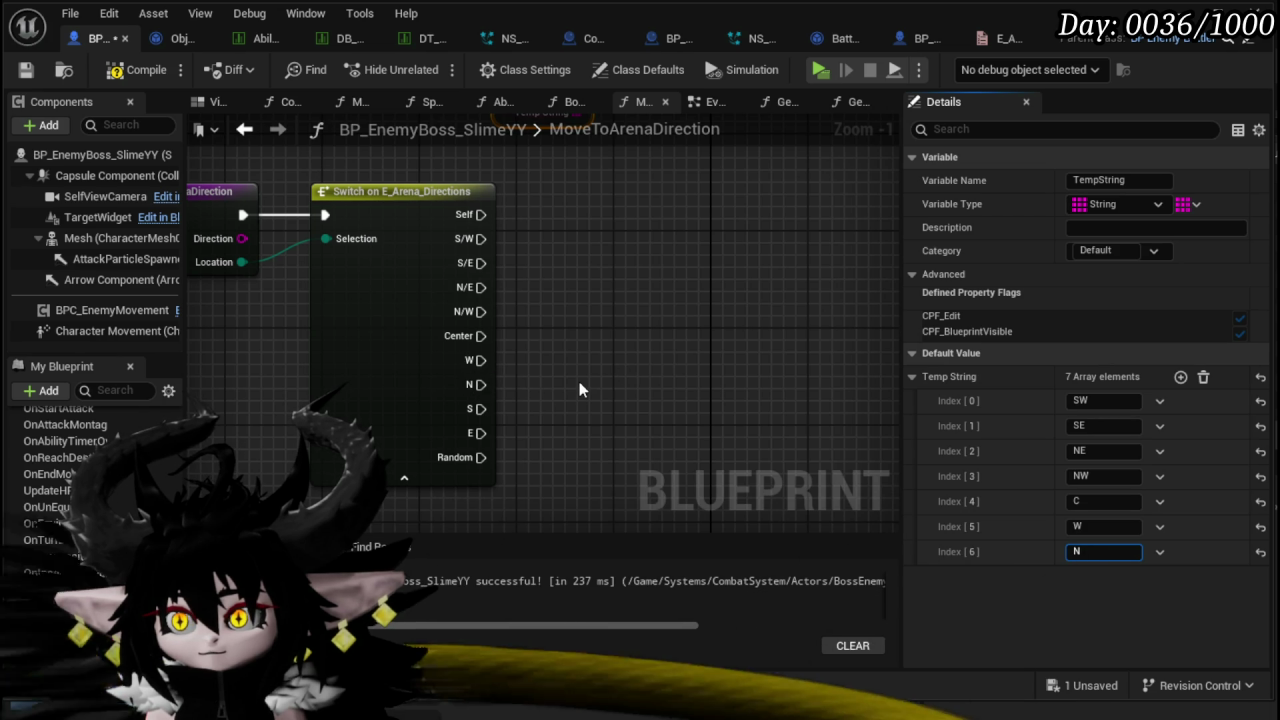
{"action": "left_click", "coordinate": [1181, 377]}
{"action": "left_click", "coordinate": [1181, 377]}
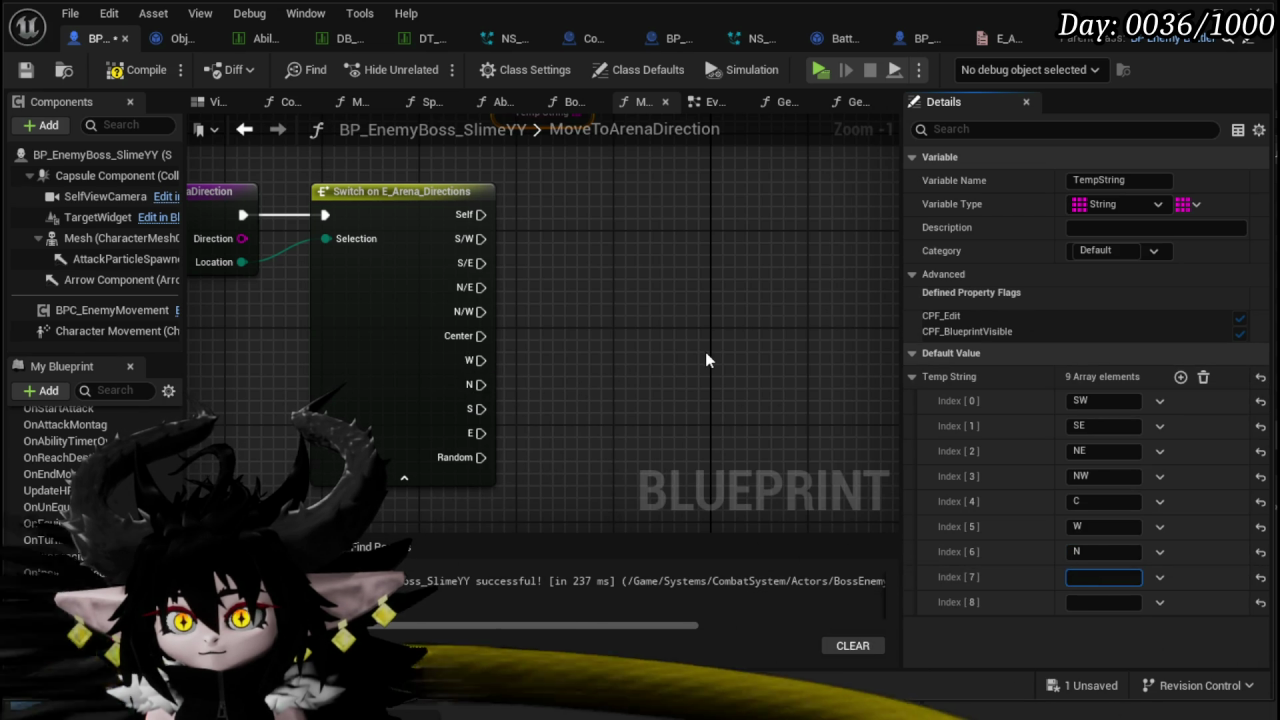
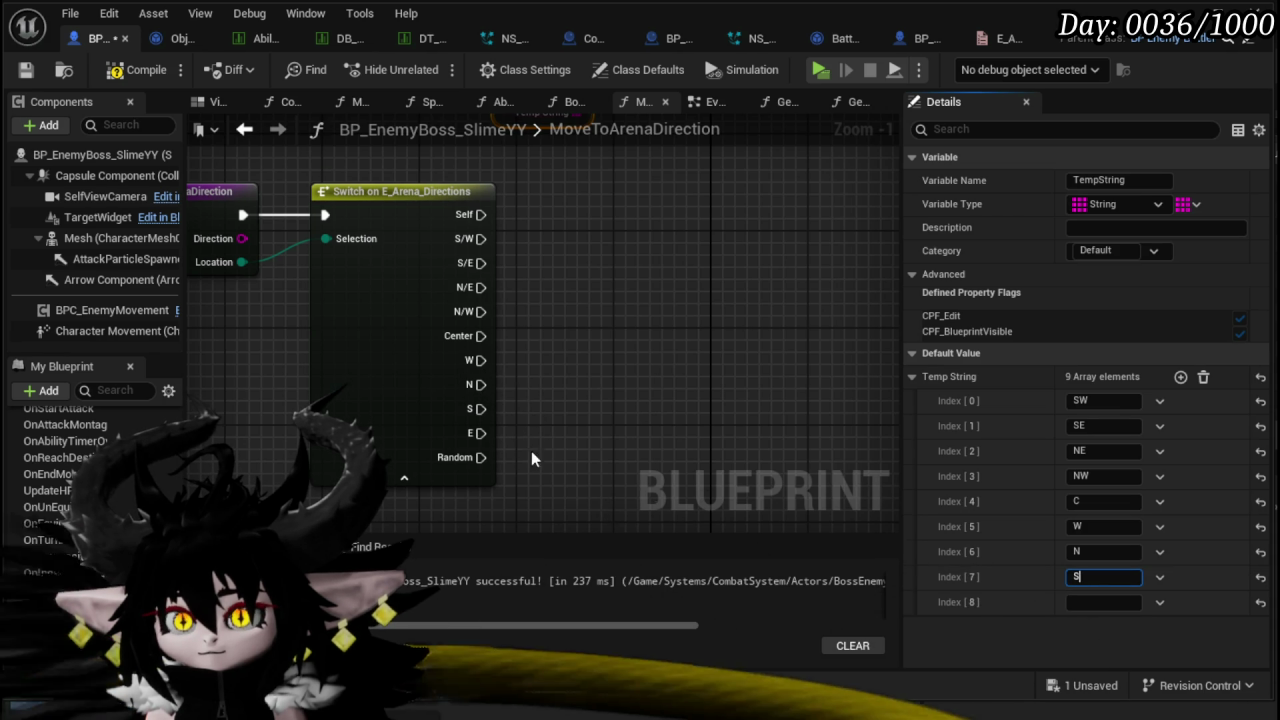
- Enter E as the last TempString entry and delete the C entry at Index [4]
{"action": "left_click", "coordinate": [1108, 603]}
{"action": "type", "text": "E"}
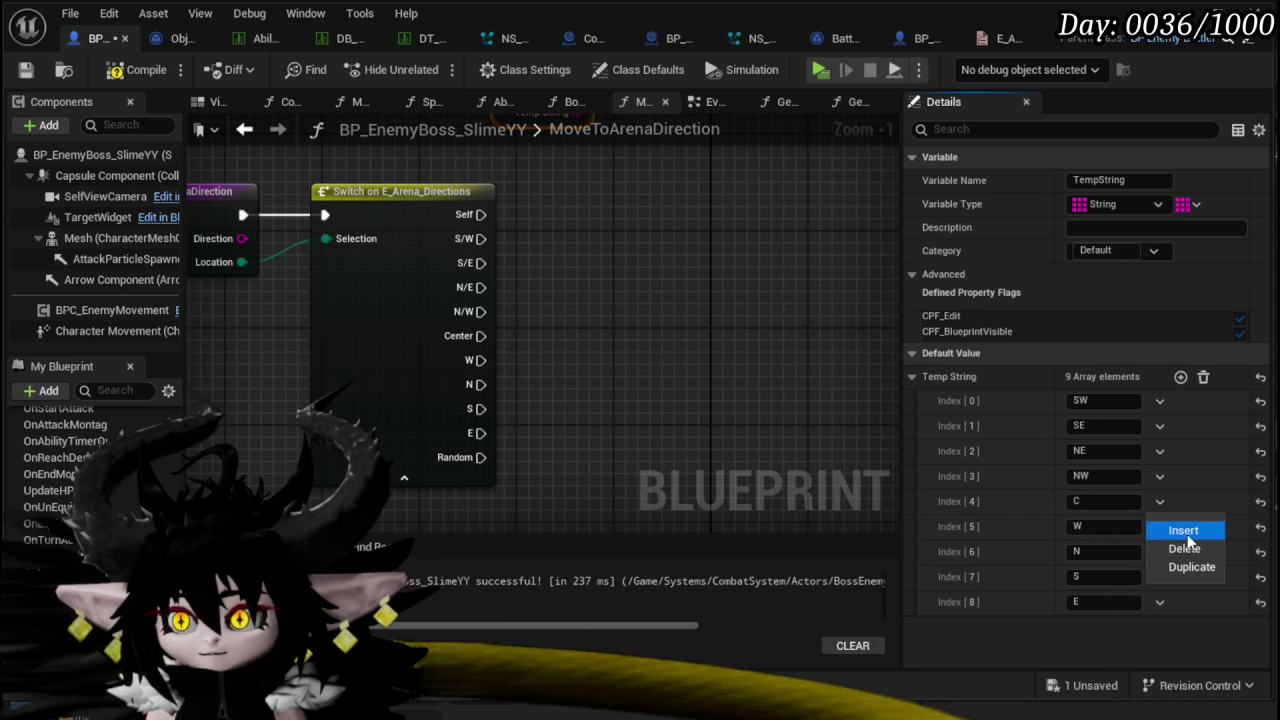
{"action": "left_click", "coordinate": [1185, 550]}
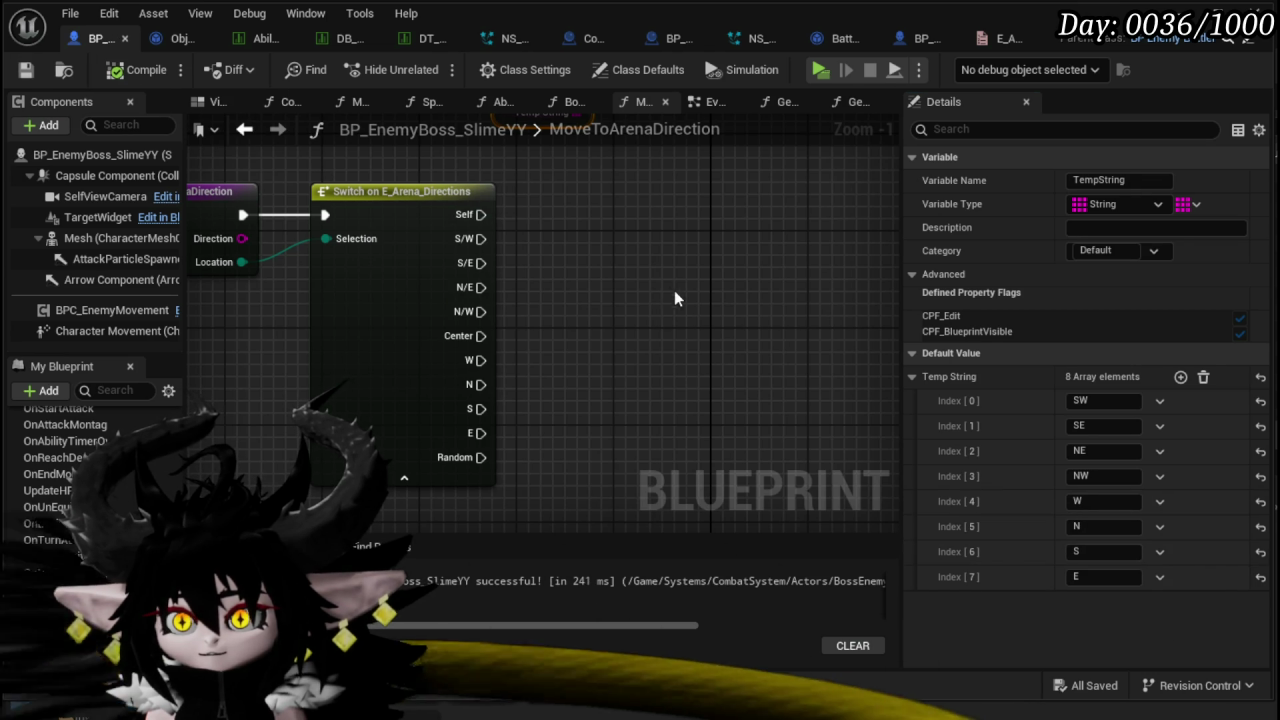
- Place a SET TempIndex node beside the Switch and paste copies stacked below it
{"action": "left_click_drag", "start_coordinate": [560, 250], "coordinate": [585, 212]}
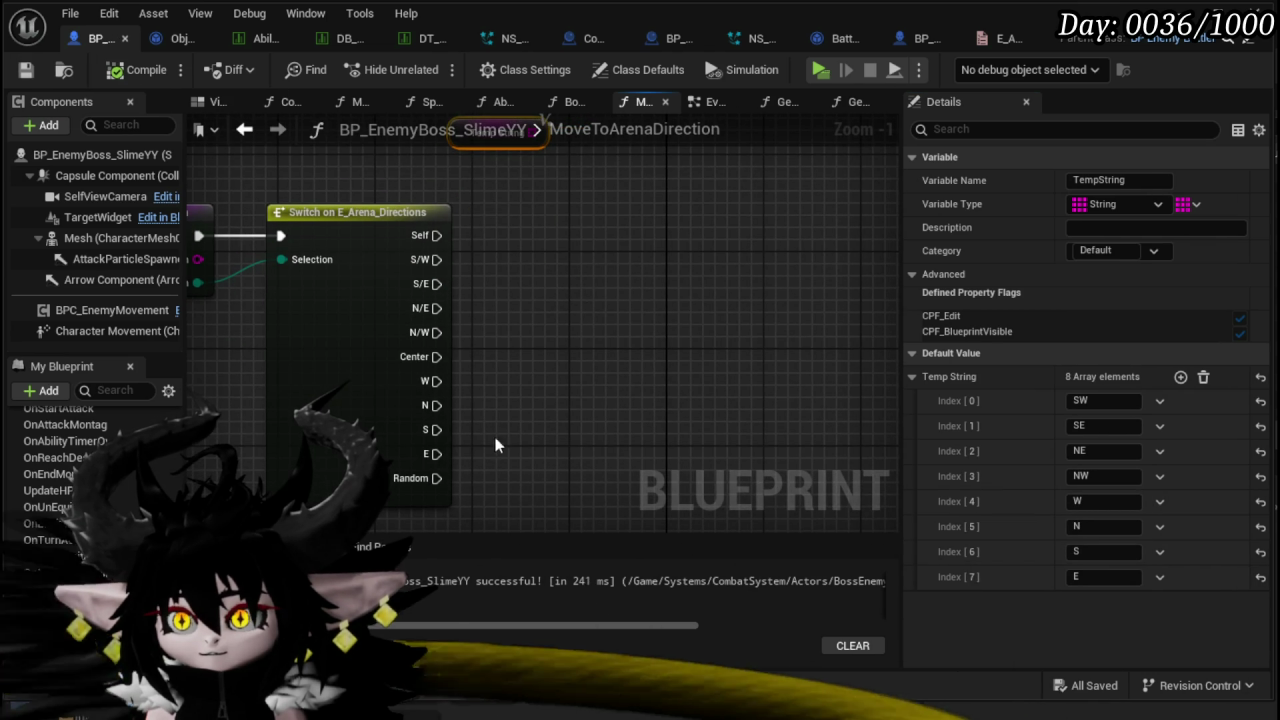
{"action": "left_click_drag", "start_coordinate": [35, 662], "coordinate": [567, 213]}
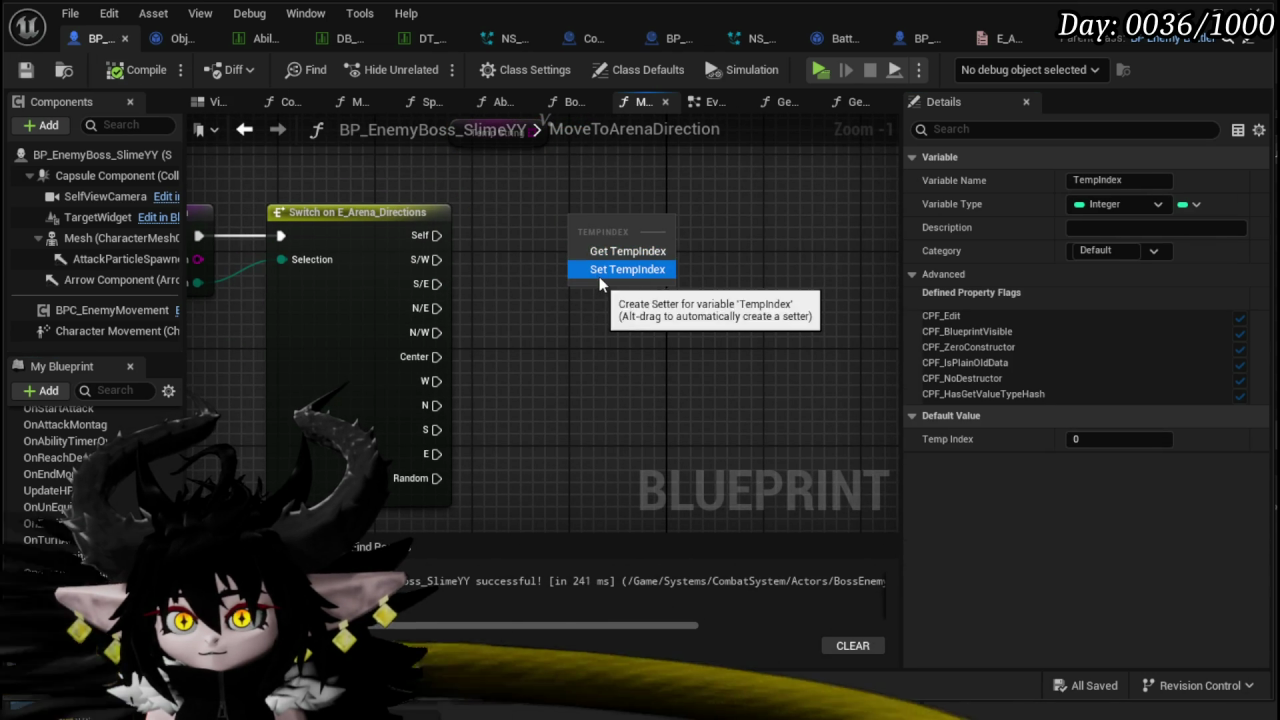
{"action": "left_click", "coordinate": [599, 276]}
{"action": "key", "text": "ctrl+c"}
{"action": "left_click", "coordinate": [552, 301]}
{"action": "key", "text": "ctrl+v"}
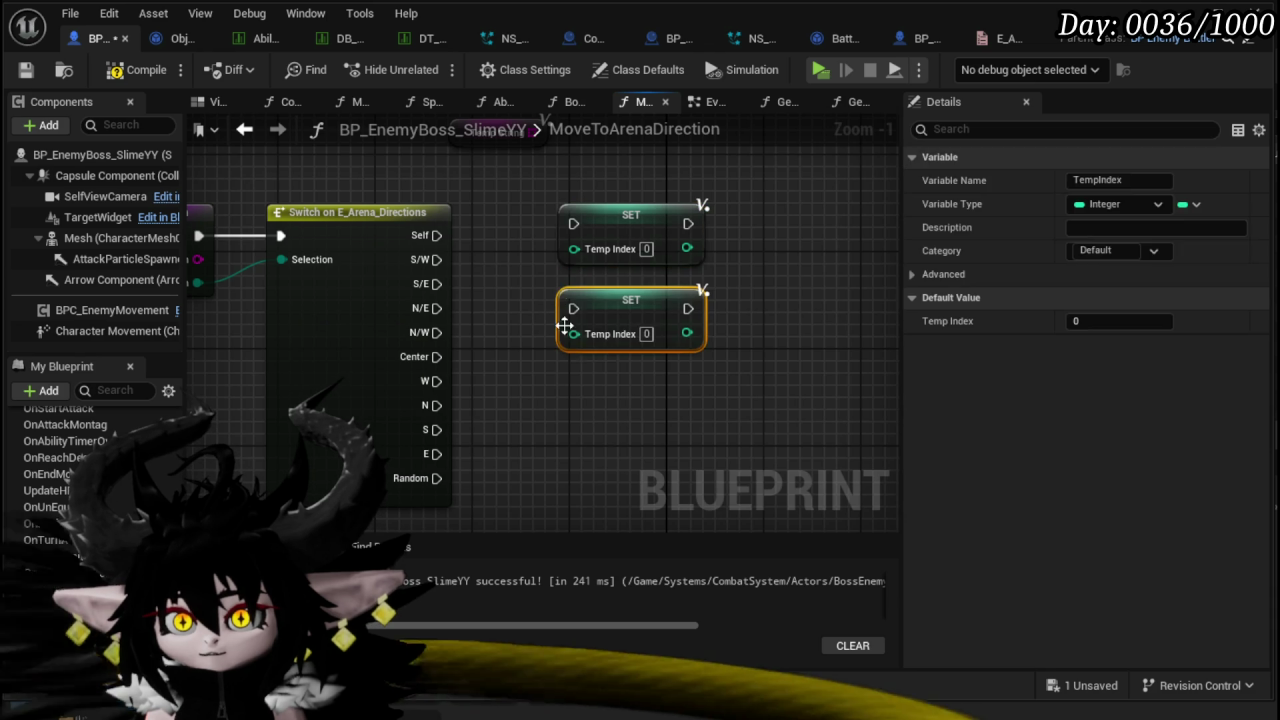
{"action": "left_click", "coordinate": [547, 398]}
{"action": "key", "text": "ctrl+v"}
{"action": "scroll", "coordinate": [600, 385], "scroll_direction": "down", "scroll_amount": 2}
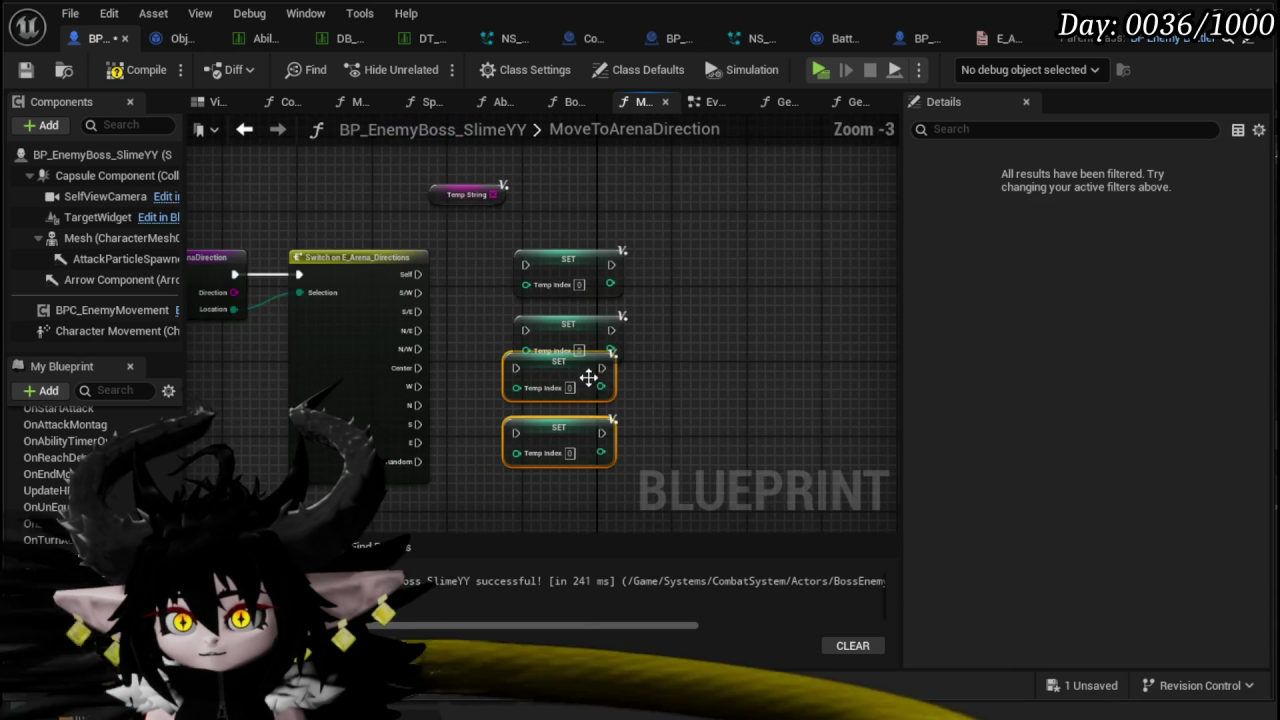
{"action": "key", "text": "ctrl+v"}
{"action": "mouse_move", "coordinate": [563, 366]}
{"action": "left_mouse_down"}
{"action": "mouse_move", "coordinate": [535, 356]}
{"action": "mouse_move", "coordinate": [584, 372]}
{"action": "left_mouse_up"}
{"action": "left_click", "coordinate": [450, 300]}
{"action": "scroll", "coordinate": [450, 300], "scroll_direction": "up", "scroll_amount": 4}
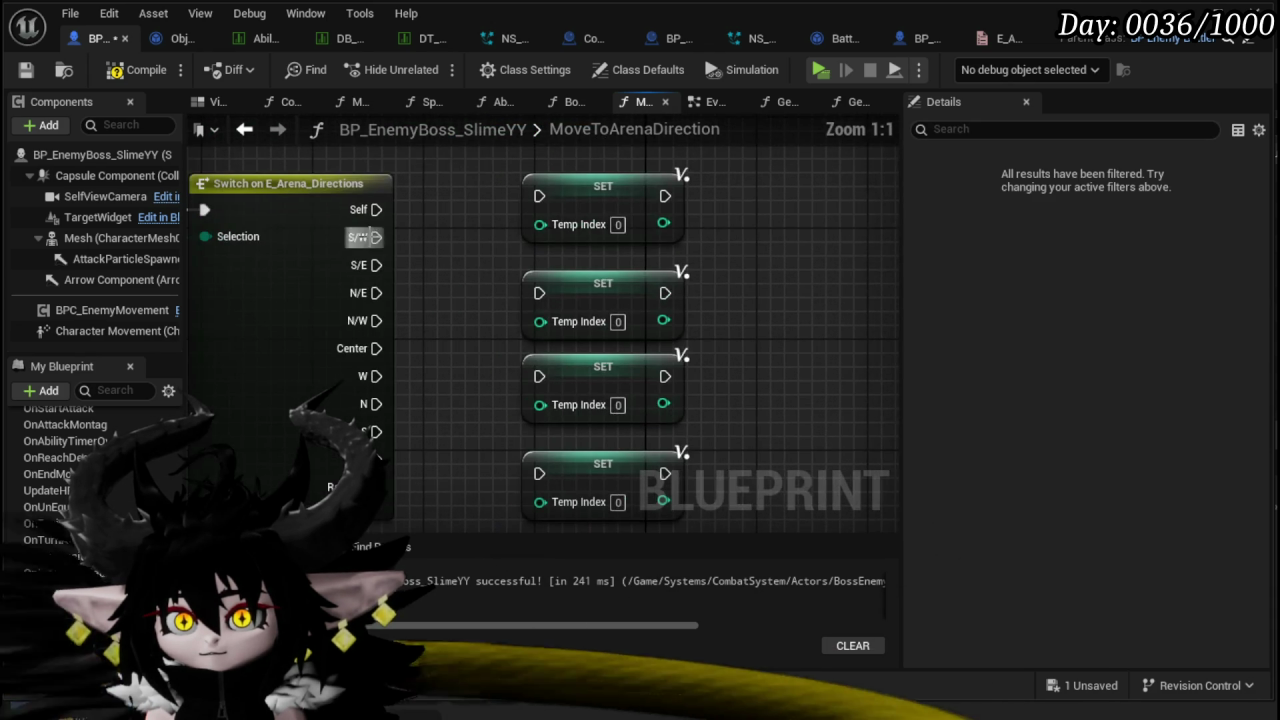
- Wire each Switch direction pin to its own SET TempIndex node and compile
{"action": "left_click_drag", "start_coordinate": [372, 264], "coordinate": [539, 293]}
{"action": "left_click_drag", "start_coordinate": [371, 321], "coordinate": [539, 470]}
{"action": "scroll", "coordinate": [441, 213], "scroll_direction": "down", "scroll_amount": 2}
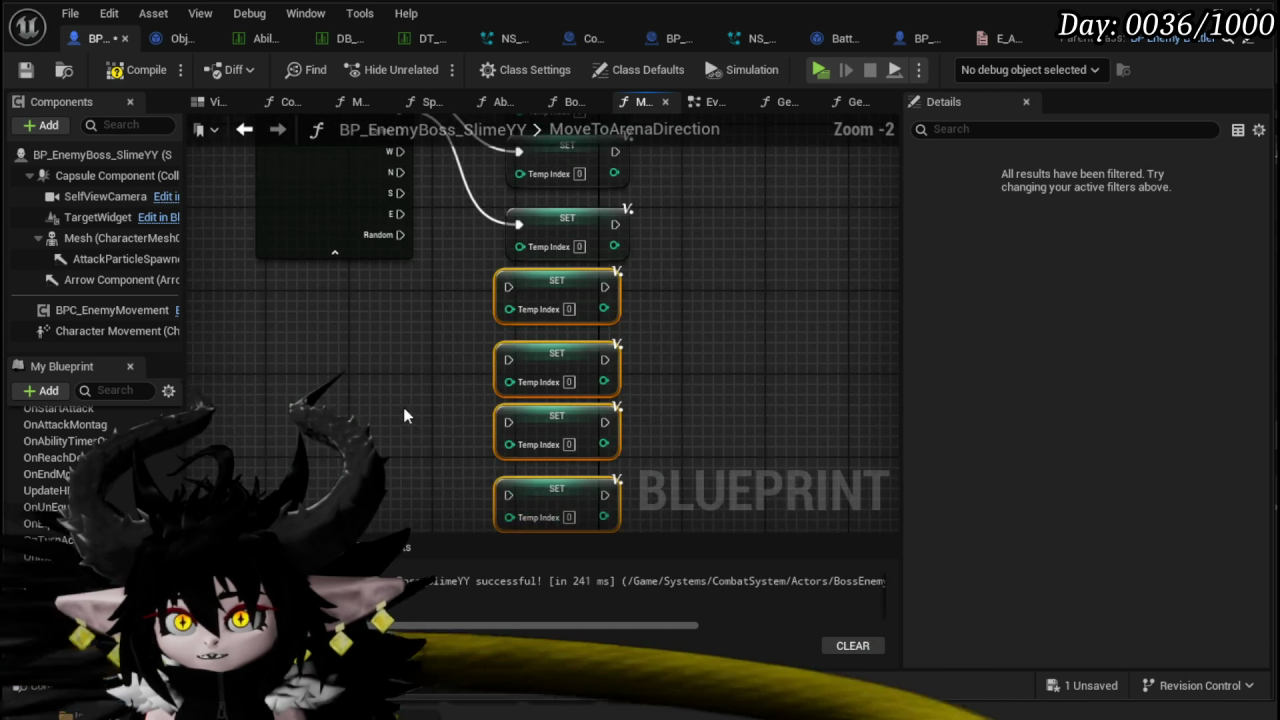
{"action": "left_click_drag", "start_coordinate": [443, 227], "coordinate": [556, 370]}
{"action": "left_click_drag", "start_coordinate": [565, 457], "coordinate": [551, 434]}
{"action": "mouse_move", "coordinate": [443, 267]}
{"action": "left_mouse_down"}
{"action": "mouse_move", "coordinate": [550, 495]}
{"action": "mouse_move", "coordinate": [548, 470]}
{"action": "left_mouse_up"}
{"action": "mouse_move", "coordinate": [449, 264]}
{"action": "left_mouse_down"}
{"action": "mouse_move", "coordinate": [451, 476]}
{"action": "mouse_move", "coordinate": [545, 432]}
{"action": "mouse_move", "coordinate": [548, 395]}
{"action": "left_mouse_up"}
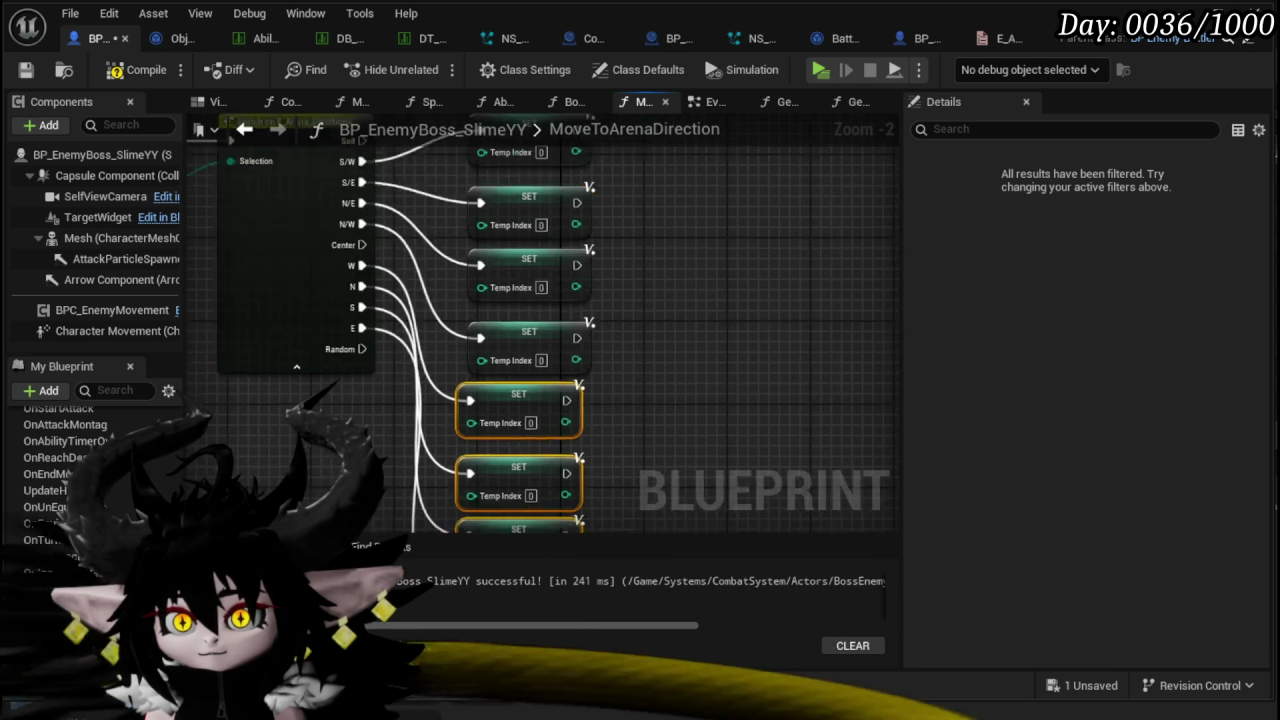
{"action": "left_click", "coordinate": [140, 69]}
{"action": "left_click", "coordinate": [387, 232]}
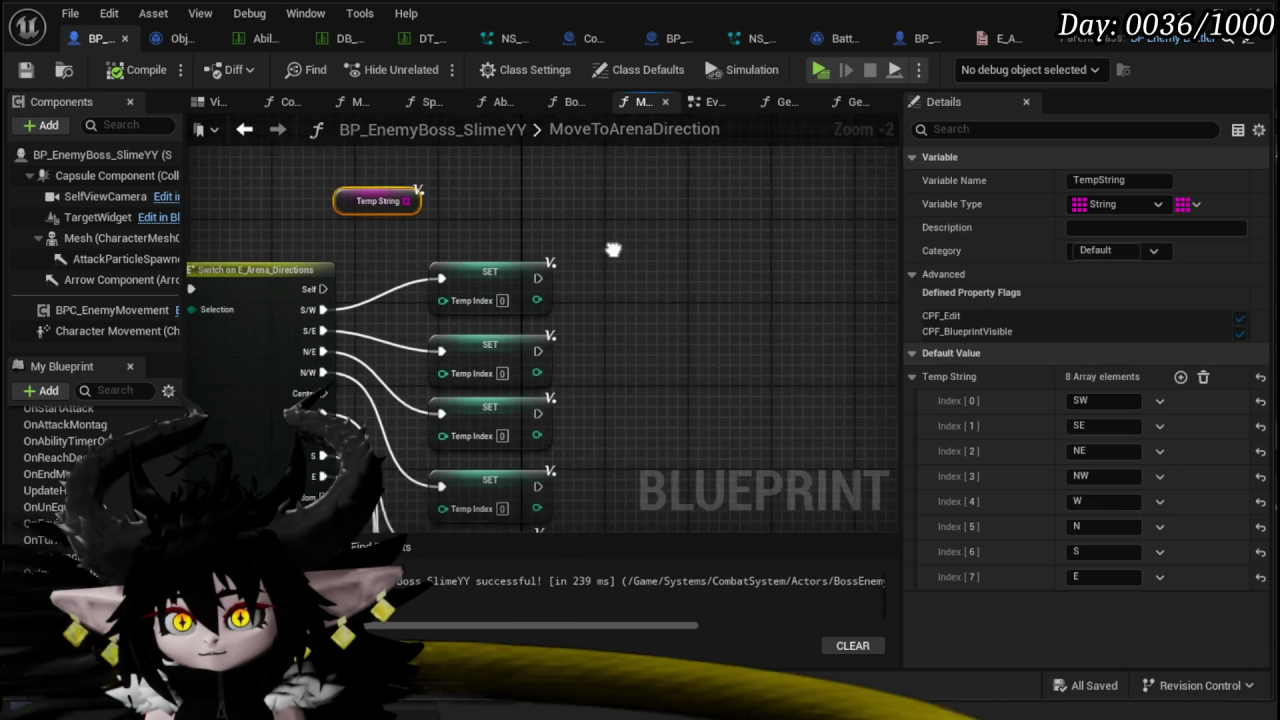
- Enter index values 1, 3, 5 and 6 into the SET TempIndex nodes
{"action": "left_click", "coordinate": [579, 355]}
{"action": "type", "text": "1"}
{"action": "left_click", "coordinate": [579, 417]}
{"action": "left_click_drag", "start_coordinate": [783, 424], "coordinate": [789, 318]}
{"action": "type", "text": "3"}
{"action": "left_click_drag", "start_coordinate": [725, 397], "coordinate": [725, 322]}
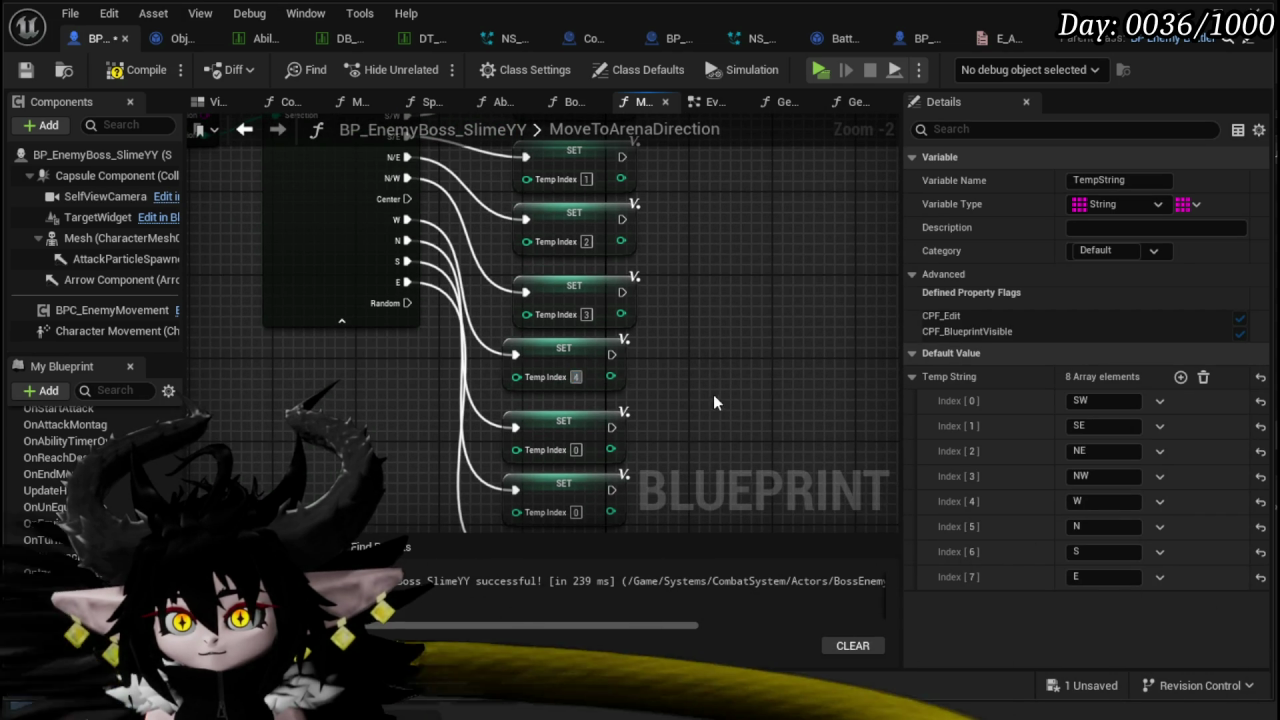
{"action": "left_click_drag", "start_coordinate": [713, 402], "coordinate": [708, 336]}
{"action": "left_click", "coordinate": [562, 385]}
{"action": "type", "text": "5"}
{"action": "left_click_drag", "start_coordinate": [594, 424], "coordinate": [587, 365]}
{"action": "type", "text": "6"}
{"action": "left_click", "coordinate": [575, 462]}
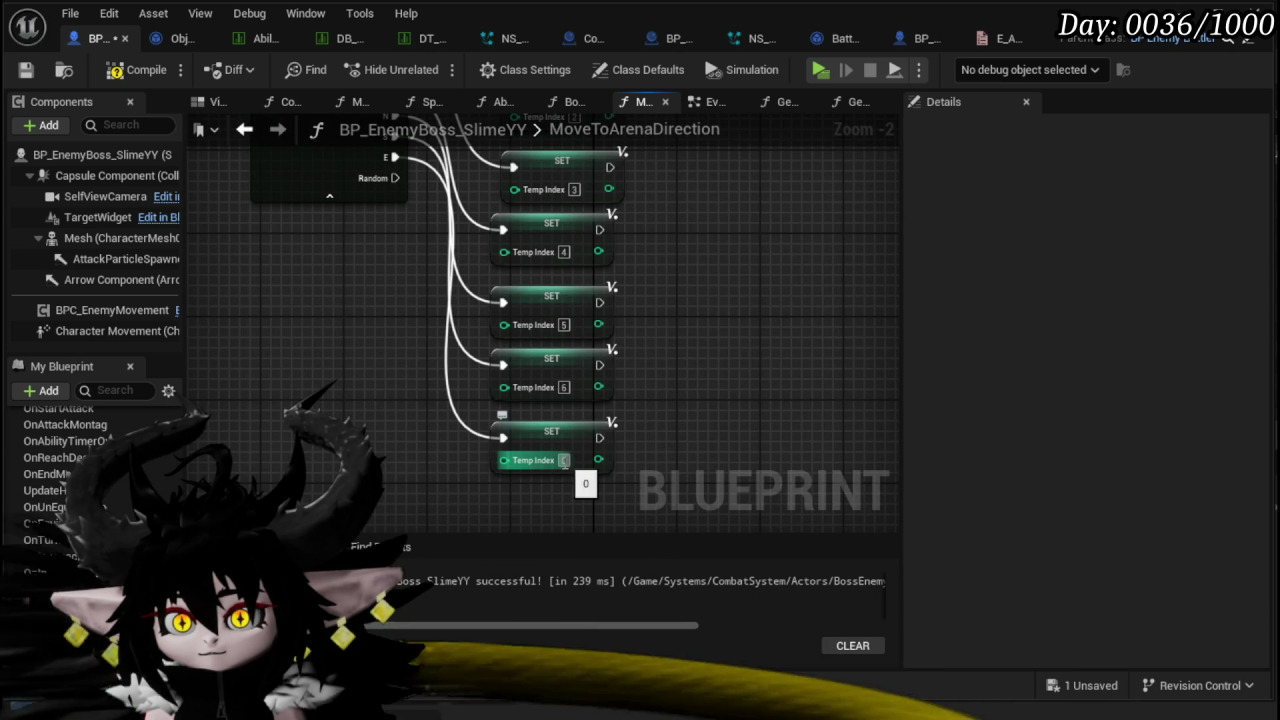
{"action": "mouse_move", "coordinate": [716, 150]}
{"action": "left_mouse_down"}
{"action": "mouse_move", "coordinate": [836, 366]}
{"action": "mouse_move", "coordinate": [868, 368]}
{"action": "left_mouse_up"}
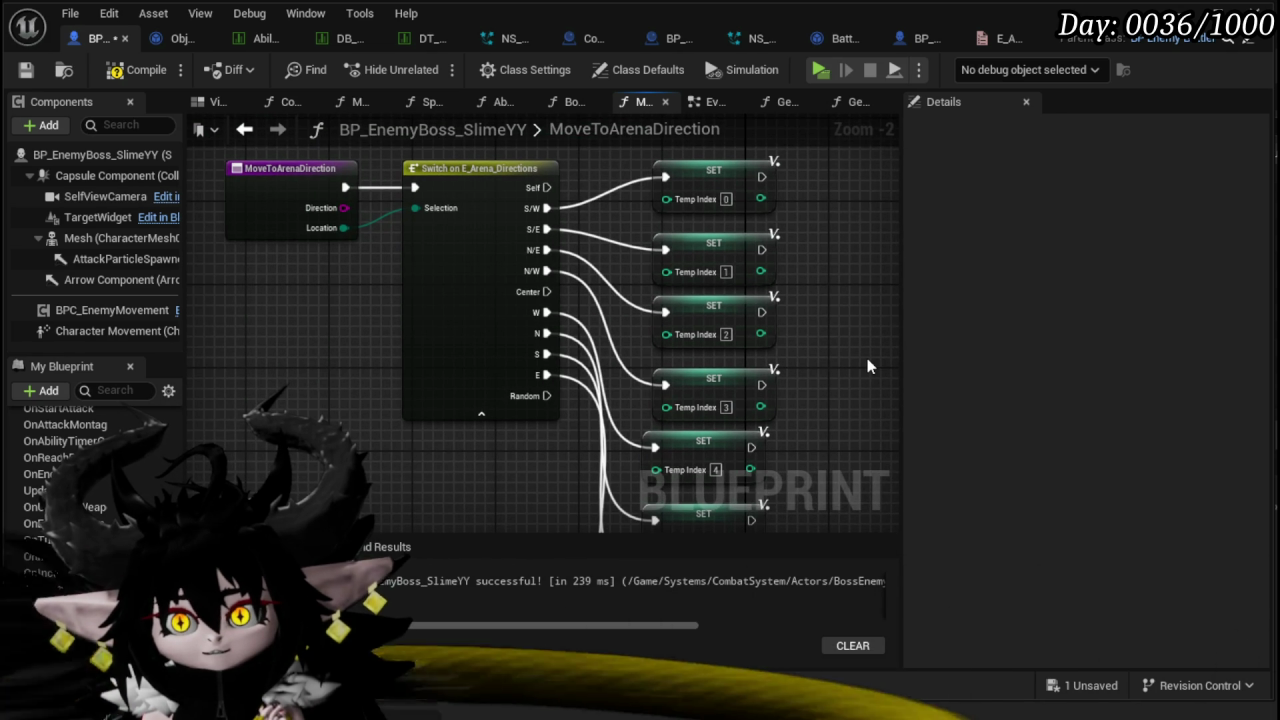
{"action": "mouse_move", "coordinate": [867, 358]}
{"action": "left_mouse_down"}
{"action": "mouse_move", "coordinate": [697, 476]}
{"action": "mouse_move", "coordinate": [463, 318]}
{"action": "left_mouse_up"}
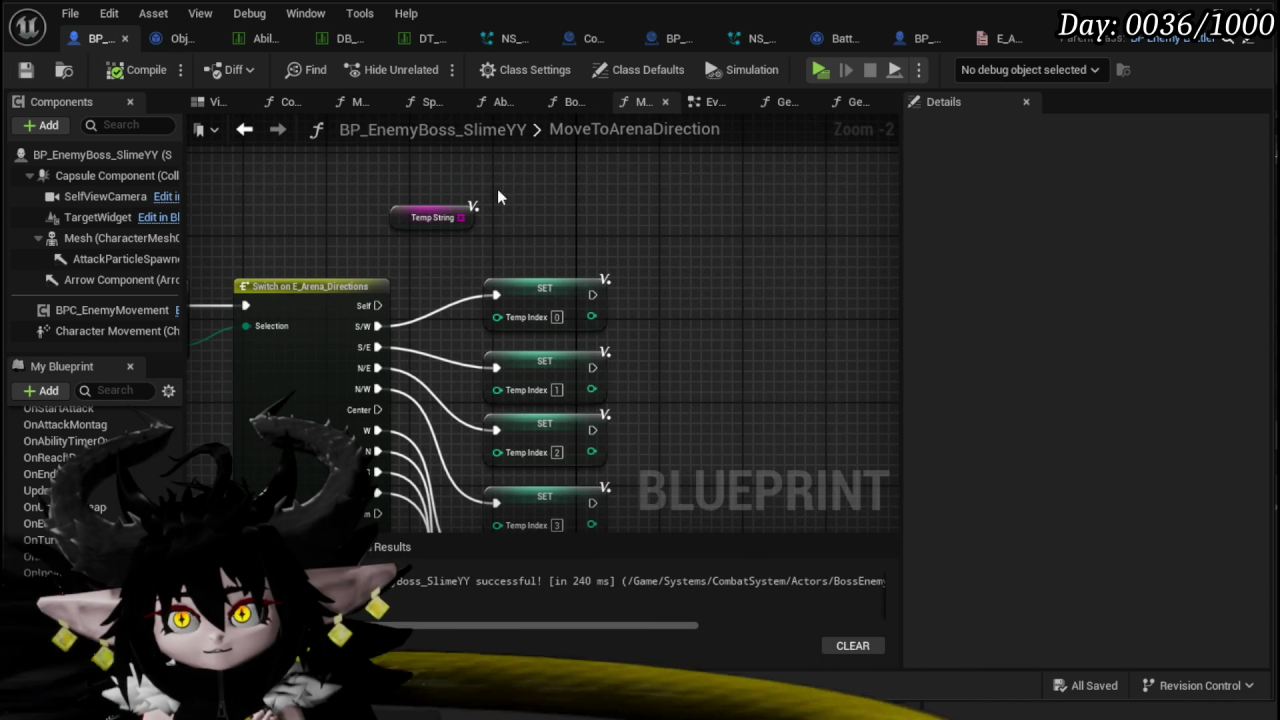
- Feed TempIndex into the Temp String GET node's index and save the blueprint
{"action": "left_click", "coordinate": [462, 216]}
{"action": "left_click_drag", "start_coordinate": [462, 216], "coordinate": [490, 453]}
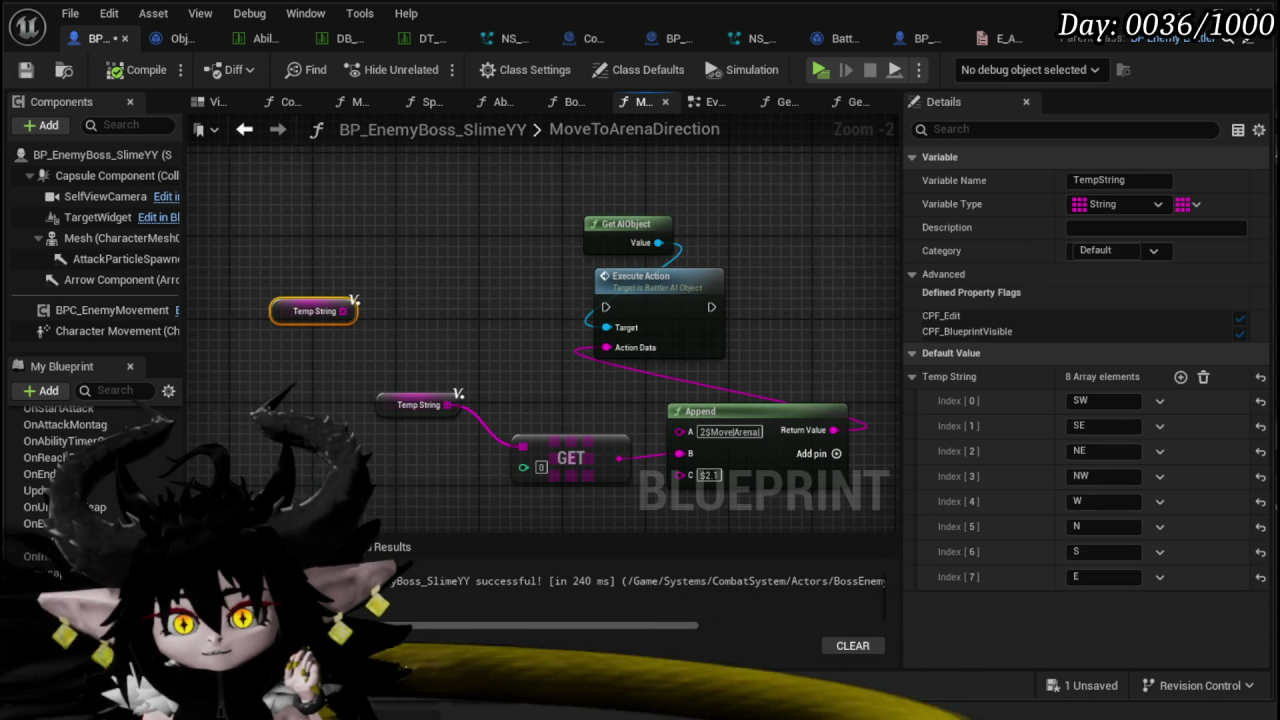
{"action": "left_click_drag", "start_coordinate": [51, 657], "coordinate": [522, 477]}
{"action": "left_click_drag", "start_coordinate": [286, 450], "coordinate": [528, 421]}
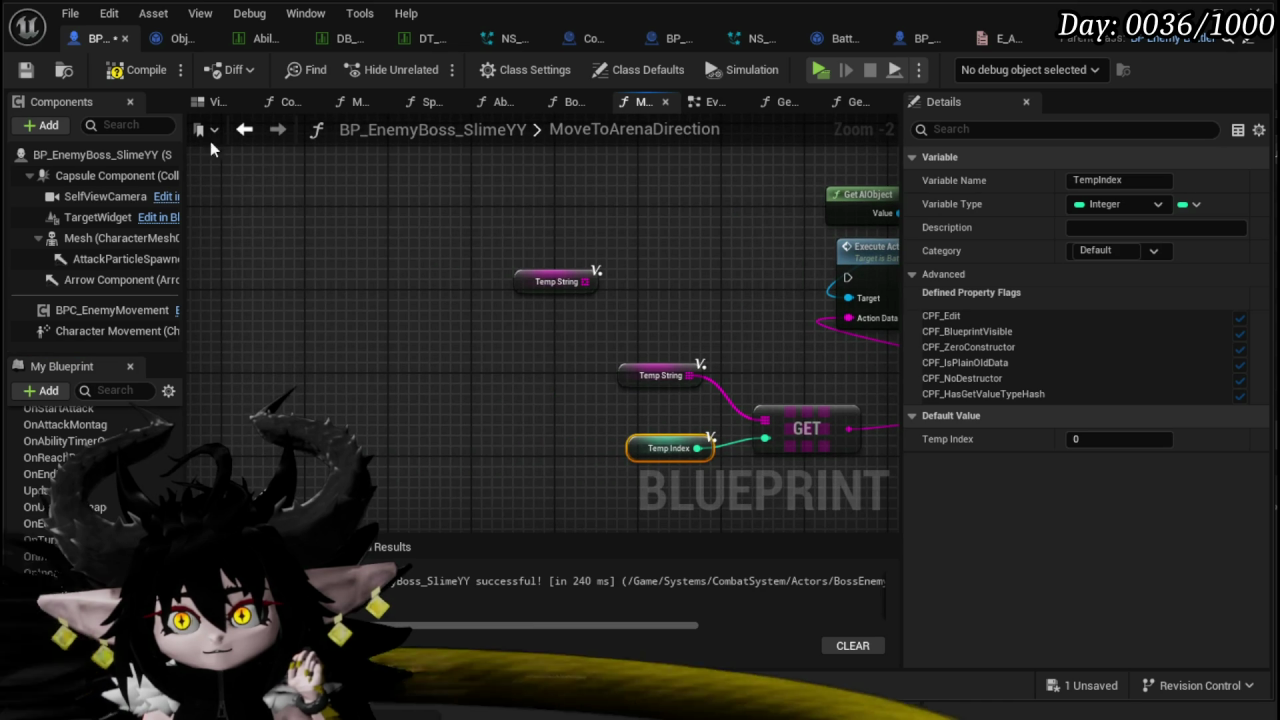
{"action": "key", "text": "ctrl+s"}
- Reposition the group of SET TempIndex nodes to make room for wiring
{"action": "scroll", "coordinate": [610, 157], "scroll_direction": "down", "scroll_amount": 3}
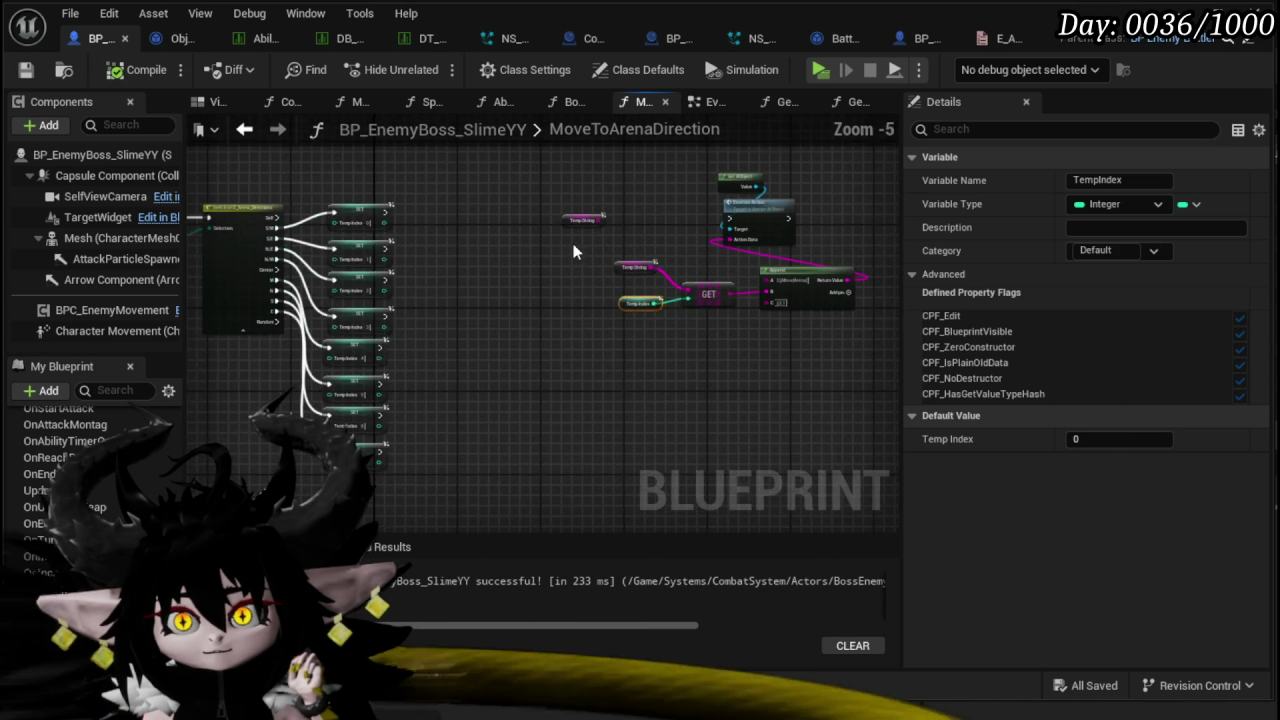
{"action": "left_click_drag", "start_coordinate": [310, 480], "coordinate": [398, 324]}
{"action": "left_click_drag", "start_coordinate": [359, 381], "coordinate": [425, 305]}
{"action": "left_click", "coordinate": [621, 250]}
{"action": "scroll", "coordinate": [517, 280], "scroll_direction": "up", "scroll_amount": 1}
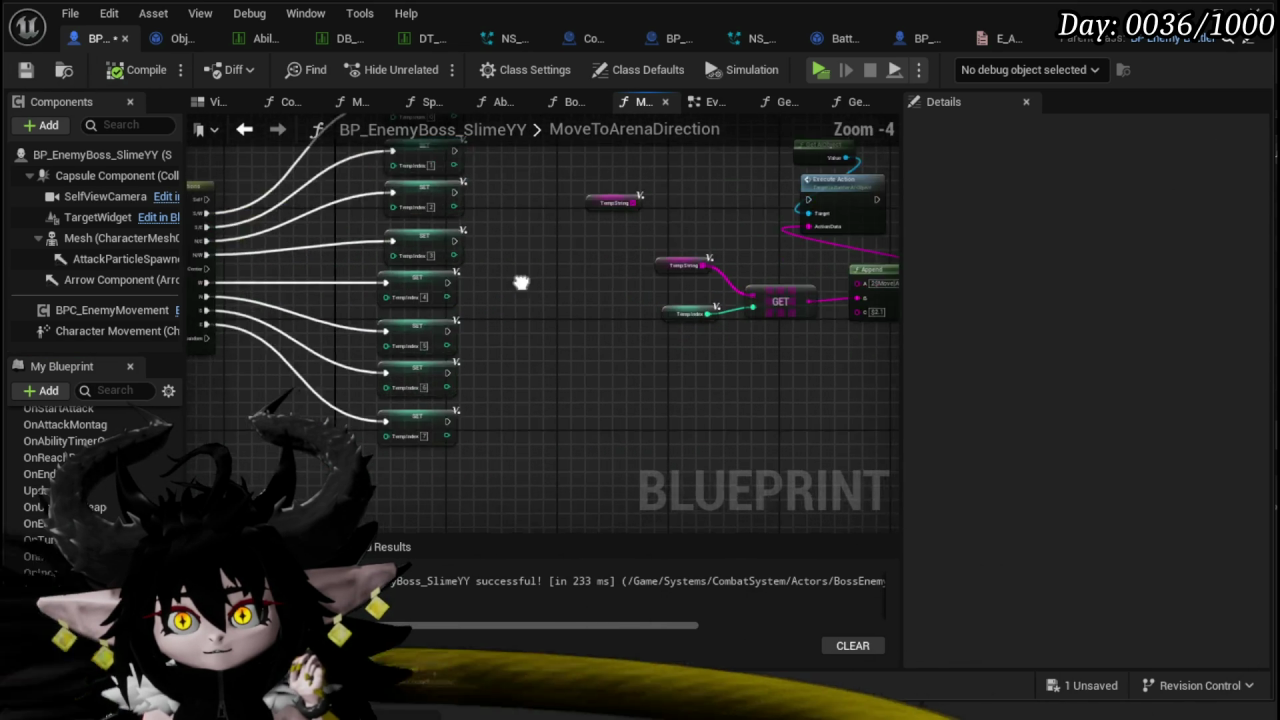
{"action": "left_click_drag", "start_coordinate": [594, 313], "coordinate": [600, 350]}
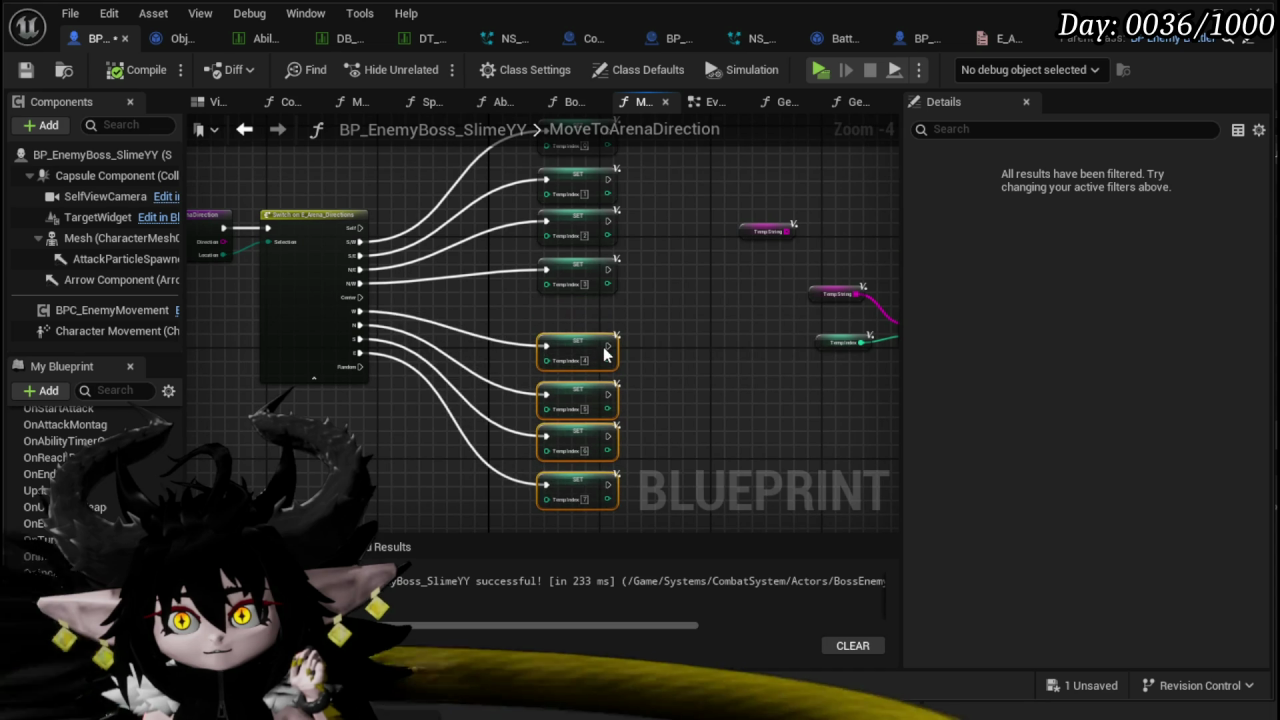
{"action": "left_click_drag", "start_coordinate": [712, 307], "coordinate": [526, 320]}
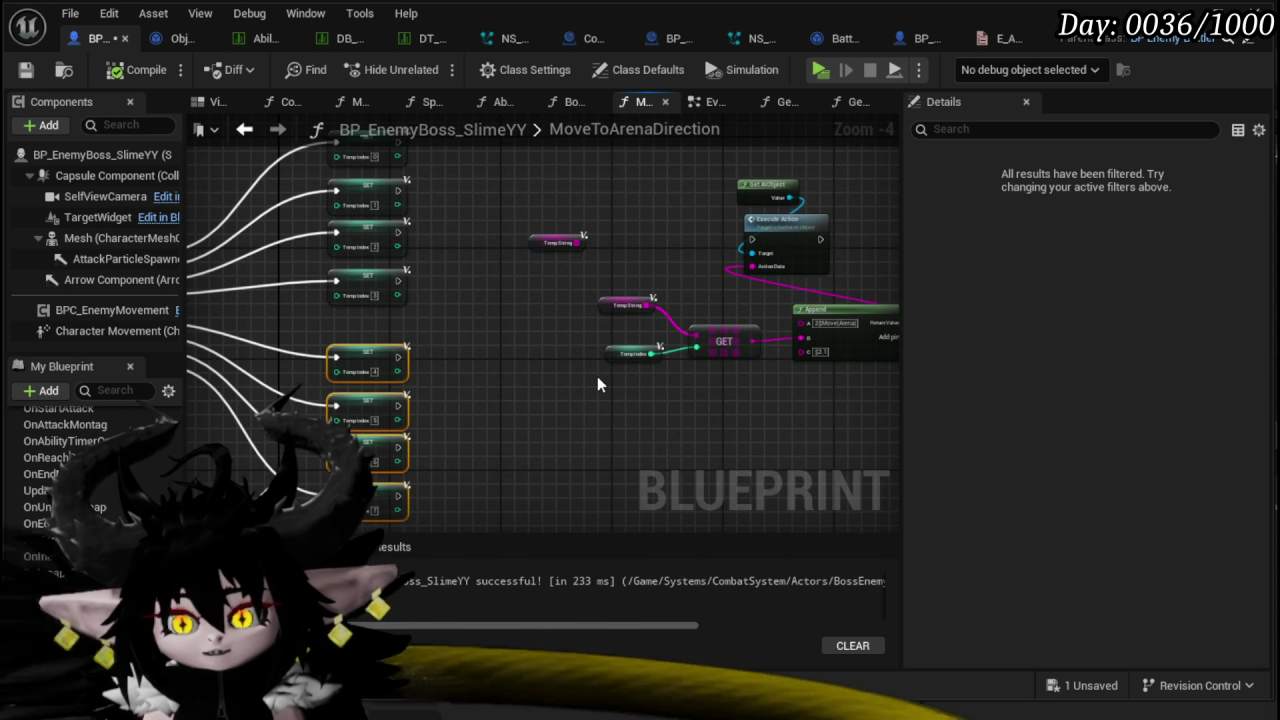
{"action": "left_click_drag", "start_coordinate": [438, 255], "coordinate": [424, 340]}
- Connect every SET TempIndex node's execution output to Execute Action
{"action": "left_click_drag", "start_coordinate": [392, 227], "coordinate": [742, 332]}
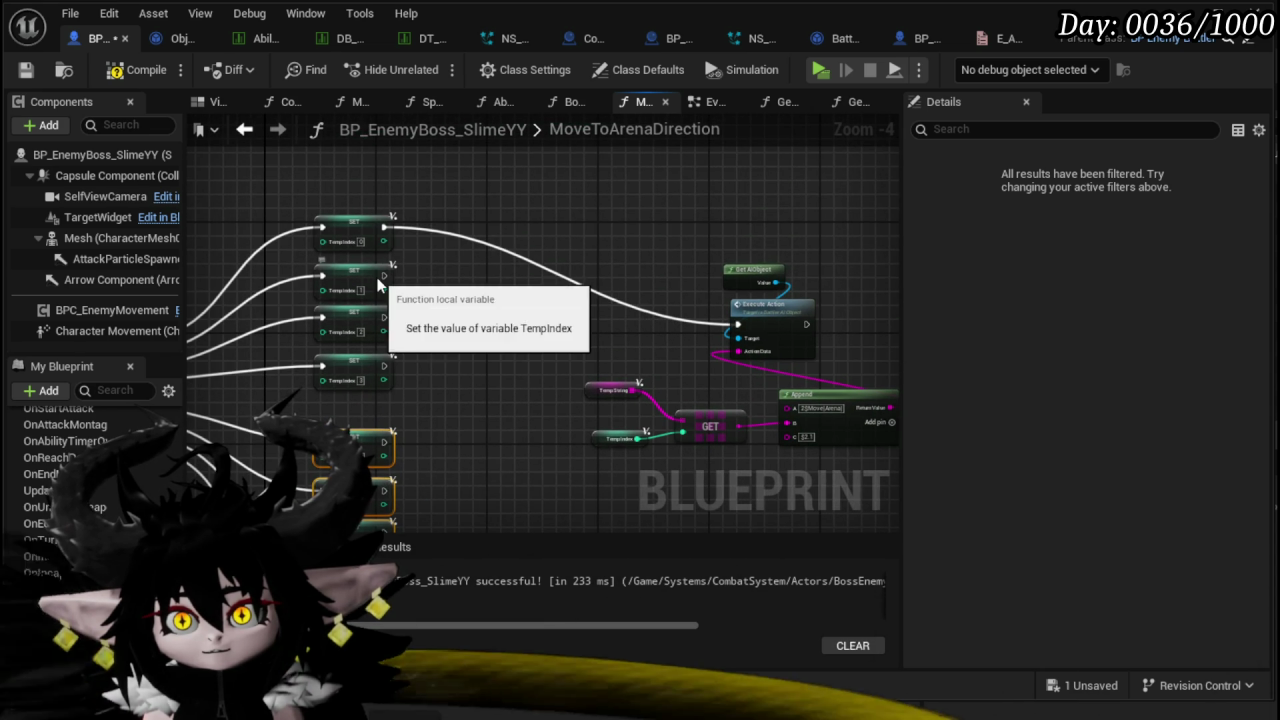
{"action": "left_click", "coordinate": [383, 277]}
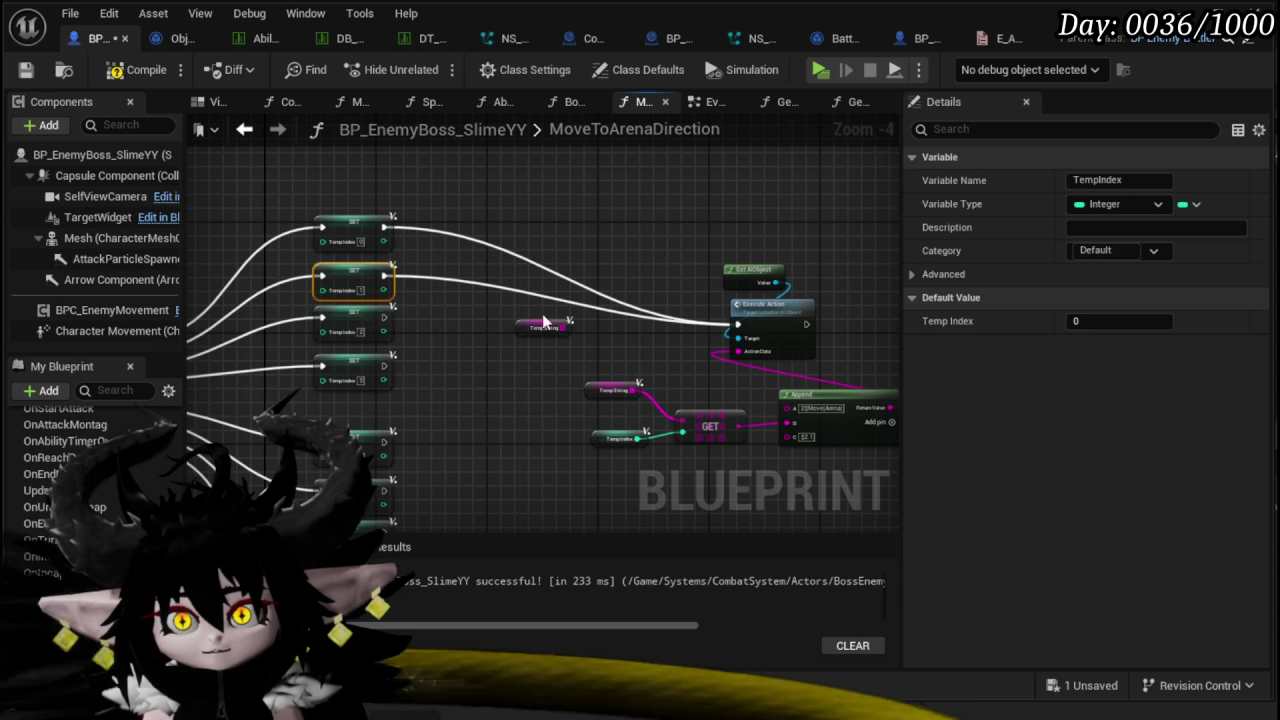
{"action": "mouse_move", "coordinate": [383, 366]}
{"action": "left_mouse_down"}
{"action": "mouse_move", "coordinate": [390, 392]}
{"action": "mouse_move", "coordinate": [740, 345]}
{"action": "mouse_move", "coordinate": [737, 324]}
{"action": "left_mouse_up"}
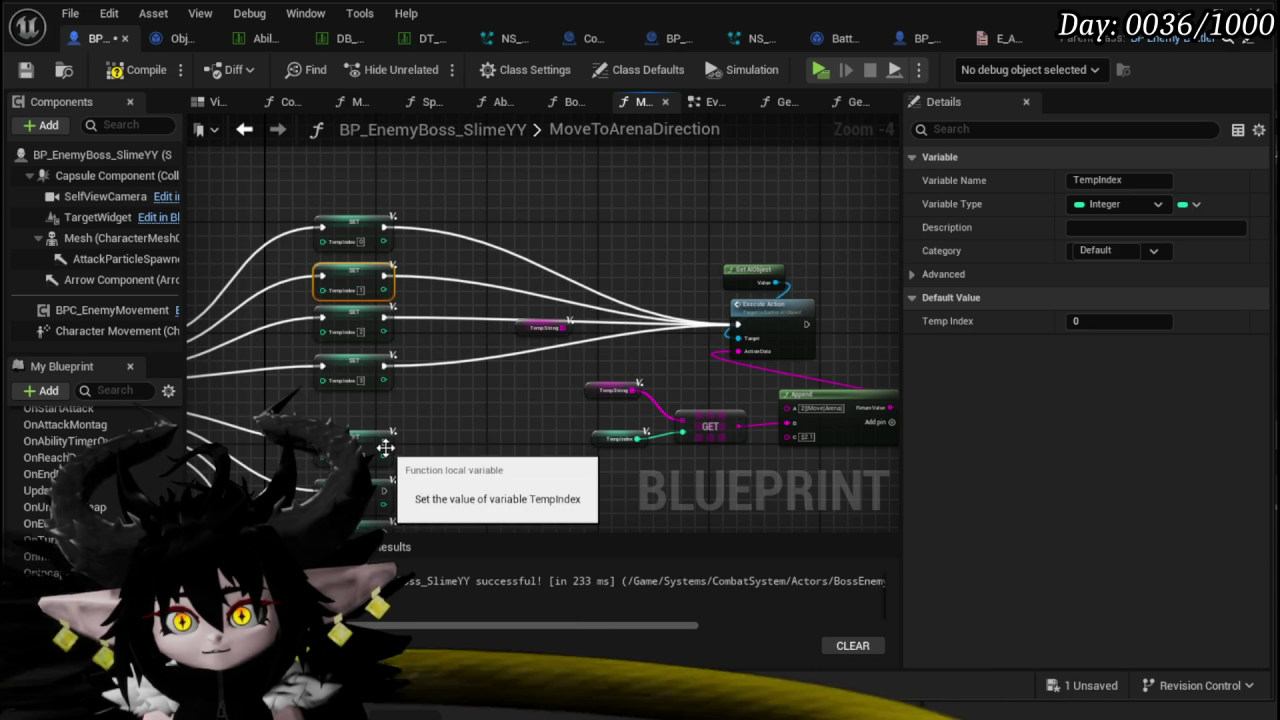
{"action": "left_click_drag", "start_coordinate": [385, 445], "coordinate": [500, 412]}
{"action": "left_click_drag", "start_coordinate": [747, 324], "coordinate": [742, 326]}
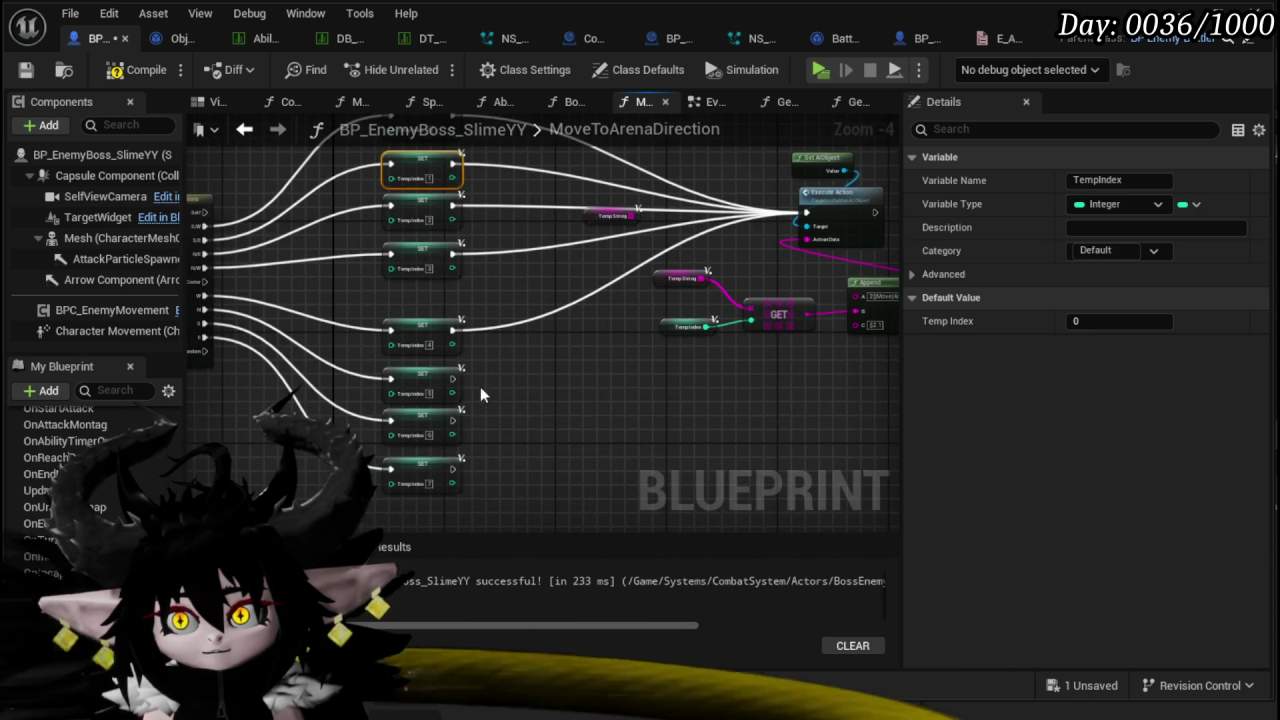
{"action": "mouse_move", "coordinate": [455, 378]}
{"action": "left_mouse_down"}
{"action": "mouse_move", "coordinate": [732, 222]}
{"action": "mouse_move", "coordinate": [805, 214]}
{"action": "left_mouse_up"}
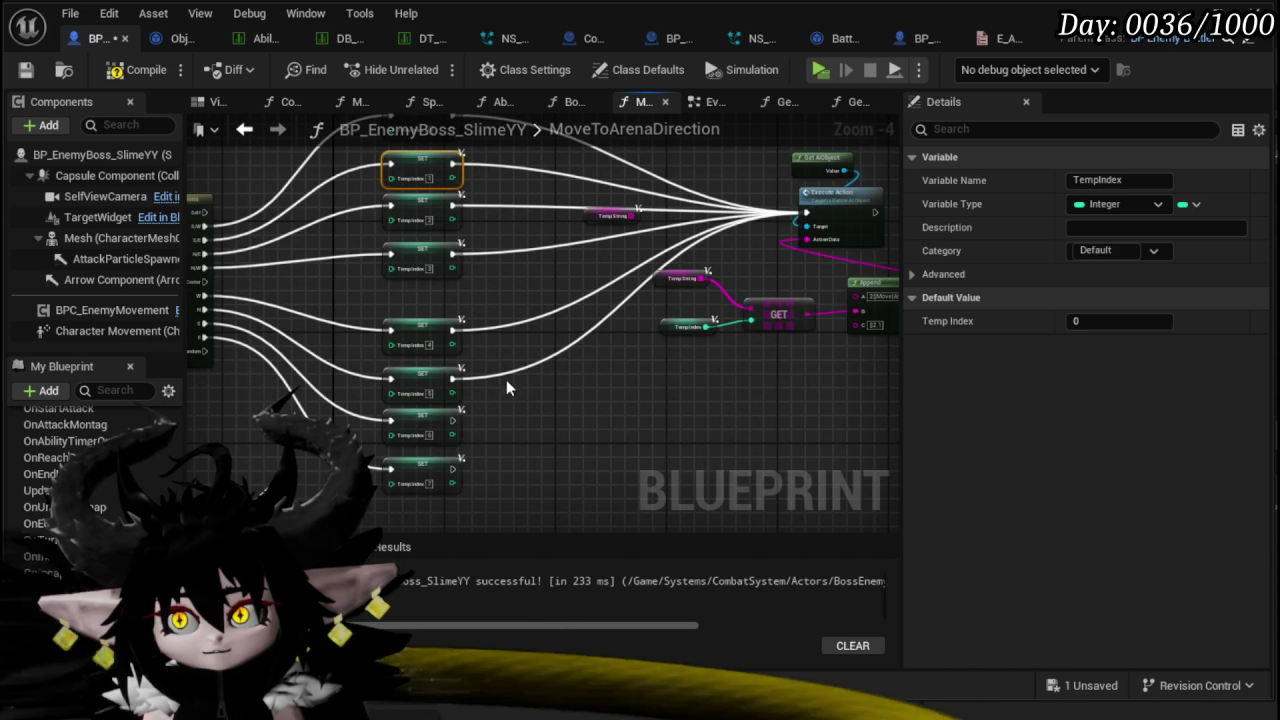
{"action": "left_click_drag", "start_coordinate": [455, 420], "coordinate": [737, 244]}
{"action": "left_click_drag", "start_coordinate": [808, 218], "coordinate": [806, 216]}
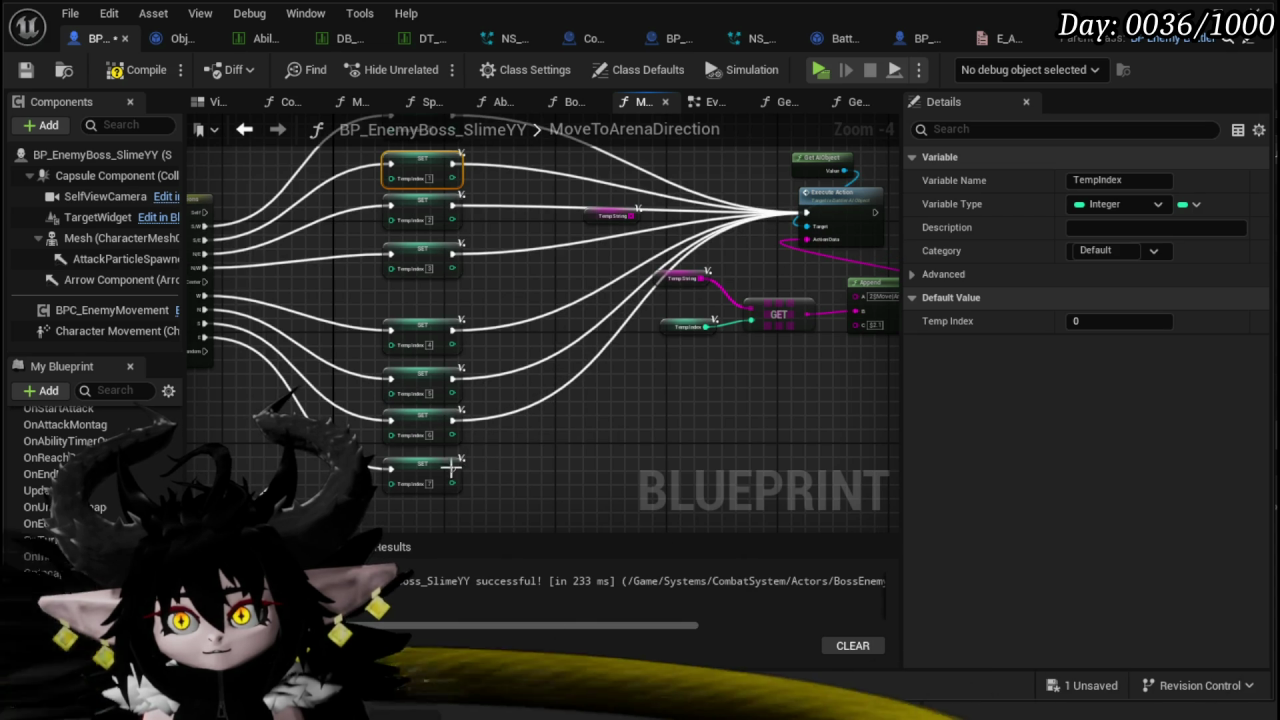
{"action": "left_click_drag", "start_coordinate": [455, 468], "coordinate": [812, 213]}
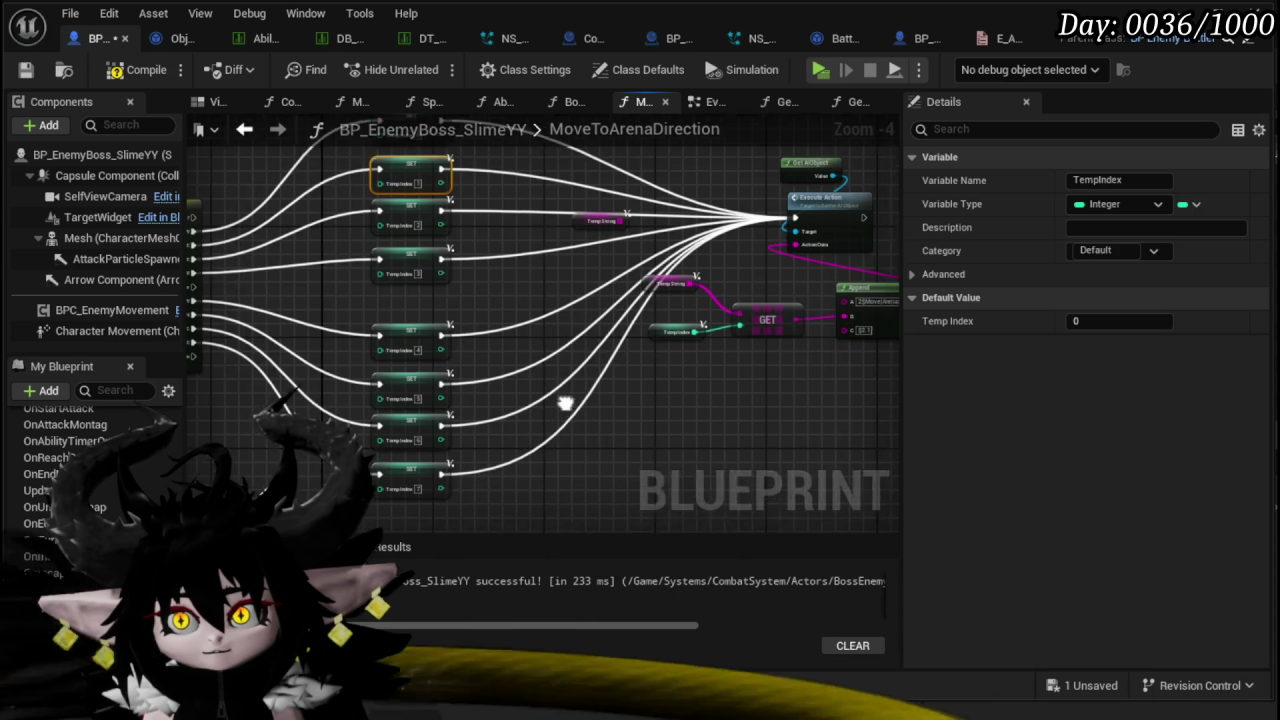
- Move the Get AI Object, Execute Action and Append nodes below the GET node
{"action": "key", "text": "ctrl+a"}
{"action": "mouse_move", "coordinate": [493, 384]}
{"action": "left_mouse_down"}
{"action": "mouse_move", "coordinate": [516, 426]}
{"action": "mouse_move", "coordinate": [520, 414]}
{"action": "mouse_move", "coordinate": [477, 438]}
{"action": "left_mouse_up"}
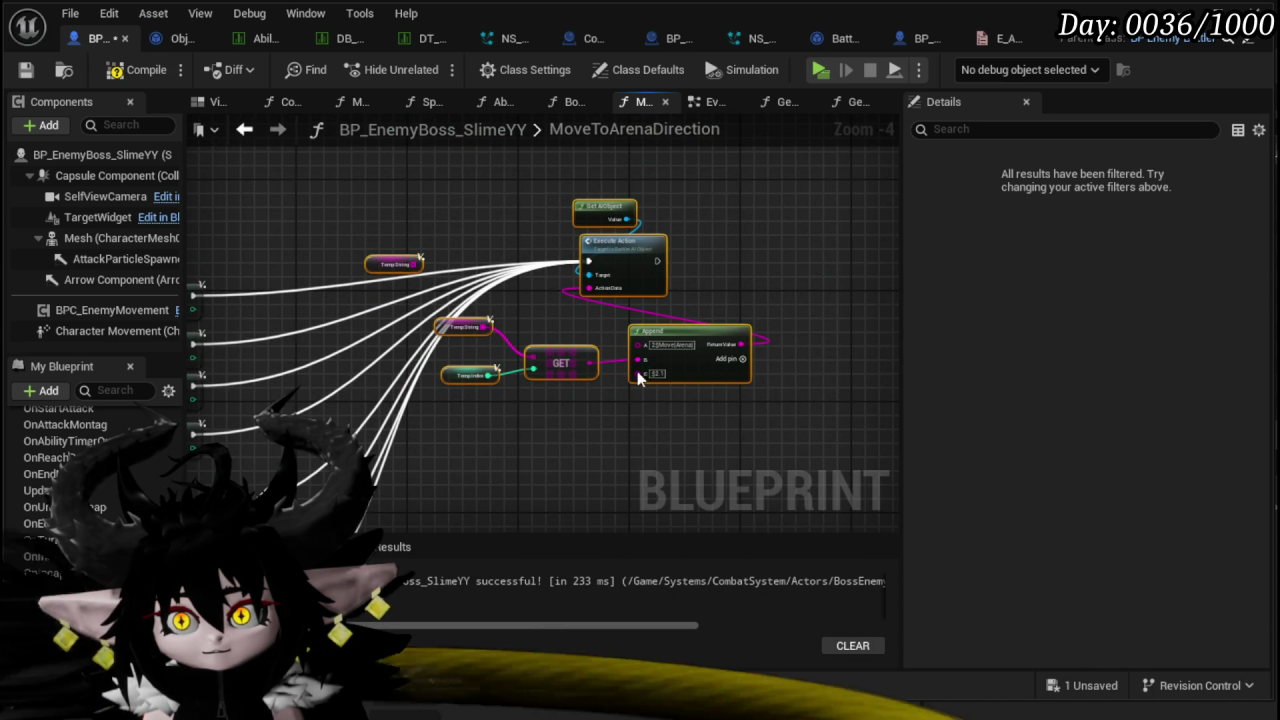
{"action": "left_click", "coordinate": [657, 463]}
{"action": "mouse_move", "coordinate": [657, 463]}
{"action": "left_mouse_down"}
{"action": "mouse_move", "coordinate": [581, 298]}
{"action": "mouse_move", "coordinate": [321, 324]}
{"action": "mouse_move", "coordinate": [962, 333]}
{"action": "mouse_move", "coordinate": [600, 348]}
{"action": "mouse_move", "coordinate": [605, 358]}
{"action": "left_mouse_up"}
{"action": "left_click_drag", "start_coordinate": [743, 297], "coordinate": [743, 297]}
{"action": "left_click_drag", "start_coordinate": [630, 319], "coordinate": [651, 298]}
{"action": "mouse_move", "coordinate": [681, 413]}
{"action": "left_mouse_down"}
{"action": "mouse_move", "coordinate": [714, 423]}
{"action": "mouse_move", "coordinate": [690, 413]}
{"action": "left_mouse_up"}
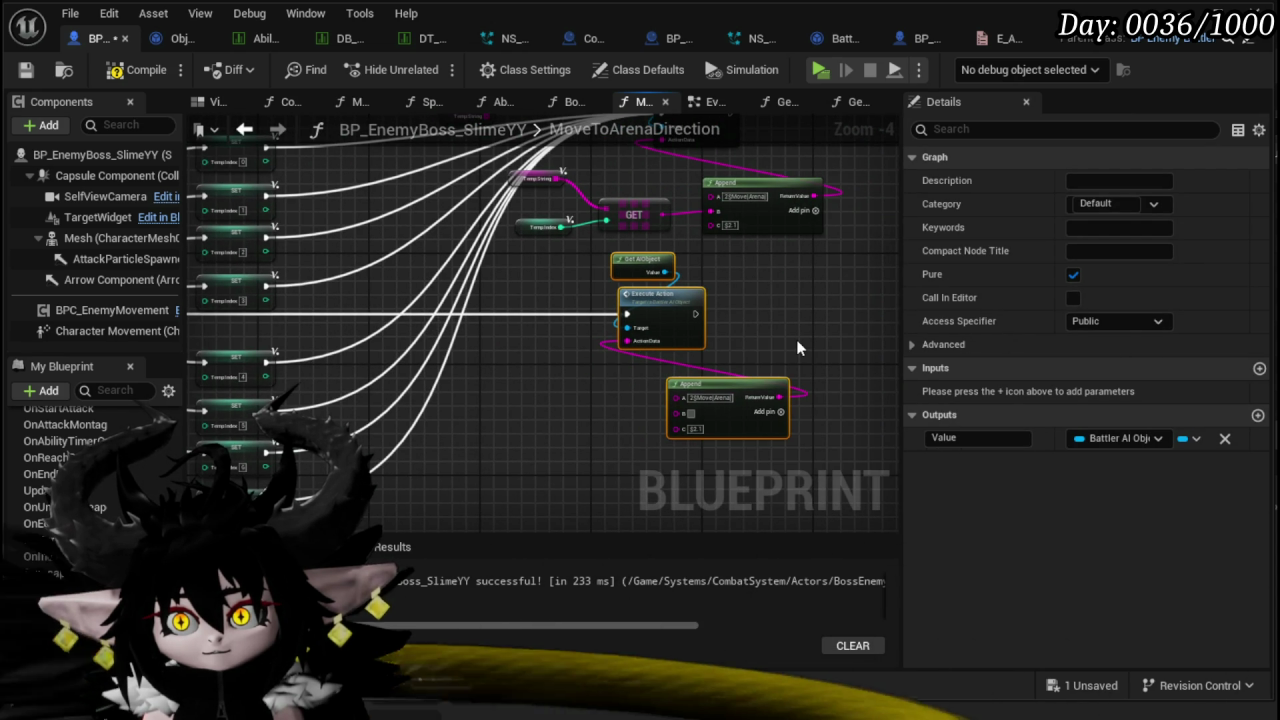
- Tidy the nodes around Append and TempIndex, then bring up the node list on empty graph
{"action": "scroll", "coordinate": [794, 332], "scroll_direction": "up", "scroll_amount": 3}
{"action": "scroll", "coordinate": [786, 323], "scroll_direction": "down", "scroll_amount": 2}
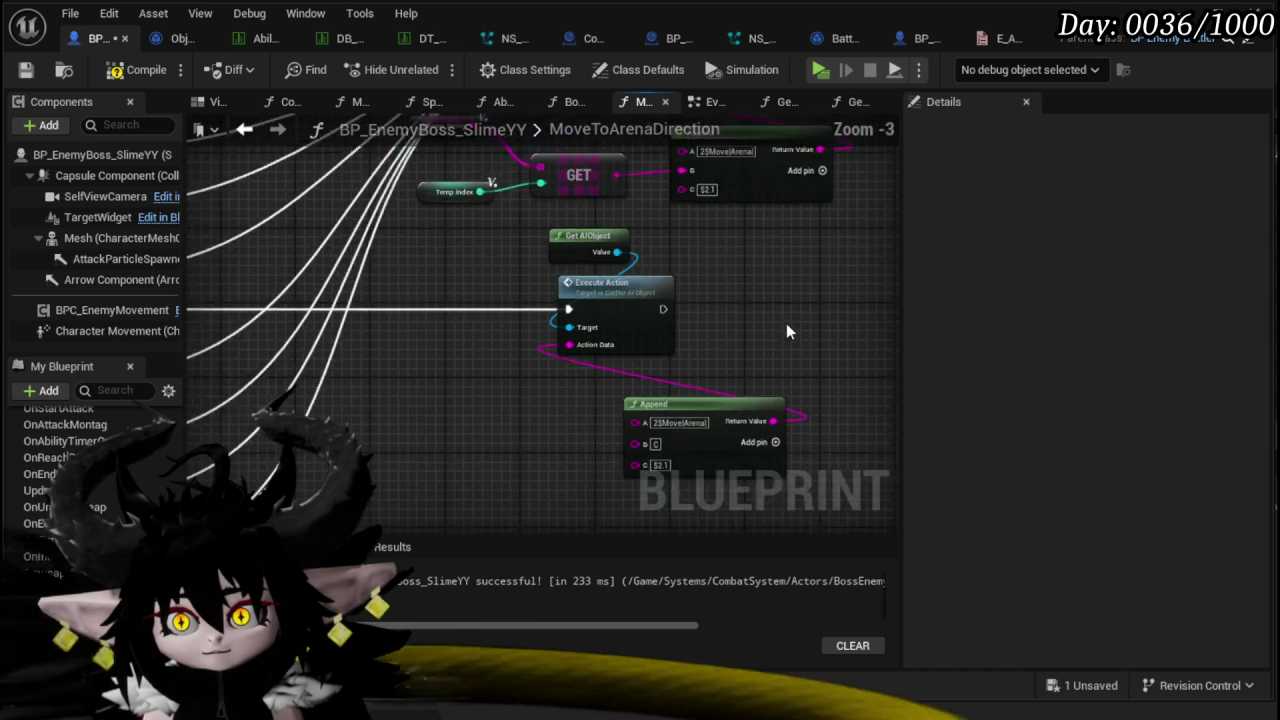
{"action": "scroll", "coordinate": [786, 323], "scroll_direction": "down", "scroll_amount": 1}
{"action": "left_click_drag", "start_coordinate": [555, 446], "coordinate": [665, 328]}
{"action": "left_click_drag", "start_coordinate": [717, 253], "coordinate": [717, 255]}
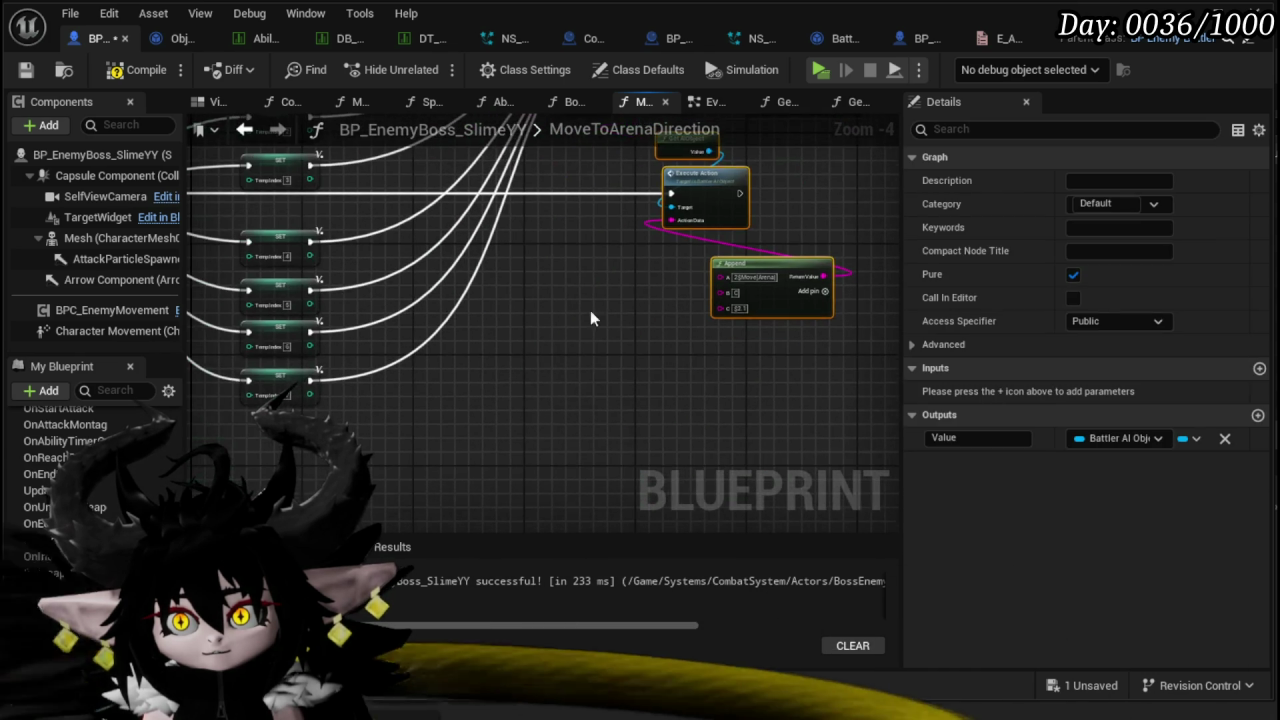
{"action": "mouse_move", "coordinate": [452, 340]}
{"action": "left_mouse_down"}
{"action": "mouse_move", "coordinate": [521, 271]}
{"action": "mouse_move", "coordinate": [563, 263]}
{"action": "mouse_move", "coordinate": [390, 380]}
{"action": "left_mouse_up"}
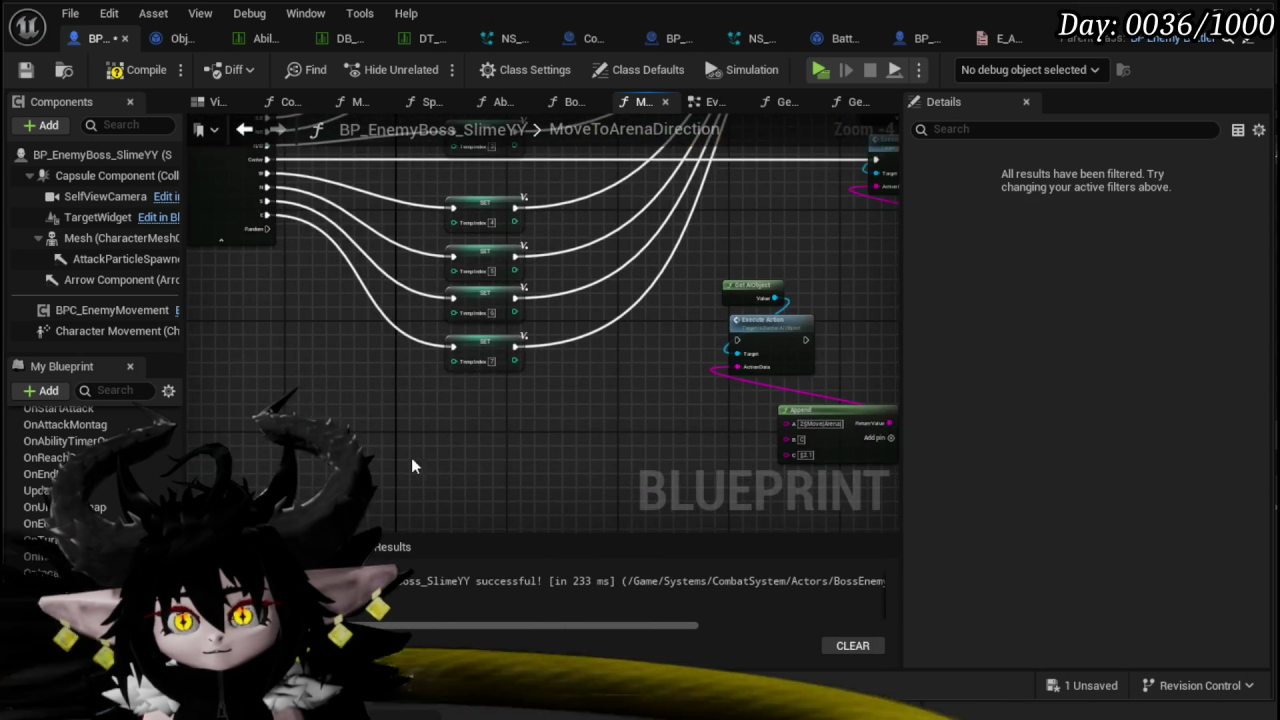
{"action": "scroll", "coordinate": [390, 380], "scroll_direction": "up", "scroll_amount": 3}
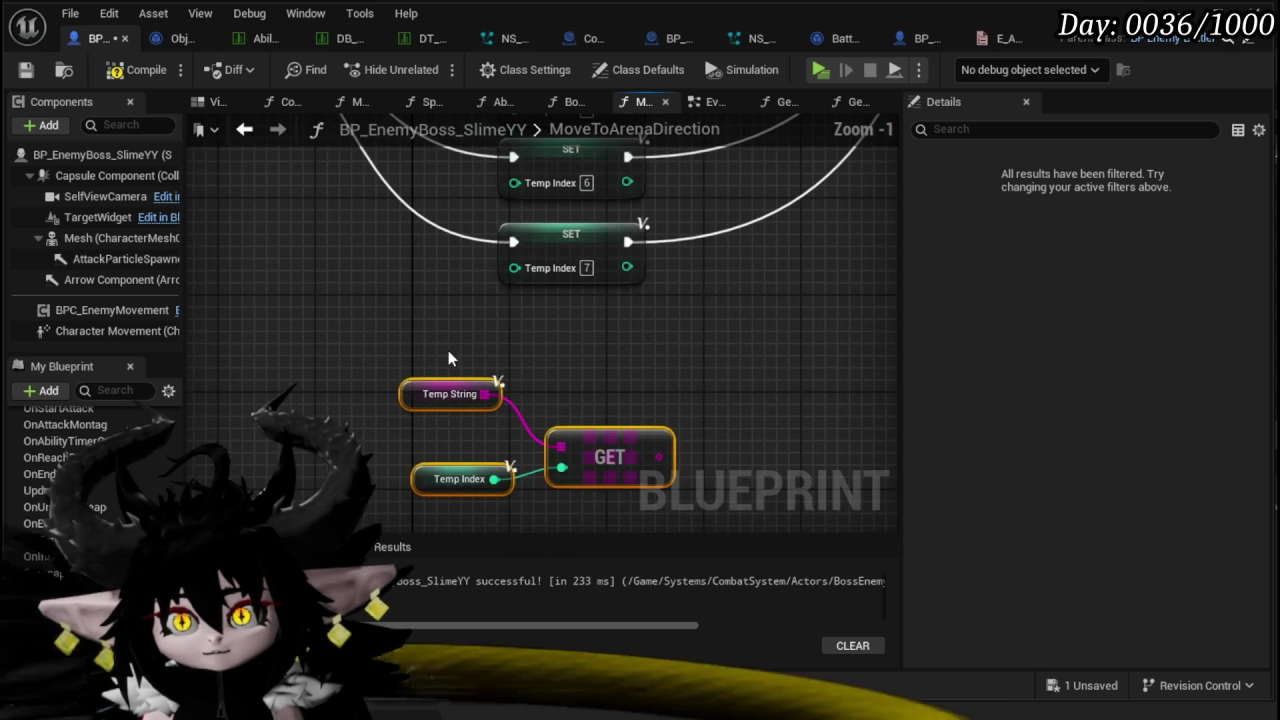
{"action": "scroll", "coordinate": [368, 339], "scroll_direction": "down", "scroll_amount": 4}
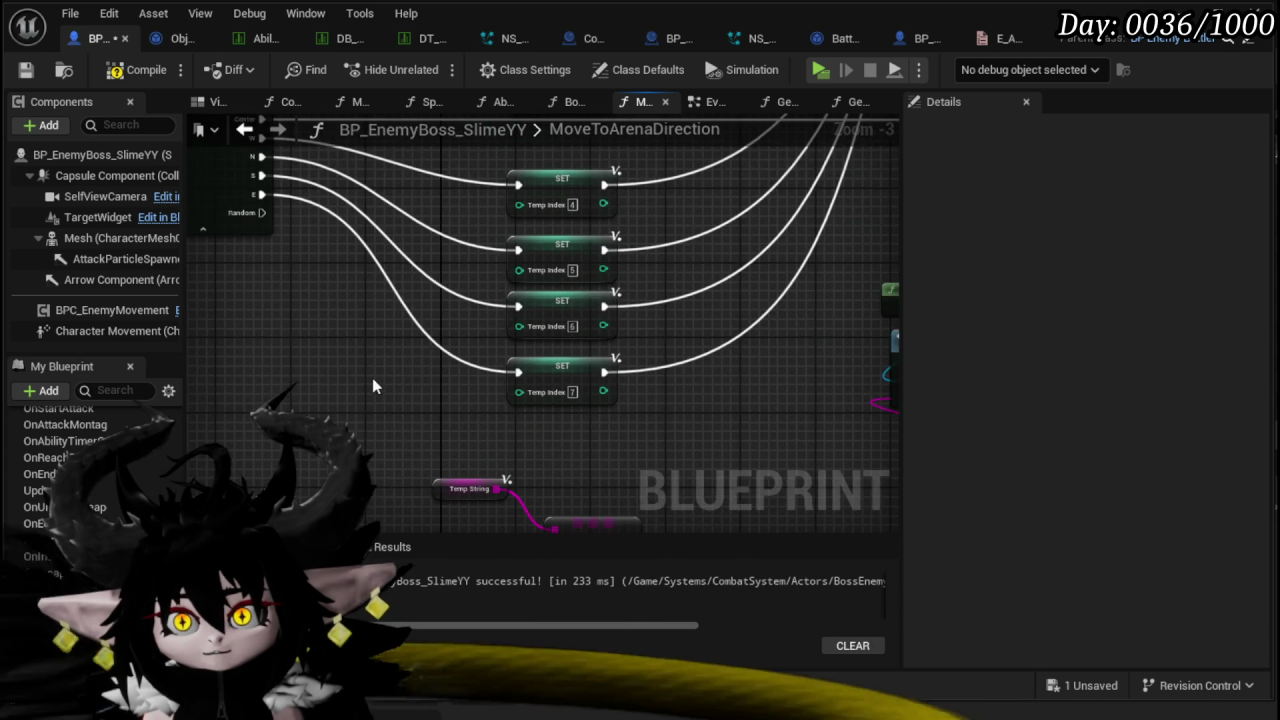
{"action": "scroll", "coordinate": [372, 378], "scroll_direction": "up", "scroll_amount": 2}
{"action": "right_click", "coordinate": [366, 428]}
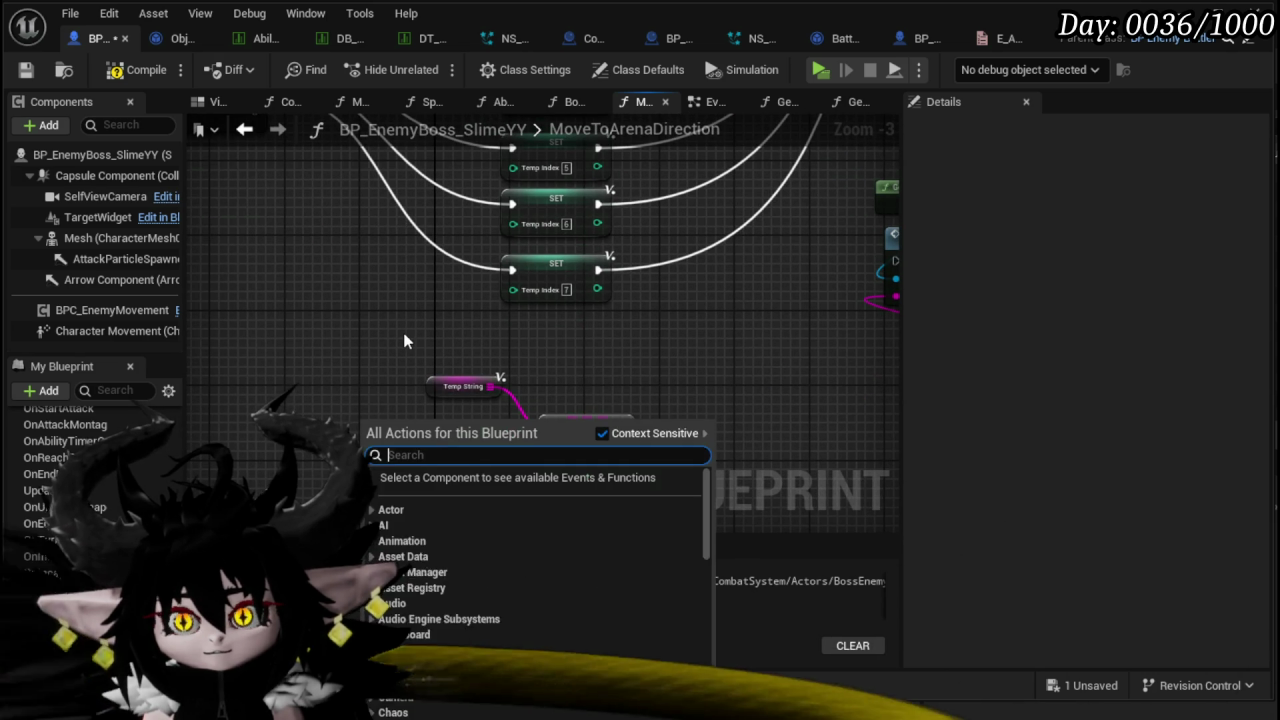
- Add a Random Integer node and wire its Return Value into the GET index
{"action": "type", "text": "random inte"}
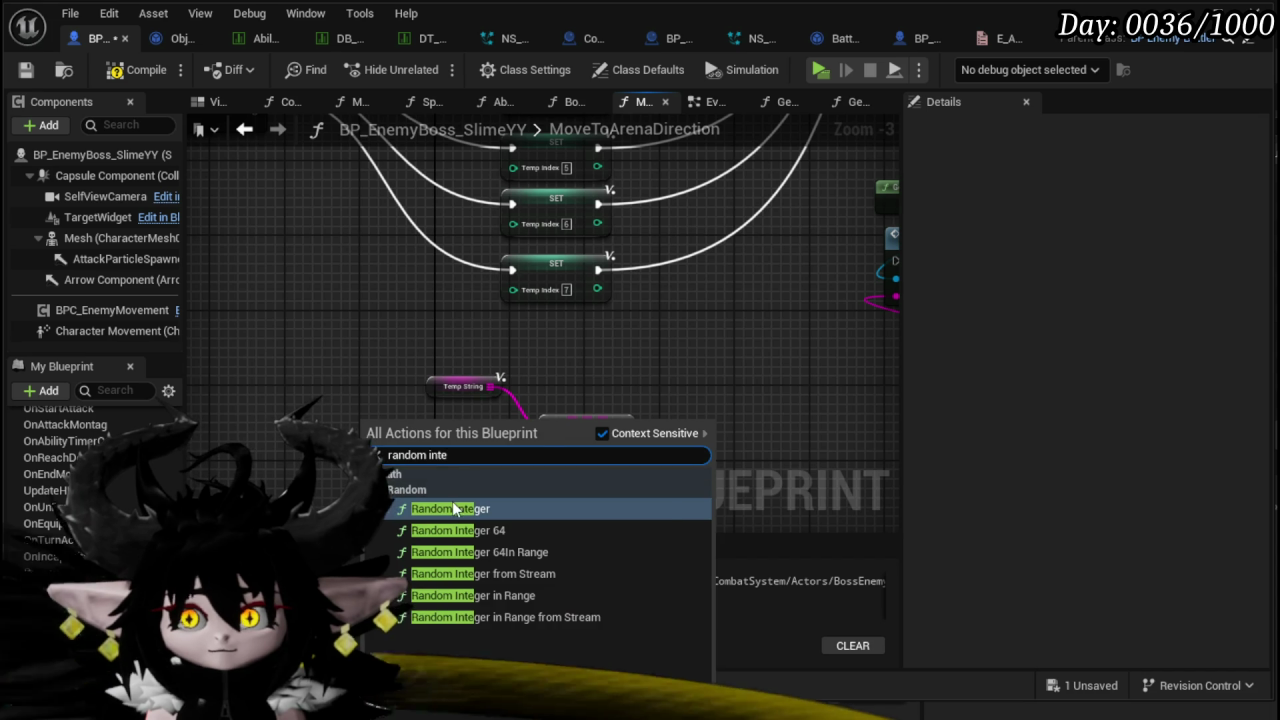
{"action": "key", "text": "Return"}
{"action": "left_click_drag", "start_coordinate": [272, 447], "coordinate": [340, 405]}
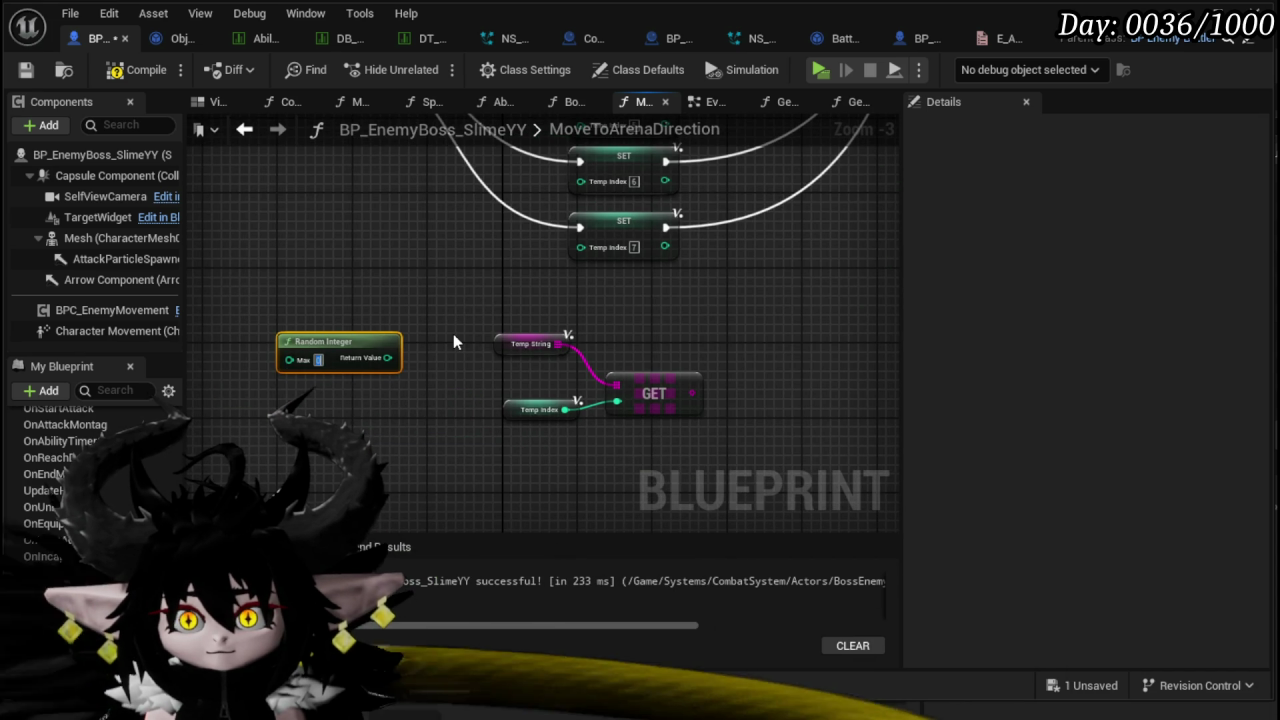
{"action": "mouse_move", "coordinate": [453, 335]}
{"action": "left_mouse_down"}
{"action": "mouse_move", "coordinate": [414, 417]}
{"action": "mouse_move", "coordinate": [445, 373]}
{"action": "left_mouse_up"}
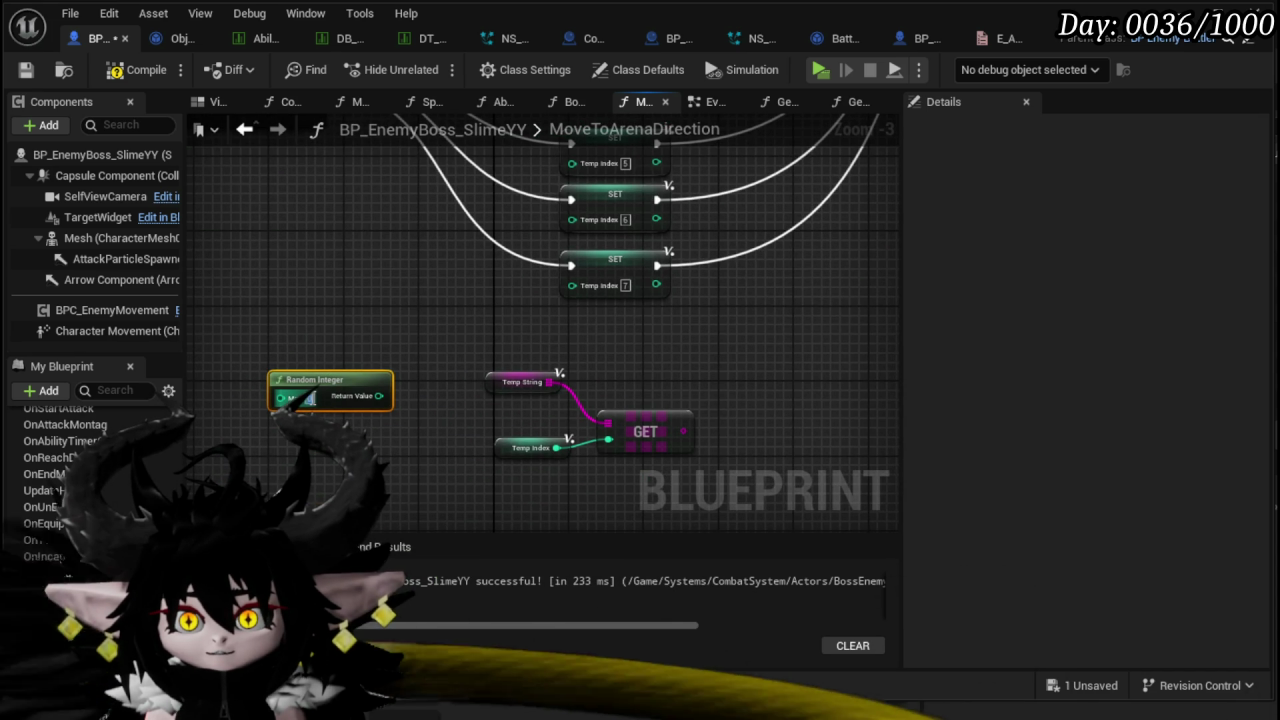
{"action": "left_click_drag", "start_coordinate": [620, 447], "coordinate": [622, 440]}
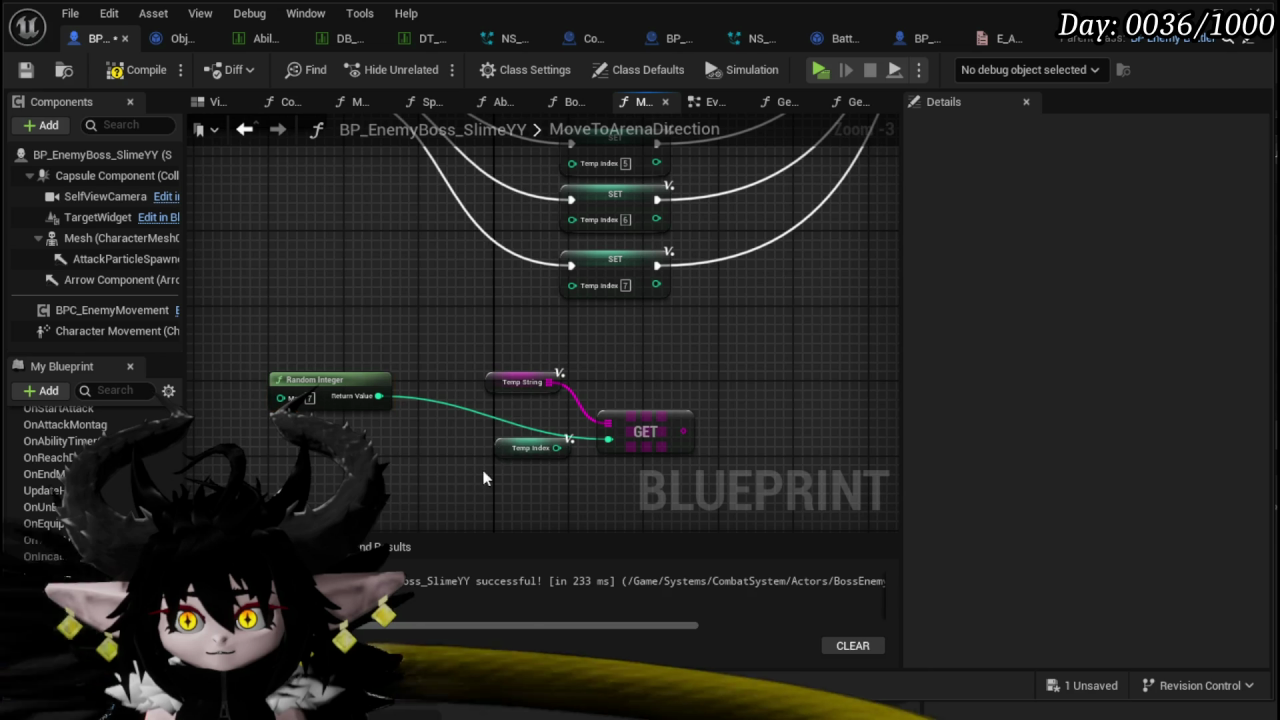
{"action": "left_click_drag", "start_coordinate": [349, 386], "coordinate": [524, 436]}
- Link the Switch's Random case to Execute Action, feed GET into Append A, and compile
{"action": "left_click_drag", "start_coordinate": [442, 329], "coordinate": [462, 487]}
{"action": "mouse_move", "coordinate": [327, 268]}
{"action": "left_mouse_down"}
{"action": "mouse_move", "coordinate": [1114, 463]}
{"action": "mouse_move", "coordinate": [508, 403]}
{"action": "left_mouse_up"}
{"action": "left_click_drag", "start_coordinate": [635, 418], "coordinate": [612, 414]}
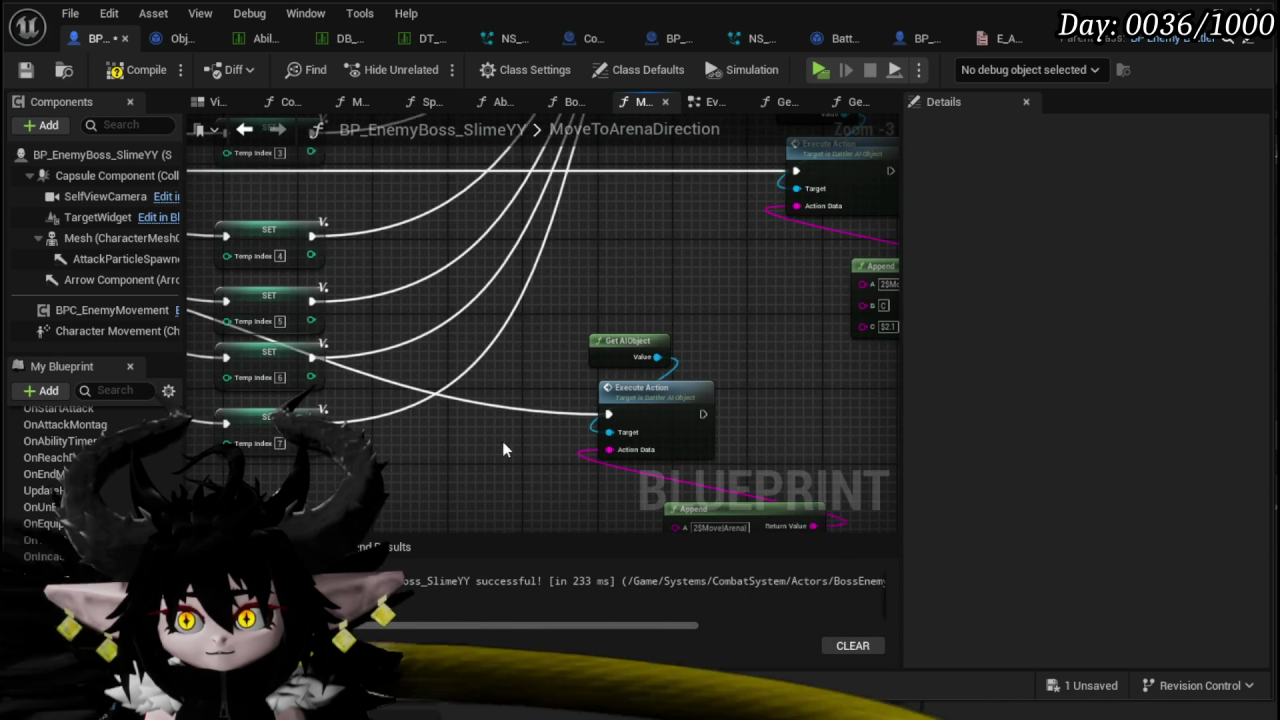
{"action": "left_click_drag", "start_coordinate": [502, 441], "coordinate": [551, 316]}
{"action": "scroll", "coordinate": [551, 316], "scroll_direction": "down", "scroll_amount": 1}
{"action": "mouse_move", "coordinate": [406, 380]}
{"action": "left_mouse_down"}
{"action": "mouse_move", "coordinate": [699, 336]}
{"action": "mouse_move", "coordinate": [660, 351]}
{"action": "mouse_move", "coordinate": [686, 213]}
{"action": "mouse_move", "coordinate": [484, 314]}
{"action": "mouse_move", "coordinate": [494, 300]}
{"action": "mouse_move", "coordinate": [620, 312]}
{"action": "mouse_move", "coordinate": [463, 403]}
{"action": "mouse_move", "coordinate": [470, 375]}
{"action": "left_mouse_up"}
{"action": "left_click_drag", "start_coordinate": [718, 300], "coordinate": [435, 415]}
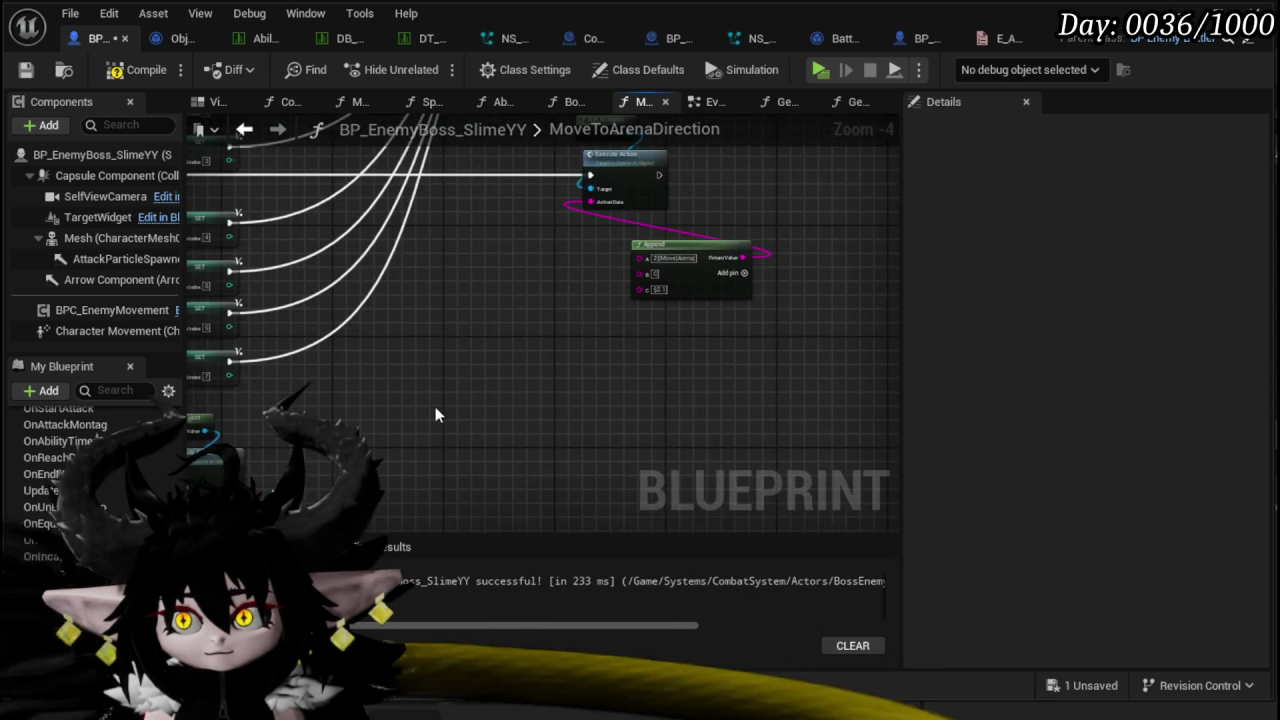
{"action": "scroll", "coordinate": [435, 415], "scroll_direction": "down", "scroll_amount": 2}
{"action": "left_click", "coordinate": [113, 72]}
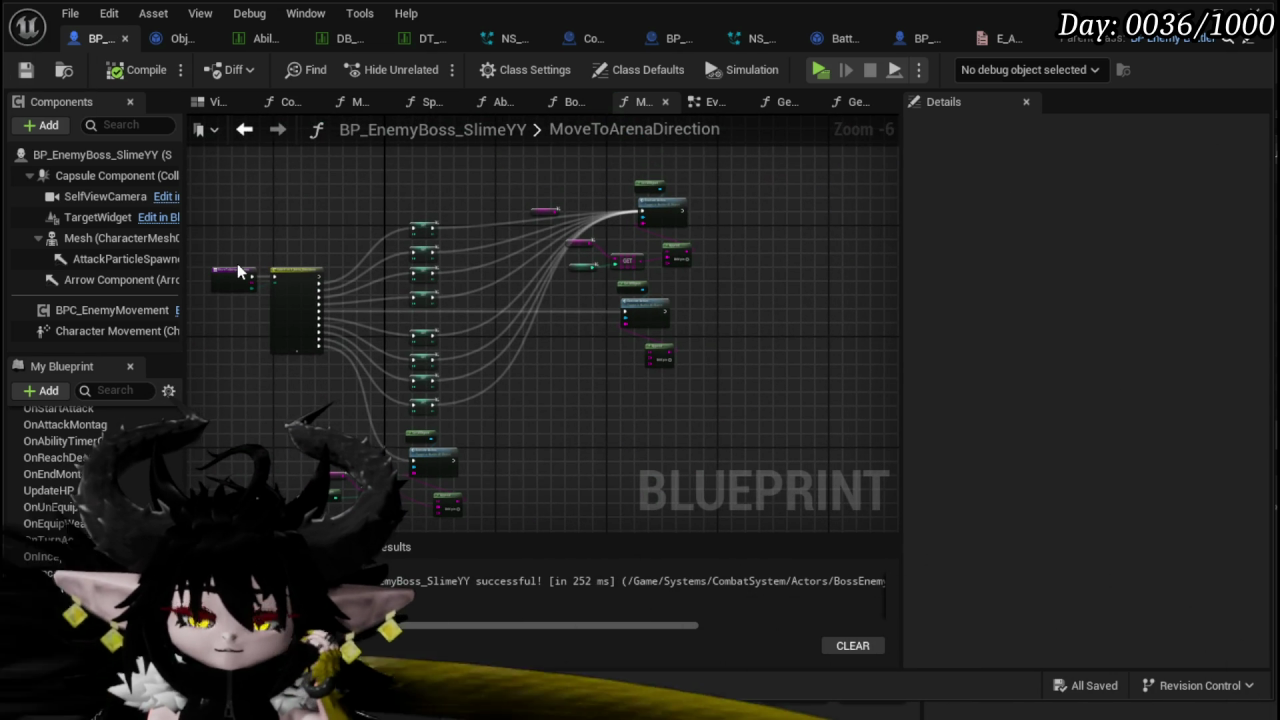
{"action": "scroll", "coordinate": [237, 270], "scroll_direction": "up", "scroll_amount": 7}
{"action": "left_click", "coordinate": [272, 342]}
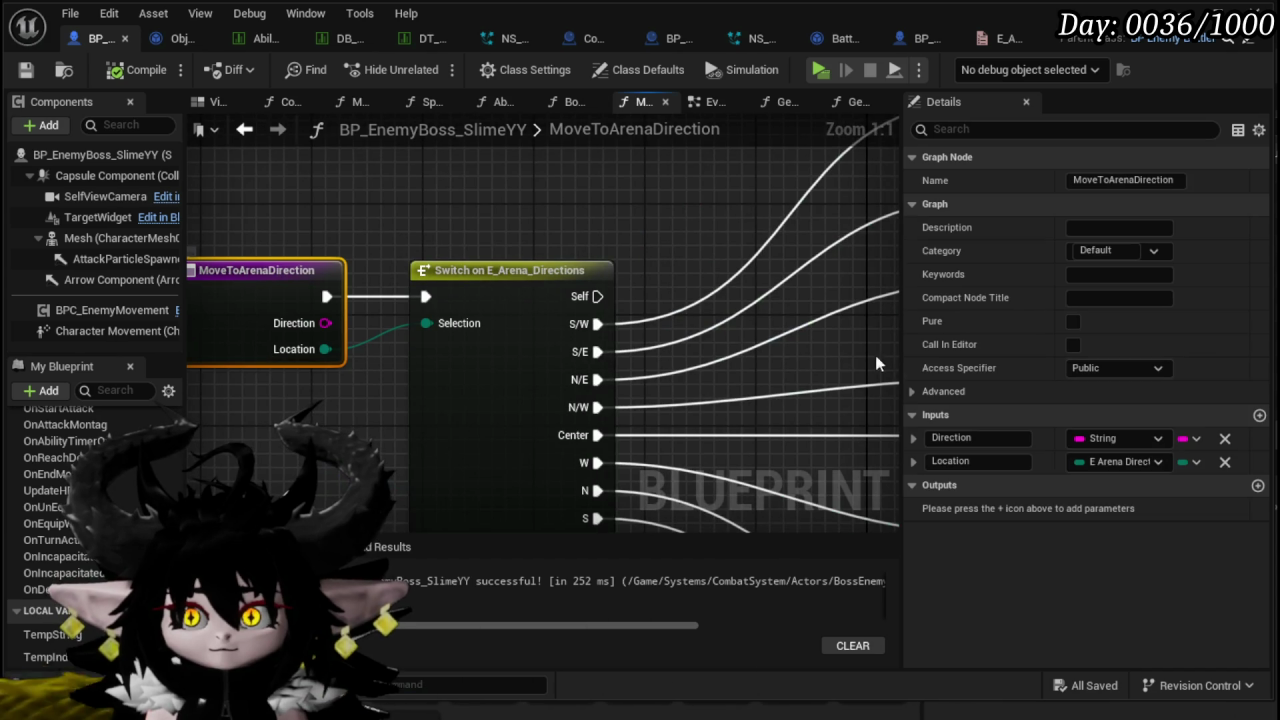
- Delete the Direction input, save, and jump to the flagged AbilityTree call
{"action": "left_click", "coordinate": [1224, 440]}
{"action": "left_click", "coordinate": [27, 70]}
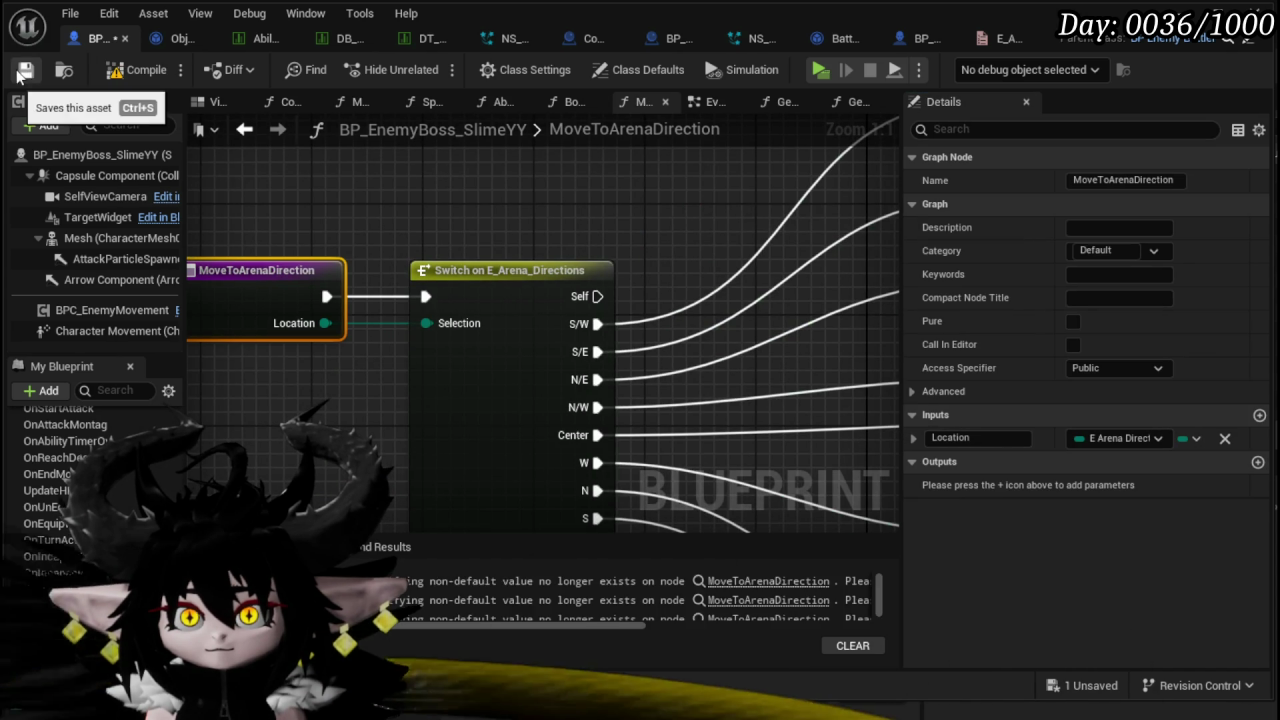
{"action": "left_click", "coordinate": [765, 594]}
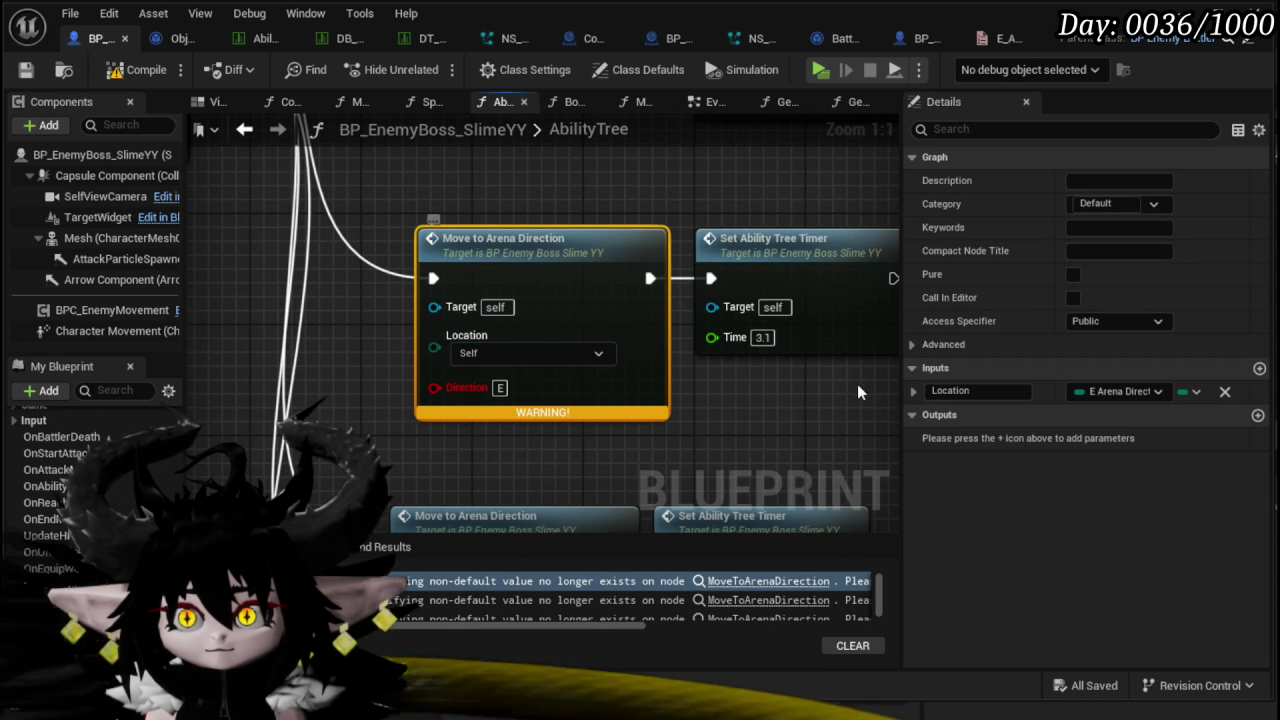
{"action": "scroll", "coordinate": [590, 407], "scroll_direction": "down", "scroll_amount": 3}
{"action": "mouse_move", "coordinate": [544, 366]}
{"action": "left_mouse_down"}
{"action": "mouse_move", "coordinate": [384, 353]}
{"action": "mouse_move", "coordinate": [294, 404]}
{"action": "mouse_move", "coordinate": [599, 407]}
{"action": "mouse_move", "coordinate": [553, 508]}
{"action": "mouse_move", "coordinate": [486, 277]}
{"action": "mouse_move", "coordinate": [286, 400]}
{"action": "mouse_move", "coordinate": [341, 471]}
{"action": "mouse_move", "coordinate": [423, 346]}
{"action": "mouse_move", "coordinate": [603, 346]}
{"action": "mouse_move", "coordinate": [403, 123]}
{"action": "mouse_move", "coordinate": [458, 150]}
{"action": "mouse_move", "coordinate": [504, 390]}
{"action": "left_mouse_up"}
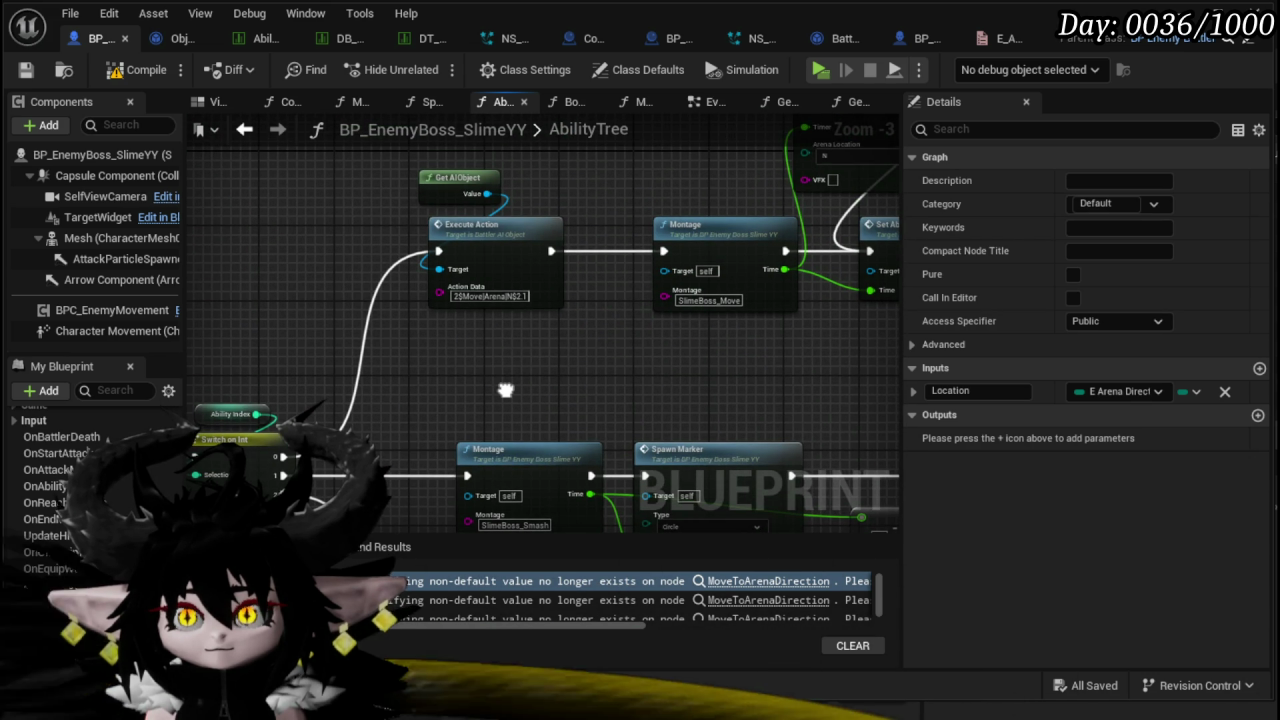
{"action": "mouse_move", "coordinate": [505, 390]}
{"action": "left_mouse_down"}
{"action": "mouse_move", "coordinate": [321, 365]}
{"action": "mouse_move", "coordinate": [375, 436]}
{"action": "mouse_move", "coordinate": [372, 514]}
{"action": "mouse_move", "coordinate": [385, 500]}
{"action": "mouse_move", "coordinate": [480, 530]}
{"action": "mouse_move", "coordinate": [290, 463]}
{"action": "mouse_move", "coordinate": [304, 469]}
{"action": "mouse_move", "coordinate": [847, 131]}
{"action": "mouse_move", "coordinate": [406, 236]}
{"action": "left_mouse_up"}
- Refresh the Move to Arena Direction node so its Direction pin warning clears
{"action": "scroll", "coordinate": [440, 181], "scroll_direction": "down", "scroll_amount": 3}
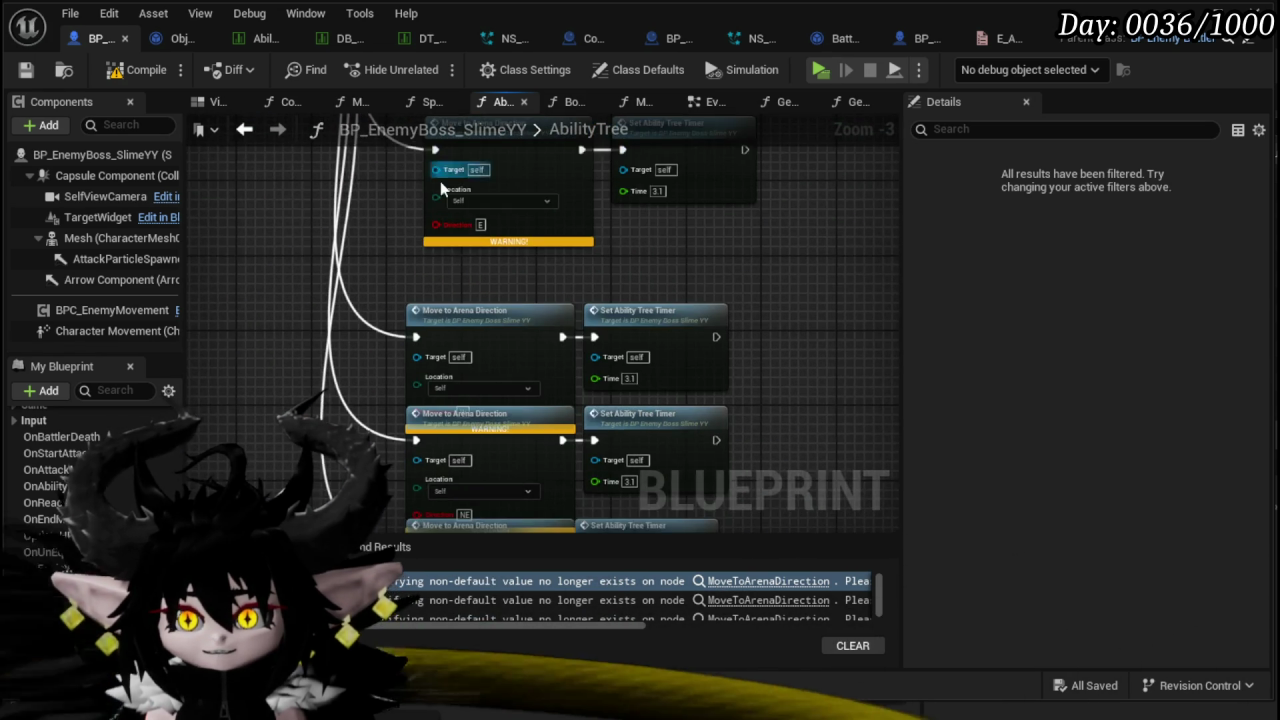
{"action": "scroll", "coordinate": [446, 212], "scroll_direction": "up", "scroll_amount": 4}
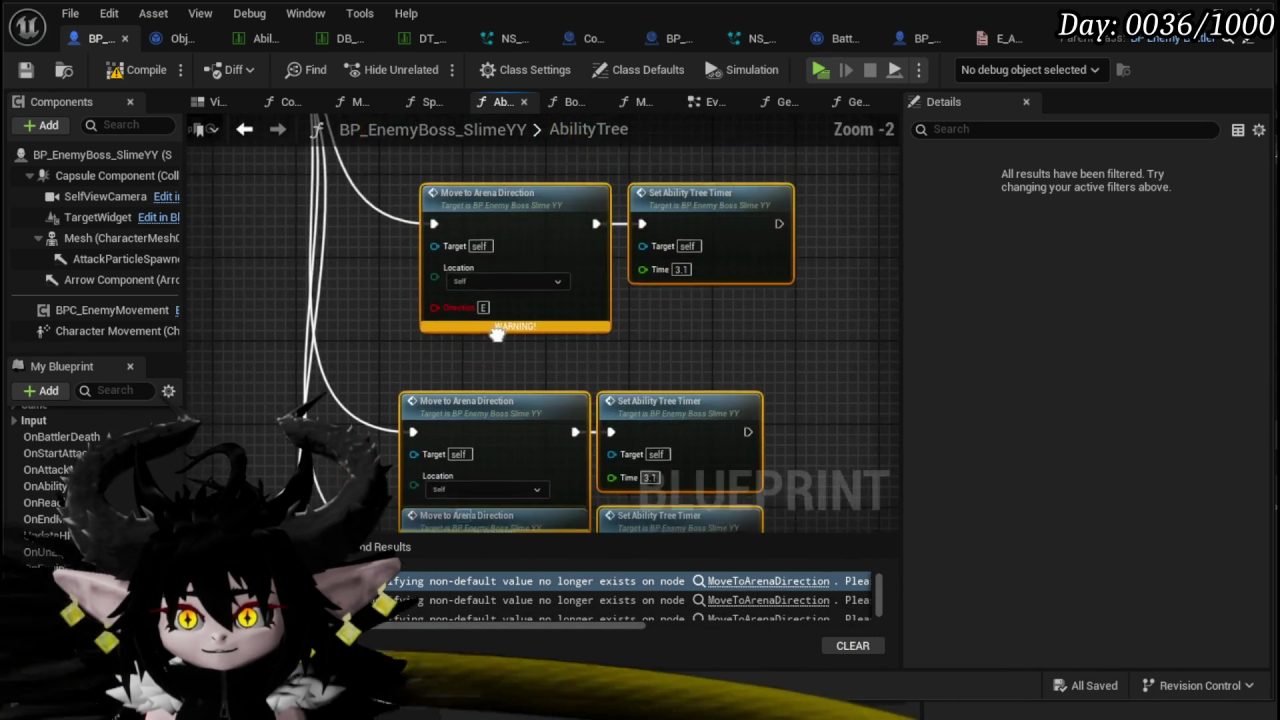
{"action": "right_click", "coordinate": [532, 238]}
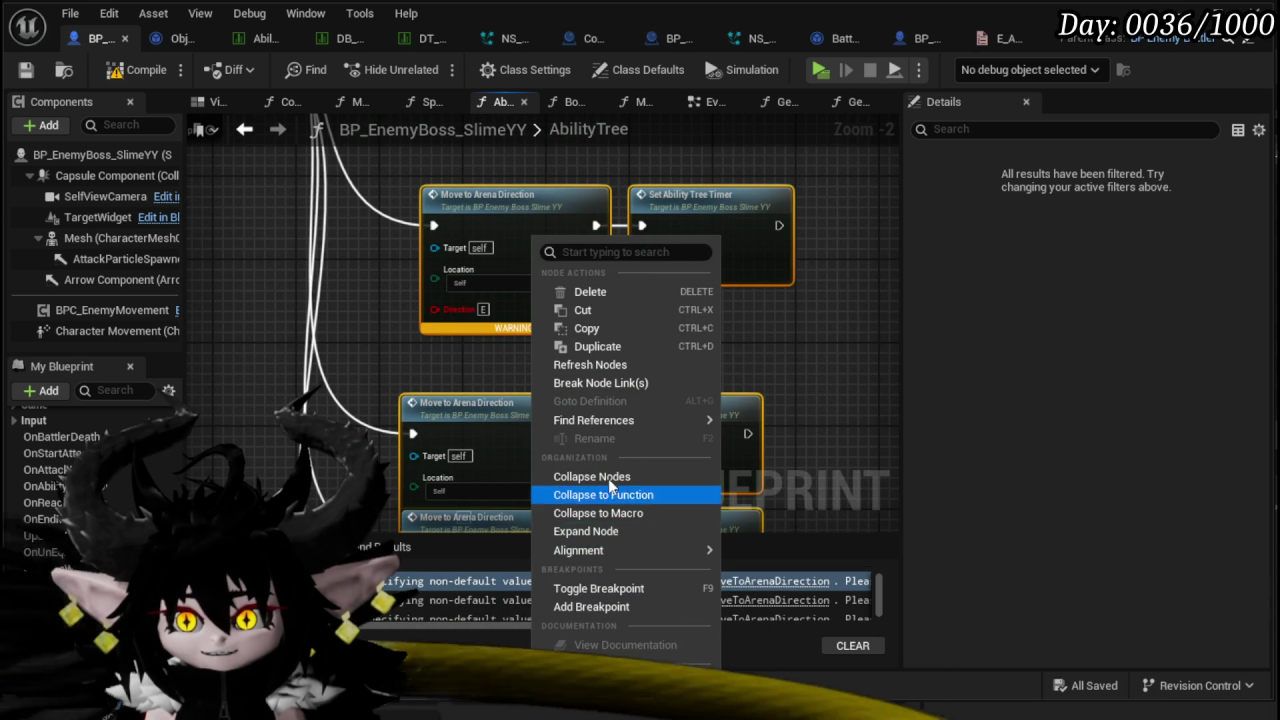
{"action": "left_click", "coordinate": [598, 366]}
{"action": "left_click_drag", "start_coordinate": [598, 377], "coordinate": [627, 606]}
{"action": "left_click_drag", "start_coordinate": [487, 345], "coordinate": [410, 243]}
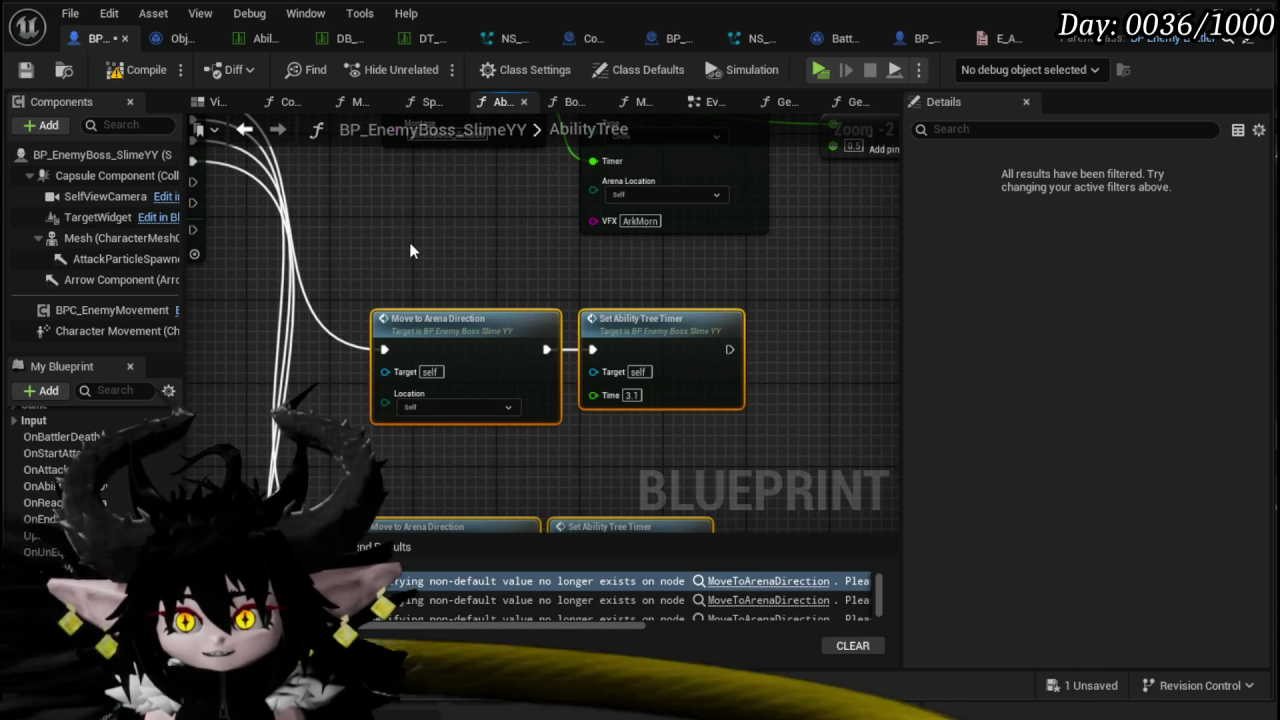
{"action": "left_click_drag", "start_coordinate": [590, 397], "coordinate": [592, 398]}
{"action": "scroll", "coordinate": [524, 467], "scroll_direction": "down", "scroll_amount": 3}
{"action": "scroll", "coordinate": [526, 337], "scroll_direction": "up", "scroll_amount": 3}
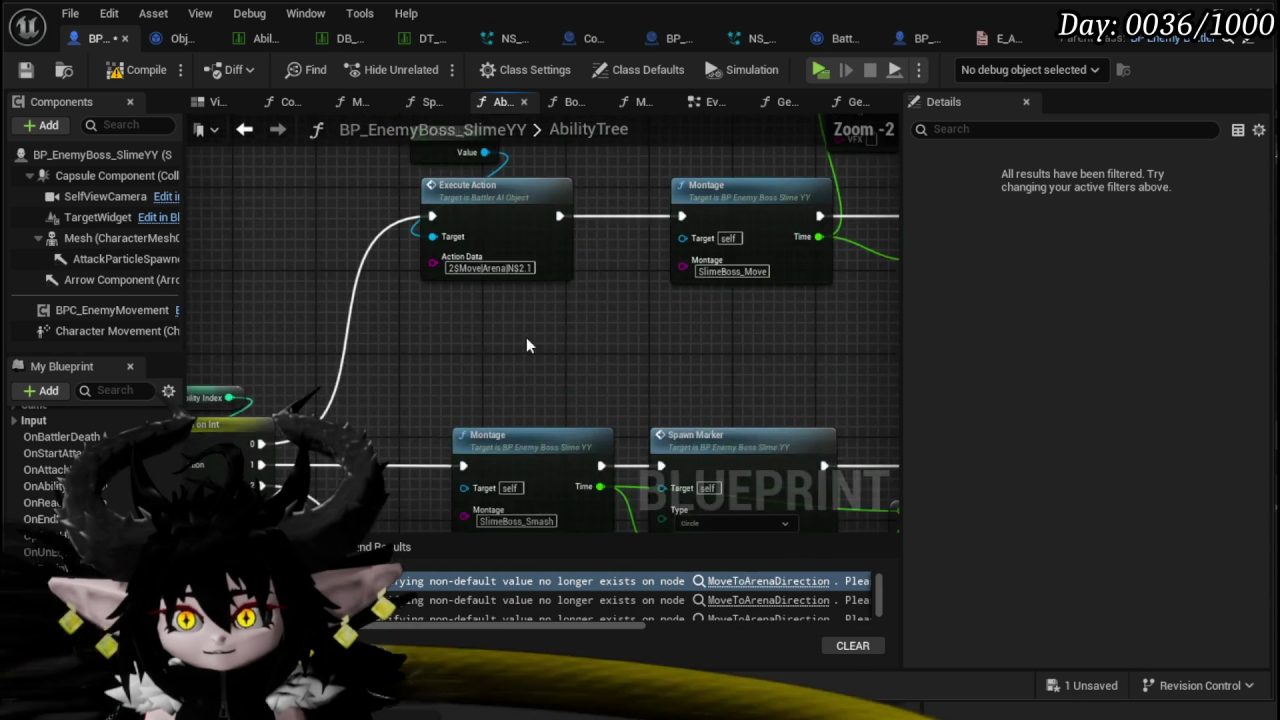
- Route execution into Move to Arena Direction and set its Location to N
{"action": "left_click_drag", "start_coordinate": [526, 337], "coordinate": [430, 418]}
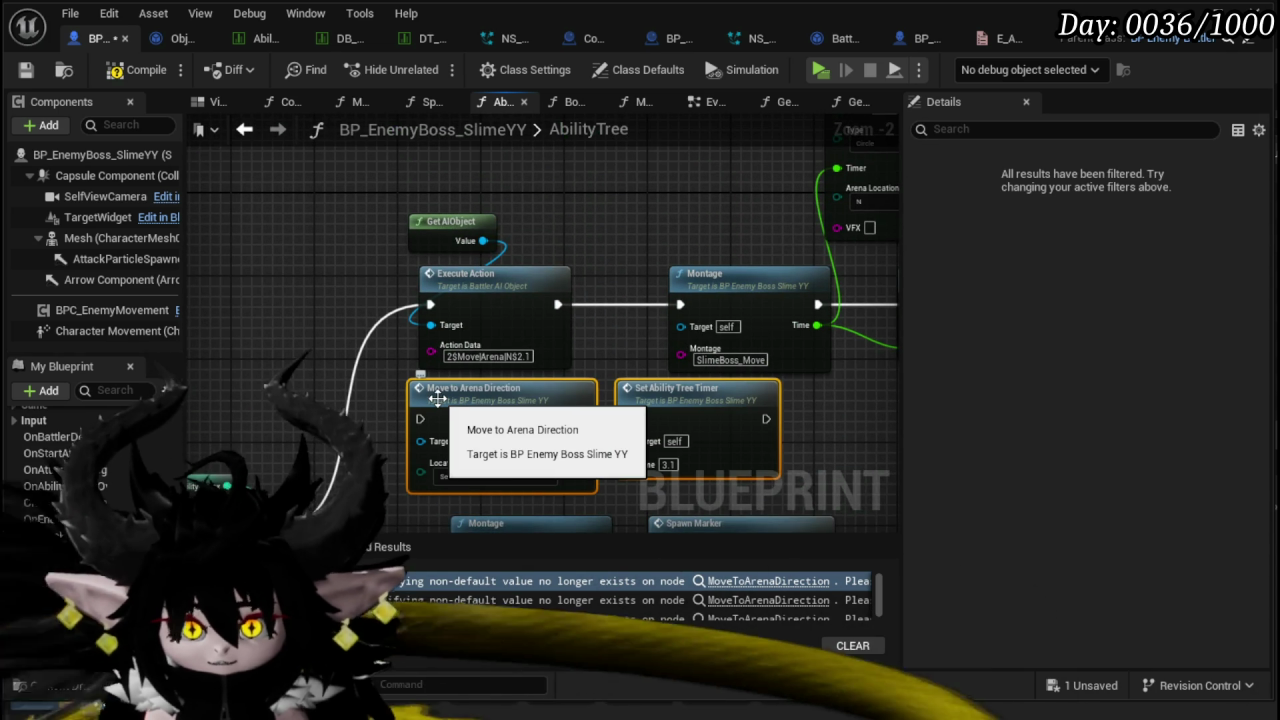
{"action": "left_click_drag", "start_coordinate": [390, 472], "coordinate": [382, 369]}
{"action": "mouse_move", "coordinate": [414, 189]}
{"action": "left_mouse_down"}
{"action": "mouse_move", "coordinate": [400, 348]}
{"action": "mouse_move", "coordinate": [412, 305]}
{"action": "mouse_move", "coordinate": [317, 357]}
{"action": "mouse_move", "coordinate": [369, 367]}
{"action": "mouse_move", "coordinate": [400, 326]}
{"action": "left_mouse_up"}
{"action": "left_click", "coordinate": [438, 386]}
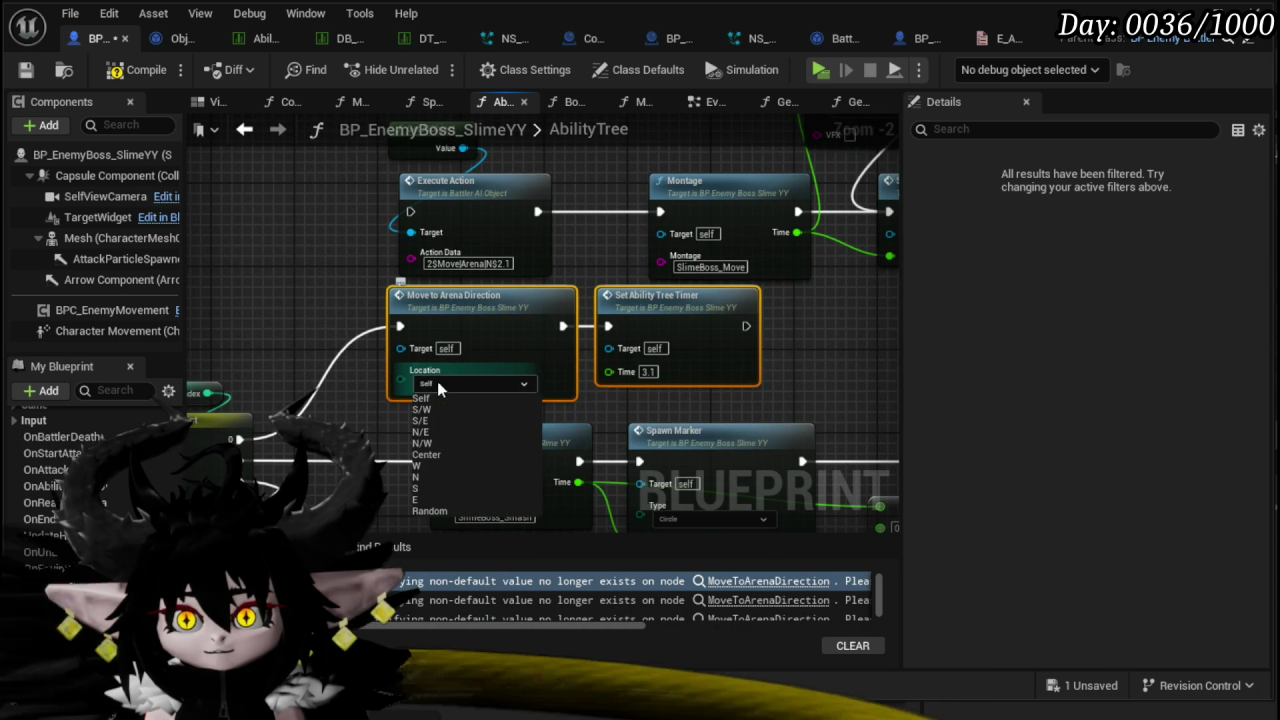
{"action": "left_click", "coordinate": [427, 478]}
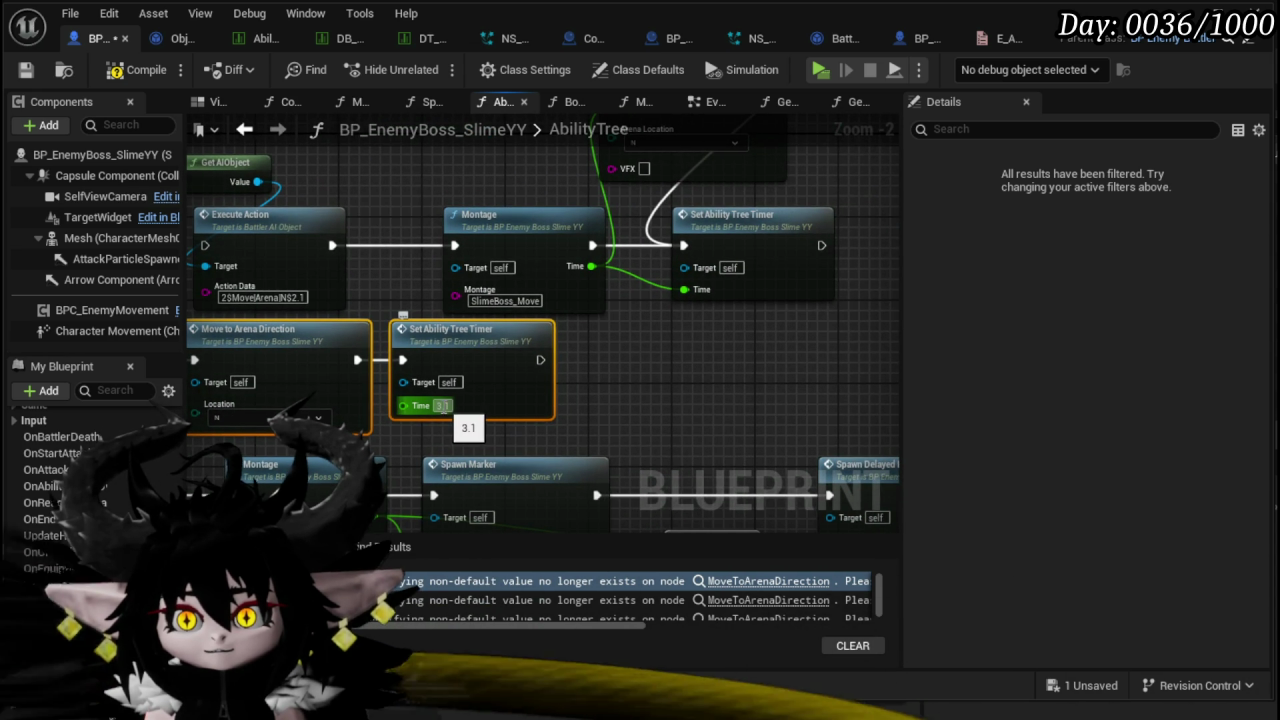
{"action": "left_click", "coordinate": [442, 406]}
- Rearrange the Execute Action chain so the move and timer pair sits in line before it
{"action": "scroll", "coordinate": [604, 400], "scroll_direction": "down", "scroll_amount": 2}
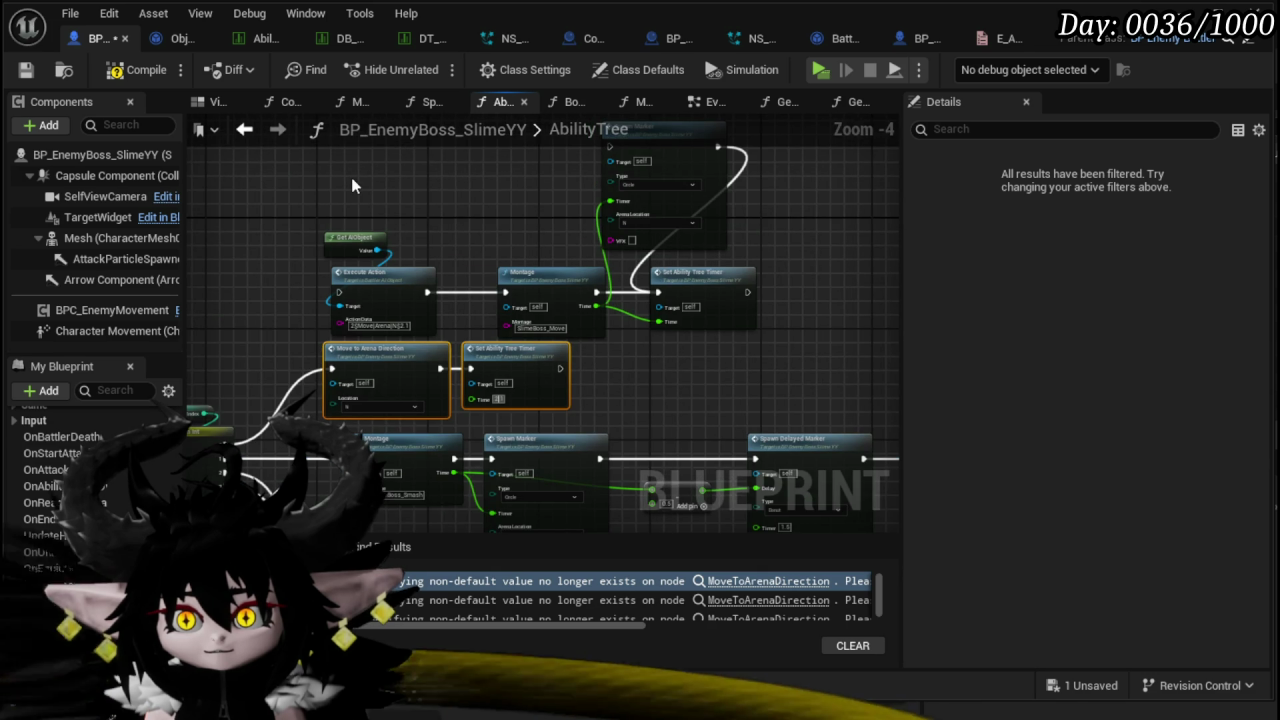
{"action": "left_click_drag", "start_coordinate": [356, 184], "coordinate": [840, 308]}
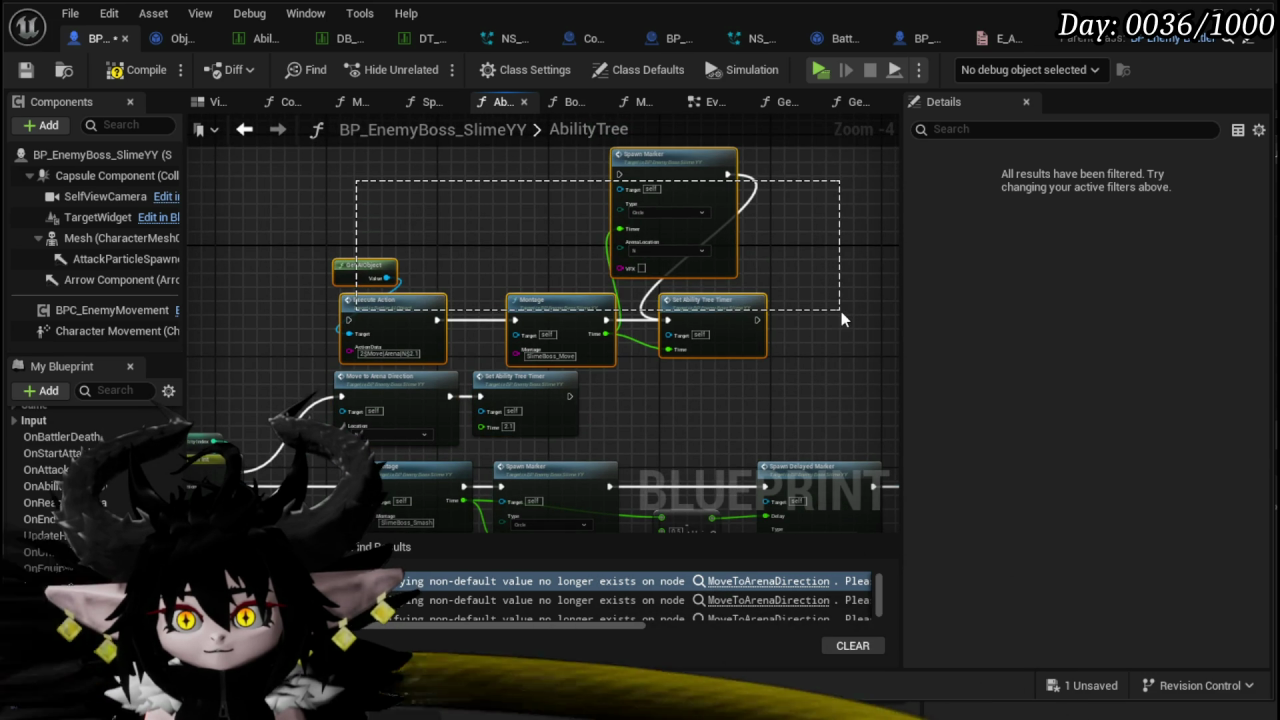
{"action": "mouse_move", "coordinate": [360, 305]}
{"action": "left_mouse_down"}
{"action": "mouse_move", "coordinate": [625, 300]}
{"action": "mouse_move", "coordinate": [522, 396]}
{"action": "mouse_move", "coordinate": [541, 300]}
{"action": "mouse_move", "coordinate": [531, 321]}
{"action": "left_mouse_up"}
{"action": "left_click", "coordinate": [445, 397]}
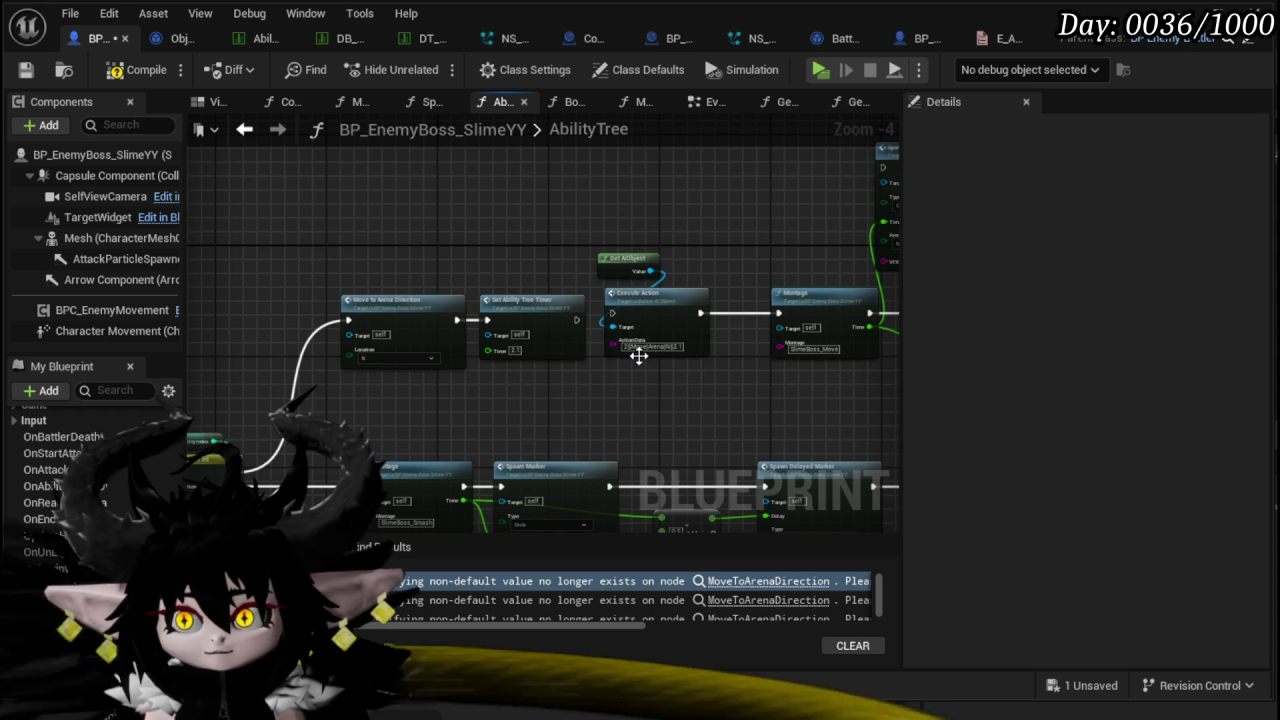
{"action": "scroll", "coordinate": [595, 371], "scroll_direction": "up", "scroll_amount": 4}
{"action": "mouse_move", "coordinate": [578, 373]}
{"action": "left_mouse_down"}
{"action": "mouse_move", "coordinate": [570, 385]}
{"action": "mouse_move", "coordinate": [223, 427]}
{"action": "mouse_move", "coordinate": [607, 412]}
{"action": "left_mouse_up"}
- Reopen the MoveToArenaDirection function graph and compile the blueprint
{"action": "double_click", "coordinate": [277, 301]}
{"action": "scroll", "coordinate": [445, 332], "scroll_direction": "down", "scroll_amount": 4}
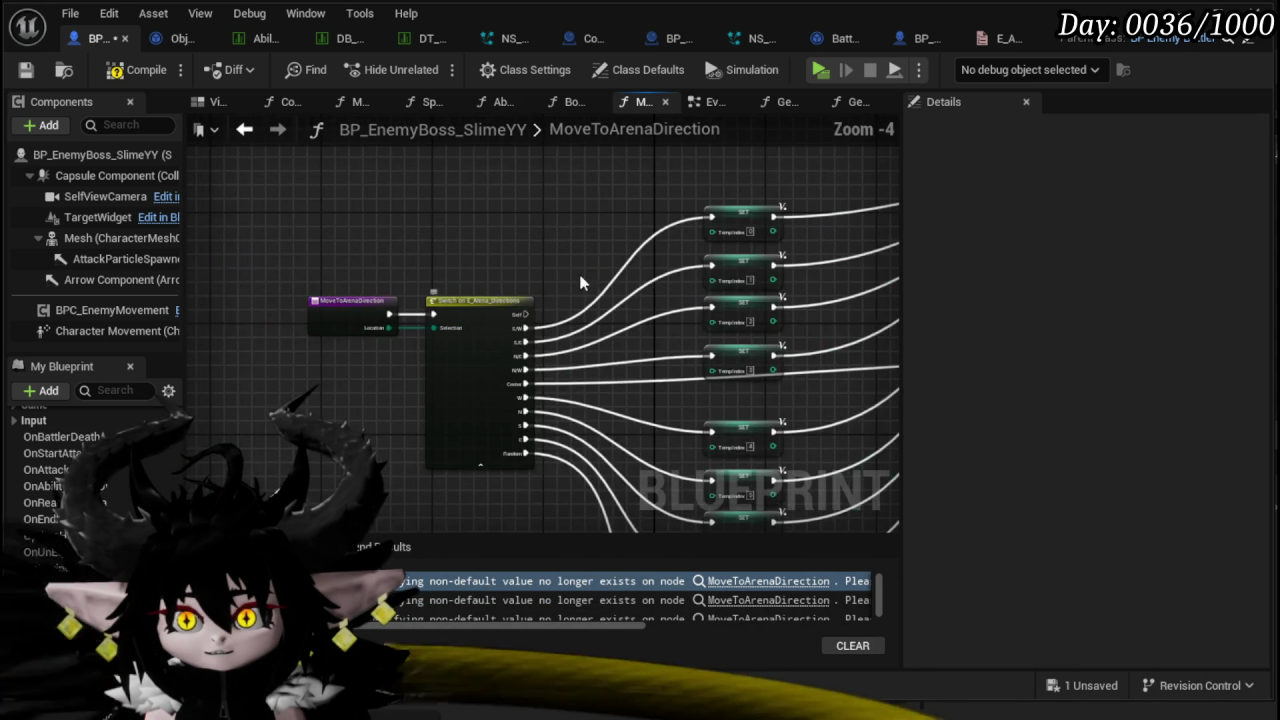
{"action": "mouse_move", "coordinate": [230, 360]}
{"action": "left_mouse_down"}
{"action": "mouse_move", "coordinate": [245, 230]}
{"action": "mouse_move", "coordinate": [317, 214]}
{"action": "mouse_move", "coordinate": [362, 247]}
{"action": "mouse_move", "coordinate": [577, 247]}
{"action": "mouse_move", "coordinate": [497, 203]}
{"action": "mouse_move", "coordinate": [318, 249]}
{"action": "mouse_move", "coordinate": [226, 250]}
{"action": "mouse_move", "coordinate": [243, 265]}
{"action": "mouse_move", "coordinate": [20, 275]}
{"action": "mouse_move", "coordinate": [5, 330]}
{"action": "left_mouse_up"}
{"action": "left_click", "coordinate": [117, 74]}
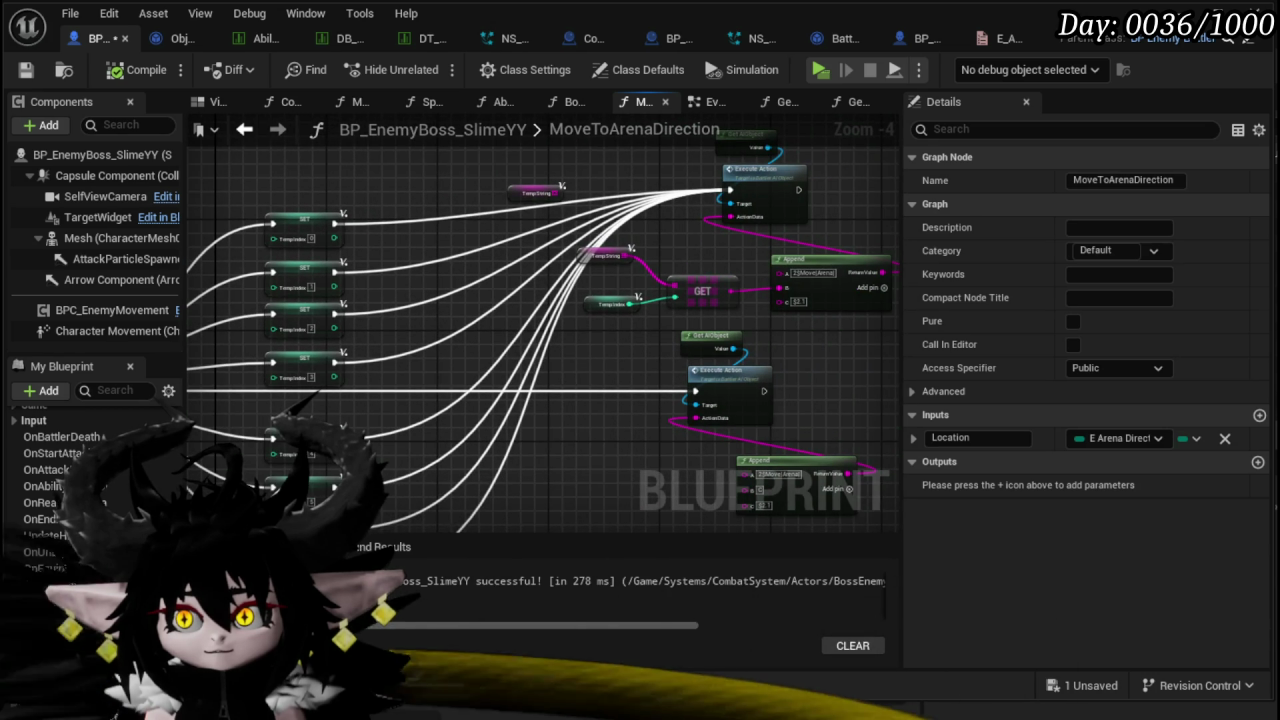
- Inspect the Execute Action function, save, and return to the slime boss's MoveToArenaDirection graph
{"action": "double_click", "coordinate": [783, 197]}
{"action": "left_click_drag", "start_coordinate": [662, 293], "coordinate": [733, 231]}
{"action": "scroll", "coordinate": [700, 260], "scroll_direction": "down", "scroll_amount": 2}
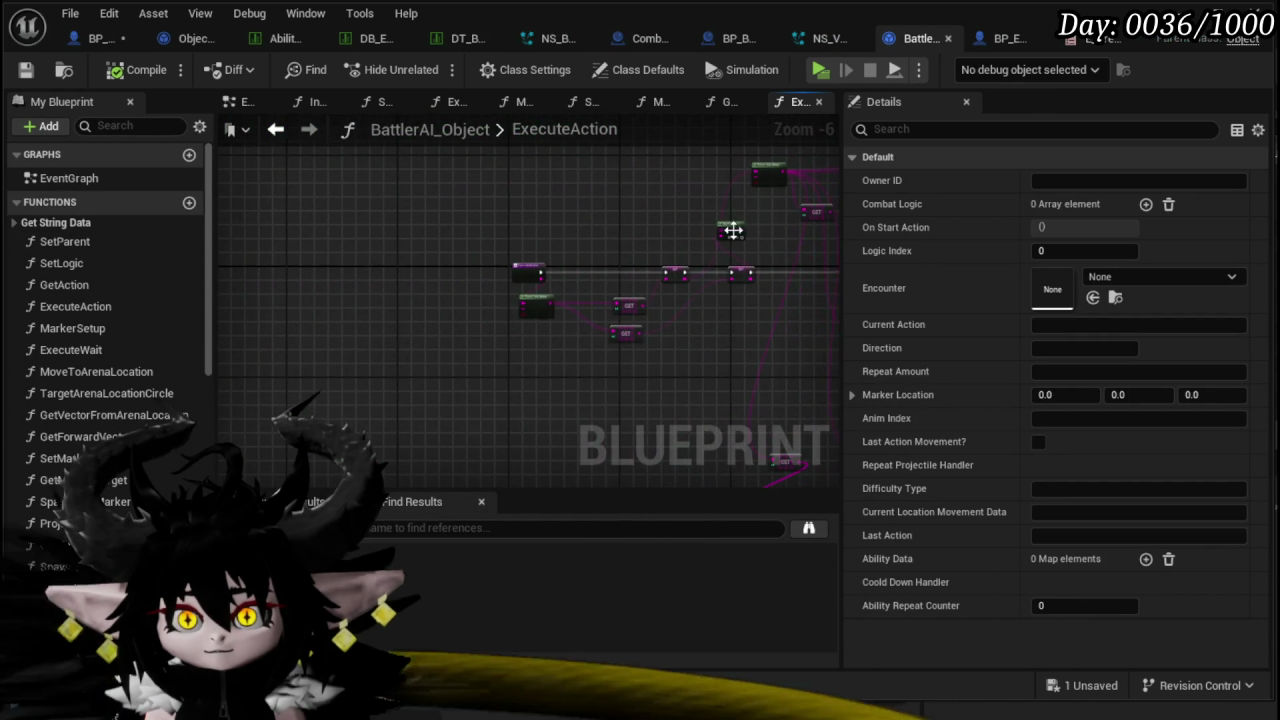
{"action": "left_click", "coordinate": [26, 69]}
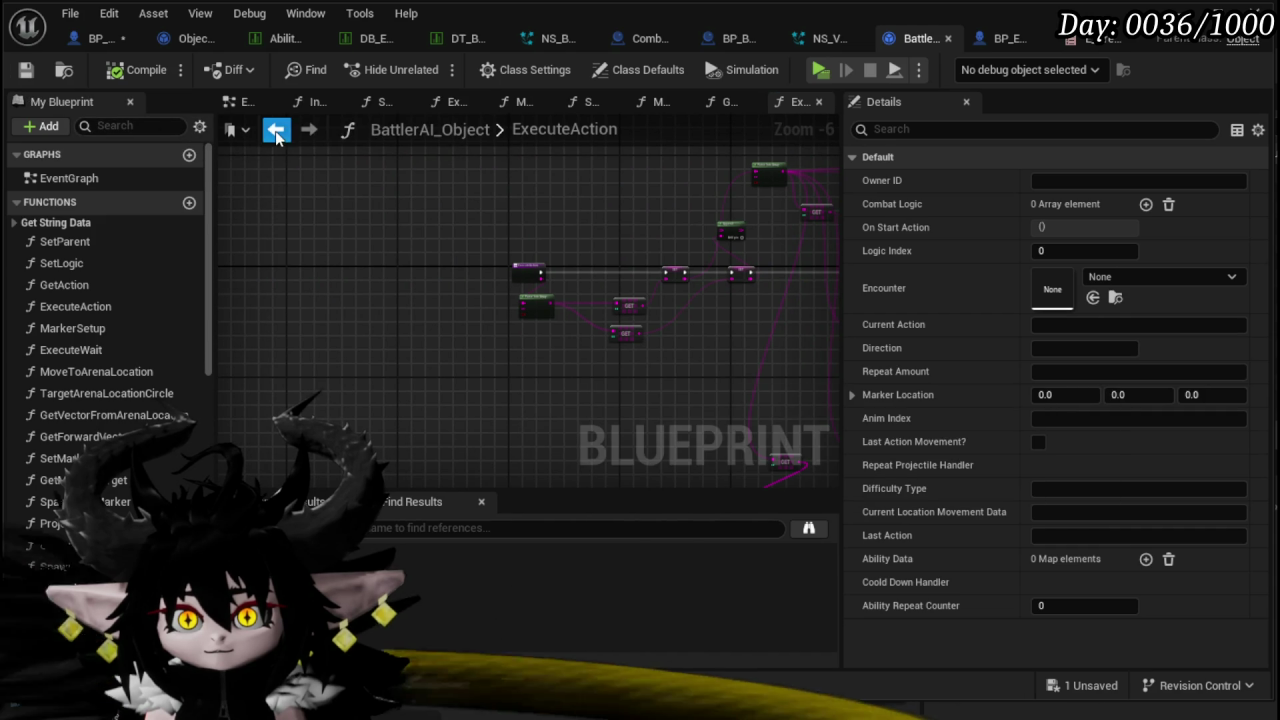
{"action": "left_click", "coordinate": [275, 131]}
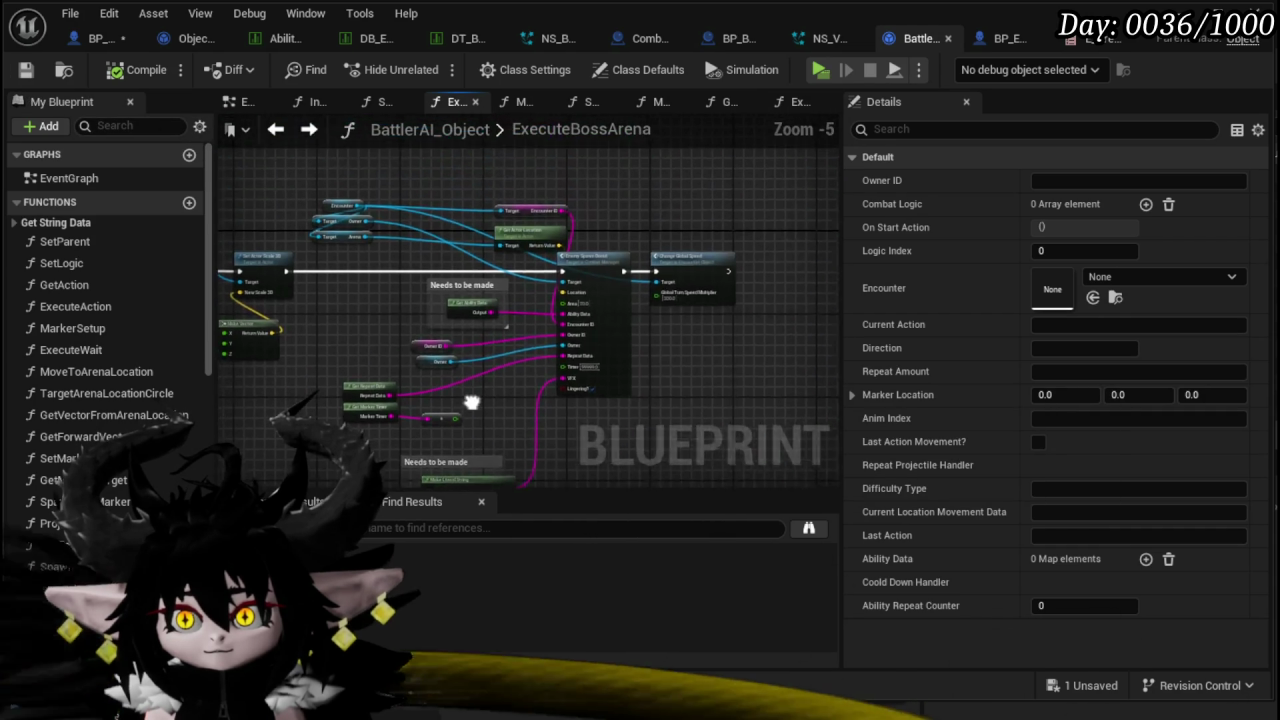
{"action": "left_click", "coordinate": [94, 43]}
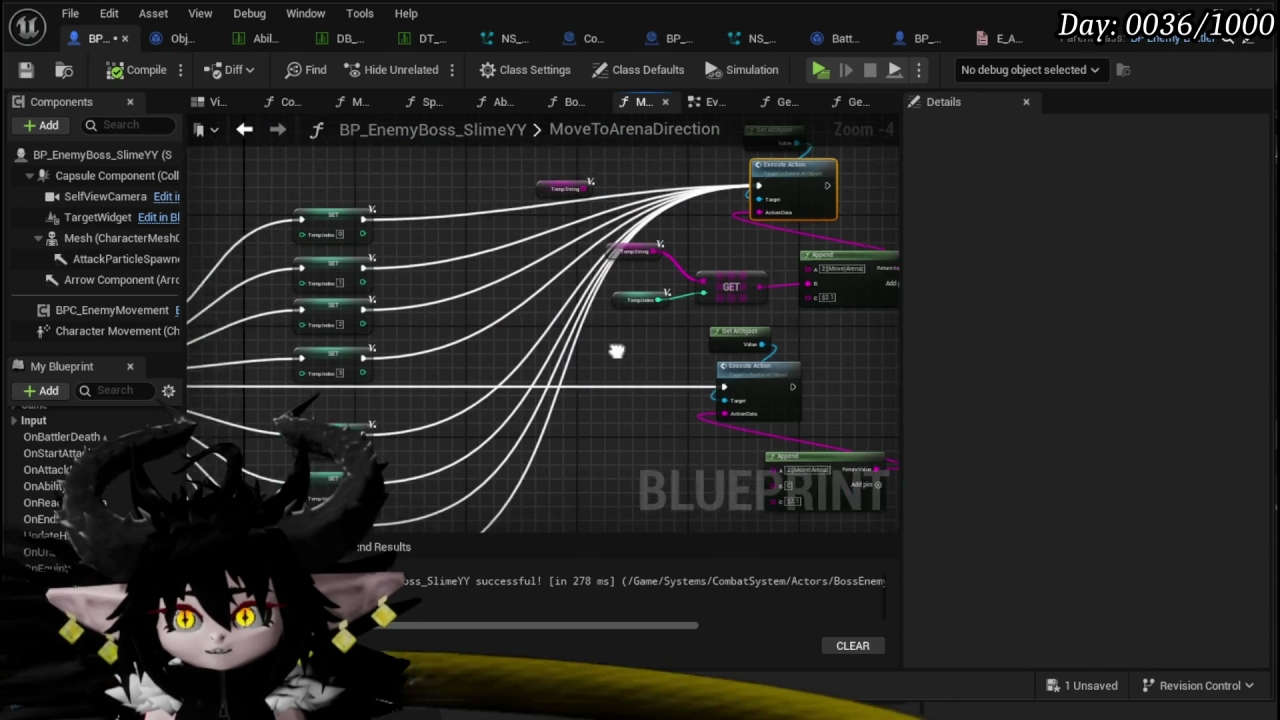
- Insert a Sequence node off the entry's execution flow, ahead of the direction switch
{"action": "scroll", "coordinate": [491, 287], "scroll_direction": "up", "scroll_amount": 5}
{"action": "left_click_drag", "start_coordinate": [424, 284], "coordinate": [529, 286]}
{"action": "type", "text": "Sequence"}
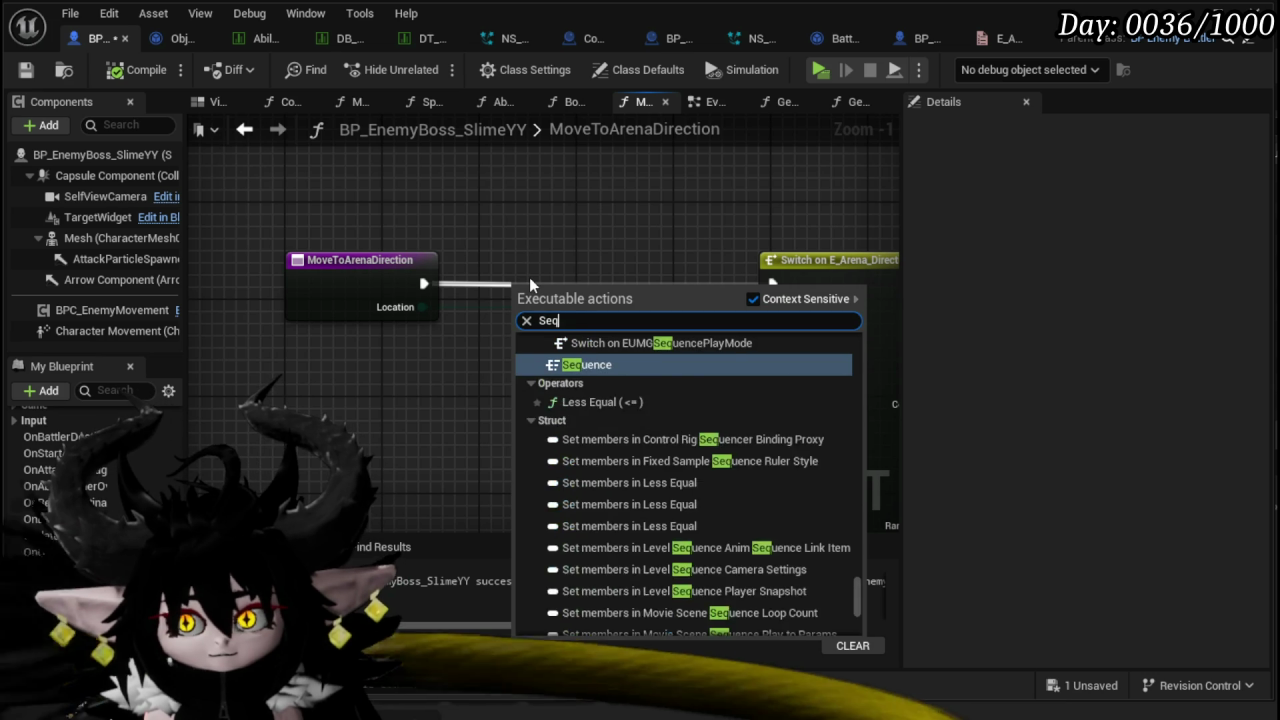
{"action": "left_click", "coordinate": [575, 364]}
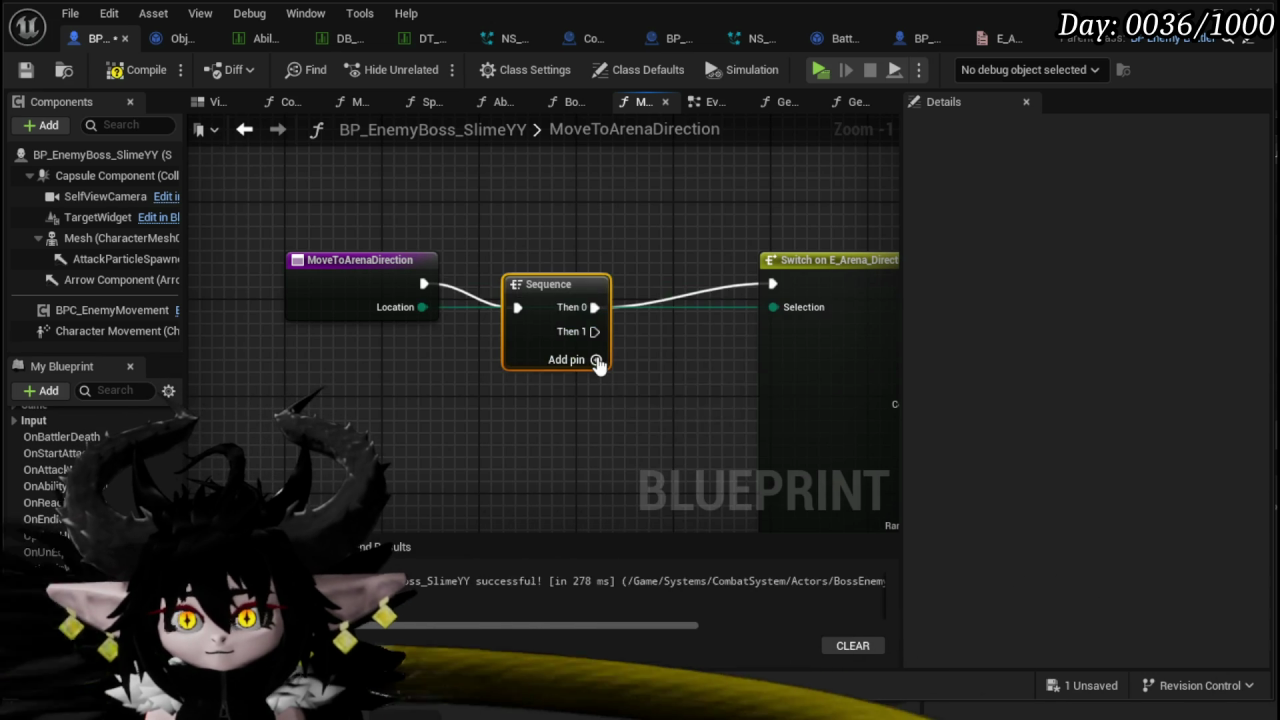
{"action": "left_click_drag", "start_coordinate": [585, 271], "coordinate": [552, 260]}
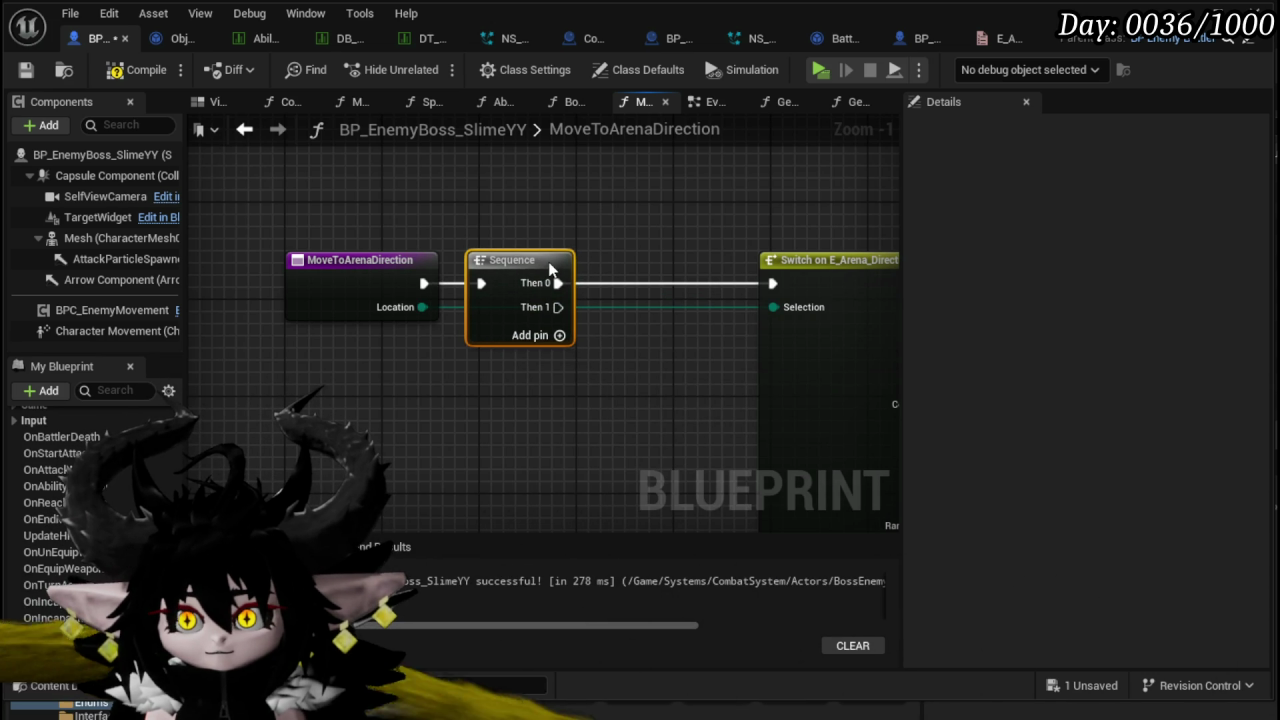
{"action": "left_click", "coordinate": [433, 416]}
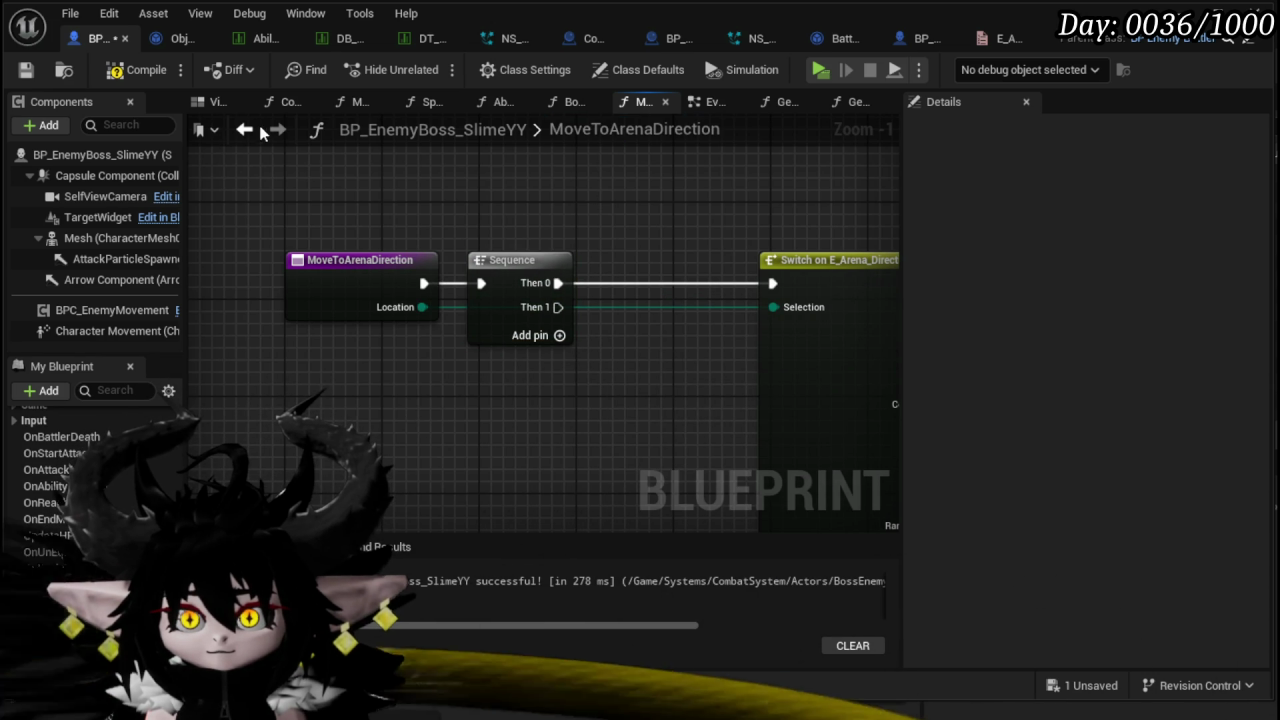
- Copy the Montage and Set Ability Tree Timer nodes from AbilityTree and paste them into MoveToArenaDirection
{"action": "left_click", "coordinate": [260, 133]}
{"action": "scroll", "coordinate": [537, 244], "scroll_direction": "down", "scroll_amount": 3}
{"action": "left_click_drag", "start_coordinate": [537, 244], "coordinate": [272, 234]}
{"action": "key", "text": "ctrl+space"}
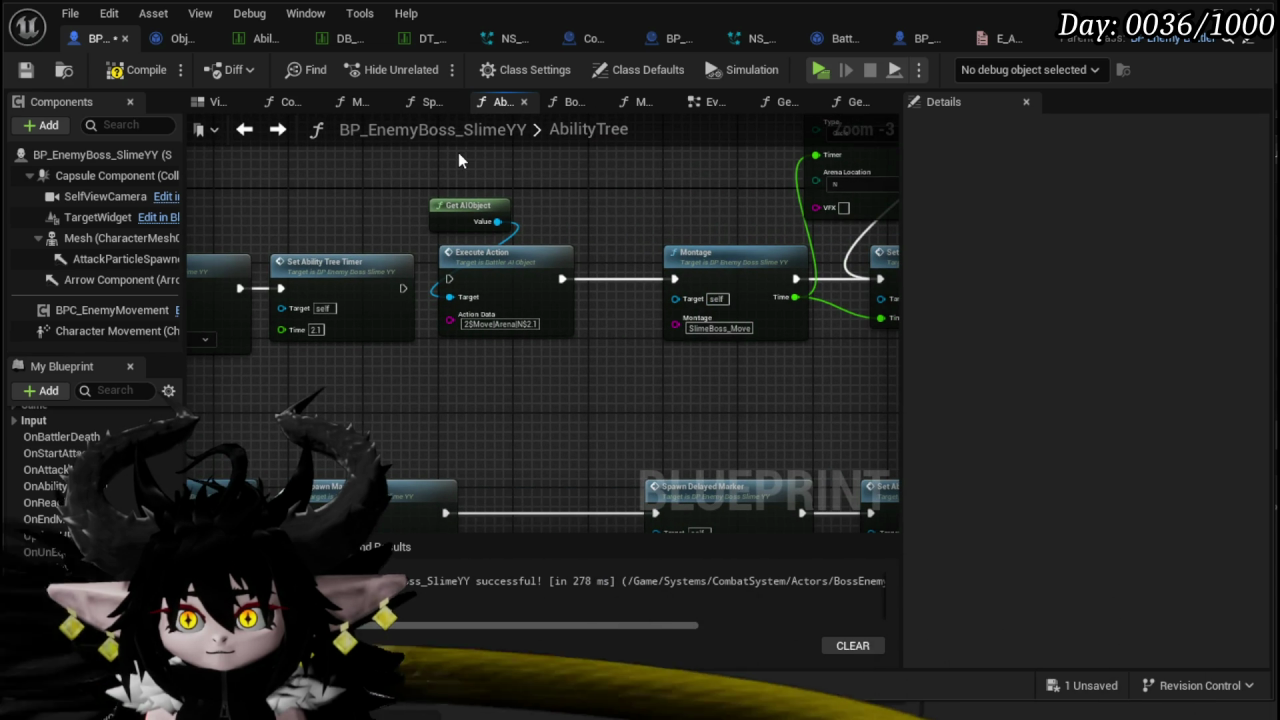
{"action": "left_click_drag", "start_coordinate": [618, 184], "coordinate": [469, 171]}
{"action": "left_click", "coordinate": [588, 300]}
{"action": "mouse_move", "coordinate": [624, 376]}
{"action": "left_mouse_down"}
{"action": "mouse_move", "coordinate": [561, 477]}
{"action": "mouse_move", "coordinate": [783, 229]}
{"action": "mouse_move", "coordinate": [701, 362]}
{"action": "mouse_move", "coordinate": [712, 350]}
{"action": "left_mouse_up"}
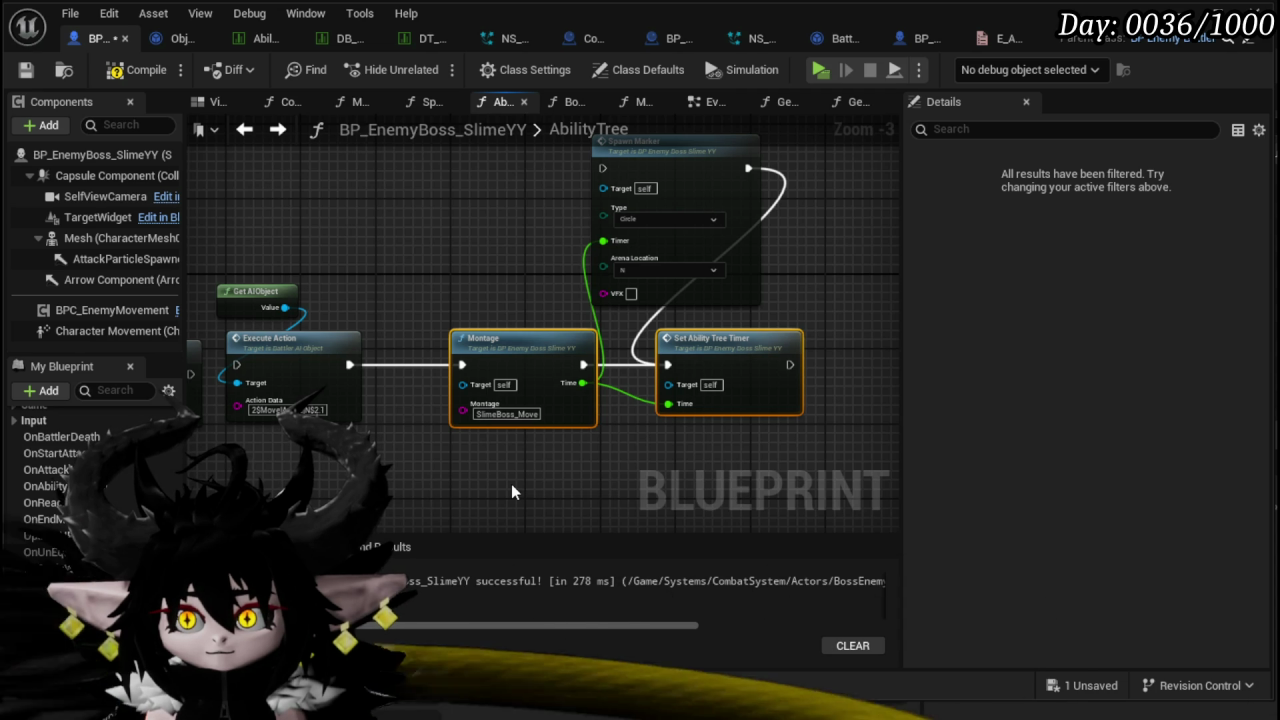
{"action": "left_click_drag", "start_coordinate": [511, 483], "coordinate": [720, 384]}
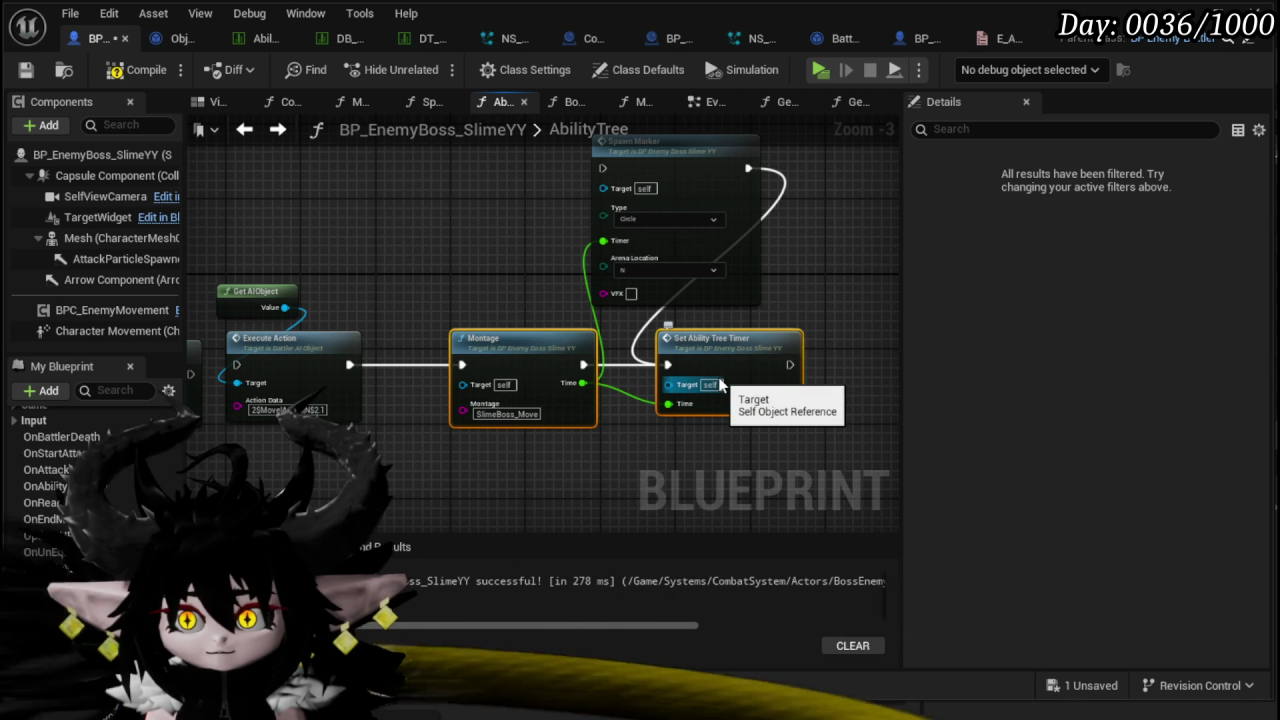
{"action": "left_click", "coordinate": [26, 70]}
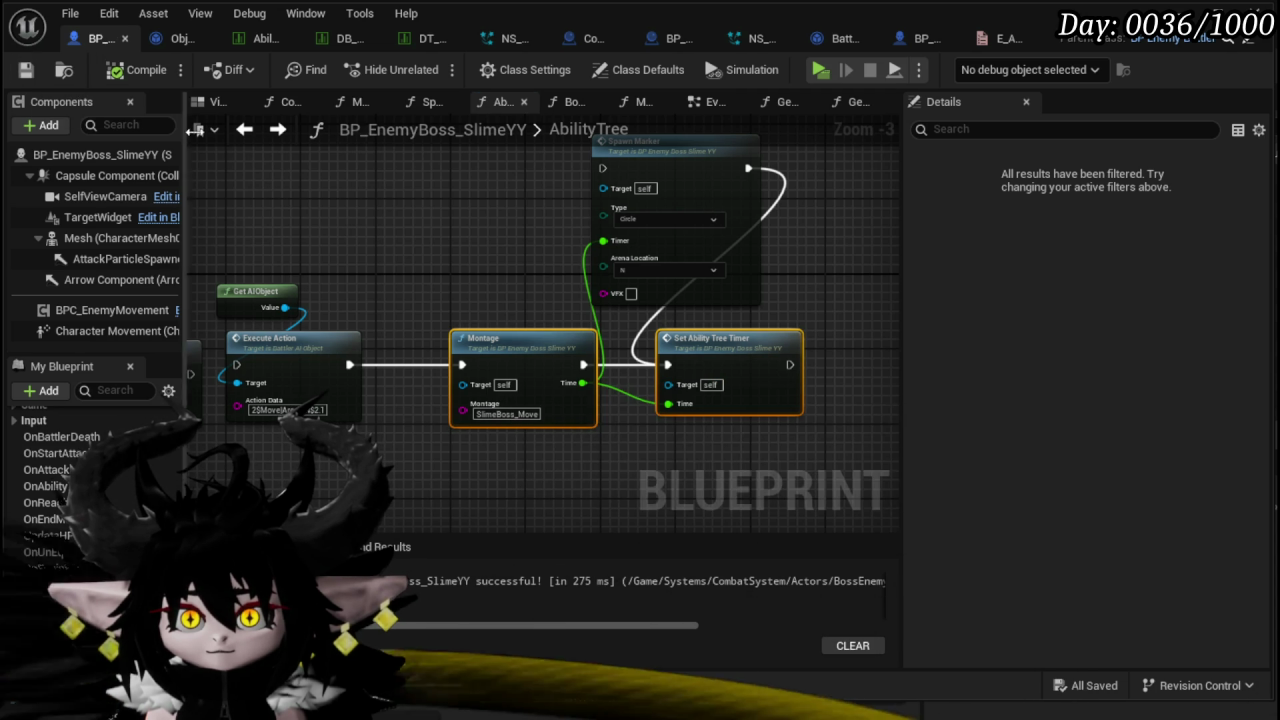
{"action": "left_click", "coordinate": [244, 129]}
{"action": "key", "text": "ctrl+v"}
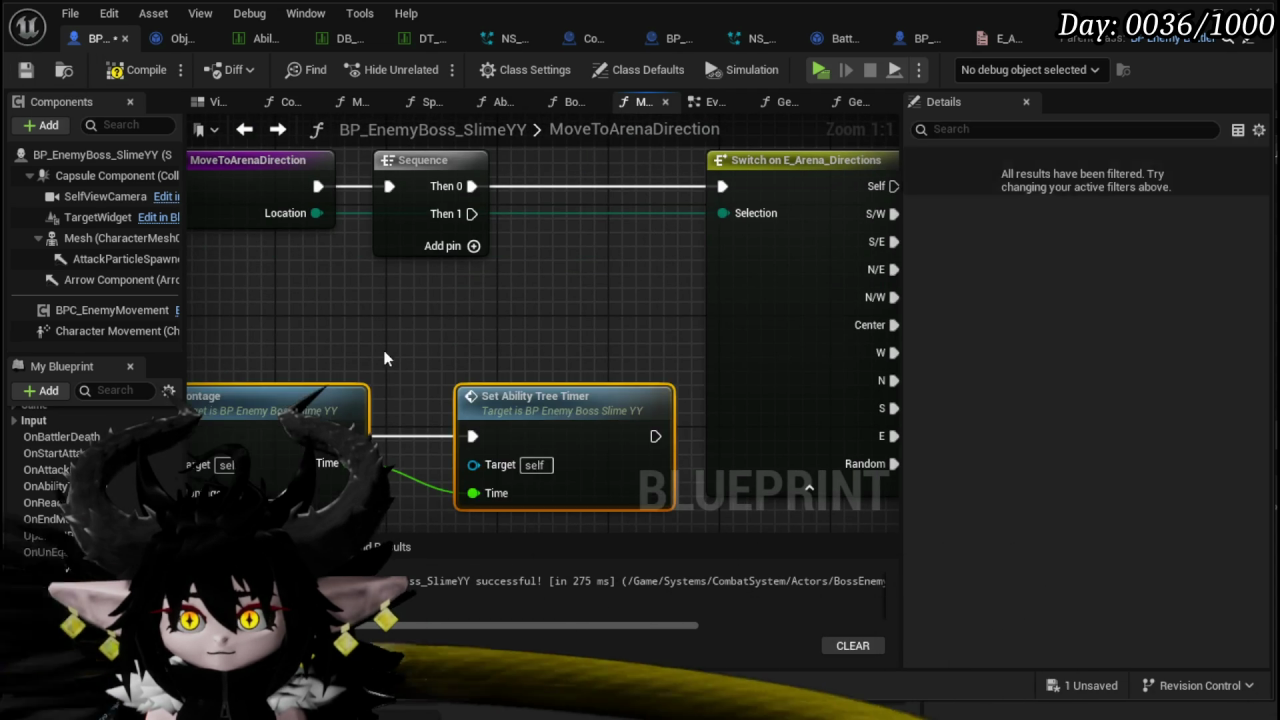
- Wire Sequence Then 1 into the pasted Montage node, place it beneath the Sequence, and save
{"action": "scroll", "coordinate": [603, 213], "scroll_direction": "down", "scroll_amount": 1}
{"action": "left_click_drag", "start_coordinate": [614, 165], "coordinate": [345, 358]}
{"action": "left_click_drag", "start_coordinate": [682, 307], "coordinate": [658, 222]}
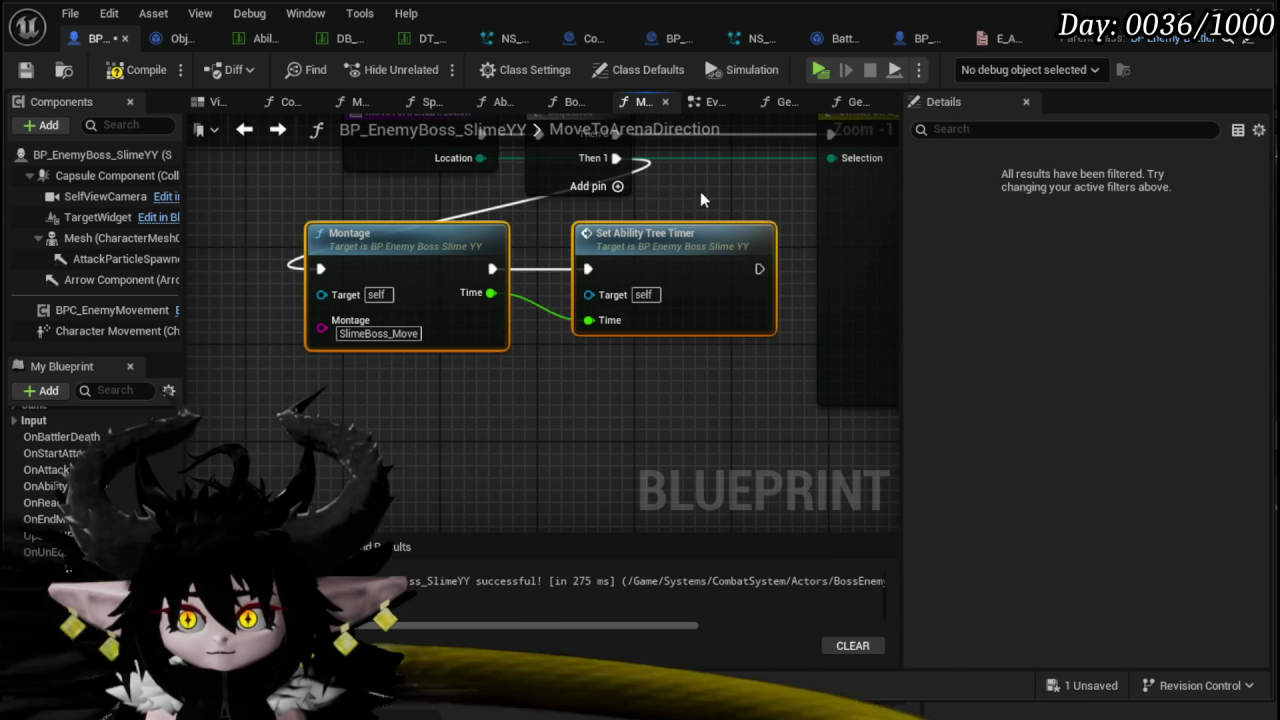
{"action": "left_click", "coordinate": [700, 191]}
{"action": "left_click", "coordinate": [25, 70]}
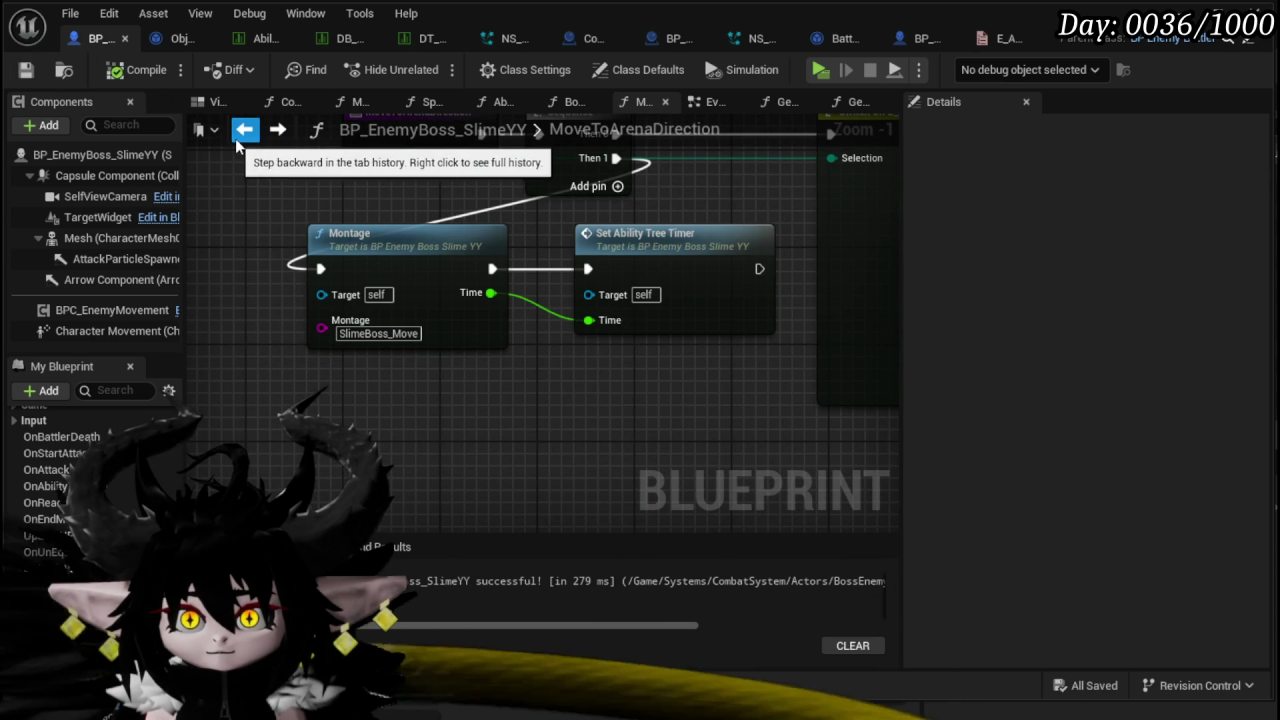
- Inspect the original Montage node in AbilityTree and move its Set Ability Tree Timer aside
{"action": "left_click", "coordinate": [244, 129]}
{"action": "scroll", "coordinate": [450, 264], "scroll_direction": "down", "scroll_amount": 5}
{"action": "scroll", "coordinate": [591, 428], "scroll_direction": "up", "scroll_amount": 3}
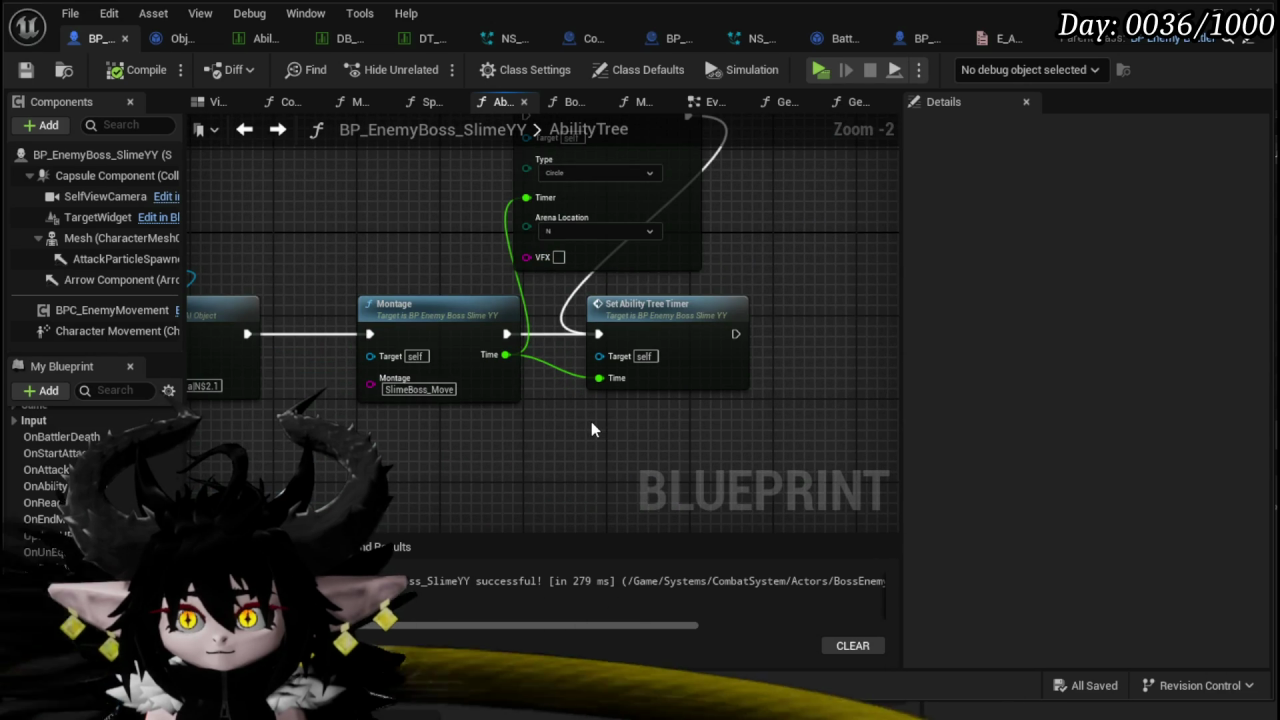
{"action": "left_click", "coordinate": [432, 314]}
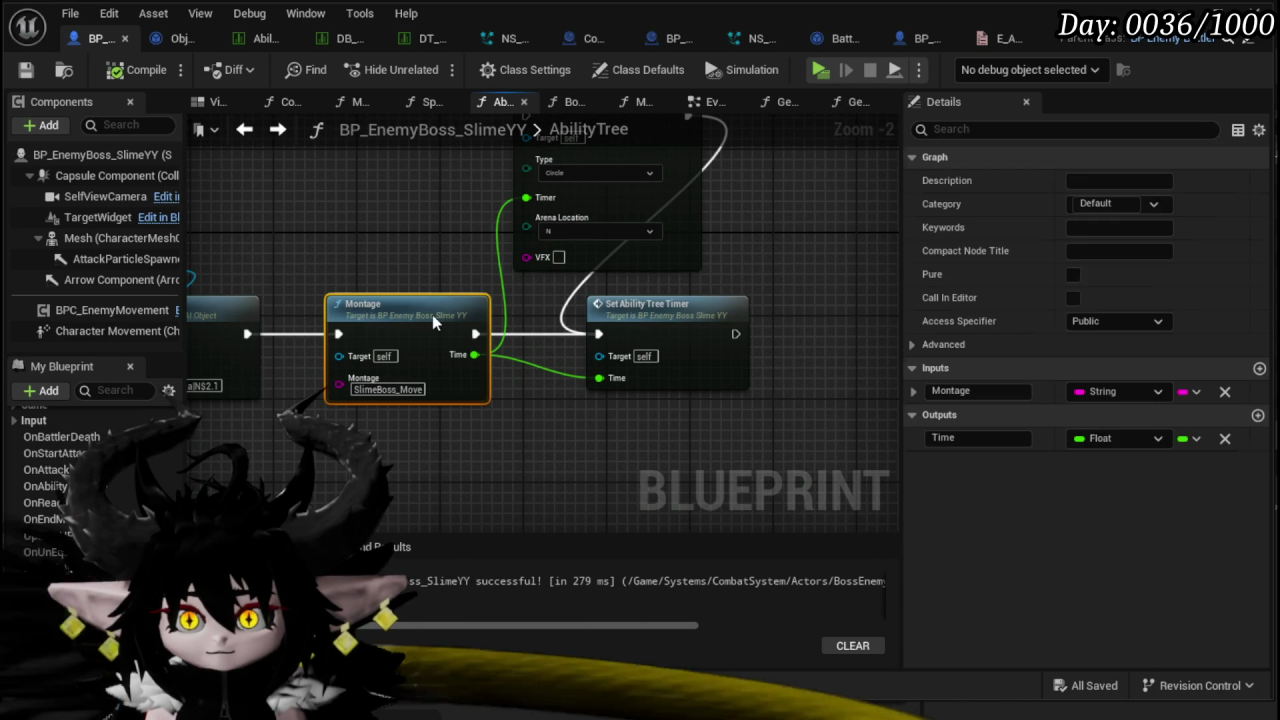
{"action": "scroll", "coordinate": [466, 366], "scroll_direction": "down", "scroll_amount": 2}
{"action": "scroll", "coordinate": [525, 387], "scroll_direction": "up", "scroll_amount": 2}
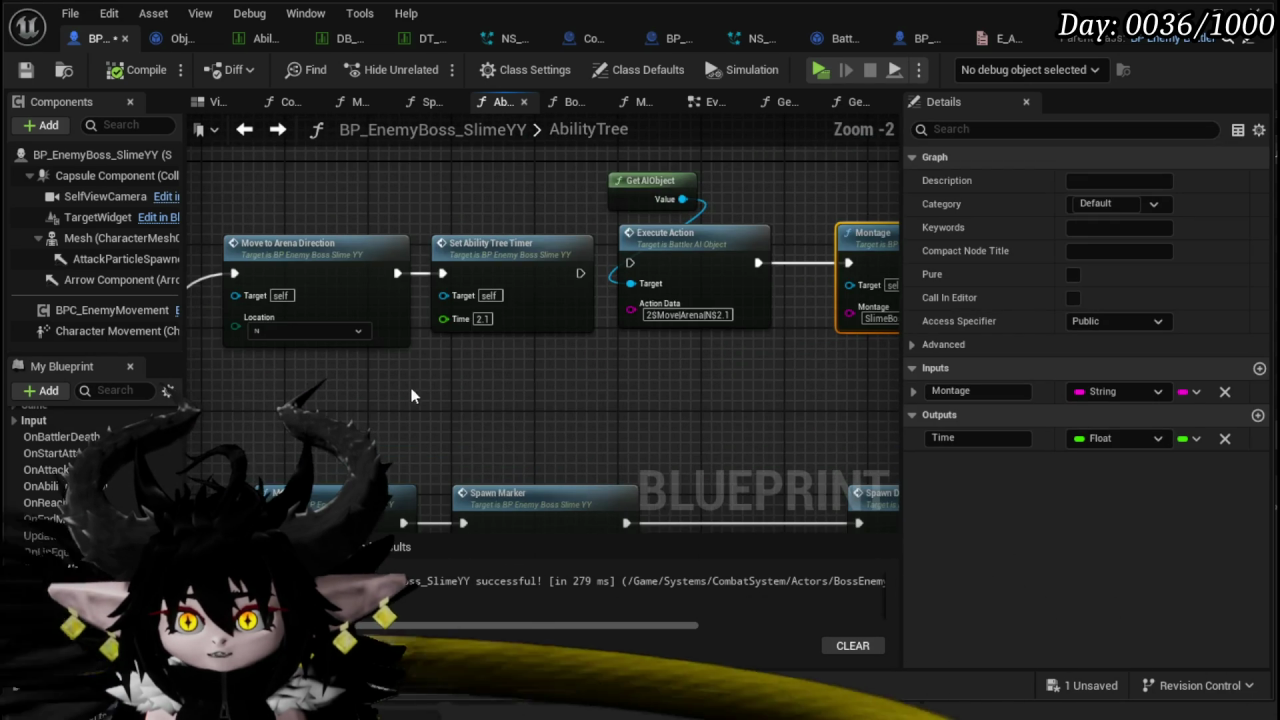
{"action": "left_click_drag", "start_coordinate": [592, 310], "coordinate": [559, 198]}
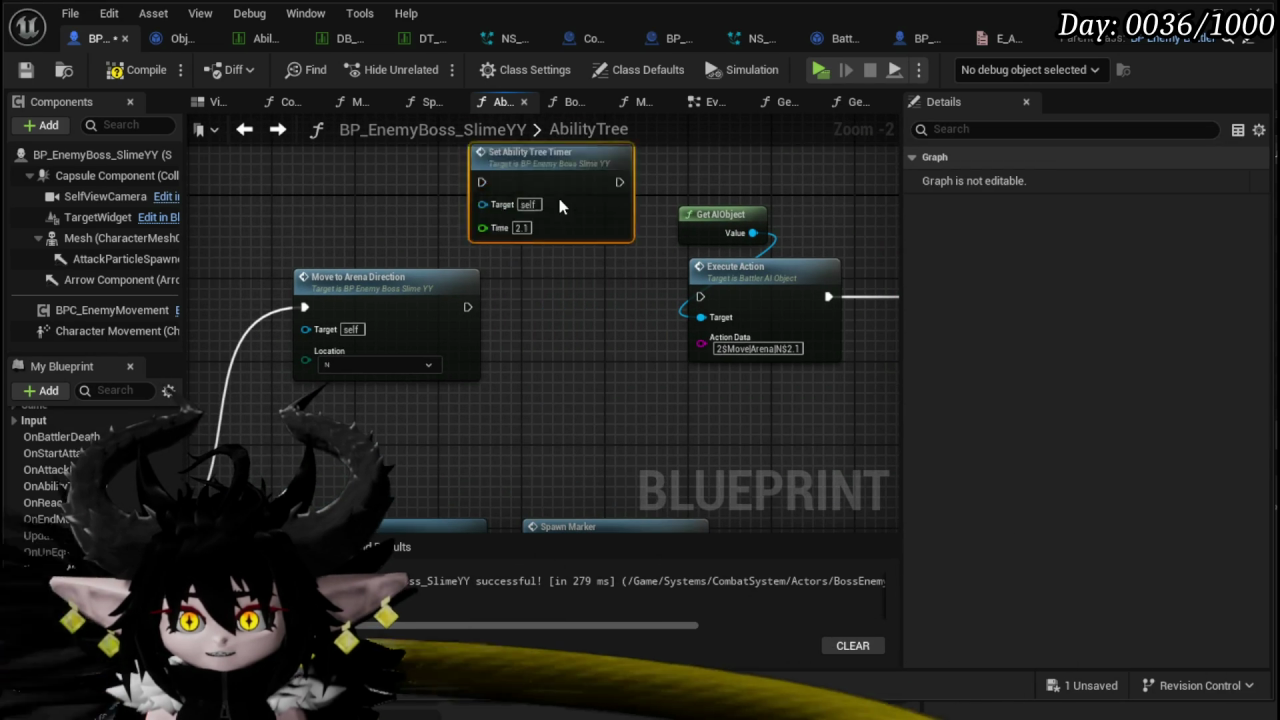
- Give MoveToArenaDirection a Montage input wired to the Montage node, then compile
{"action": "double_click", "coordinate": [310, 340]}
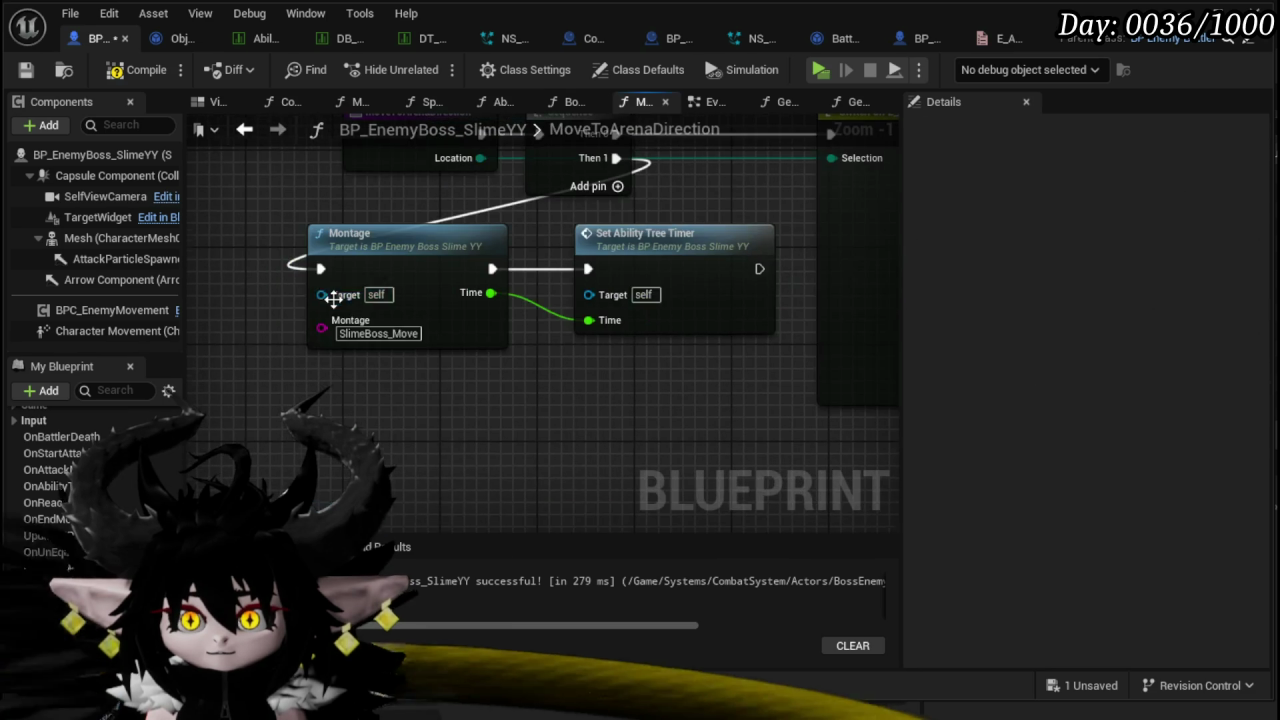
{"action": "left_click_drag", "start_coordinate": [290, 511], "coordinate": [287, 448]}
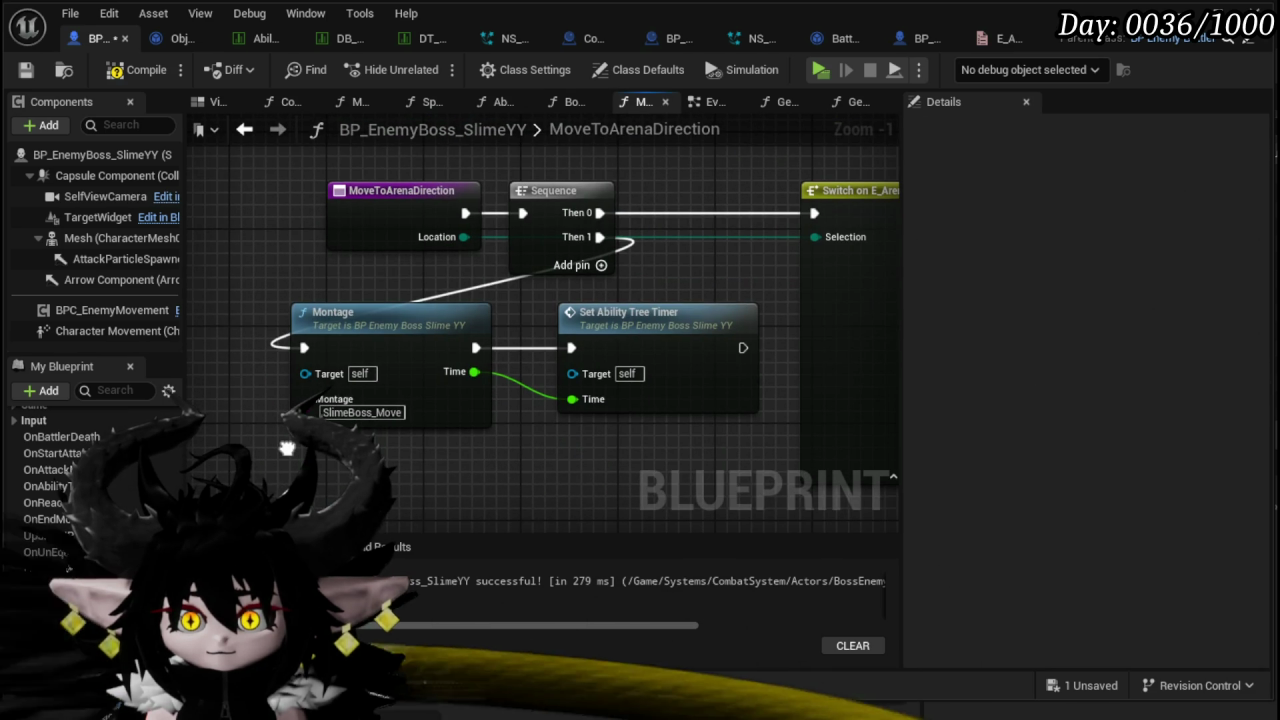
{"action": "mouse_move", "coordinate": [303, 399]}
{"action": "left_mouse_down"}
{"action": "mouse_move", "coordinate": [345, 365]}
{"action": "mouse_move", "coordinate": [358, 234]}
{"action": "left_mouse_up"}
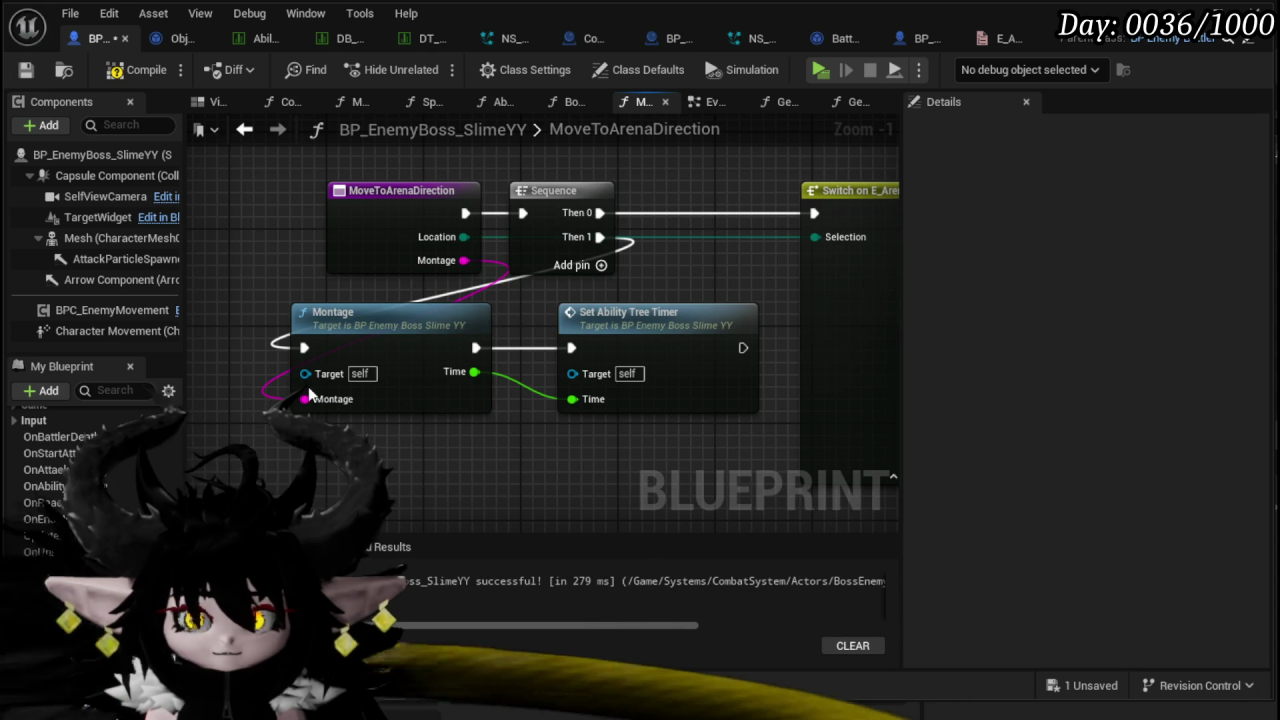
{"action": "key", "text": "ctrl+z"}
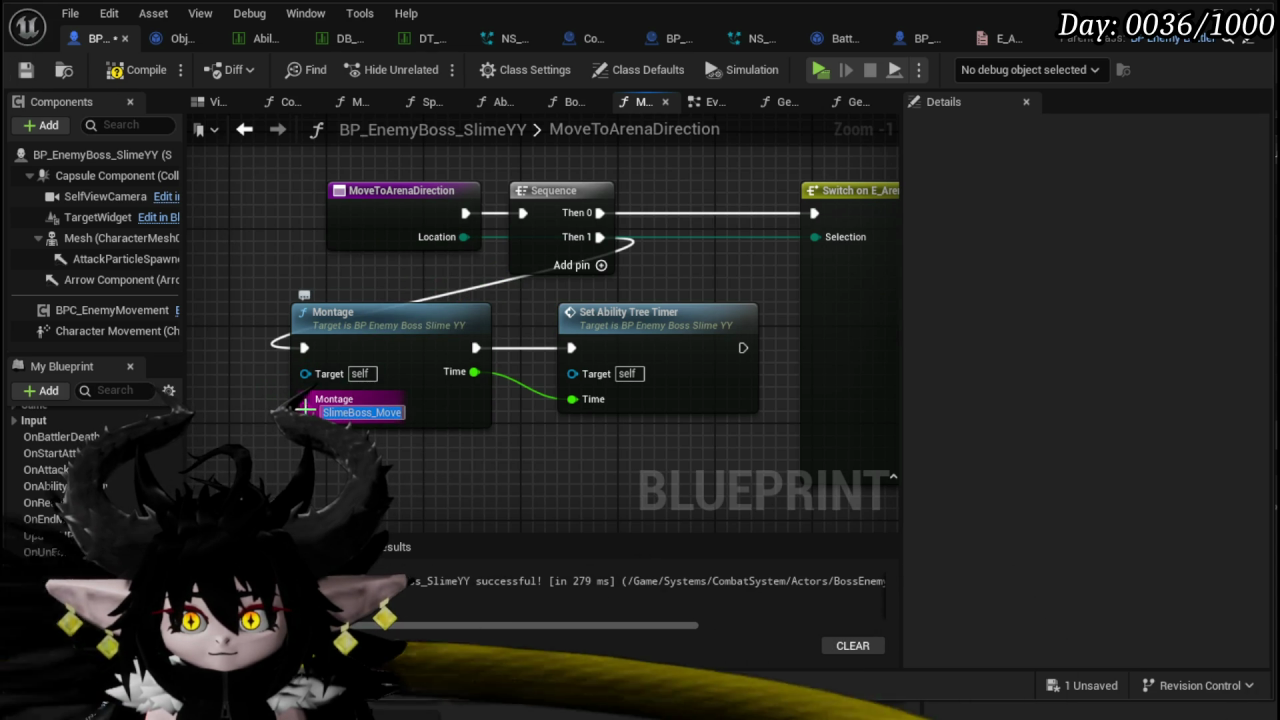
{"action": "left_click_drag", "start_coordinate": [307, 400], "coordinate": [381, 220]}
{"action": "key", "text": "F7"}
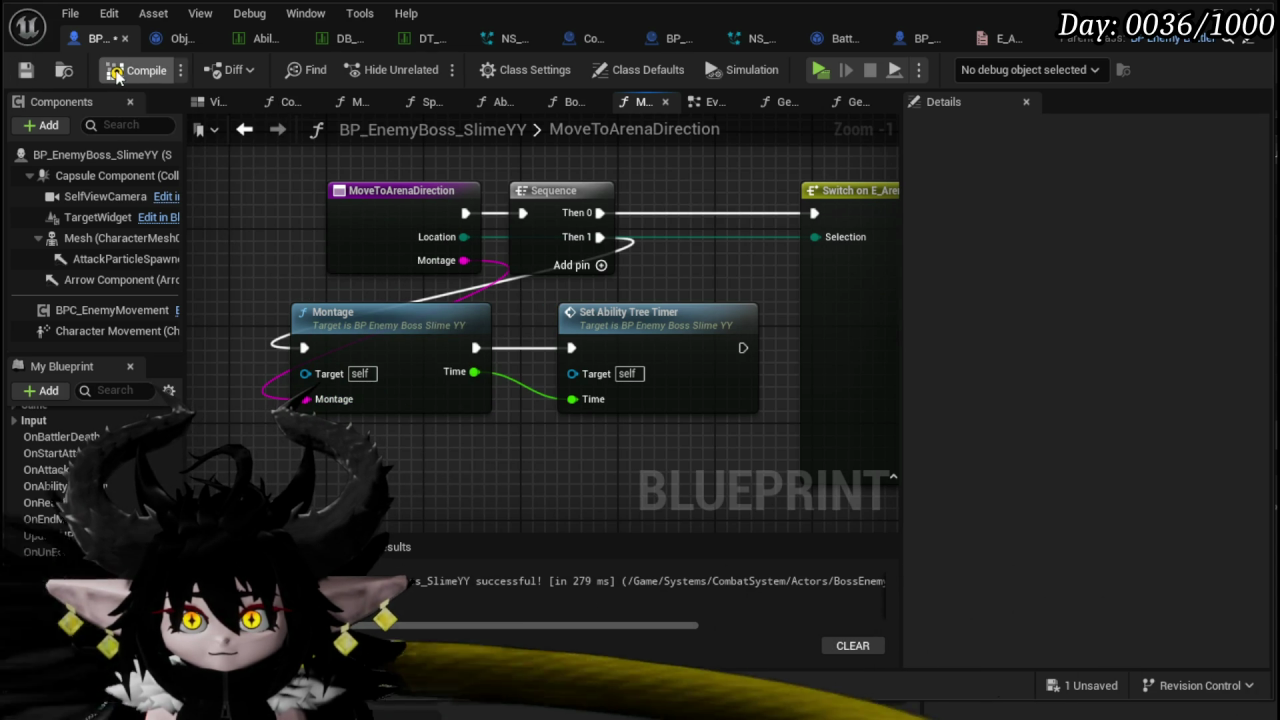
{"action": "left_click", "coordinate": [244, 129]}
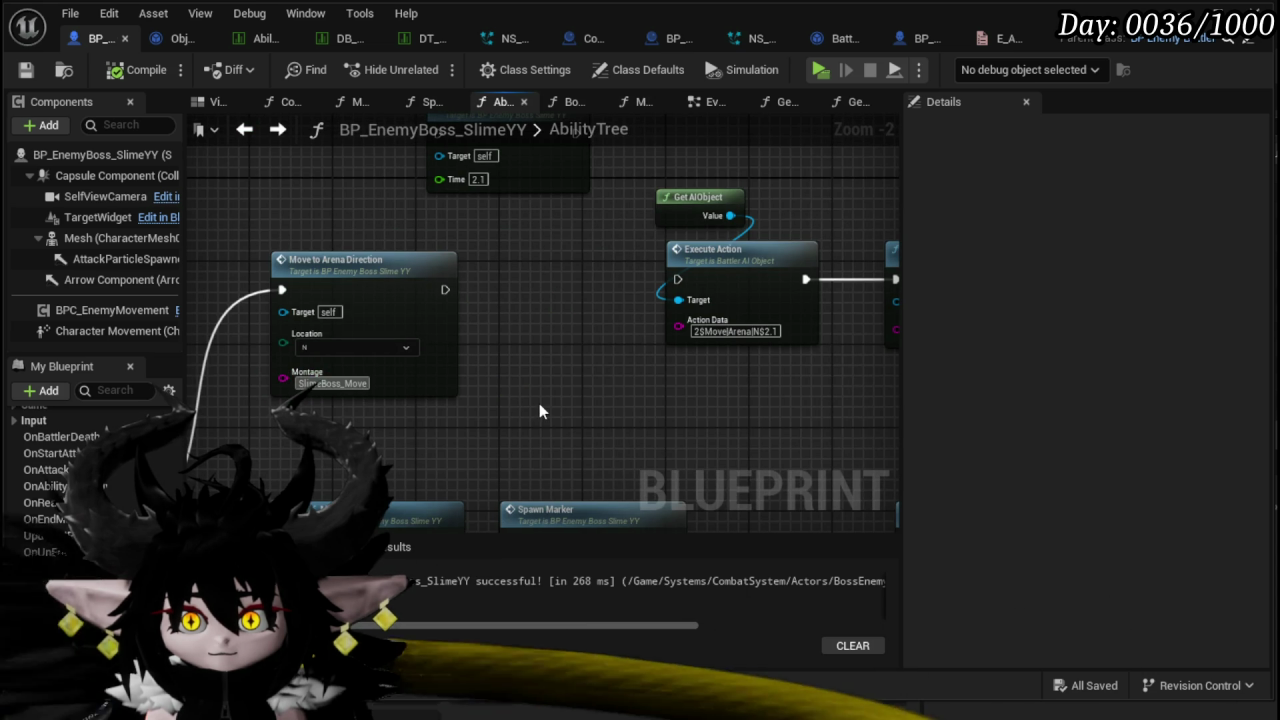
- Move the Move to Arena Direction node below the Spawn Marker chain and set its Location to Random
{"action": "left_click", "coordinate": [26, 70]}
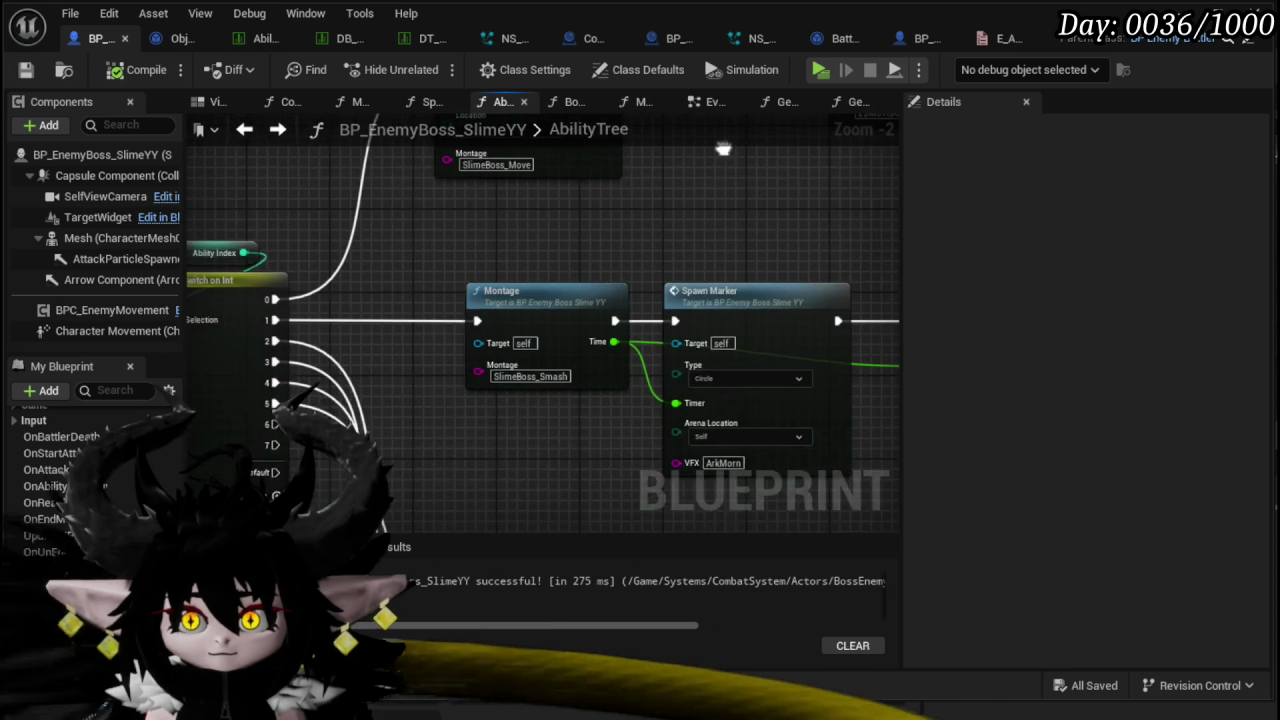
{"action": "left_click_drag", "start_coordinate": [680, 162], "coordinate": [254, 155]}
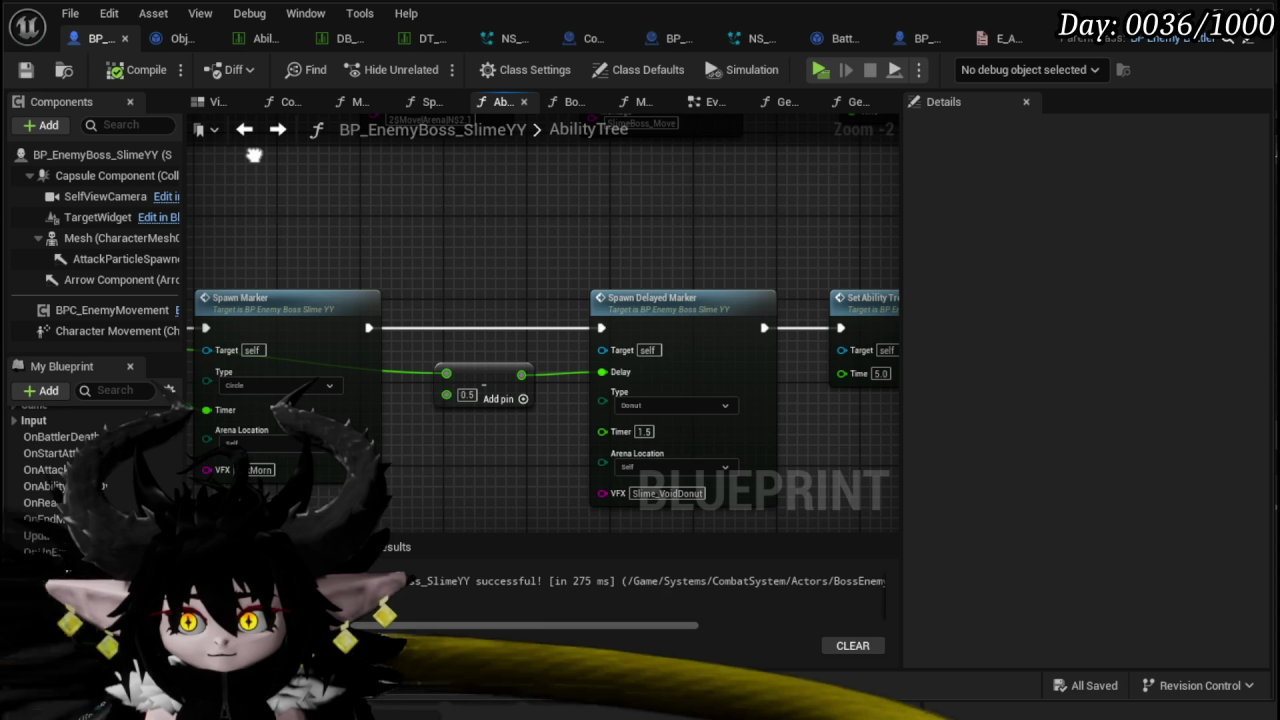
{"action": "scroll", "coordinate": [229, 214], "scroll_direction": "down", "scroll_amount": 2}
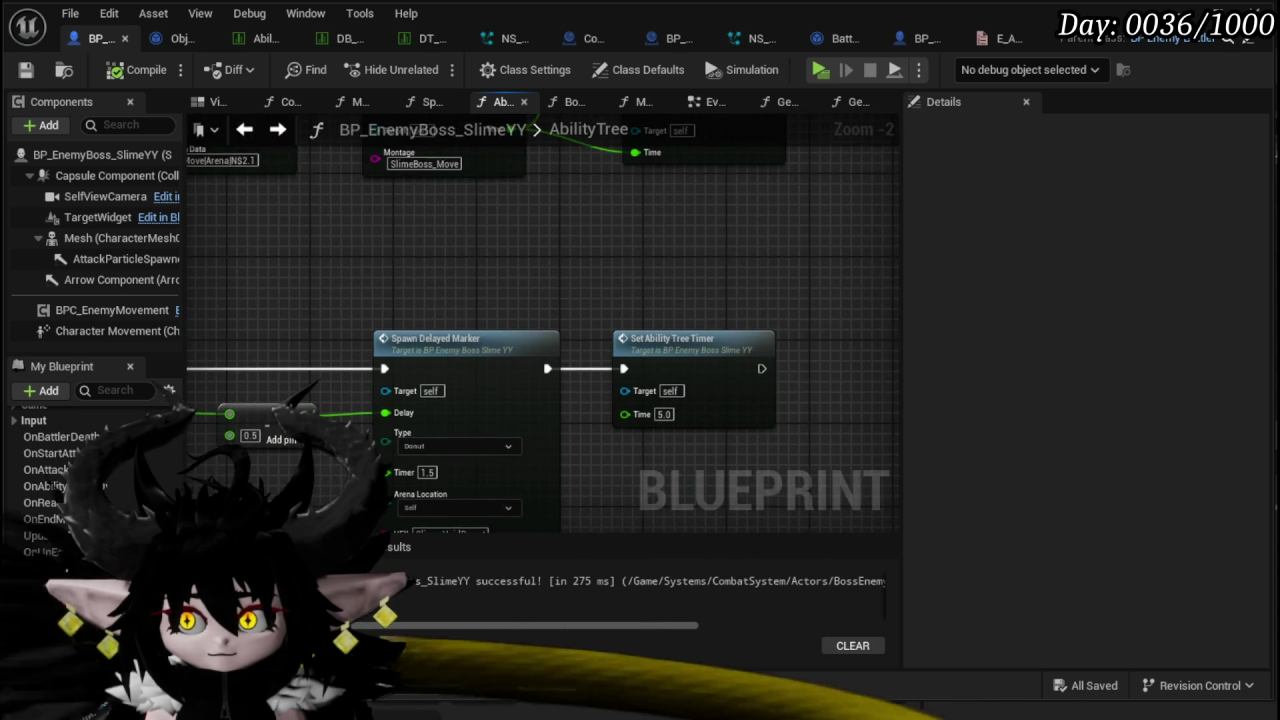
{"action": "left_click_drag", "start_coordinate": [549, 140], "coordinate": [553, 136]}
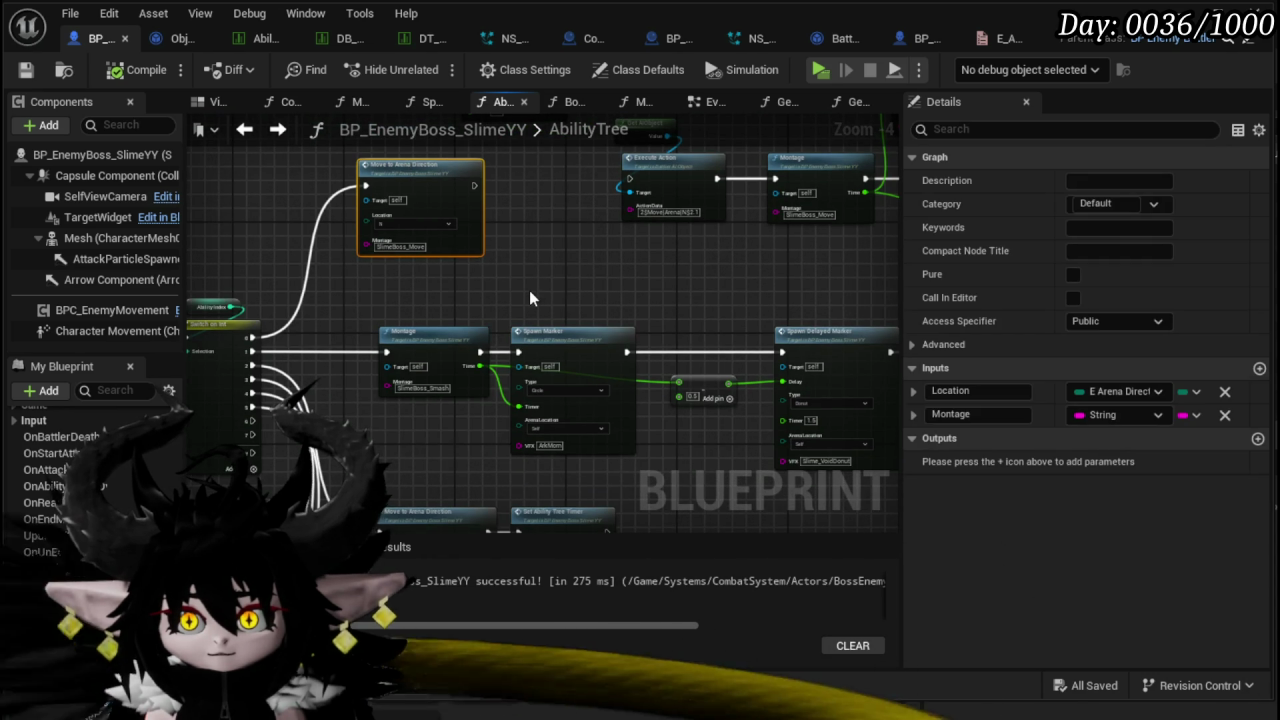
{"action": "mouse_move", "coordinate": [454, 227]}
{"action": "left_mouse_down"}
{"action": "mouse_move", "coordinate": [540, 330]}
{"action": "mouse_move", "coordinate": [668, 427]}
{"action": "left_mouse_up"}
{"action": "scroll", "coordinate": [668, 427], "scroll_direction": "up", "scroll_amount": 2}
{"action": "left_click", "coordinate": [616, 425]}
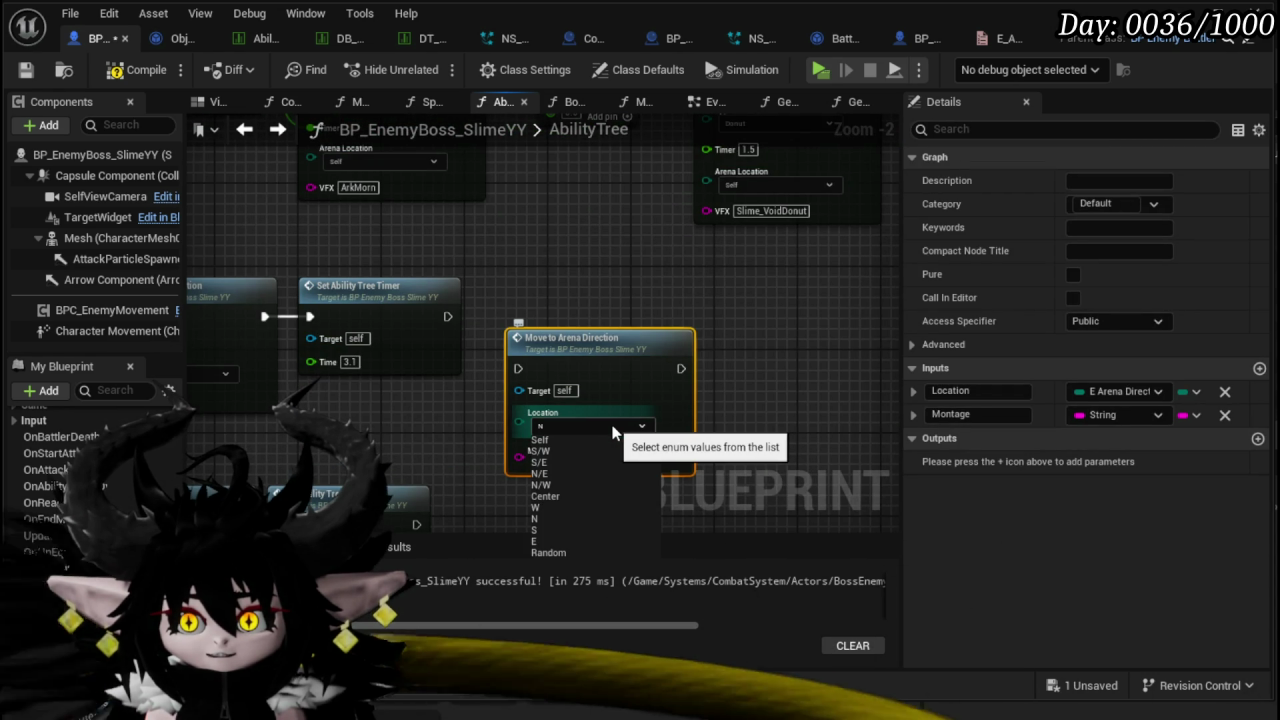
{"action": "left_click", "coordinate": [555, 552]}
{"action": "left_click_drag", "start_coordinate": [520, 337], "coordinate": [499, 296]}
- Feed the upstream execution into Move to Arena Direction, delete the two middle nodes, and save
{"action": "left_click_drag", "start_coordinate": [364, 302], "coordinate": [758, 317]}
{"action": "left_click_drag", "start_coordinate": [729, 440], "coordinate": [429, 257]}
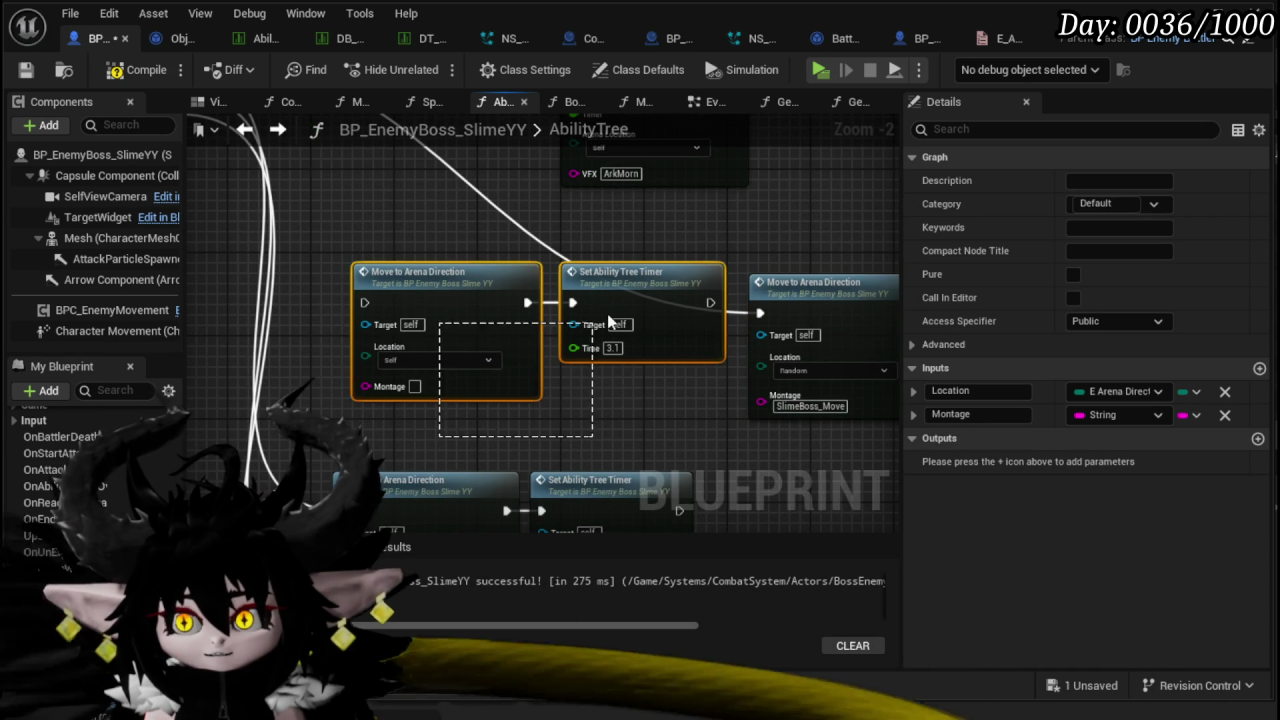
{"action": "key", "text": "Delete"}
{"action": "mouse_move", "coordinate": [786, 297]}
{"action": "left_mouse_down"}
{"action": "mouse_move", "coordinate": [506, 276]}
{"action": "mouse_move", "coordinate": [455, 295]}
{"action": "mouse_move", "coordinate": [400, 393]}
{"action": "mouse_move", "coordinate": [326, 411]}
{"action": "left_mouse_up"}
{"action": "scroll", "coordinate": [506, 276], "scroll_direction": "down", "scroll_amount": 1}
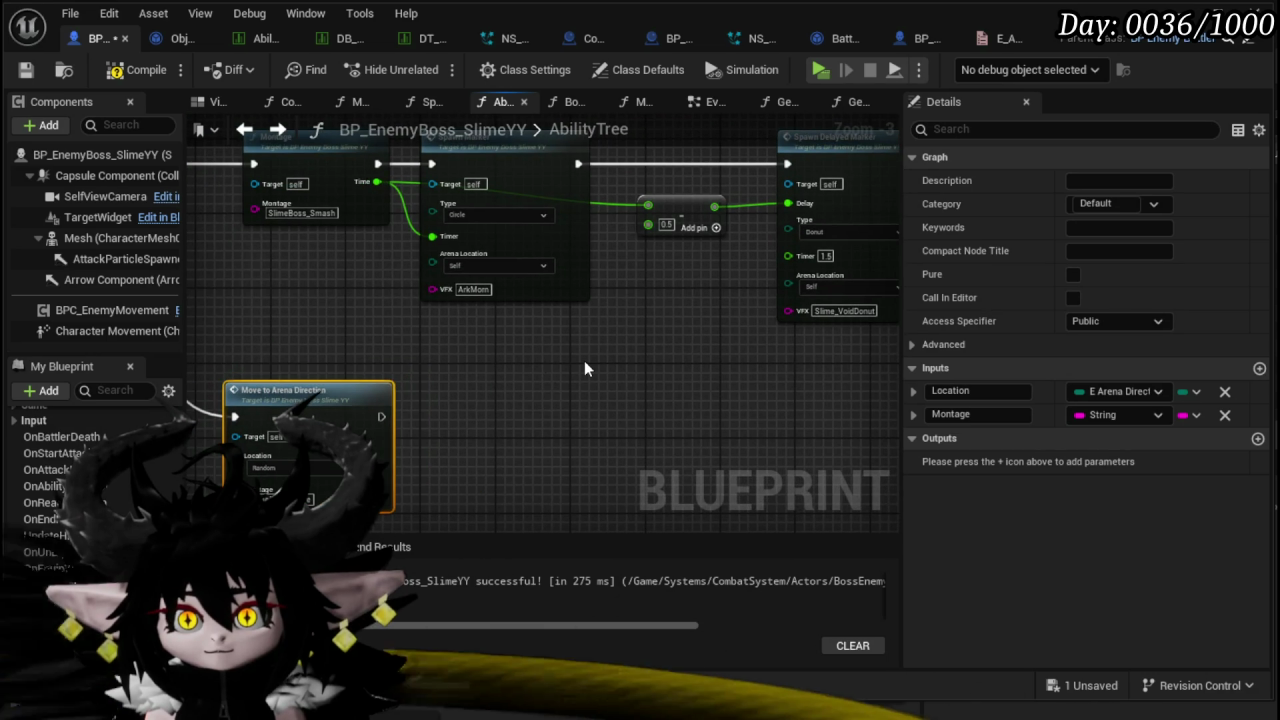
{"action": "scroll", "coordinate": [585, 369], "scroll_direction": "down", "scroll_amount": 1}
{"action": "left_click", "coordinate": [26, 70]}
{"action": "scroll", "coordinate": [400, 314], "scroll_direction": "up", "scroll_amount": 1}
- Duplicate the Montage and Spawn Marker nodes after Move to Arena Direction, then compile and save
{"action": "mouse_move", "coordinate": [401, 316]}
{"action": "left_mouse_down"}
{"action": "mouse_move", "coordinate": [535, 209]}
{"action": "mouse_move", "coordinate": [596, 268]}
{"action": "left_mouse_up"}
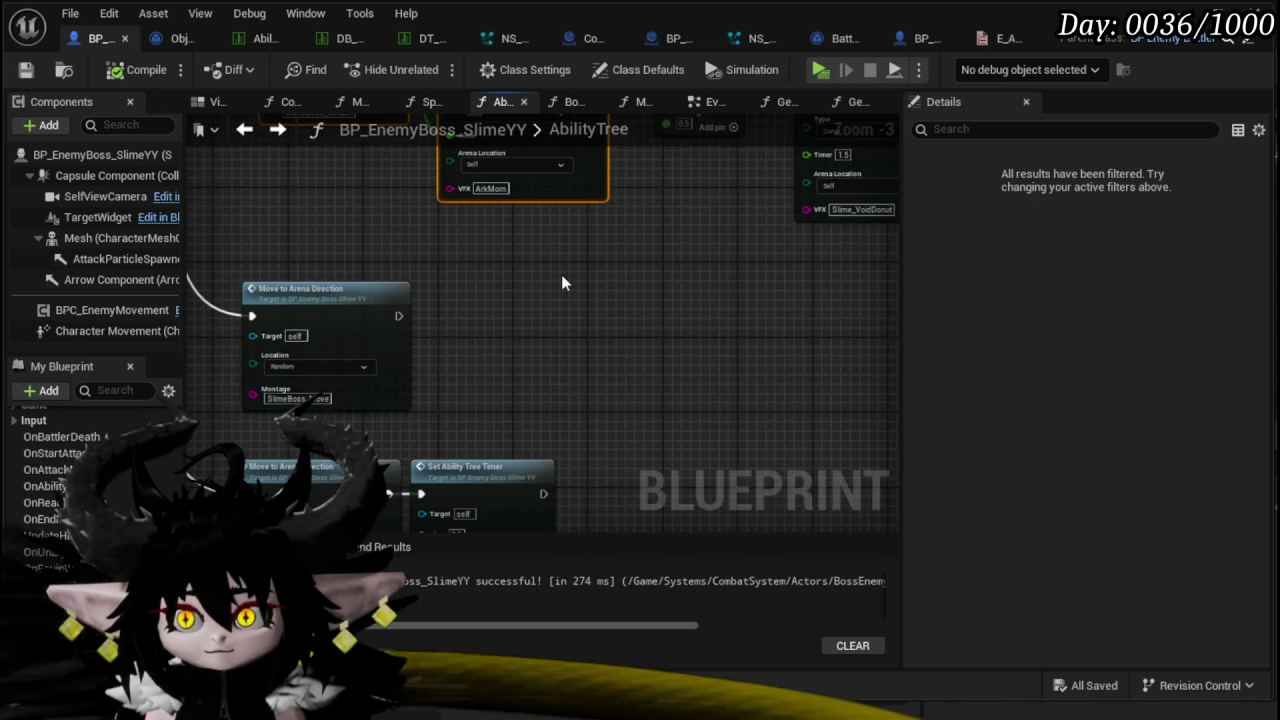
{"action": "key", "text": "ctrl+c"}
{"action": "key", "text": "ctrl+v"}
{"action": "left_click_drag", "start_coordinate": [398, 316], "coordinate": [455, 320]}
{"action": "left_click", "coordinate": [630, 271]}
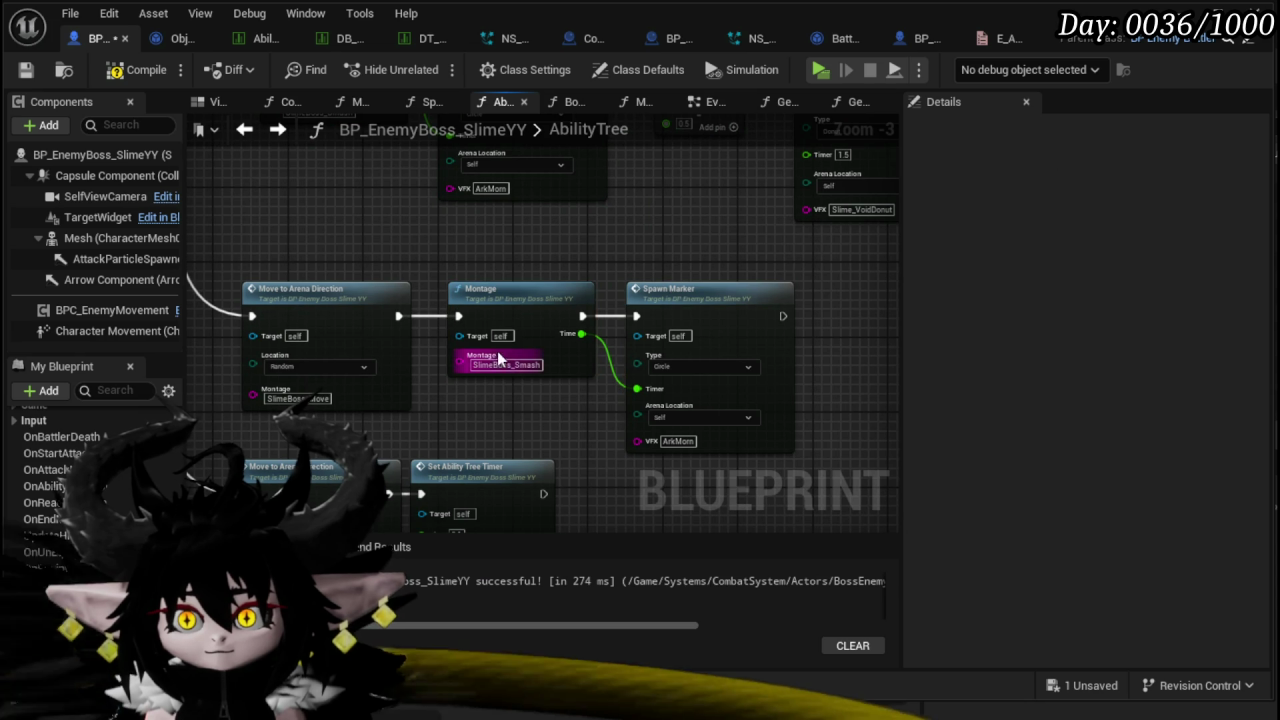
{"action": "left_click", "coordinate": [120, 72]}
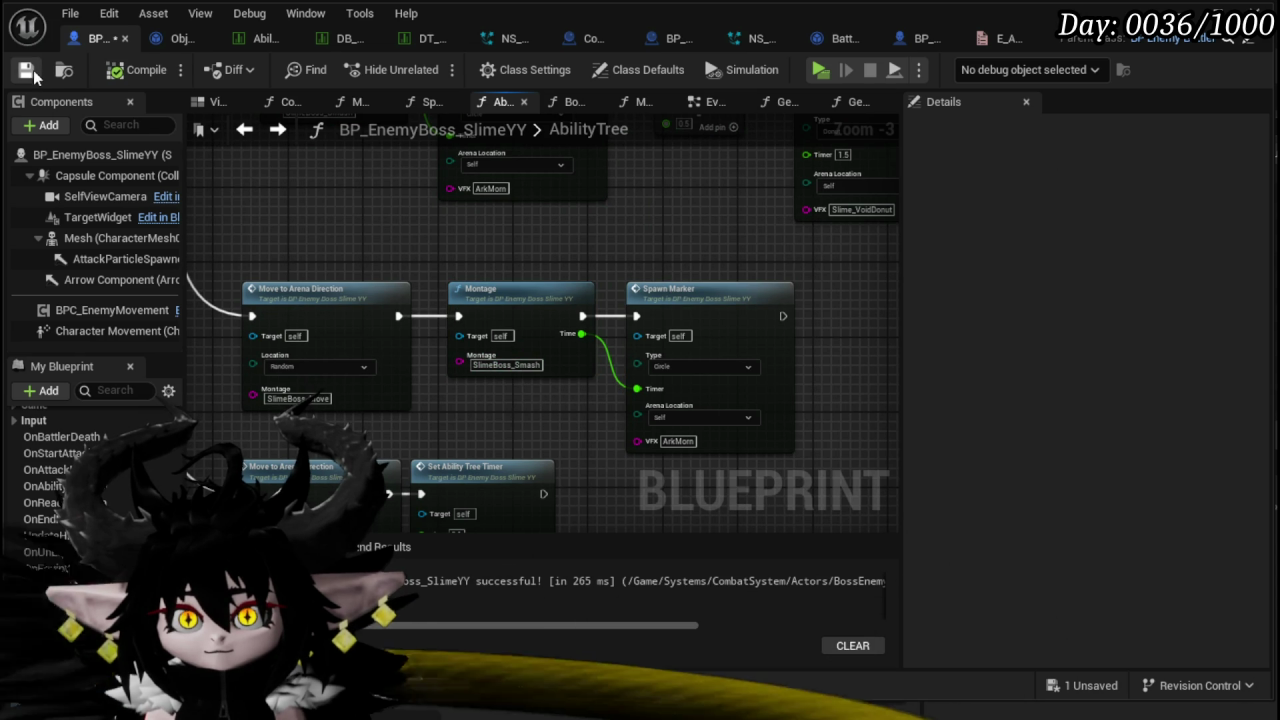
{"action": "key", "text": "ctrl+s"}
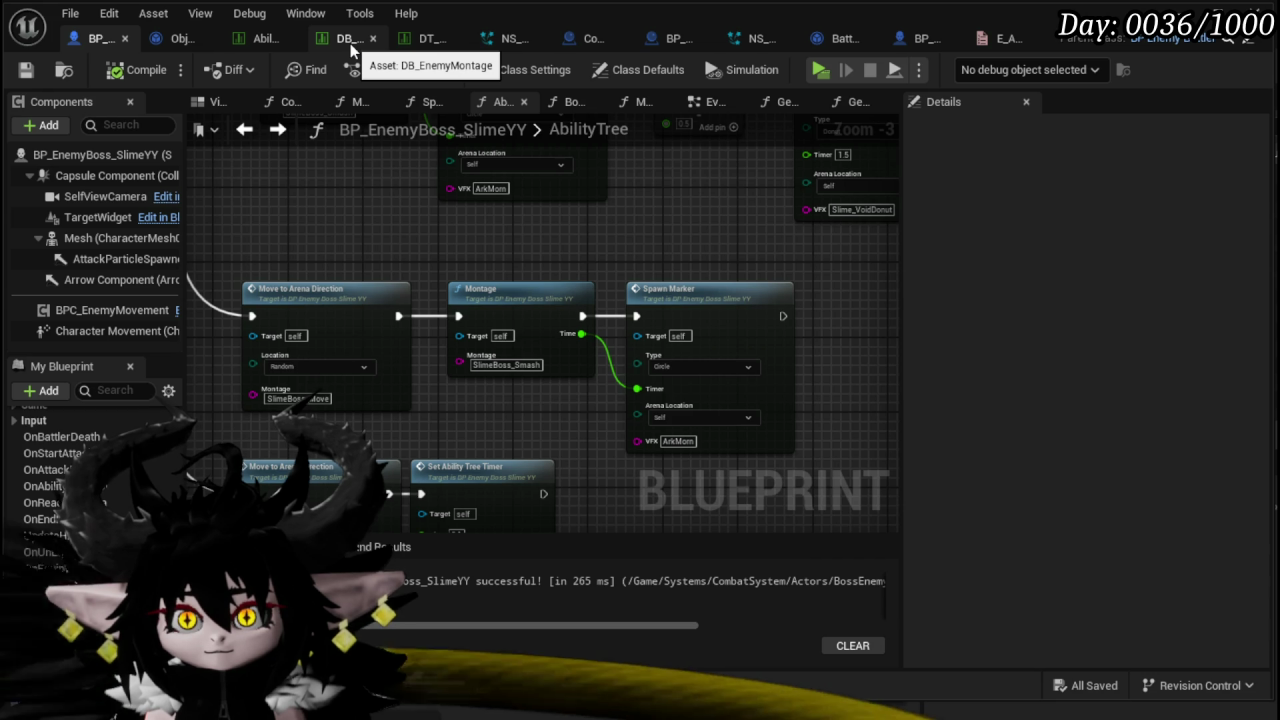
- Rearrange Move to Arena Direction and the arena timer nodes, then save
{"action": "mouse_move", "coordinate": [389, 283]}
{"action": "left_mouse_down"}
{"action": "mouse_move", "coordinate": [389, 215]}
{"action": "mouse_move", "coordinate": [733, 465]}
{"action": "left_mouse_up"}
{"action": "scroll", "coordinate": [709, 297], "scroll_direction": "down", "scroll_amount": 2}
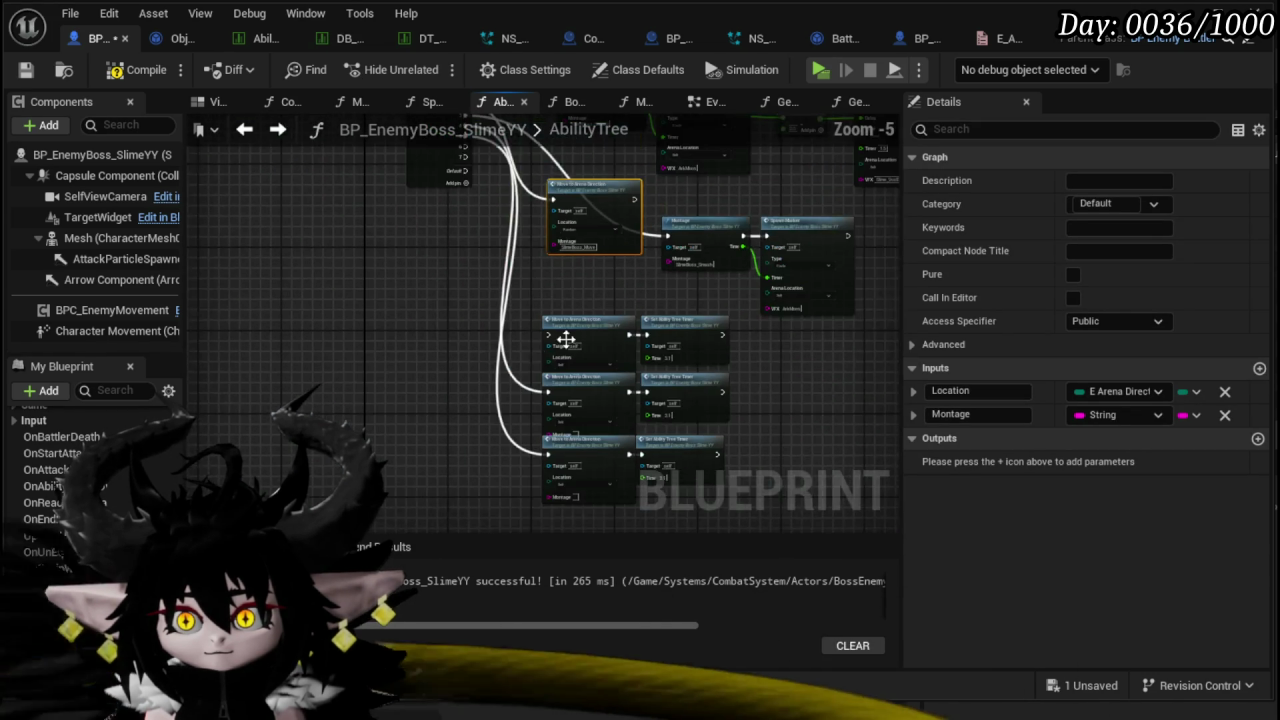
{"action": "mouse_move", "coordinate": [443, 471]}
{"action": "left_mouse_down"}
{"action": "mouse_move", "coordinate": [671, 251]}
{"action": "mouse_move", "coordinate": [608, 292]}
{"action": "mouse_move", "coordinate": [745, 145]}
{"action": "mouse_move", "coordinate": [641, 193]}
{"action": "left_mouse_up"}
{"action": "left_click", "coordinate": [641, 193]}
{"action": "scroll", "coordinate": [650, 200], "scroll_direction": "up", "scroll_amount": 3}
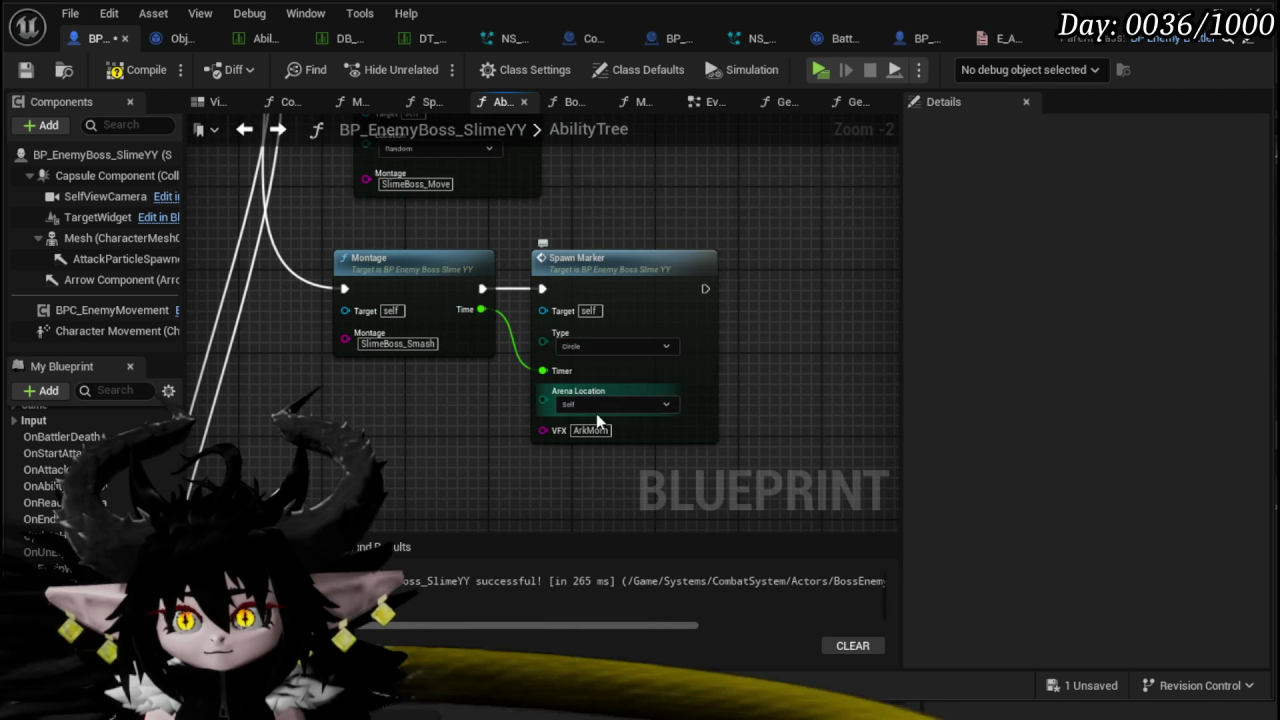
{"action": "left_click", "coordinate": [26, 70]}
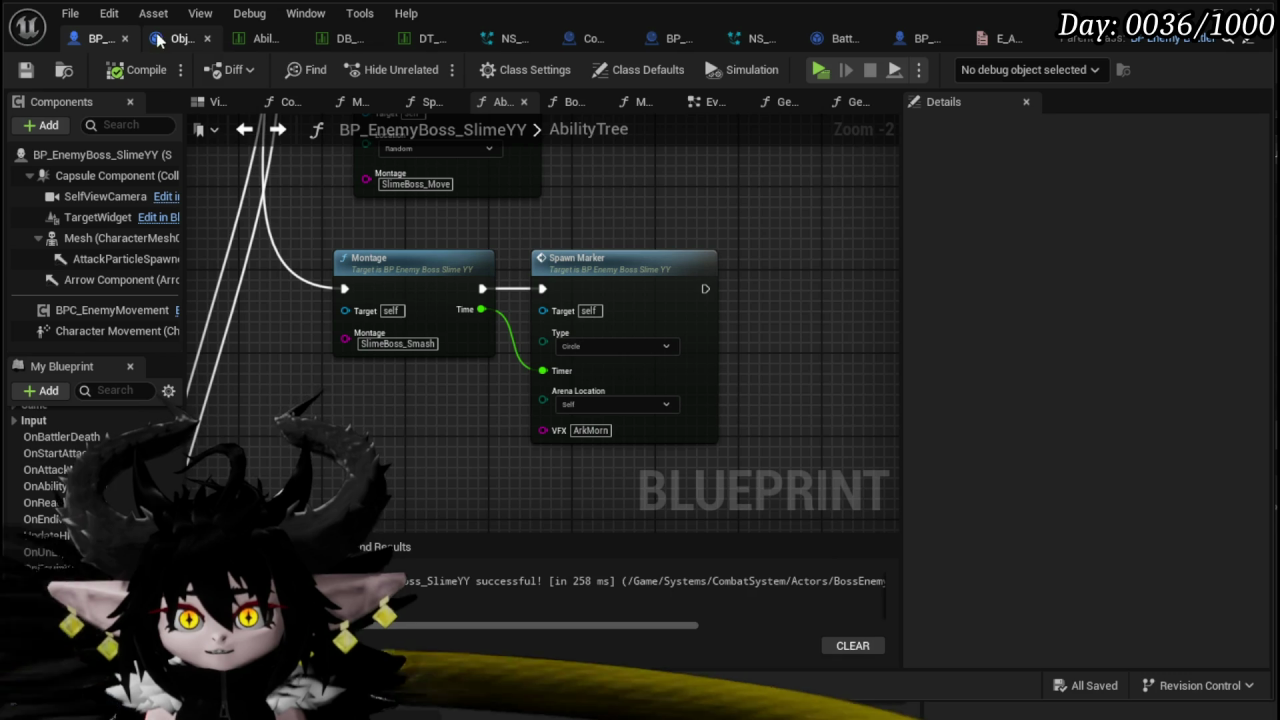
- Copy the SlimeBoss_CLL row name from the DB_EnemyMontage table and return to the blueprint
{"action": "left_click", "coordinate": [340, 40]}
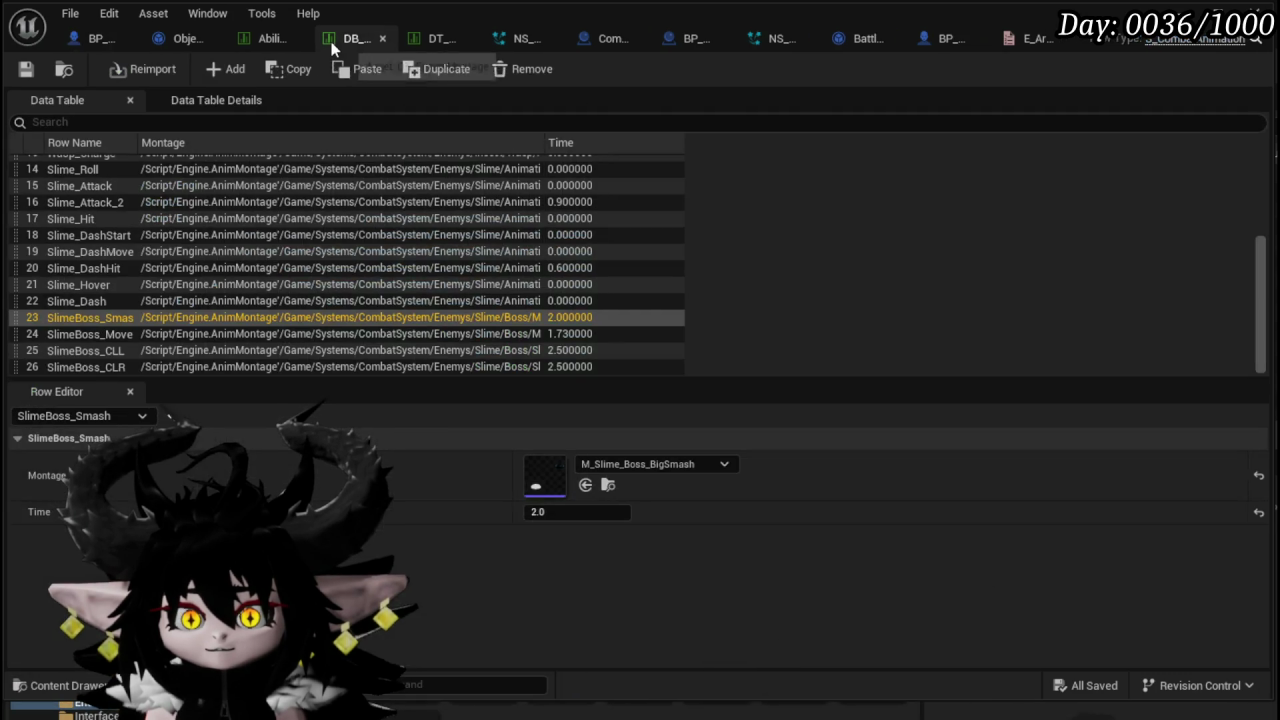
{"action": "double_click", "coordinate": [93, 350]}
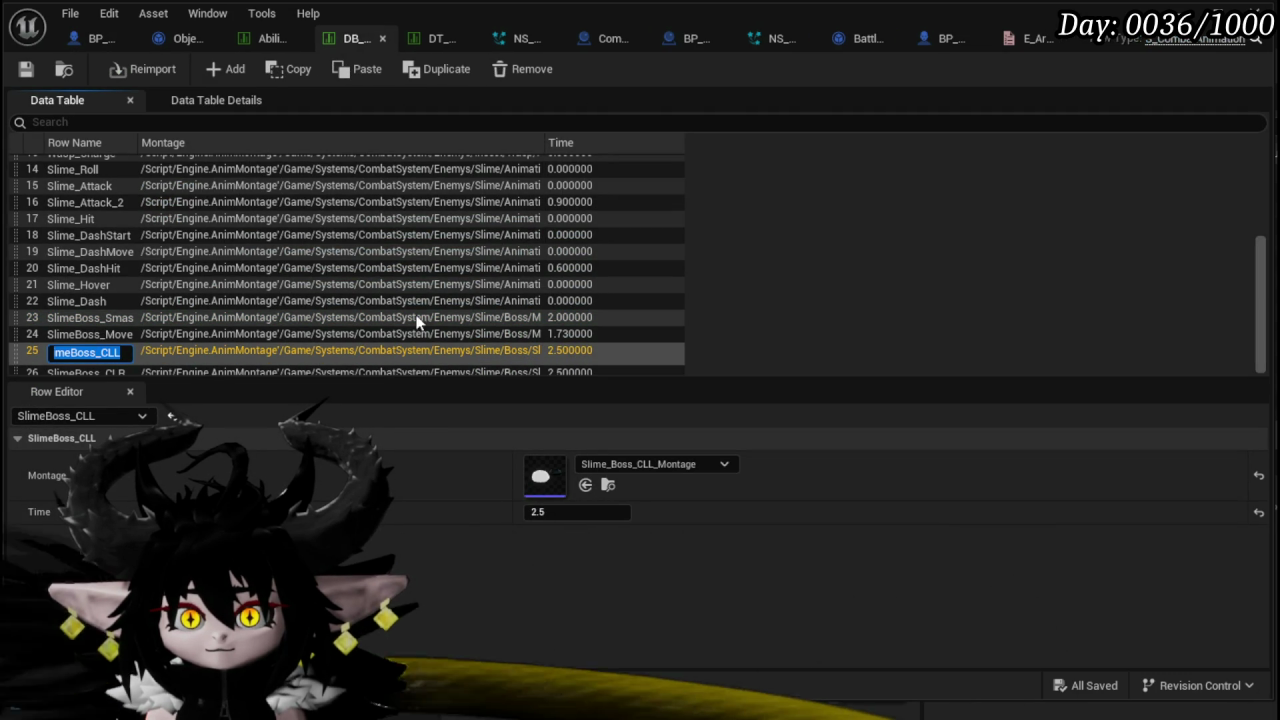
{"action": "left_click", "coordinate": [25, 68]}
{"action": "left_click", "coordinate": [99, 35]}
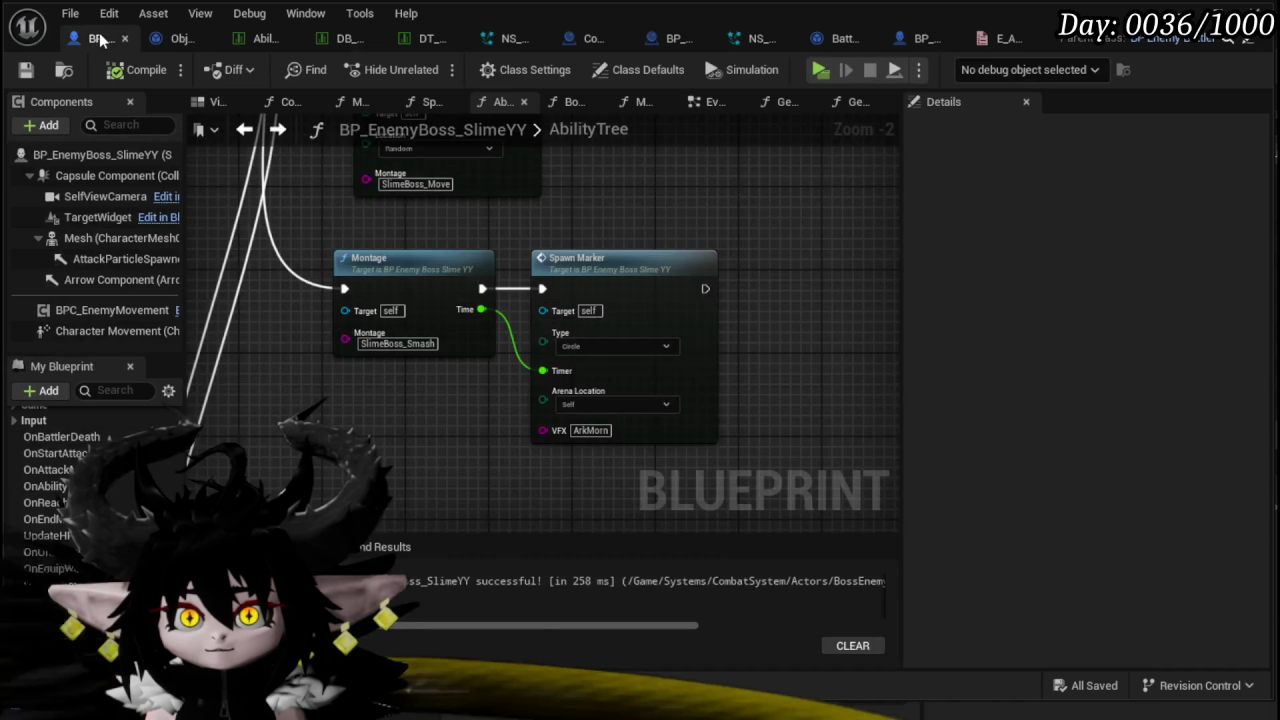
- Set the lower branch's Montage to SlimeBoss_CLL
{"action": "left_click", "coordinate": [438, 441]}
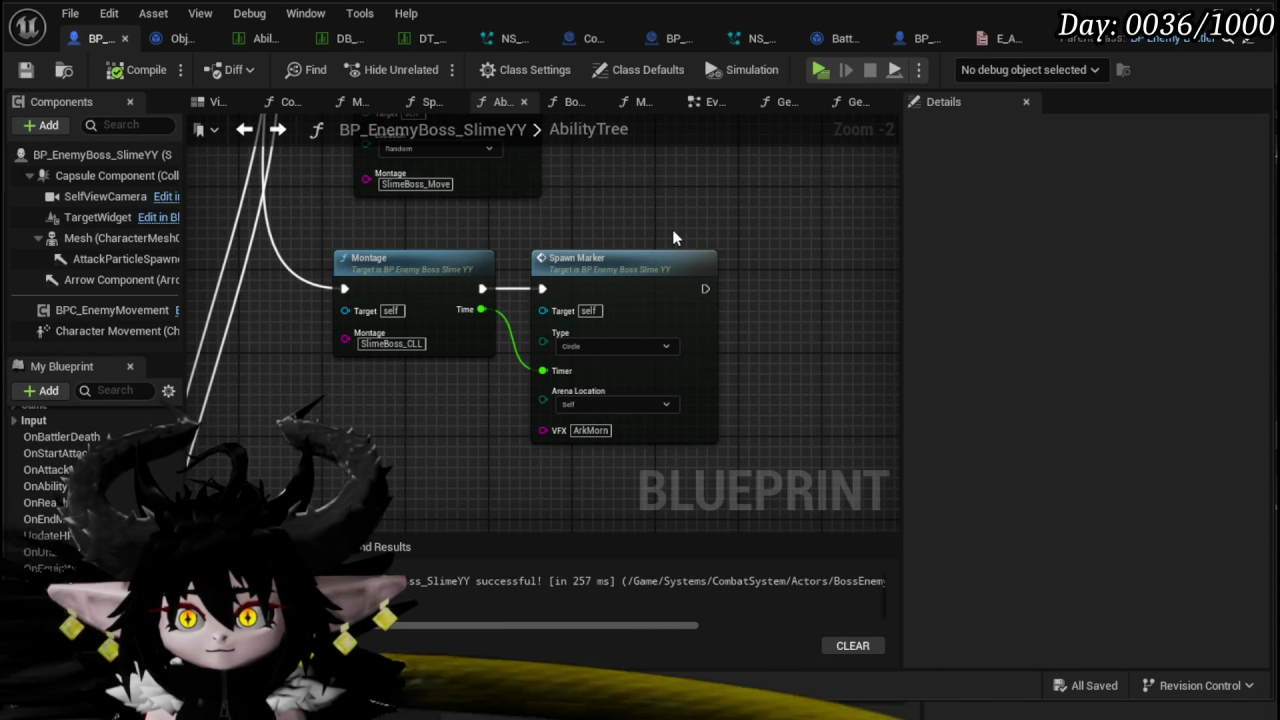
{"action": "scroll", "coordinate": [669, 235], "scroll_direction": "down", "scroll_amount": 2}
{"action": "mouse_move", "coordinate": [663, 237]}
{"action": "left_mouse_down"}
{"action": "mouse_move", "coordinate": [571, 354]}
{"action": "mouse_move", "coordinate": [429, 409]}
{"action": "mouse_move", "coordinate": [604, 420]}
{"action": "left_mouse_up"}
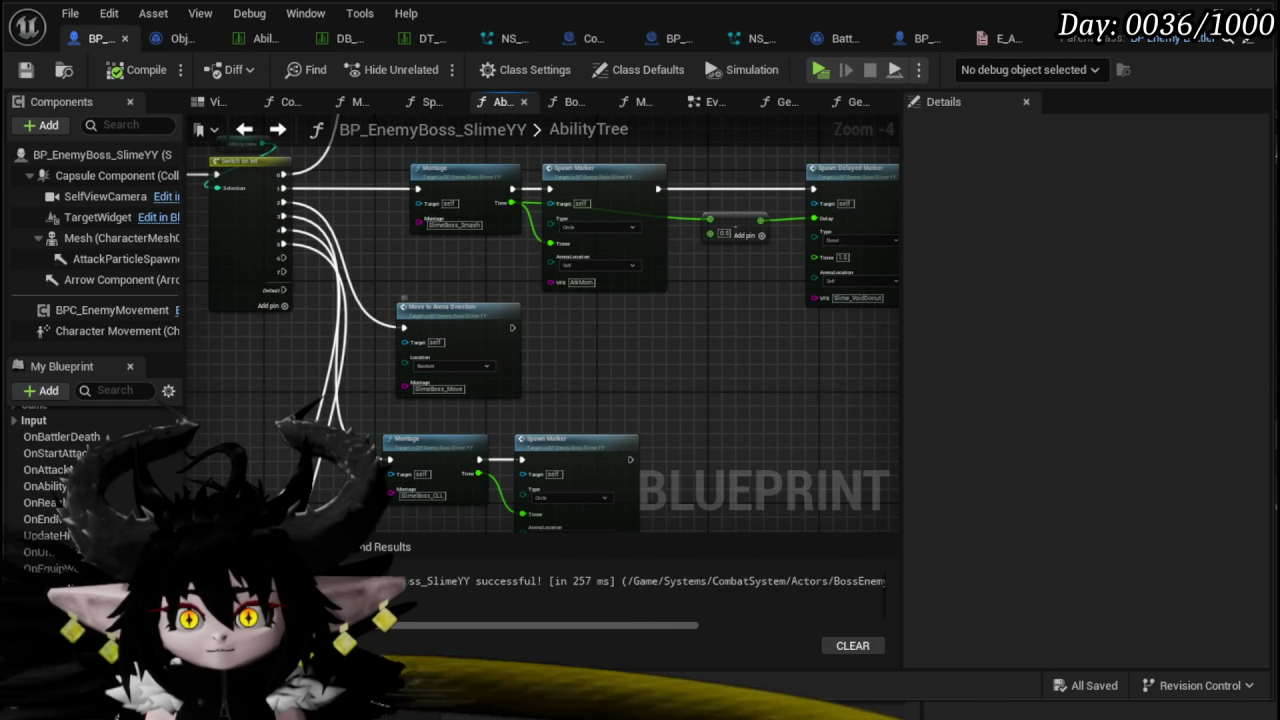
{"action": "mouse_move", "coordinate": [799, 282]}
{"action": "left_mouse_down"}
{"action": "mouse_move", "coordinate": [869, 337]}
{"action": "mouse_move", "coordinate": [829, 275]}
{"action": "mouse_move", "coordinate": [571, 334]}
{"action": "left_mouse_up"}
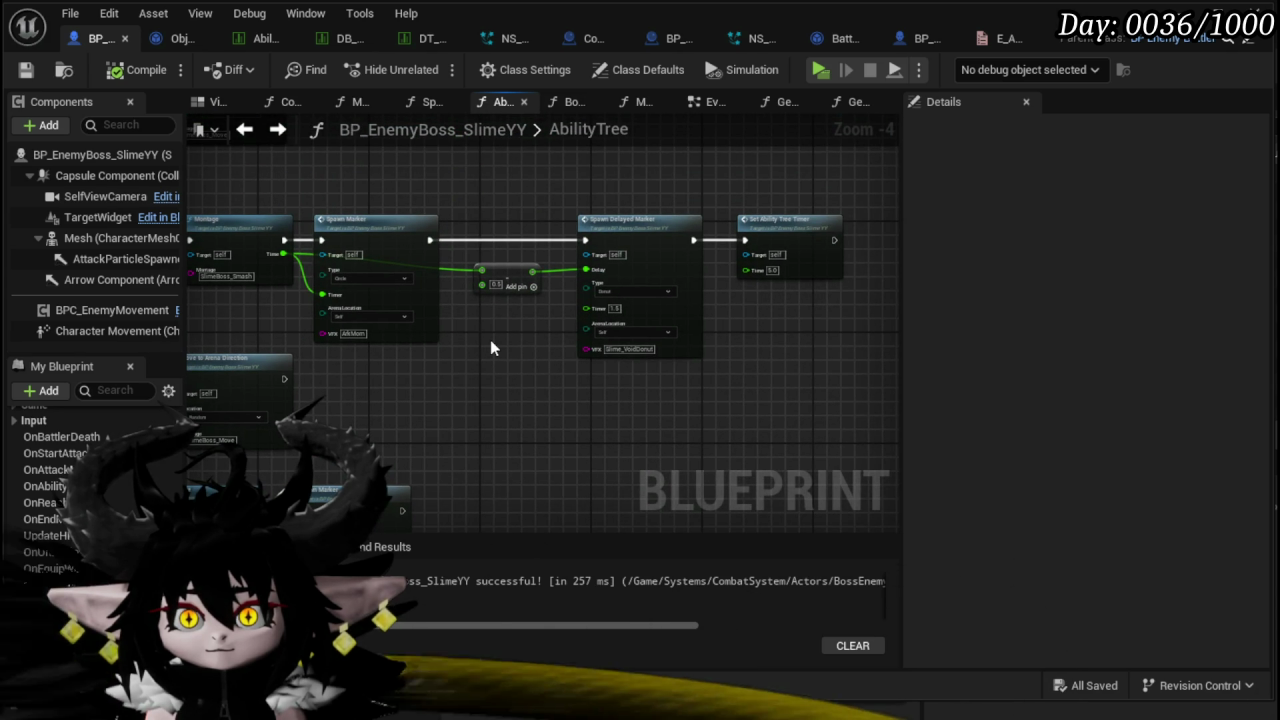
- Move the Set Ability Tree Timer node after the lower Spawn Marker, then compile and save
{"action": "left_click_drag", "start_coordinate": [763, 330], "coordinate": [843, 220]}
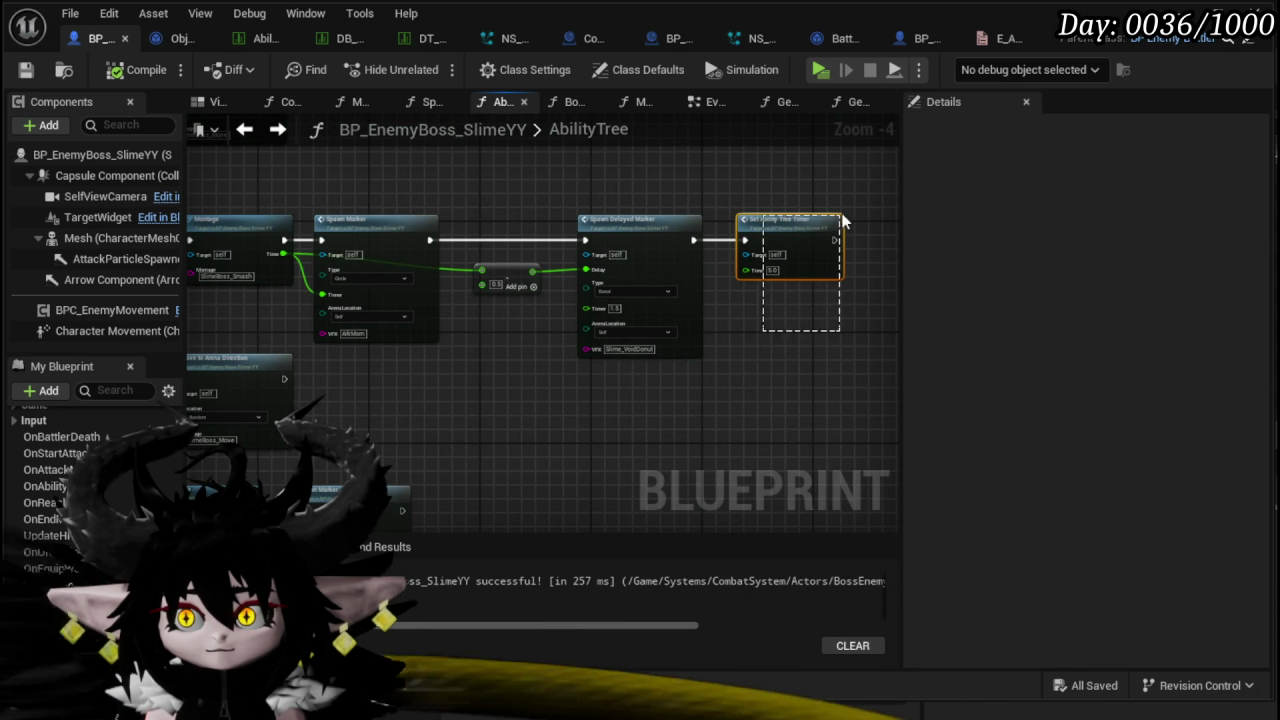
{"action": "key", "text": "ctrl+x"}
{"action": "left_click_drag", "start_coordinate": [487, 506], "coordinate": [497, 371]}
{"action": "key", "text": "ctrl+v"}
{"action": "mouse_move", "coordinate": [413, 376]}
{"action": "left_mouse_down"}
{"action": "mouse_move", "coordinate": [475, 400]}
{"action": "mouse_move", "coordinate": [463, 396]}
{"action": "left_mouse_up"}
{"action": "left_click_drag", "start_coordinate": [470, 405], "coordinate": [470, 370]}
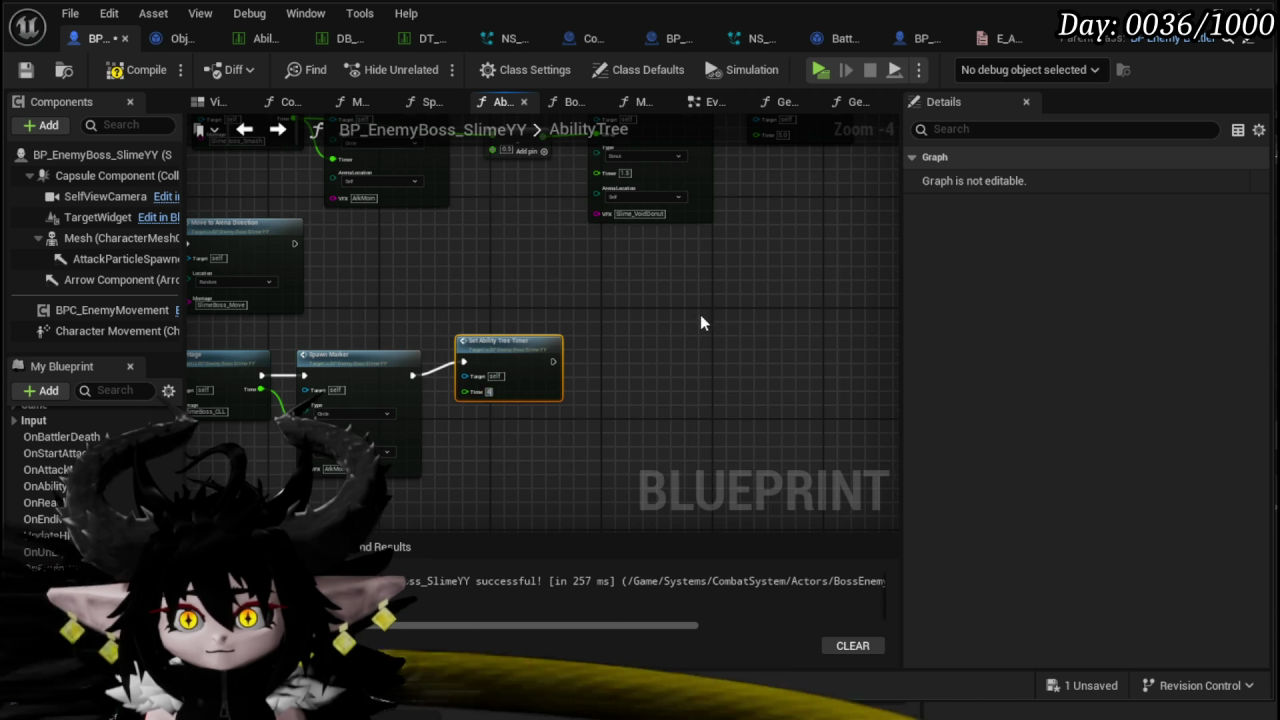
{"action": "left_click_drag", "start_coordinate": [836, 127], "coordinate": [691, 278]}
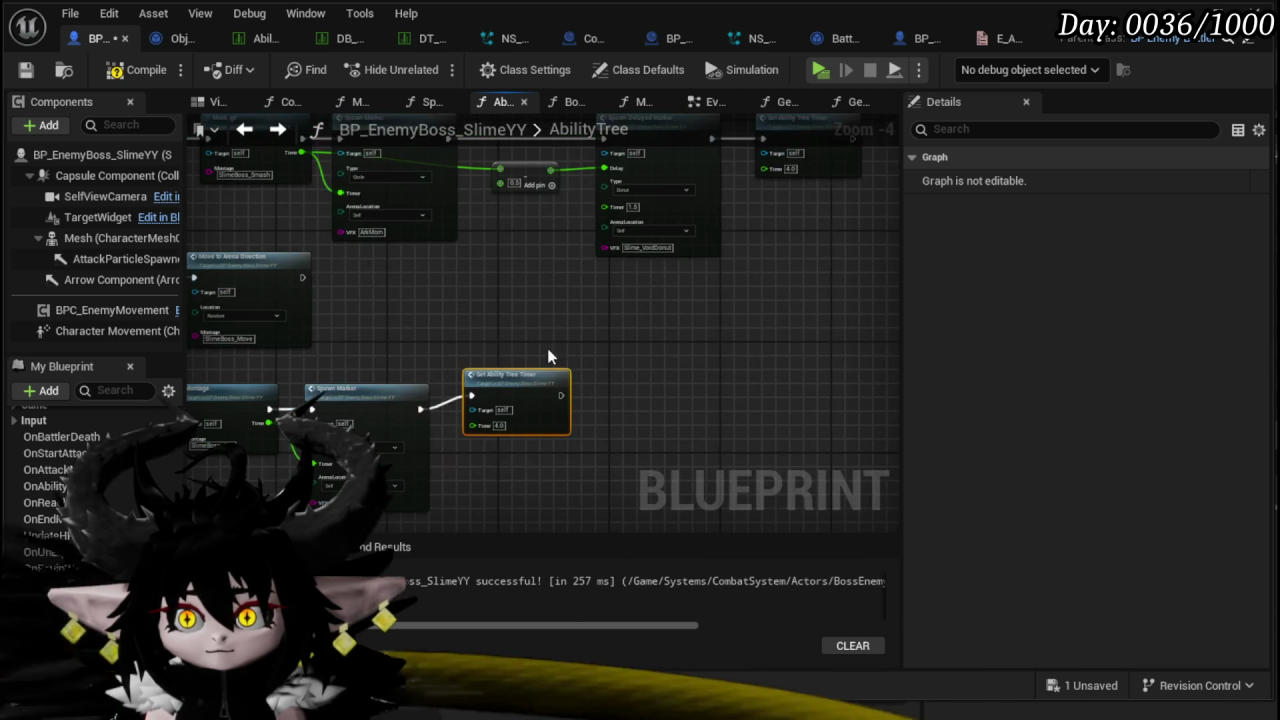
{"action": "left_click", "coordinate": [130, 72]}
{"action": "left_click", "coordinate": [25, 69]}
- Break switch pin 5's link, tidy the bottom branch nodes, save, and close the blueprint
{"action": "scroll", "coordinate": [528, 340], "scroll_direction": "up", "scroll_amount": 3}
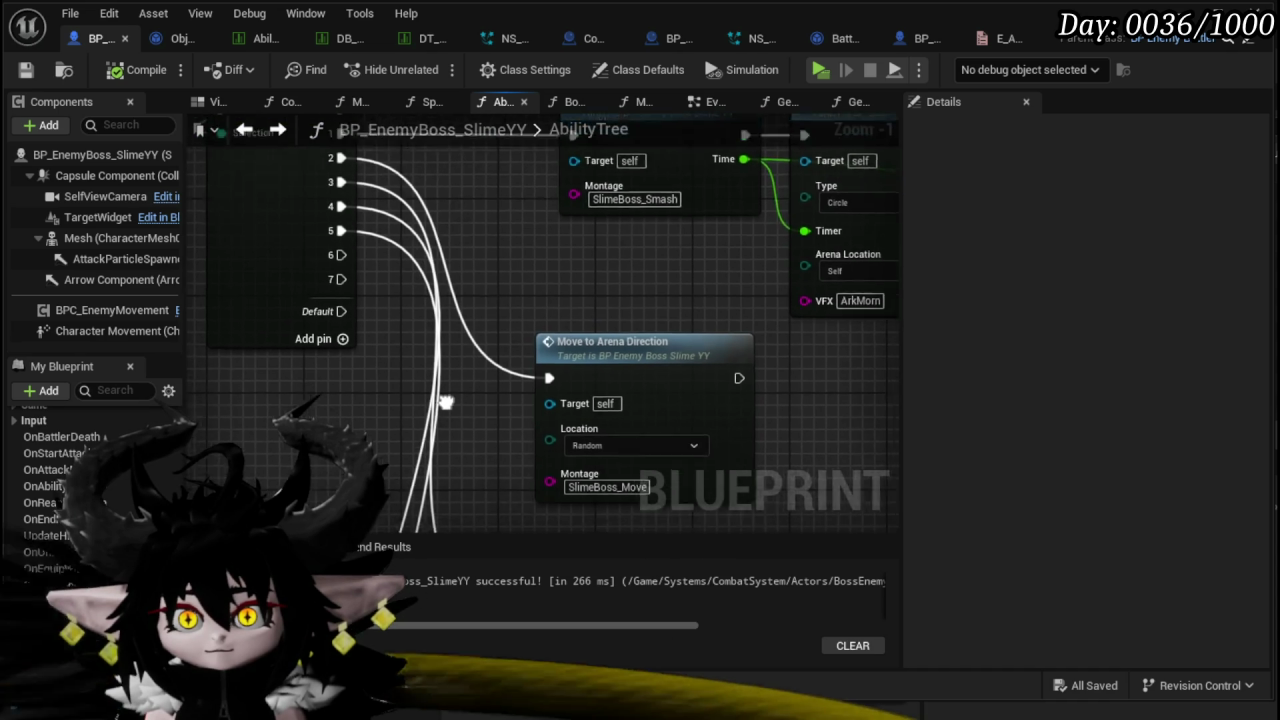
{"action": "left_click", "coordinate": [355, 232], "text": "alt"}
{"action": "scroll", "coordinate": [540, 340], "scroll_direction": "down", "scroll_amount": 1}
{"action": "left_click_drag", "start_coordinate": [573, 347], "coordinate": [358, 260]}
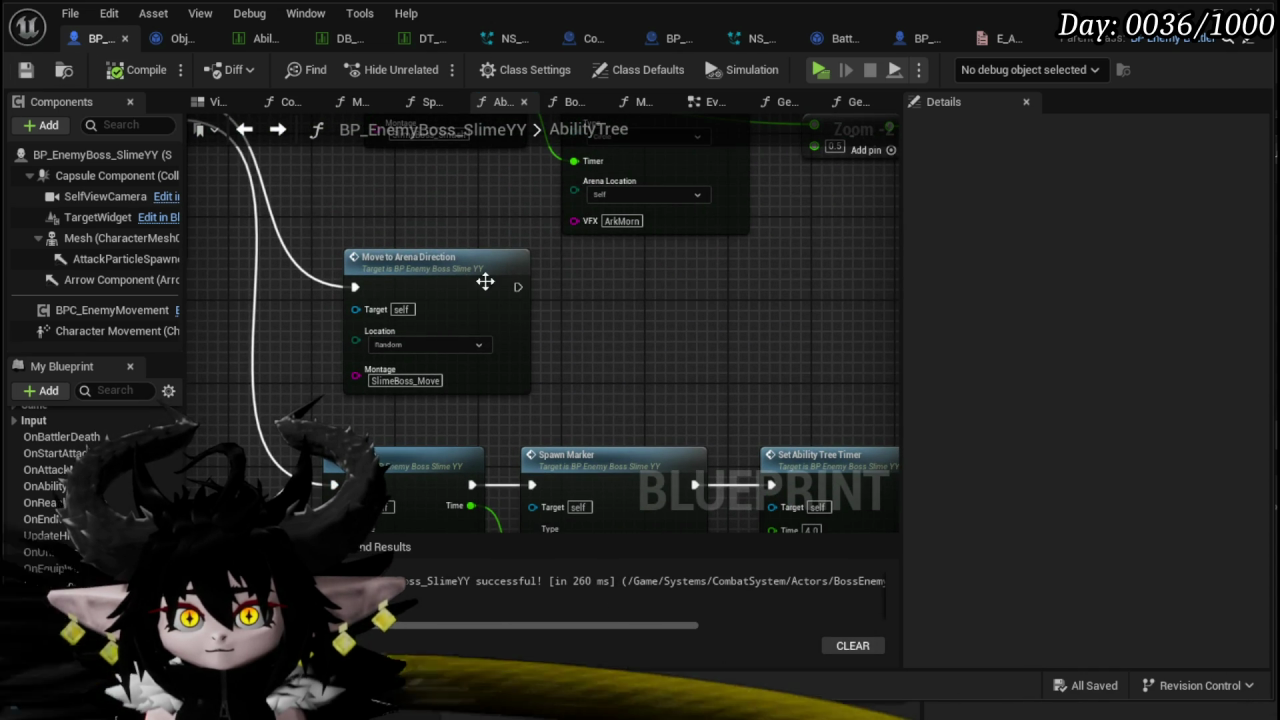
{"action": "scroll", "coordinate": [634, 323], "scroll_direction": "down", "scroll_amount": 2}
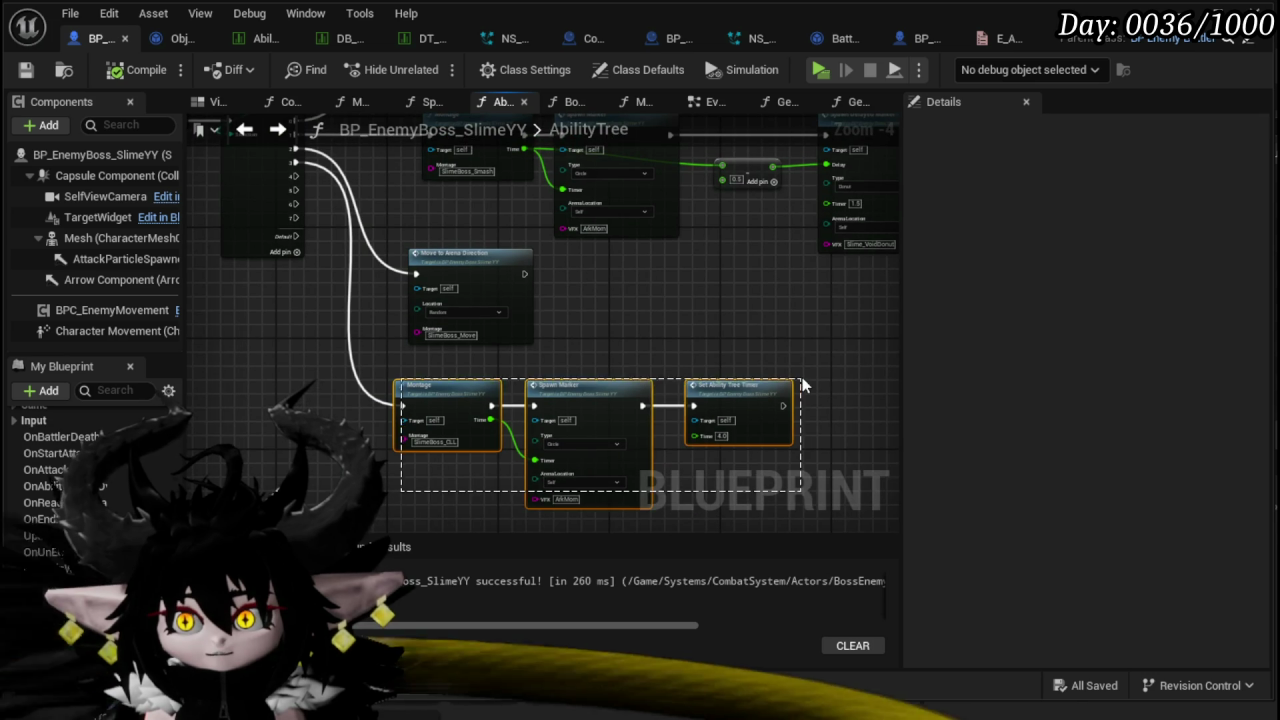
{"action": "left_click_drag", "start_coordinate": [802, 384], "coordinate": [802, 386]}
{"action": "mouse_move", "coordinate": [737, 420]}
{"action": "left_mouse_down"}
{"action": "mouse_move", "coordinate": [737, 509]}
{"action": "mouse_move", "coordinate": [632, 412]}
{"action": "left_mouse_up"}
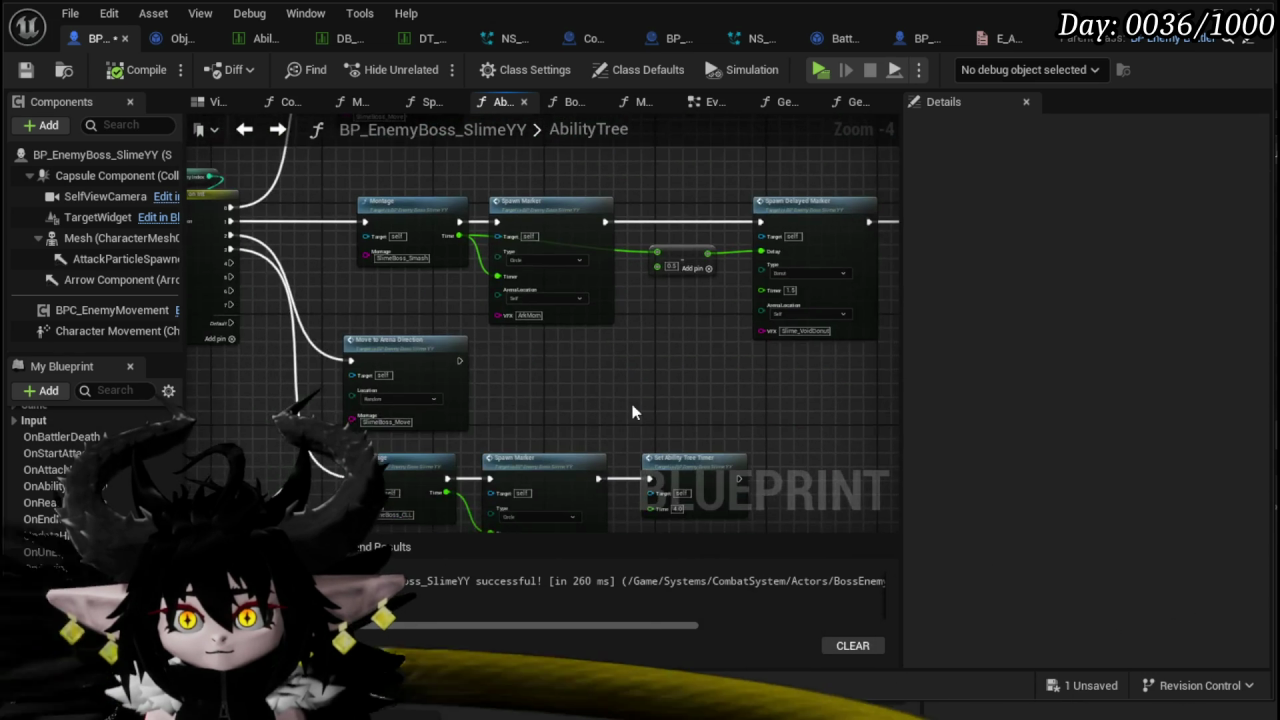
{"action": "left_click_drag", "start_coordinate": [400, 341], "coordinate": [400, 320]}
{"action": "left_click", "coordinate": [618, 370]}
{"action": "left_click", "coordinate": [26, 69]}
{"action": "left_click", "coordinate": [1157, 8]}
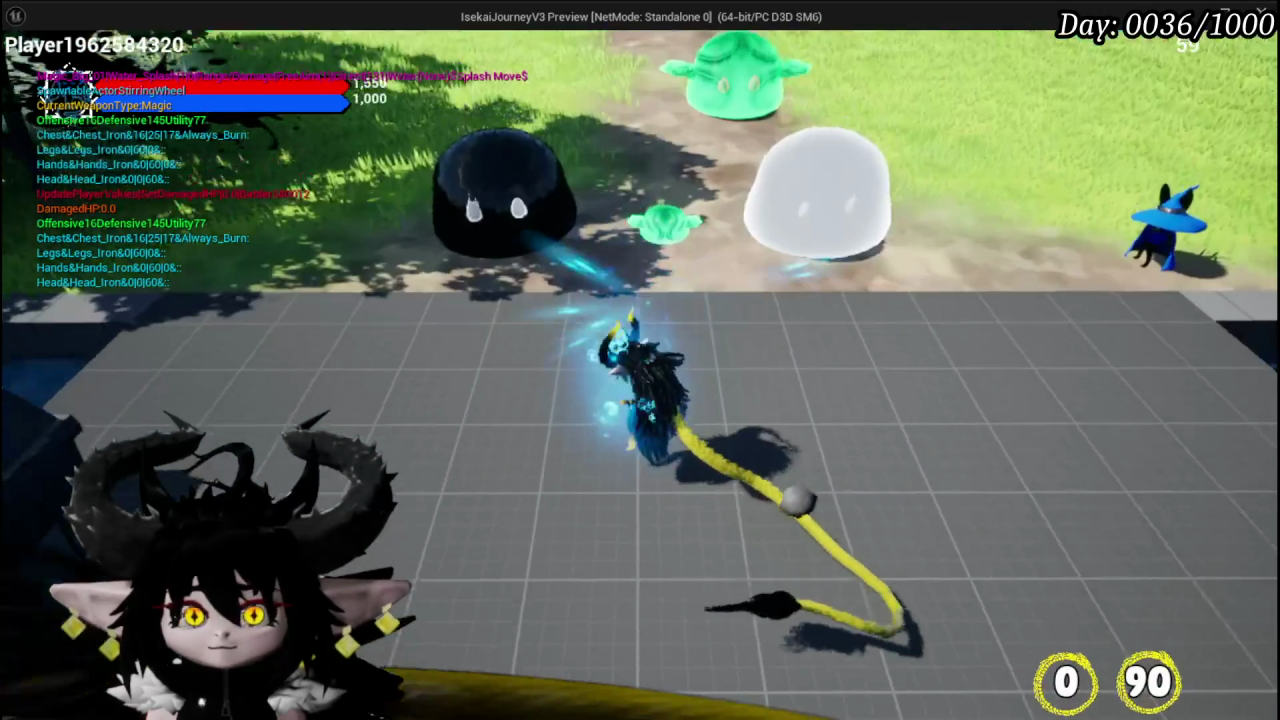
- Cast a water splash spell while playtesting the slime boss fight, then Save All
{"action": "key", "text": "1"}
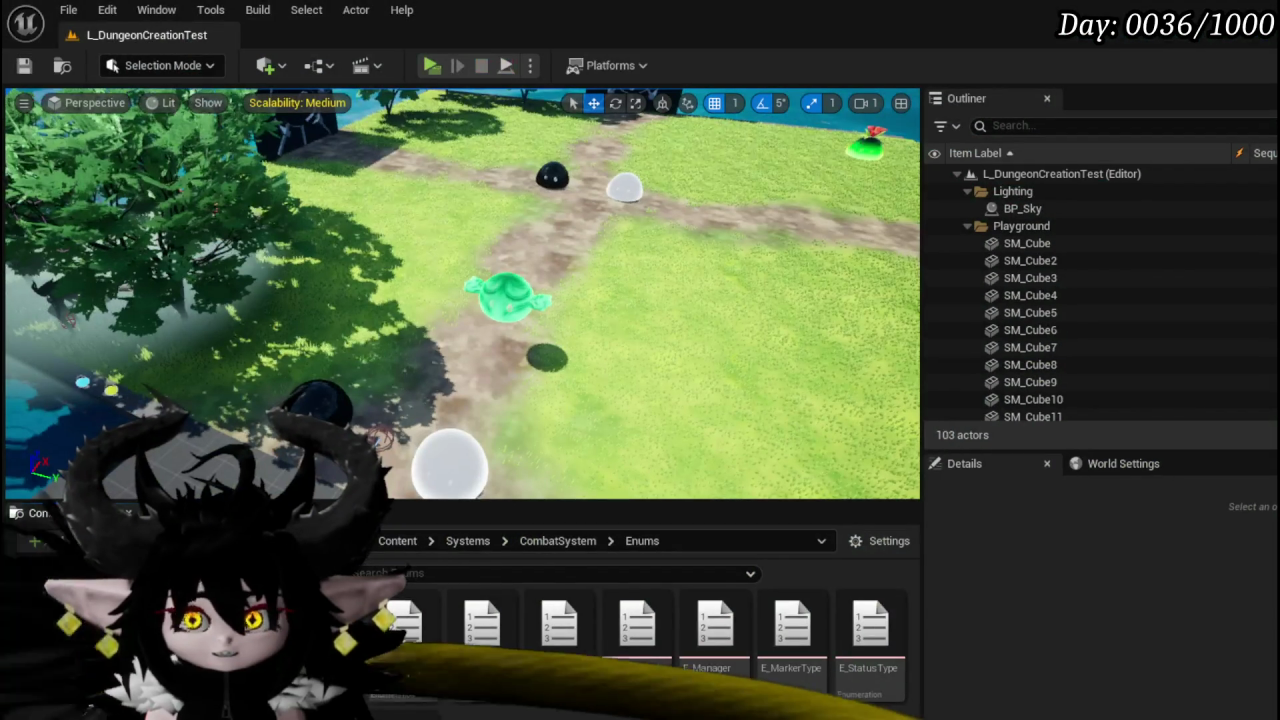
{"action": "left_click", "coordinate": [25, 65]}
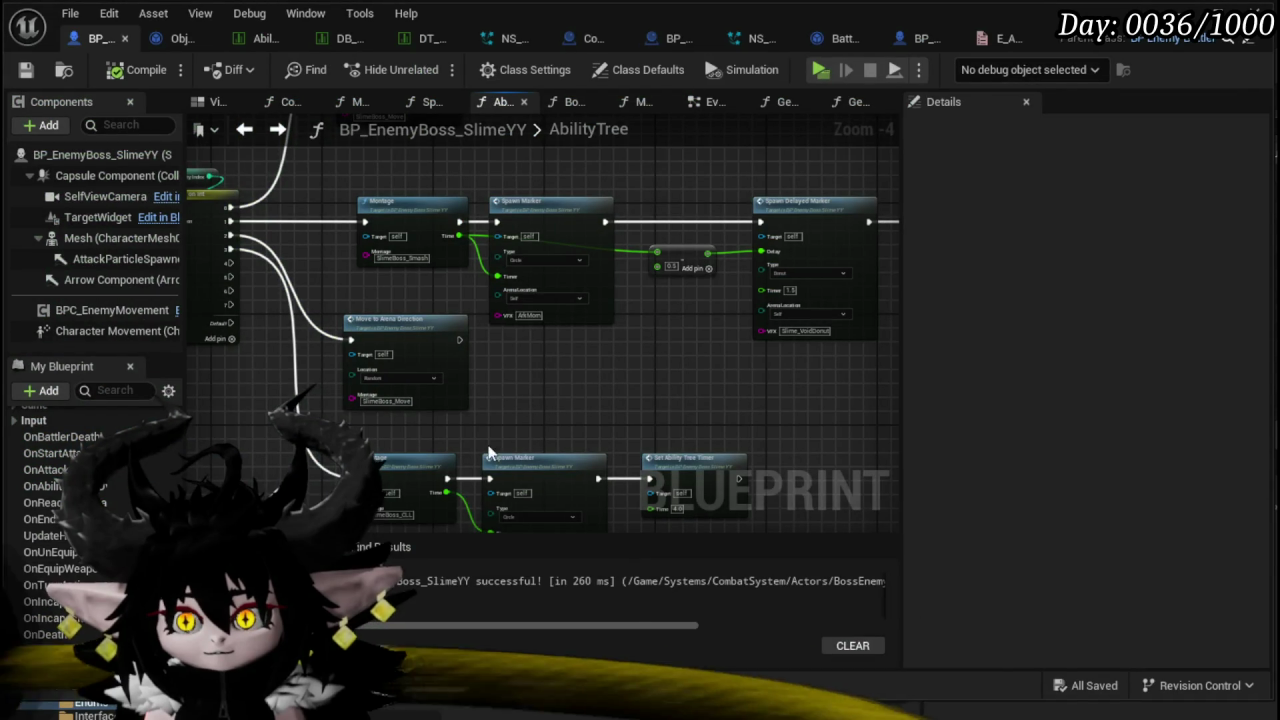
- Open the Move to Arena Direction function from its call and frame the E_Arena_Directions switch
{"action": "left_click_drag", "start_coordinate": [594, 346], "coordinate": [610, 247]}
{"action": "scroll", "coordinate": [643, 302], "scroll_direction": "up", "scroll_amount": 5}
{"action": "mouse_move", "coordinate": [643, 302]}
{"action": "left_mouse_down"}
{"action": "mouse_move", "coordinate": [797, 366]}
{"action": "mouse_move", "coordinate": [628, 218]}
{"action": "mouse_move", "coordinate": [359, 223]}
{"action": "mouse_move", "coordinate": [337, 253]}
{"action": "left_mouse_up"}
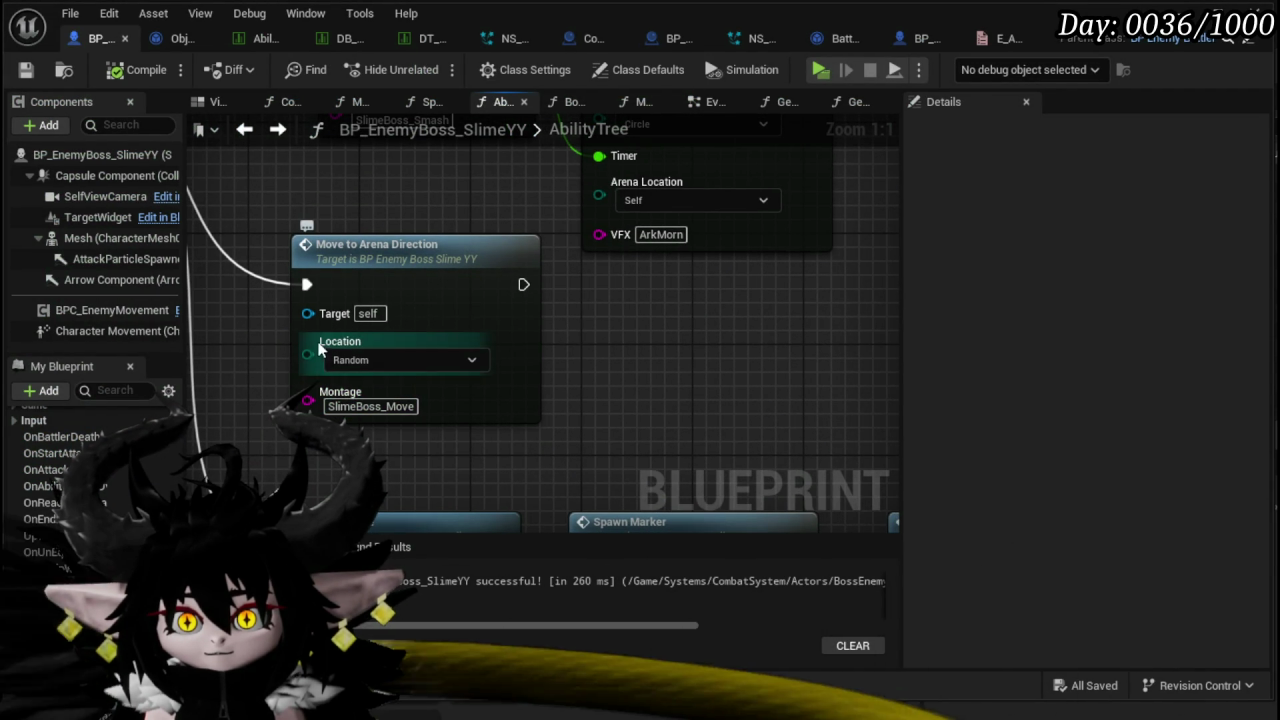
{"action": "double_click", "coordinate": [431, 290]}
{"action": "scroll", "coordinate": [454, 337], "scroll_direction": "down", "scroll_amount": 2}
{"action": "mouse_move", "coordinate": [553, 440]}
{"action": "left_mouse_down"}
{"action": "mouse_move", "coordinate": [199, 242]}
{"action": "mouse_move", "coordinate": [291, 171]}
{"action": "mouse_move", "coordinate": [191, 203]}
{"action": "mouse_move", "coordinate": [281, 203]}
{"action": "left_mouse_up"}
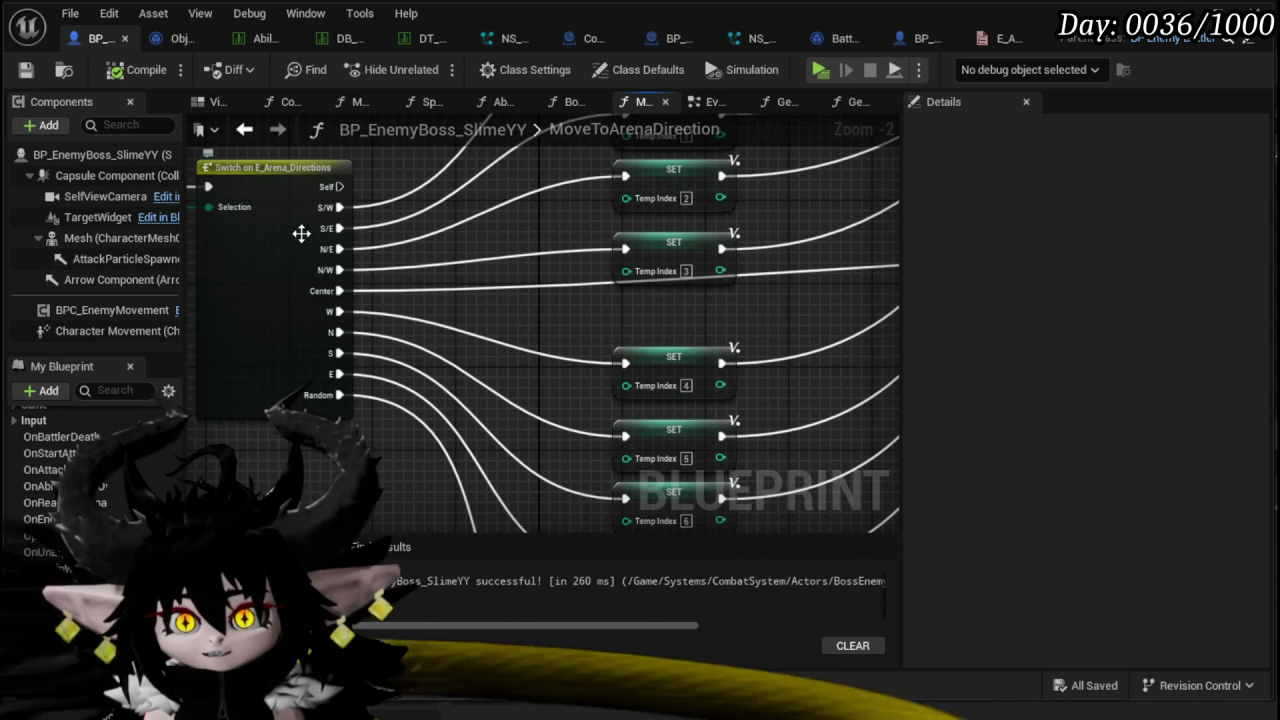
{"action": "mouse_move", "coordinate": [414, 411]}
{"action": "left_mouse_down"}
{"action": "mouse_move", "coordinate": [397, 319]}
{"action": "mouse_move", "coordinate": [533, 347]}
{"action": "left_mouse_up"}
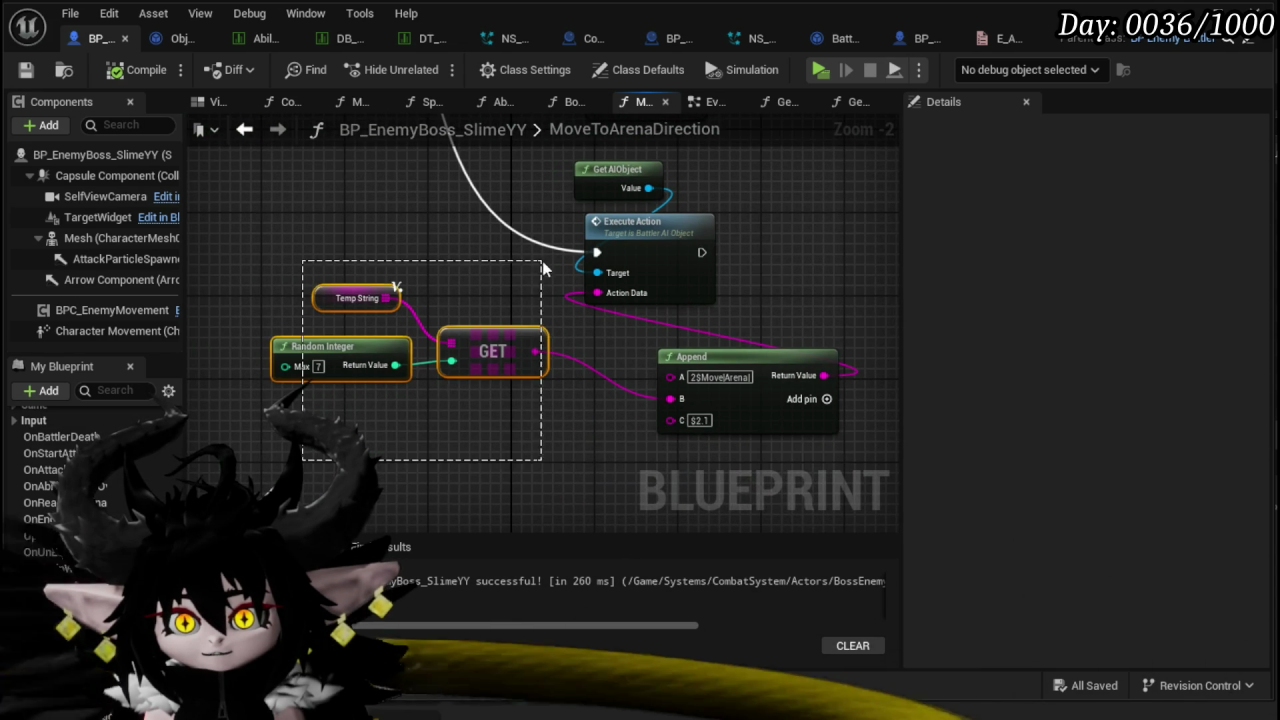
{"action": "left_click_drag", "start_coordinate": [542, 268], "coordinate": [542, 268]}
{"action": "mouse_move", "coordinate": [512, 343]}
{"action": "left_mouse_down"}
{"action": "mouse_move", "coordinate": [543, 401]}
{"action": "mouse_move", "coordinate": [537, 383]}
{"action": "mouse_move", "coordinate": [532, 395]}
{"action": "left_mouse_up"}
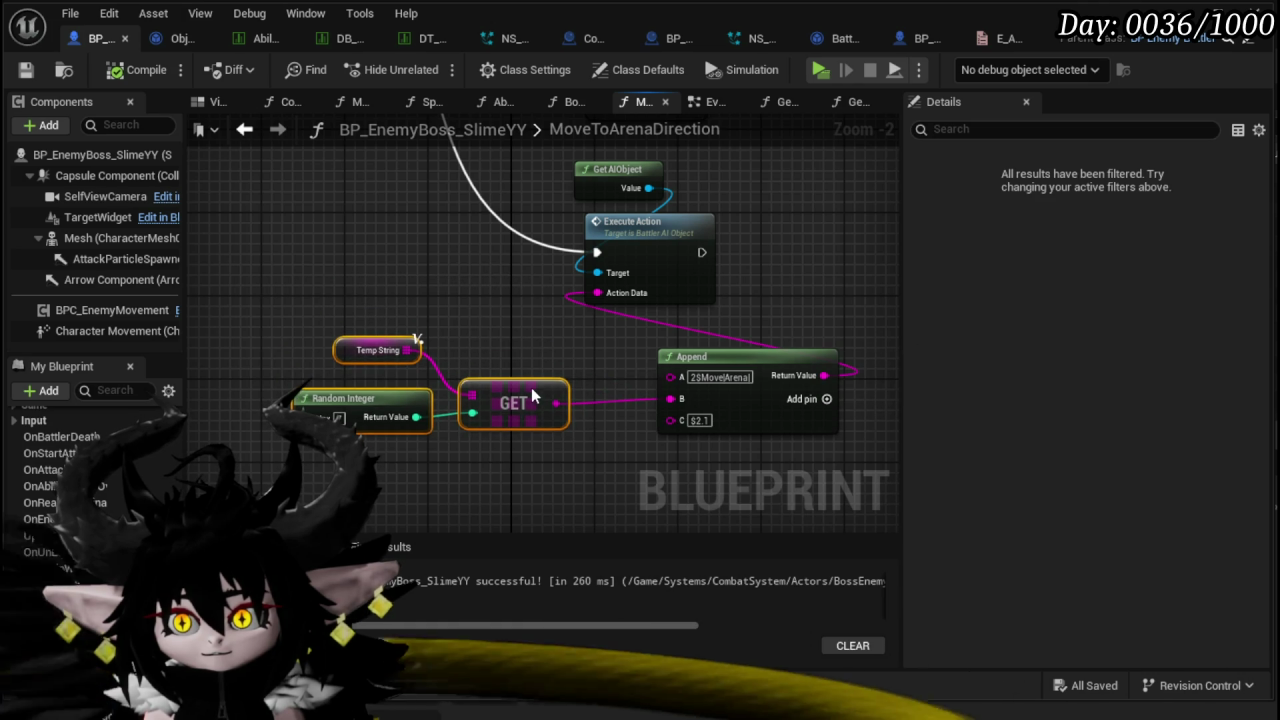
{"action": "mouse_move", "coordinate": [516, 306]}
{"action": "left_mouse_down"}
{"action": "mouse_move", "coordinate": [447, 411]}
{"action": "mouse_move", "coordinate": [265, 447]}
{"action": "mouse_move", "coordinate": [485, 225]}
{"action": "mouse_move", "coordinate": [469, 184]}
{"action": "left_mouse_up"}
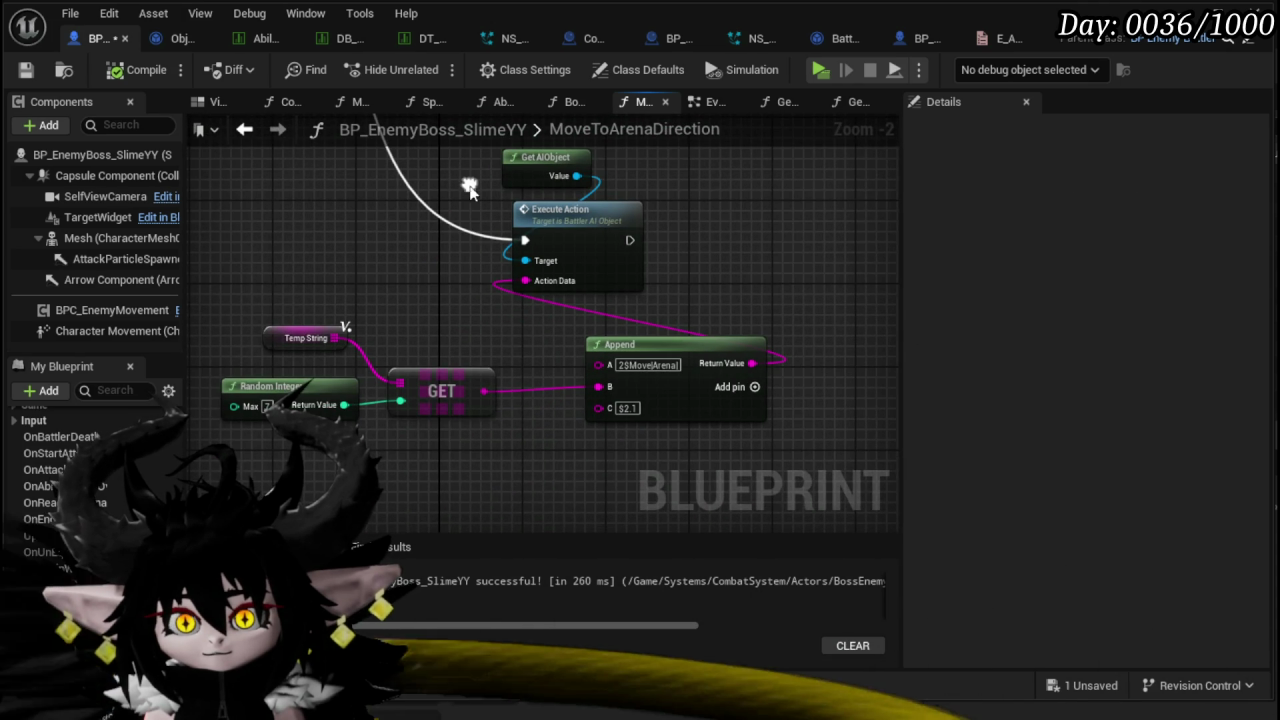
{"action": "left_click_drag", "start_coordinate": [284, 400], "coordinate": [264, 400]}
{"action": "mouse_move", "coordinate": [310, 344]}
{"action": "left_mouse_down"}
{"action": "mouse_move", "coordinate": [366, 280]}
{"action": "mouse_move", "coordinate": [466, 307]}
{"action": "left_mouse_up"}
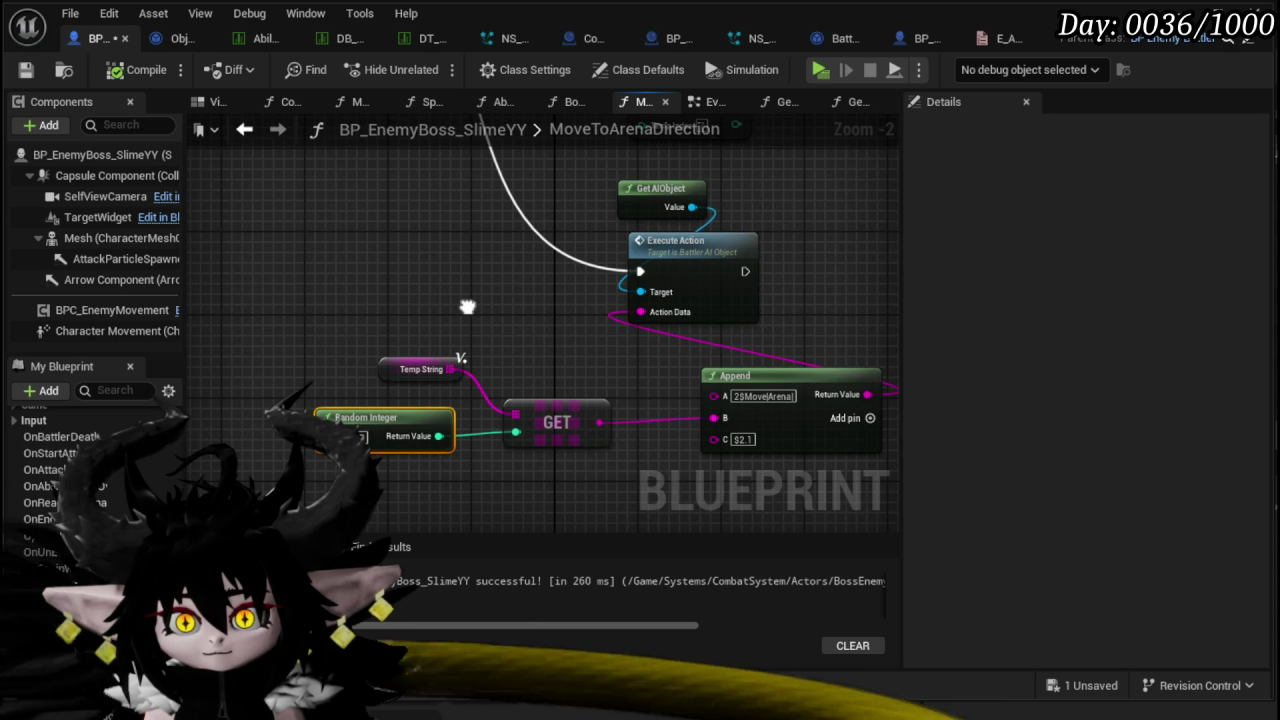
{"action": "left_click_drag", "start_coordinate": [467, 307], "coordinate": [366, 319]}
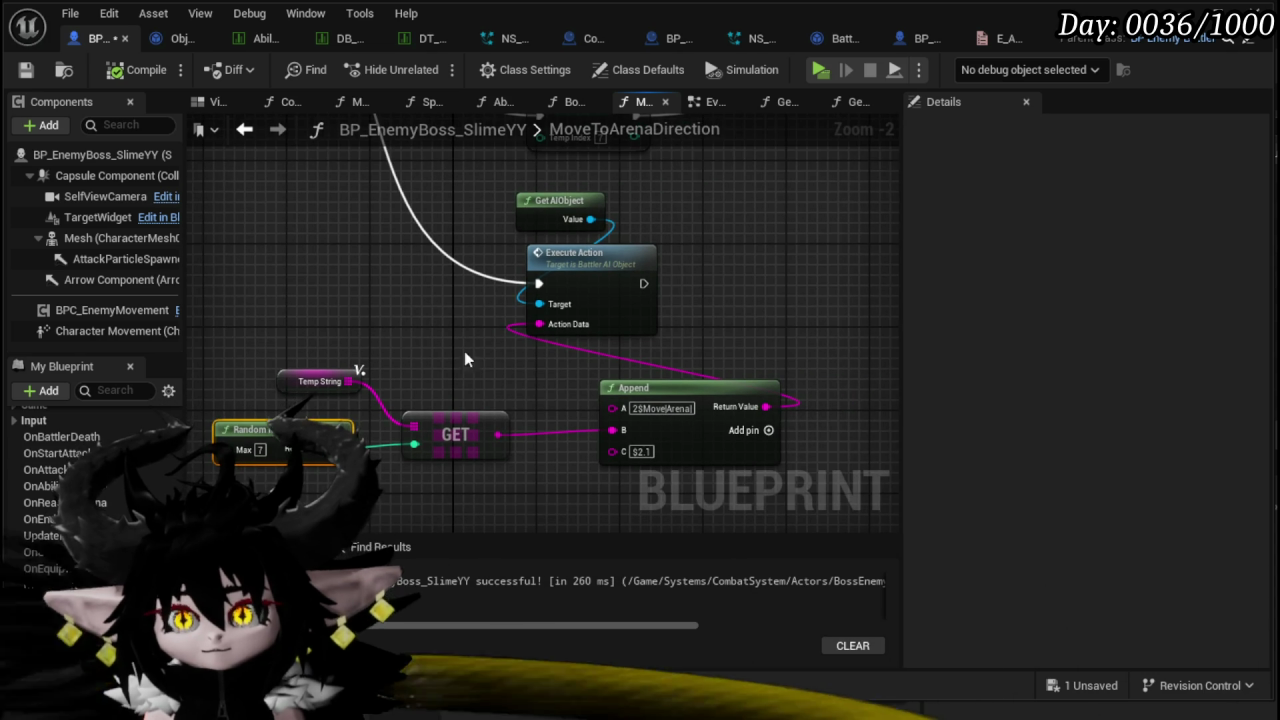
{"action": "left_click", "coordinate": [435, 336]}
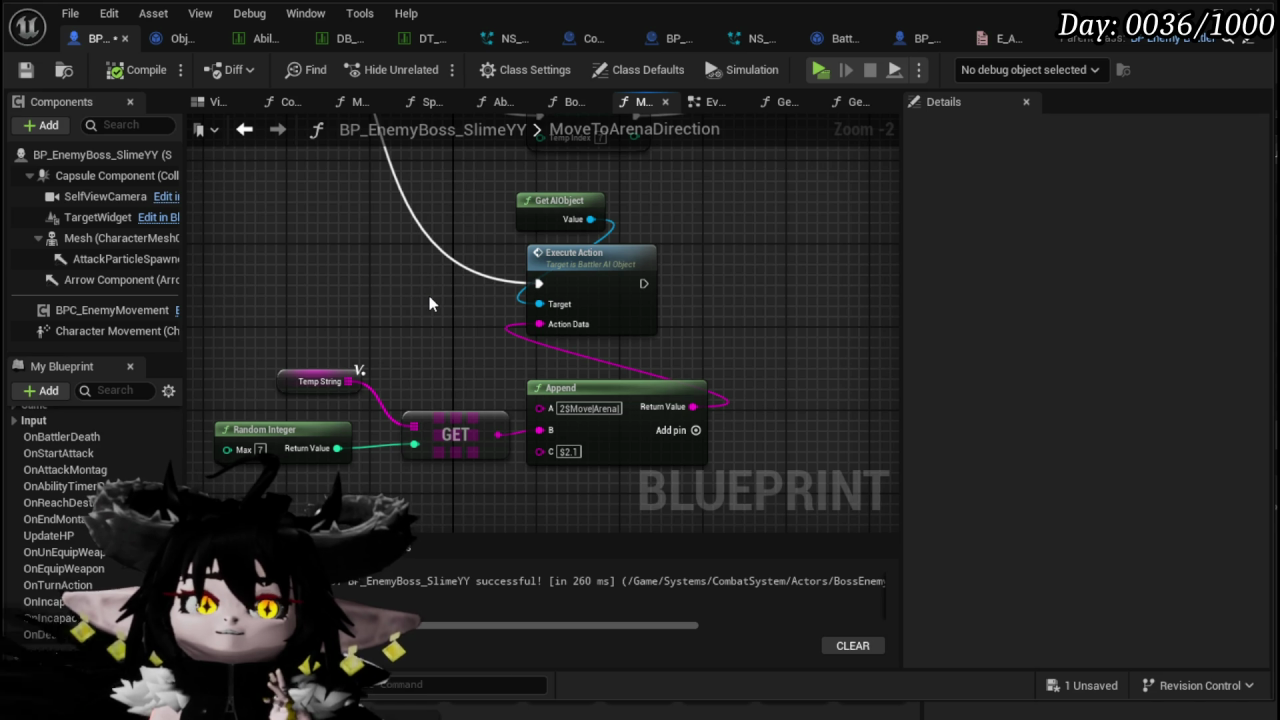
{"action": "scroll", "coordinate": [430, 304], "scroll_direction": "down", "scroll_amount": 3}
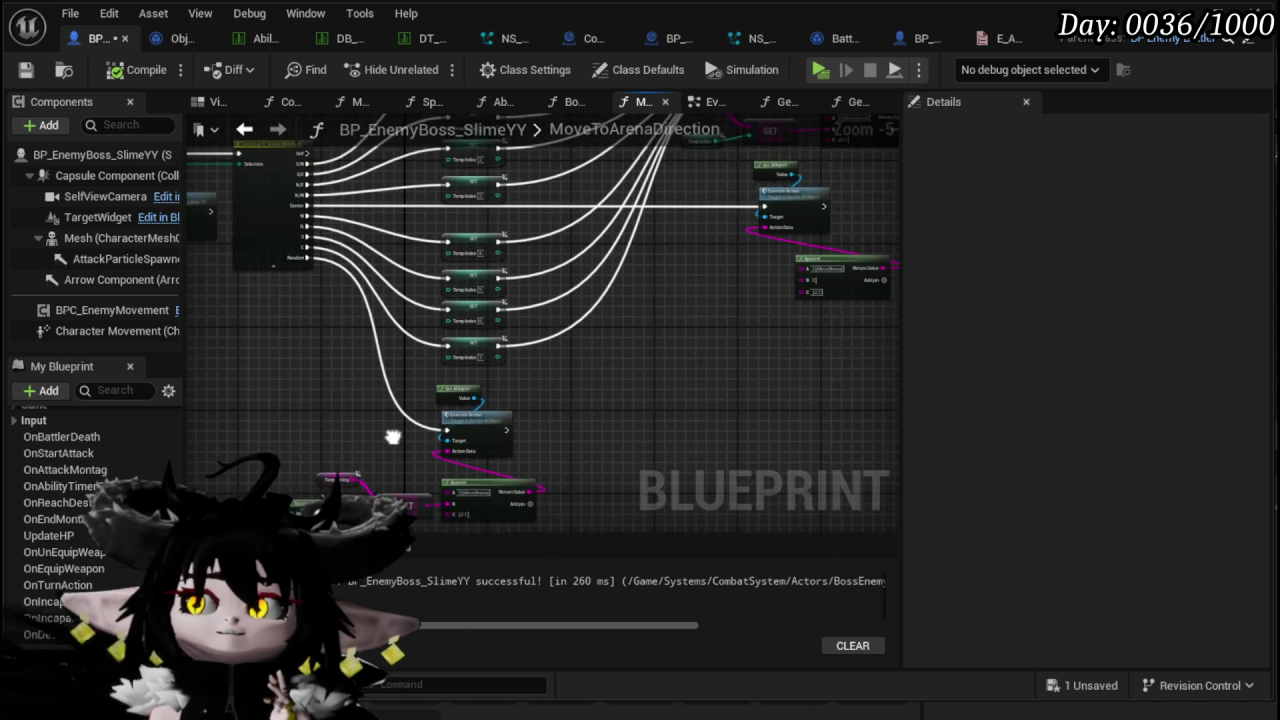
{"action": "scroll", "coordinate": [500, 300], "scroll_direction": "up", "scroll_amount": 3}
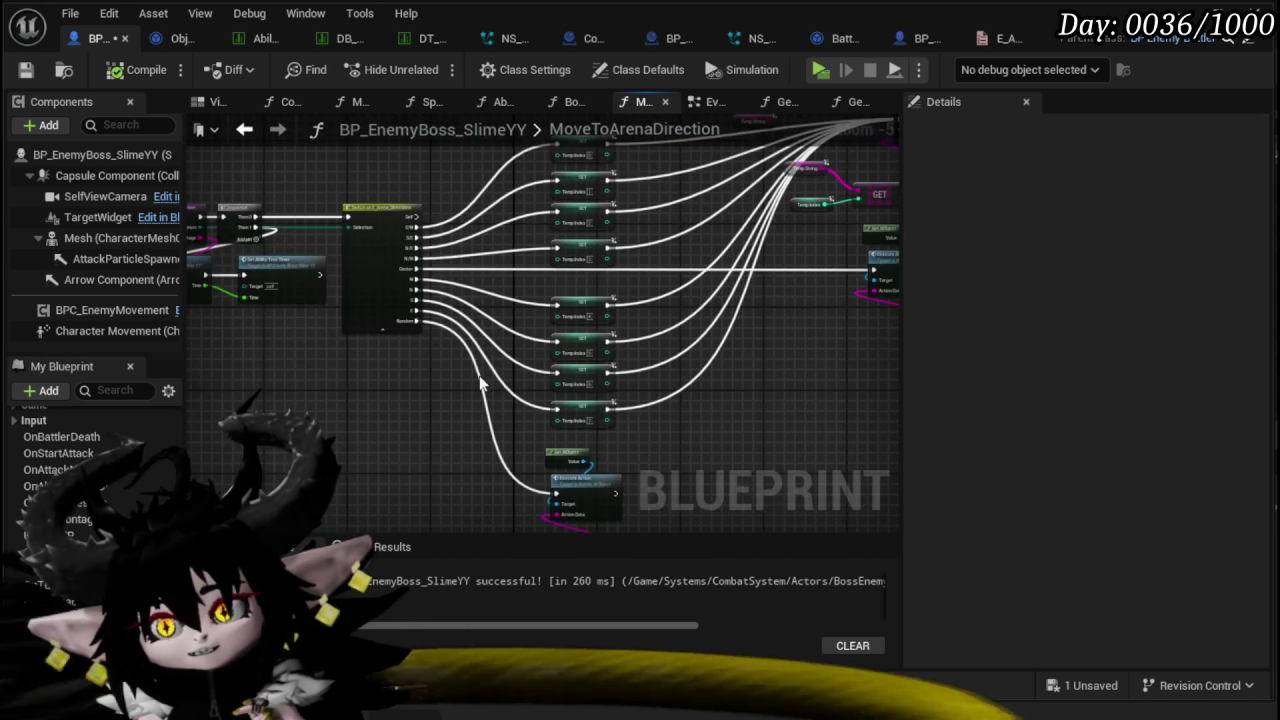
{"action": "mouse_move", "coordinate": [535, 262]}
{"action": "left_mouse_down"}
{"action": "mouse_move", "coordinate": [457, 332]}
{"action": "mouse_move", "coordinate": [474, 308]}
{"action": "left_mouse_up"}
{"action": "scroll", "coordinate": [474, 308], "scroll_direction": "down", "scroll_amount": 2}
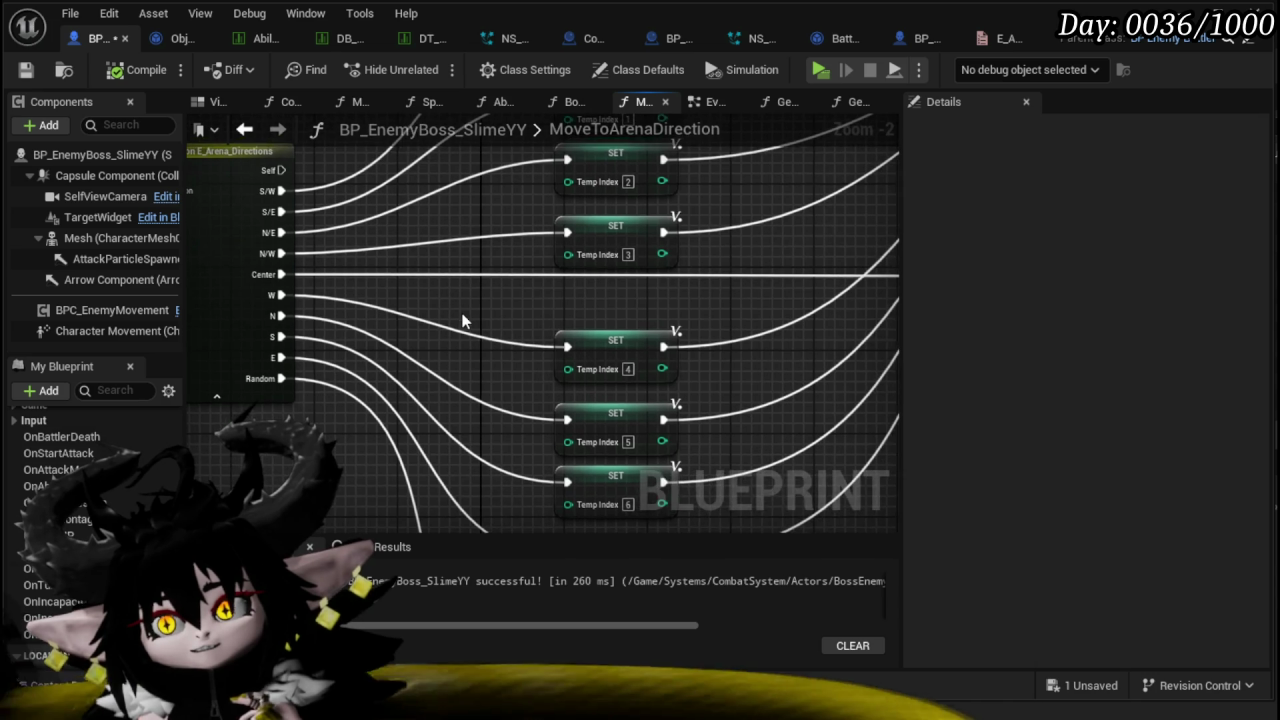
{"action": "mouse_move", "coordinate": [457, 320]}
{"action": "left_mouse_down"}
{"action": "mouse_move", "coordinate": [414, 376]}
{"action": "mouse_move", "coordinate": [778, 336]}
{"action": "left_mouse_up"}
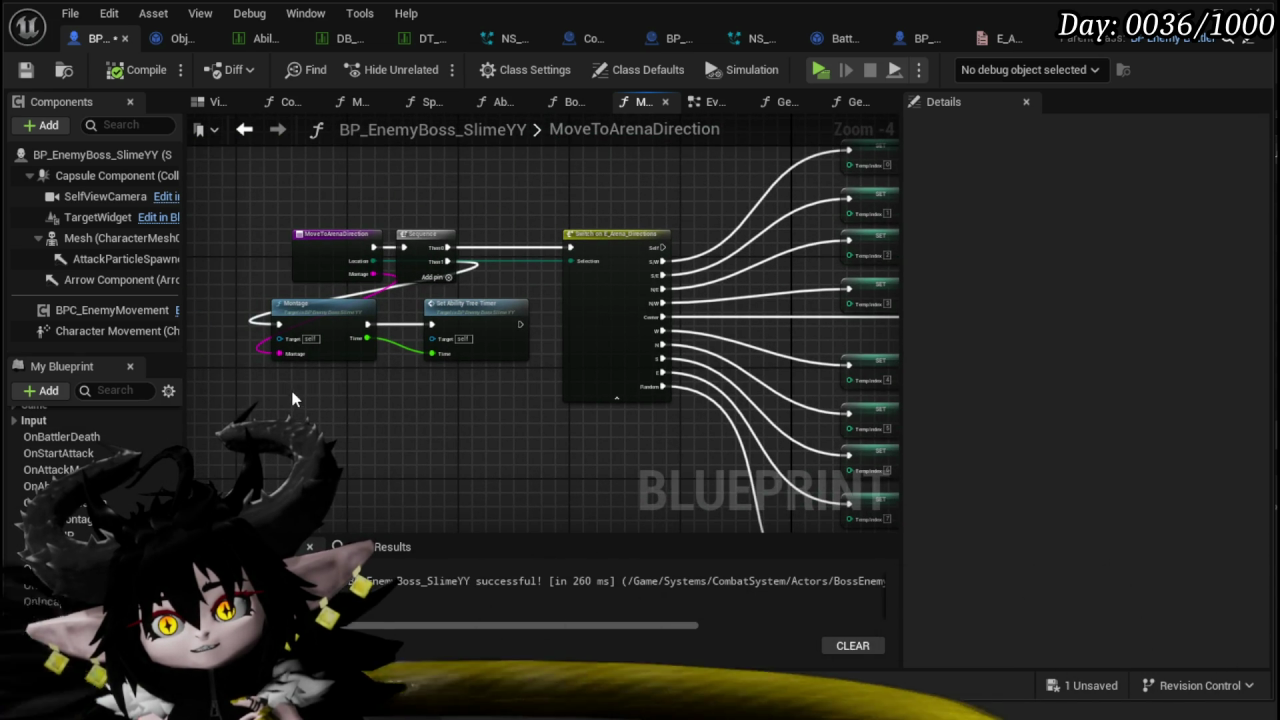
{"action": "left_click_drag", "start_coordinate": [450, 283], "coordinate": [290, 282]}
{"action": "scroll", "coordinate": [288, 290], "scroll_direction": "up", "scroll_amount": 2}
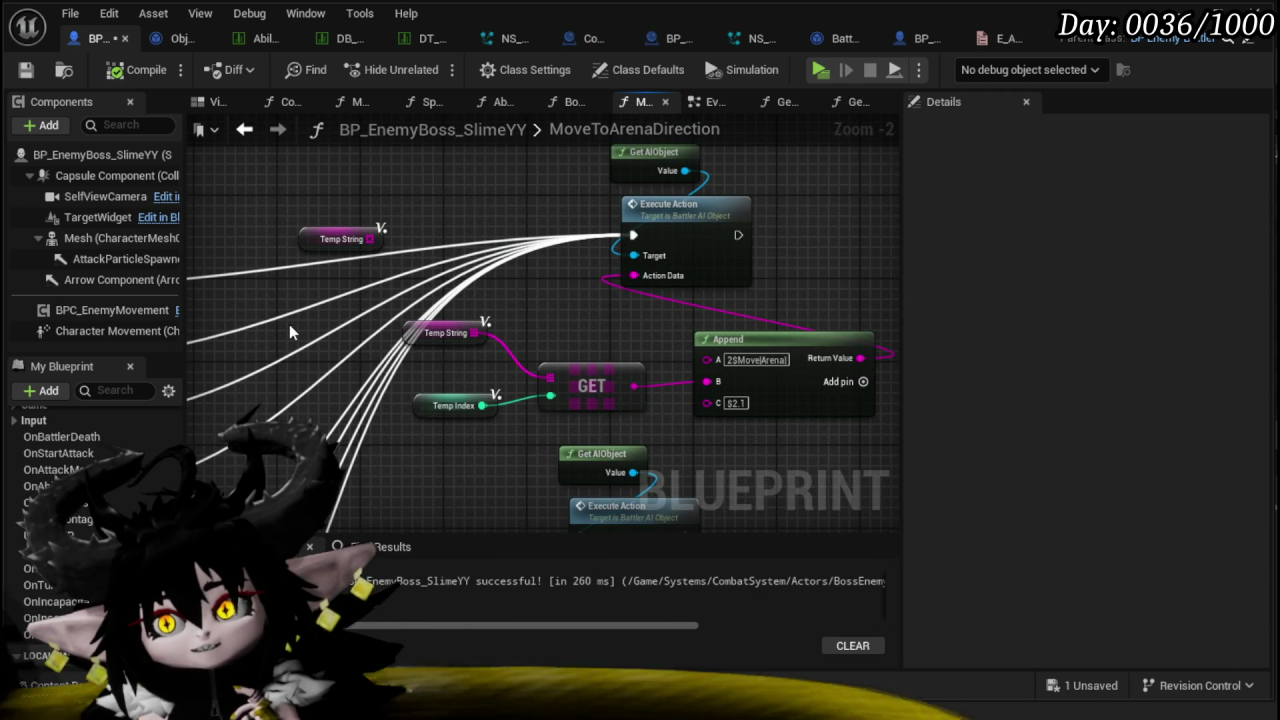
{"action": "mouse_move", "coordinate": [289, 324]}
{"action": "left_mouse_down"}
{"action": "mouse_move", "coordinate": [486, 266]}
{"action": "mouse_move", "coordinate": [363, 206]}
{"action": "mouse_move", "coordinate": [365, 277]}
{"action": "left_mouse_up"}
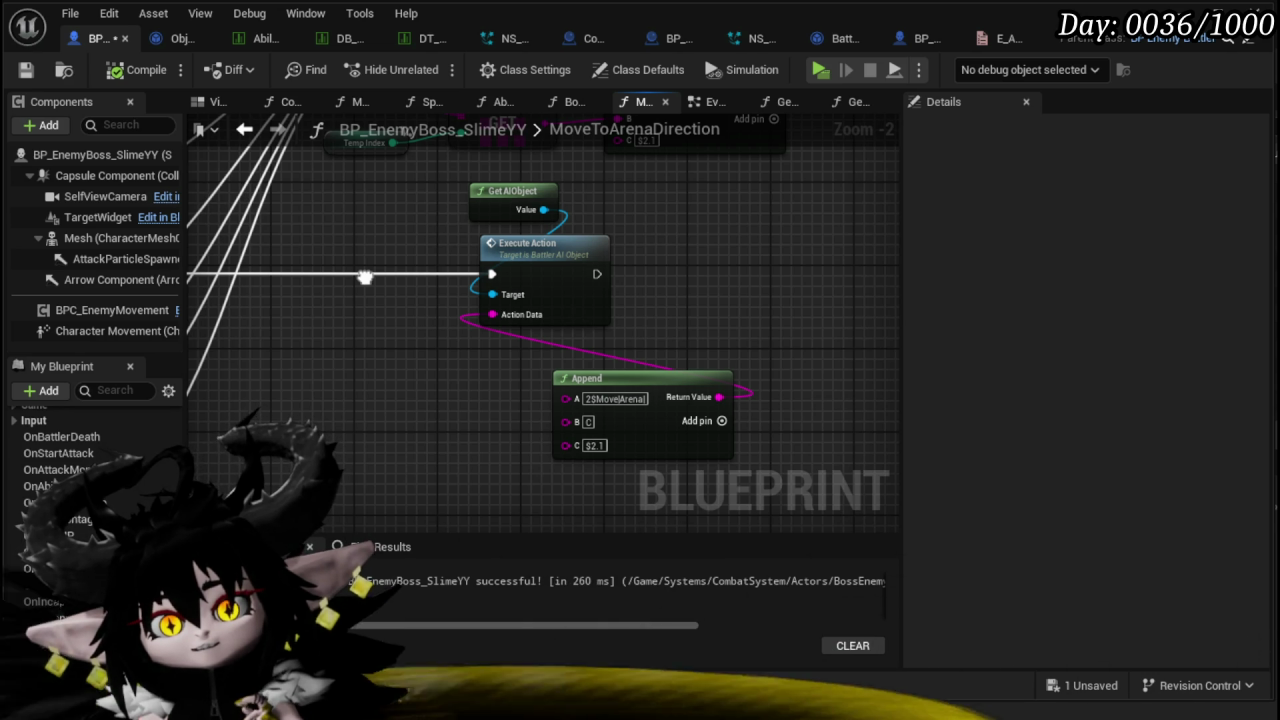
{"action": "scroll", "coordinate": [411, 257], "scroll_direction": "down", "scroll_amount": 4}
{"action": "scroll", "coordinate": [411, 257], "scroll_direction": "up", "scroll_amount": 2}
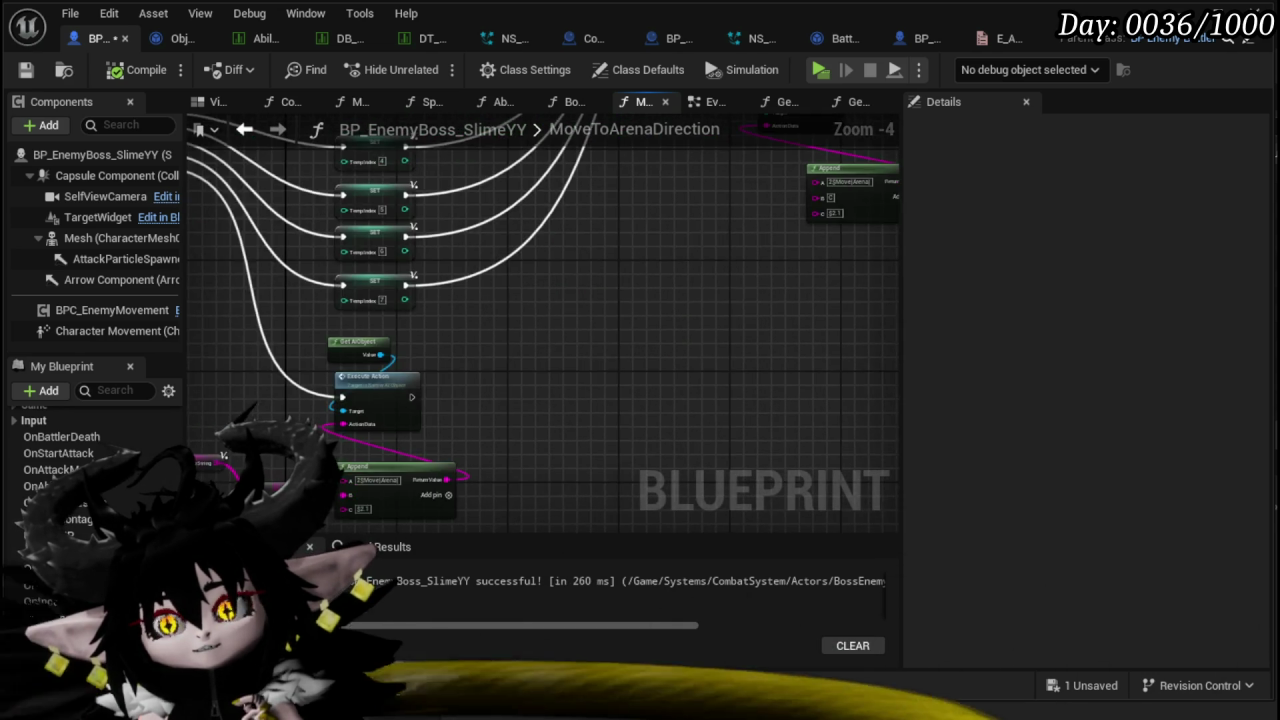
{"action": "left_click_drag", "start_coordinate": [593, 317], "coordinate": [696, 205]}
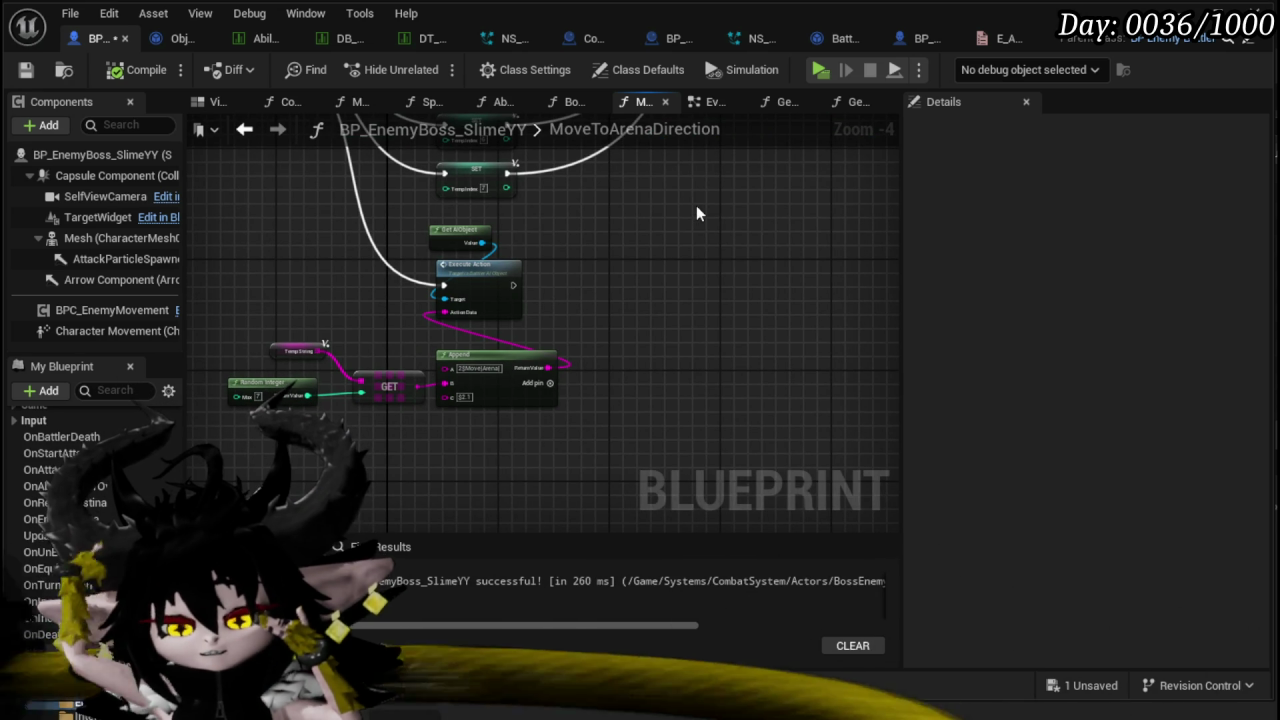
- Duplicate the Temp String getter and place the copy
{"action": "left_click_drag", "start_coordinate": [236, 313], "coordinate": [287, 357]}
{"action": "key", "text": "ctrl+c"}
{"action": "key", "text": "ctrl+v"}
{"action": "left_click_drag", "start_coordinate": [195, 435], "coordinate": [325, 330]}
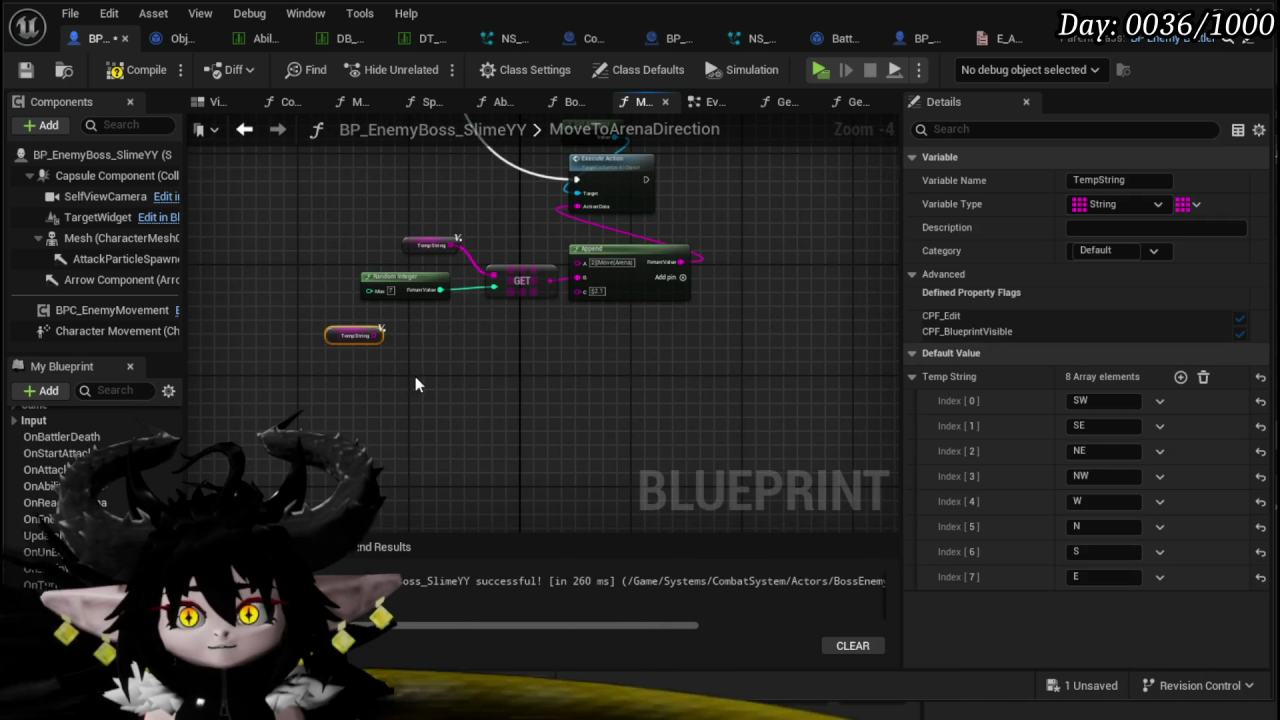
- Add a REMOVE (Remove Item) node fed by the new Temp String getter
{"action": "scroll", "coordinate": [410, 385], "scroll_direction": "up", "scroll_amount": 5}
{"action": "left_click_drag", "start_coordinate": [406, 324], "coordinate": [405, 320]}
{"action": "type", "text": "Remove"}
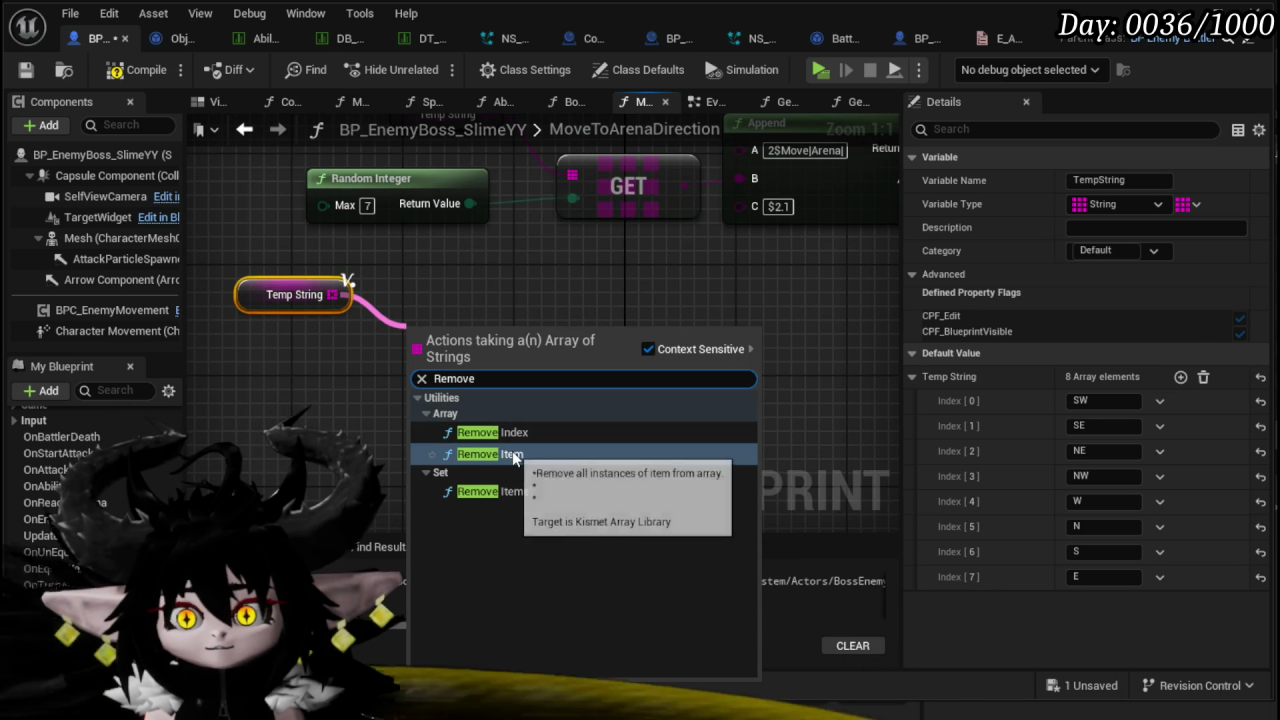
{"action": "left_click", "coordinate": [490, 454]}
{"action": "left_click", "coordinate": [596, 397]}
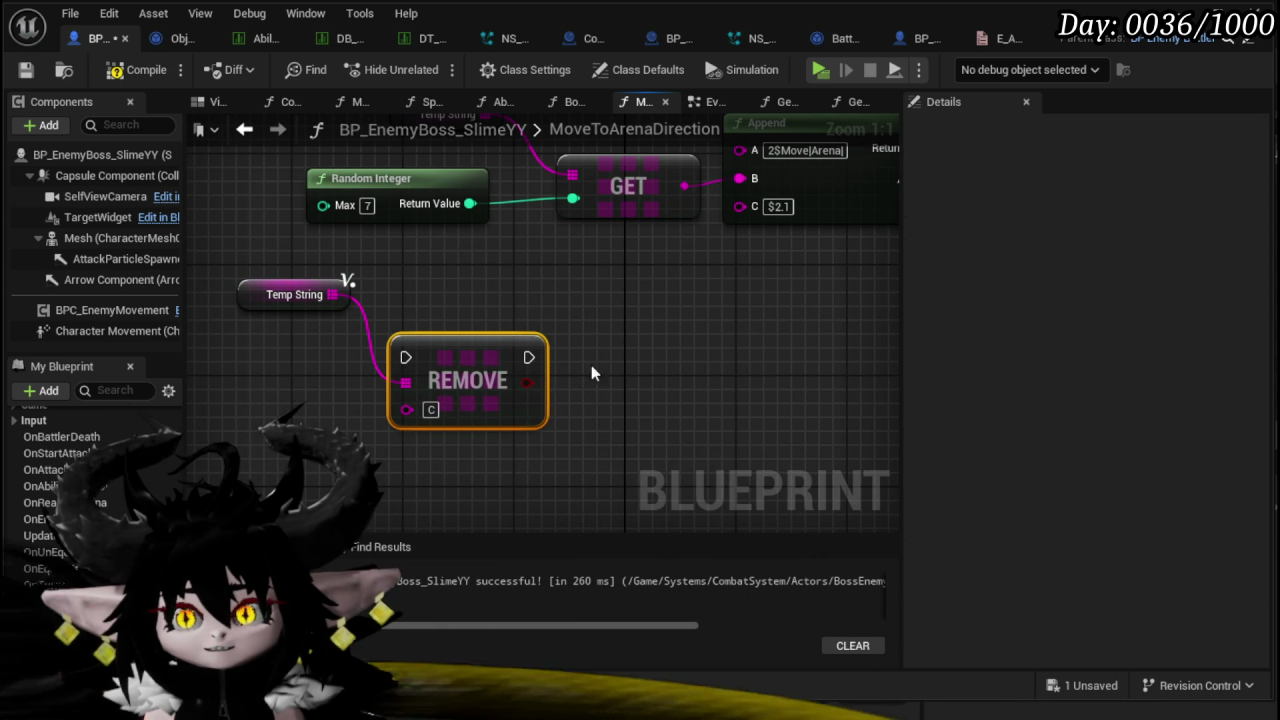
{"action": "left_click", "coordinate": [603, 368]}
- Add a GET node reading the Temp String array
{"action": "left_click_drag", "start_coordinate": [517, 330], "coordinate": [625, 336]}
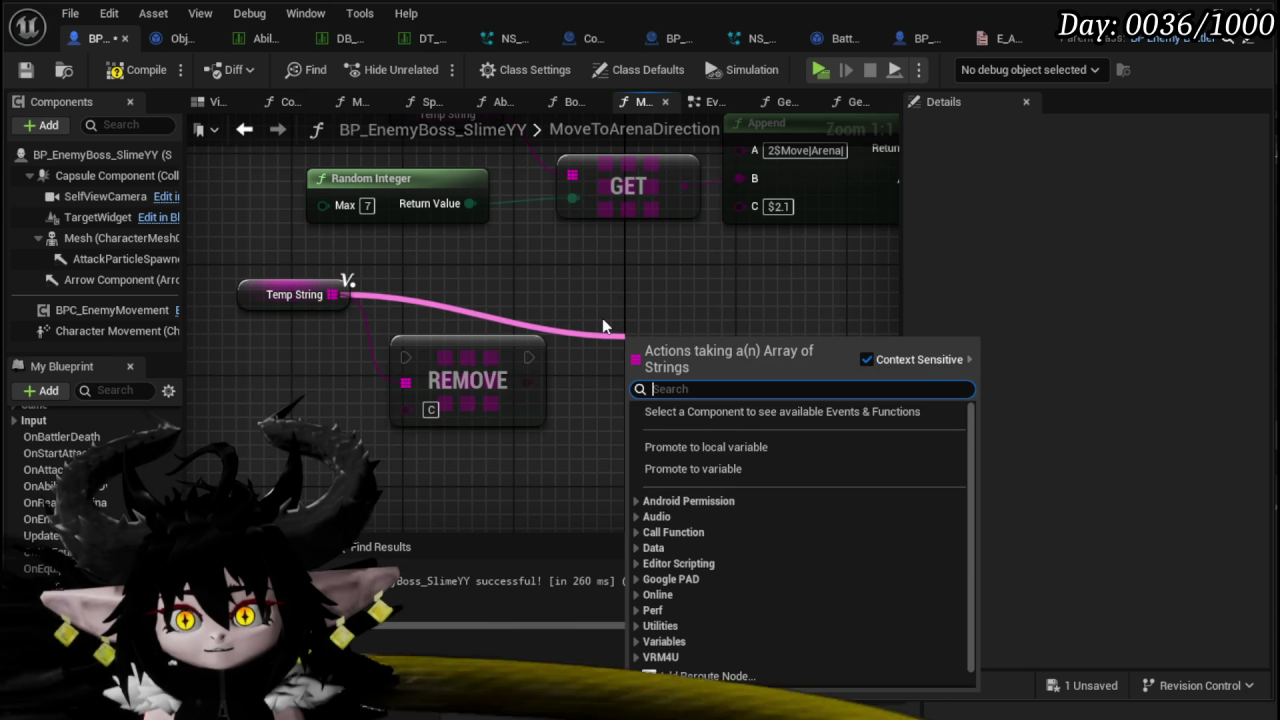
{"action": "type", "text": "get"}
{"action": "left_click", "coordinate": [717, 460]}
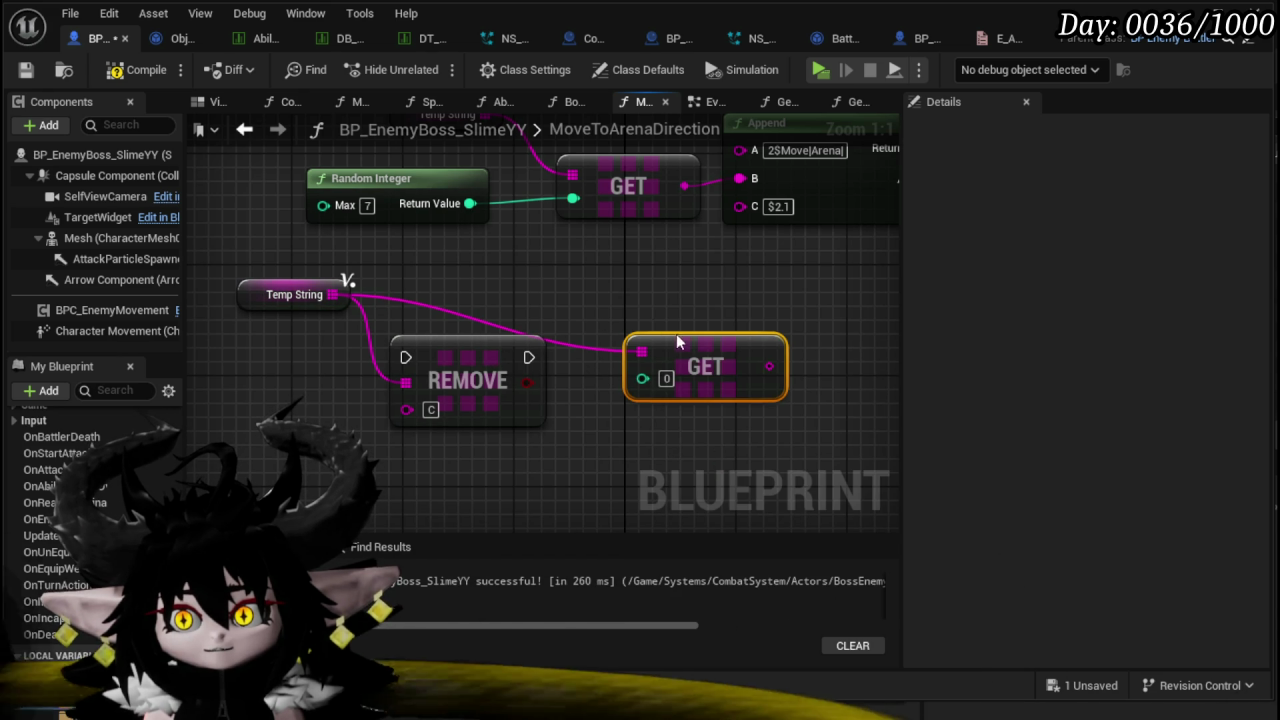
{"action": "left_click_drag", "start_coordinate": [677, 343], "coordinate": [705, 357]}
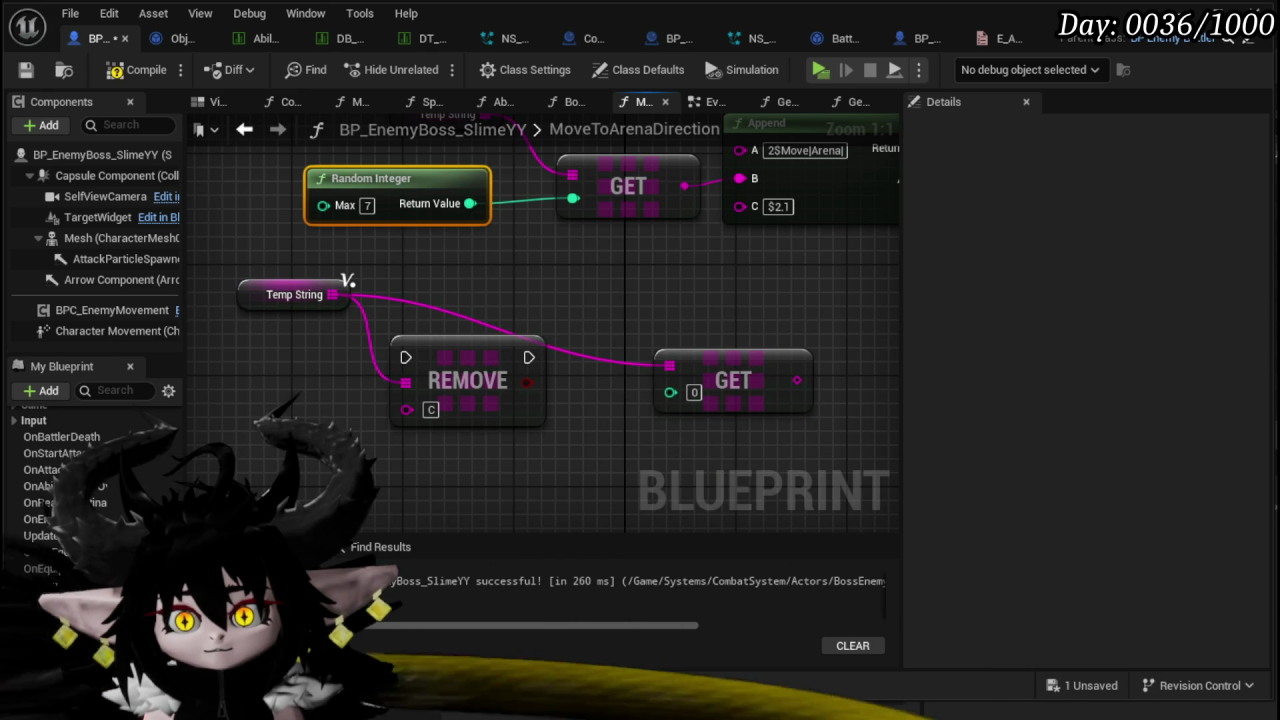
- Feed a Random Integer minus 1 into the GET node's index
{"action": "left_click_drag", "start_coordinate": [371, 178], "coordinate": [257, 392]}
{"action": "left_click_drag", "start_coordinate": [355, 418], "coordinate": [459, 408]}
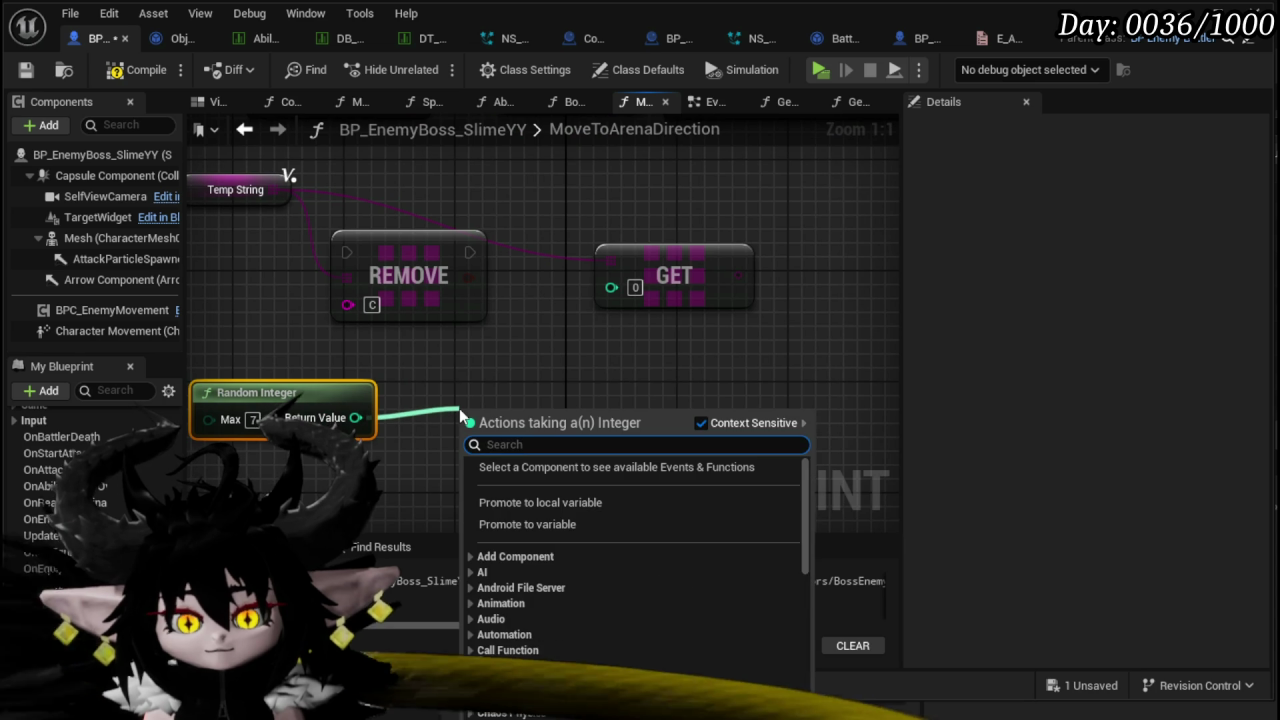
{"action": "type", "text": "-"}
{"action": "left_click", "coordinate": [530, 623]}
{"action": "left_click", "coordinate": [494, 440]}
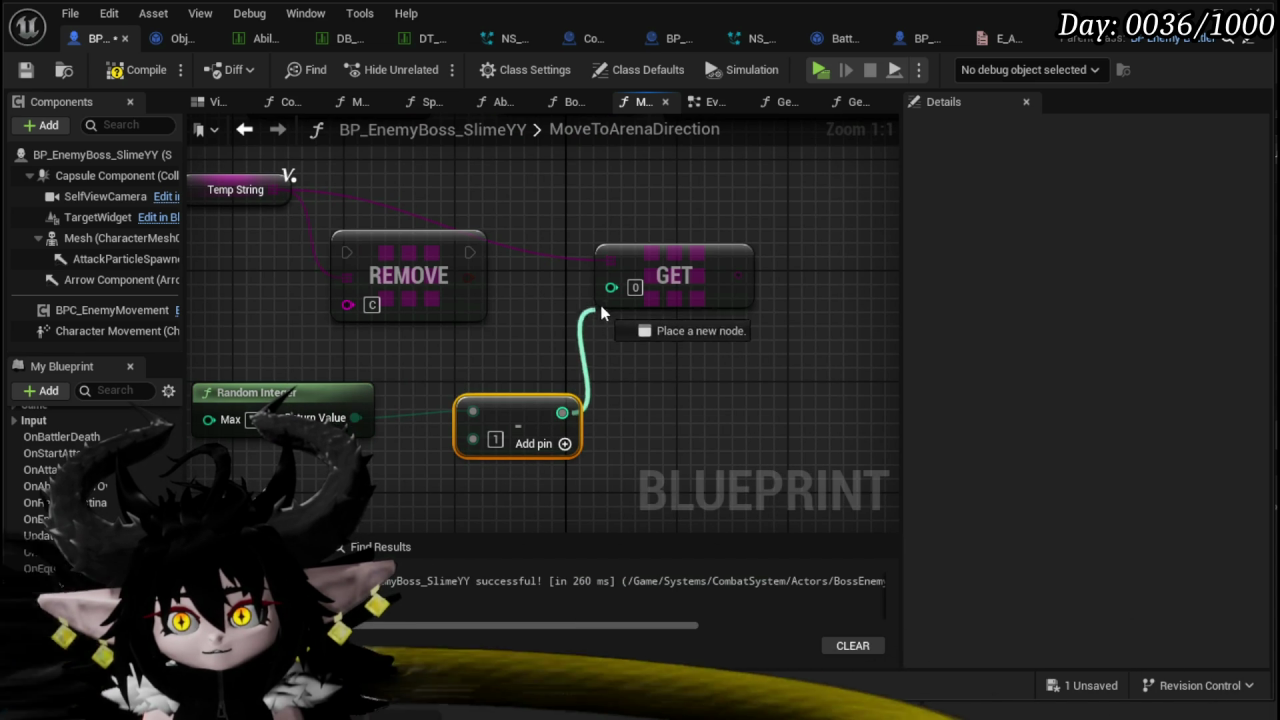
{"action": "left_click_drag", "start_coordinate": [601, 313], "coordinate": [611, 288]}
{"action": "left_click_drag", "start_coordinate": [357, 396], "coordinate": [392, 382]}
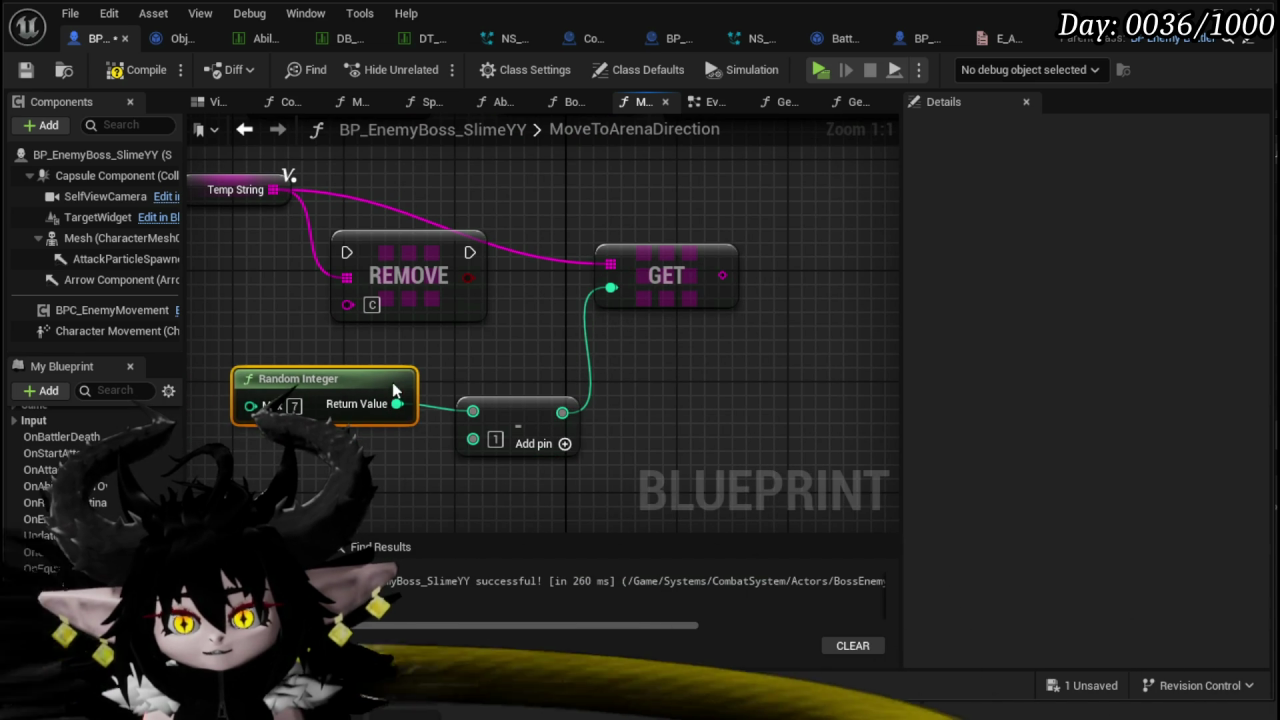
{"action": "scroll", "coordinate": [392, 382], "scroll_direction": "down", "scroll_amount": 2}
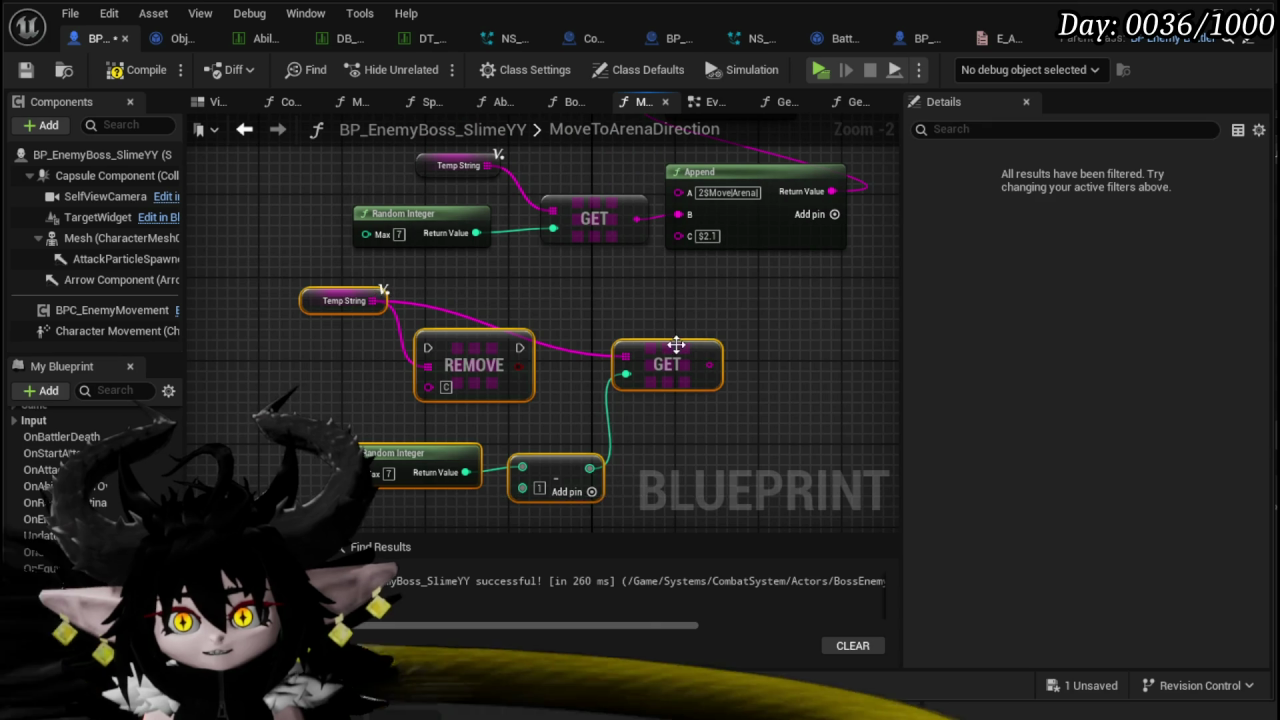
{"action": "left_click_drag", "start_coordinate": [677, 345], "coordinate": [817, 352]}
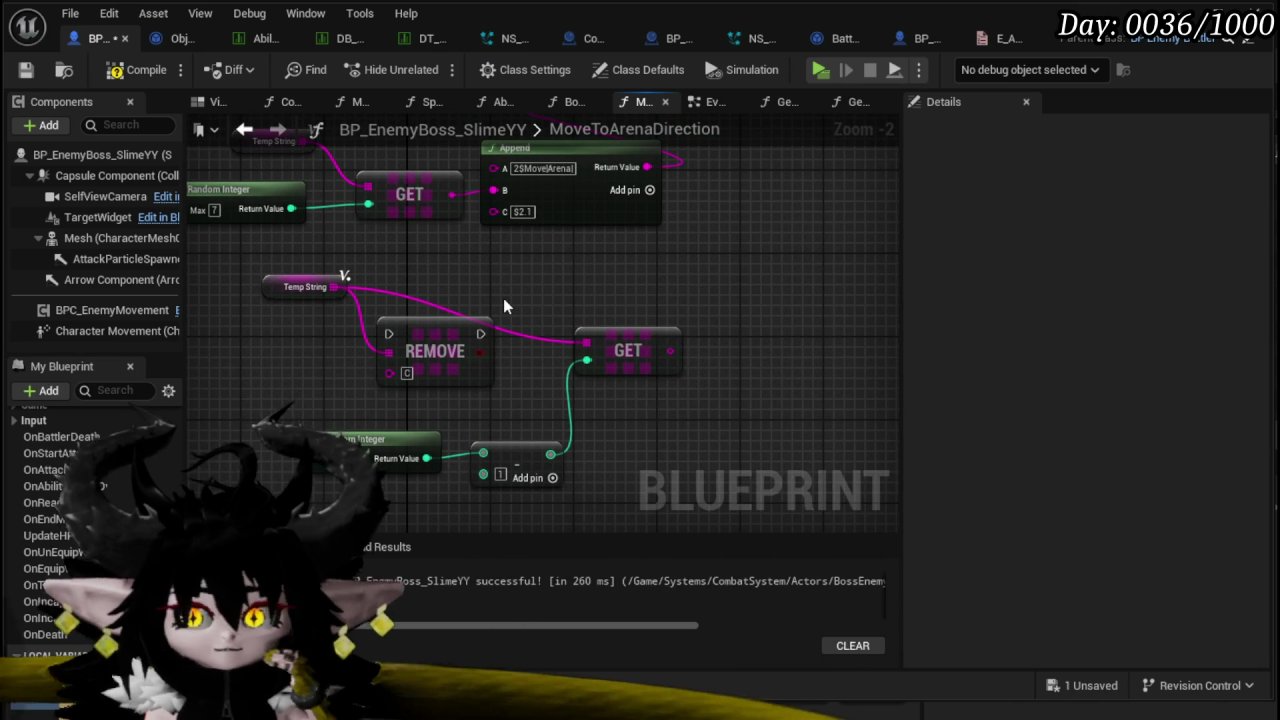
- Shift the Execute Action, GET and Append nodes down and to the right
{"action": "scroll", "coordinate": [567, 315], "scroll_direction": "down", "scroll_amount": 3}
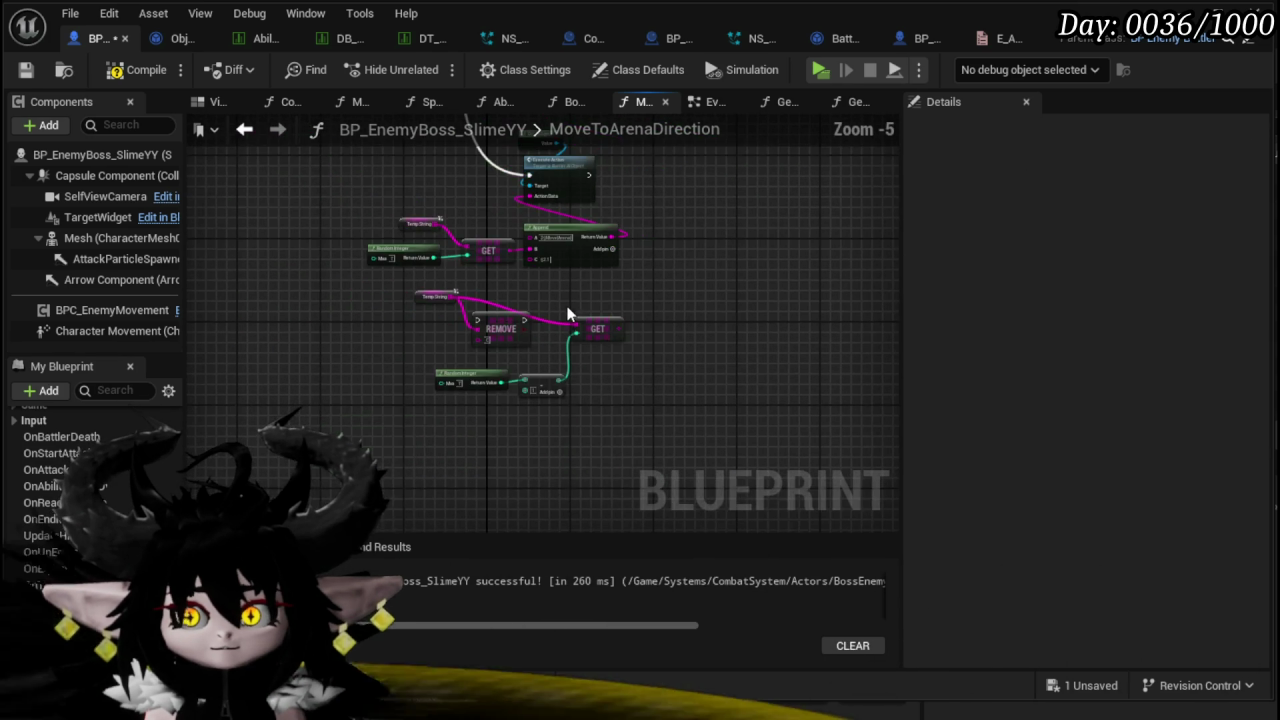
{"action": "mouse_move", "coordinate": [502, 325]}
{"action": "left_mouse_down"}
{"action": "mouse_move", "coordinate": [614, 277]}
{"action": "mouse_move", "coordinate": [517, 317]}
{"action": "mouse_move", "coordinate": [409, 251]}
{"action": "mouse_move", "coordinate": [569, 461]}
{"action": "mouse_move", "coordinate": [655, 418]}
{"action": "mouse_move", "coordinate": [504, 456]}
{"action": "left_mouse_up"}
{"action": "left_click_drag", "start_coordinate": [506, 508], "coordinate": [763, 128]}
{"action": "left_click_drag", "start_coordinate": [643, 244], "coordinate": [659, 270]}
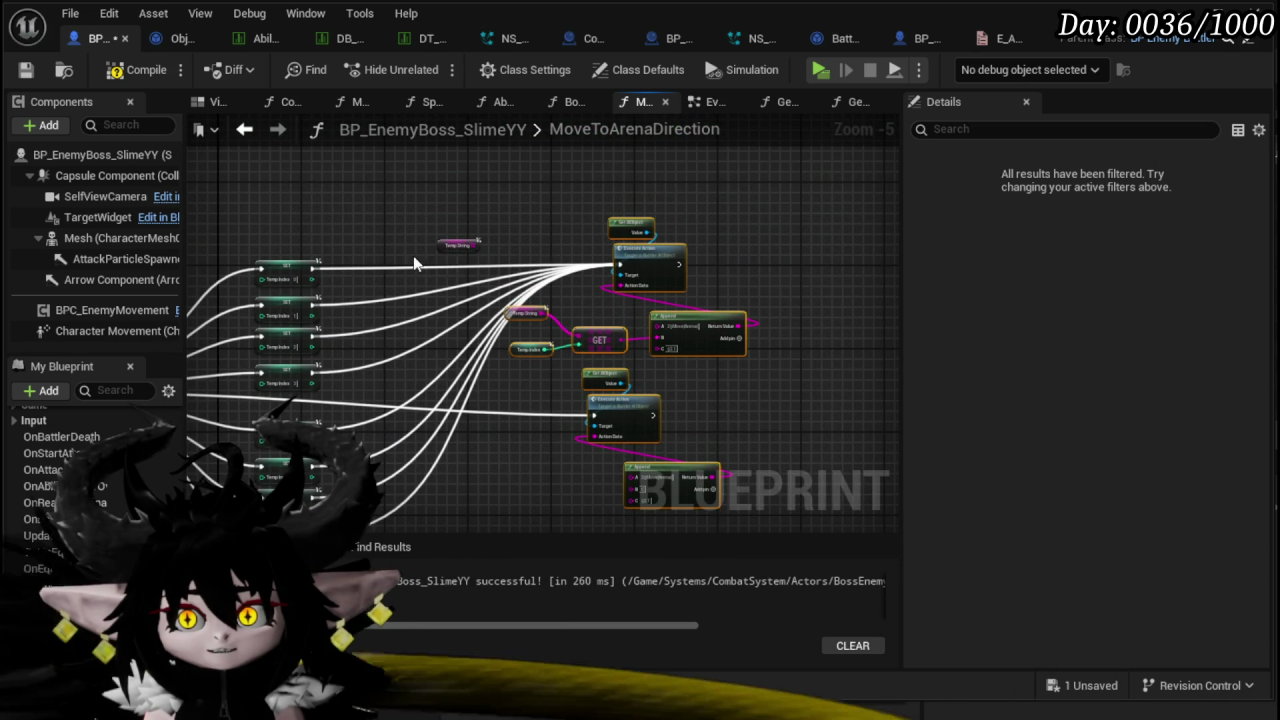
{"action": "left_click_drag", "start_coordinate": [415, 263], "coordinate": [627, 212]}
{"action": "mouse_move", "coordinate": [487, 291]}
{"action": "left_mouse_down"}
{"action": "mouse_move", "coordinate": [514, 257]}
{"action": "mouse_move", "coordinate": [707, 236]}
{"action": "left_mouse_up"}
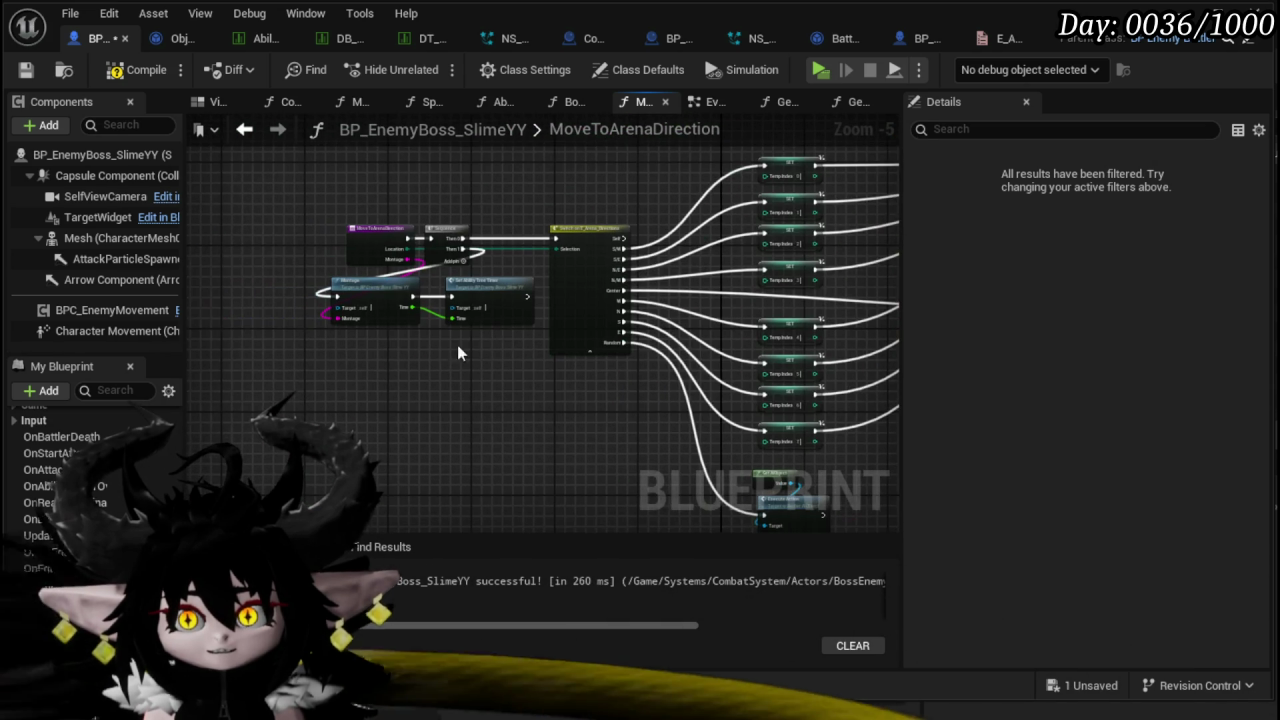
{"action": "left_click_drag", "start_coordinate": [540, 209], "coordinate": [320, 207]}
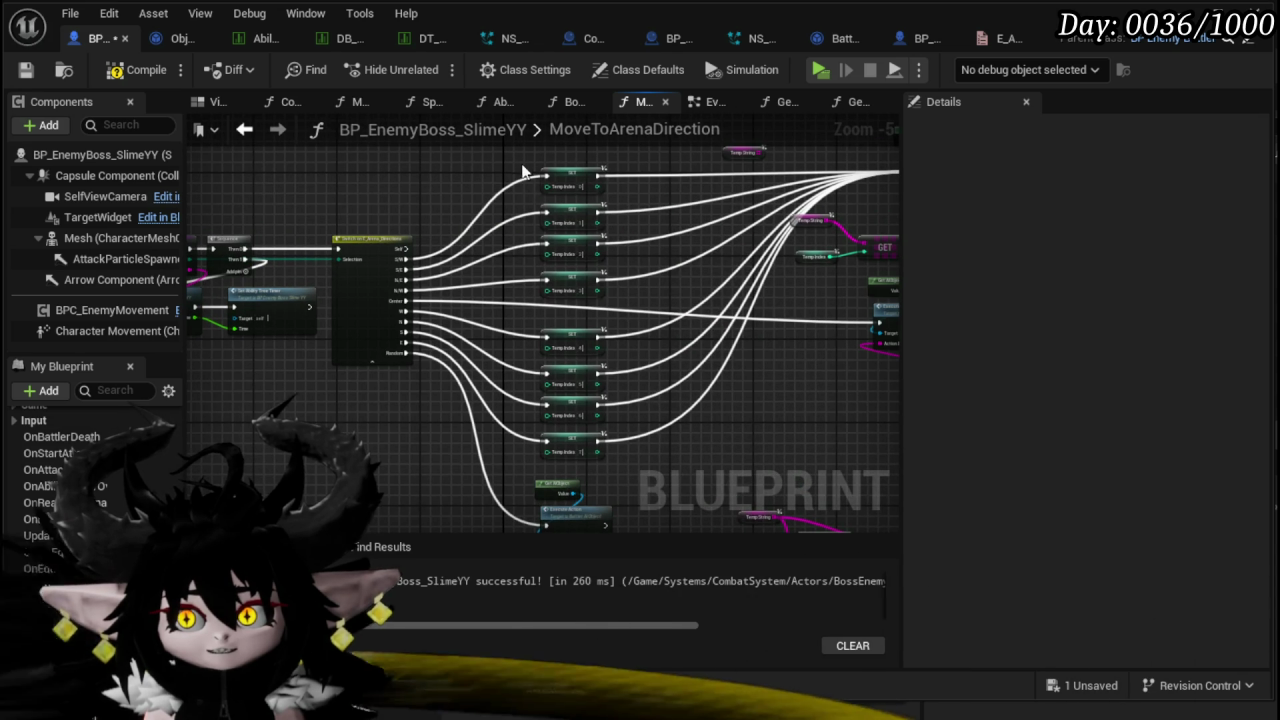
{"action": "scroll", "coordinate": [679, 447], "scroll_direction": "up", "scroll_amount": 3}
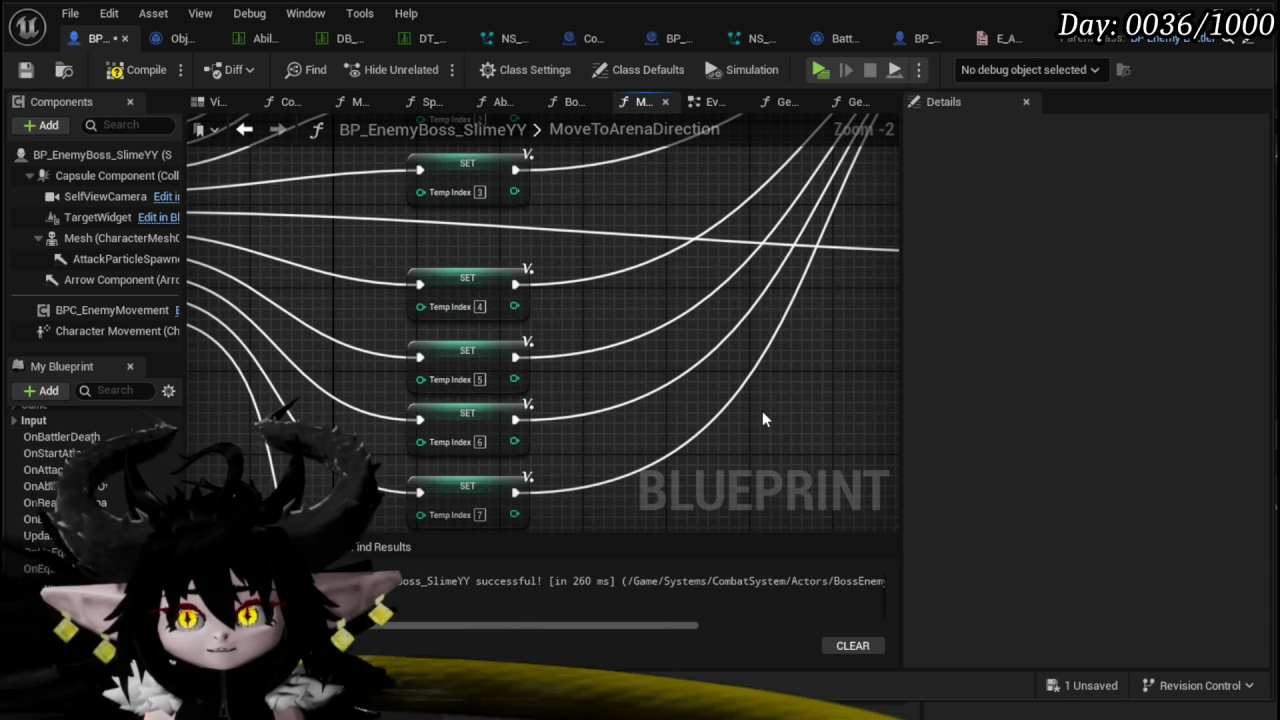
{"action": "scroll", "coordinate": [762, 419], "scroll_direction": "down", "scroll_amount": 4}
{"action": "scroll", "coordinate": [671, 289], "scroll_direction": "up", "scroll_amount": 2}
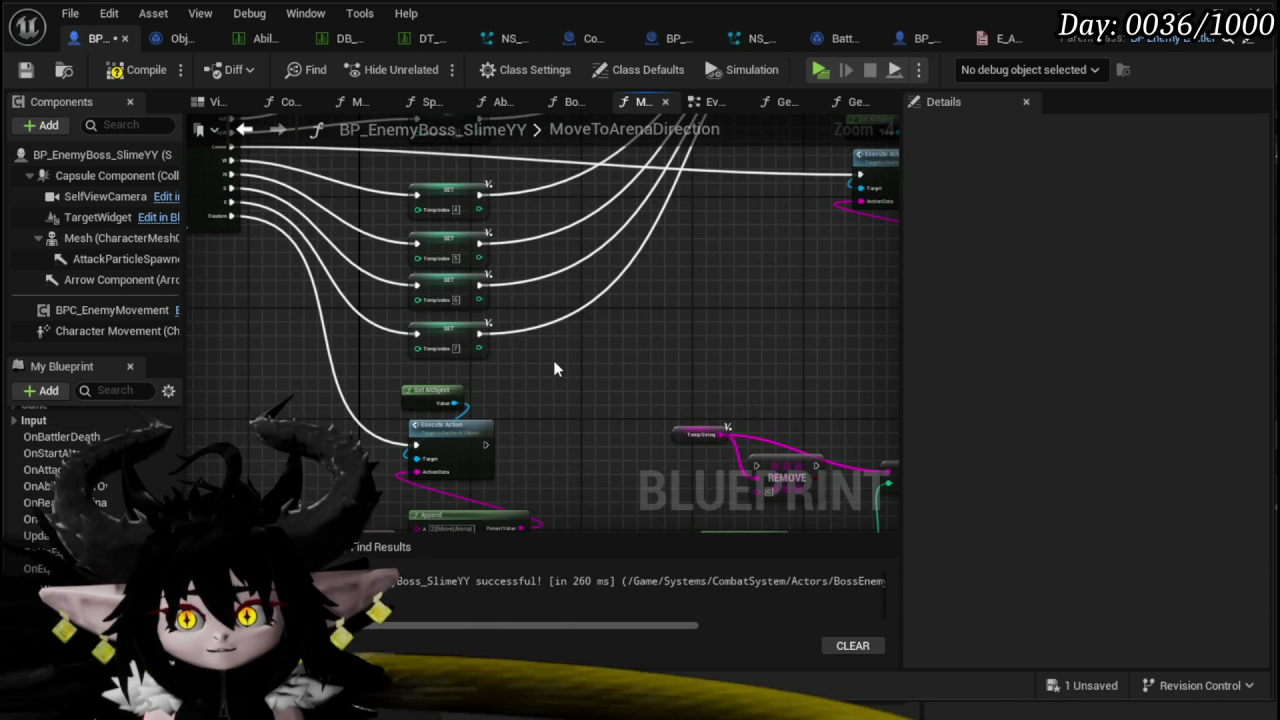
- Move the Temp String, Random Integer and GET nodes left beside the REMOVE group
{"action": "mouse_move", "coordinate": [557, 369]}
{"action": "left_mouse_down"}
{"action": "mouse_move", "coordinate": [545, 320]}
{"action": "mouse_move", "coordinate": [577, 346]}
{"action": "mouse_move", "coordinate": [673, 363]}
{"action": "left_mouse_up"}
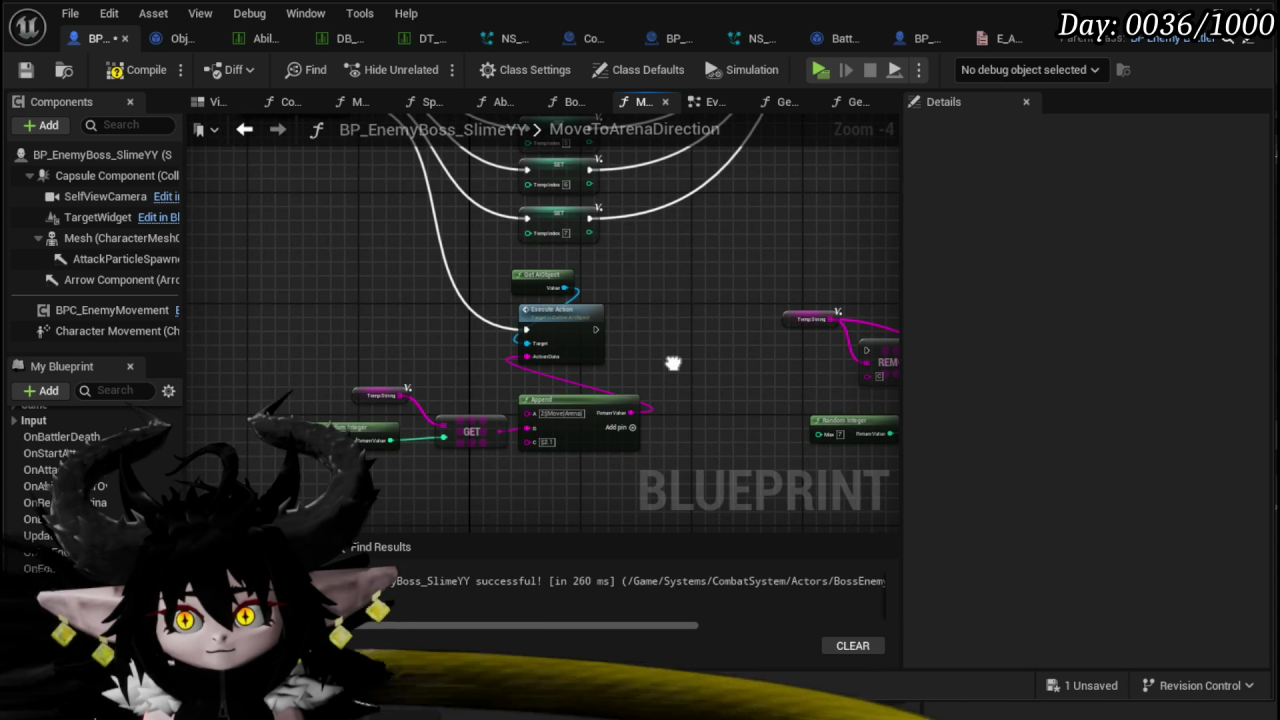
{"action": "left_click_drag", "start_coordinate": [676, 365], "coordinate": [463, 367]}
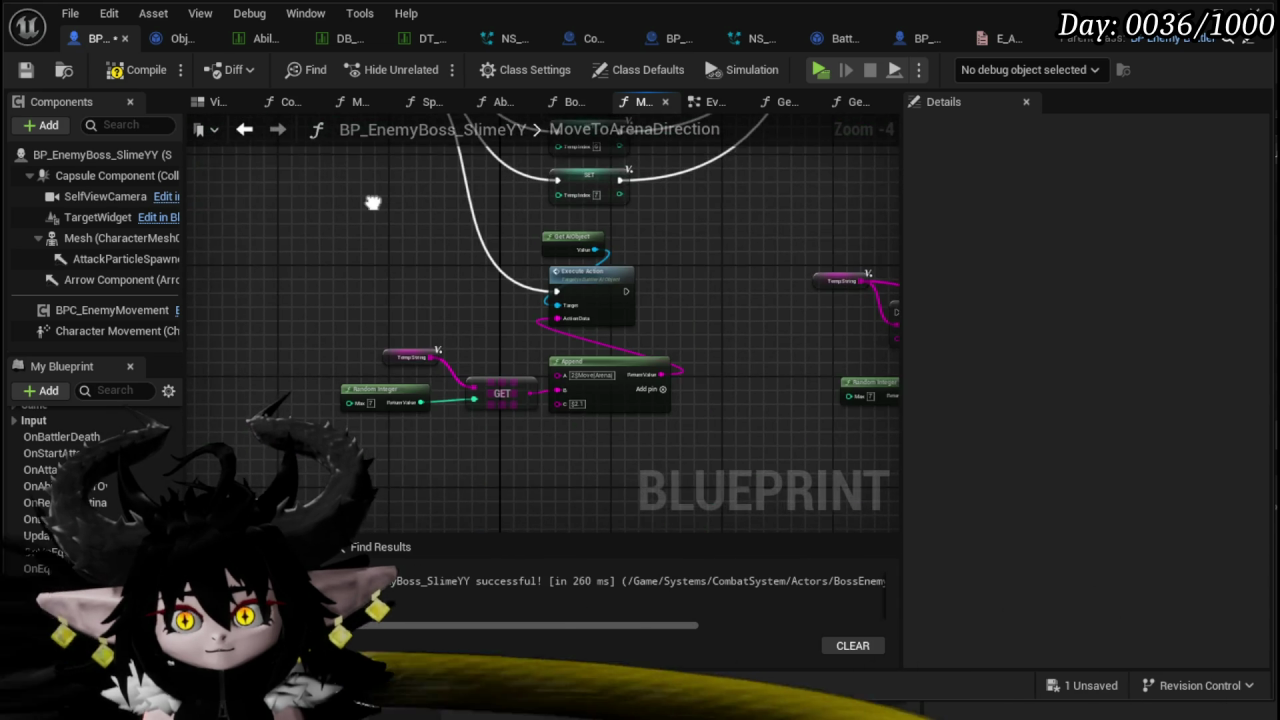
{"action": "mouse_move", "coordinate": [372, 203]}
{"action": "left_mouse_down"}
{"action": "mouse_move", "coordinate": [312, 259]}
{"action": "mouse_move", "coordinate": [433, 287]}
{"action": "mouse_move", "coordinate": [495, 285]}
{"action": "left_mouse_up"}
{"action": "left_click_drag", "start_coordinate": [360, 466], "coordinate": [463, 372]}
{"action": "left_click_drag", "start_coordinate": [531, 418], "coordinate": [463, 410]}
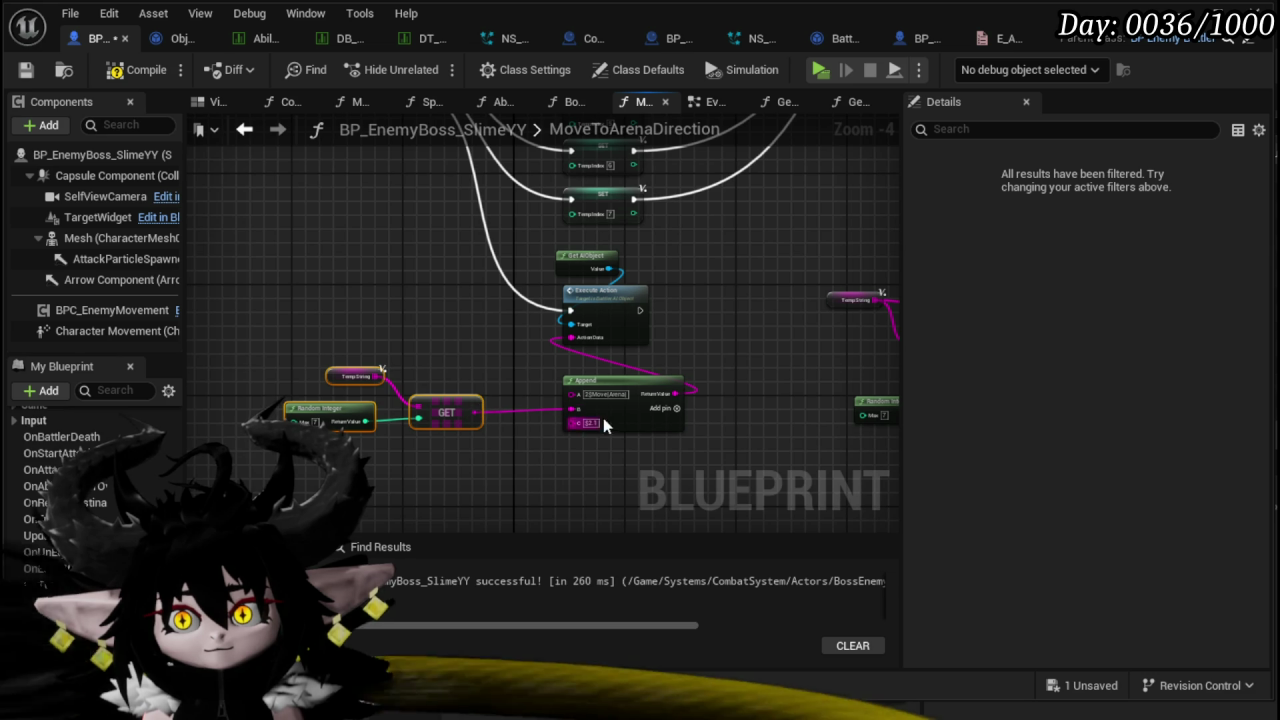
{"action": "left_click_drag", "start_coordinate": [691, 343], "coordinate": [444, 361]}
{"action": "mouse_move", "coordinate": [444, 361]}
{"action": "left_mouse_down"}
{"action": "mouse_move", "coordinate": [601, 317]}
{"action": "mouse_move", "coordinate": [411, 317]}
{"action": "mouse_move", "coordinate": [679, 329]}
{"action": "mouse_move", "coordinate": [600, 320]}
{"action": "mouse_move", "coordinate": [414, 457]}
{"action": "mouse_move", "coordinate": [472, 379]}
{"action": "mouse_move", "coordinate": [453, 487]}
{"action": "left_mouse_up"}
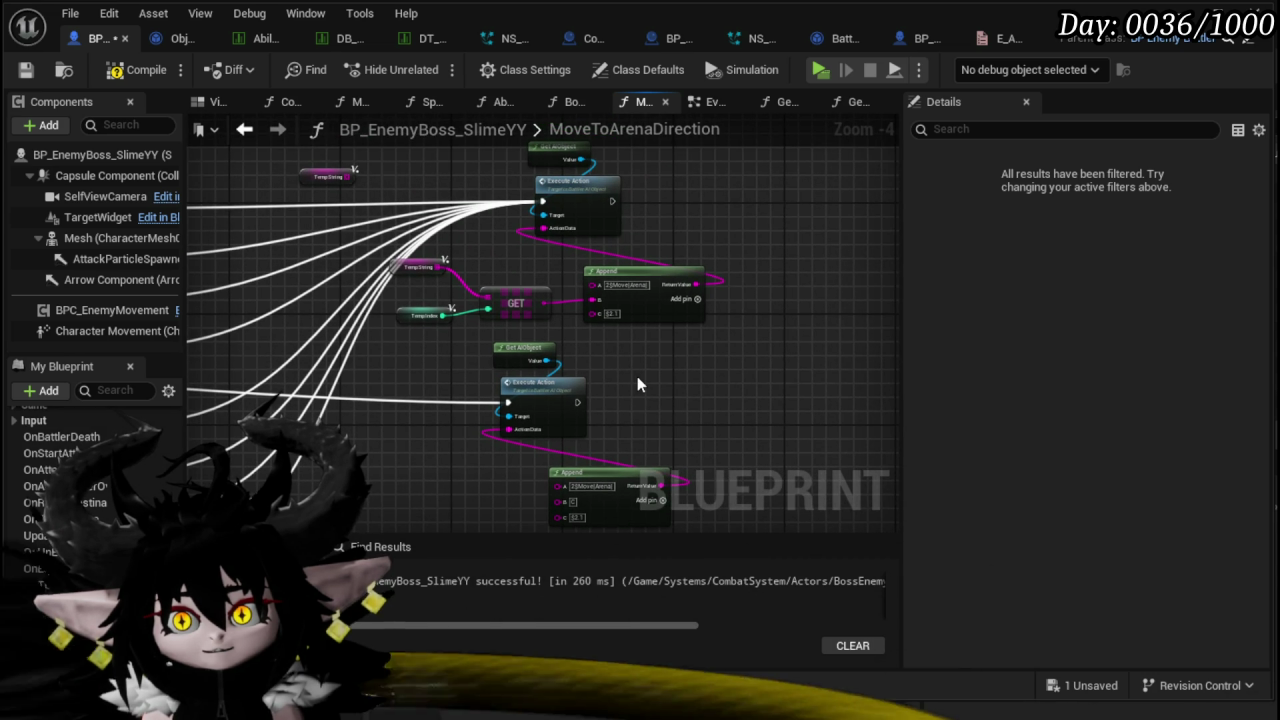
- Move Get AI Object, Execute Action and Append right, and reposition the Temp String/Temp Index GET group
{"action": "left_click_drag", "start_coordinate": [637, 377], "coordinate": [522, 305]}
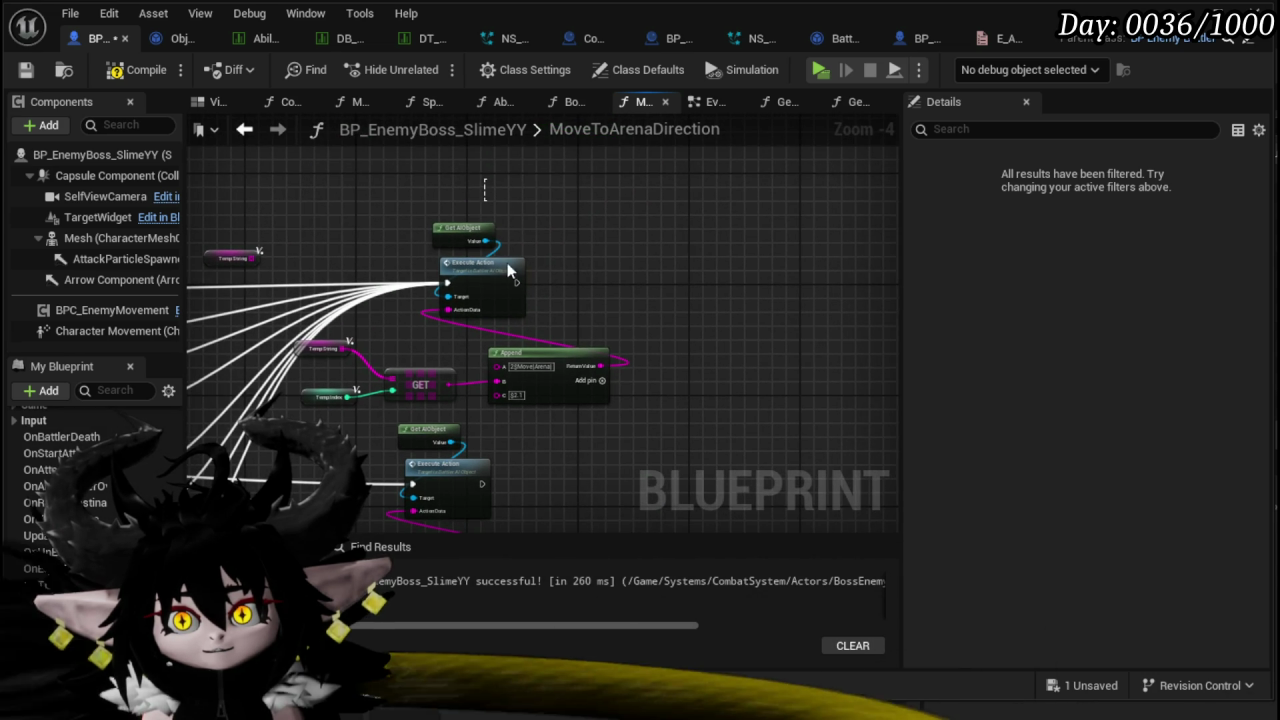
{"action": "left_click_drag", "start_coordinate": [620, 205], "coordinate": [470, 362]}
{"action": "left_click_drag", "start_coordinate": [566, 376], "coordinate": [693, 356]}
{"action": "left_click_drag", "start_coordinate": [414, 391], "coordinate": [569, 400]}
{"action": "left_click_drag", "start_coordinate": [445, 340], "coordinate": [573, 391]}
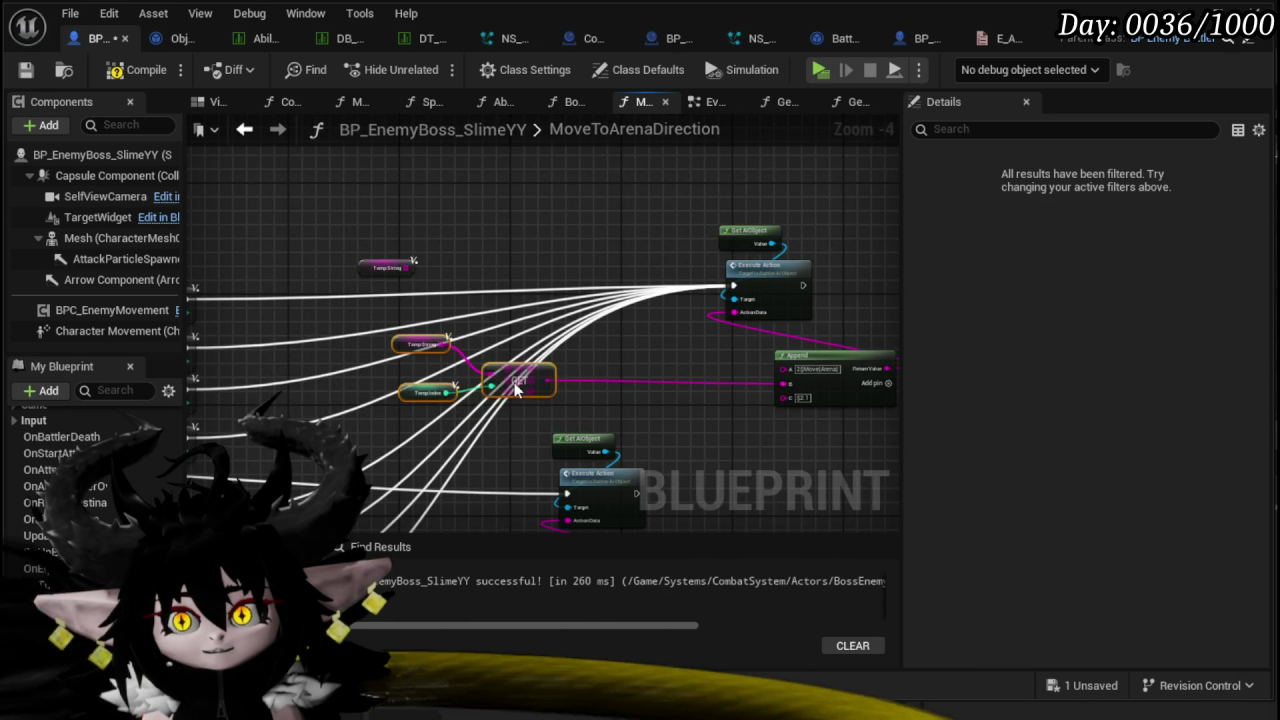
{"action": "scroll", "coordinate": [538, 407], "scroll_direction": "up", "scroll_amount": 3}
- Promote the GET output to a new variable named CurrentLocation and place its SET node
{"action": "right_click", "coordinate": [507, 396]}
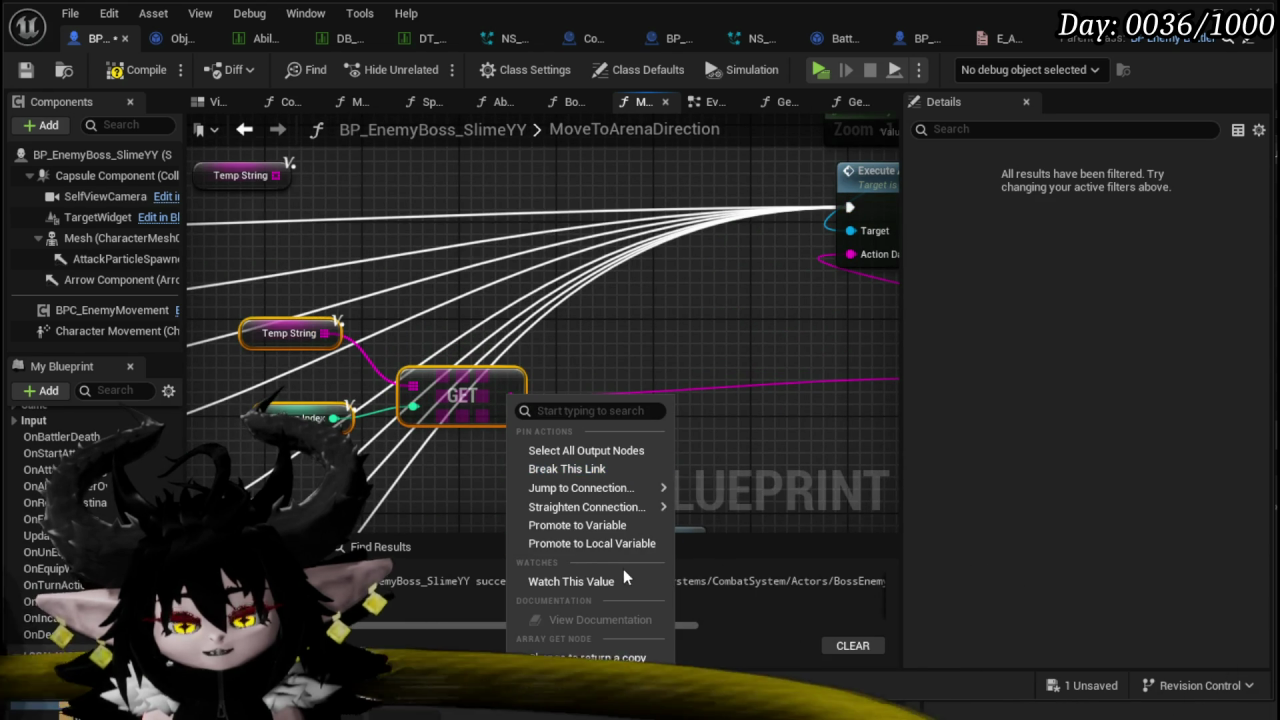
{"action": "left_click", "coordinate": [595, 524]}
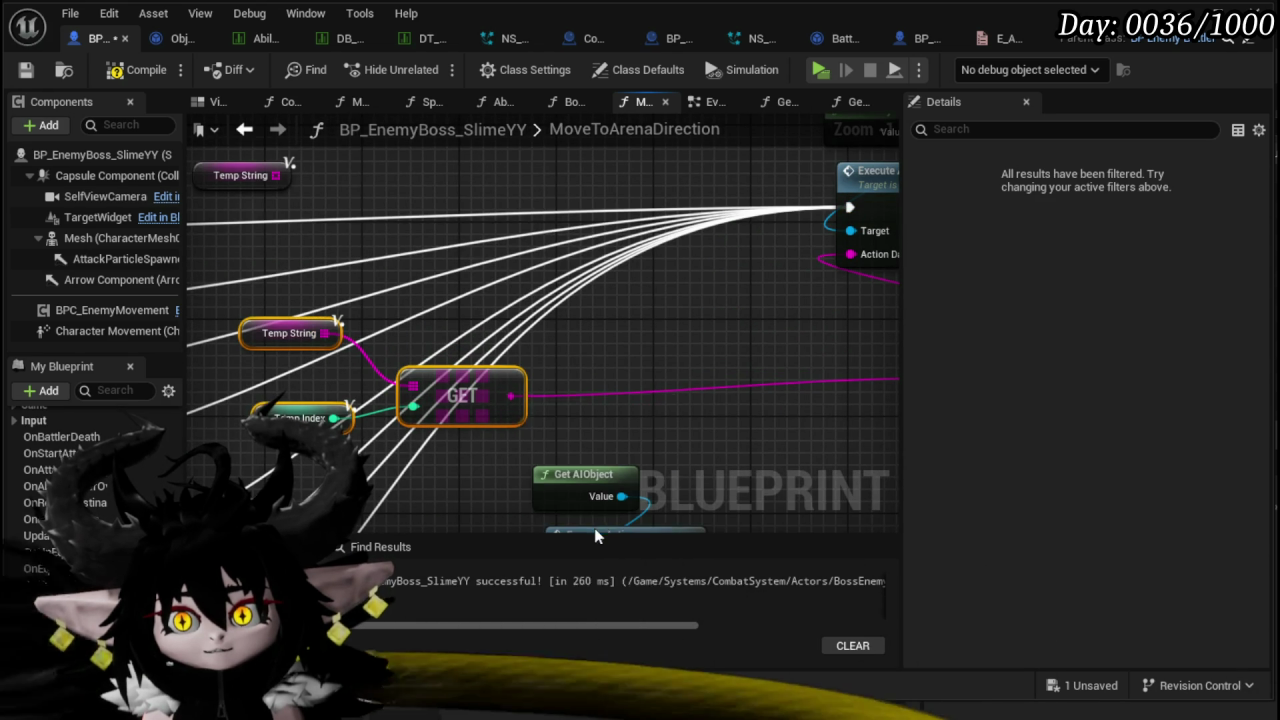
{"action": "type", "text": "Cu"}
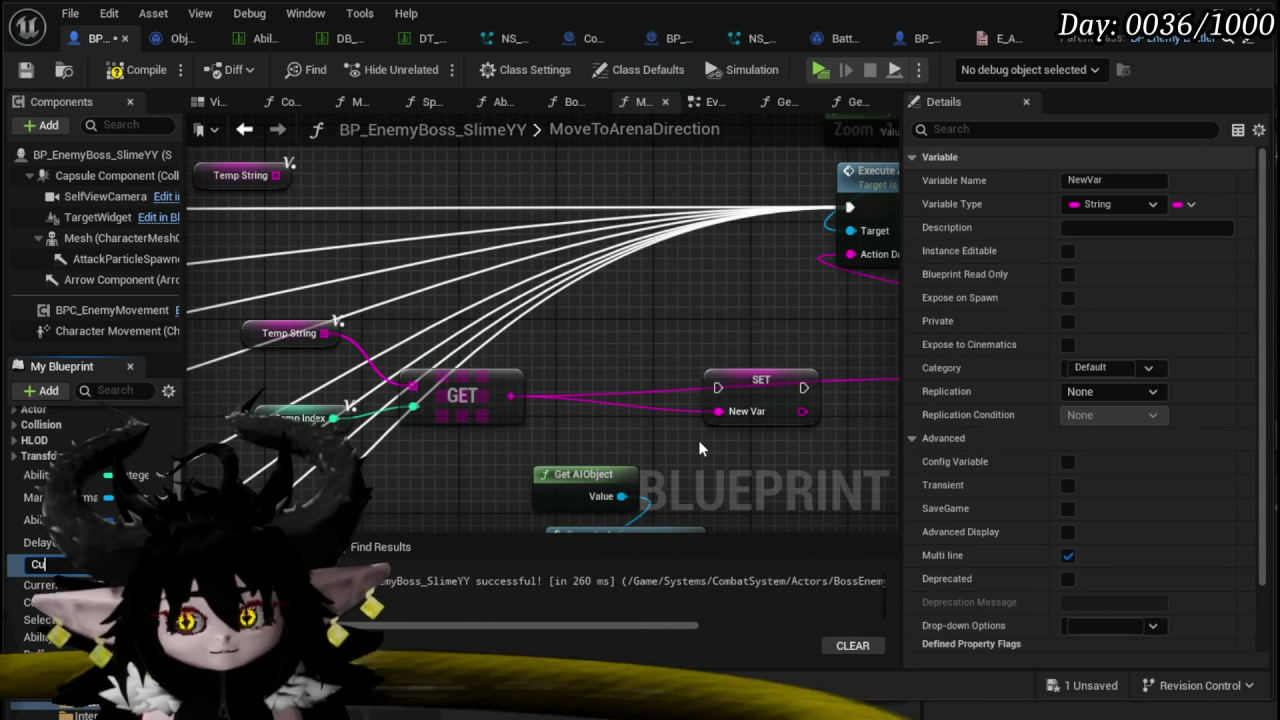
{"action": "type", "text": "rrentLocation"}
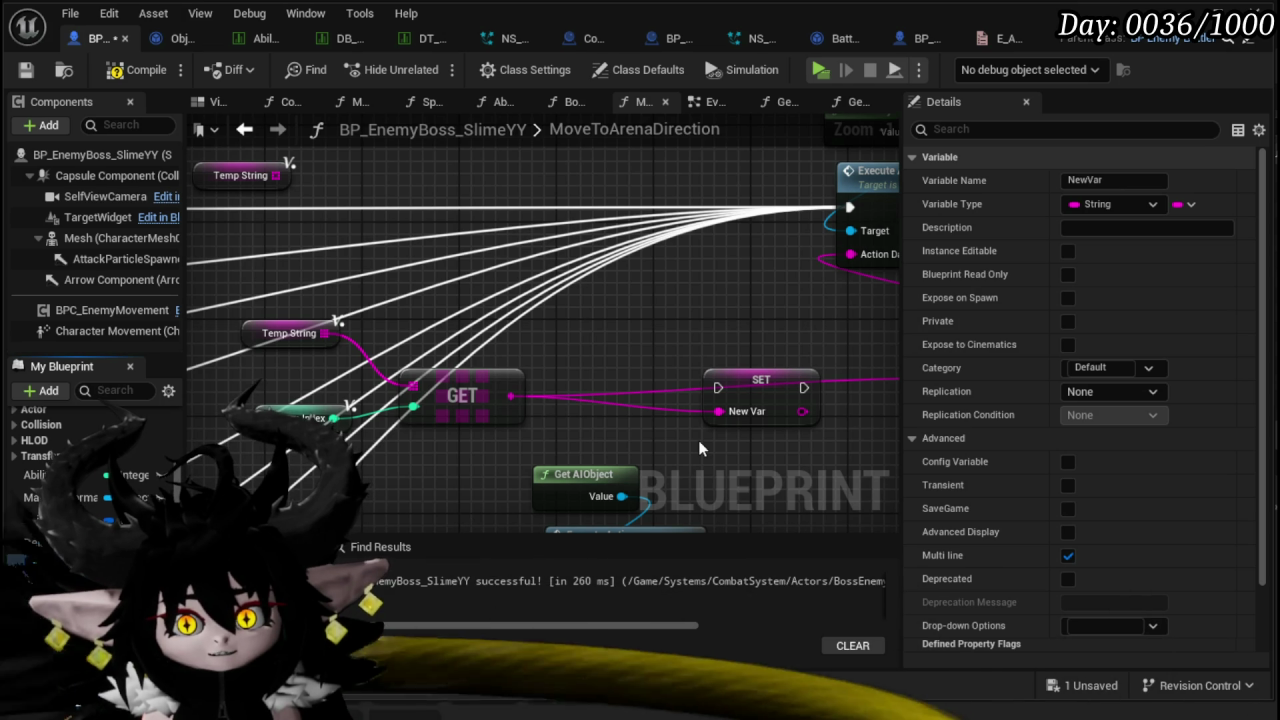
{"action": "key", "text": "Return"}
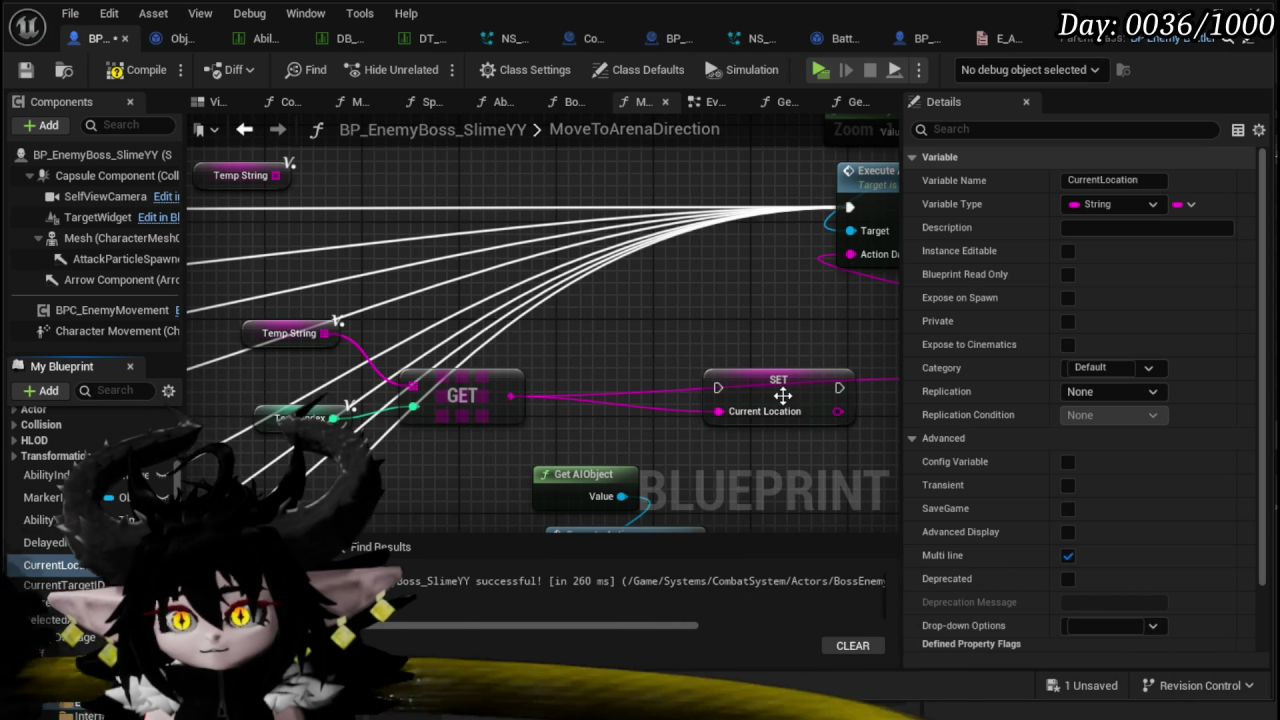
{"action": "left_click_drag", "start_coordinate": [783, 408], "coordinate": [722, 310]}
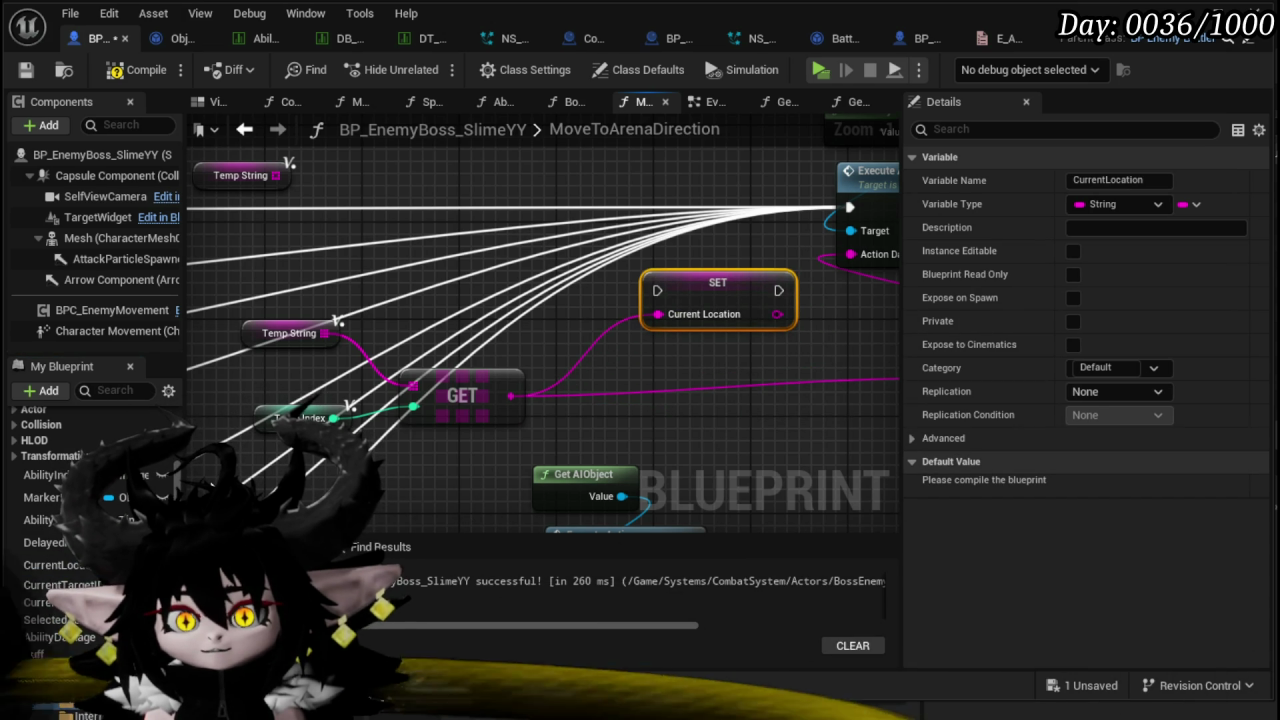
- Add a CurrentLocation == picked-entry comparison node
{"action": "mouse_move", "coordinate": [55, 565]}
{"action": "left_mouse_down"}
{"action": "mouse_move", "coordinate": [410, 168]}
{"action": "mouse_move", "coordinate": [378, 174]}
{"action": "left_mouse_up"}
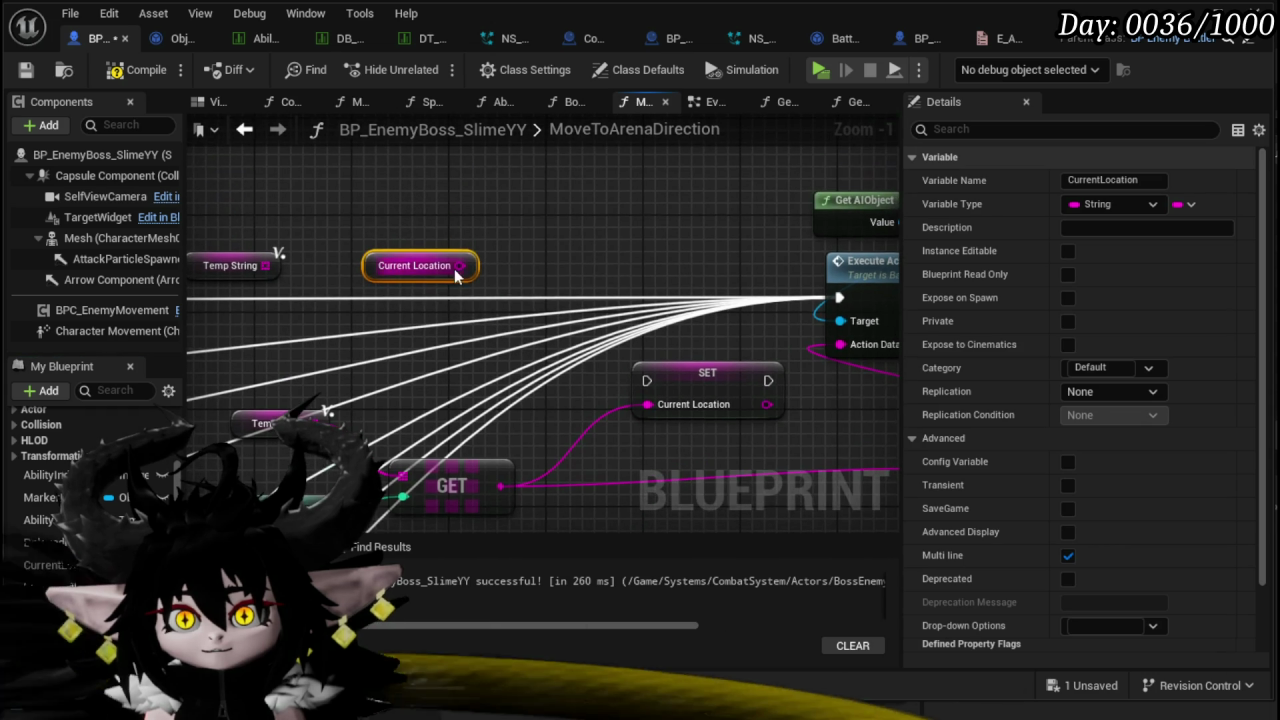
{"action": "mouse_move", "coordinate": [440, 268]}
{"action": "left_mouse_down"}
{"action": "mouse_move", "coordinate": [389, 179]}
{"action": "mouse_move", "coordinate": [465, 240]}
{"action": "left_mouse_up"}
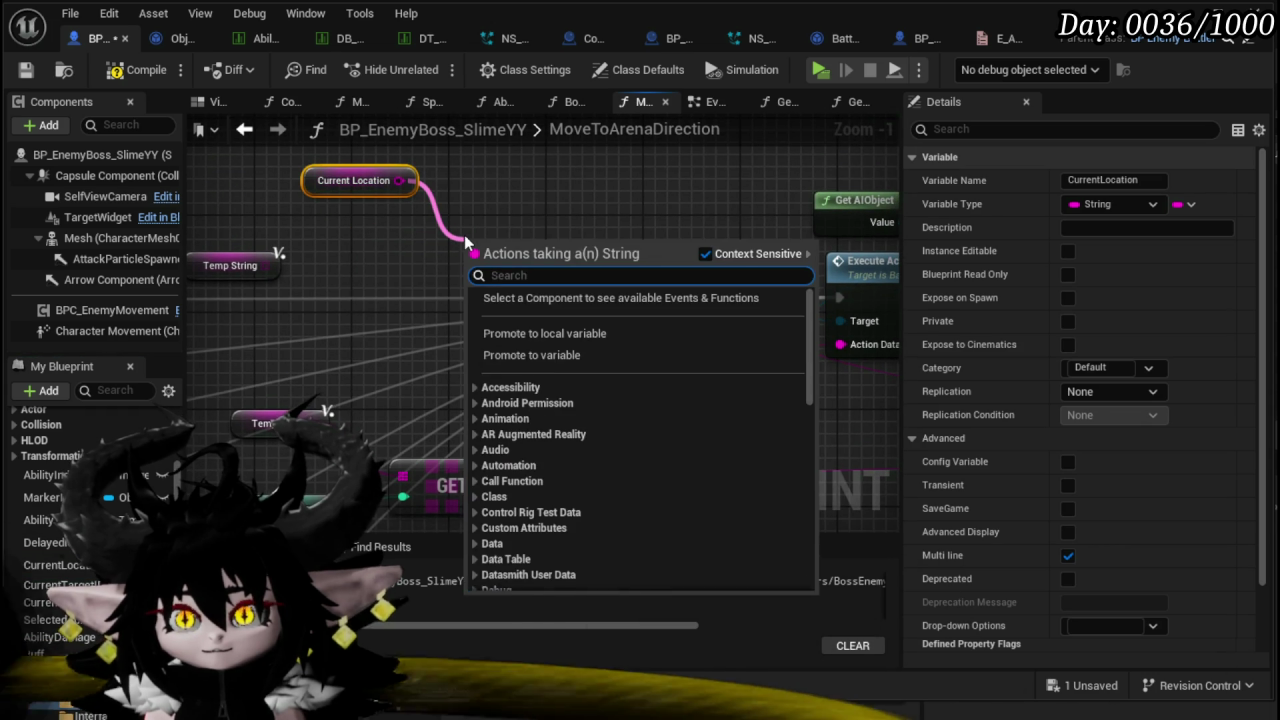
{"action": "type", "text": "=="}
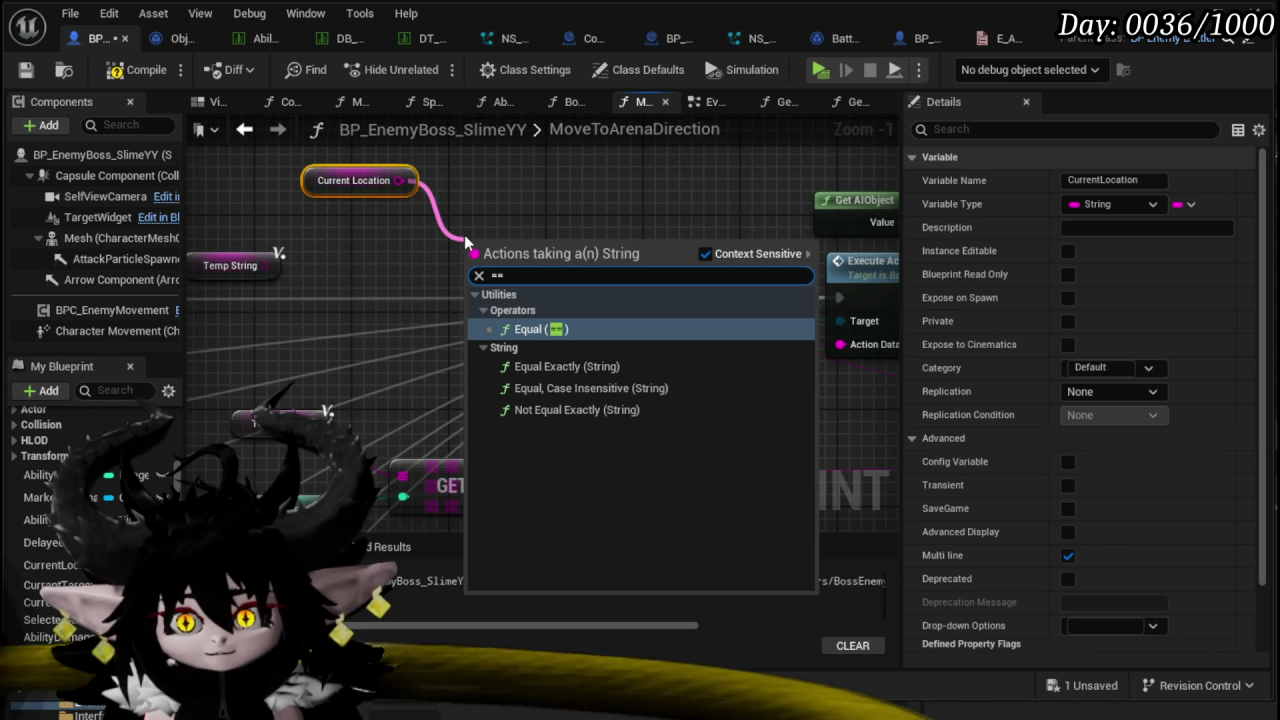
{"action": "left_click", "coordinate": [620, 394]}
{"action": "left_click", "coordinate": [655, 358]}
{"action": "mouse_move", "coordinate": [510, 484]}
{"action": "left_mouse_down"}
{"action": "mouse_move", "coordinate": [506, 274]}
{"action": "mouse_move", "coordinate": [548, 275]}
{"action": "left_mouse_up"}
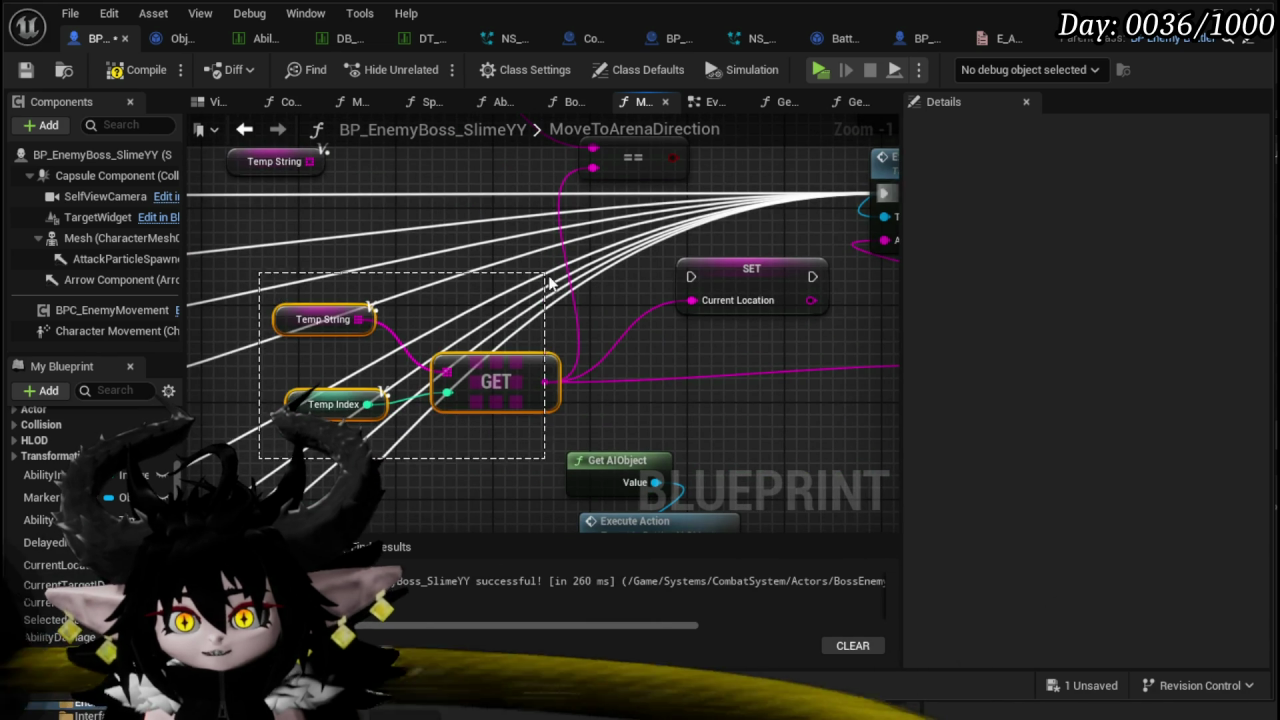
- Add a Branch driven by the CurrentLocation equality result
{"action": "left_click_drag", "start_coordinate": [526, 388], "coordinate": [453, 364]}
{"action": "mouse_move", "coordinate": [592, 290]}
{"action": "left_mouse_down"}
{"action": "mouse_move", "coordinate": [368, 419]}
{"action": "mouse_move", "coordinate": [528, 425]}
{"action": "left_mouse_up"}
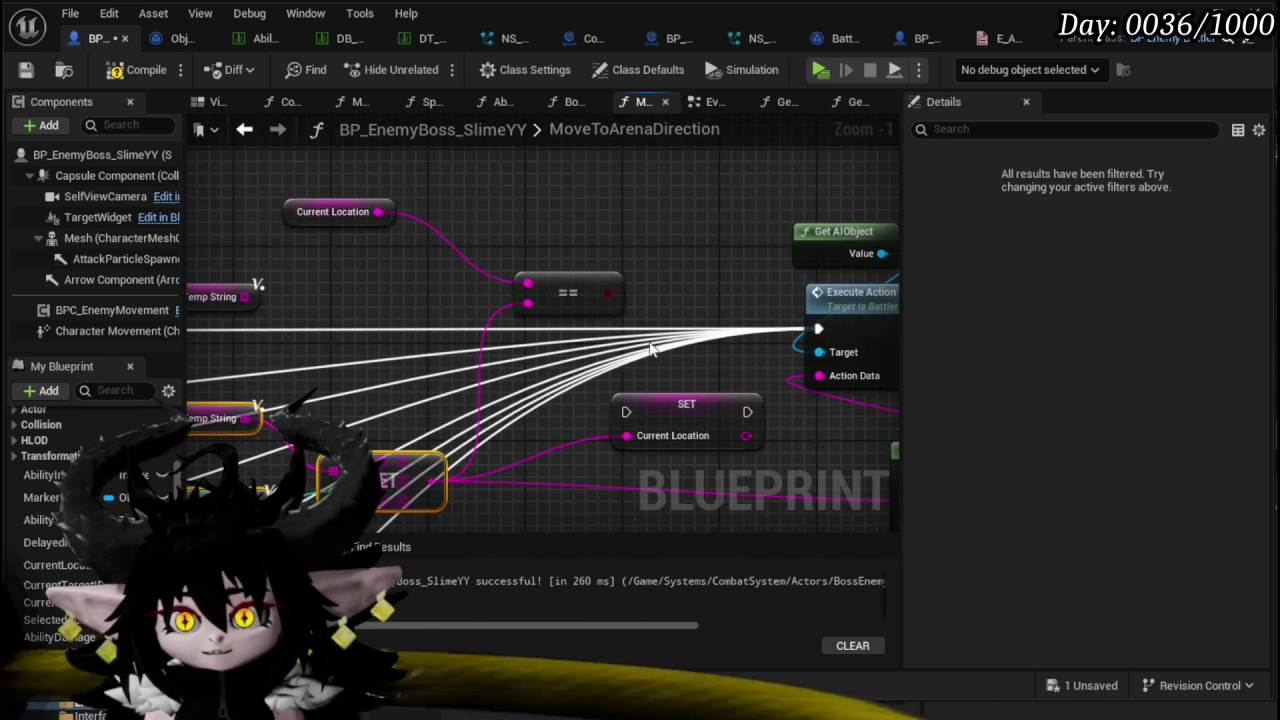
{"action": "left_click", "coordinate": [635, 250]}
{"action": "mouse_move", "coordinate": [705, 268]}
{"action": "left_mouse_down"}
{"action": "mouse_move", "coordinate": [666, 308]}
{"action": "mouse_move", "coordinate": [649, 278]}
{"action": "left_mouse_up"}
- Route the Branch False output through SET Current Location into Execute Action
{"action": "mouse_move", "coordinate": [826, 220]}
{"action": "left_mouse_down"}
{"action": "mouse_move", "coordinate": [734, 171]}
{"action": "mouse_move", "coordinate": [508, 205]}
{"action": "mouse_move", "coordinate": [748, 514]}
{"action": "left_mouse_up"}
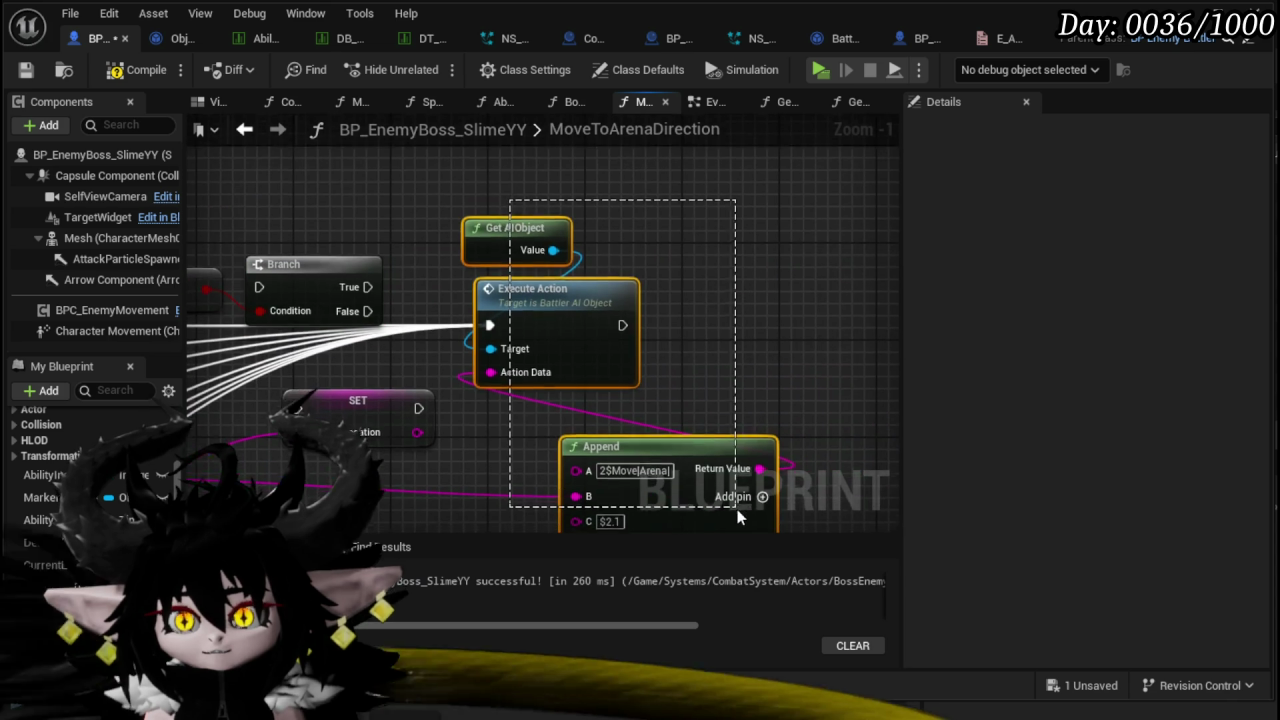
{"action": "left_click_drag", "start_coordinate": [760, 300], "coordinate": [827, 295]}
{"action": "scroll", "coordinate": [705, 238], "scroll_direction": "down", "scroll_amount": 2}
{"action": "mouse_move", "coordinate": [579, 279]}
{"action": "left_mouse_down"}
{"action": "mouse_move", "coordinate": [650, 242]}
{"action": "mouse_move", "coordinate": [720, 250]}
{"action": "left_mouse_up"}
{"action": "left_click_drag", "start_coordinate": [422, 317], "coordinate": [587, 397]}
{"action": "mouse_move", "coordinate": [492, 354]}
{"action": "left_mouse_down"}
{"action": "mouse_move", "coordinate": [600, 340]}
{"action": "mouse_move", "coordinate": [605, 296]}
{"action": "left_mouse_up"}
{"action": "mouse_move", "coordinate": [499, 281]}
{"action": "left_mouse_down"}
{"action": "mouse_move", "coordinate": [542, 312]}
{"action": "mouse_move", "coordinate": [558, 292]}
{"action": "left_mouse_up"}
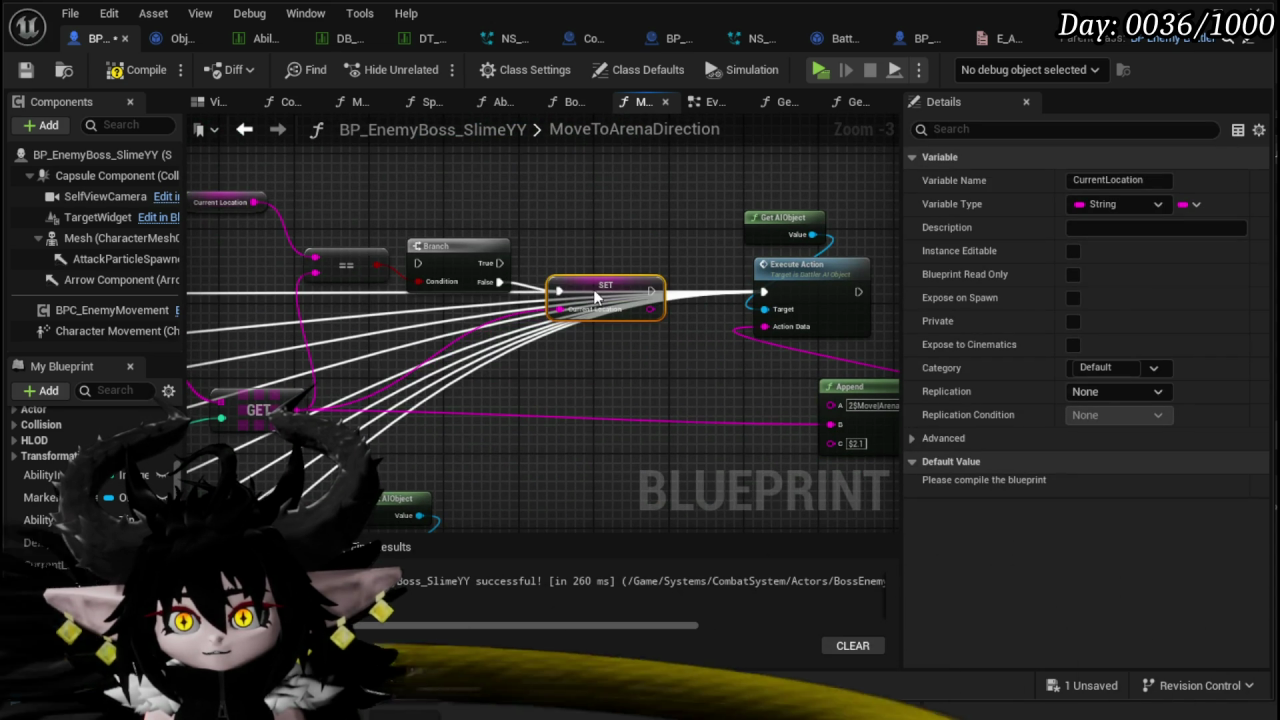
{"action": "mouse_move", "coordinate": [651, 291]}
{"action": "left_mouse_down"}
{"action": "mouse_move", "coordinate": [763, 292]}
{"action": "mouse_move", "coordinate": [724, 379]}
{"action": "mouse_move", "coordinate": [846, 429]}
{"action": "mouse_move", "coordinate": [831, 424]}
{"action": "left_mouse_up"}
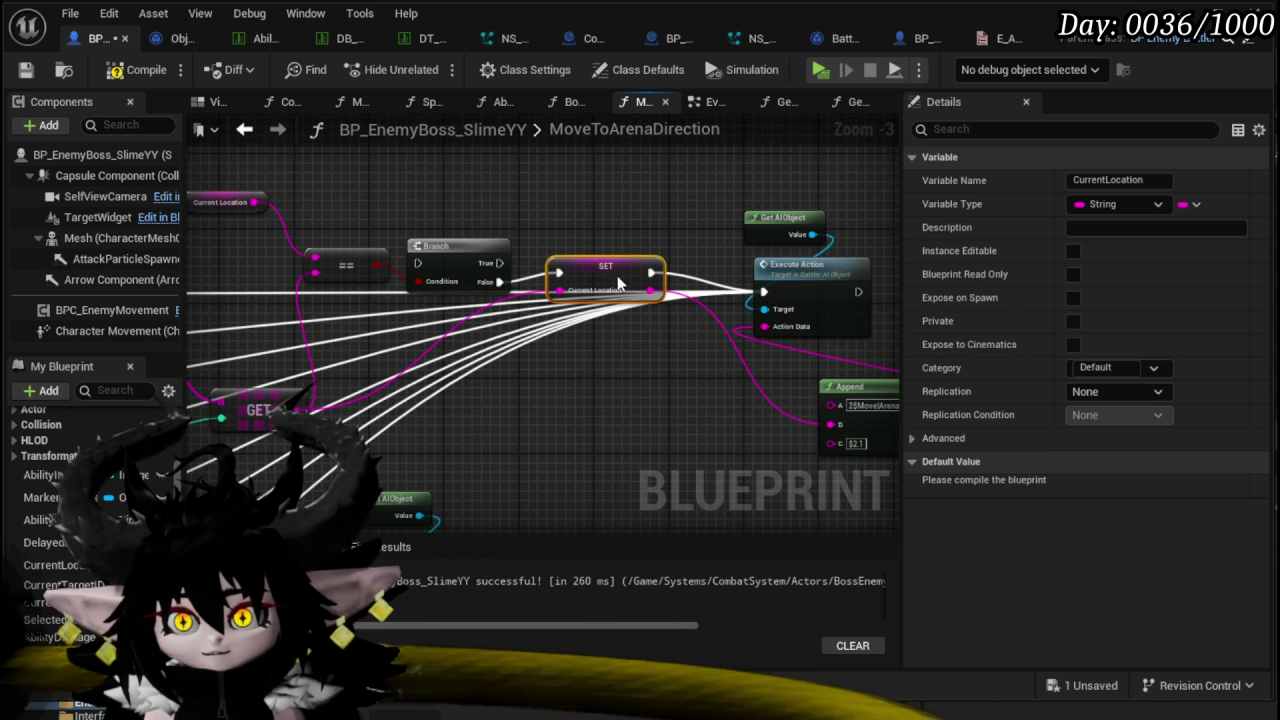
{"action": "scroll", "coordinate": [620, 283], "scroll_direction": "down", "scroll_amount": 1}
{"action": "left_click_drag", "start_coordinate": [362, 302], "coordinate": [231, 253]}
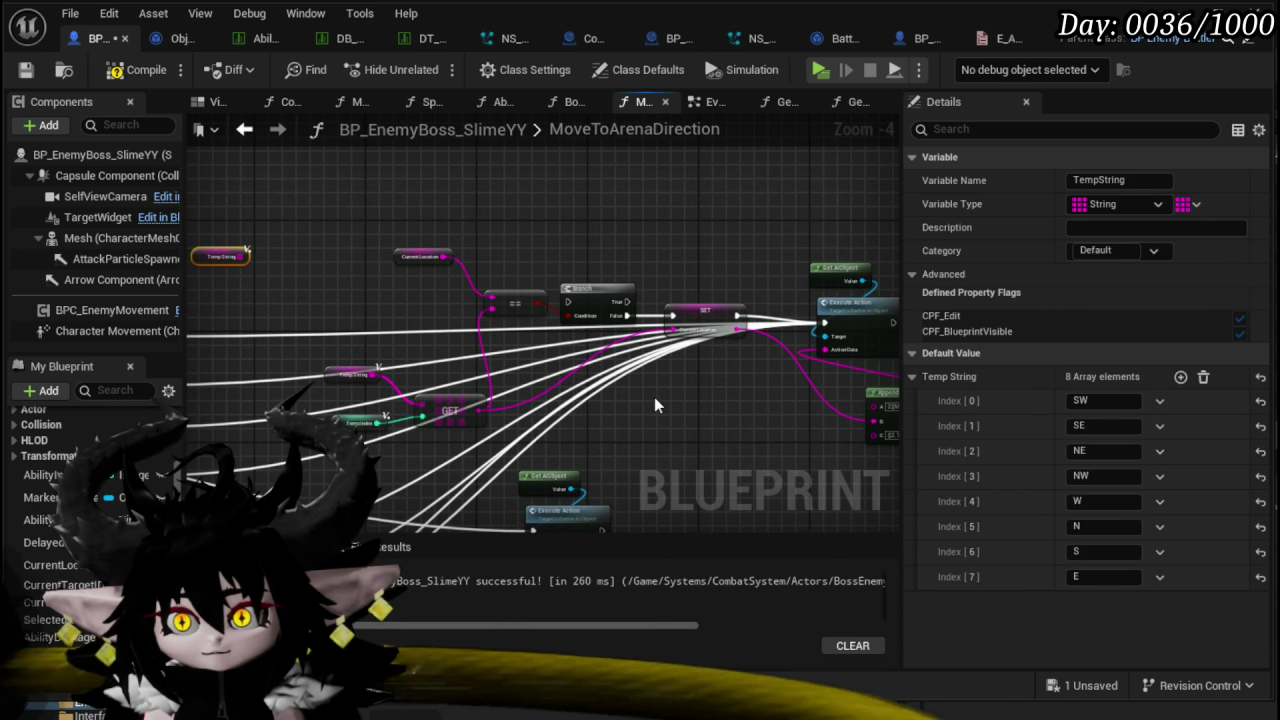
- Wire the picked Temp String entry into the REMOVE node's item input
{"action": "scroll", "coordinate": [664, 354], "scroll_direction": "down", "scroll_amount": 3}
{"action": "left_click_drag", "start_coordinate": [503, 456], "coordinate": [631, 334]}
{"action": "scroll", "coordinate": [453, 435], "scroll_direction": "up", "scroll_amount": 3}
{"action": "mouse_move", "coordinate": [528, 371]}
{"action": "left_mouse_down"}
{"action": "mouse_move", "coordinate": [400, 420]}
{"action": "mouse_move", "coordinate": [640, 230]}
{"action": "mouse_move", "coordinate": [603, 160]}
{"action": "left_mouse_up"}
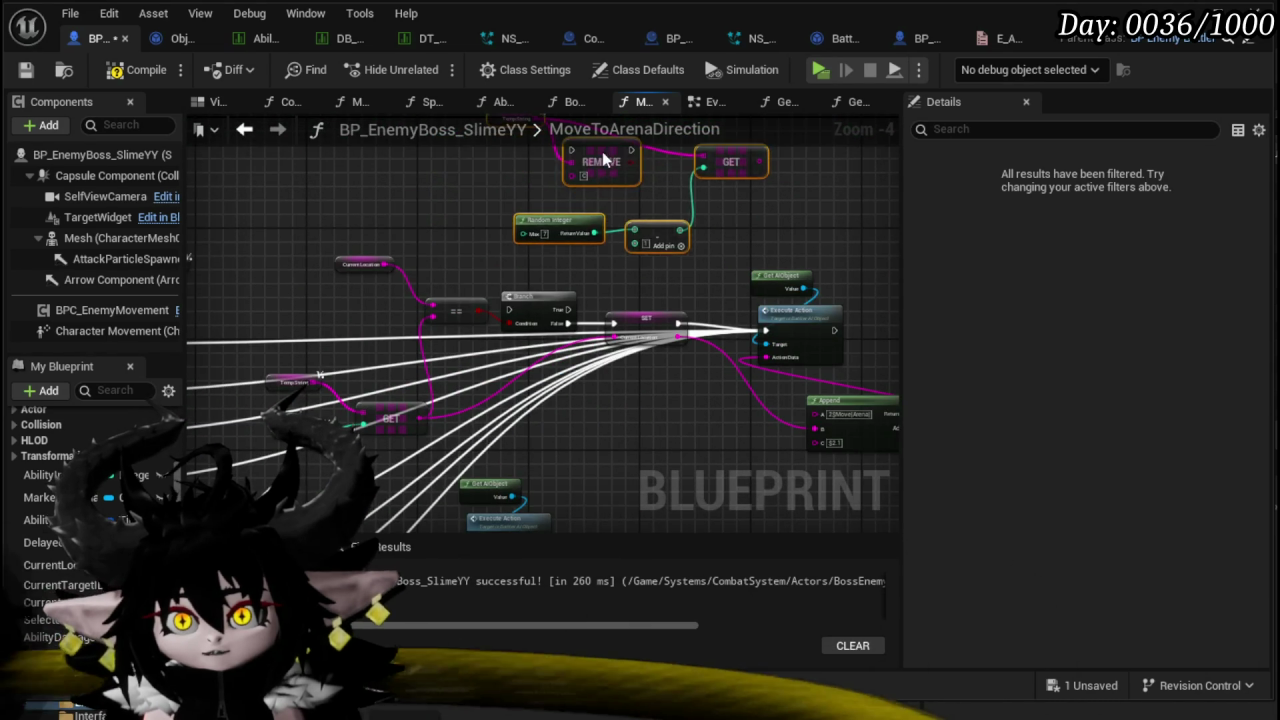
{"action": "scroll", "coordinate": [674, 299], "scroll_direction": "up", "scroll_amount": 3}
{"action": "scroll", "coordinate": [600, 400], "scroll_direction": "down", "scroll_amount": 1}
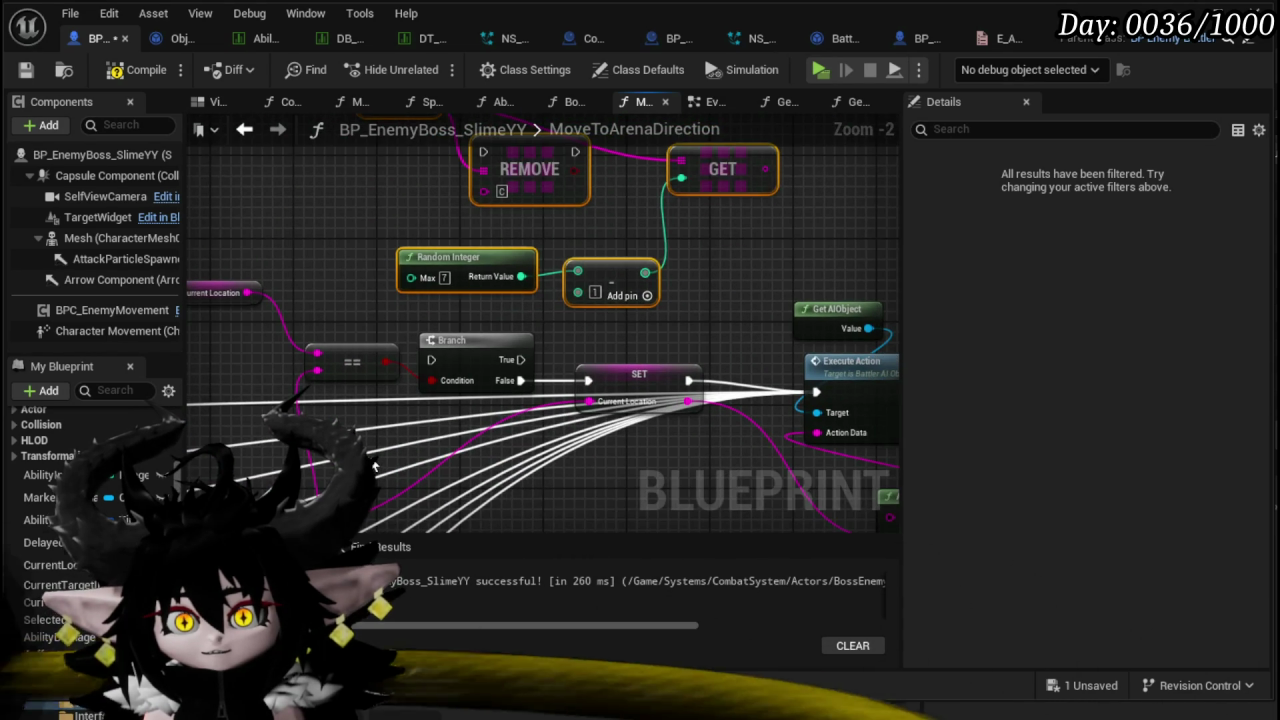
{"action": "mouse_move", "coordinate": [374, 467]}
{"action": "left_mouse_down"}
{"action": "mouse_move", "coordinate": [489, 200]}
{"action": "mouse_move", "coordinate": [524, 158]}
{"action": "mouse_move", "coordinate": [503, 298]}
{"action": "left_mouse_up"}
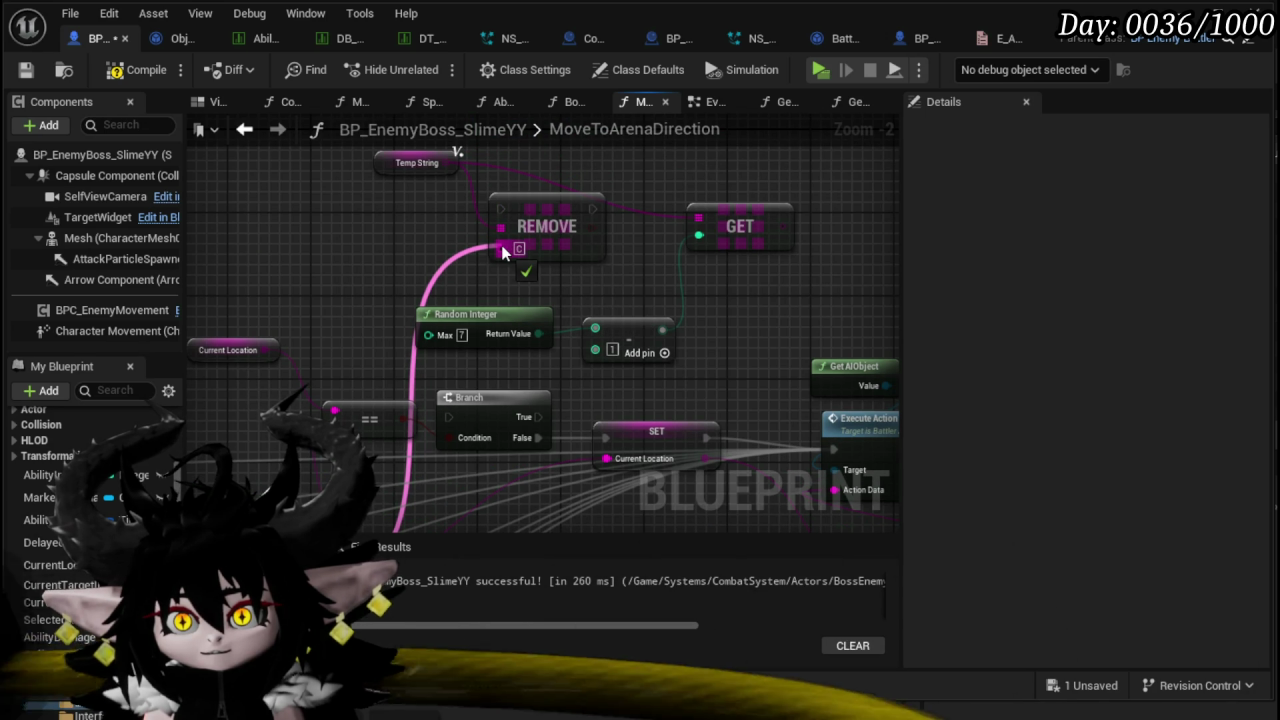
{"action": "left_click_drag", "start_coordinate": [503, 251], "coordinate": [302, 347]}
{"action": "mouse_move", "coordinate": [608, 102]}
{"action": "left_mouse_down"}
{"action": "mouse_move", "coordinate": [459, 271]}
{"action": "mouse_move", "coordinate": [431, 281]}
{"action": "mouse_move", "coordinate": [460, 166]}
{"action": "mouse_move", "coordinate": [439, 281]}
{"action": "left_mouse_up"}
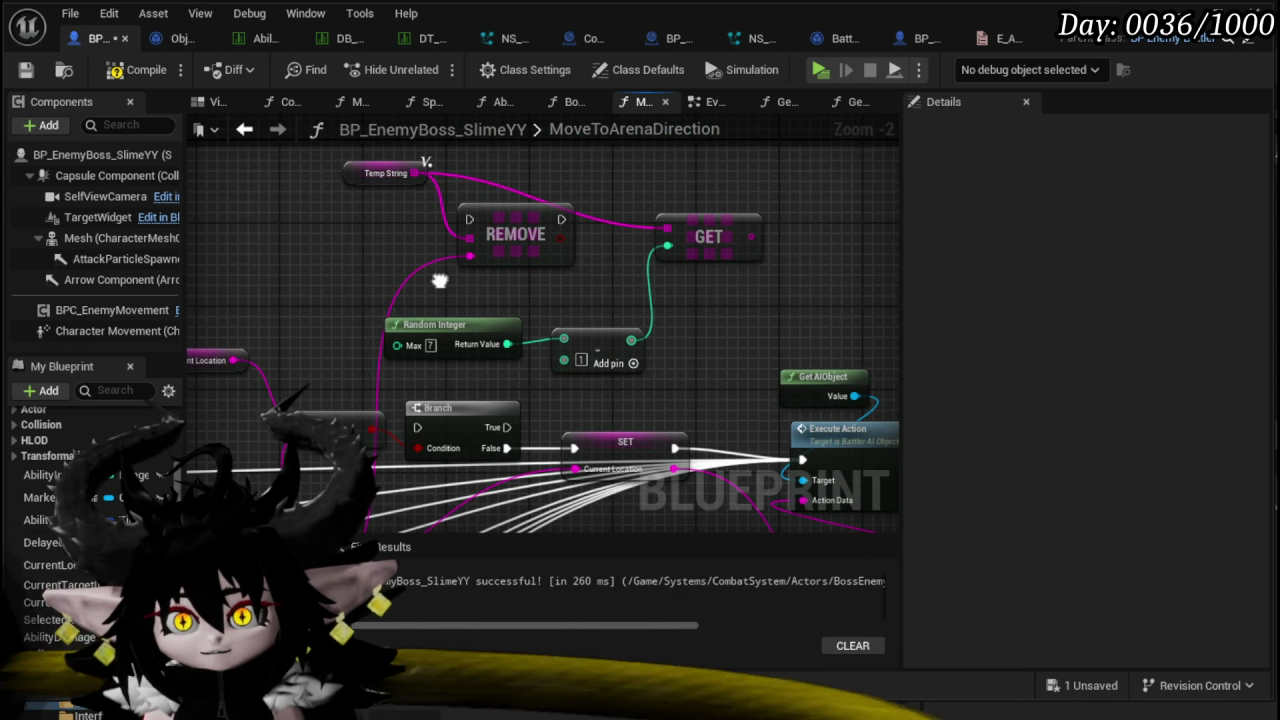
{"action": "left_click_drag", "start_coordinate": [439, 281], "coordinate": [502, 155]}
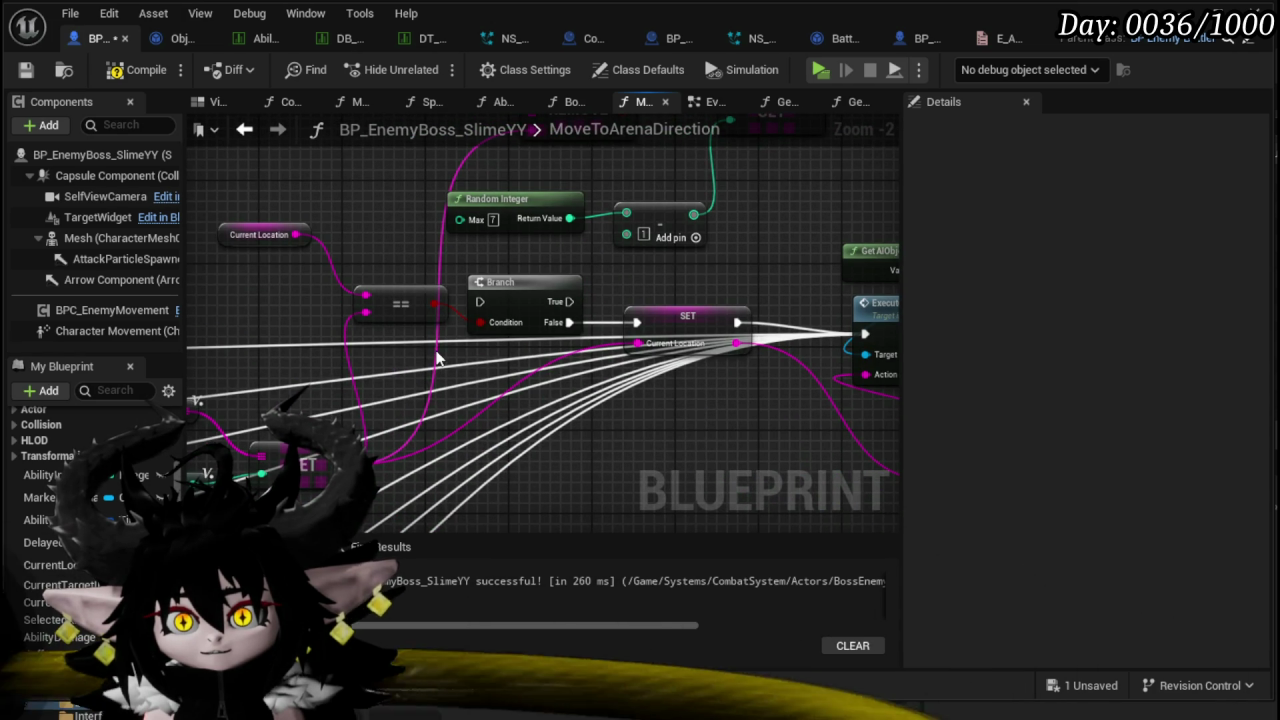
{"action": "left_click_drag", "start_coordinate": [341, 467], "coordinate": [368, 373]}
{"action": "right_click", "coordinate": [368, 373]}
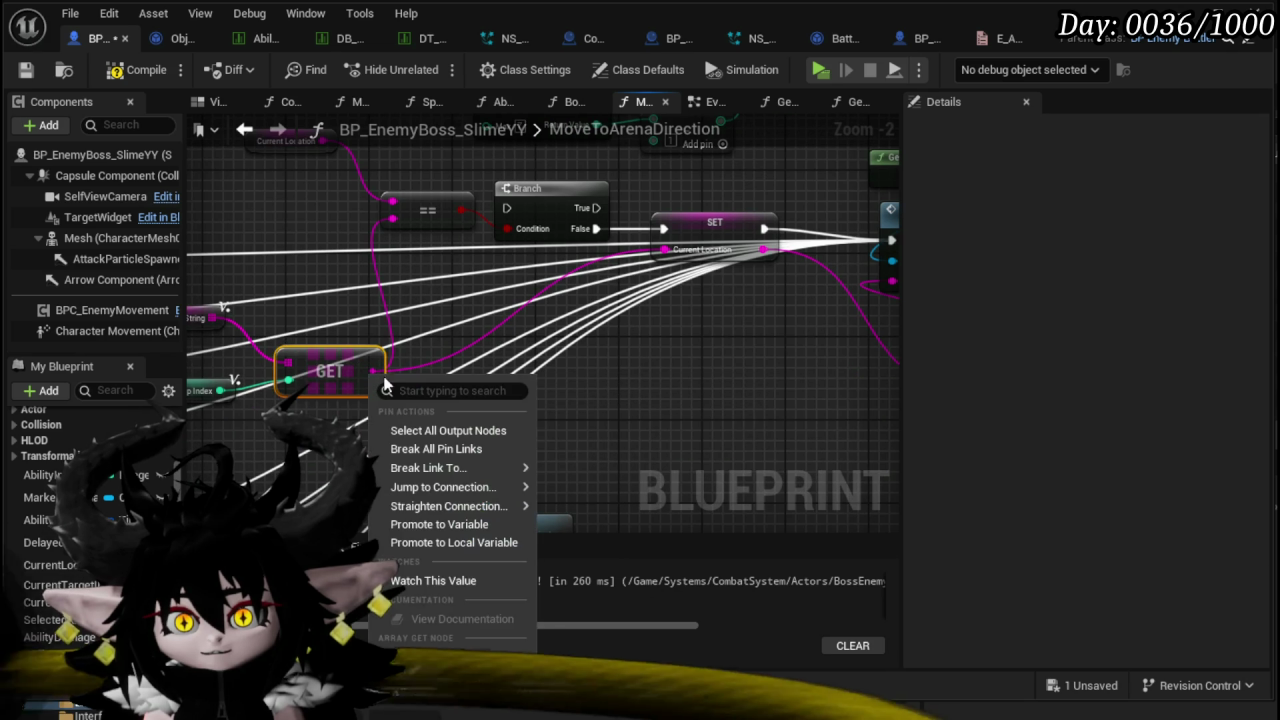
- Promote the GET output to a local variable TempLocation and shift the GET group right
{"action": "left_click", "coordinate": [431, 545]}
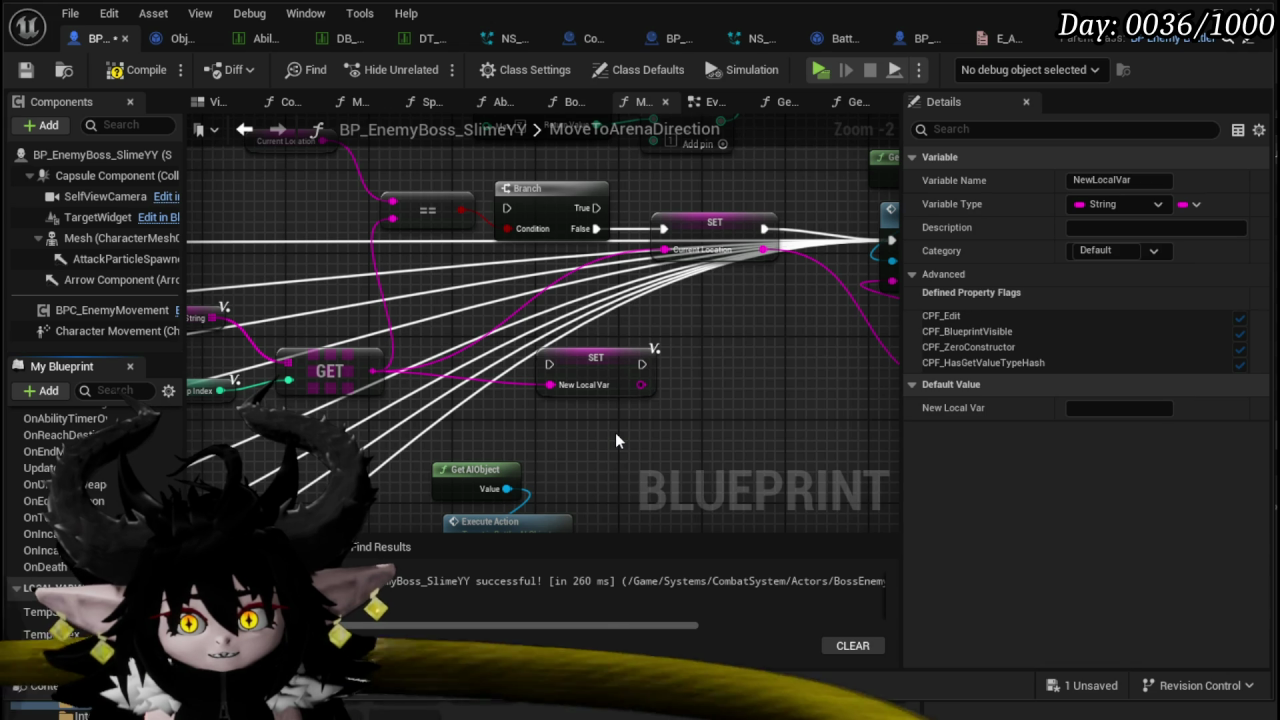
{"action": "scroll", "coordinate": [613, 414], "scroll_direction": "down", "scroll_amount": 2}
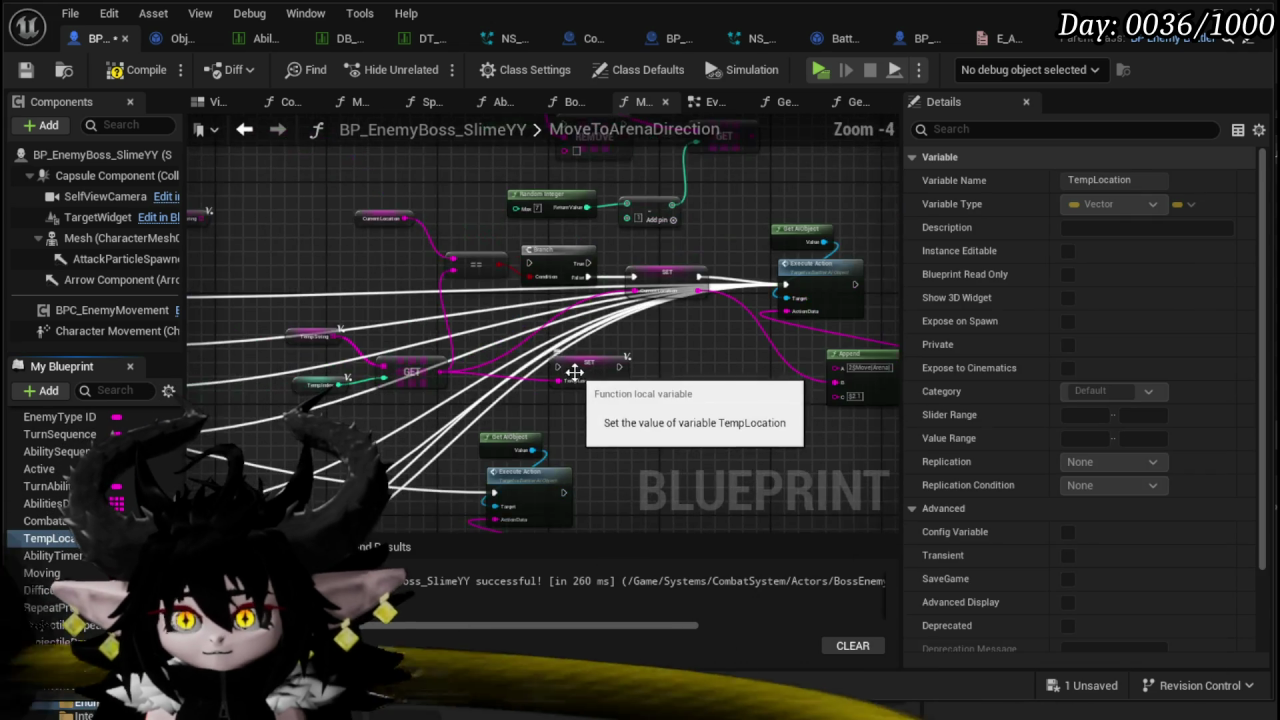
{"action": "left_click", "coordinate": [560, 352]}
{"action": "left_click_drag", "start_coordinate": [500, 392], "coordinate": [425, 427]}
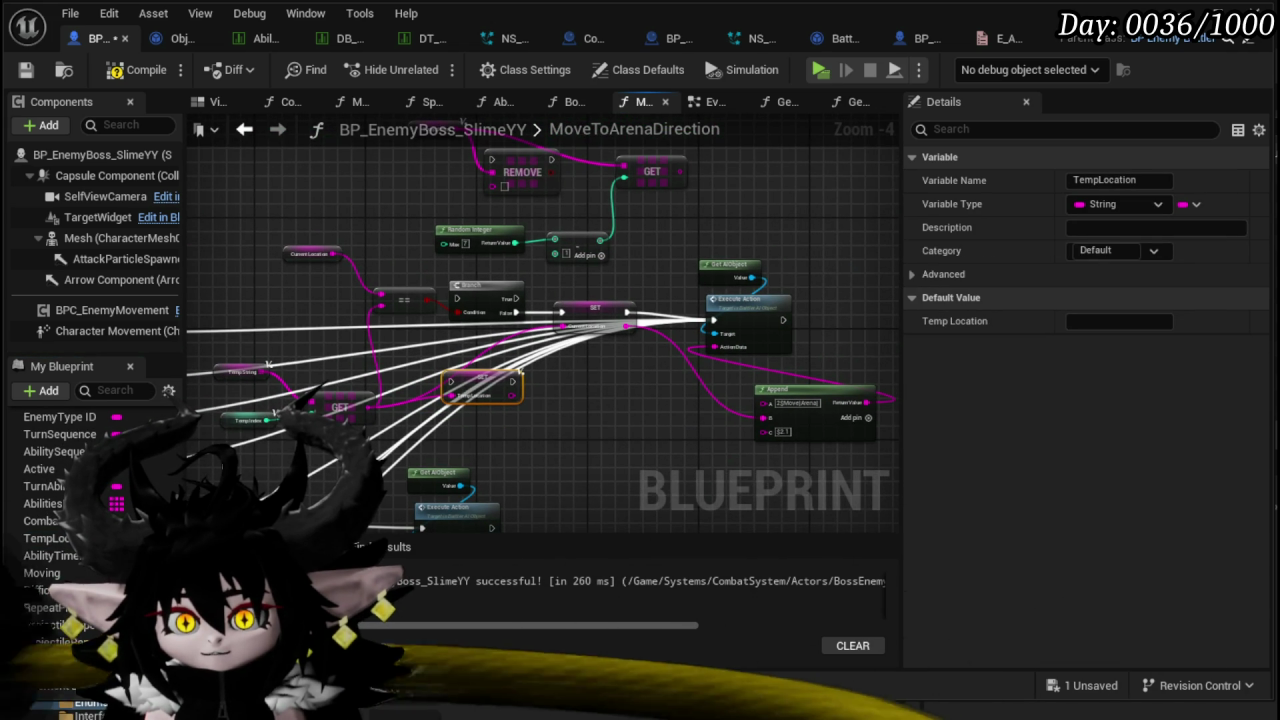
{"action": "left_click_drag", "start_coordinate": [315, 357], "coordinate": [220, 432]}
{"action": "mouse_move", "coordinate": [336, 408]}
{"action": "left_mouse_down"}
{"action": "mouse_move", "coordinate": [681, 435]}
{"action": "mouse_move", "coordinate": [667, 435]}
{"action": "left_mouse_up"}
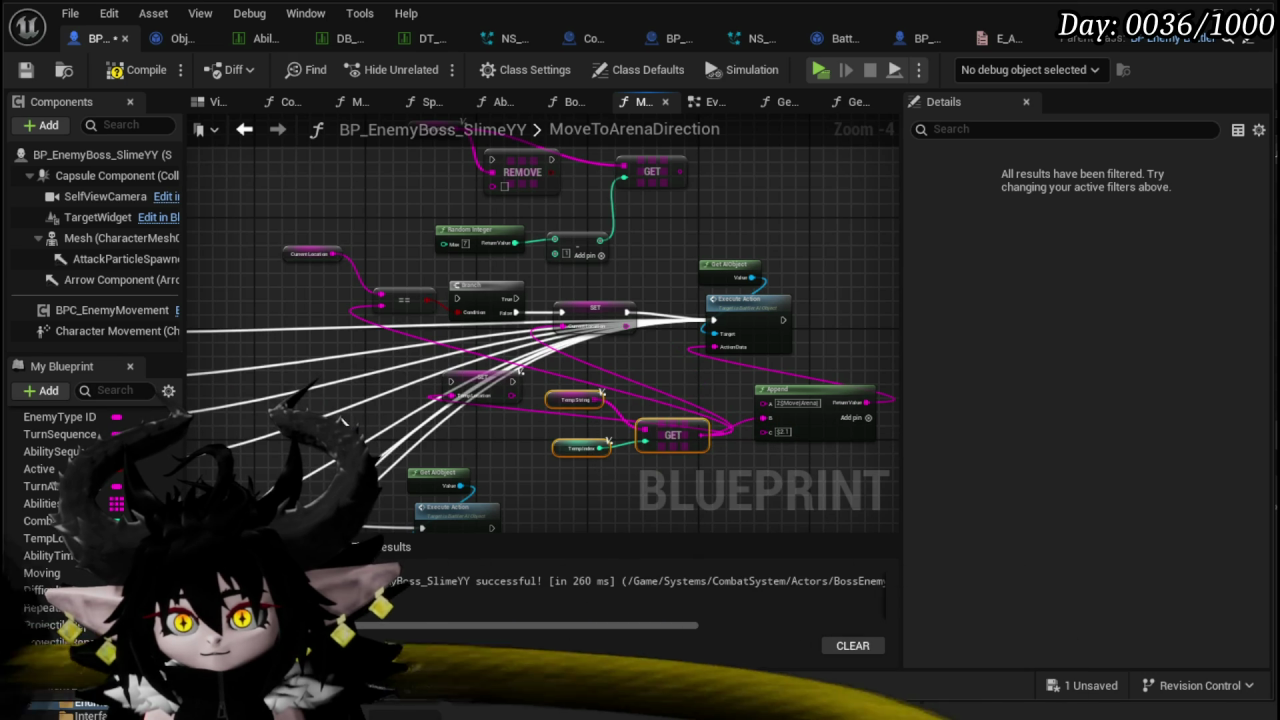
- Duplicate the Temp String GET group and wire the copy into Append's B input
{"action": "key", "text": "ctrl+c"}
{"action": "key", "text": "ctrl+v"}
{"action": "left_click_drag", "start_coordinate": [763, 417], "coordinate": [490, 410]}
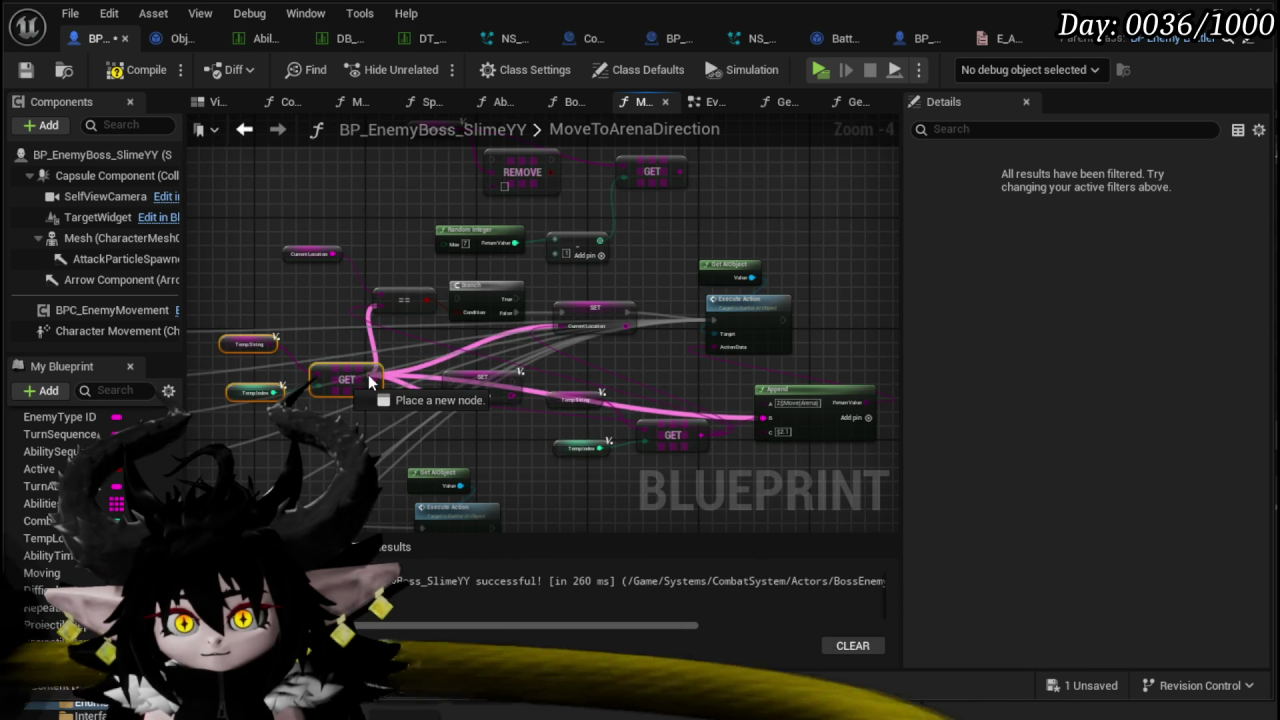
{"action": "left_click_drag", "start_coordinate": [368, 374], "coordinate": [370, 378]}
{"action": "mouse_move", "coordinate": [686, 434]}
{"action": "left_mouse_down"}
{"action": "mouse_move", "coordinate": [757, 432]}
{"action": "mouse_move", "coordinate": [705, 435]}
{"action": "left_mouse_up"}
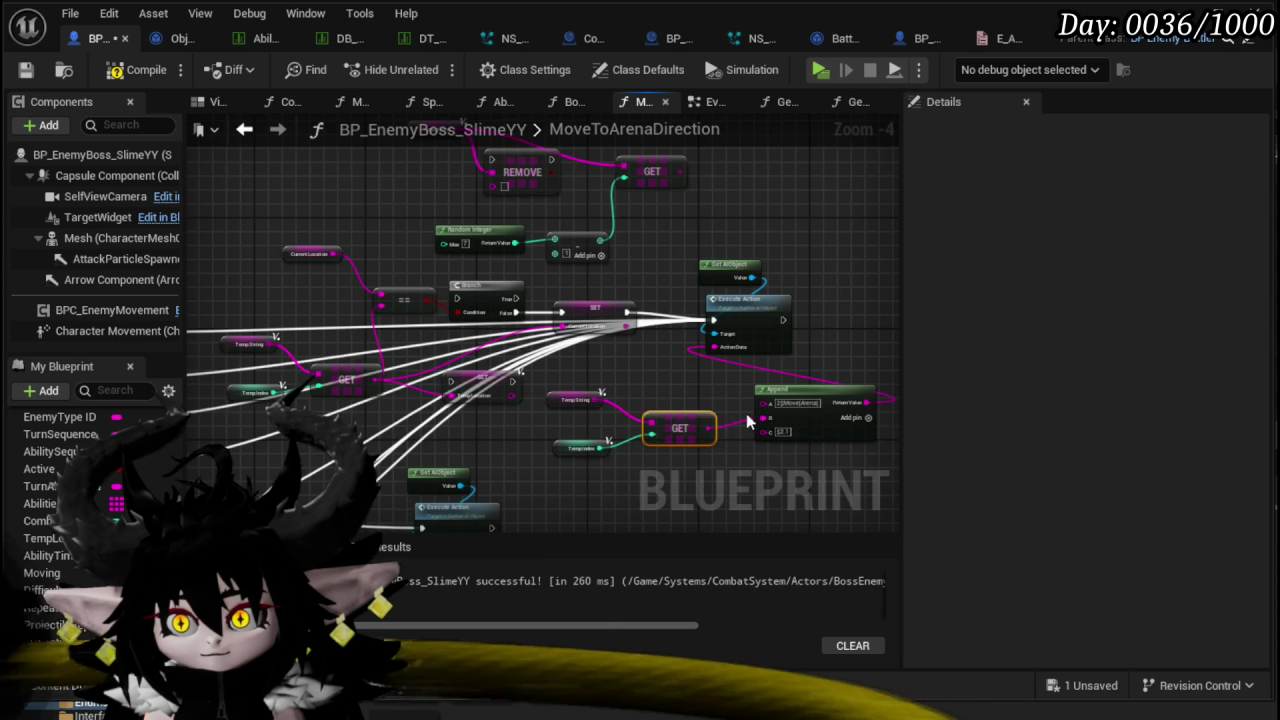
{"action": "left_click_drag", "start_coordinate": [338, 432], "coordinate": [463, 350]}
{"action": "left_click_drag", "start_coordinate": [594, 280], "coordinate": [576, 305]}
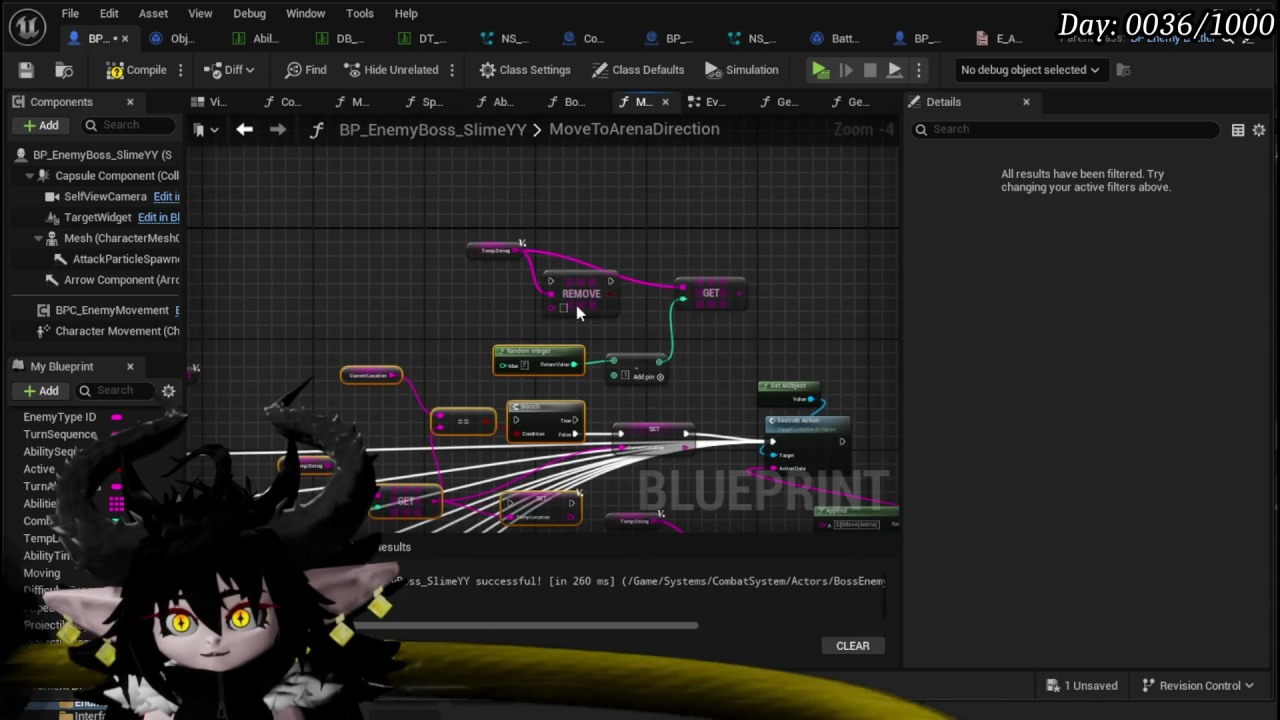
- Move the Get AIObject, Execute Action and Append nodes down below the Branch group
{"action": "scroll", "coordinate": [700, 435], "scroll_direction": "down", "scroll_amount": 2}
{"action": "mouse_move", "coordinate": [650, 290]}
{"action": "left_mouse_down"}
{"action": "mouse_move", "coordinate": [562, 380]}
{"action": "mouse_move", "coordinate": [489, 404]}
{"action": "left_mouse_up"}
{"action": "scroll", "coordinate": [547, 472], "scroll_direction": "up", "scroll_amount": 1}
{"action": "mouse_move", "coordinate": [547, 472]}
{"action": "left_mouse_down"}
{"action": "mouse_move", "coordinate": [622, 420]}
{"action": "mouse_move", "coordinate": [614, 351]}
{"action": "mouse_move", "coordinate": [411, 380]}
{"action": "mouse_move", "coordinate": [496, 380]}
{"action": "left_mouse_up"}
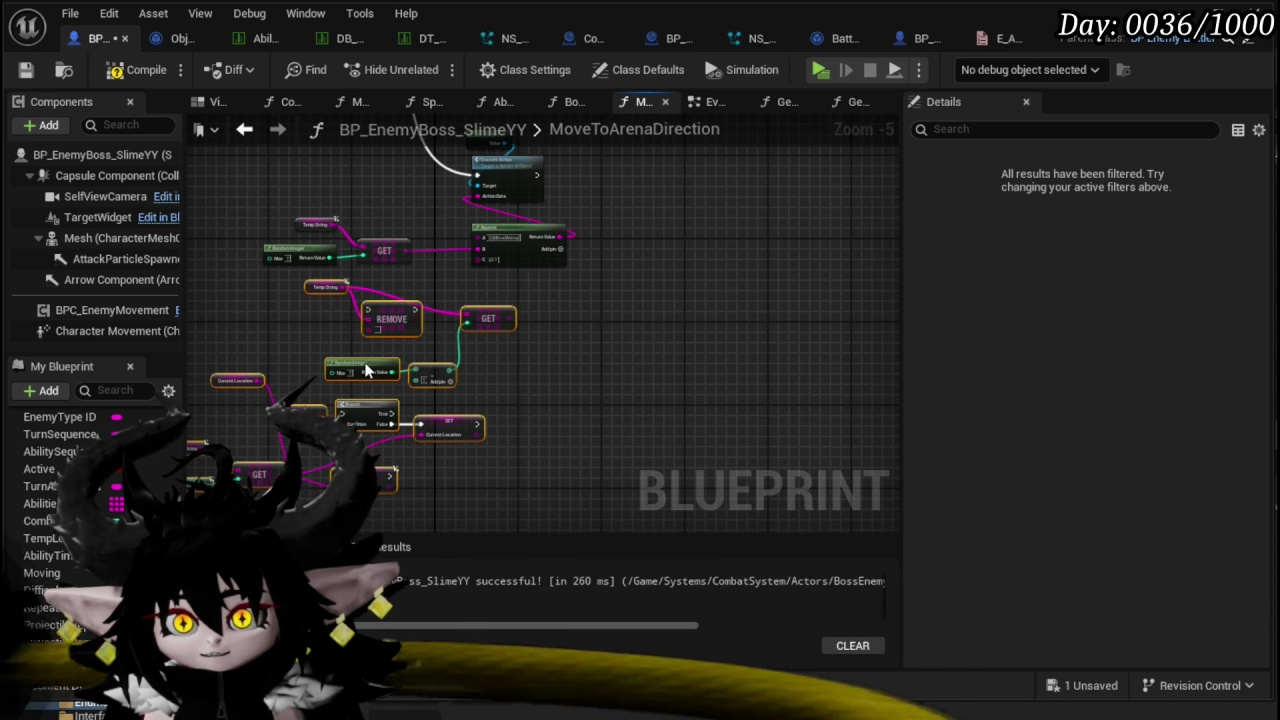
{"action": "scroll", "coordinate": [496, 380], "scroll_direction": "up", "scroll_amount": 2}
{"action": "left_click_drag", "start_coordinate": [506, 323], "coordinate": [777, 306]}
{"action": "scroll", "coordinate": [719, 323], "scroll_direction": "down", "scroll_amount": 1}
{"action": "mouse_move", "coordinate": [668, 380]}
{"action": "left_mouse_down"}
{"action": "mouse_move", "coordinate": [700, 393]}
{"action": "mouse_move", "coordinate": [474, 412]}
{"action": "left_mouse_up"}
{"action": "mouse_move", "coordinate": [528, 207]}
{"action": "left_mouse_down"}
{"action": "mouse_move", "coordinate": [703, 245]}
{"action": "mouse_move", "coordinate": [513, 362]}
{"action": "left_mouse_up"}
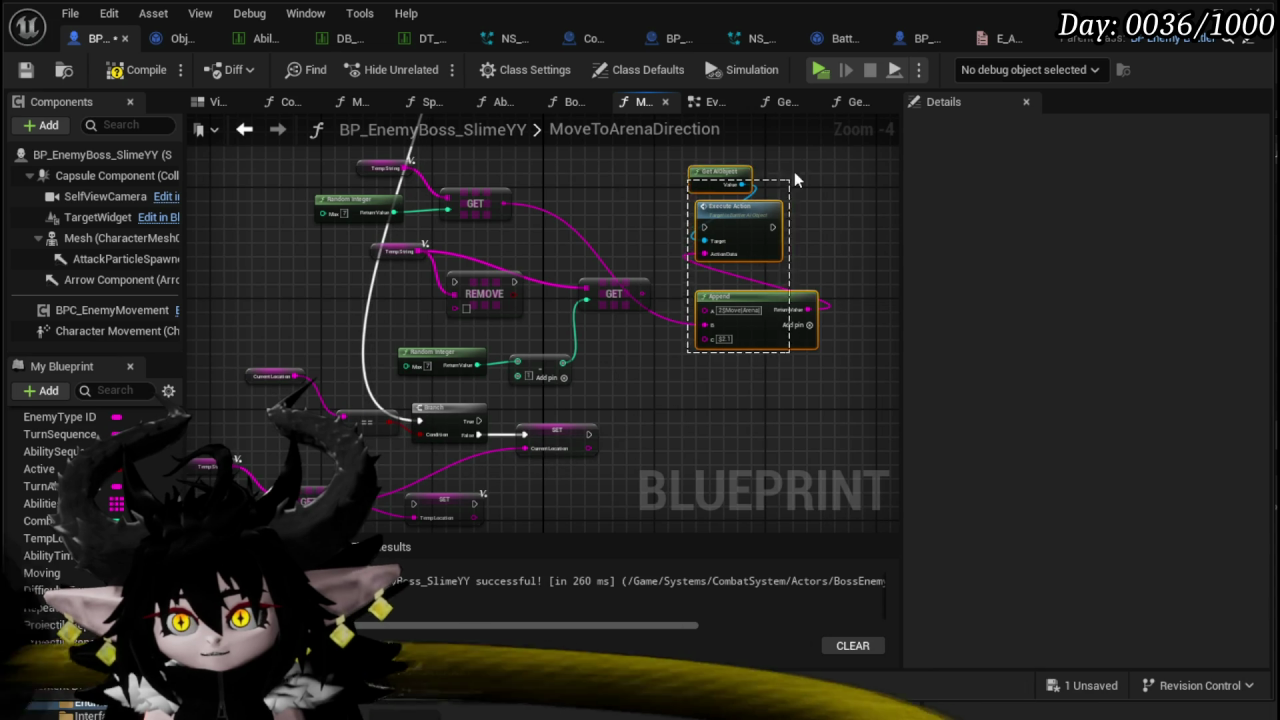
{"action": "left_click_drag", "start_coordinate": [754, 216], "coordinate": [747, 368]}
{"action": "left_click_drag", "start_coordinate": [490, 408], "coordinate": [451, 345]}
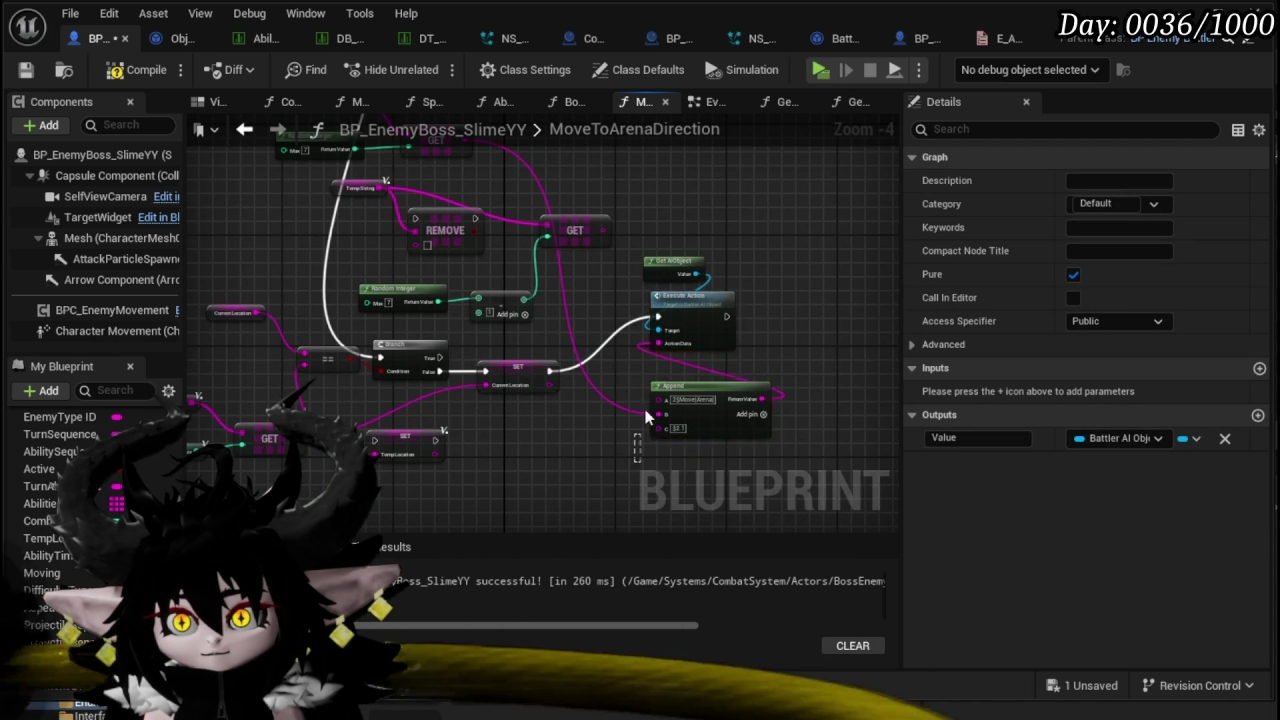
{"action": "left_click_drag", "start_coordinate": [714, 311], "coordinate": [714, 366]}
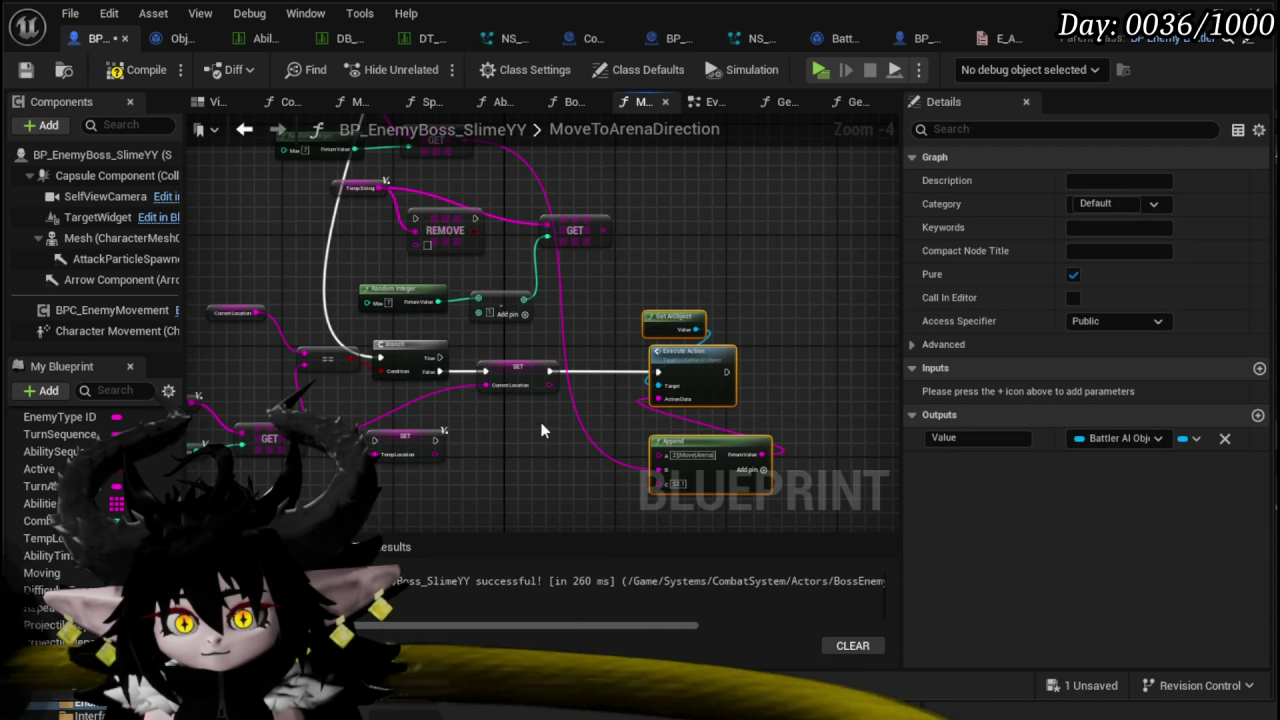